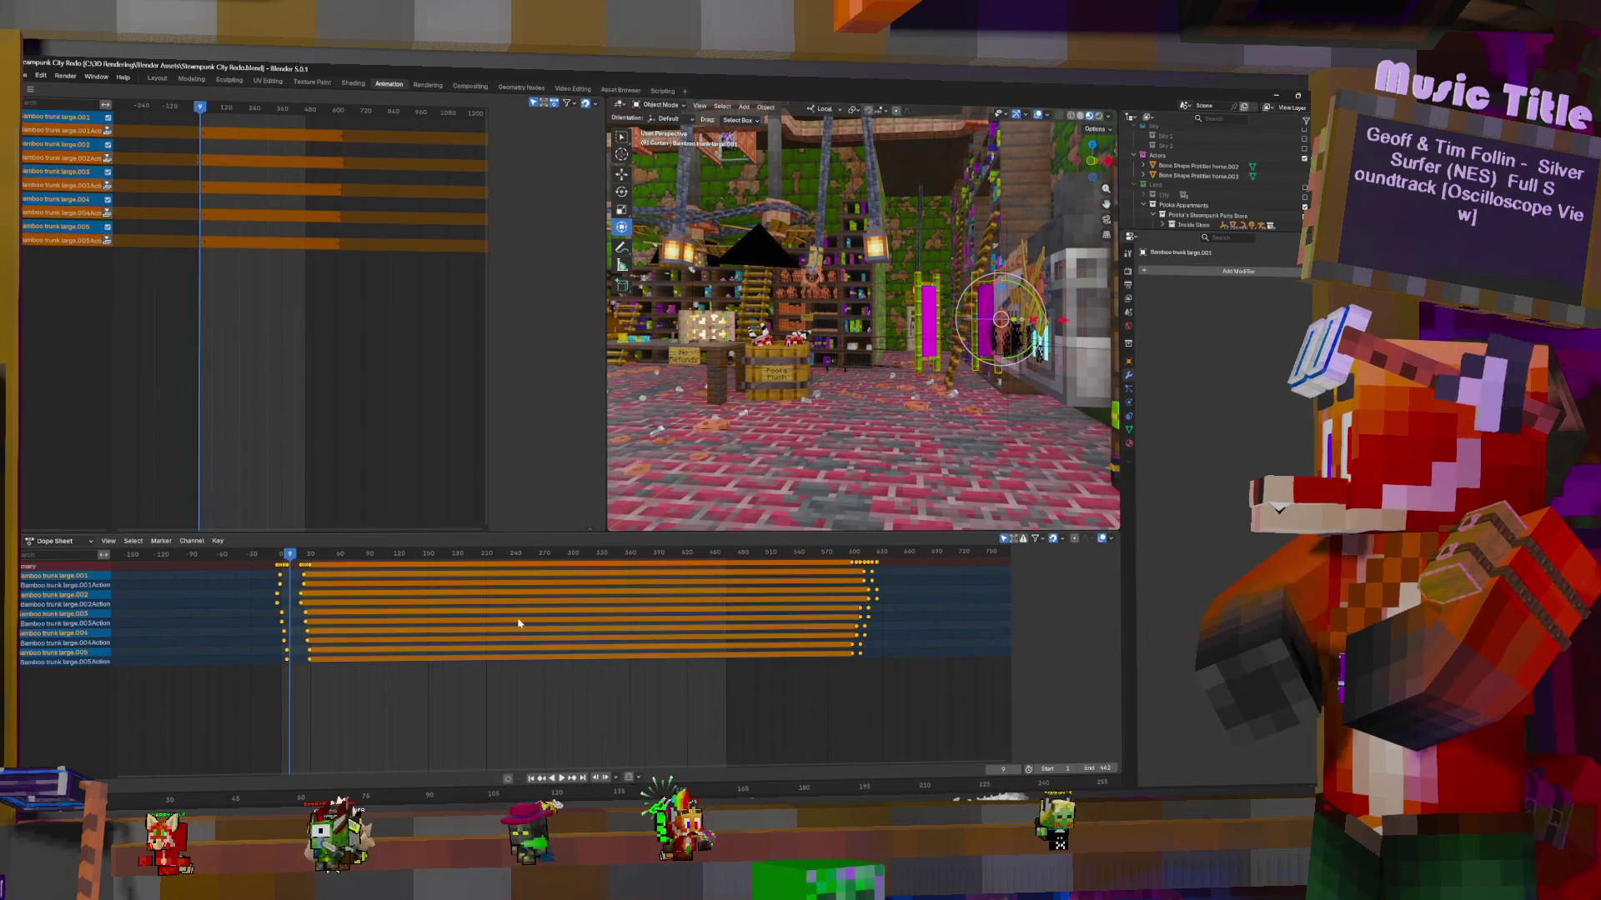
Delete the bamboo trunk keyframe rows, then raise the curtain vertically along its Z axis
key("Delete")
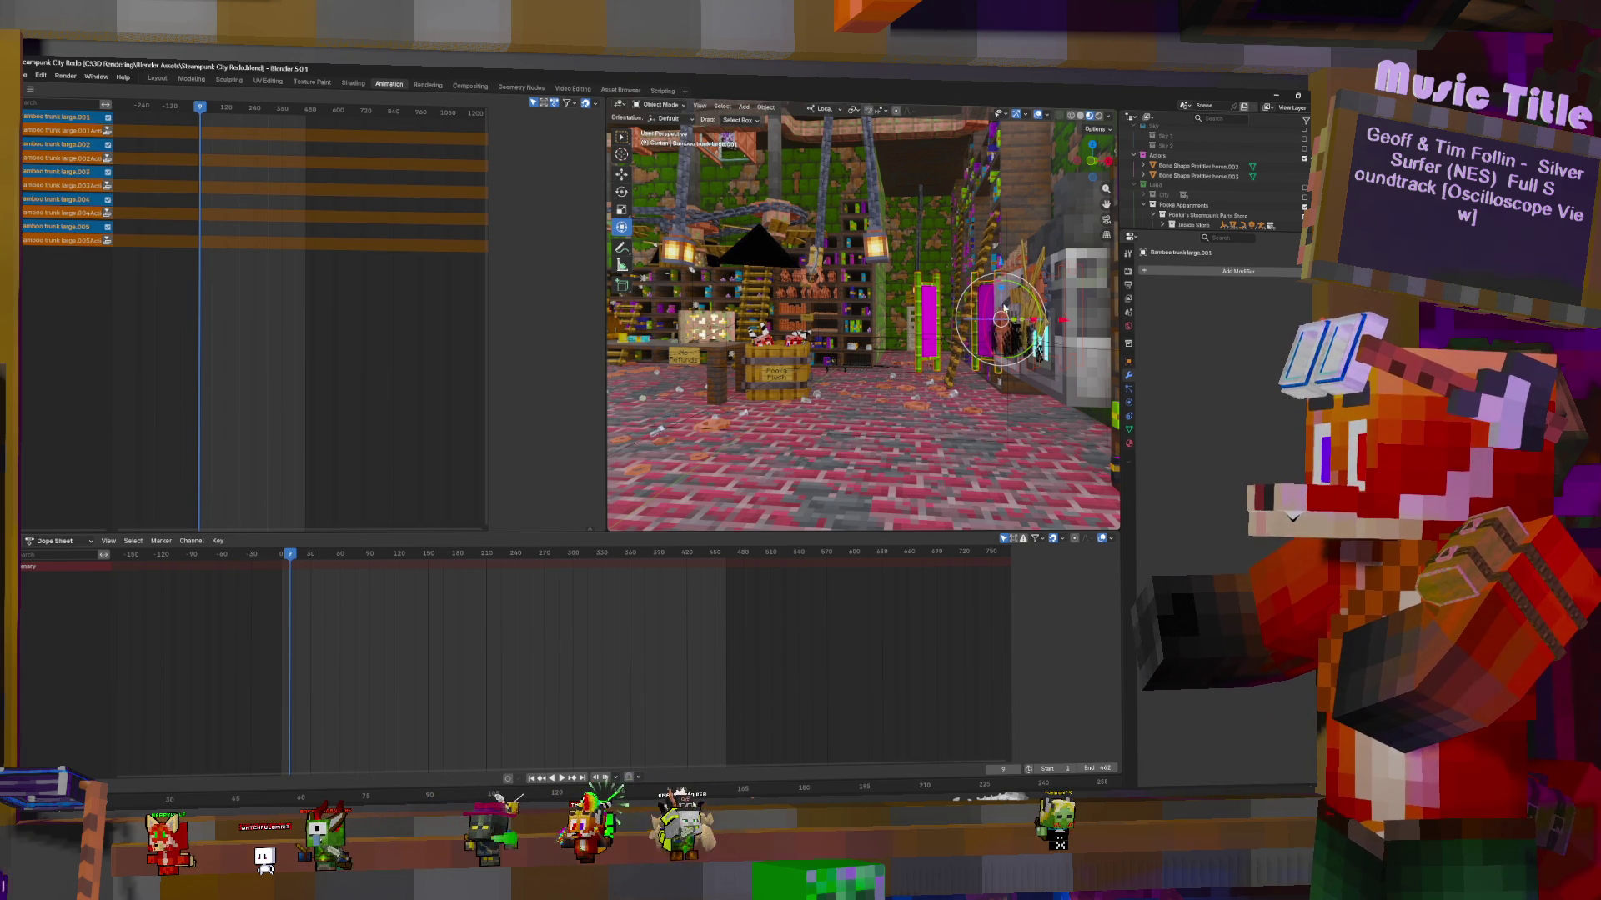
key("g")
key("z")
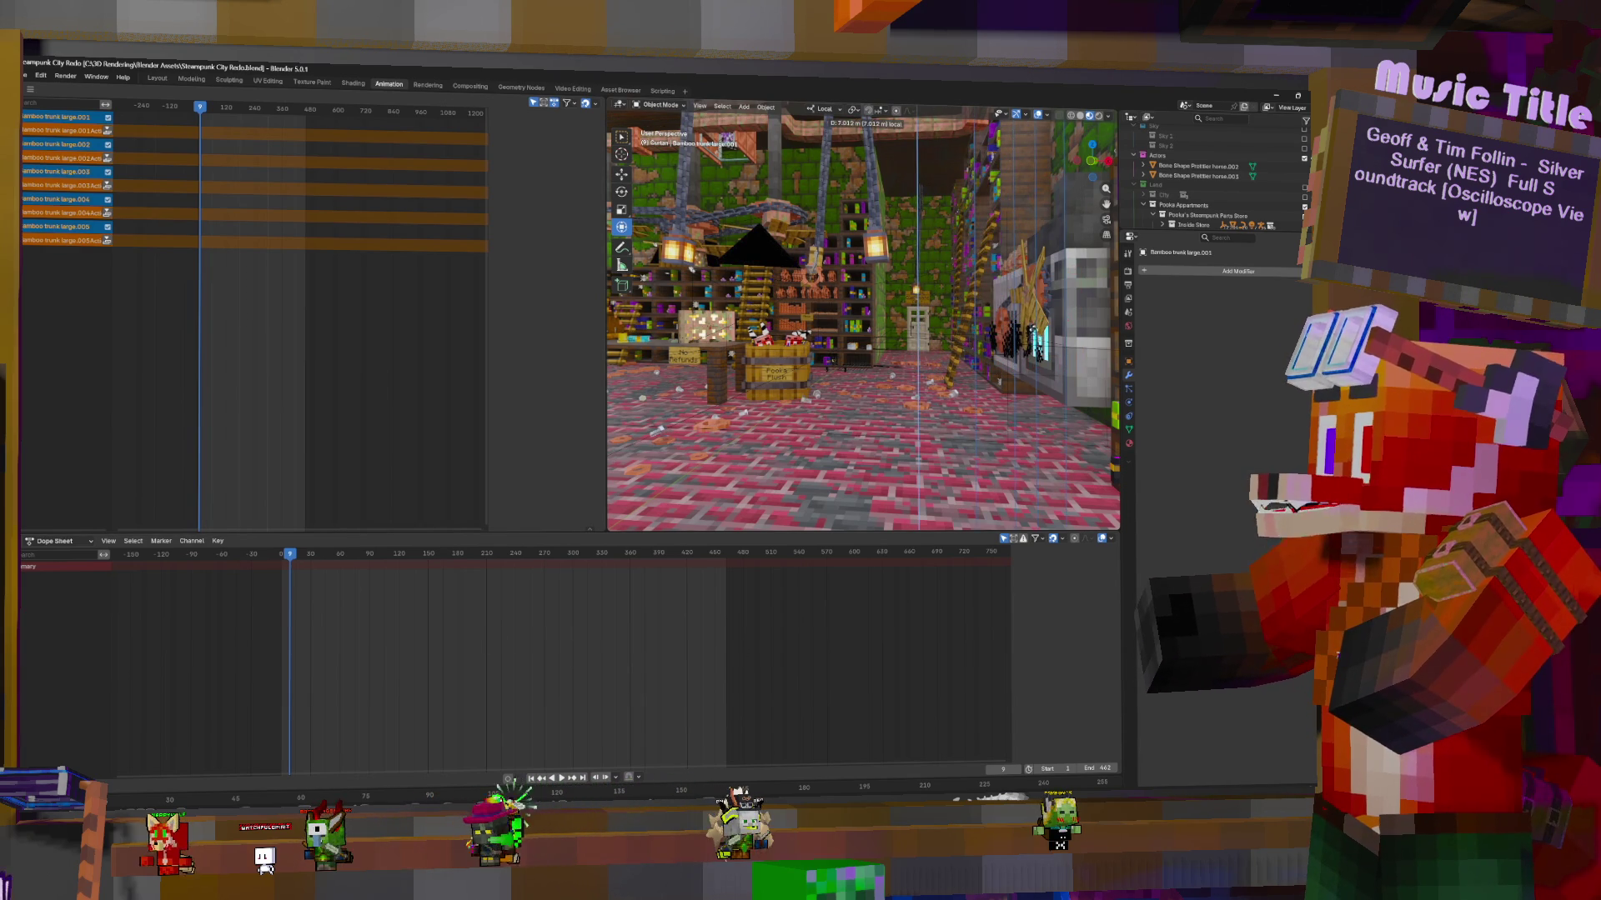
left_click(1036, 309)
Frame the curtain, move it nearer the camera, then snap it to the 3D cursor
key("KP_Decimal")
scroll(748, 239, "down", 3)
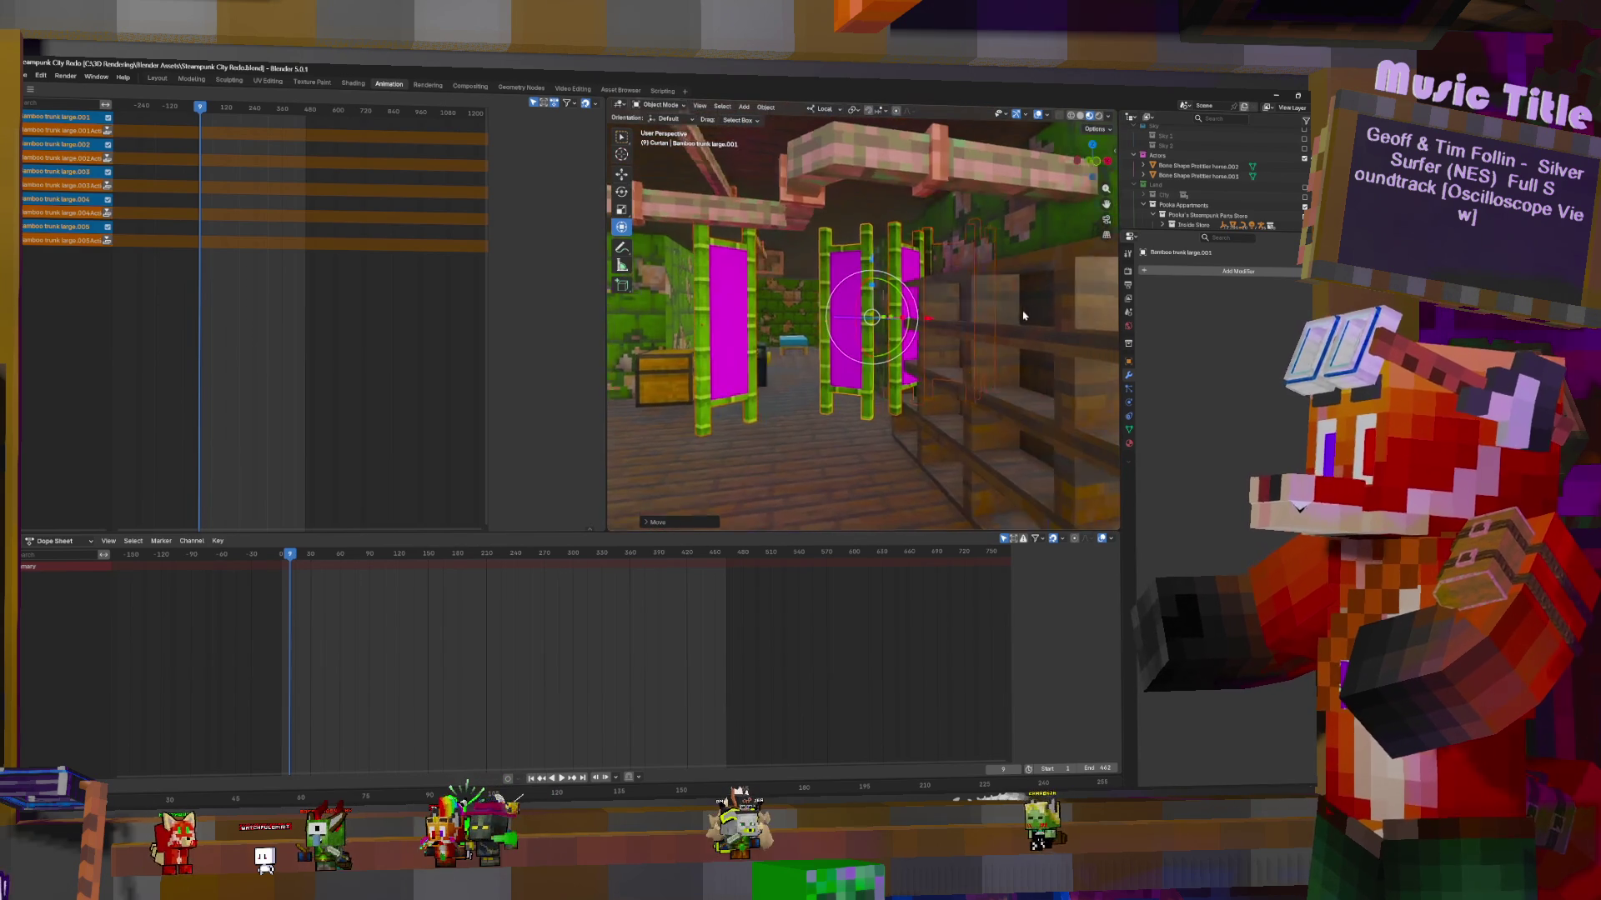
key("g")
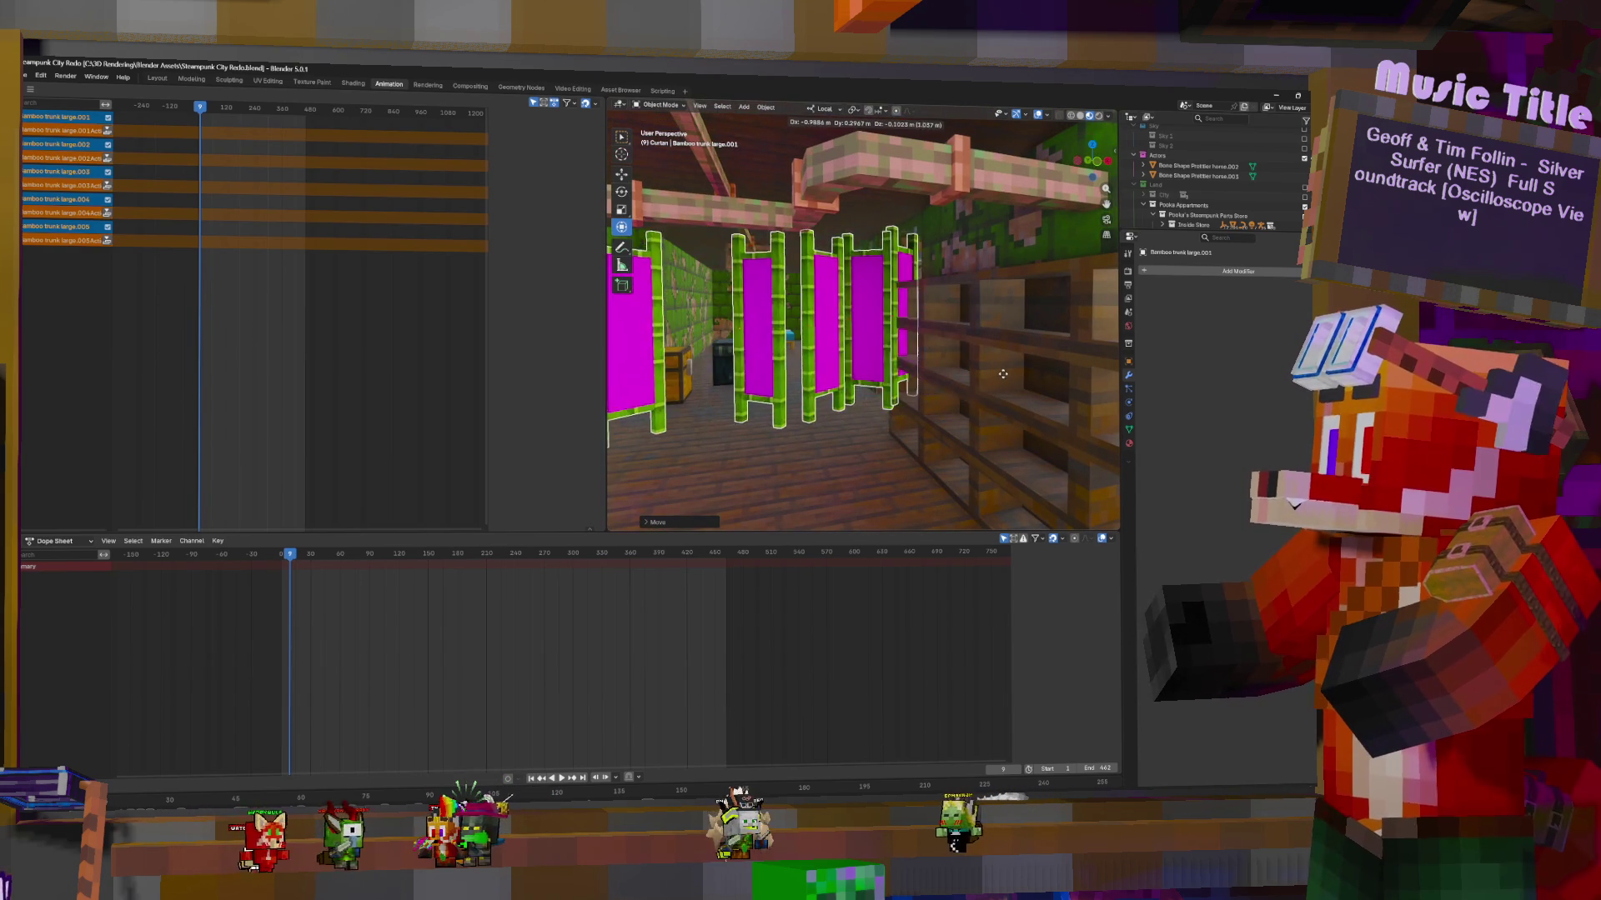
left_click(916, 357)
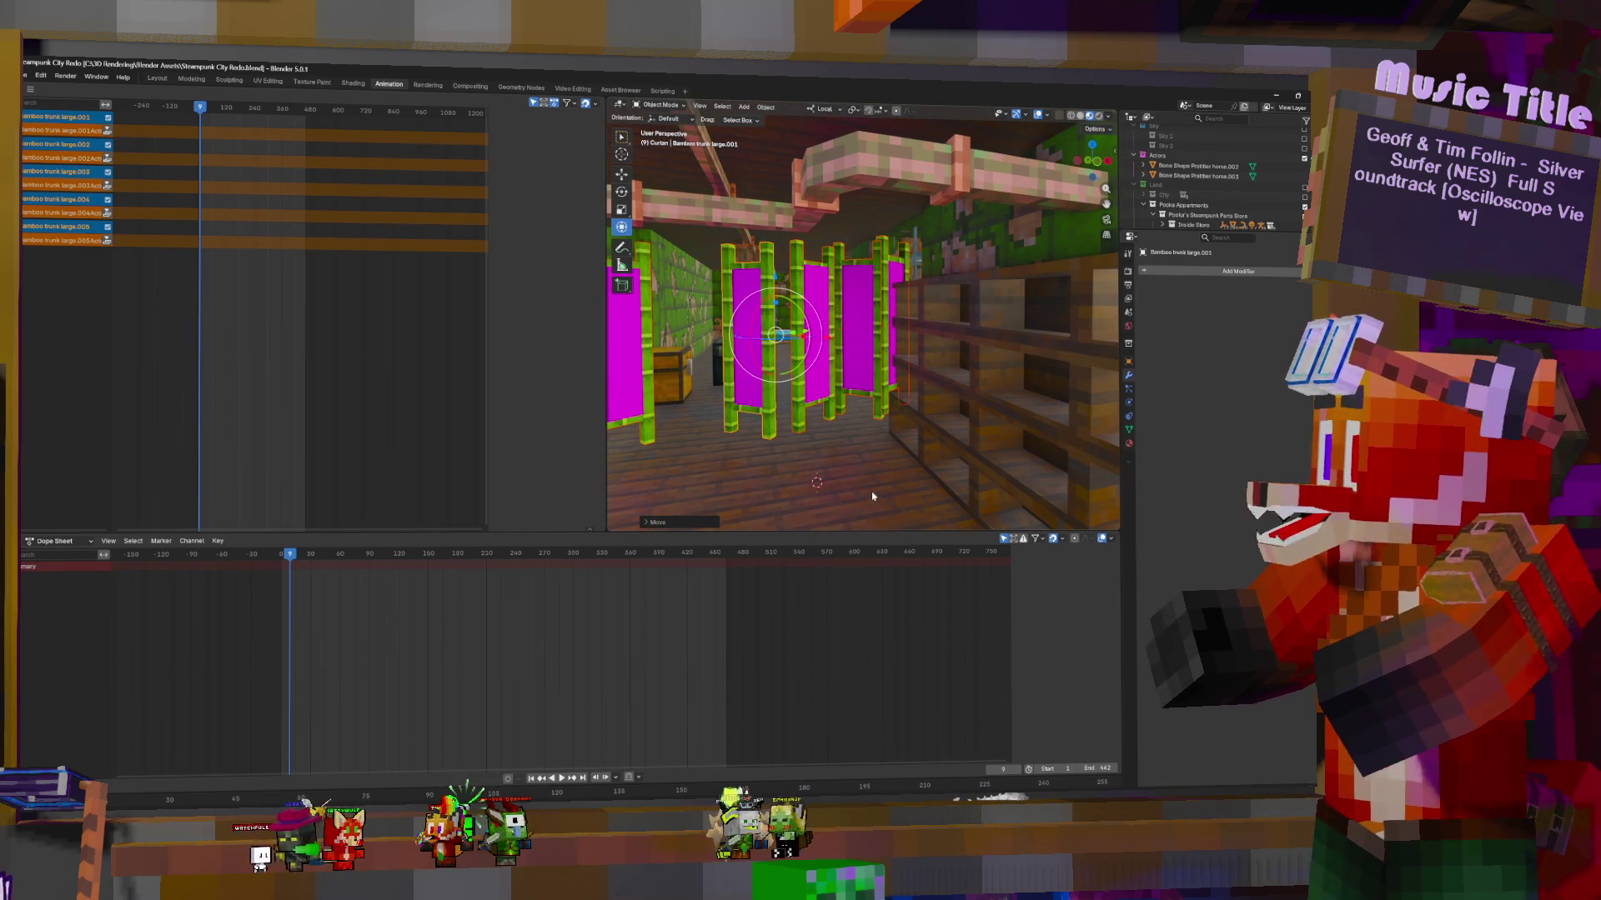
key("shift+s")
left_click(856, 424)
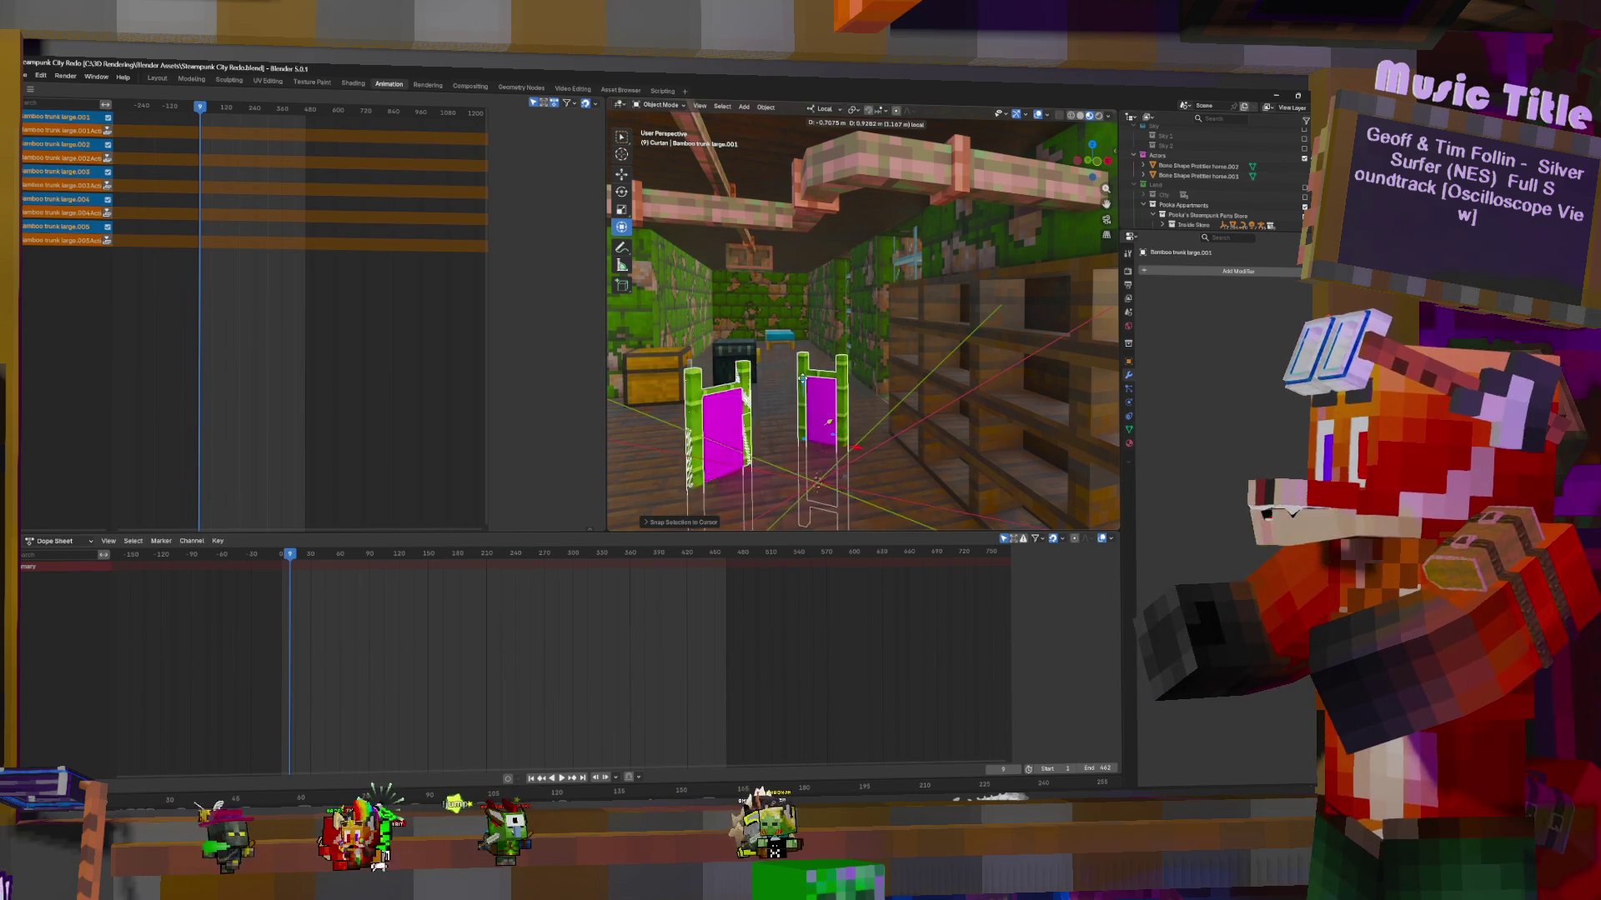
Switch transform orientation to Global and move the bamboo curtain far back along Y
left_click(825, 109)
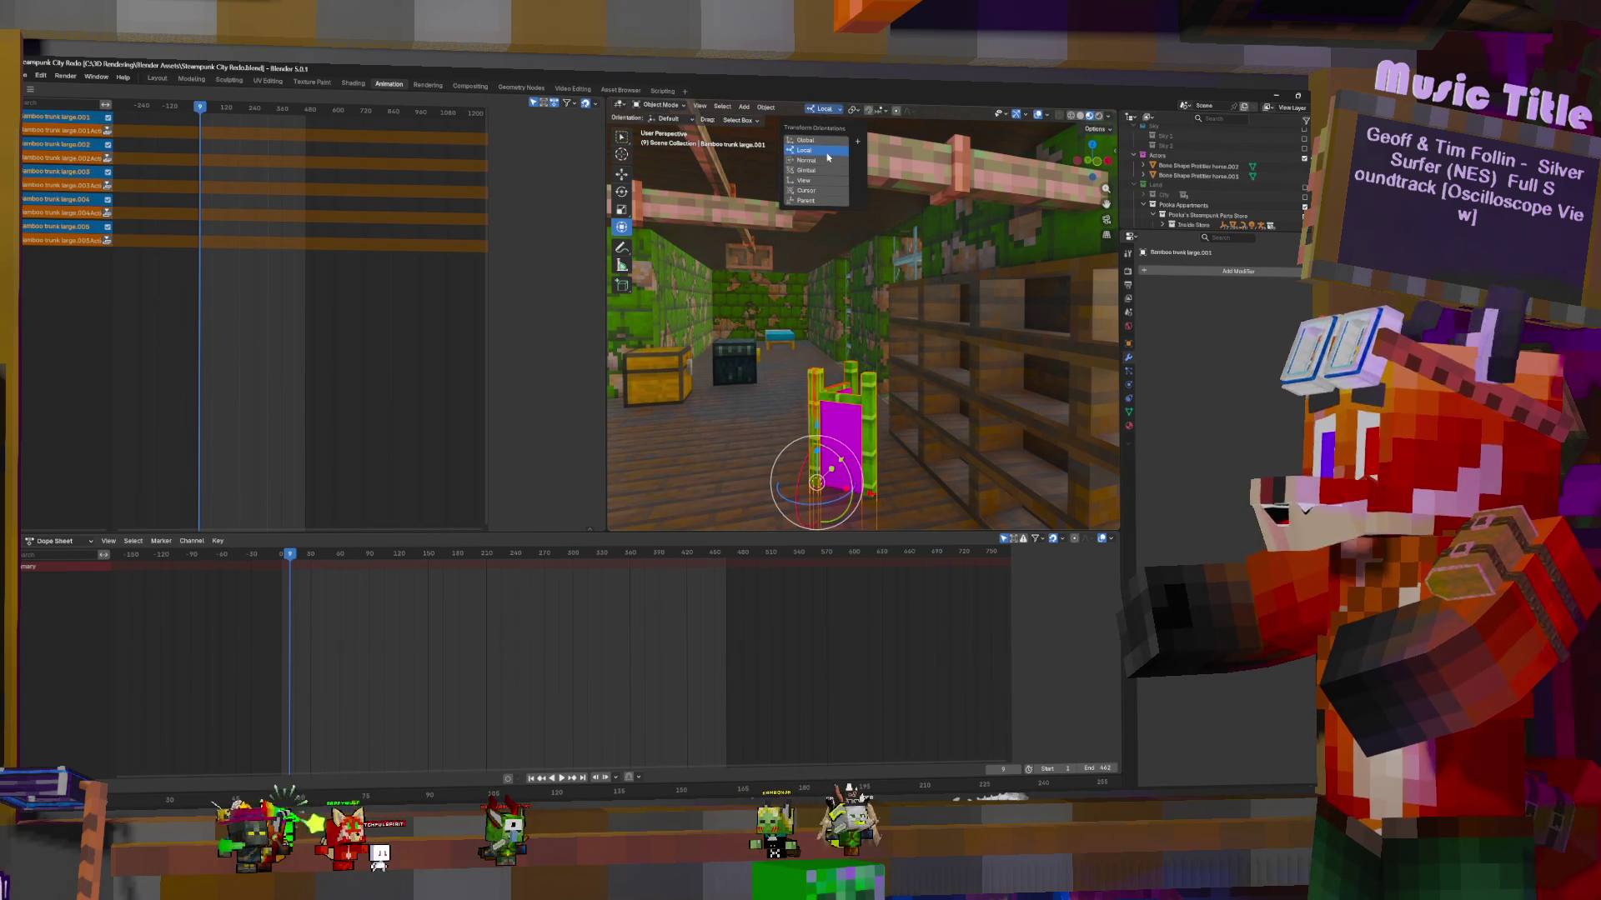
left_click(812, 140)
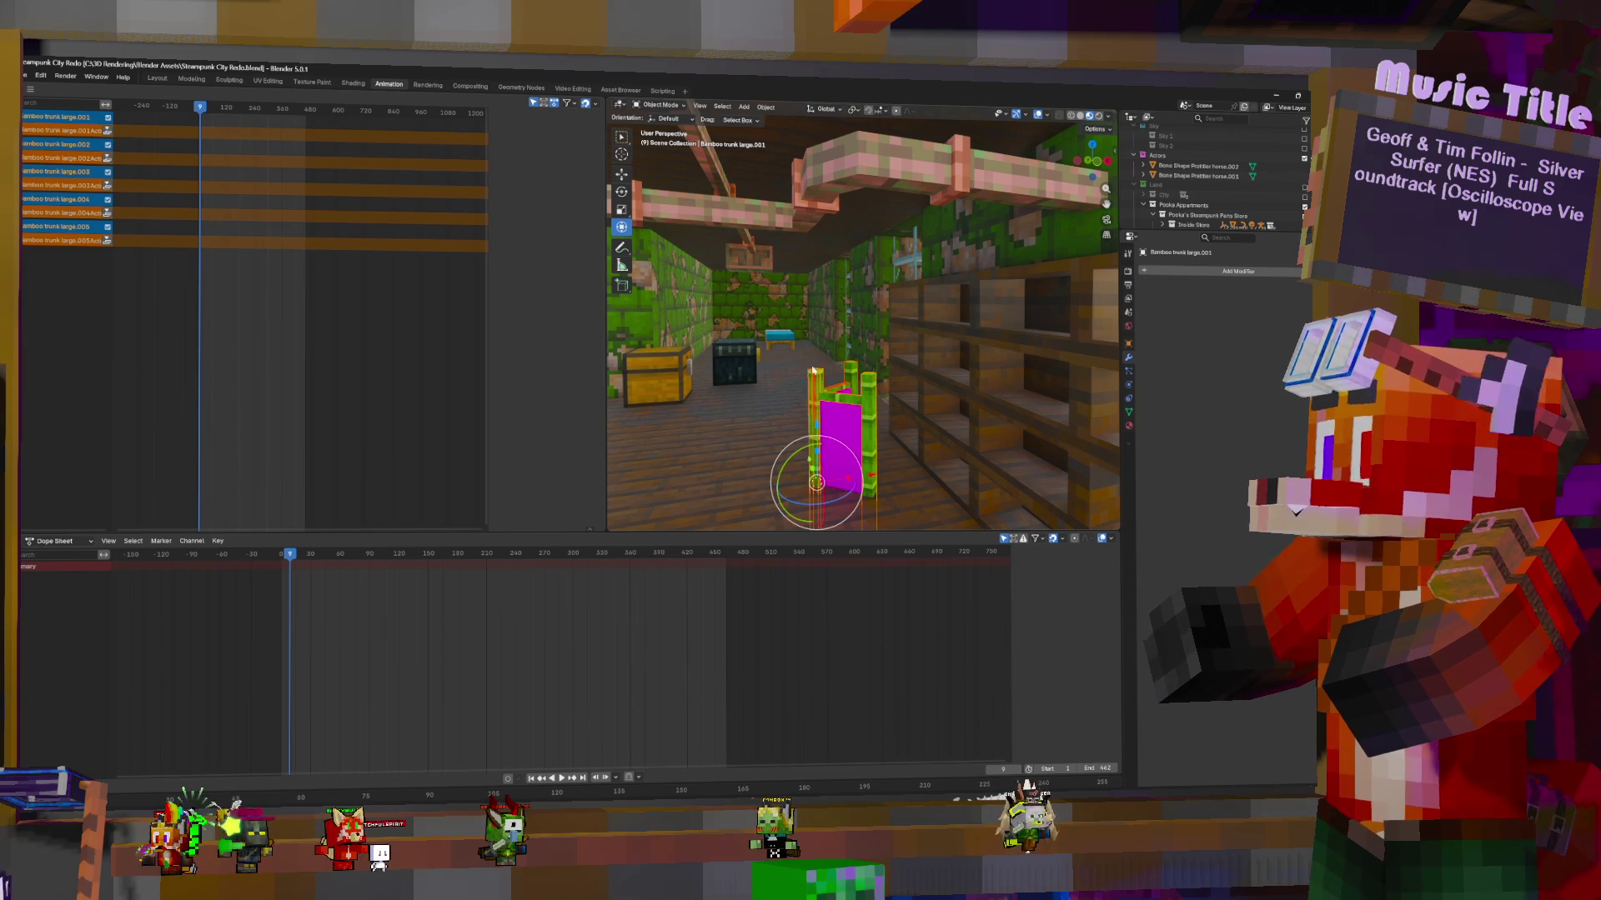
mouse_move(818, 431)
left_mouse_down()
mouse_move(787, 304)
mouse_move(818, 305)
left_mouse_up()
key("KP_Decimal")
scroll(885, 314, "down", 4)
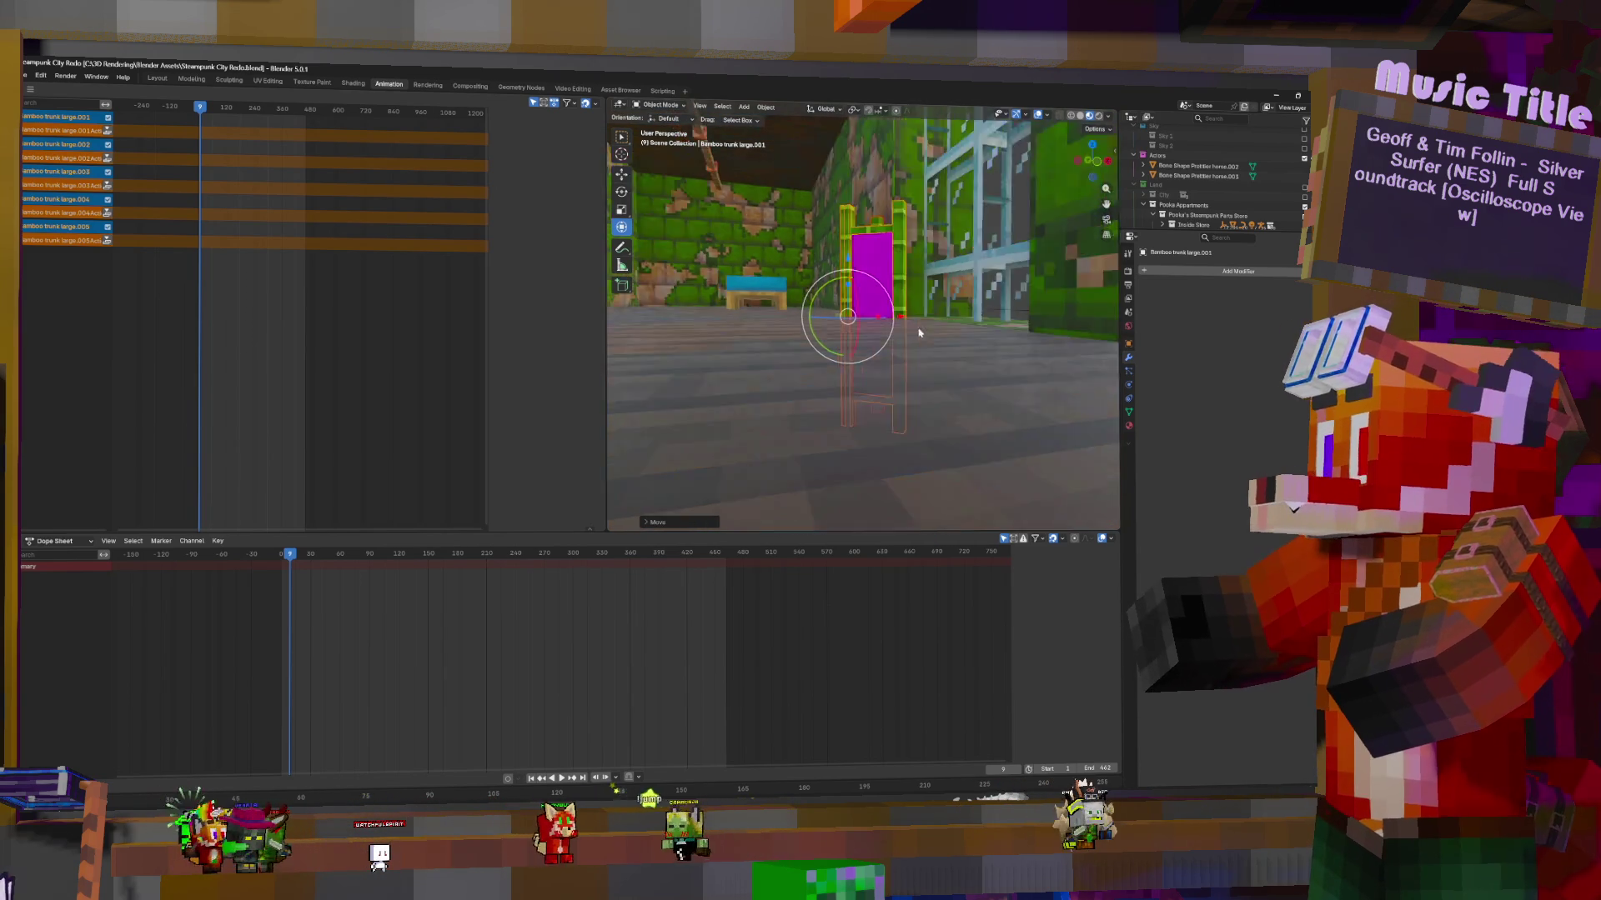
middle_click_drag(885, 314, 889, 314)
Raise the bamboo curtain into its spot beside the bed and show its material settings
key("g")
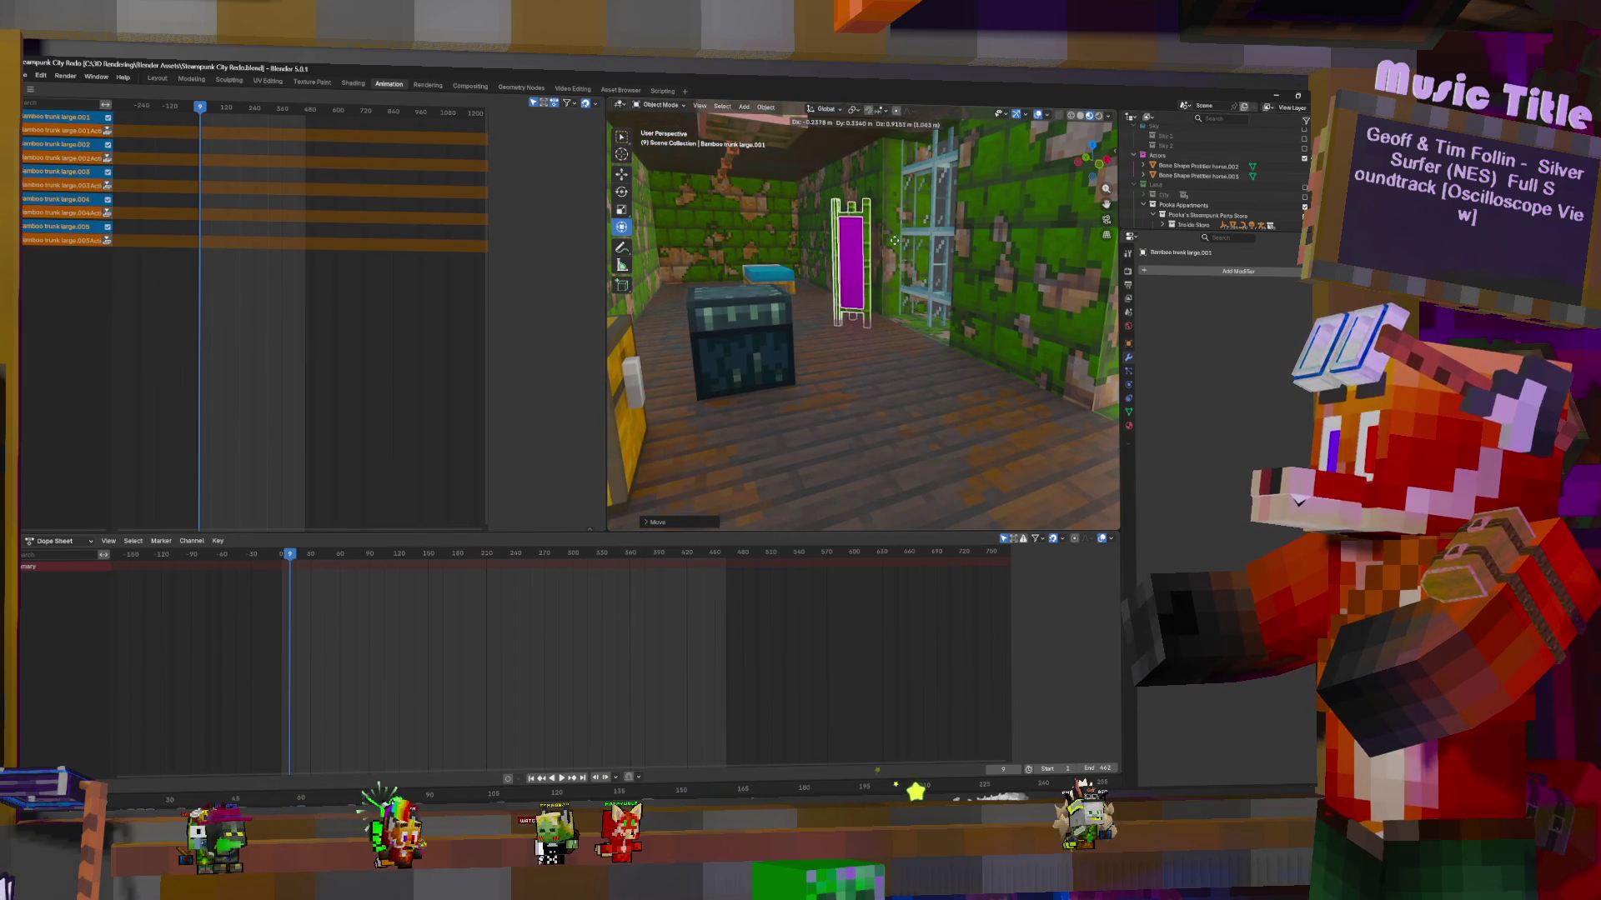
left_click(899, 238)
middle_click_drag(912, 300, 918, 311)
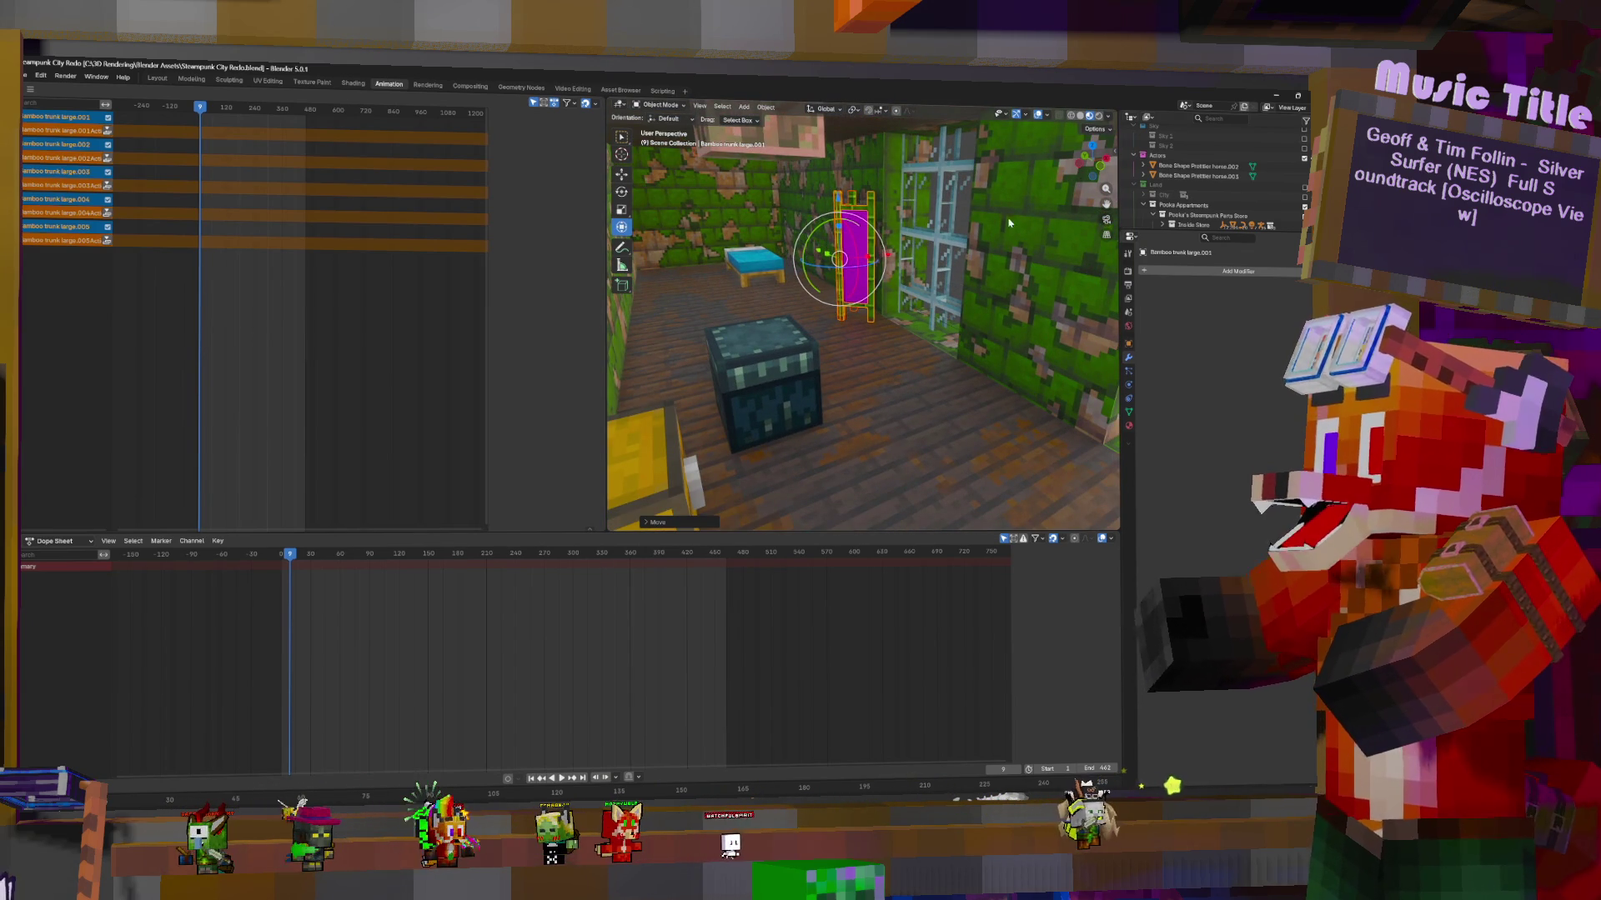
left_click(1130, 426)
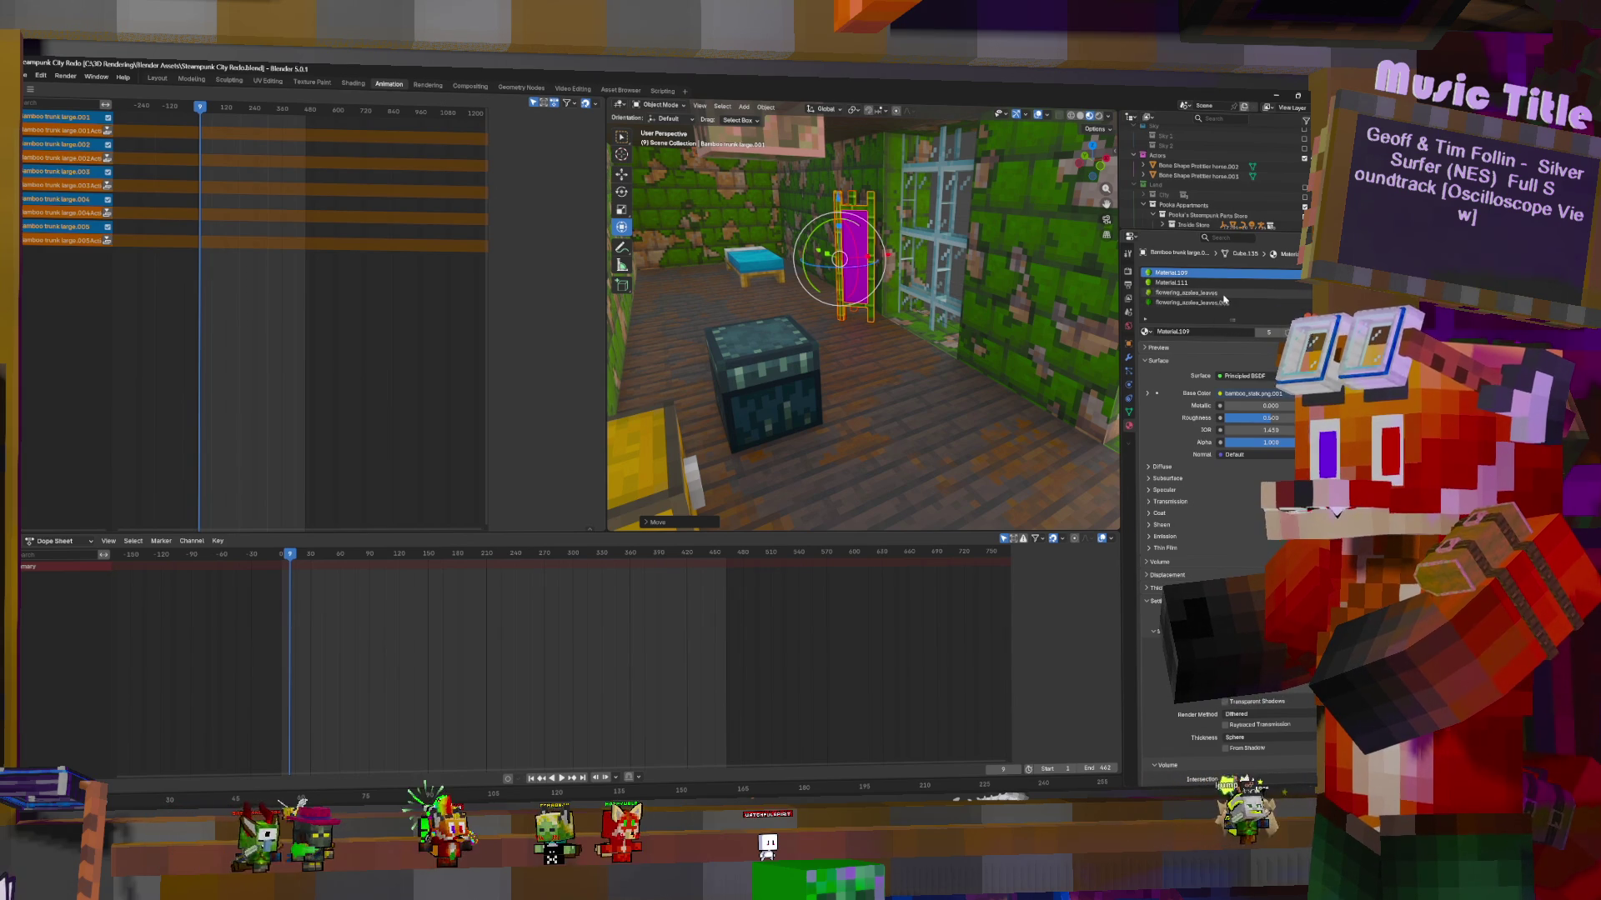
Load flowering_azalea_leaves.png from the block folder into the flowering_azalea_leaves material
left_click(1222, 294)
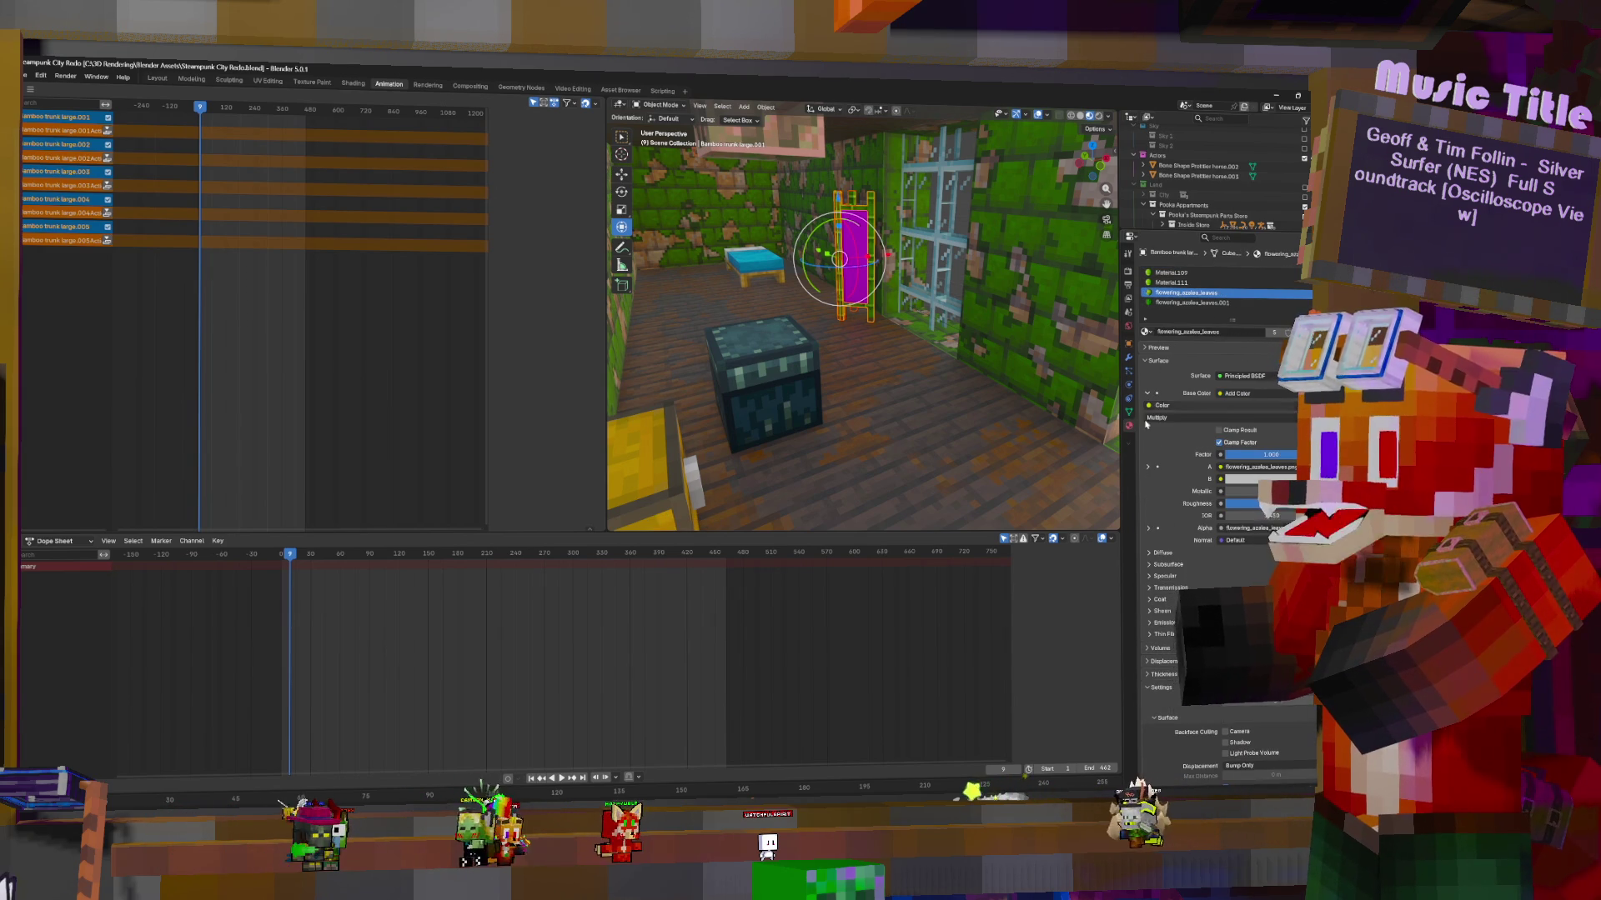
left_click(1295, 479)
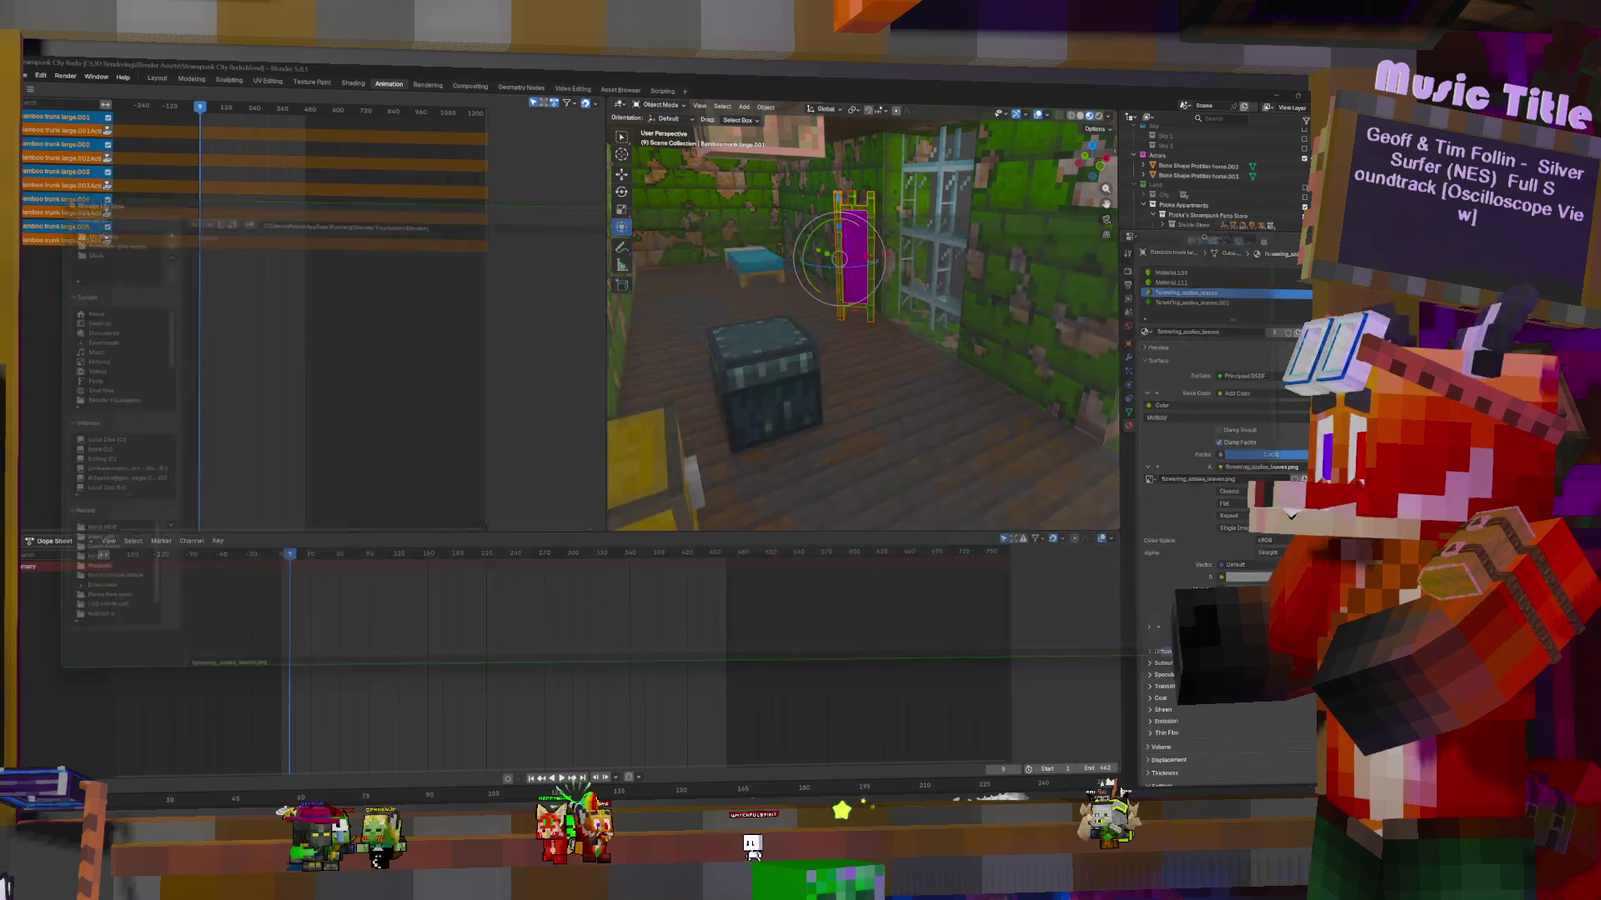
left_click(48, 541)
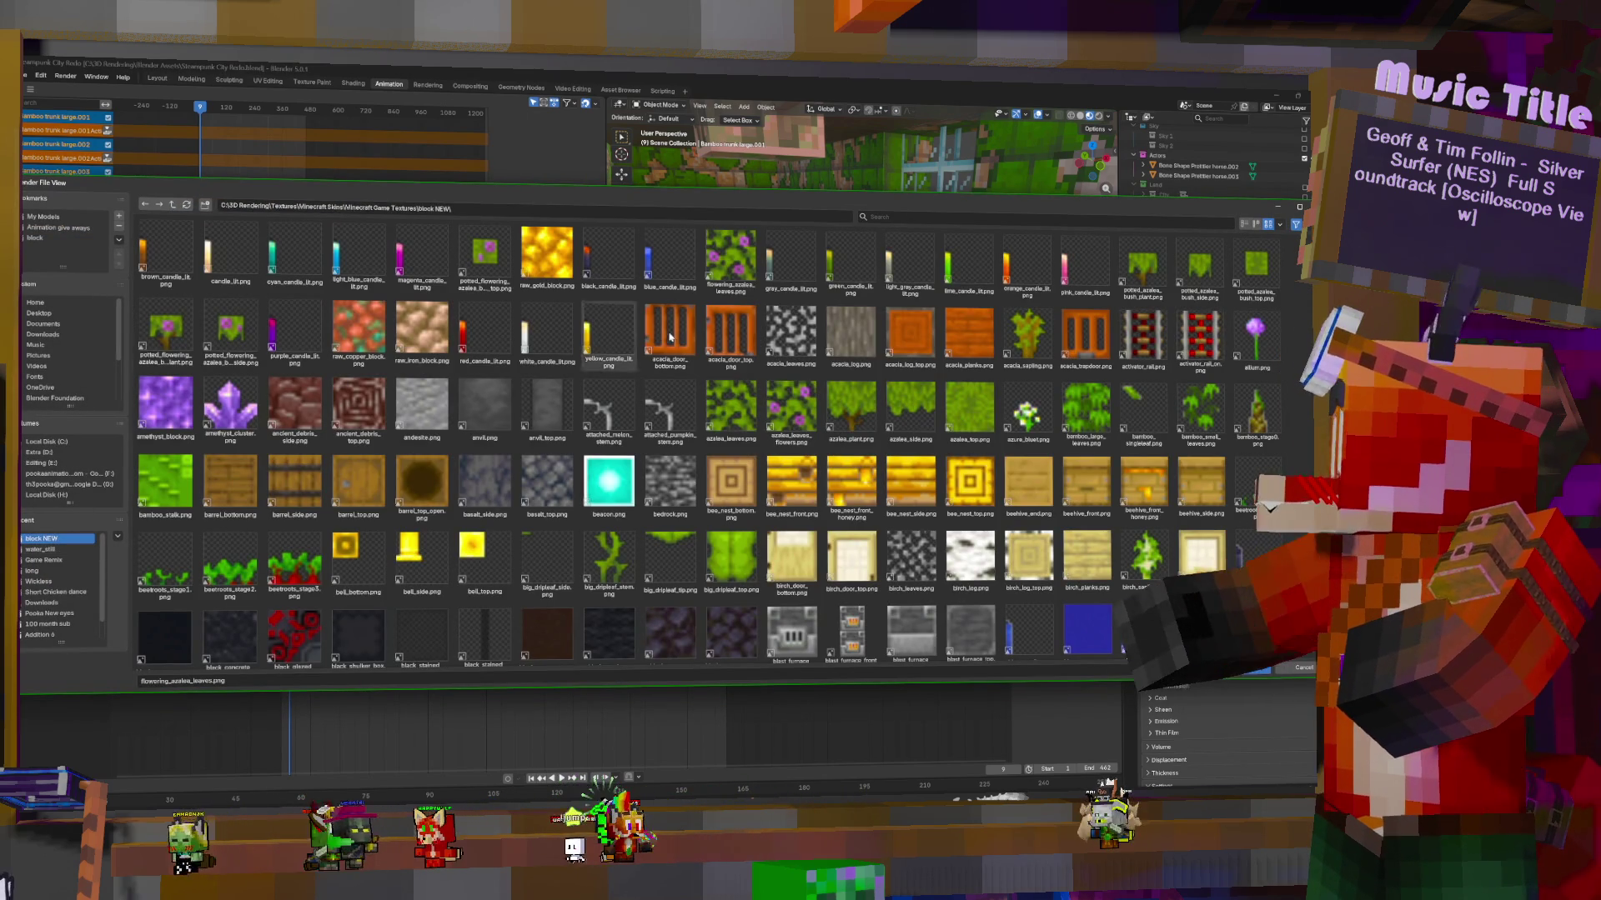
left_click(50, 239)
type("flow")
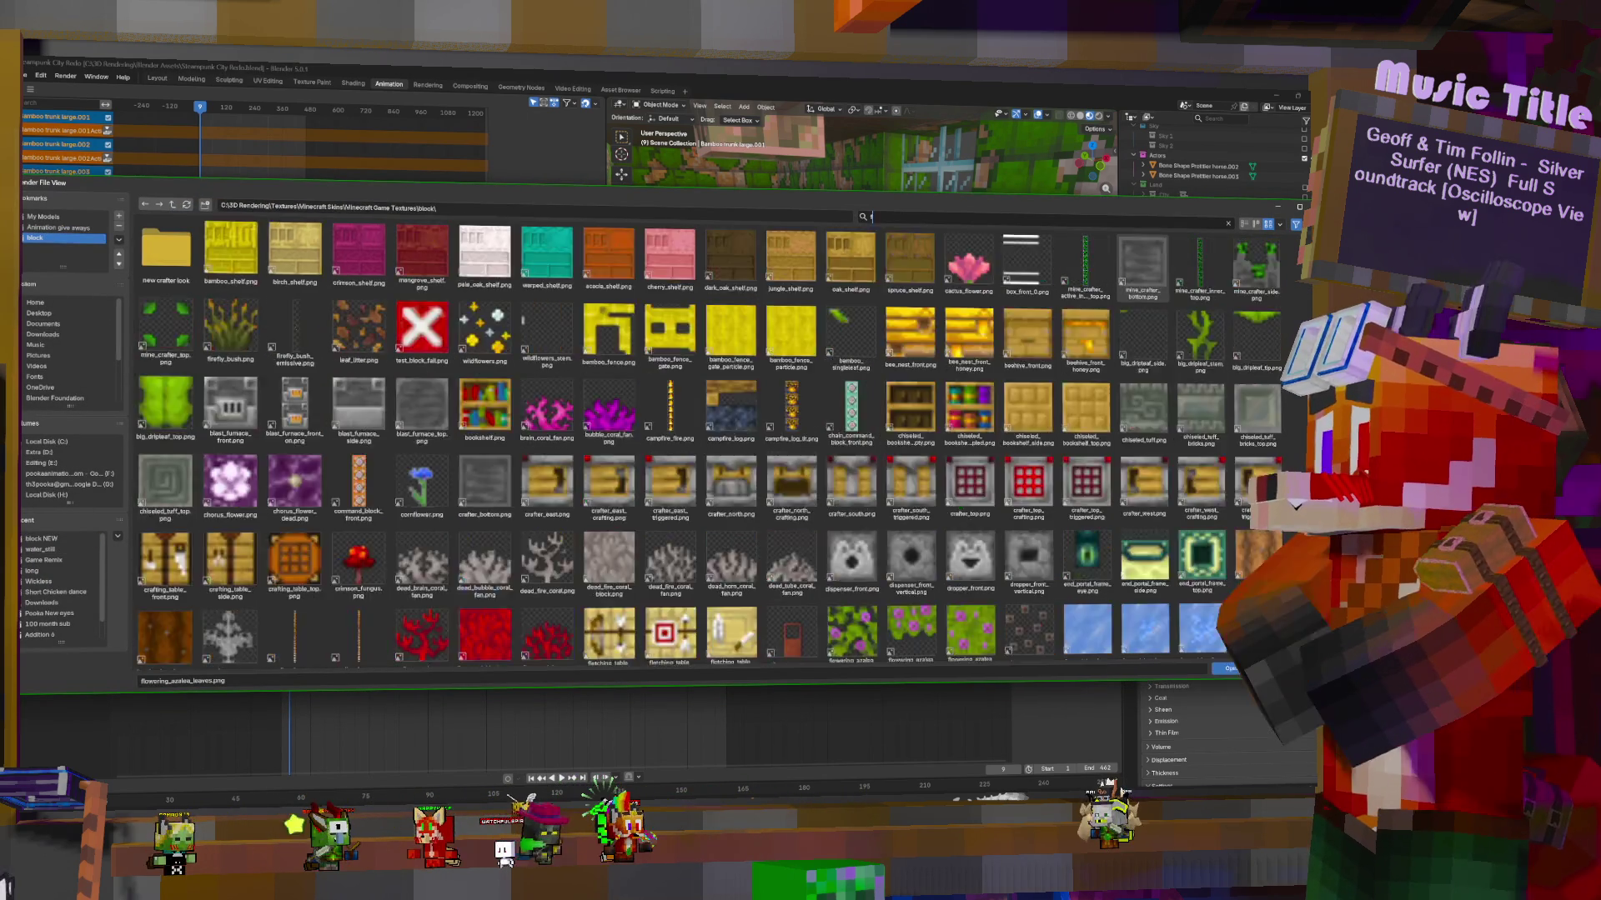
double_click(581, 253)
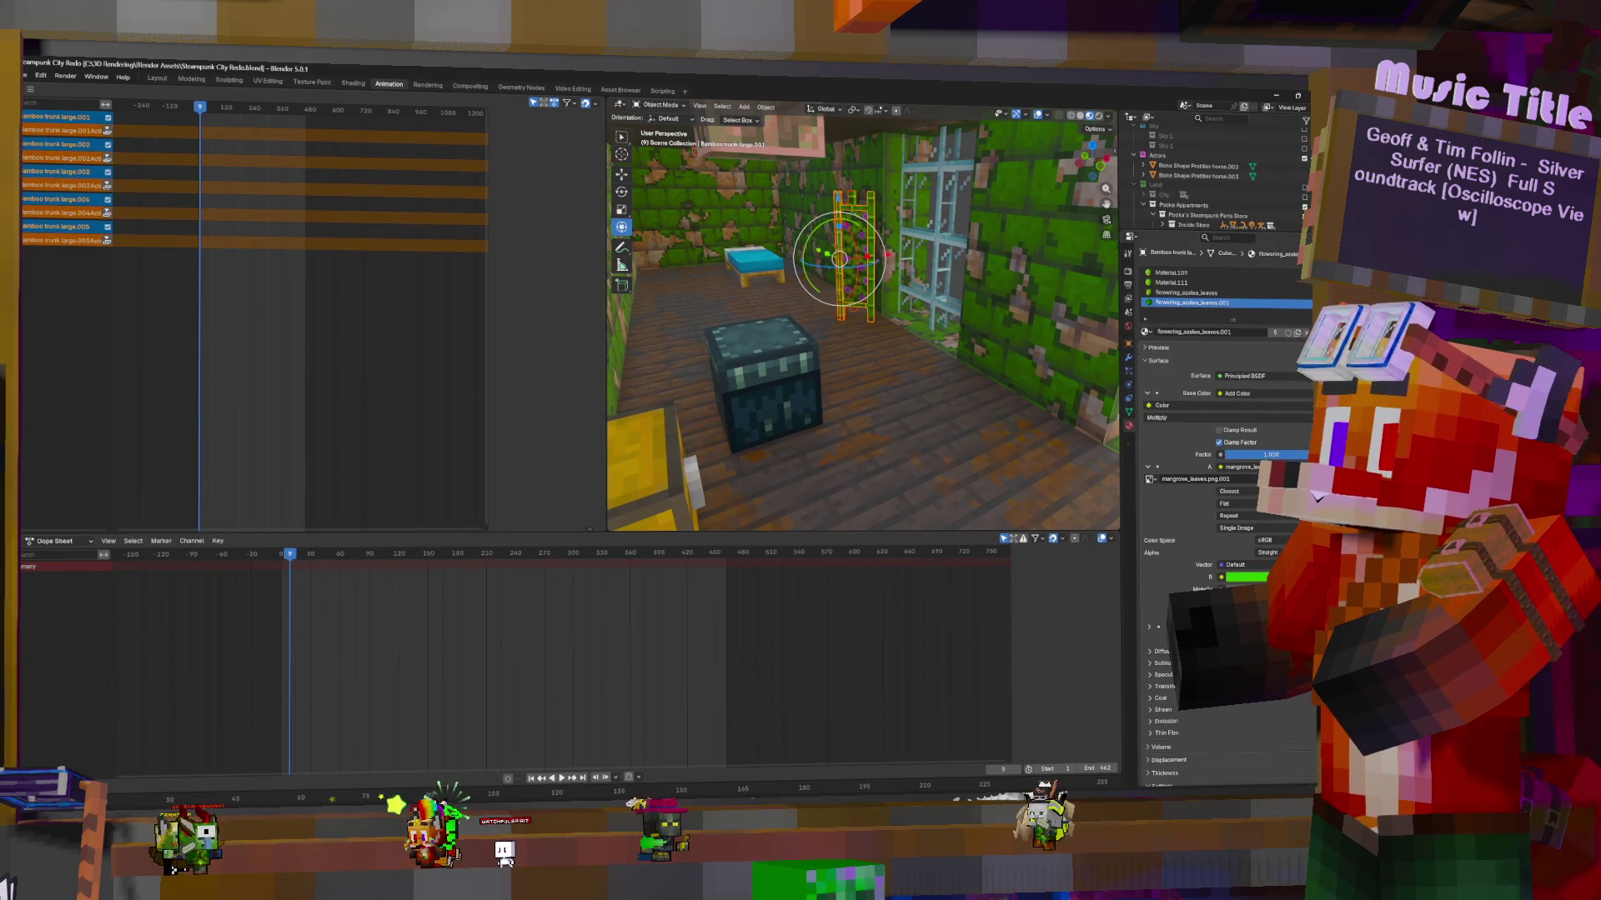
Replace the leaf texture with the mangrove_leaves.png image
left_click(1300, 479)
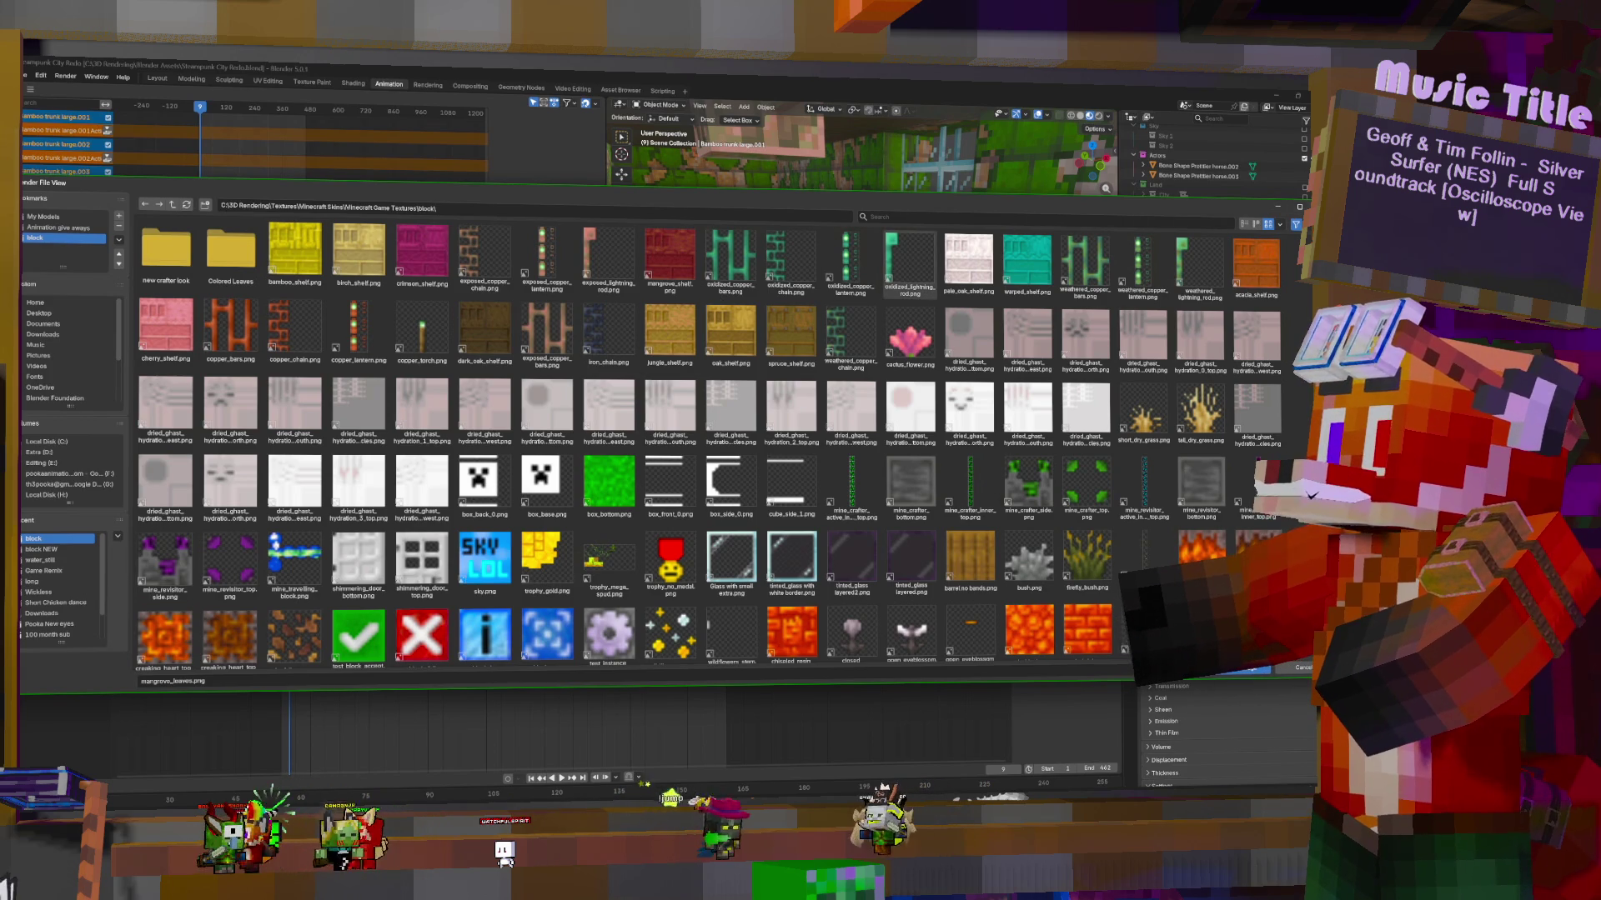
key("Return")
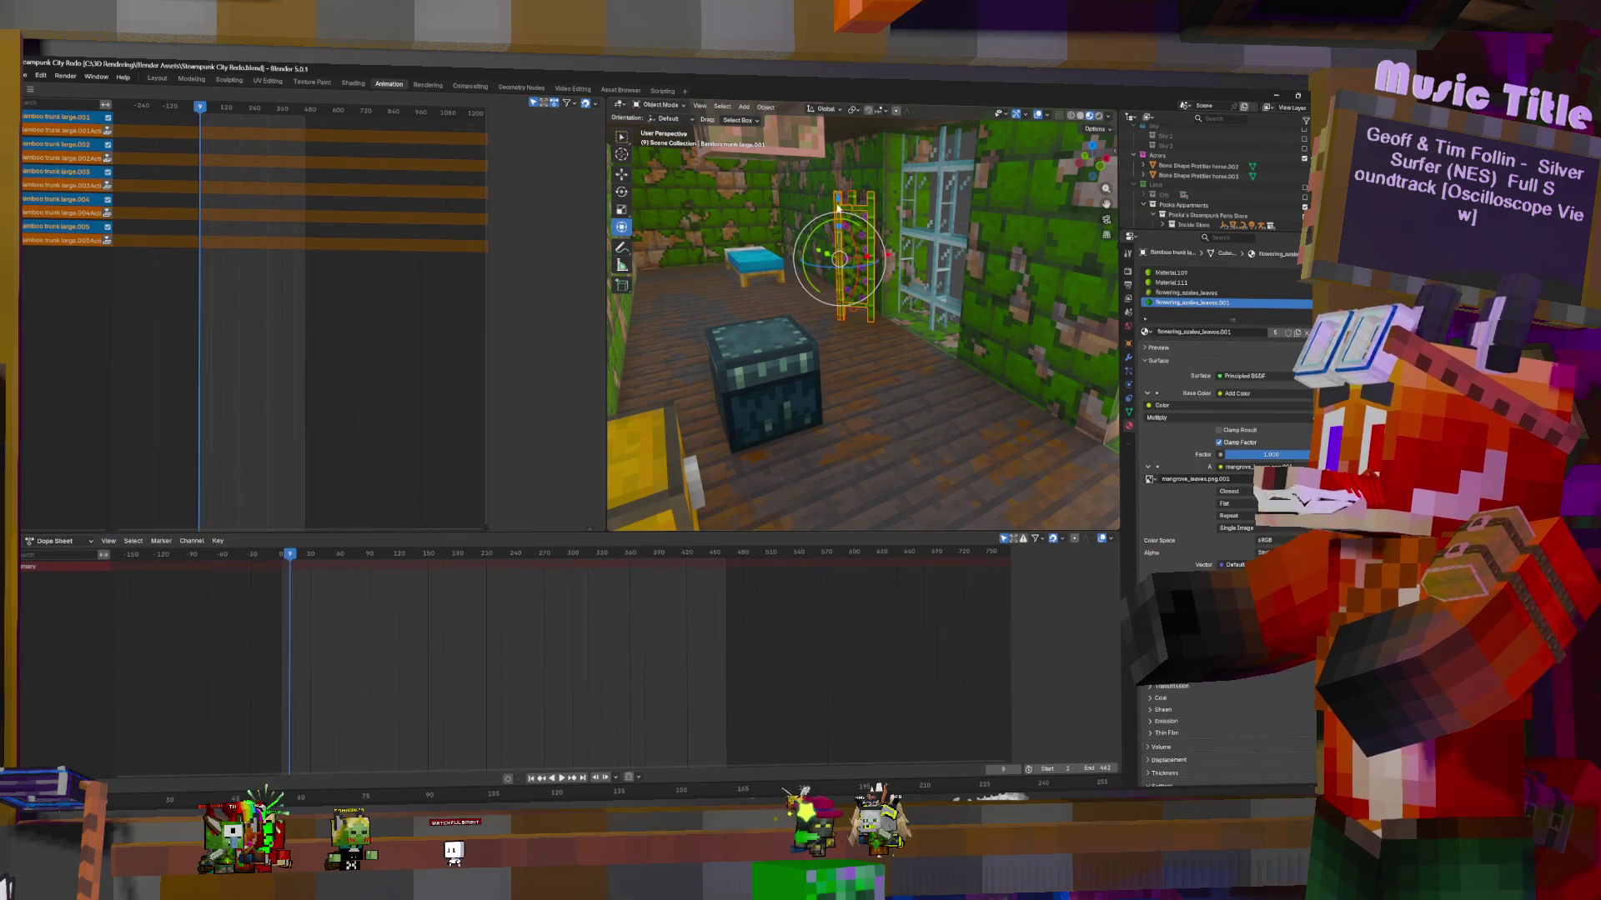
middle_click_drag(890, 272, 807, 247)
Push the bamboo curtain nearer the wall
left_click_drag(807, 247, 794, 237)
middle_click_drag(794, 237, 859, 305)
scroll(1200, 192, "down", 10)
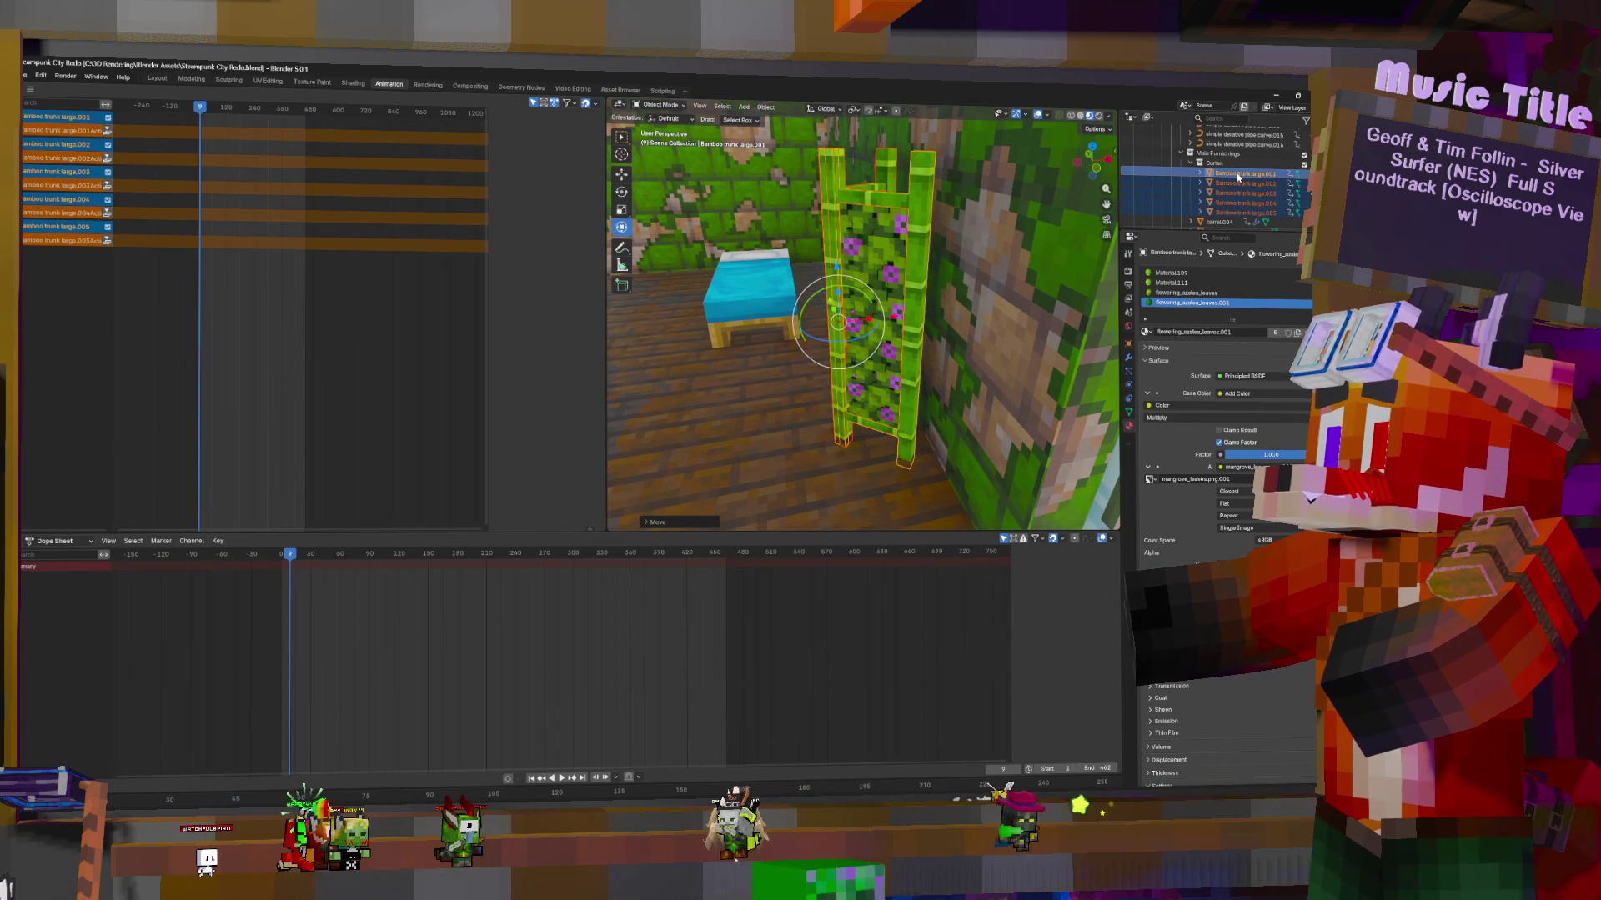
Select Bamboo trunk large.002–.005 and shift them along Y, then reselect large.001 and .002
left_click(885, 346)
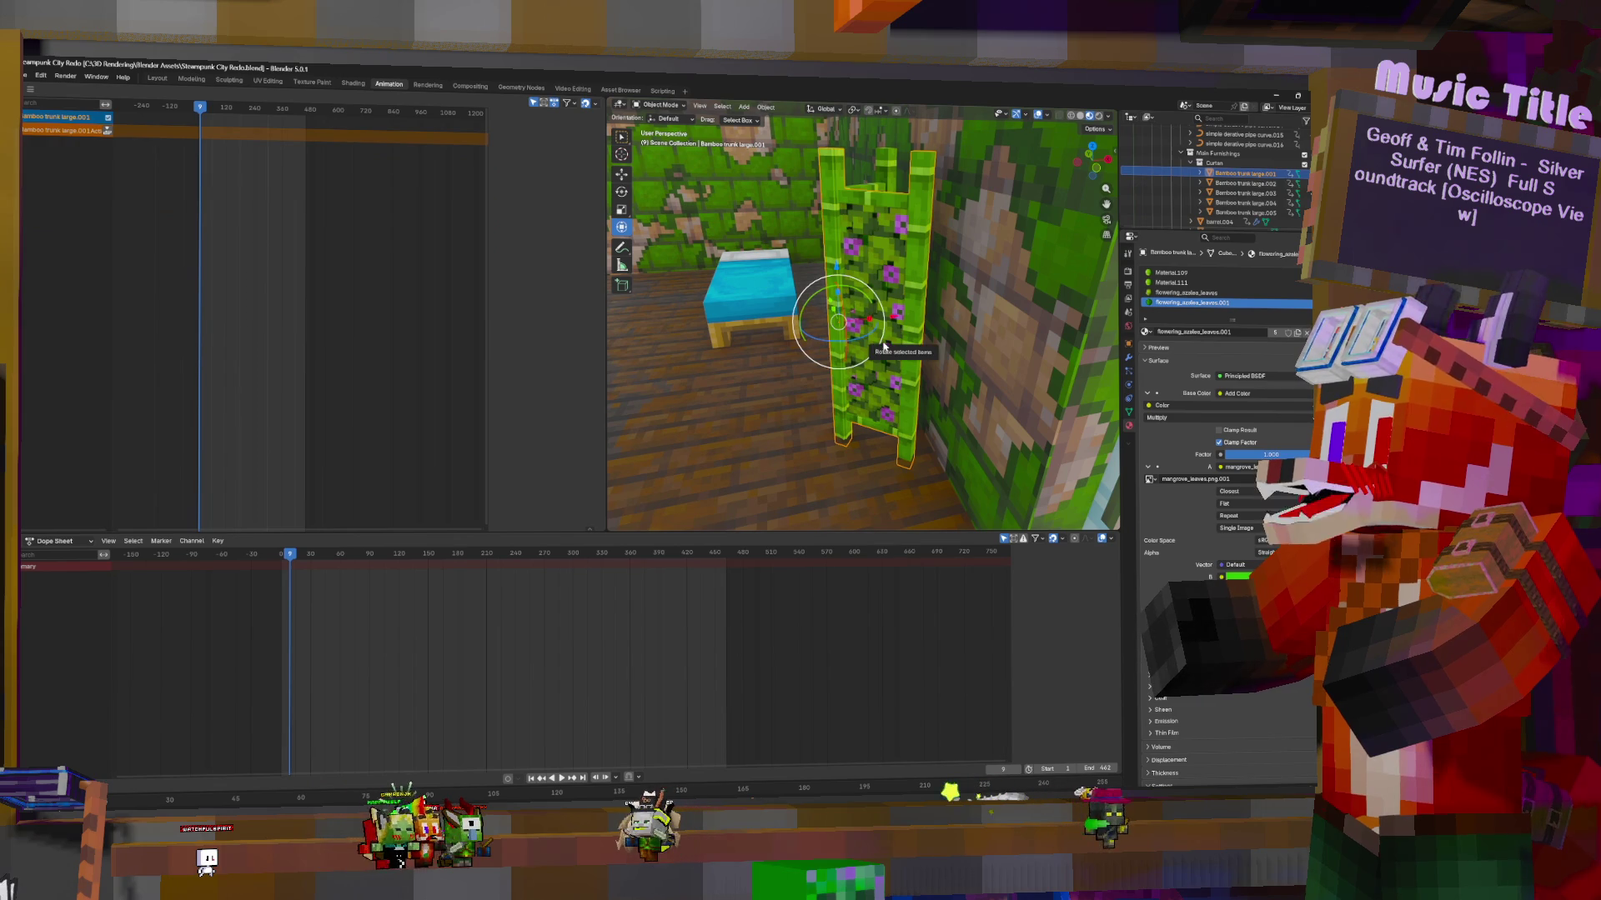
left_click(835, 309)
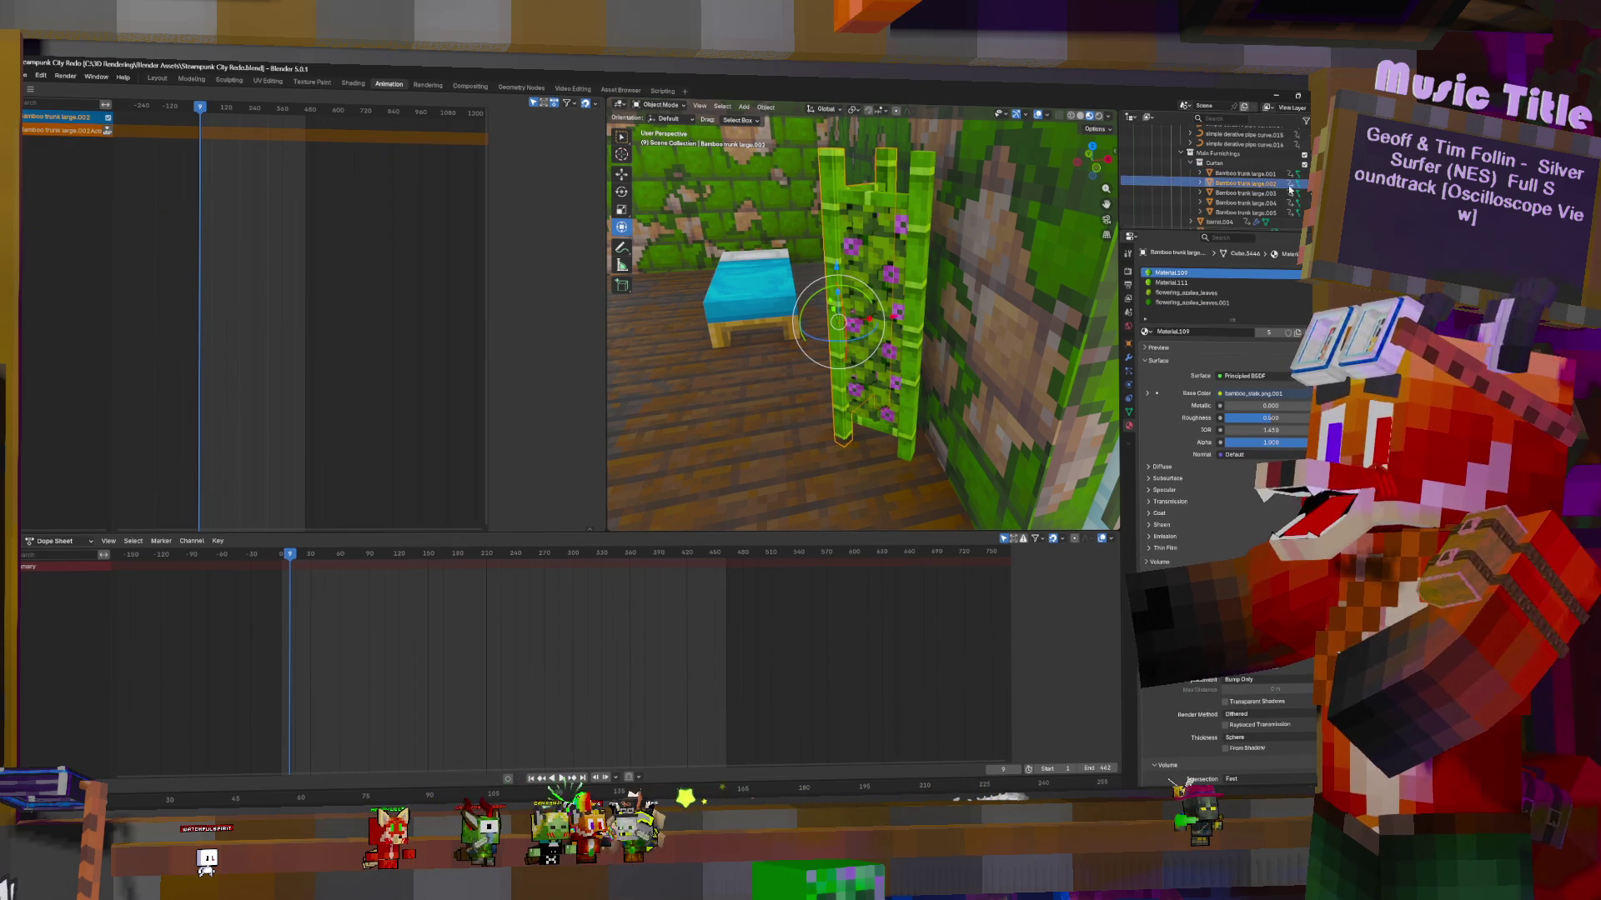
left_click(1250, 202)
left_click(1263, 213)
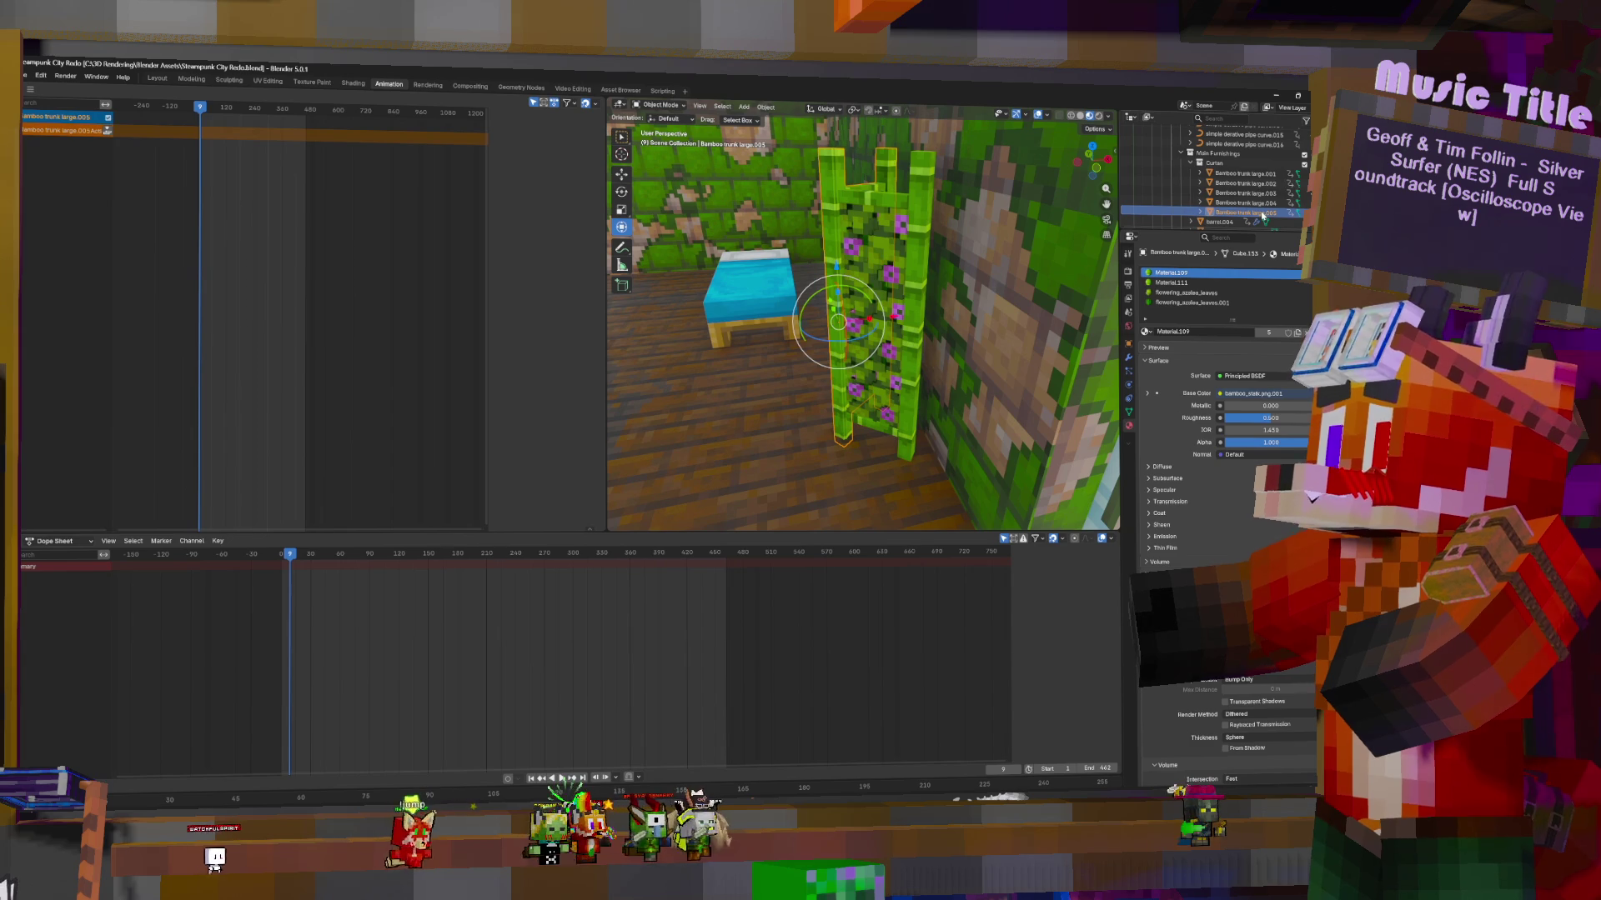
left_click(1262, 191, "ctrl")
left_click(1261, 183, "ctrl")
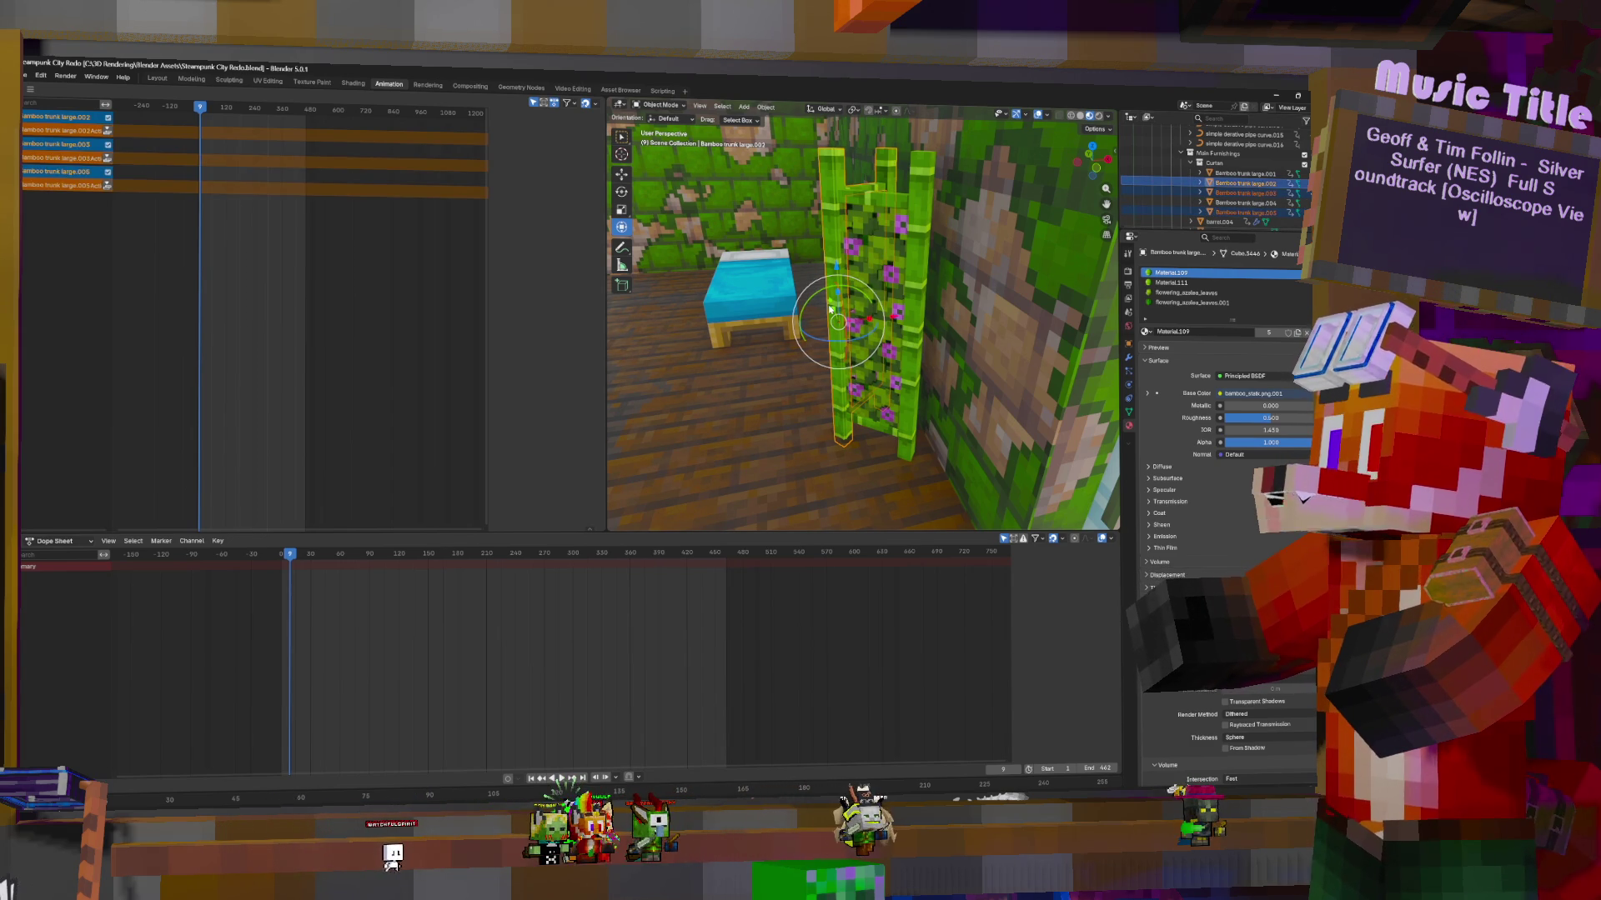
mouse_move(831, 299)
left_mouse_down()
mouse_move(839, 332)
mouse_move(846, 317)
left_mouse_up()
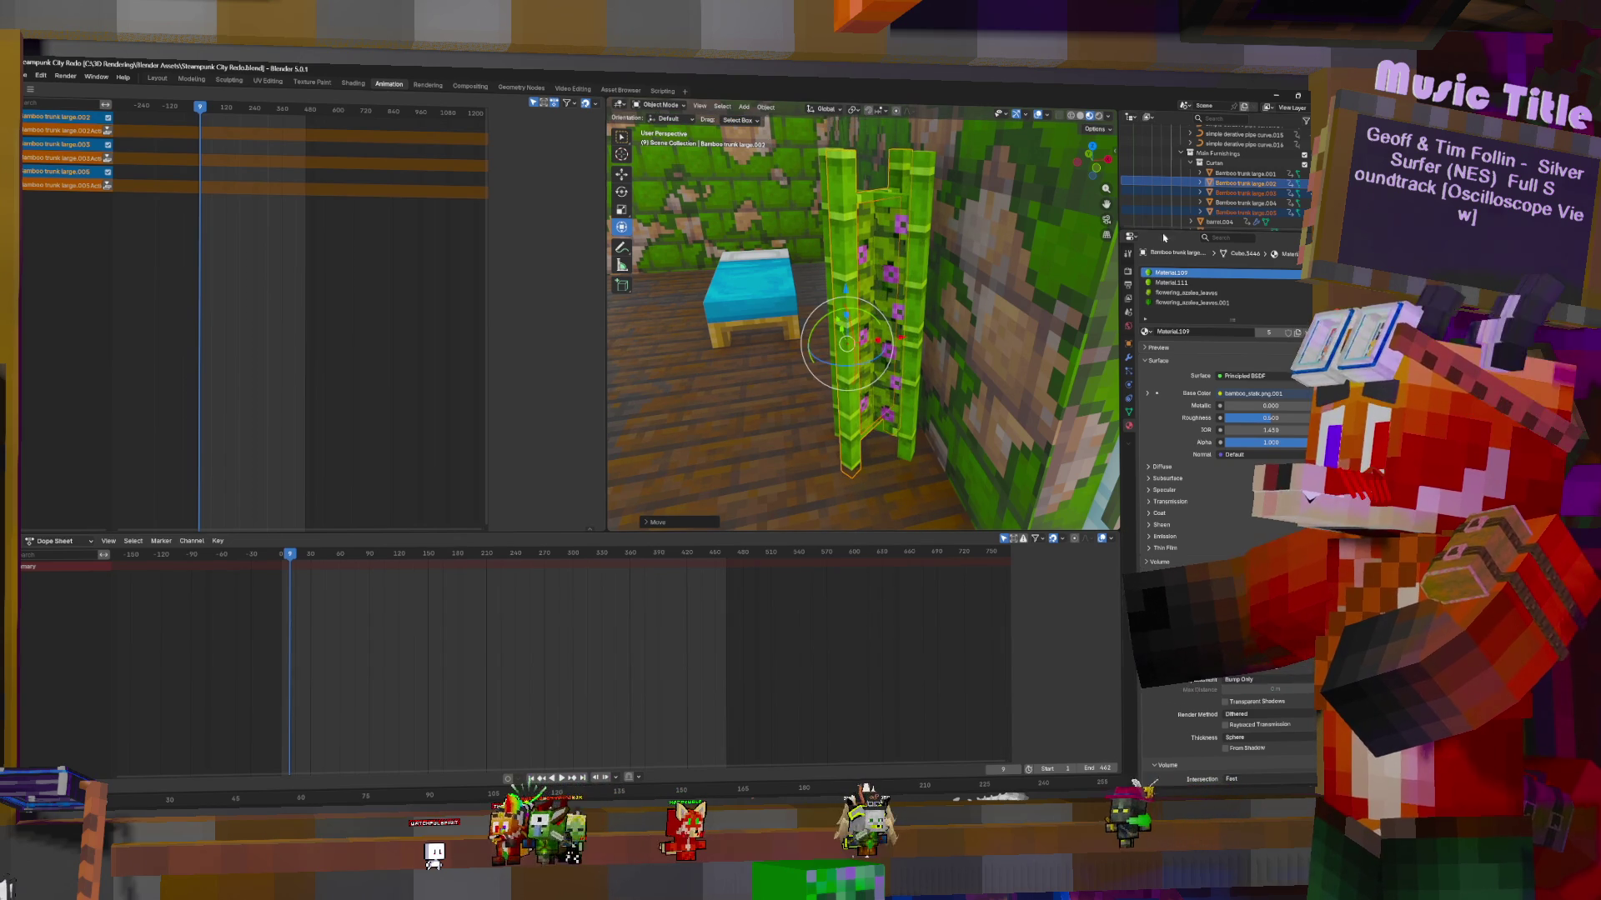
left_click(1244, 182)
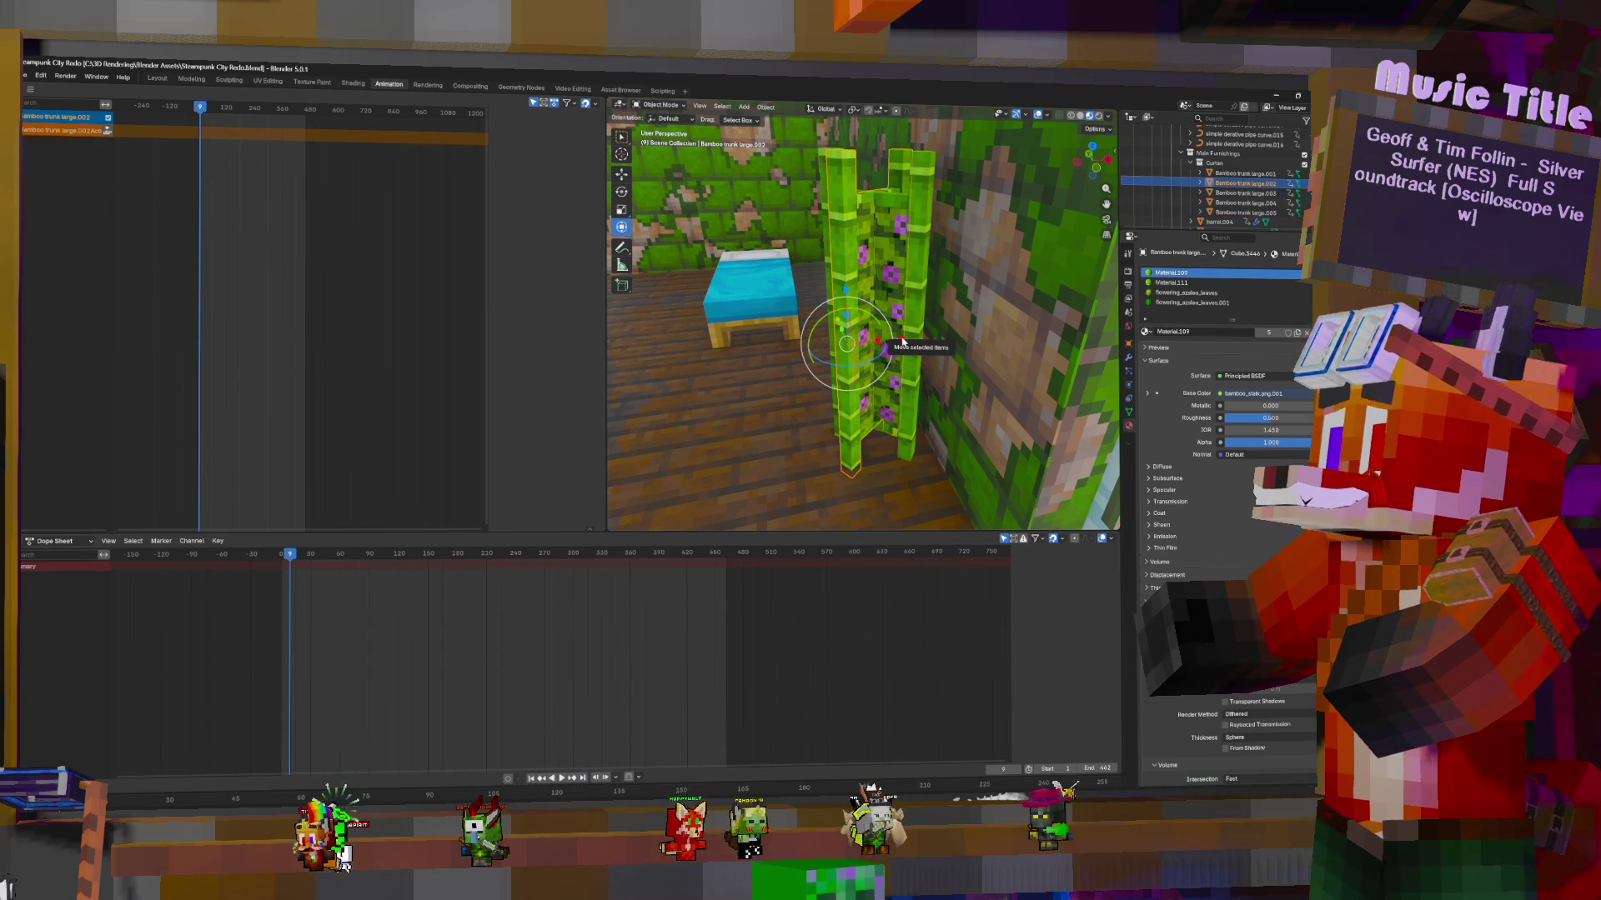
left_click(1244, 173, "ctrl")
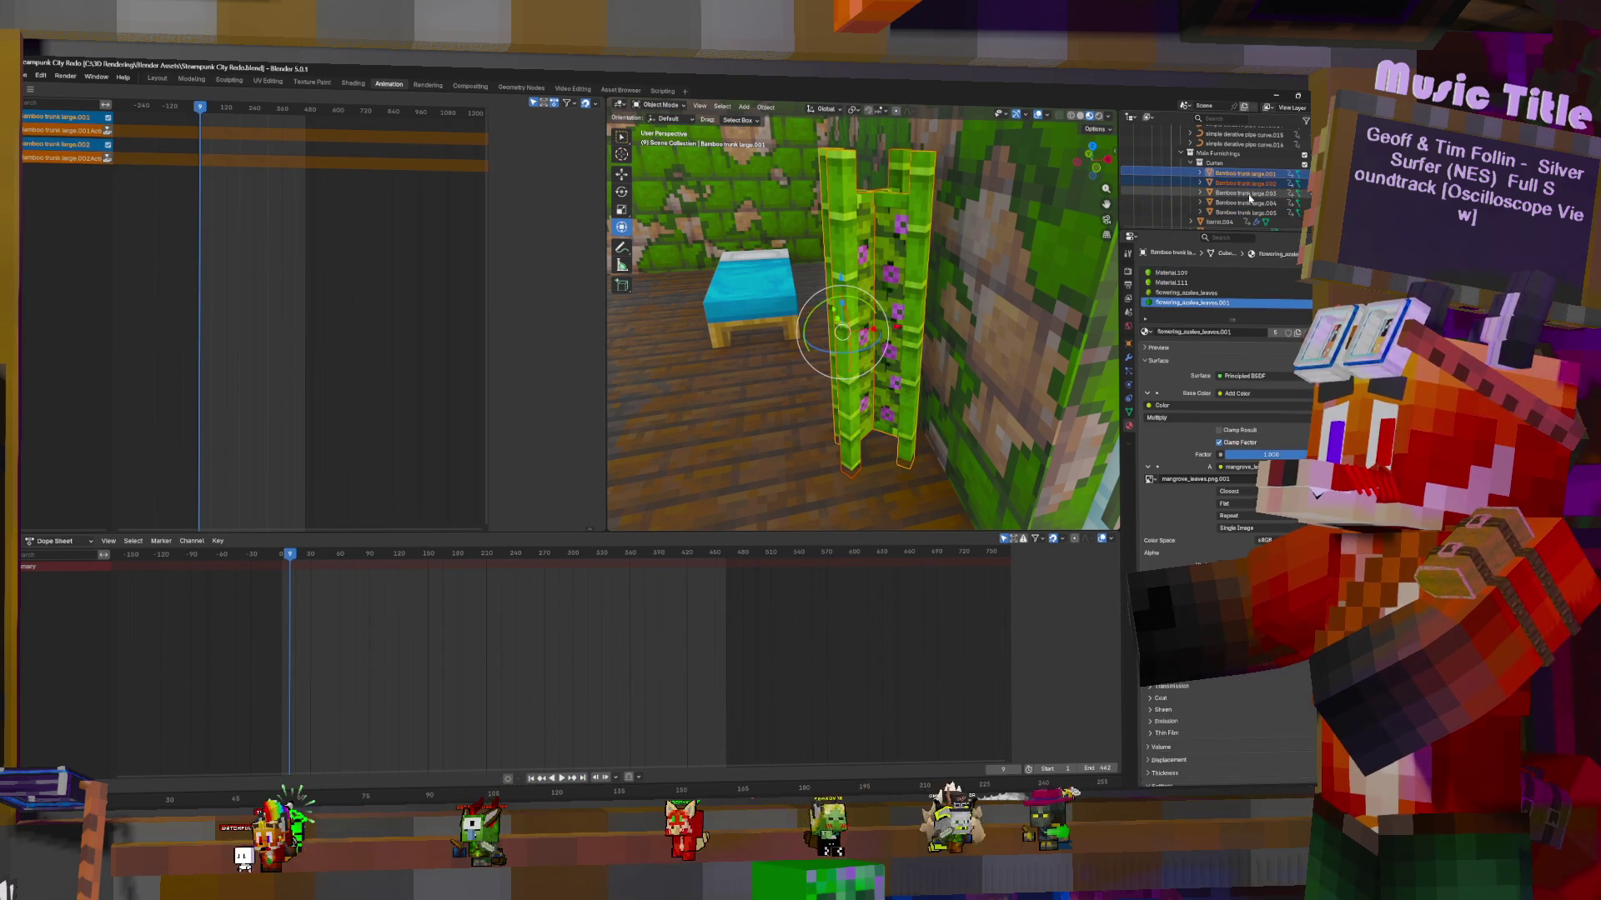
Move Bamboo trunks large.001–.005 left together, then slide large.002 right along X
left_click(1250, 193, "ctrl")
left_click(1244, 202, "ctrl")
left_click(1250, 213, "ctrl")
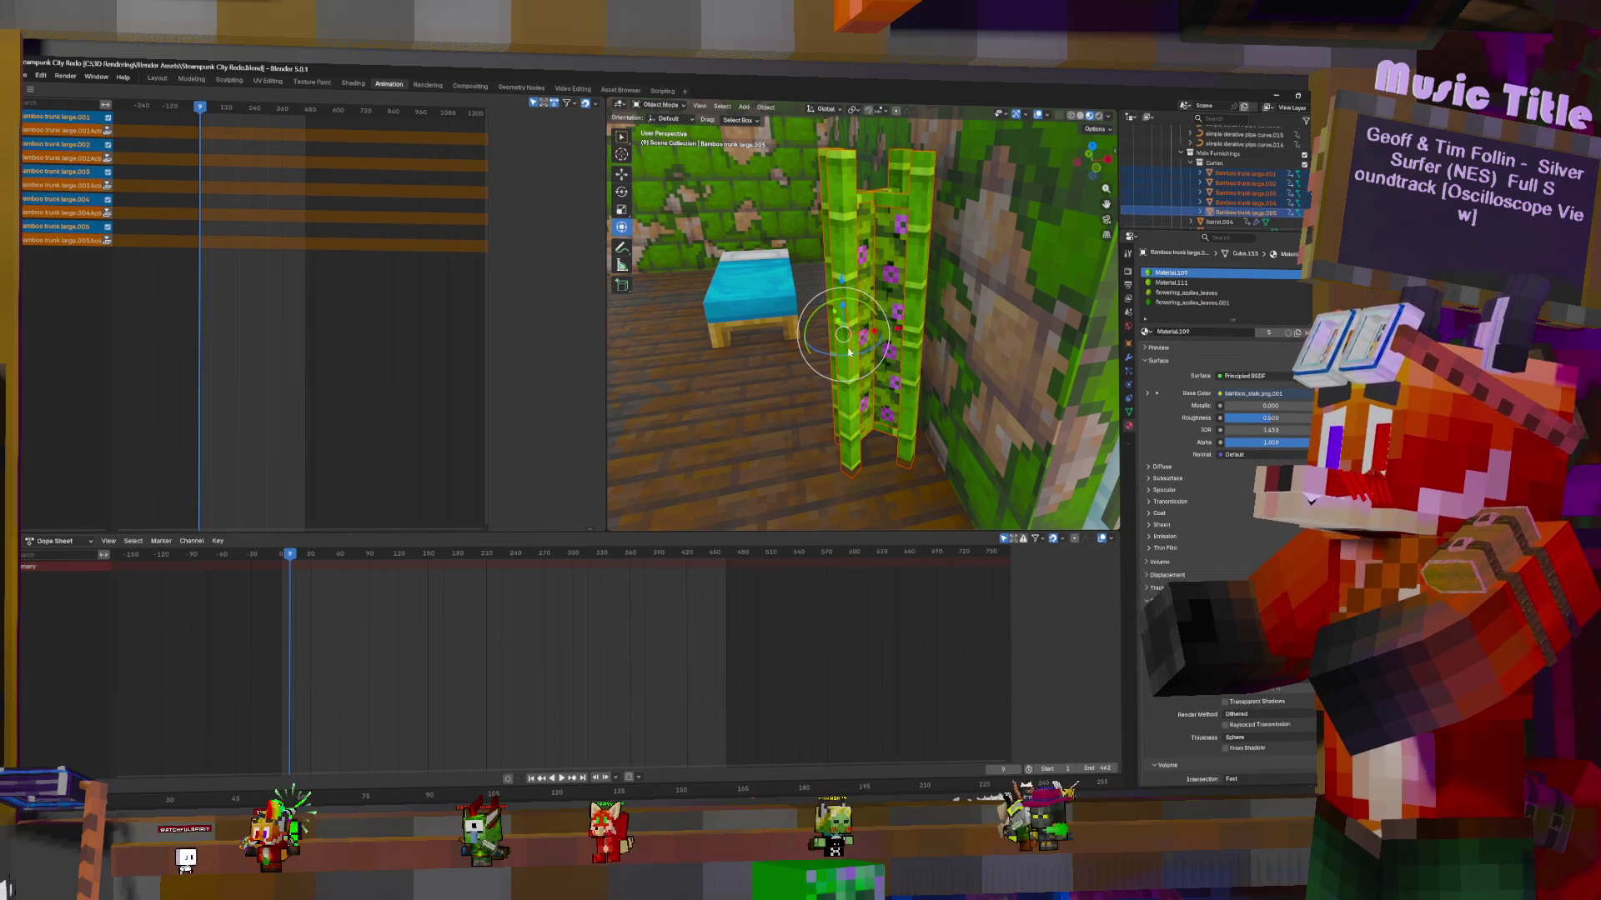
left_click_drag(899, 329, 811, 339)
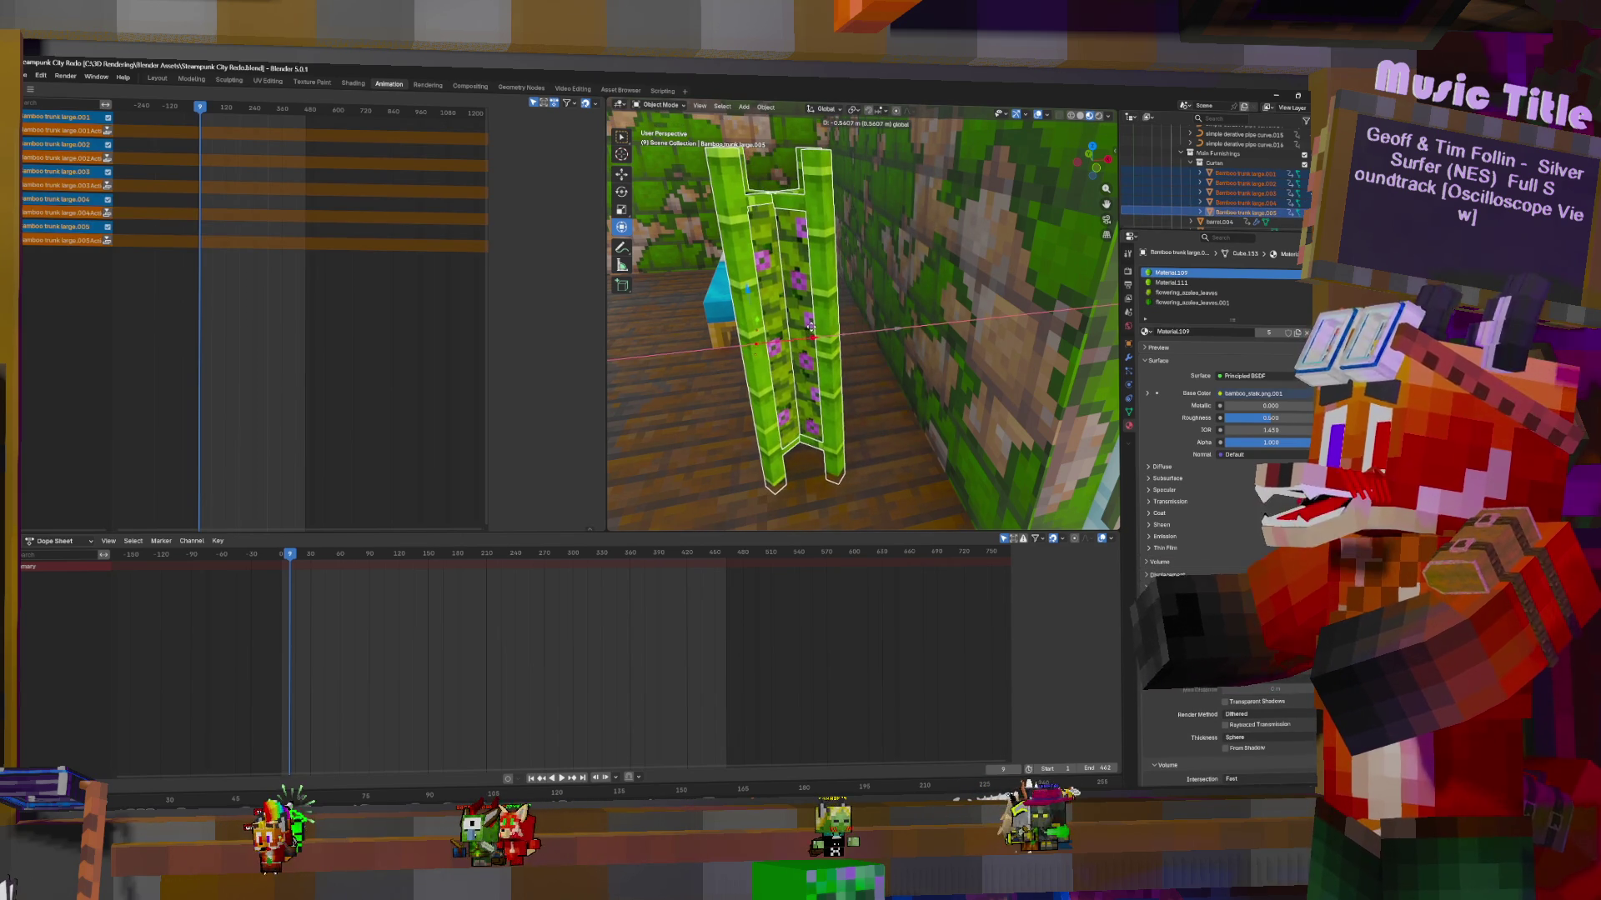
left_click(1236, 176)
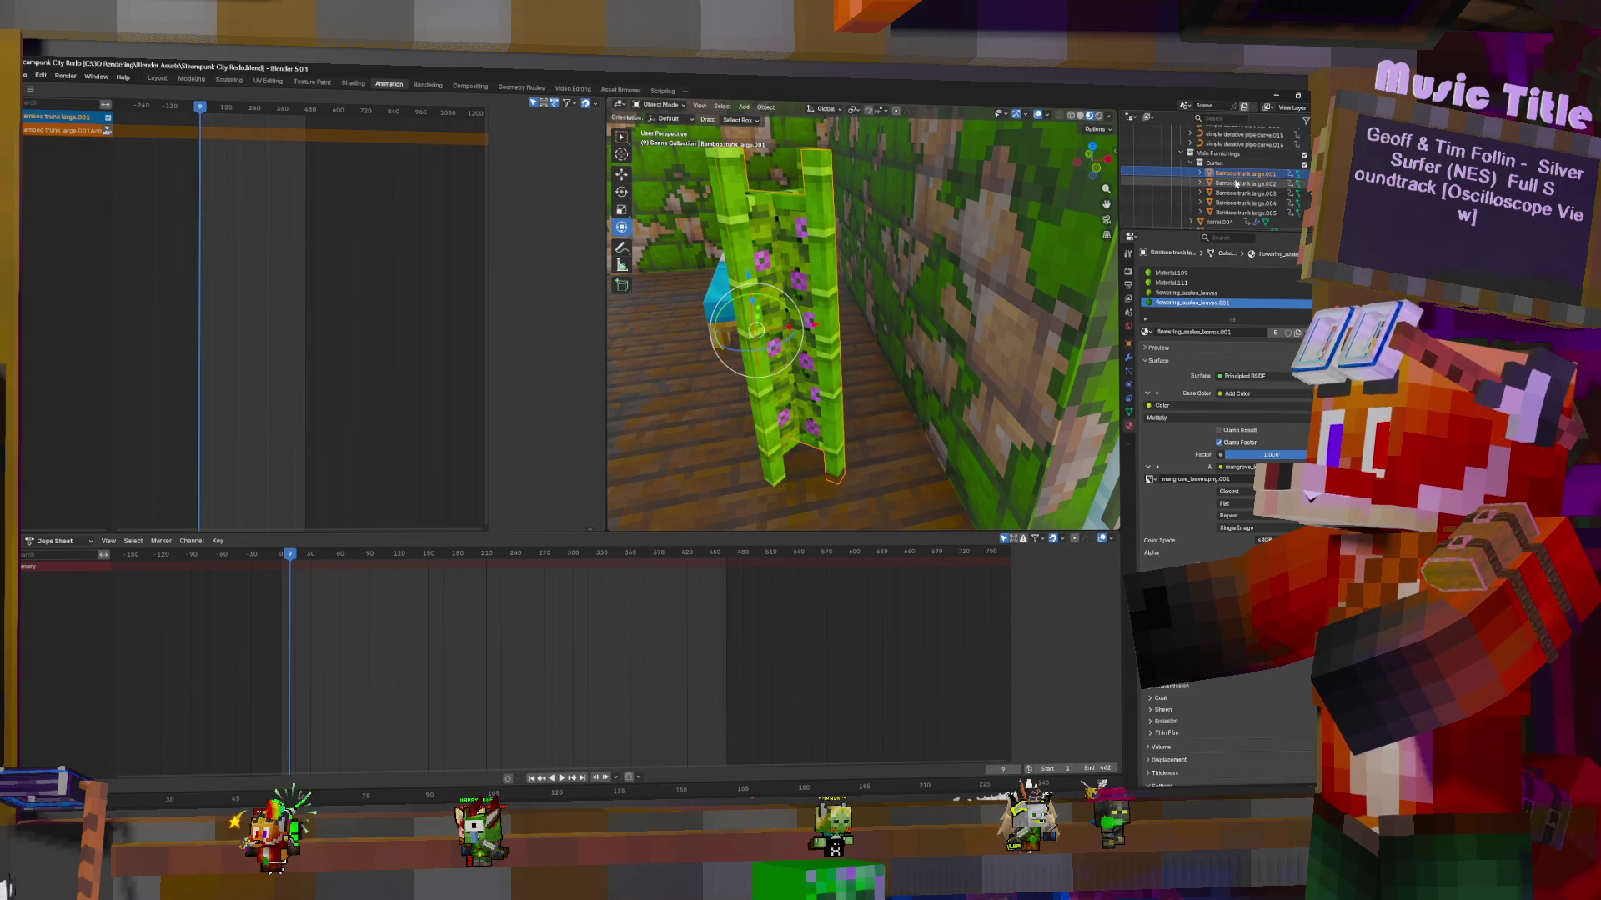
left_click(1237, 184)
left_click_drag(815, 348, 906, 336)
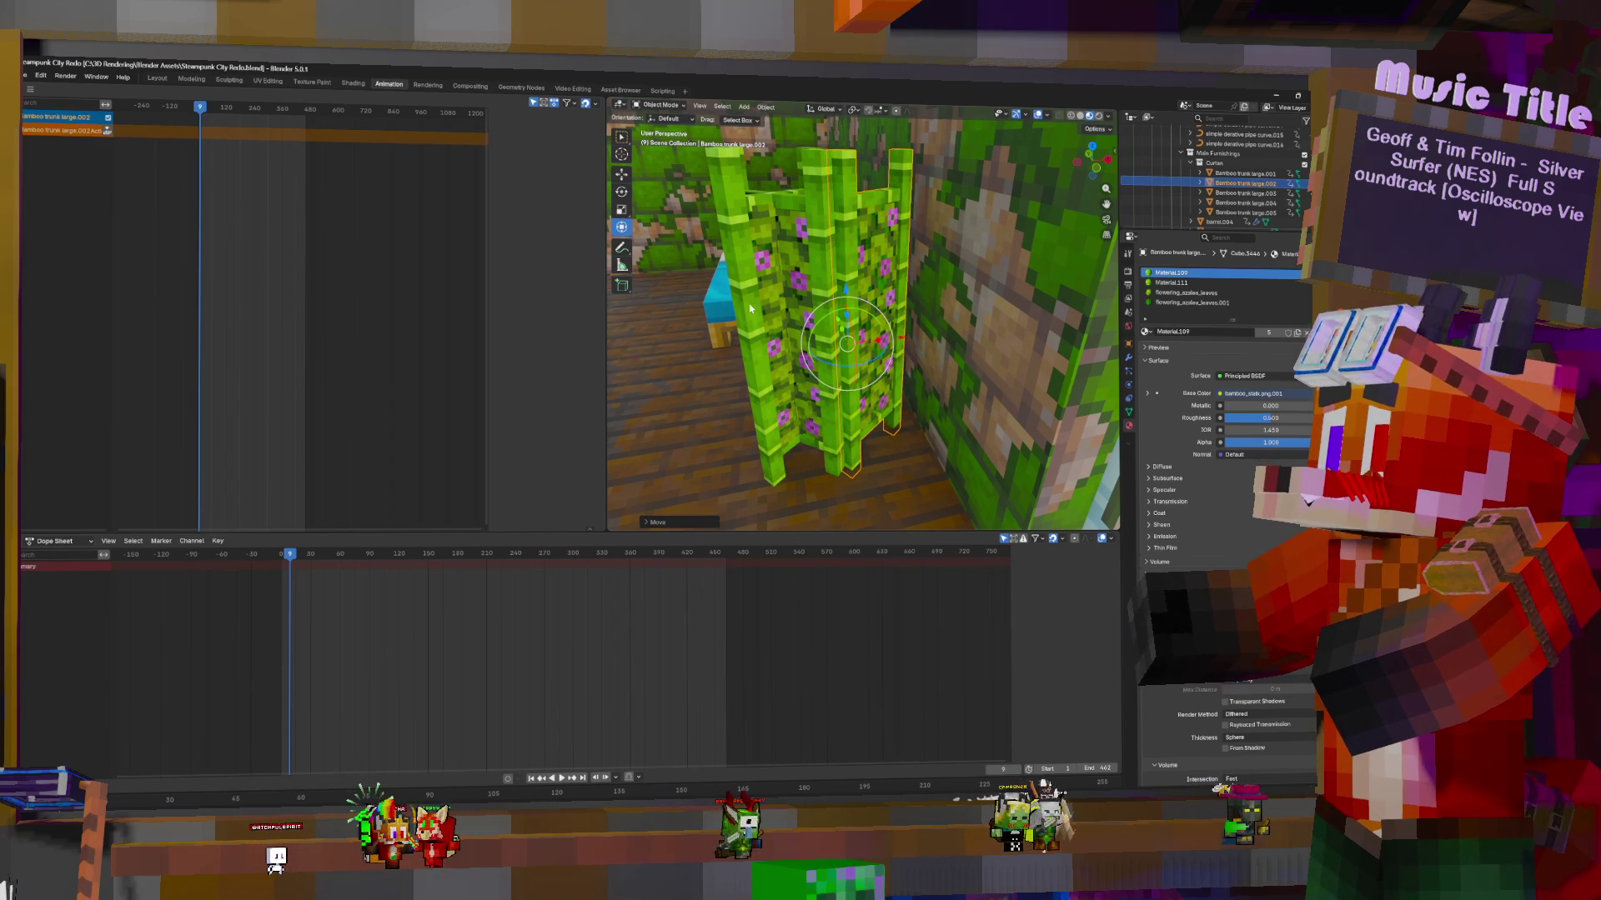
Slide Bamboo trunk large.003 left and large.004 far left along X
left_click(1246, 192)
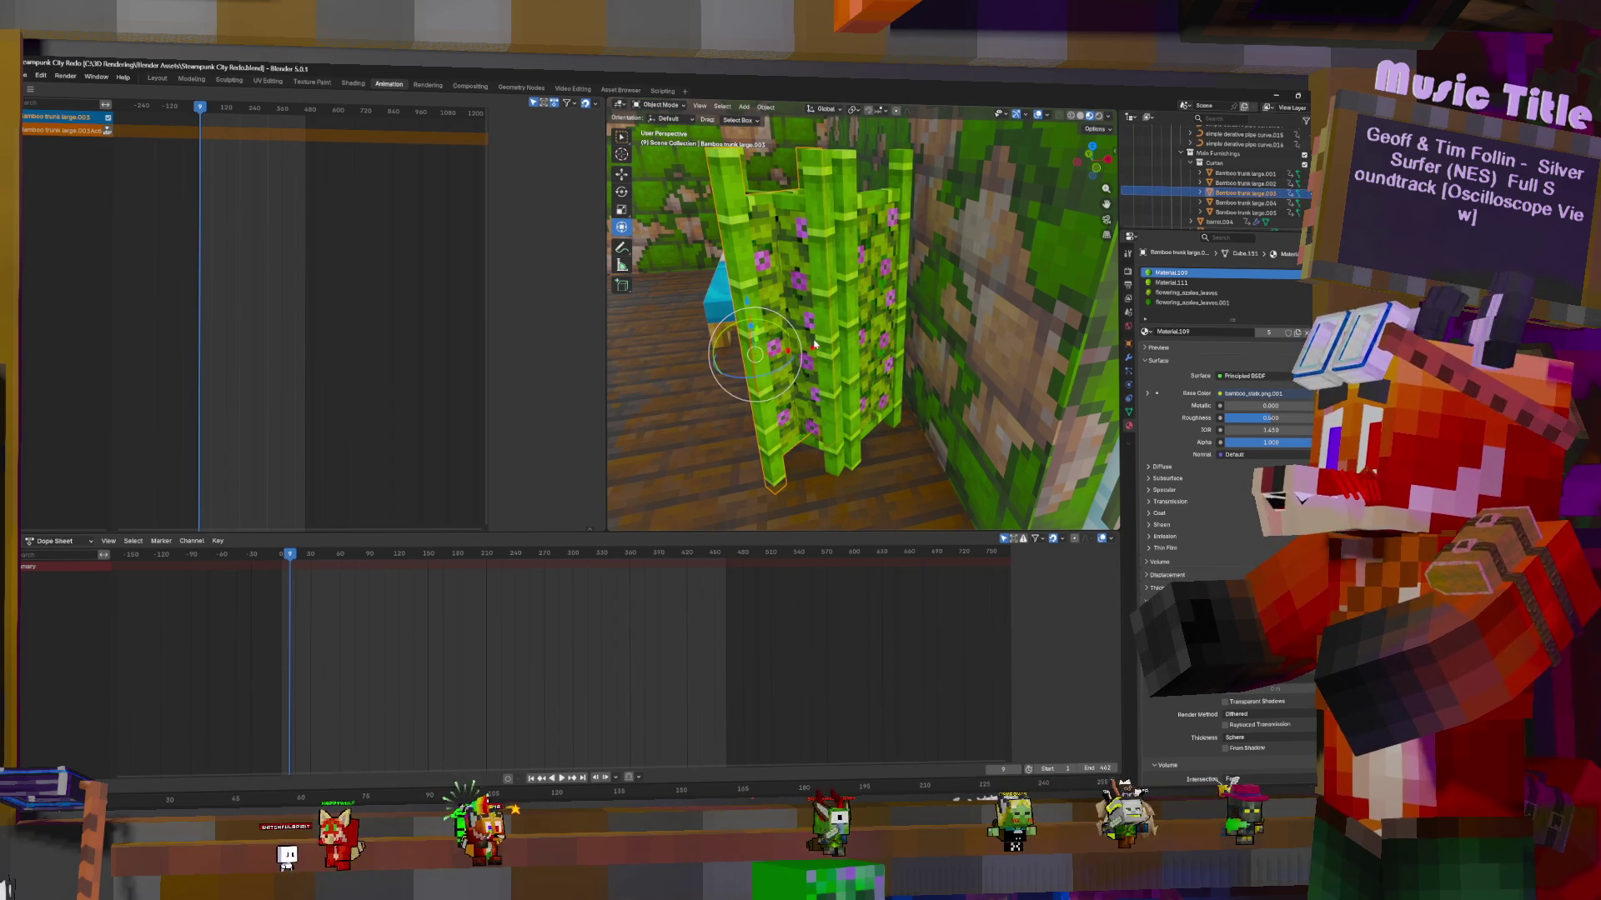
left_click_drag(815, 348, 715, 350)
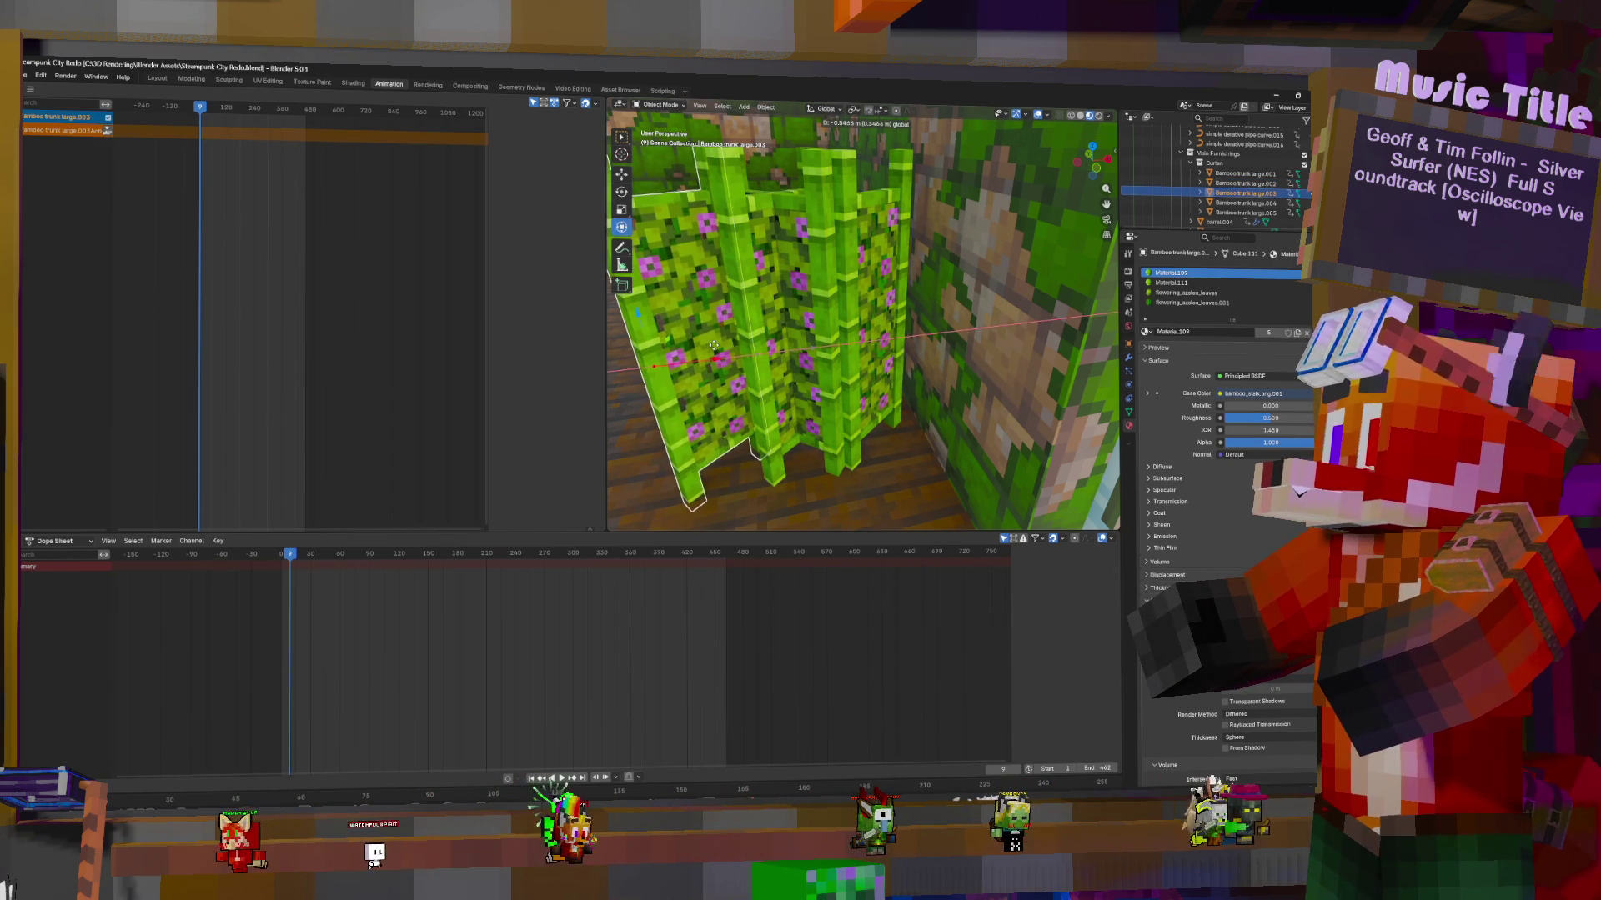
left_click(1244, 203)
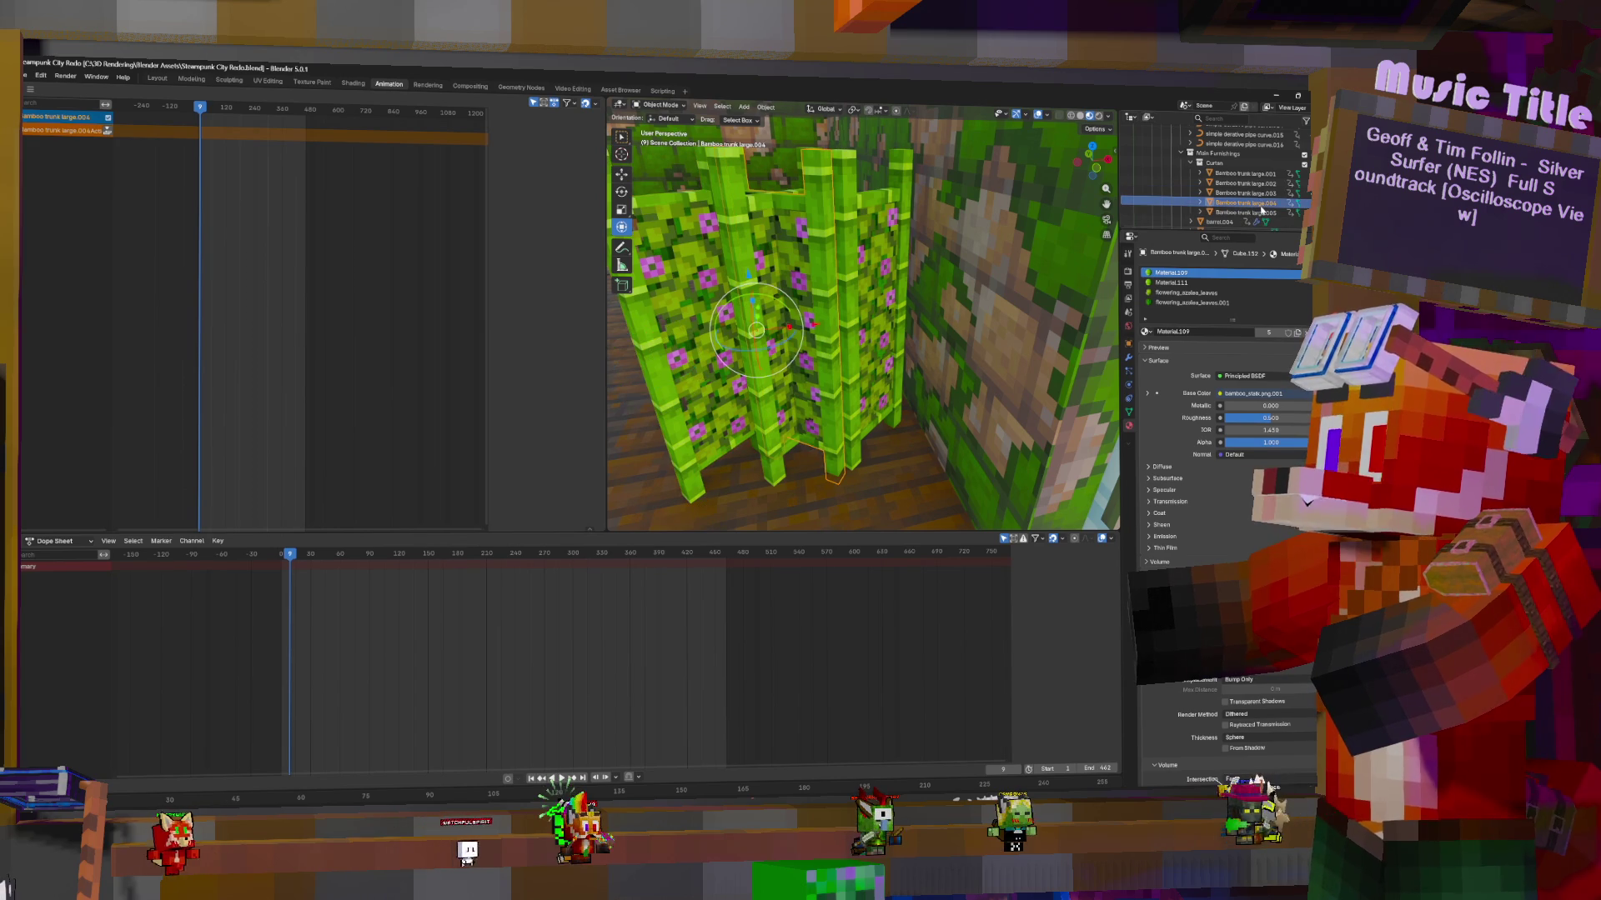
left_click_drag(816, 326, 617, 329)
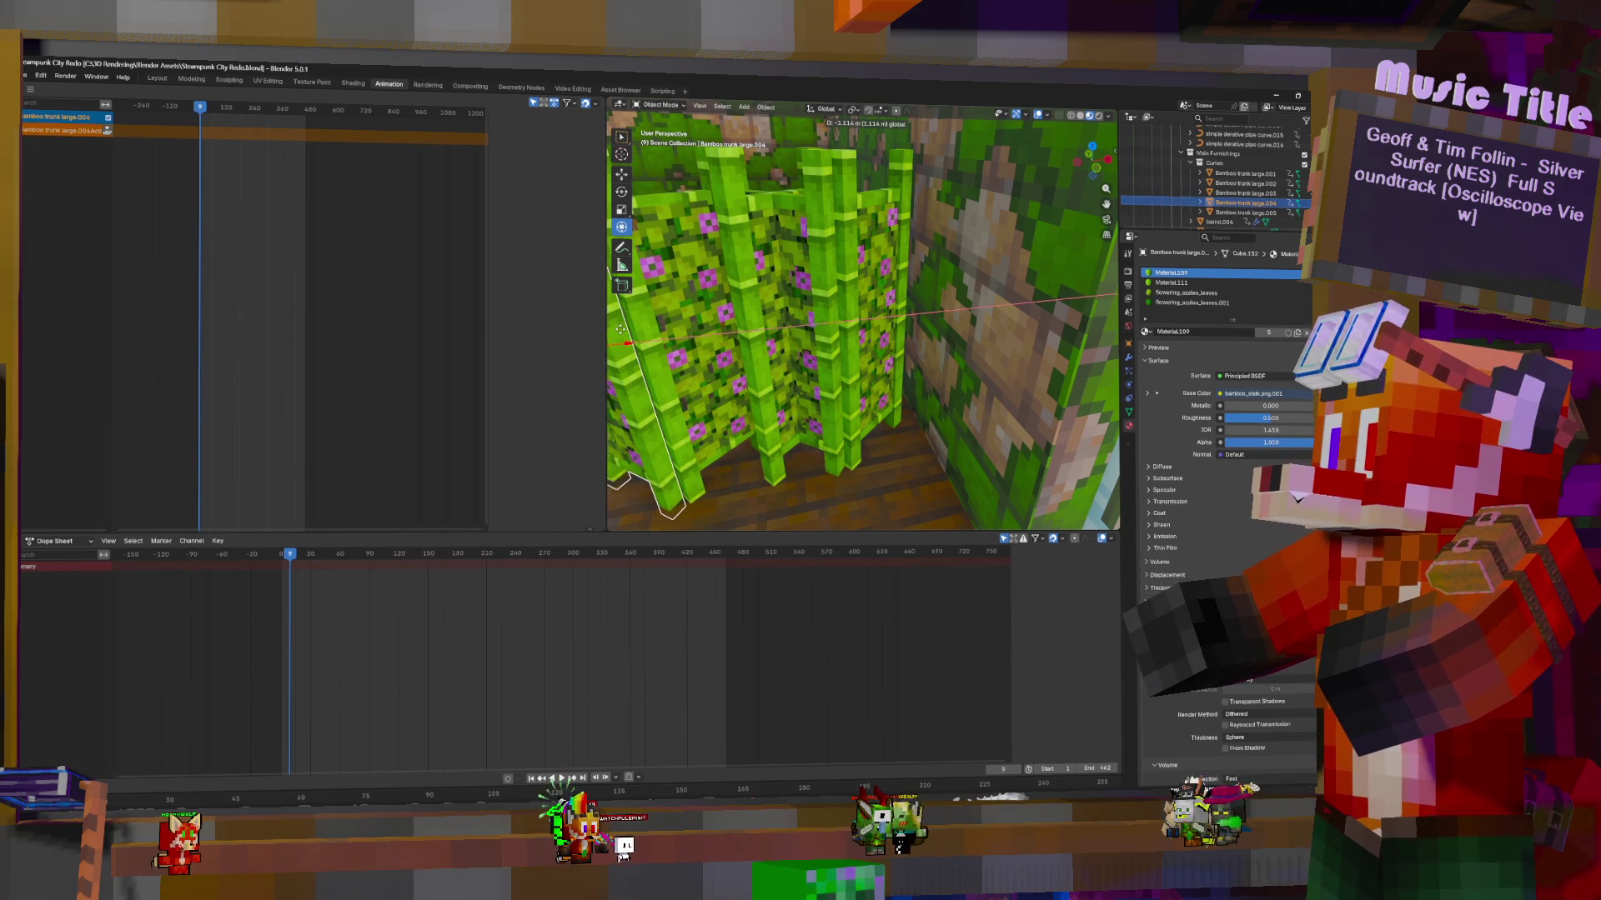
Frame Bamboo trunk large.005 and move it to the left
left_click(1244, 212)
key("KP_Decimal")
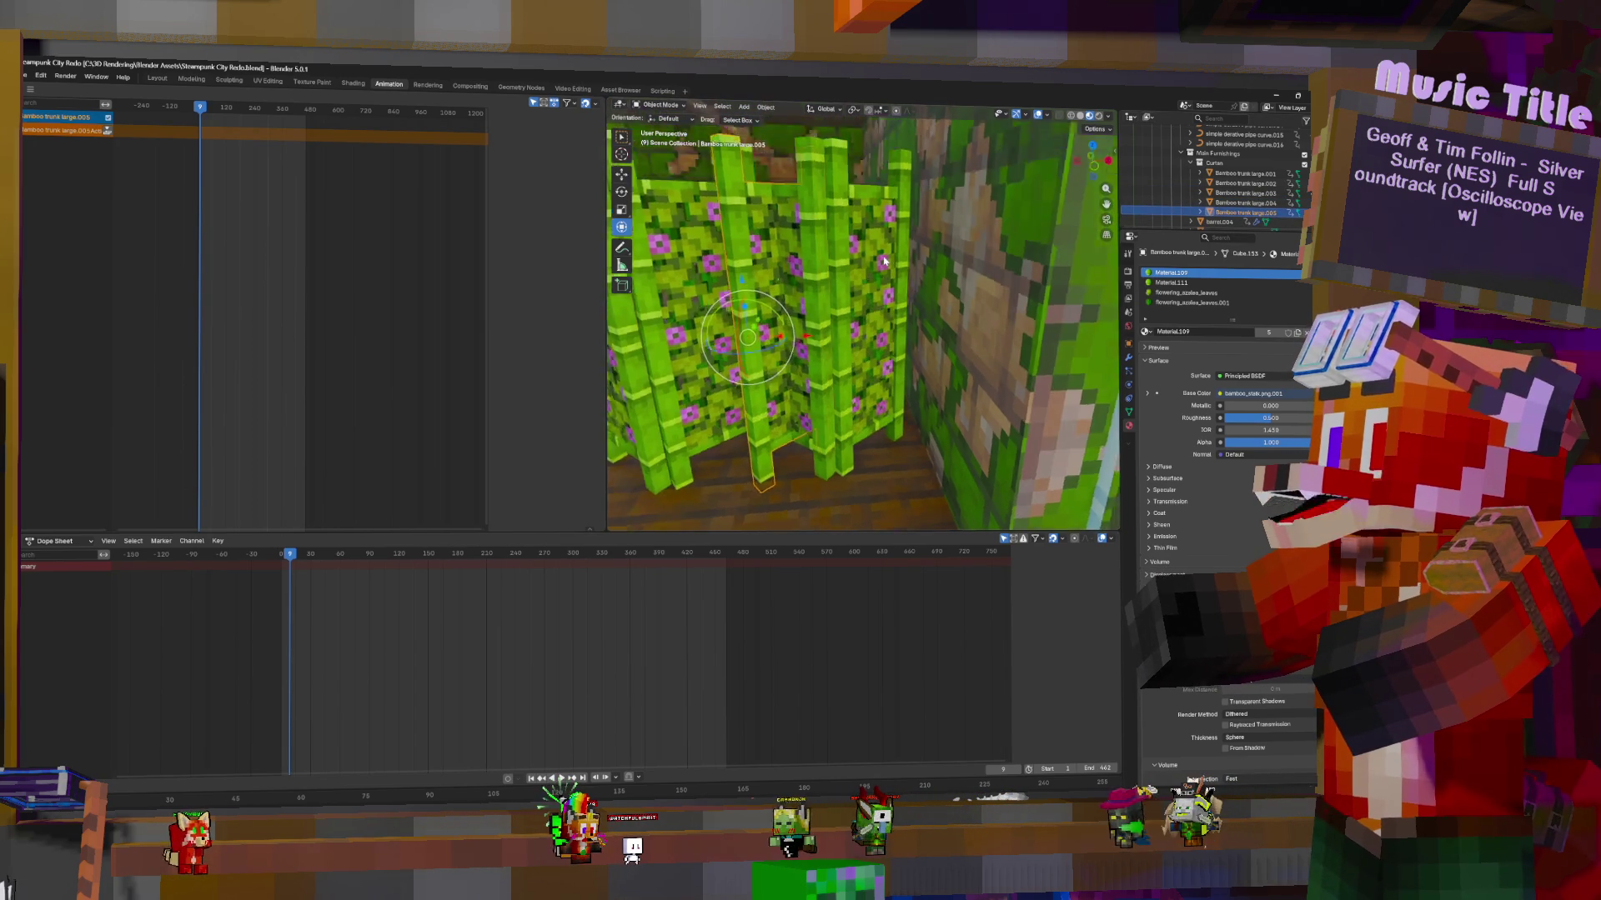
middle_click_drag(837, 342, 1031, 343, "shift")
left_click_drag(1075, 319, 852, 323)
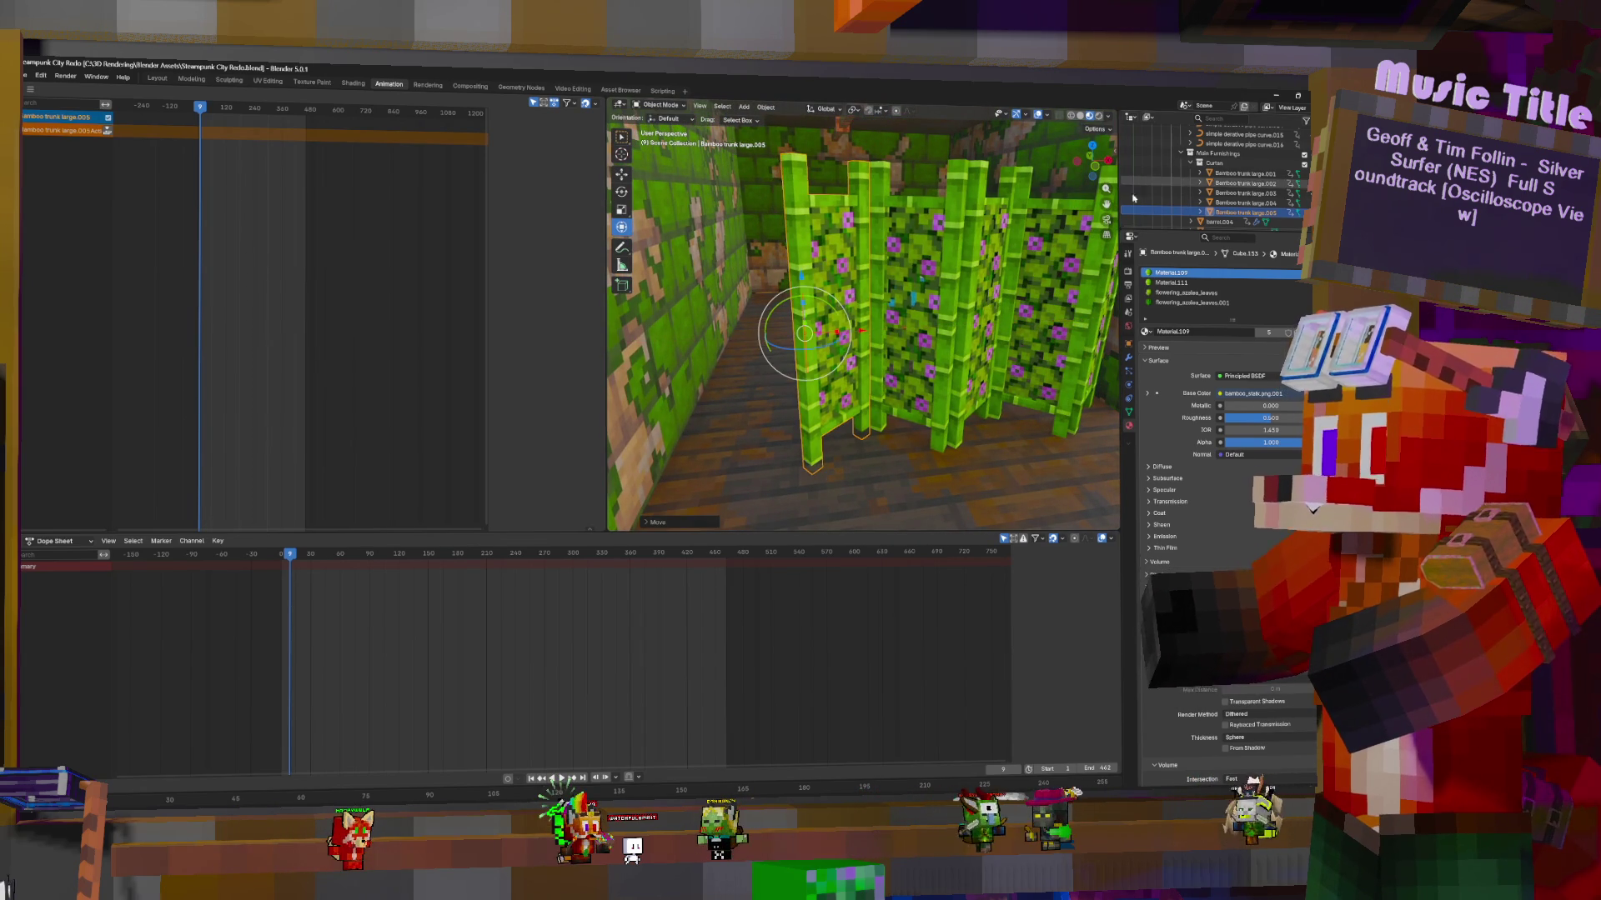
key("shift+grave")
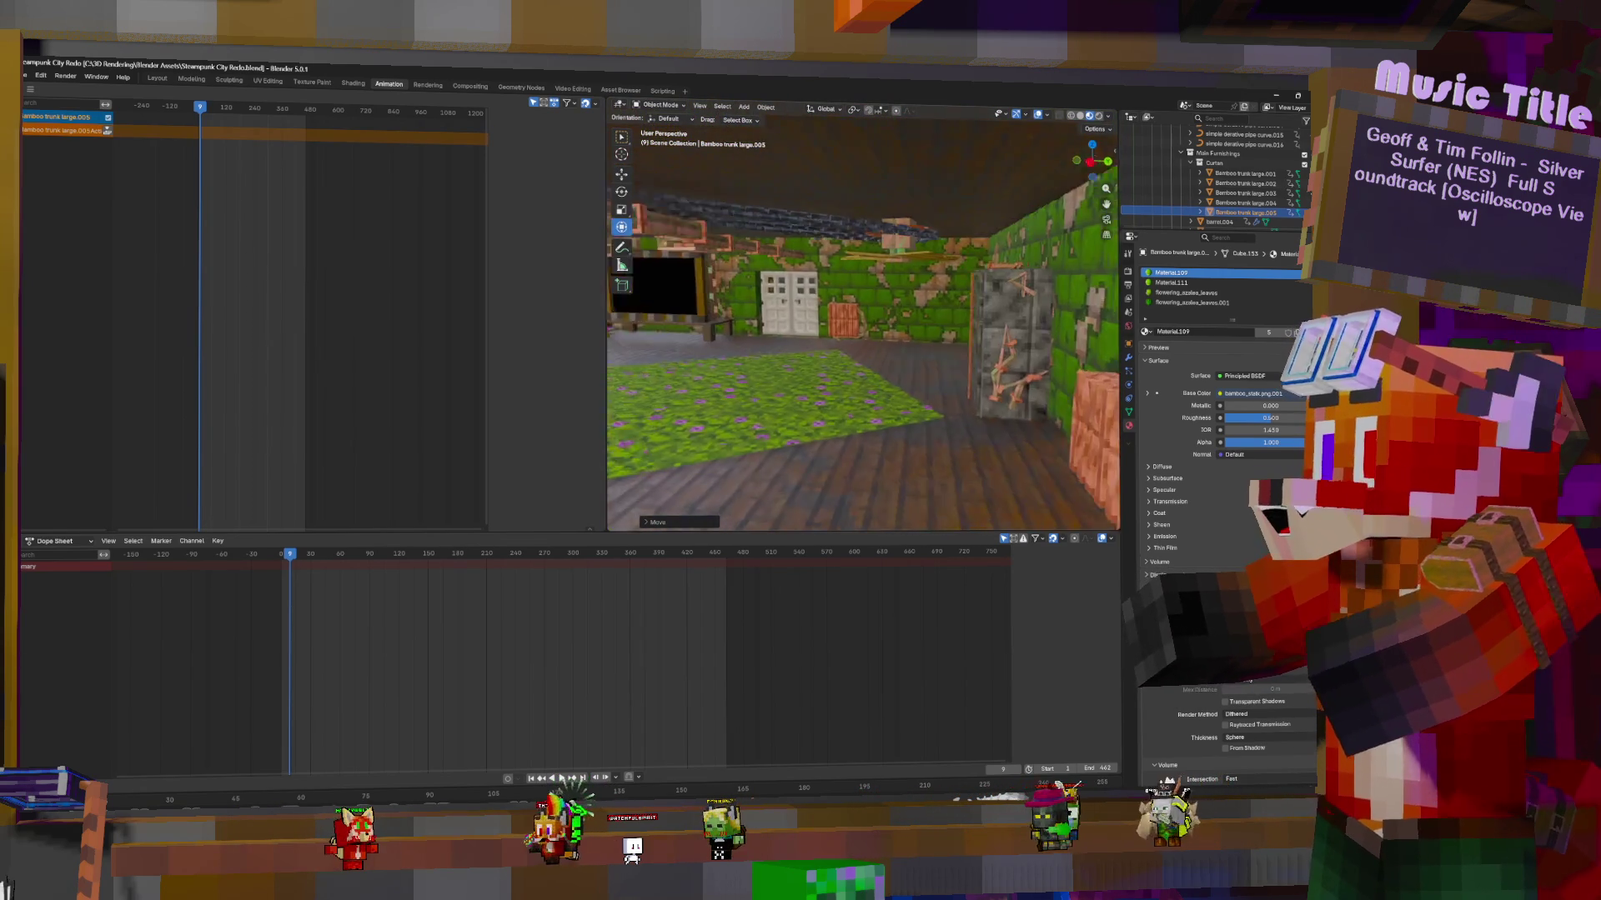
Fly to the wall with the black screen and door, and select the desk and book
key("w")
left_click(845, 338)
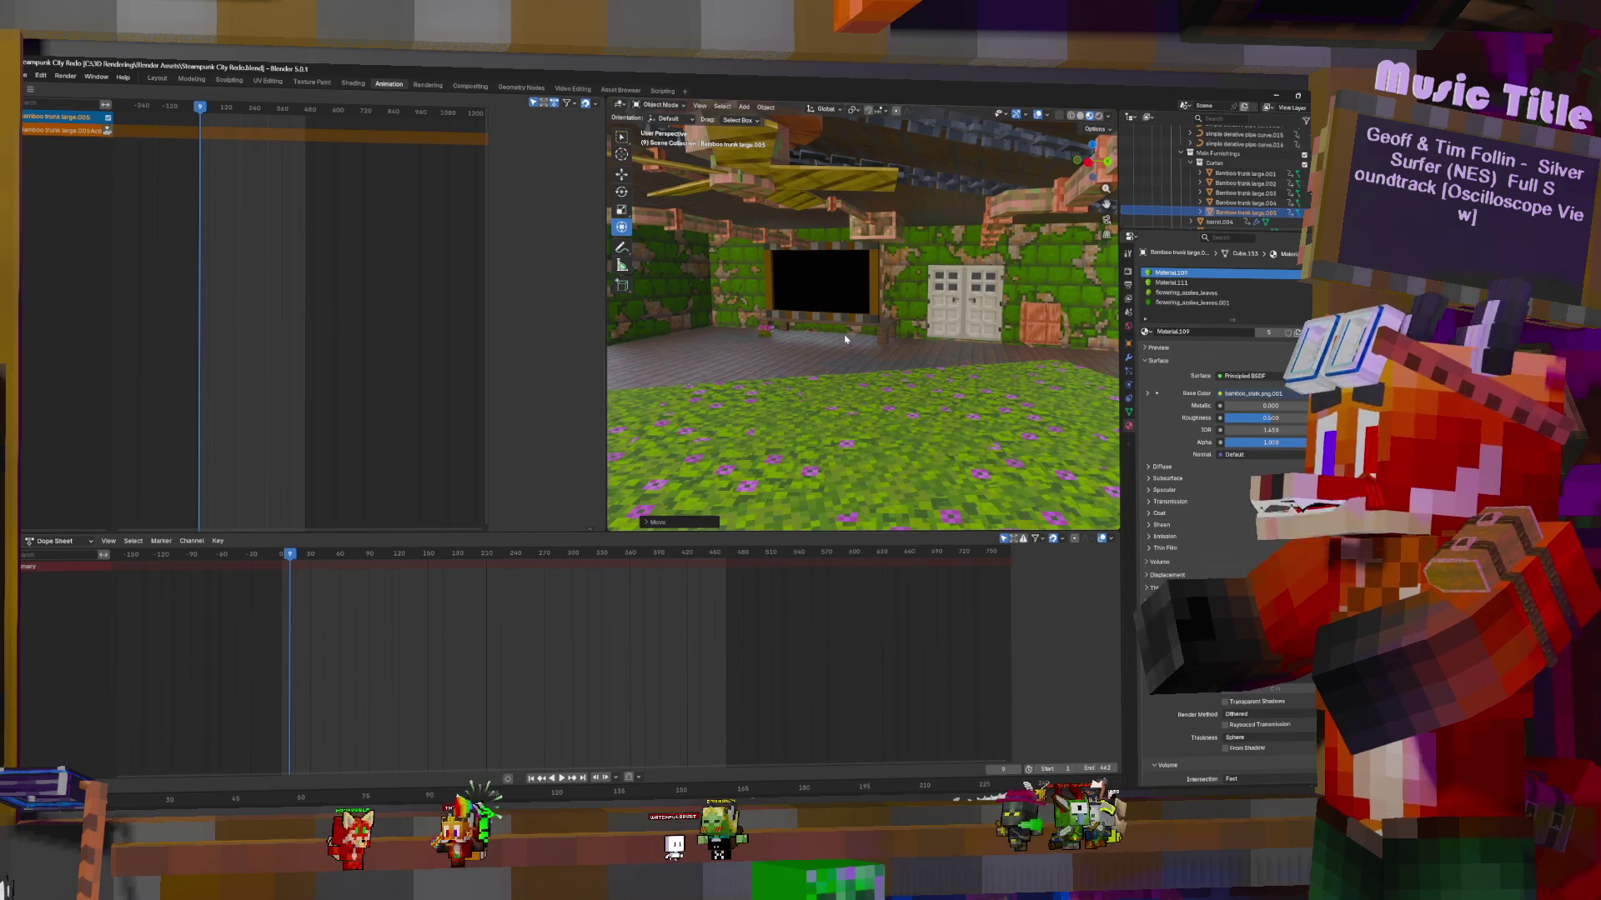
left_click(894, 330)
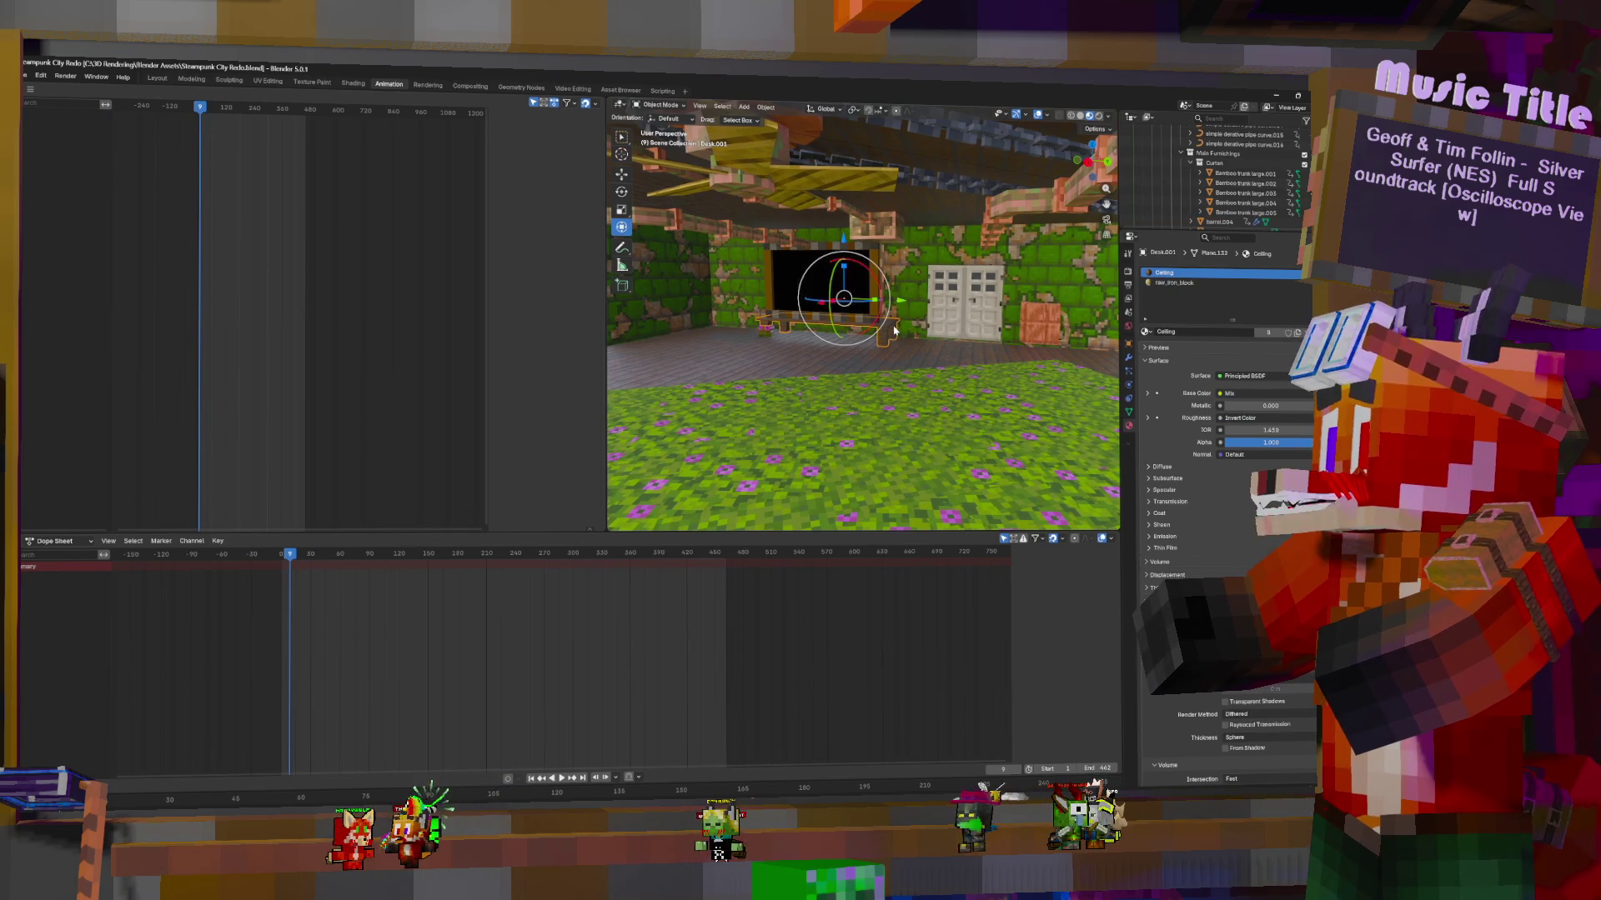
left_click(769, 332)
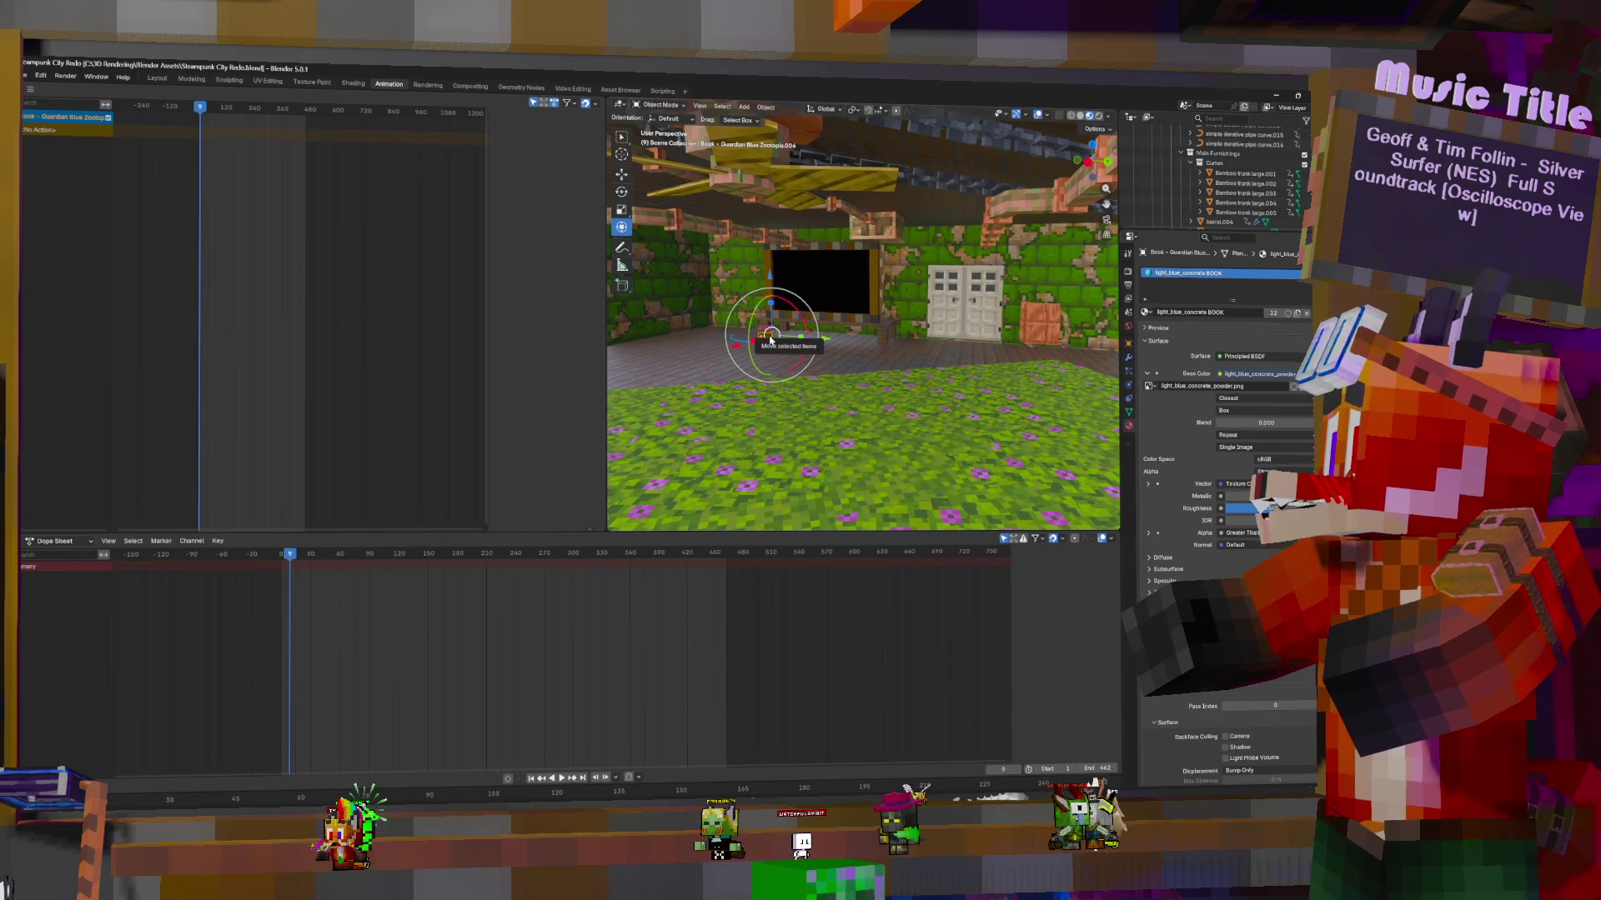
left_click(885, 330)
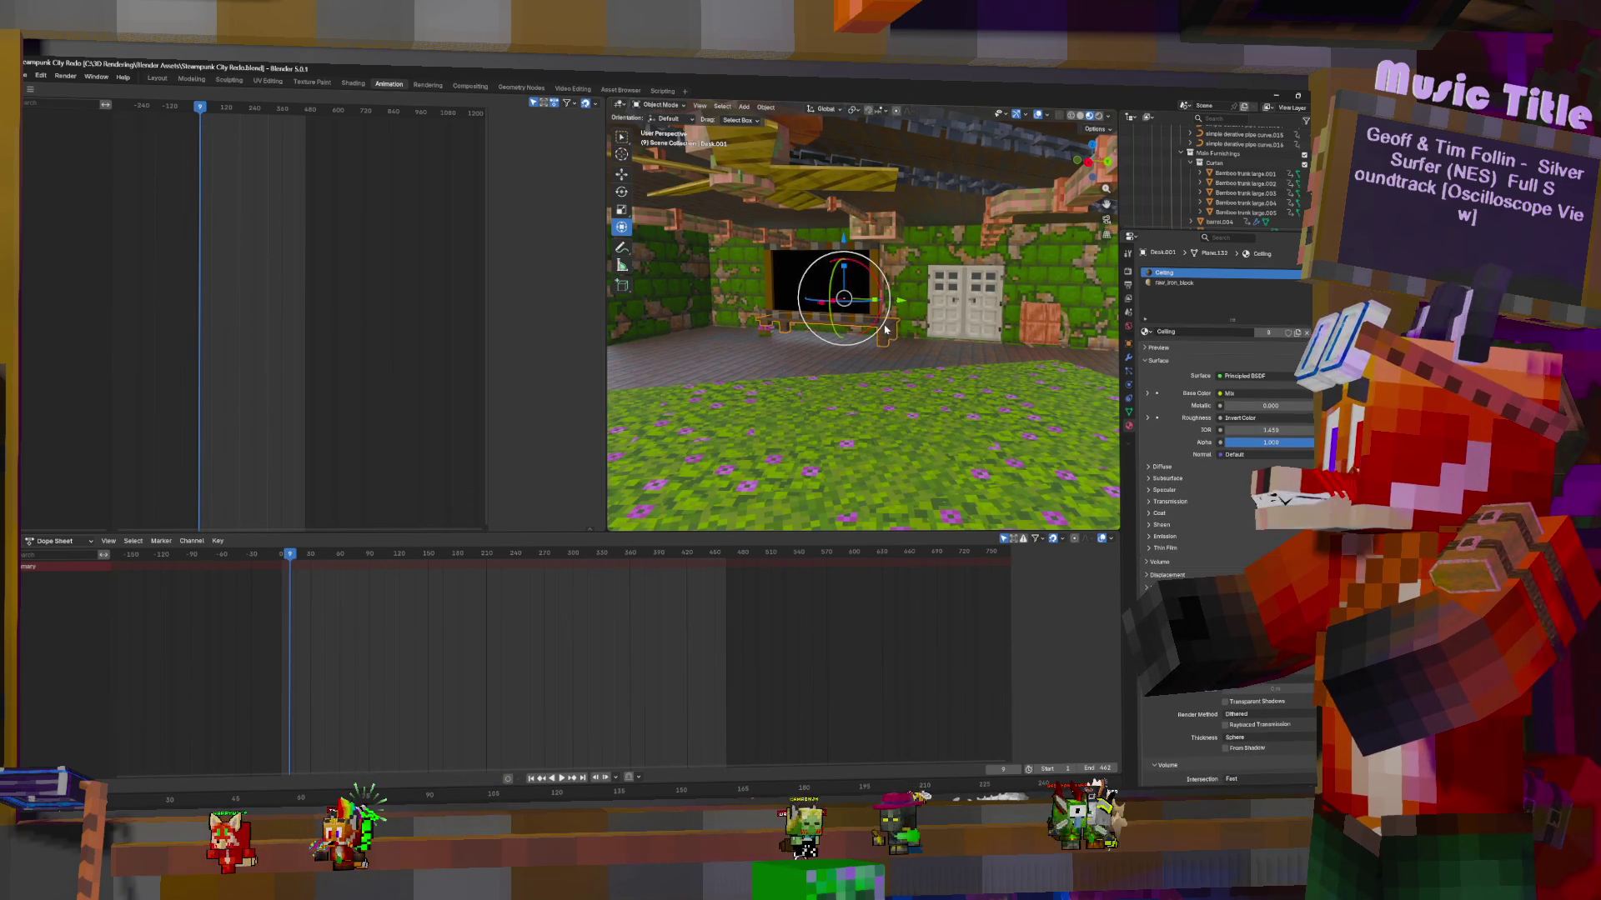
left_click(767, 332)
scroll(362, 229, "down", 10)
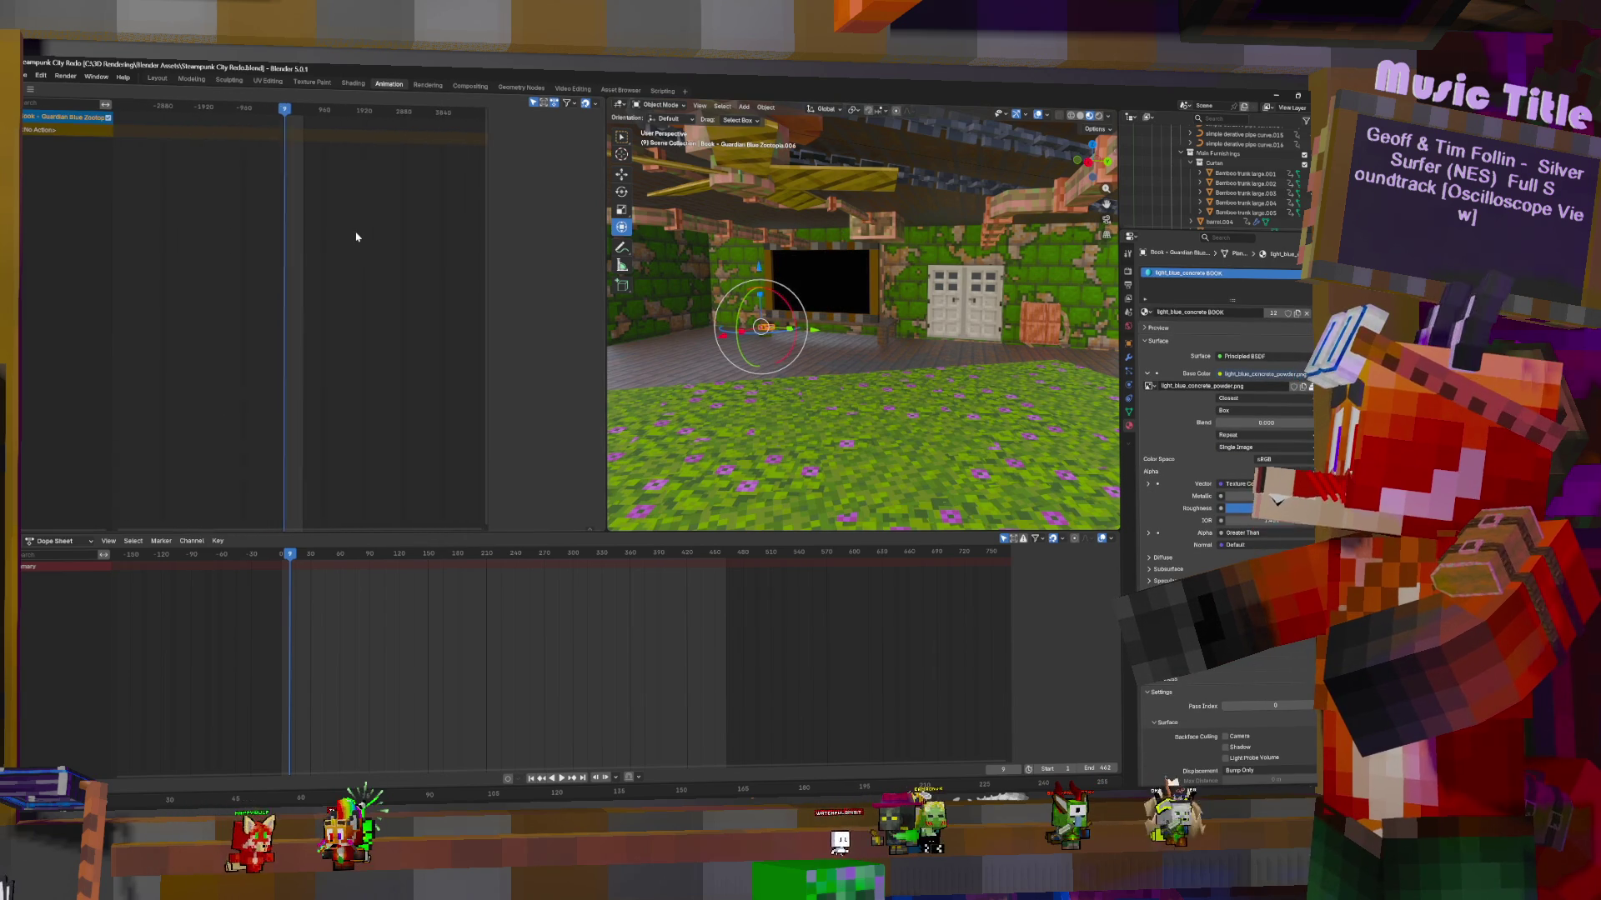
scroll(356, 238, "down", 5)
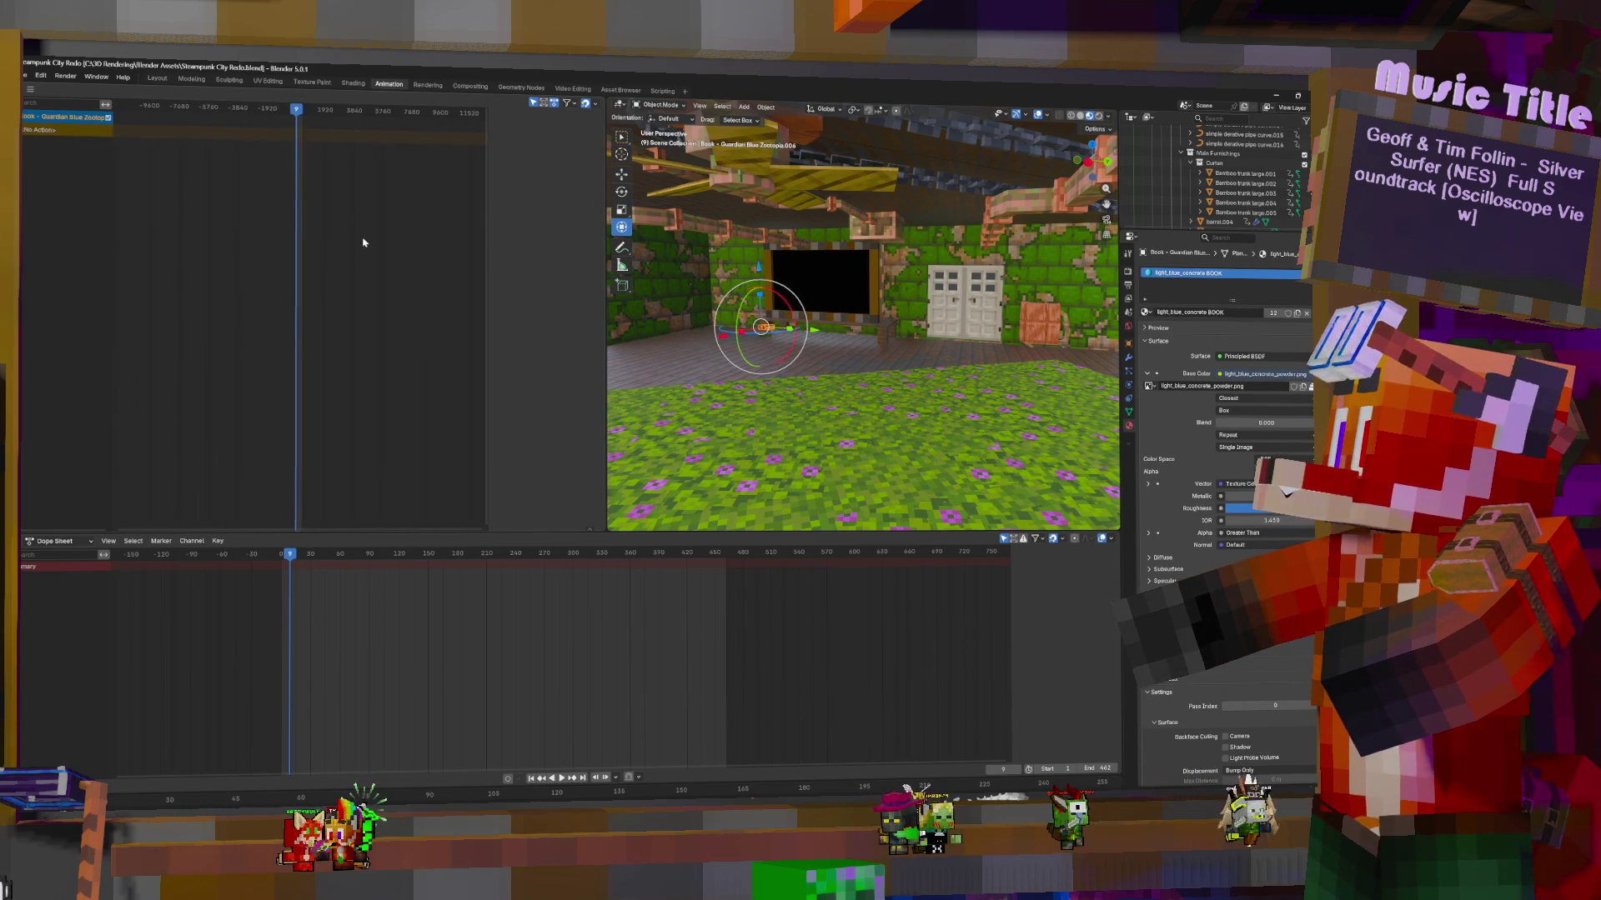
scroll(363, 243, "up", 4)
Select the wall monitor and zoom into its animation curve timeline
left_click(821, 279)
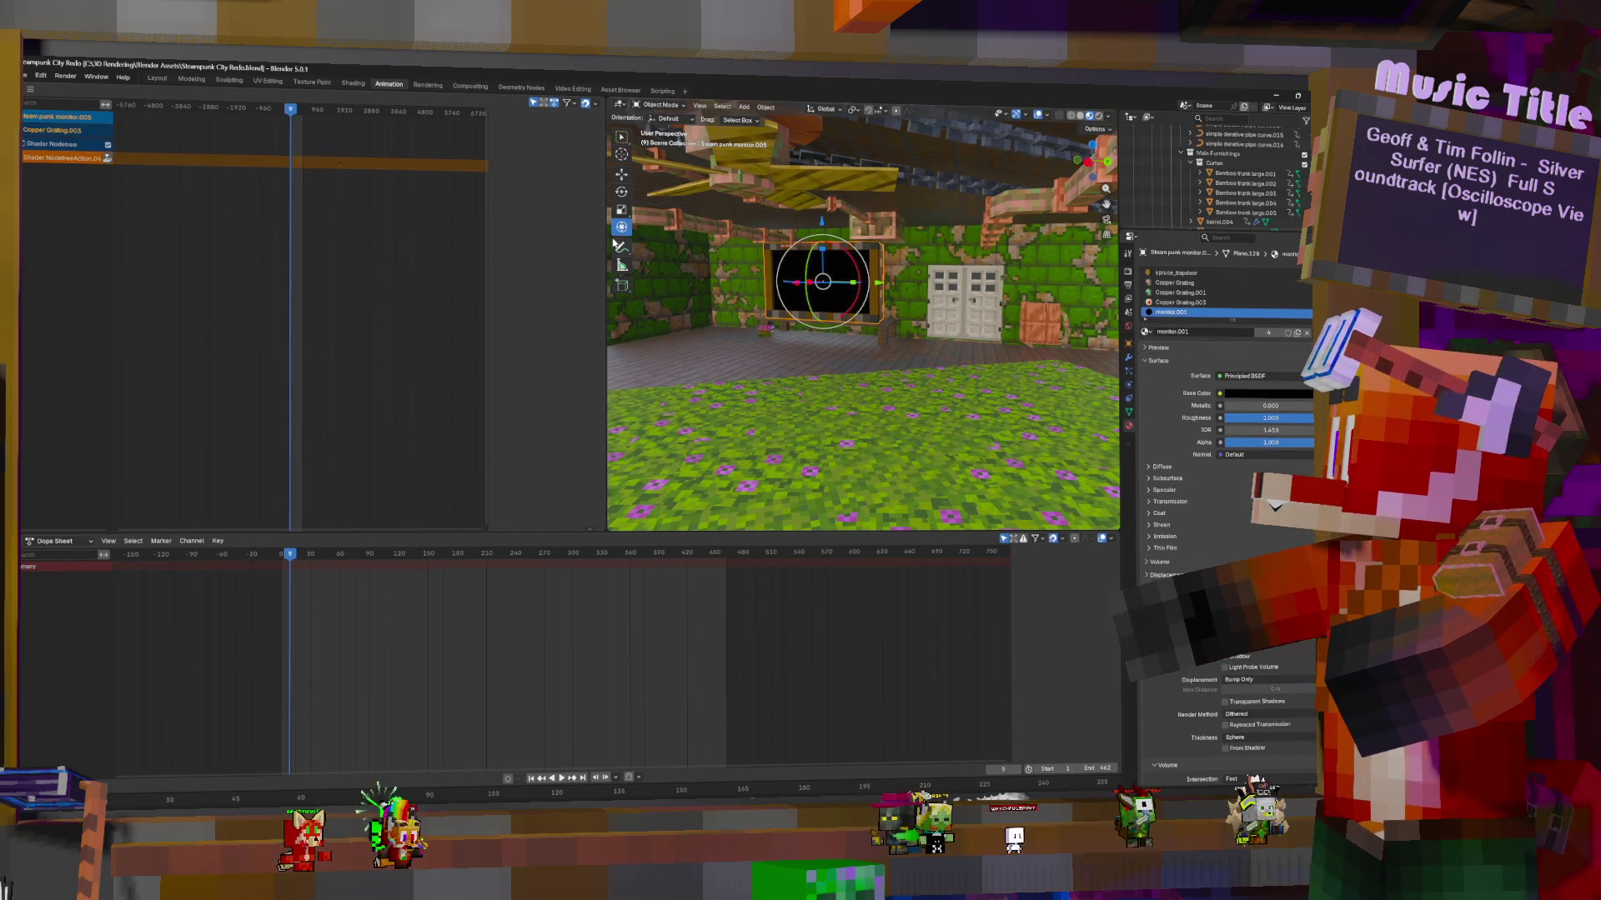
scroll(646, 609, "down", 8)
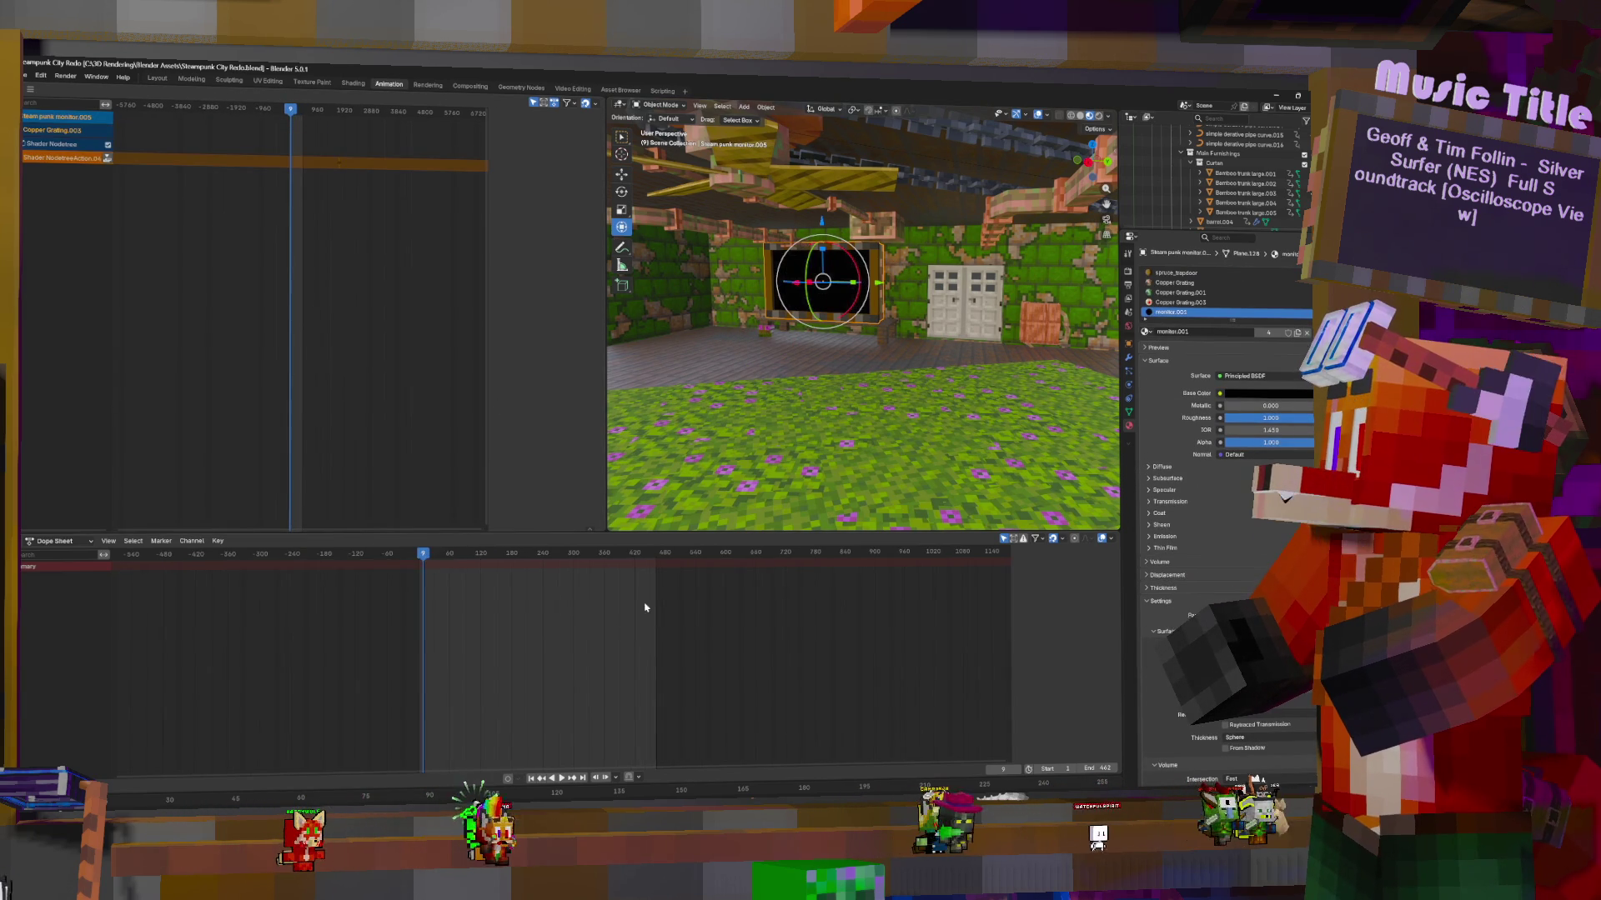
scroll(651, 593, "down", 5)
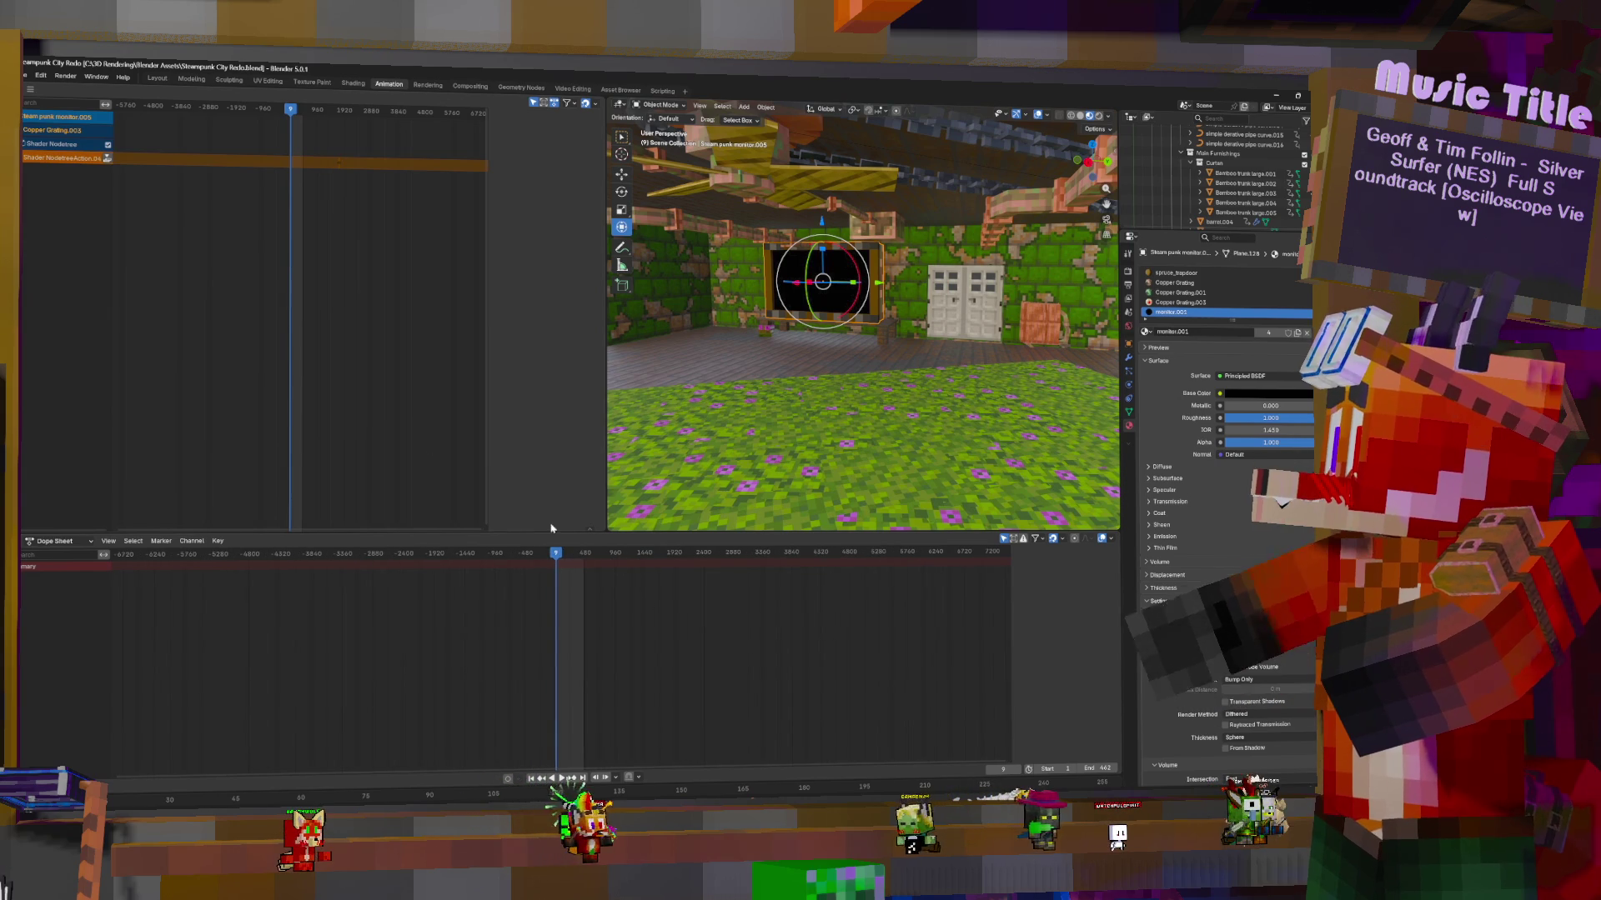
scroll(667, 638, "up", 8)
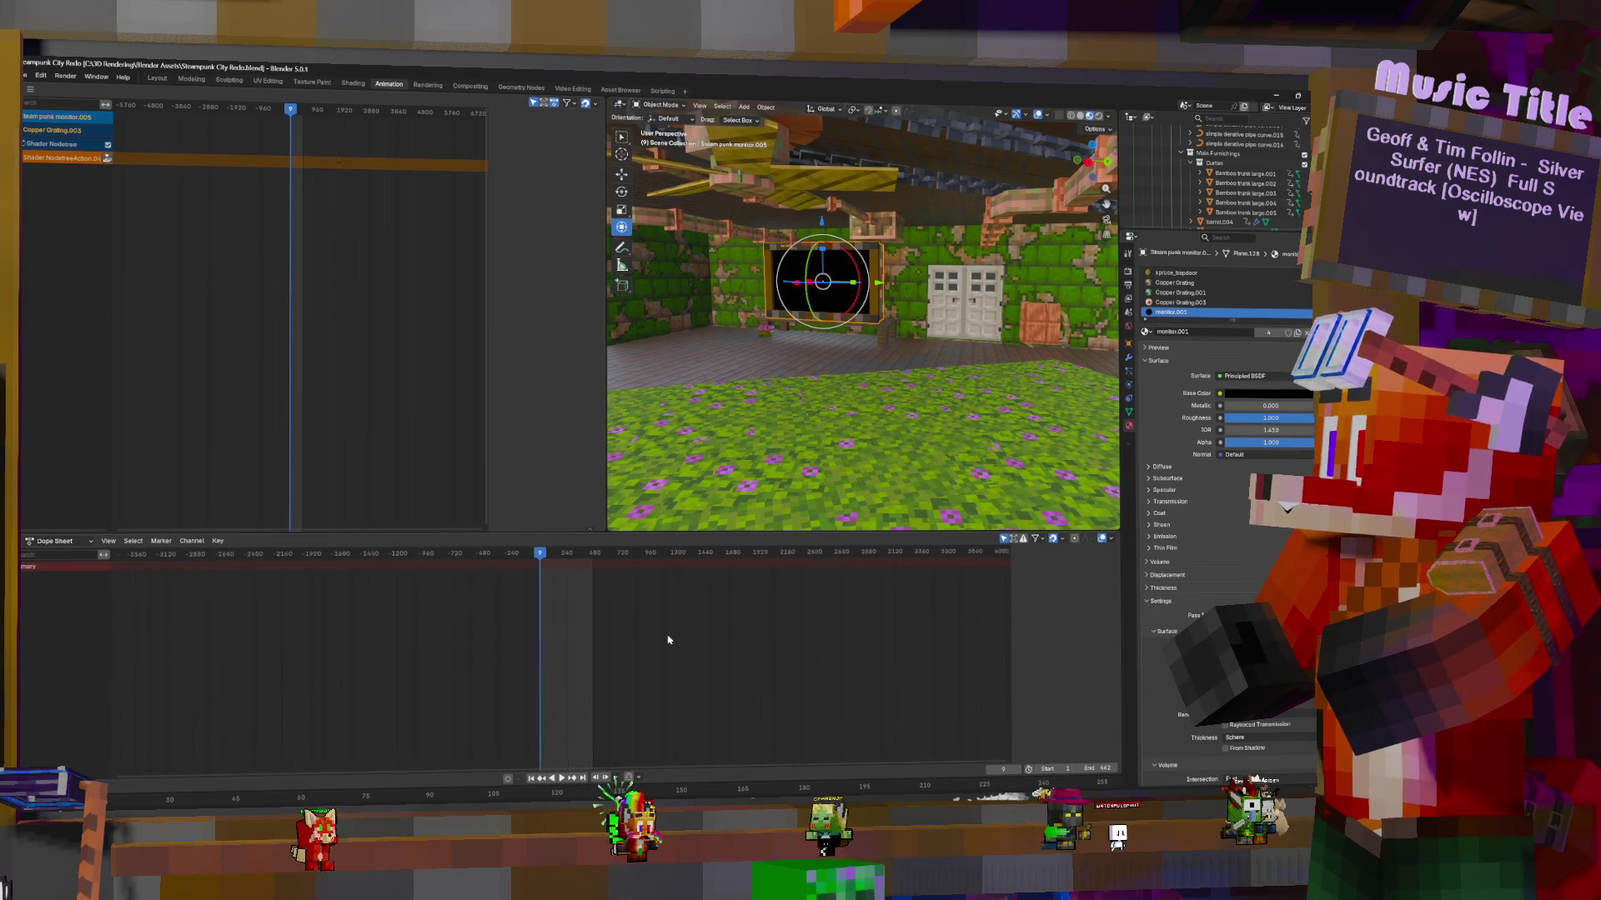
scroll(667, 637, "up", 5)
scroll(358, 188, "up", 5)
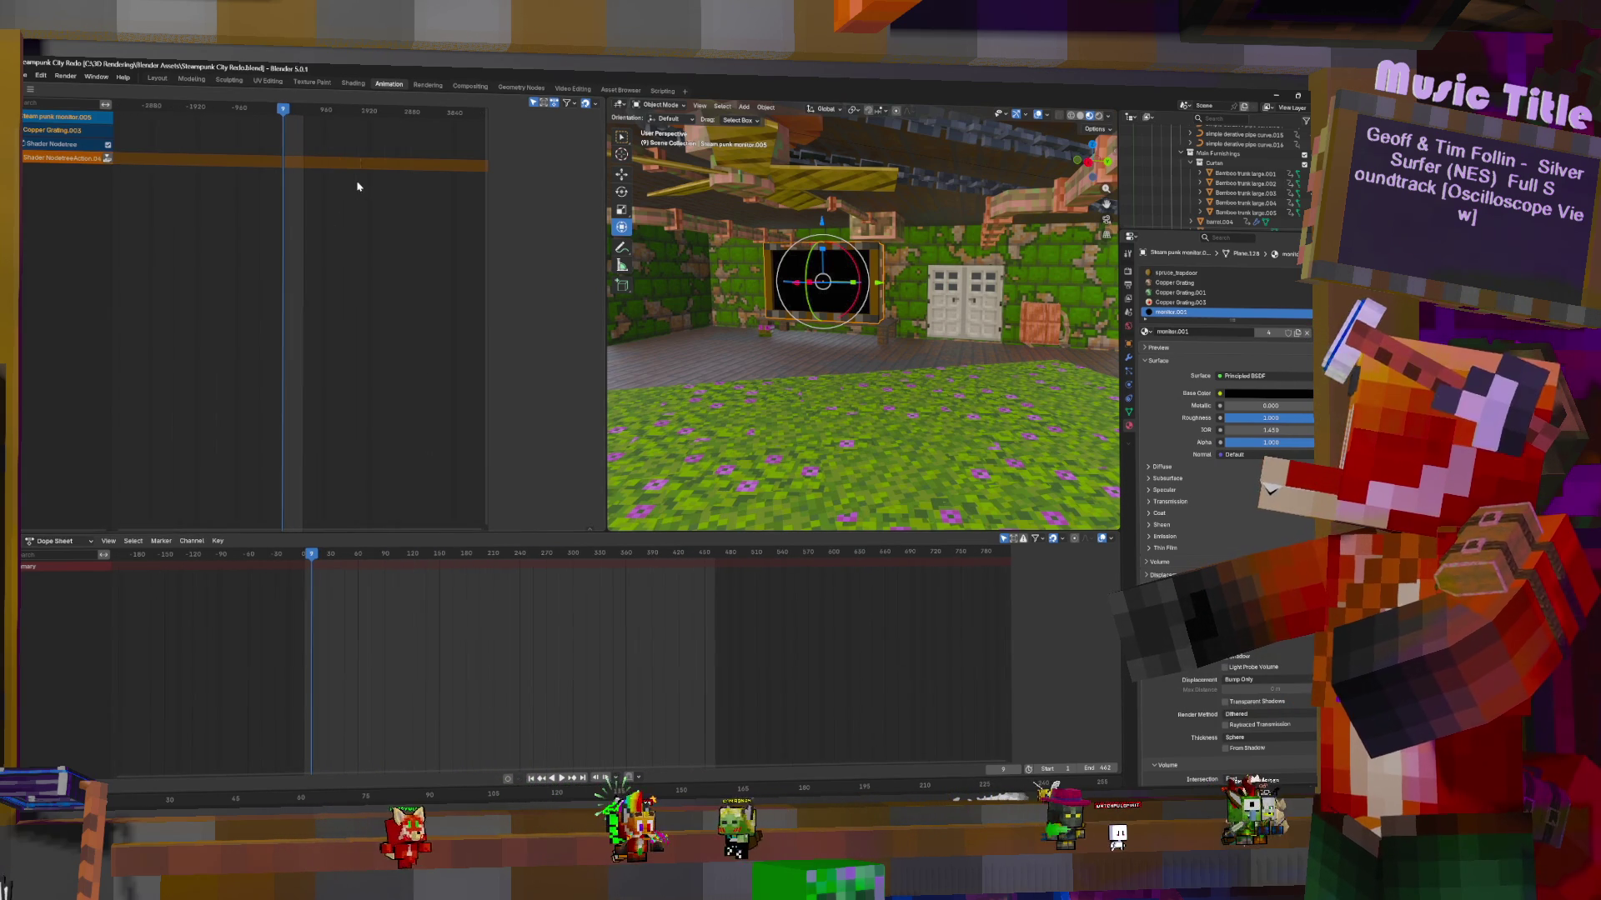
mouse_move(359, 187)
middle_mouse_down("ctrl")
mouse_move(372, 190)
mouse_move(347, 188)
middle_mouse_up("ctrl")
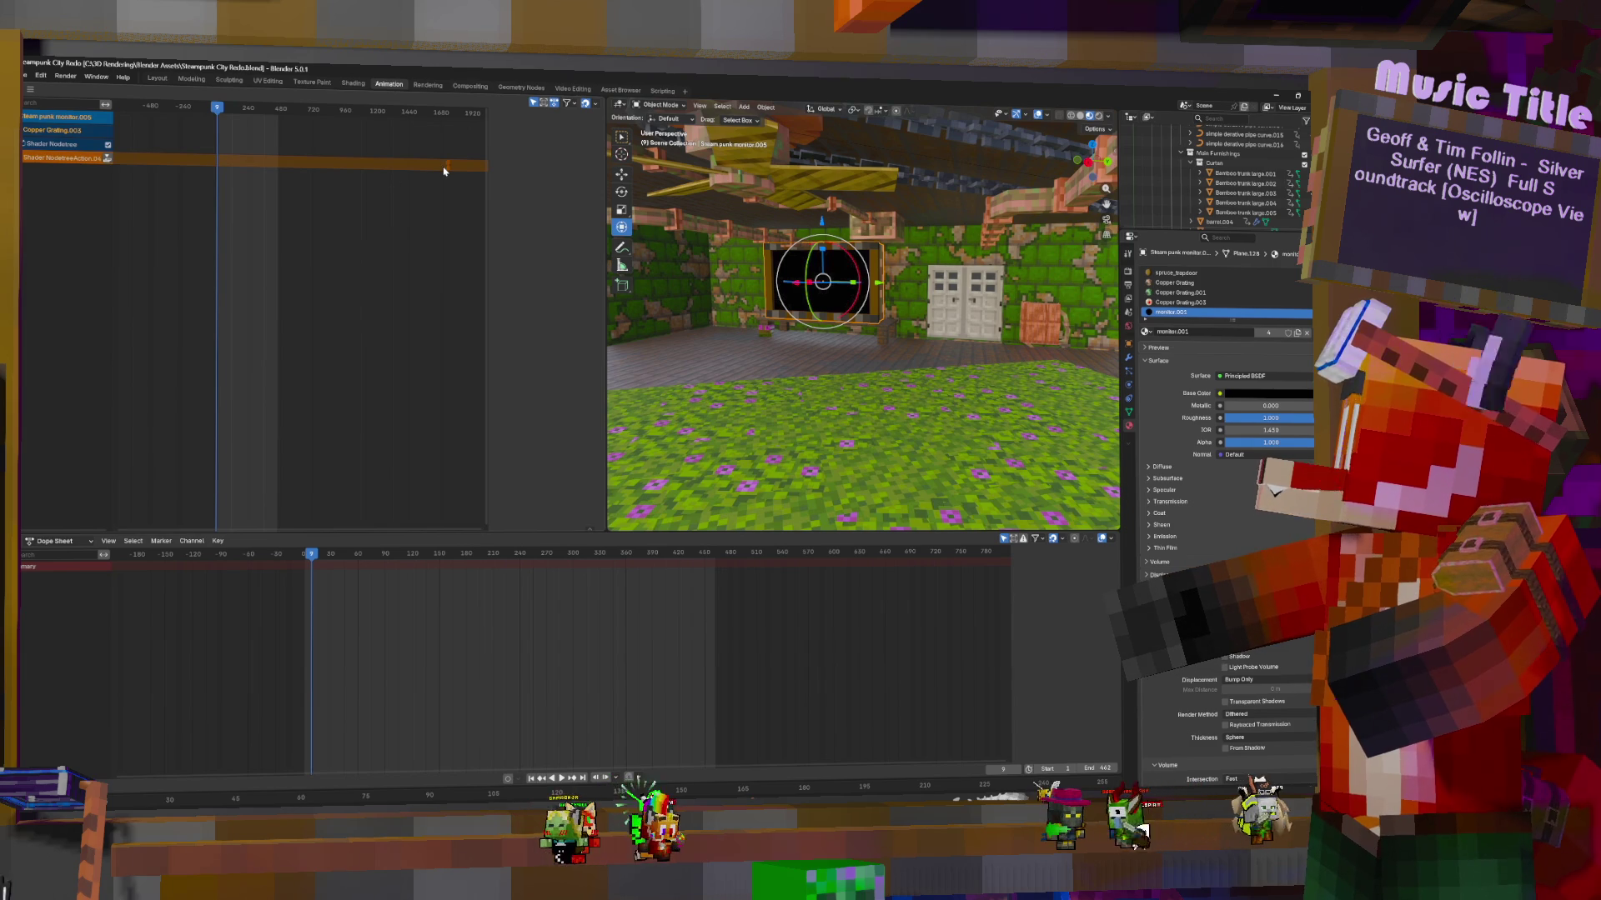
left_click(356, 85)
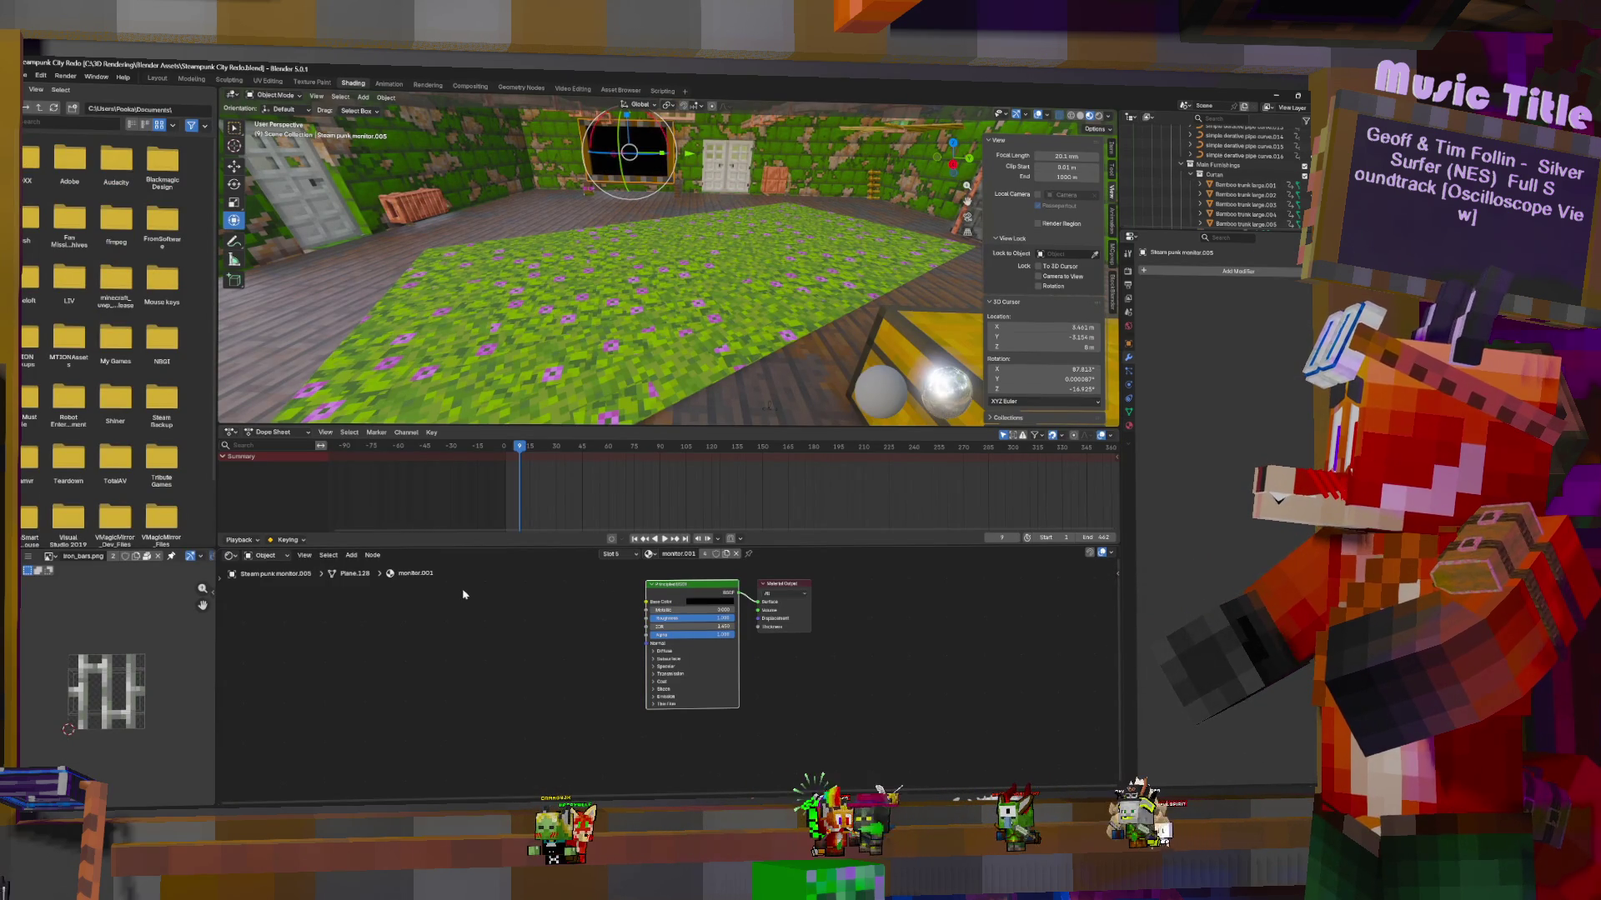
Step through the monitor's material slots to the Copper Grating.003 node tree
scroll(775, 492, "down", 8)
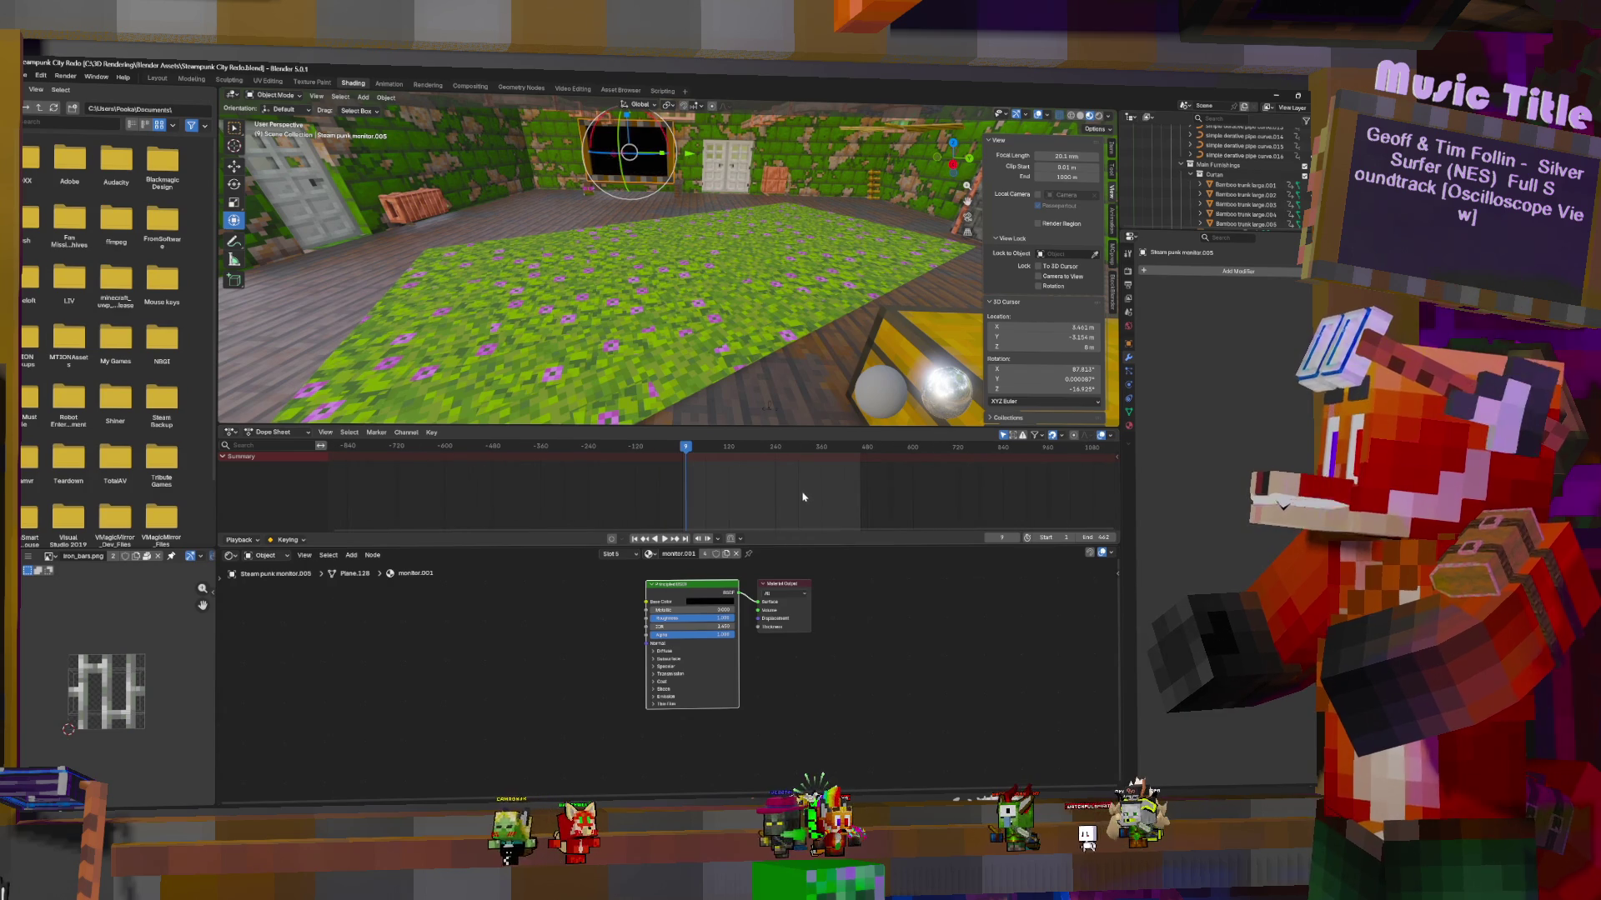
left_click(1129, 425)
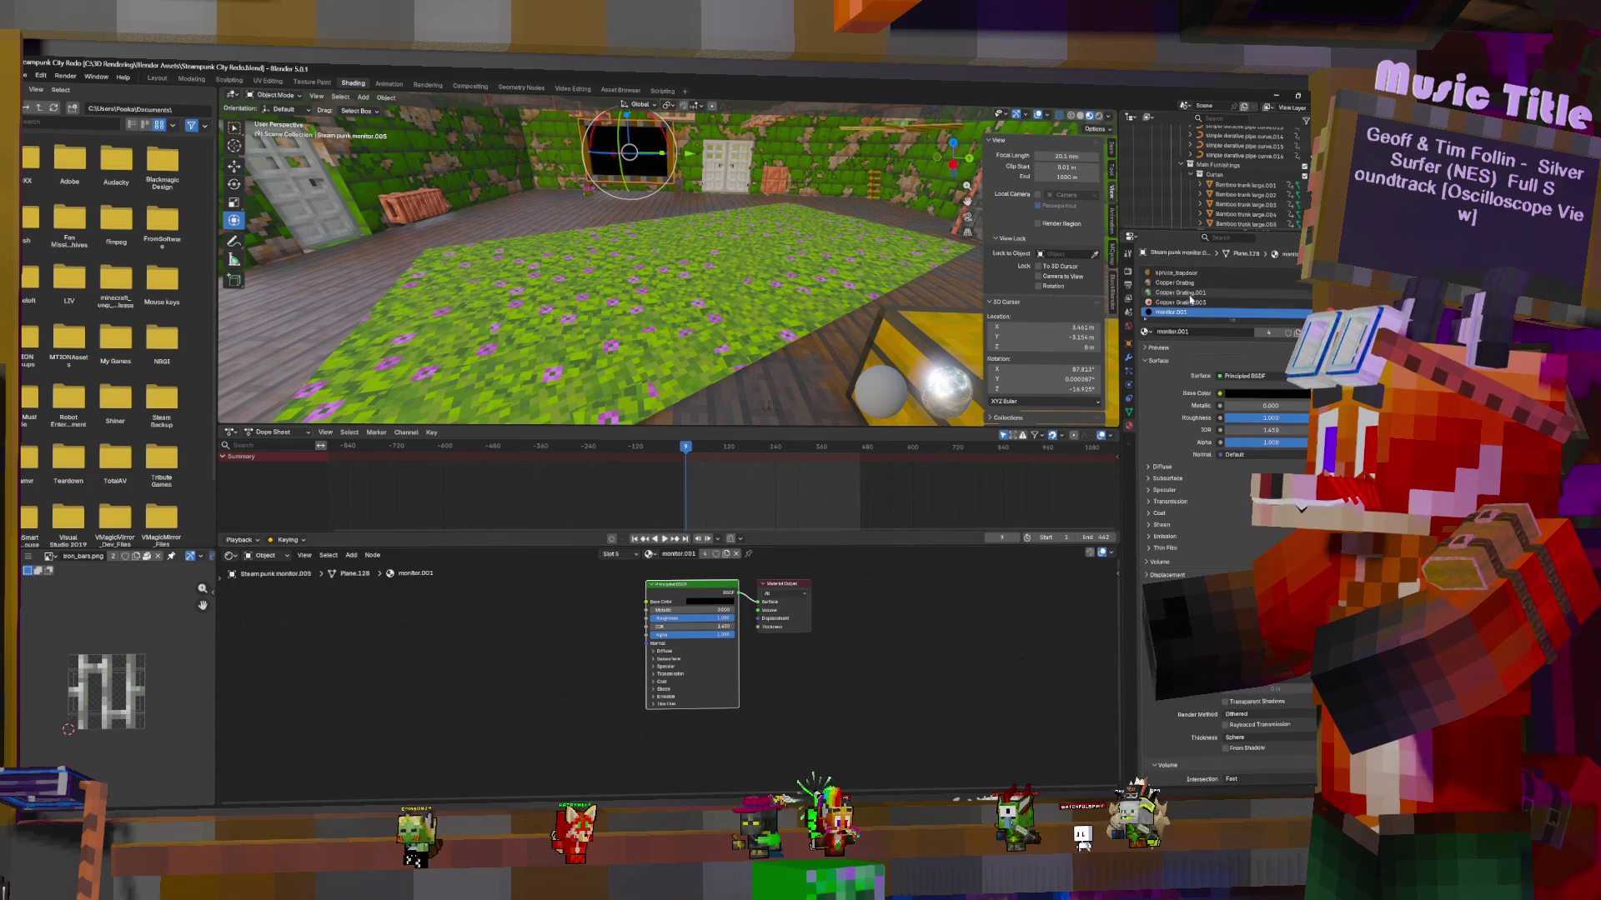
left_click(1197, 273)
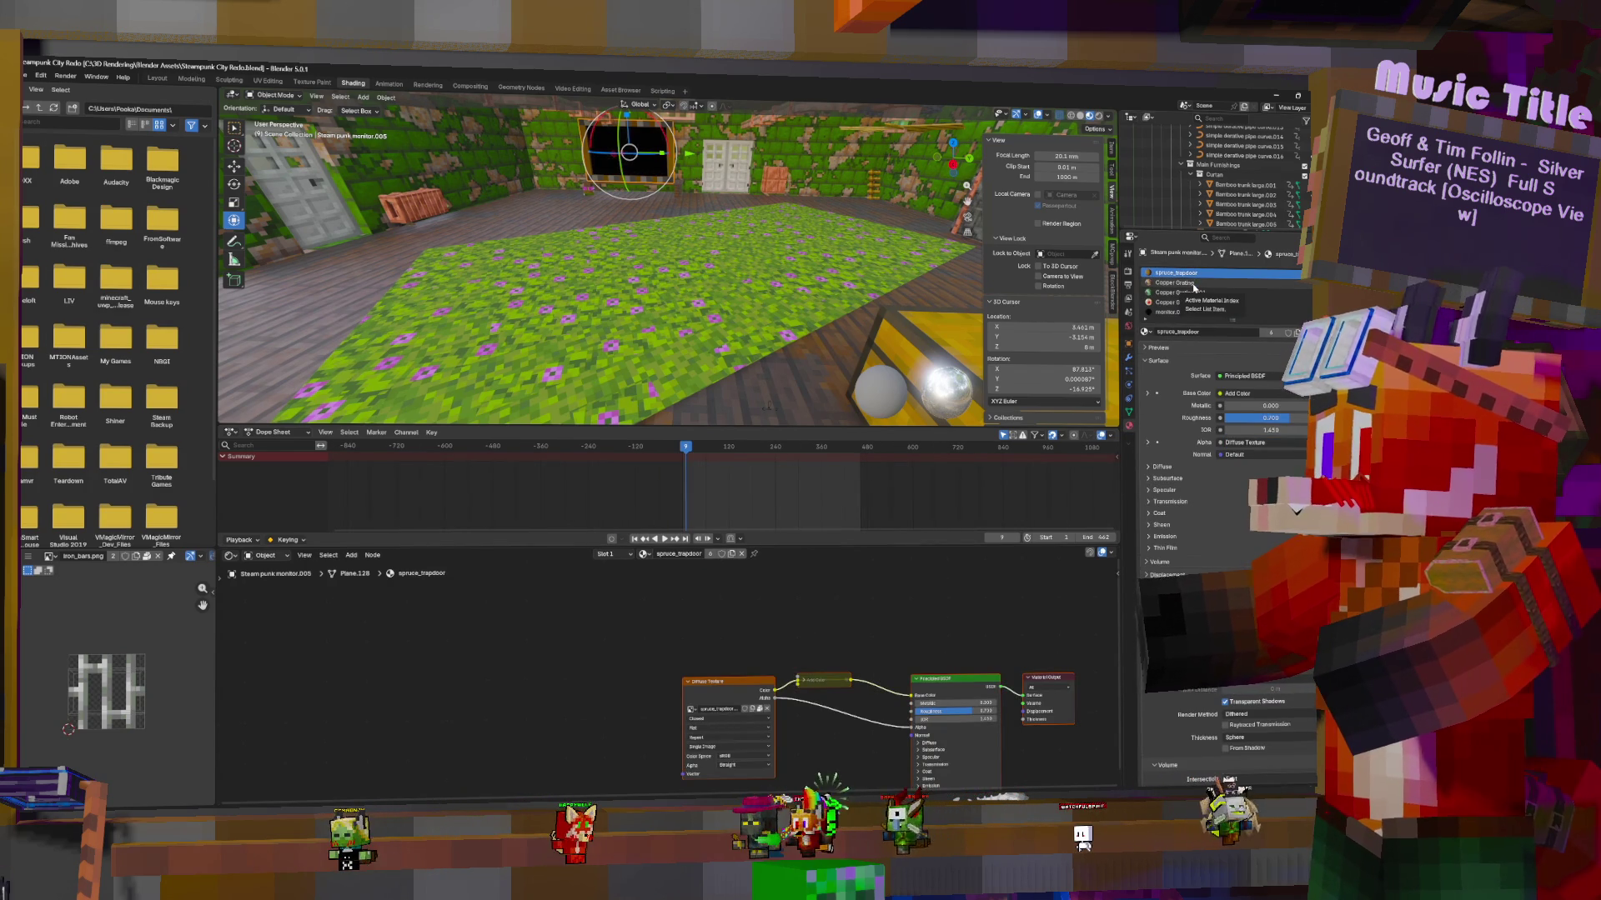
left_click(1194, 283)
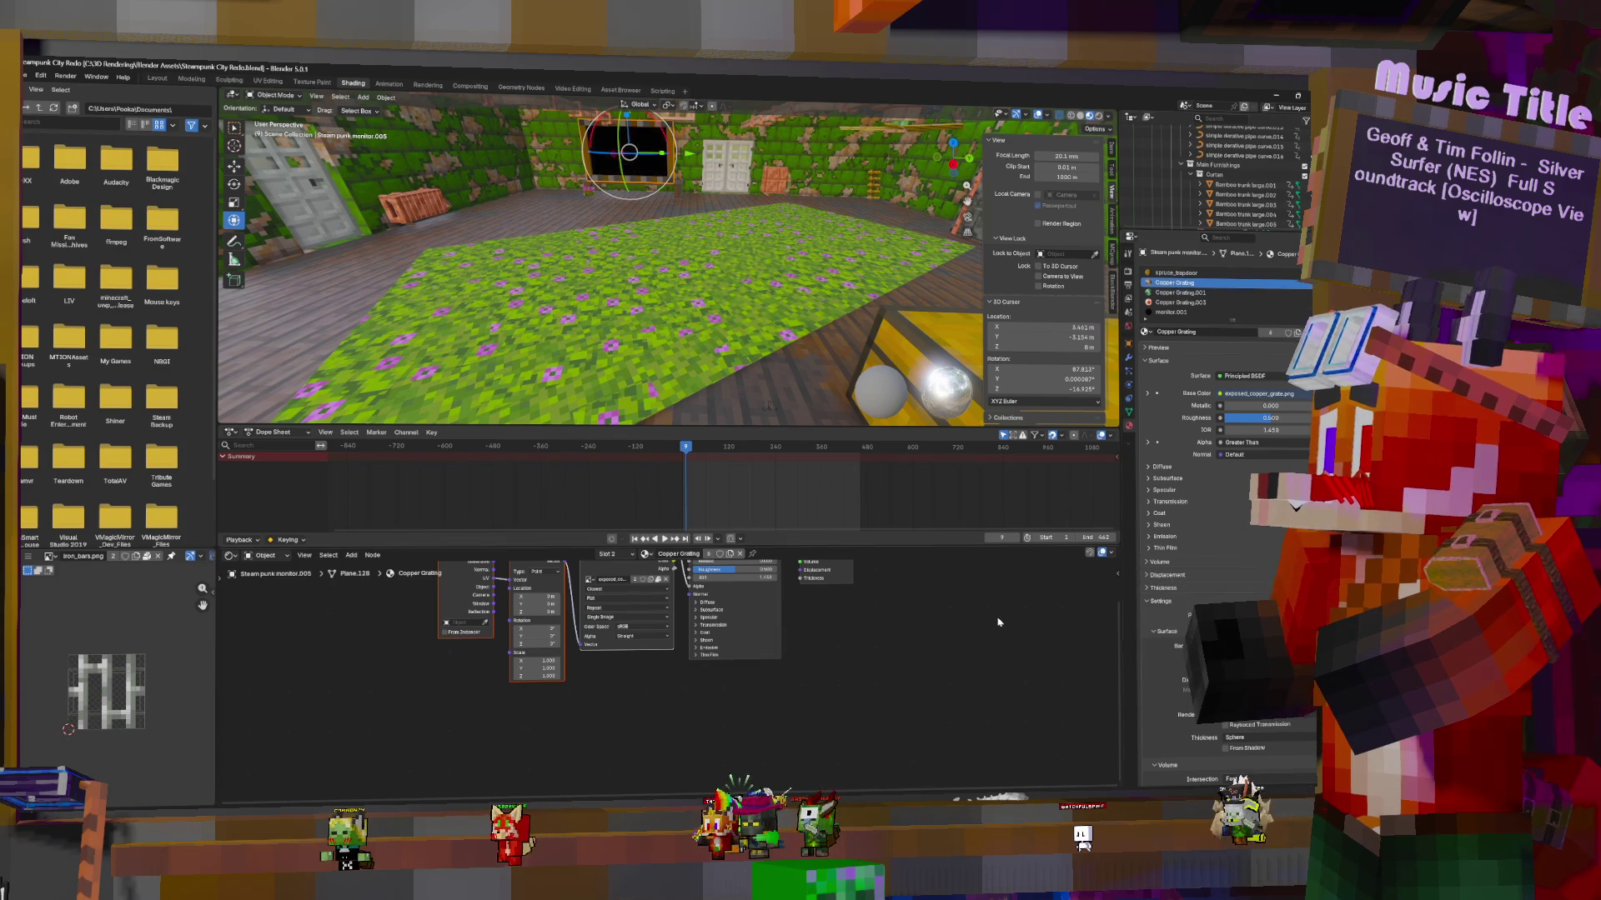
key("Home")
left_click(1197, 293)
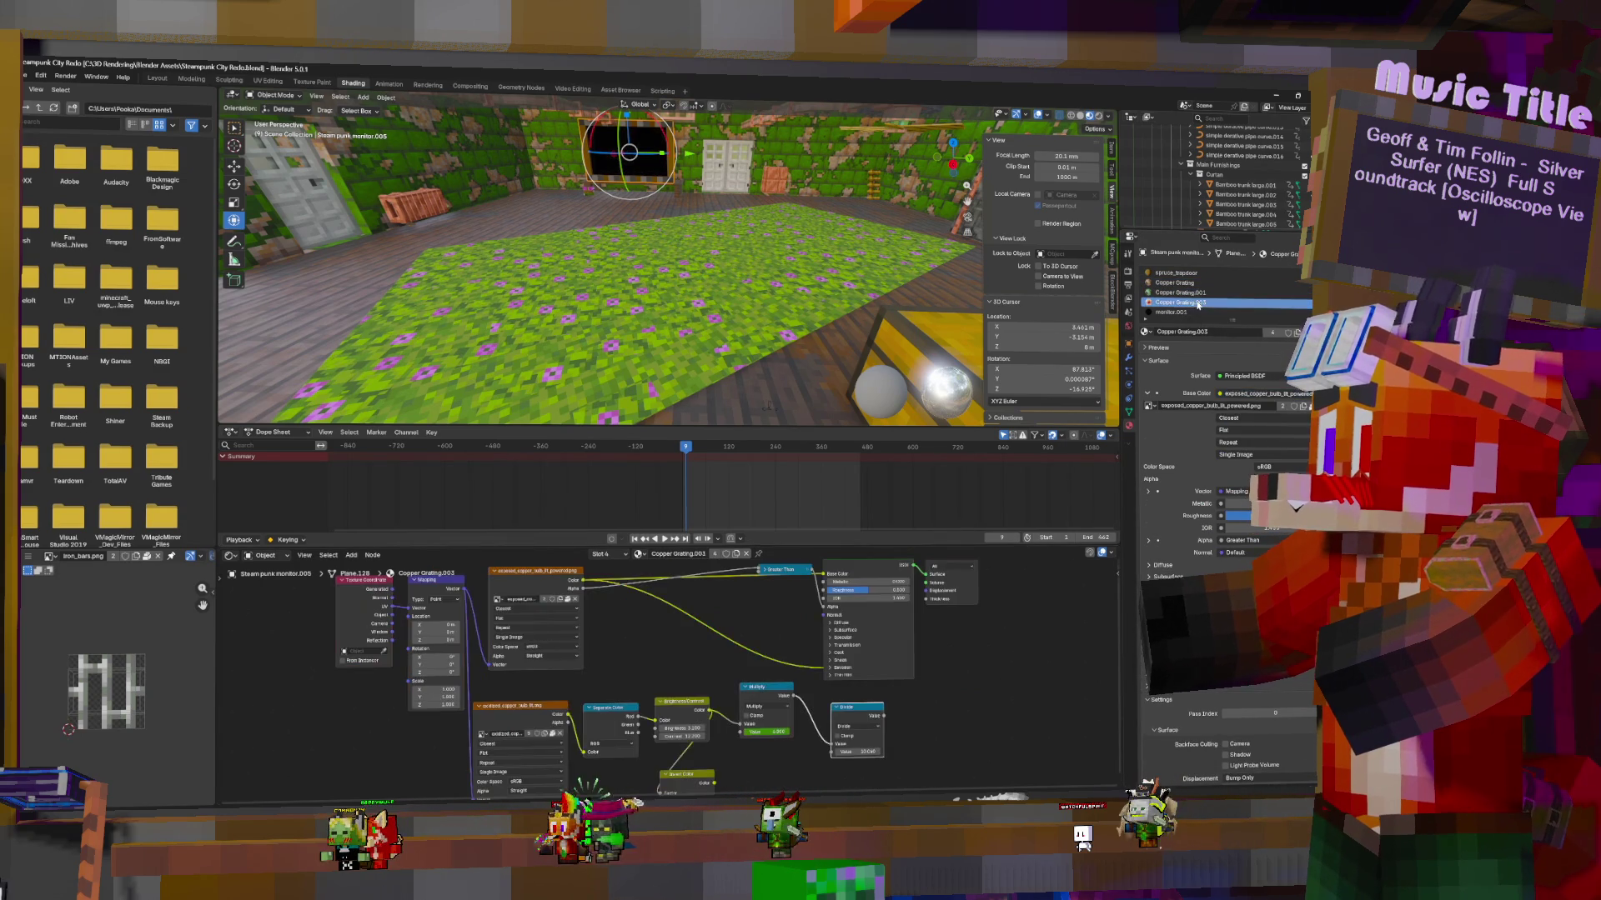
left_click(1197, 303)
Select the Multiply node and delete its Value keyframes near frame 1680
left_click(777, 697)
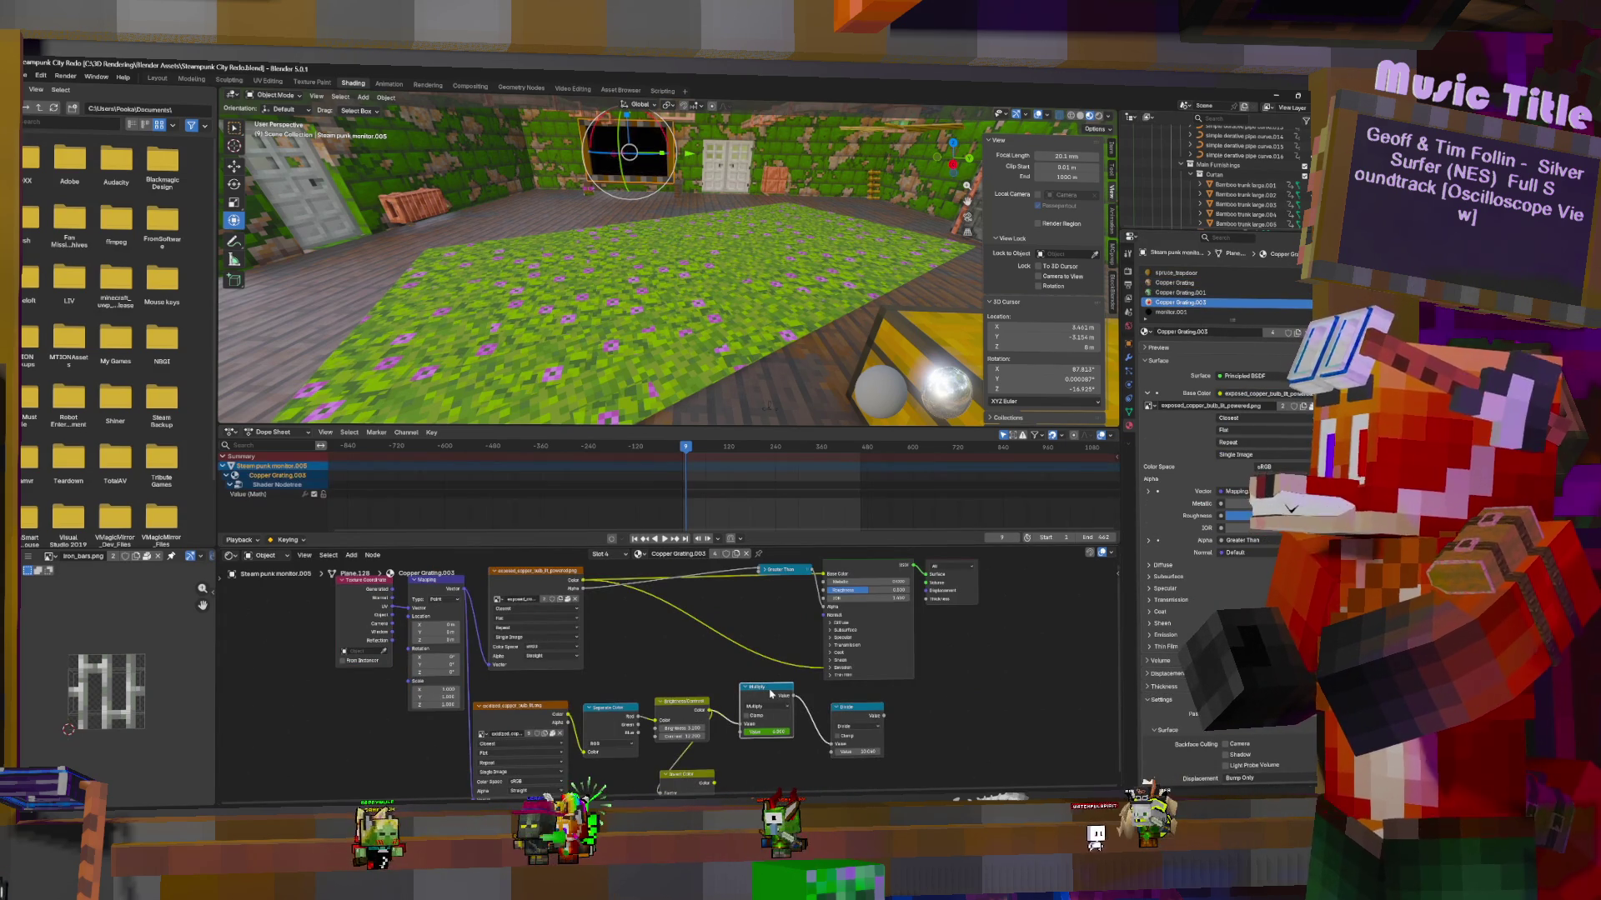
scroll(771, 498, "down", 4)
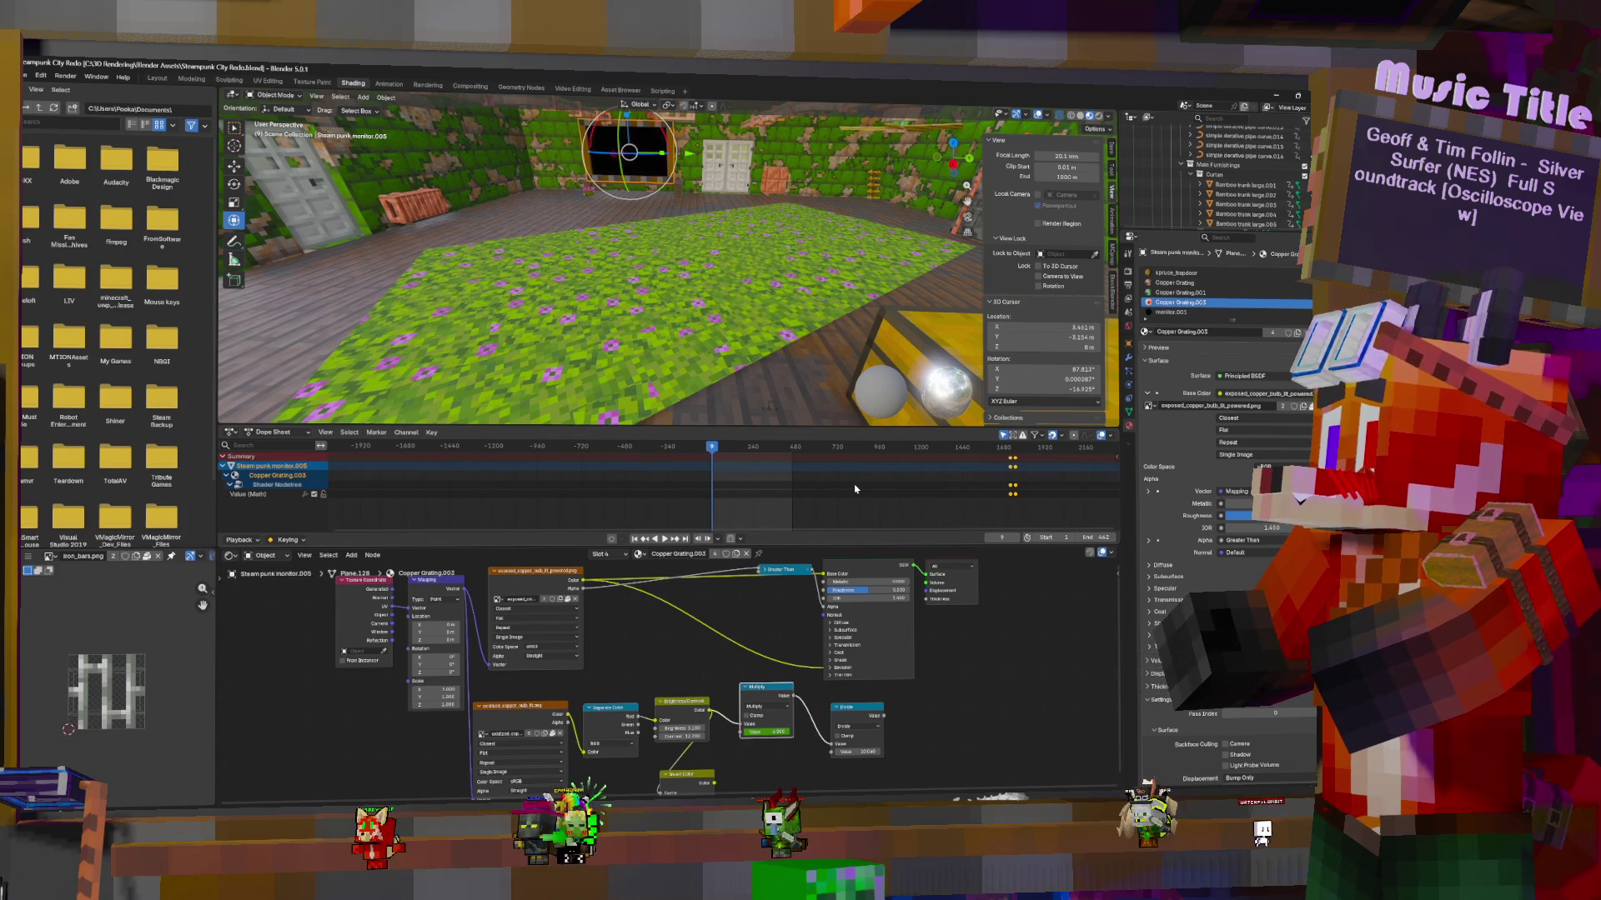
key("Delete")
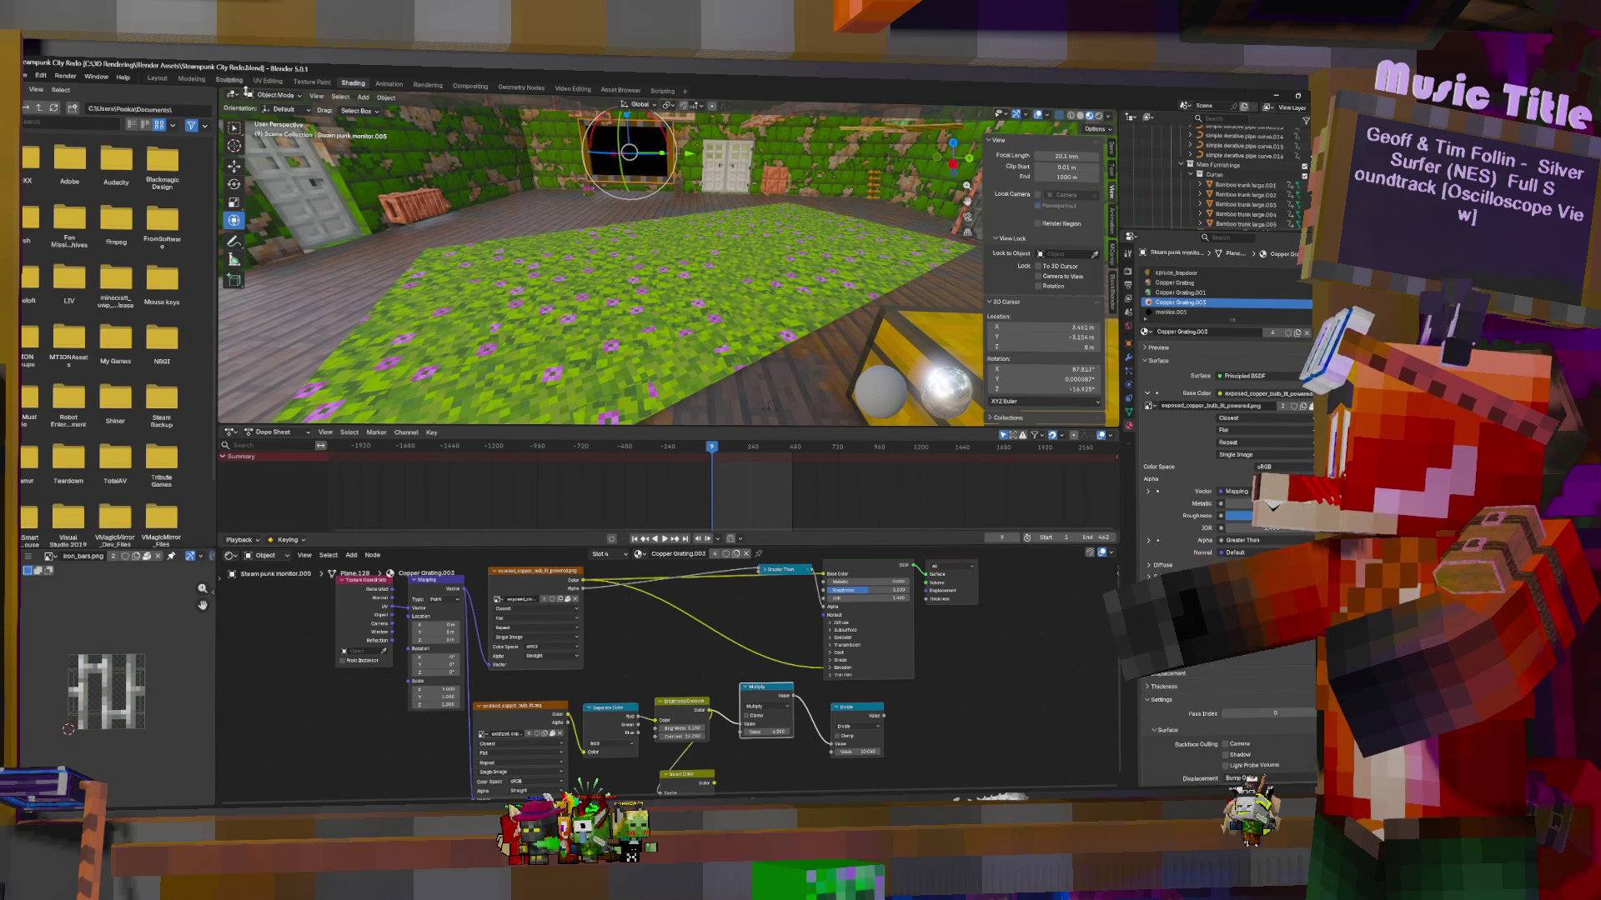
middle_click_drag(775, 245, 955, 242)
Select the bamboo trunk behind the chest and frame an upward close-up of it
left_click(802, 243)
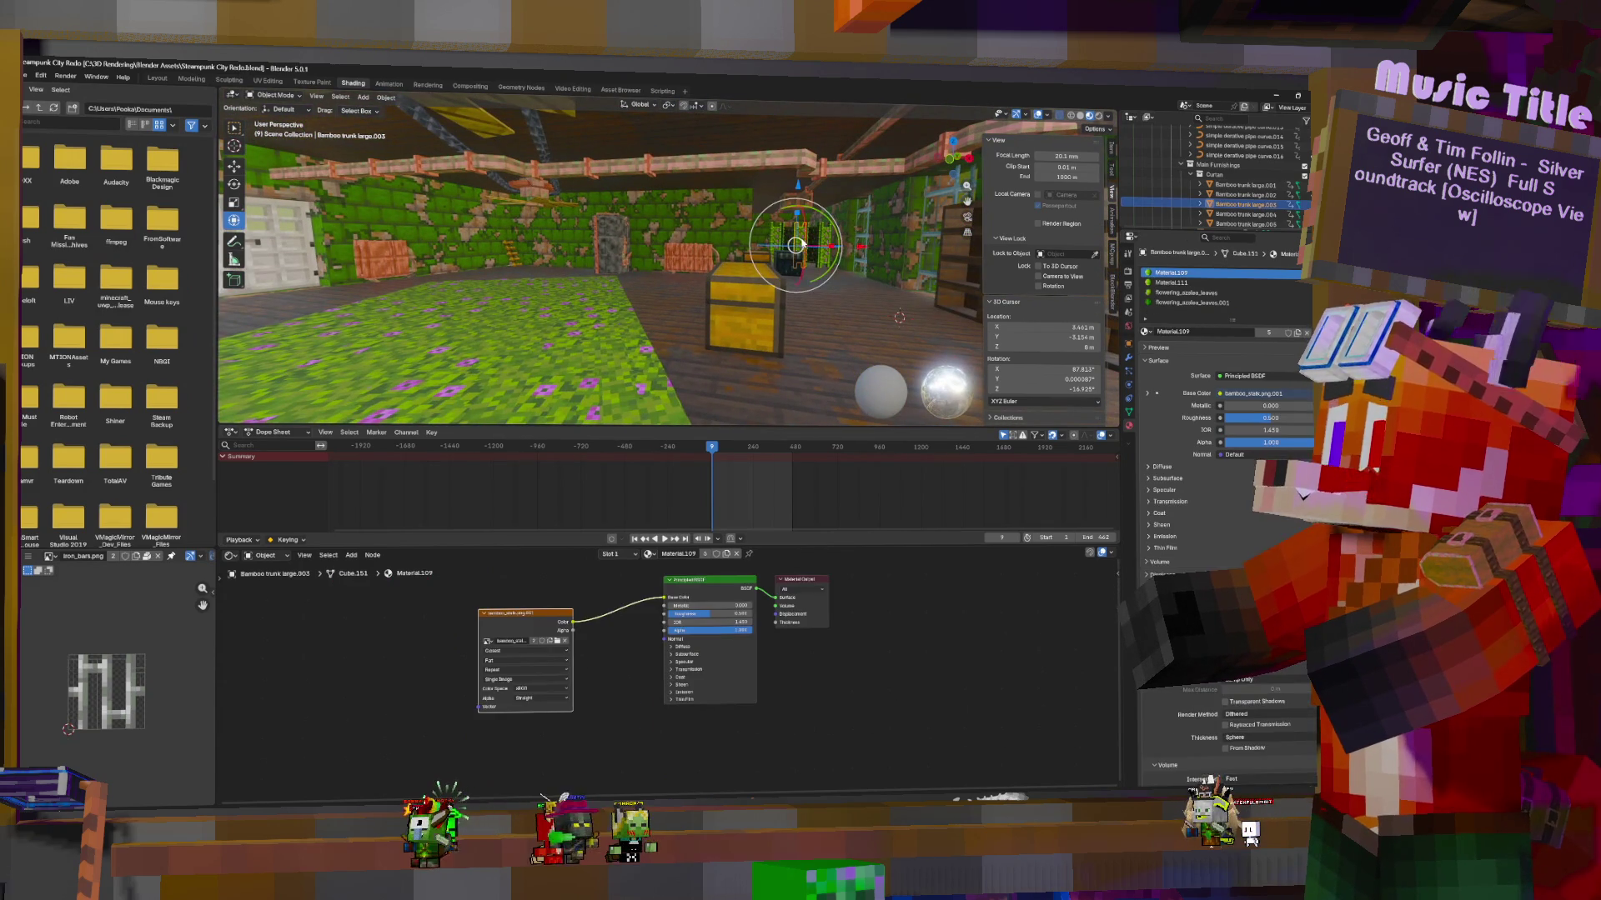
key("KP_Decimal")
mouse_move(640, 267)
middle_mouse_down()
mouse_move(609, 265)
mouse_move(708, 246)
middle_mouse_up()
scroll(709, 247, "up", 2)
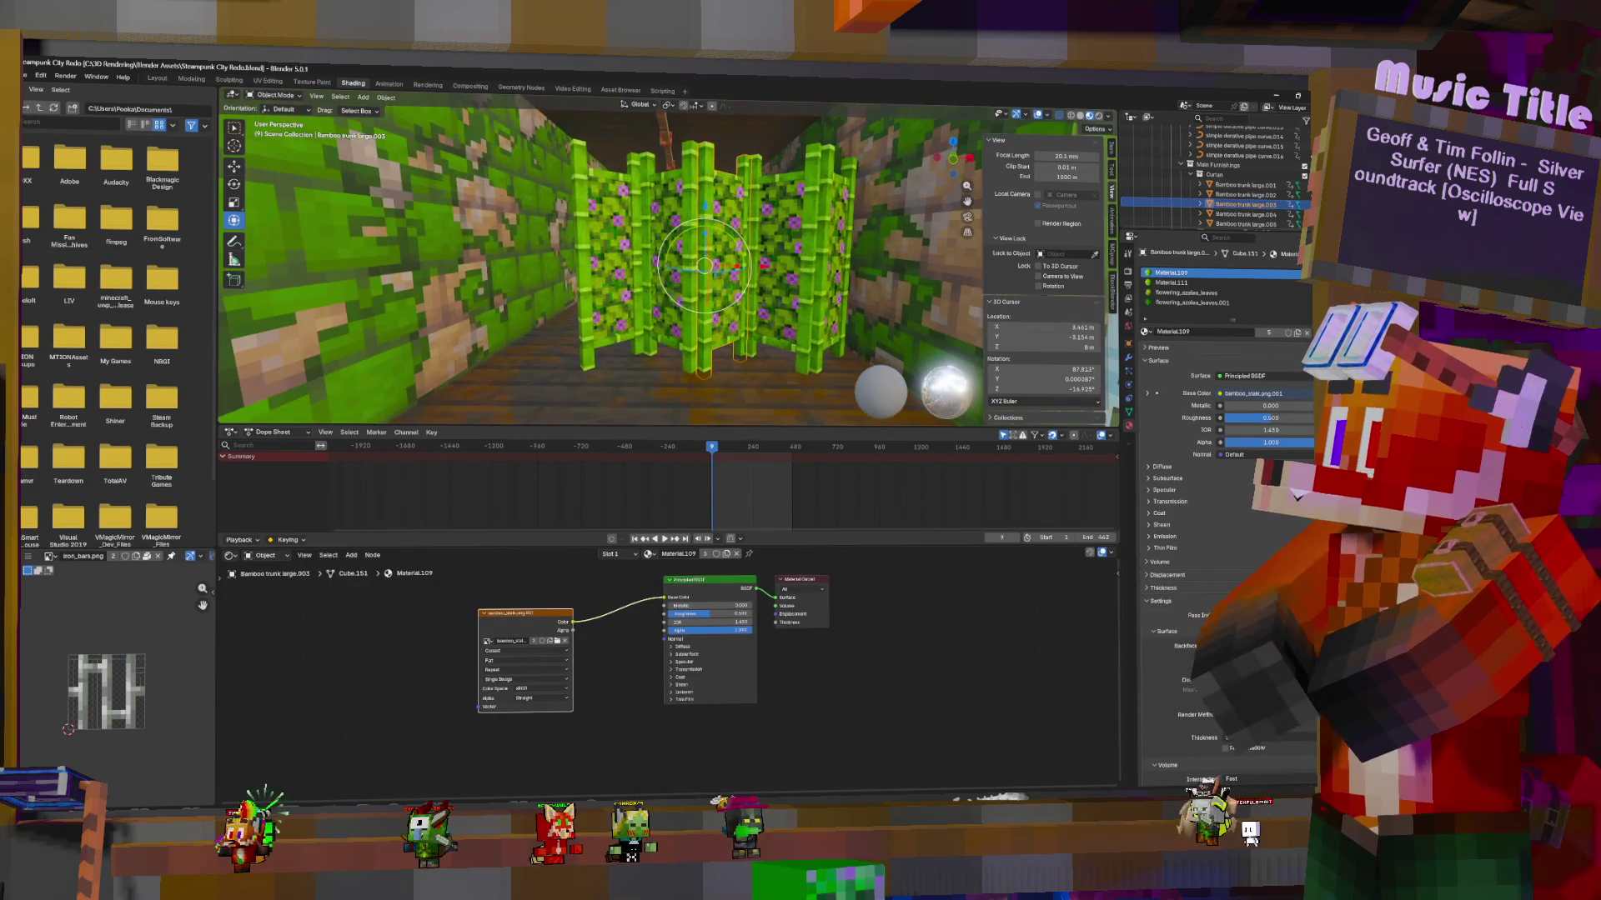
scroll(600, 267, "up", 3)
mouse_move(600, 266)
middle_mouse_down()
mouse_move(626, 325)
mouse_move(575, 283)
mouse_move(601, 267)
mouse_move(525, 258)
mouse_move(725, 281)
middle_mouse_up()
Rotate Bamboo trunk large.002 about its vertical axis and move it across the floor
left_click(728, 295)
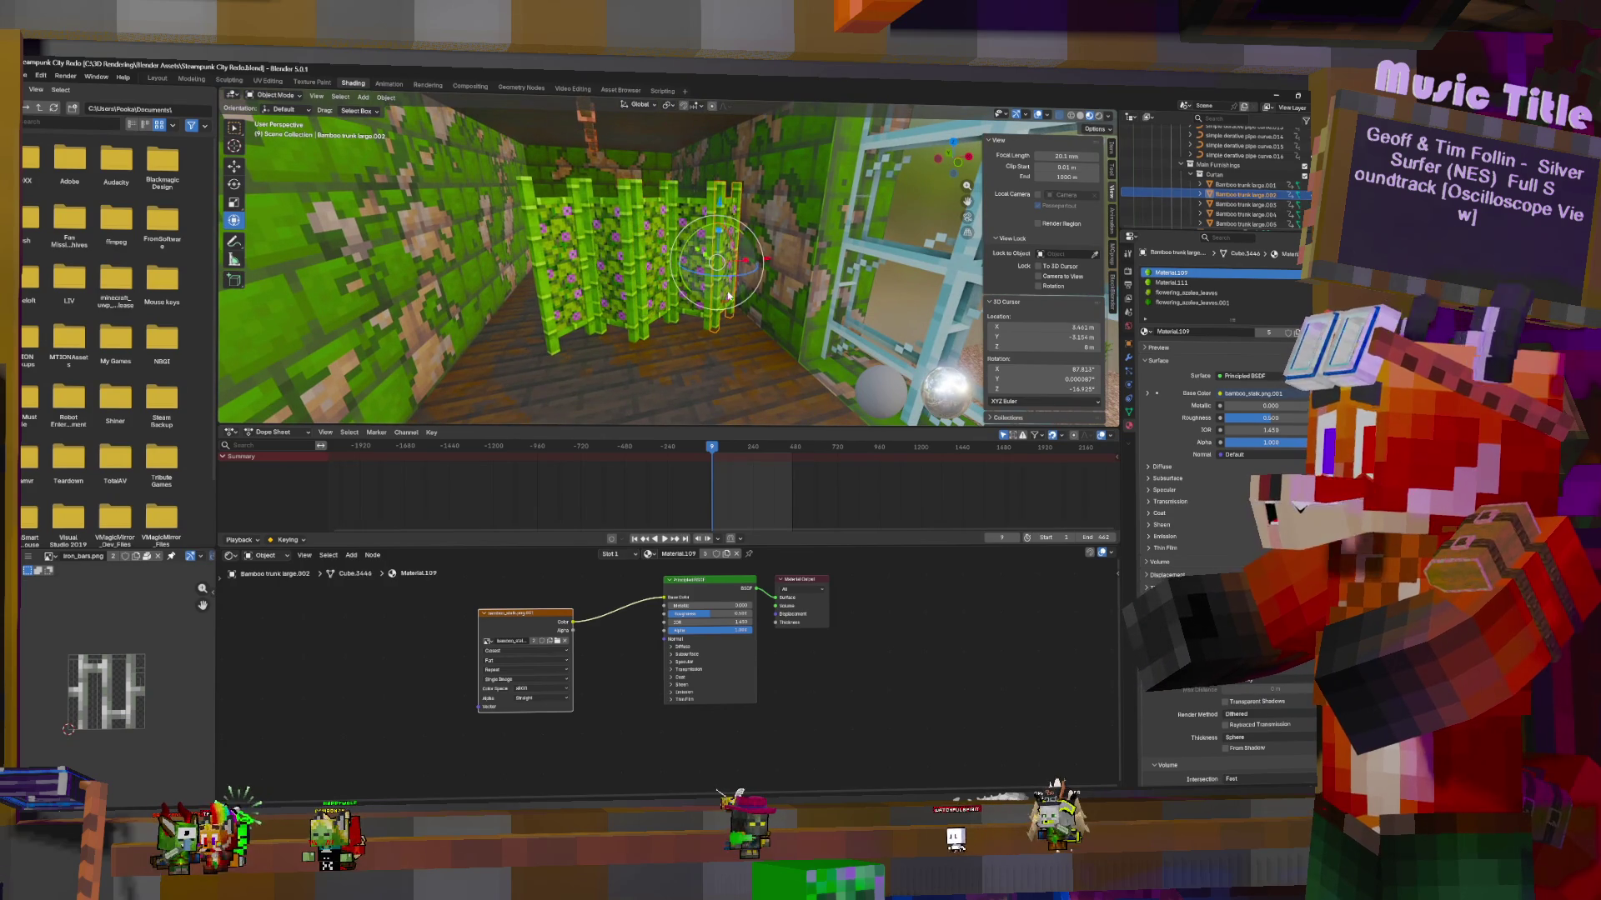
mouse_move(754, 269)
left_mouse_down()
mouse_move(683, 267)
mouse_move(699, 252)
mouse_move(747, 282)
left_mouse_up()
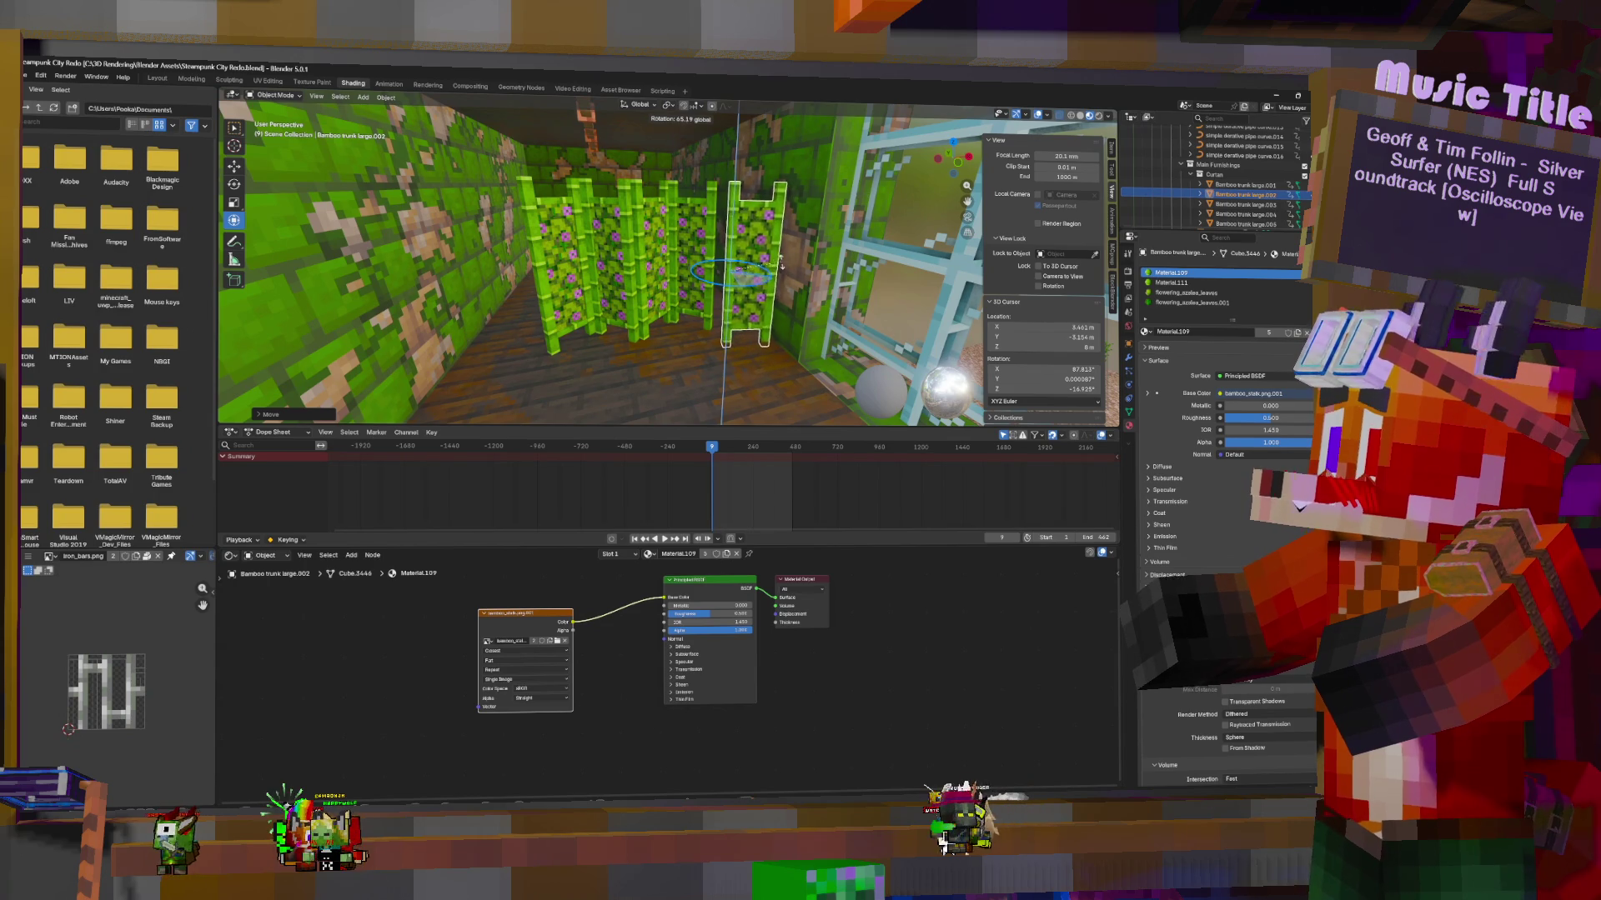
mouse_move(754, 260)
left_mouse_down()
mouse_move(757, 213)
mouse_move(671, 212)
mouse_move(701, 211)
mouse_move(725, 282)
left_mouse_up()
left_click(667, 242)
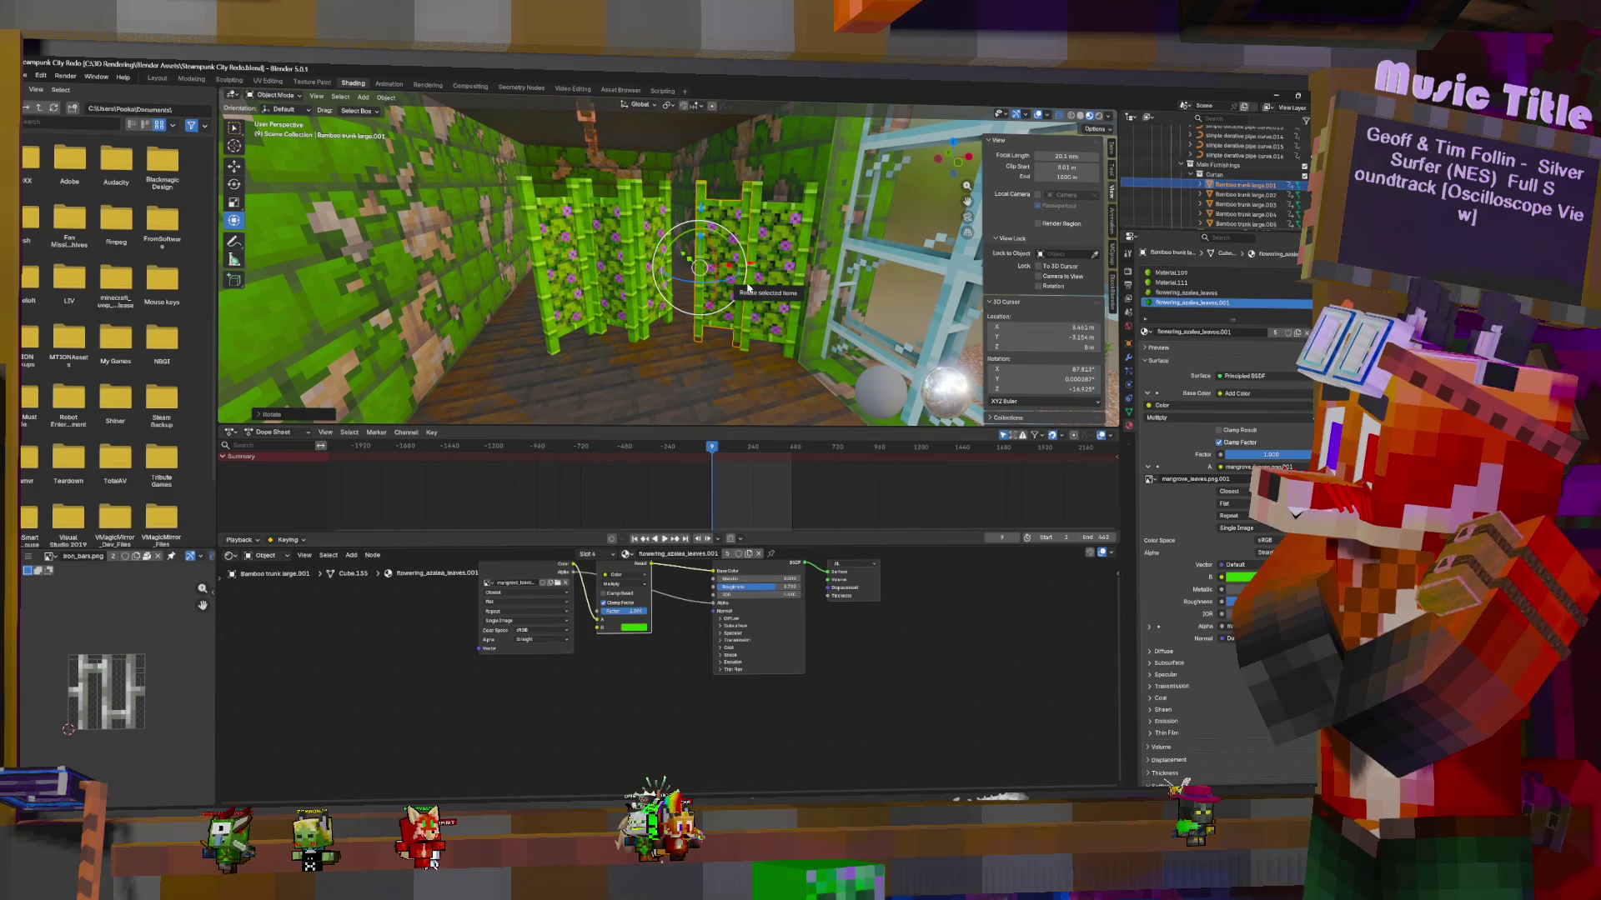
Undo the last trunk change, then rotate the first bamboo trunk and slide it flat along the floor
left_click(748, 288)
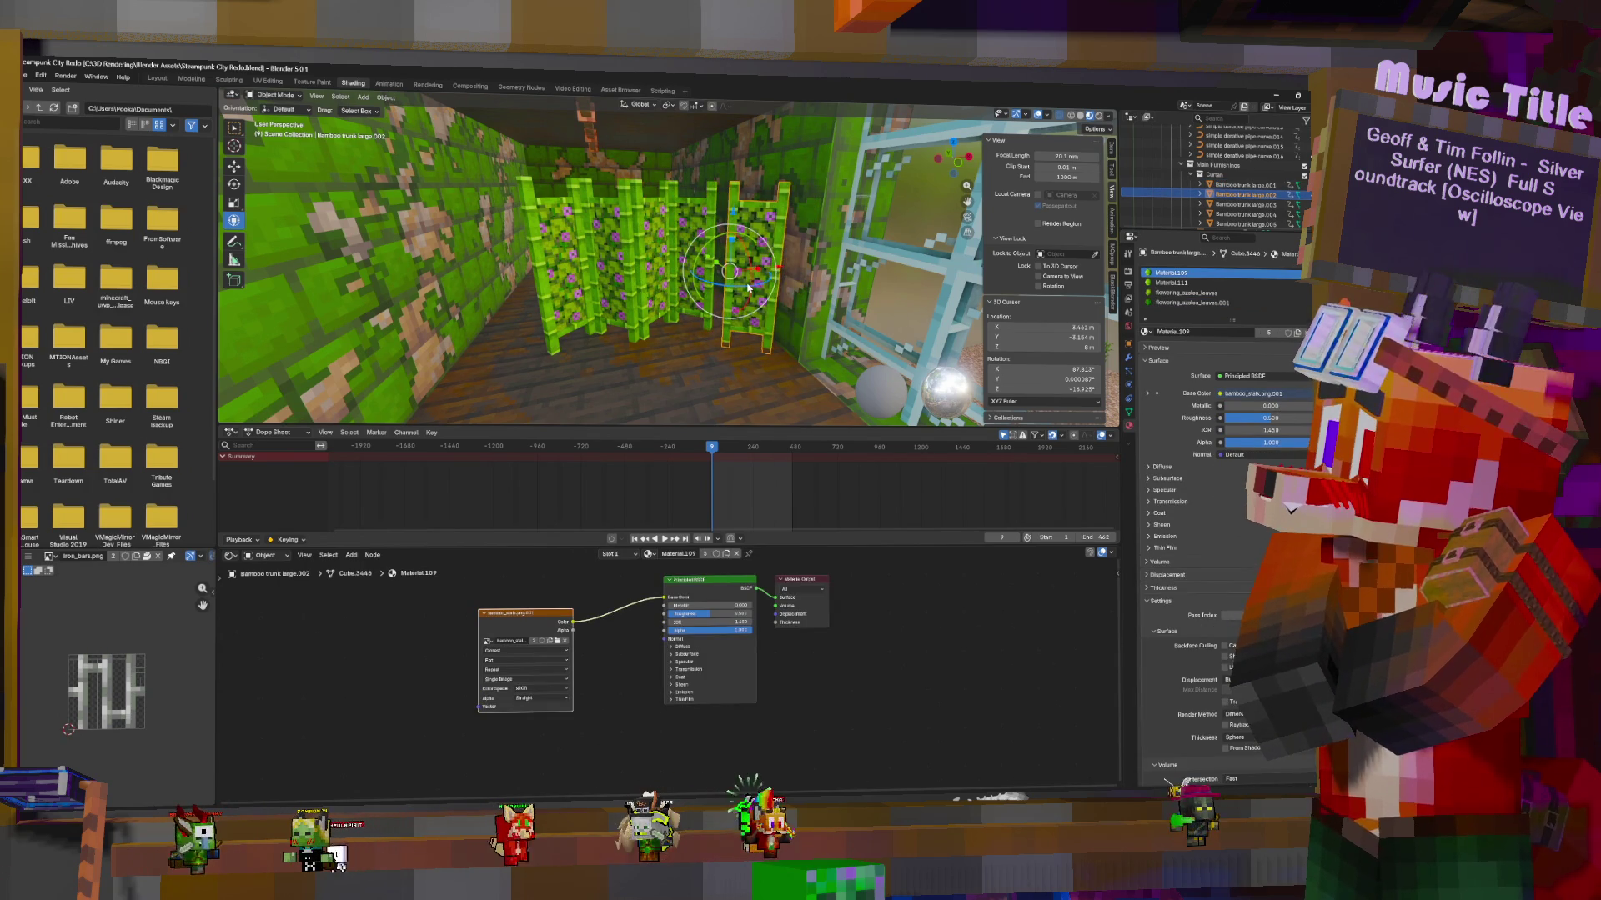
key("ctrl+z")
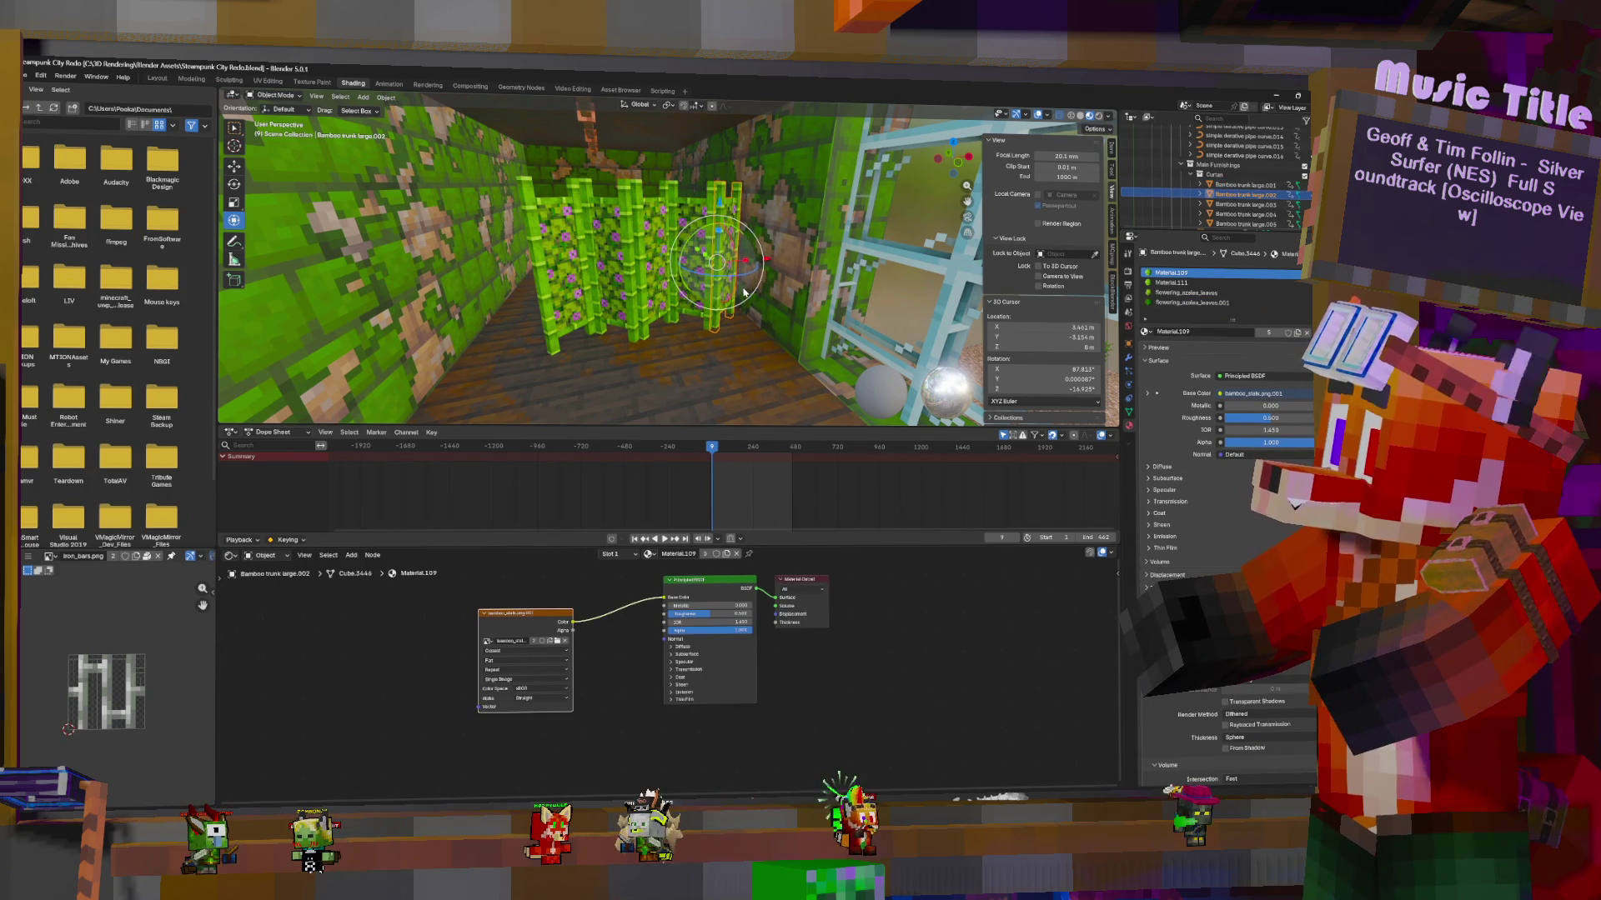
middle_click_drag(748, 290, 735, 348)
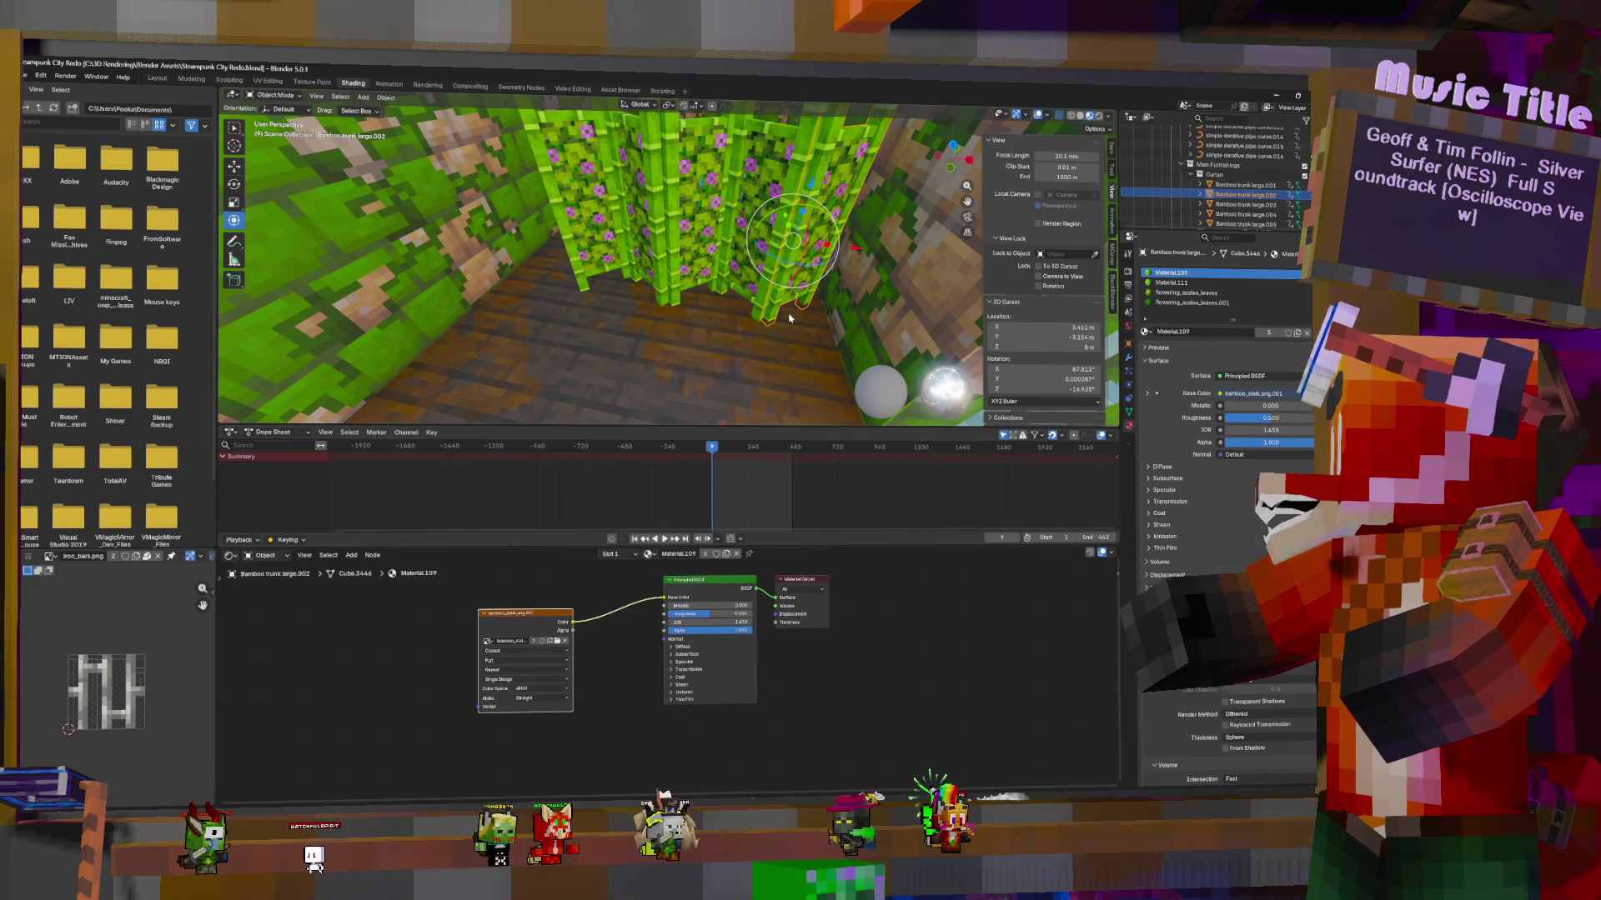
left_click(745, 236)
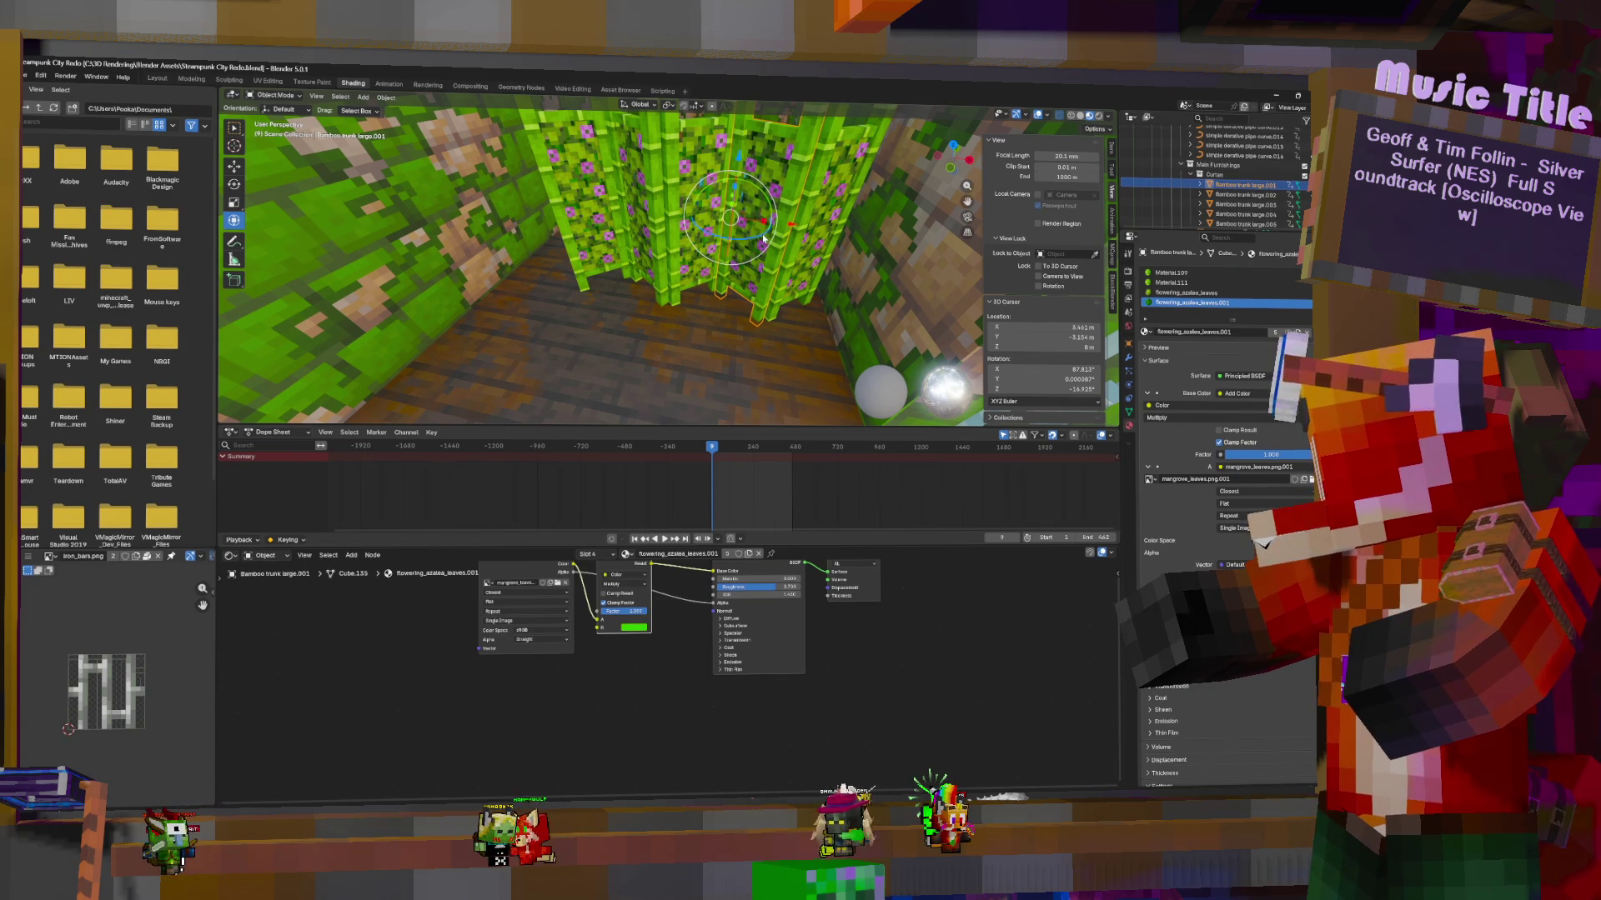
key("r")
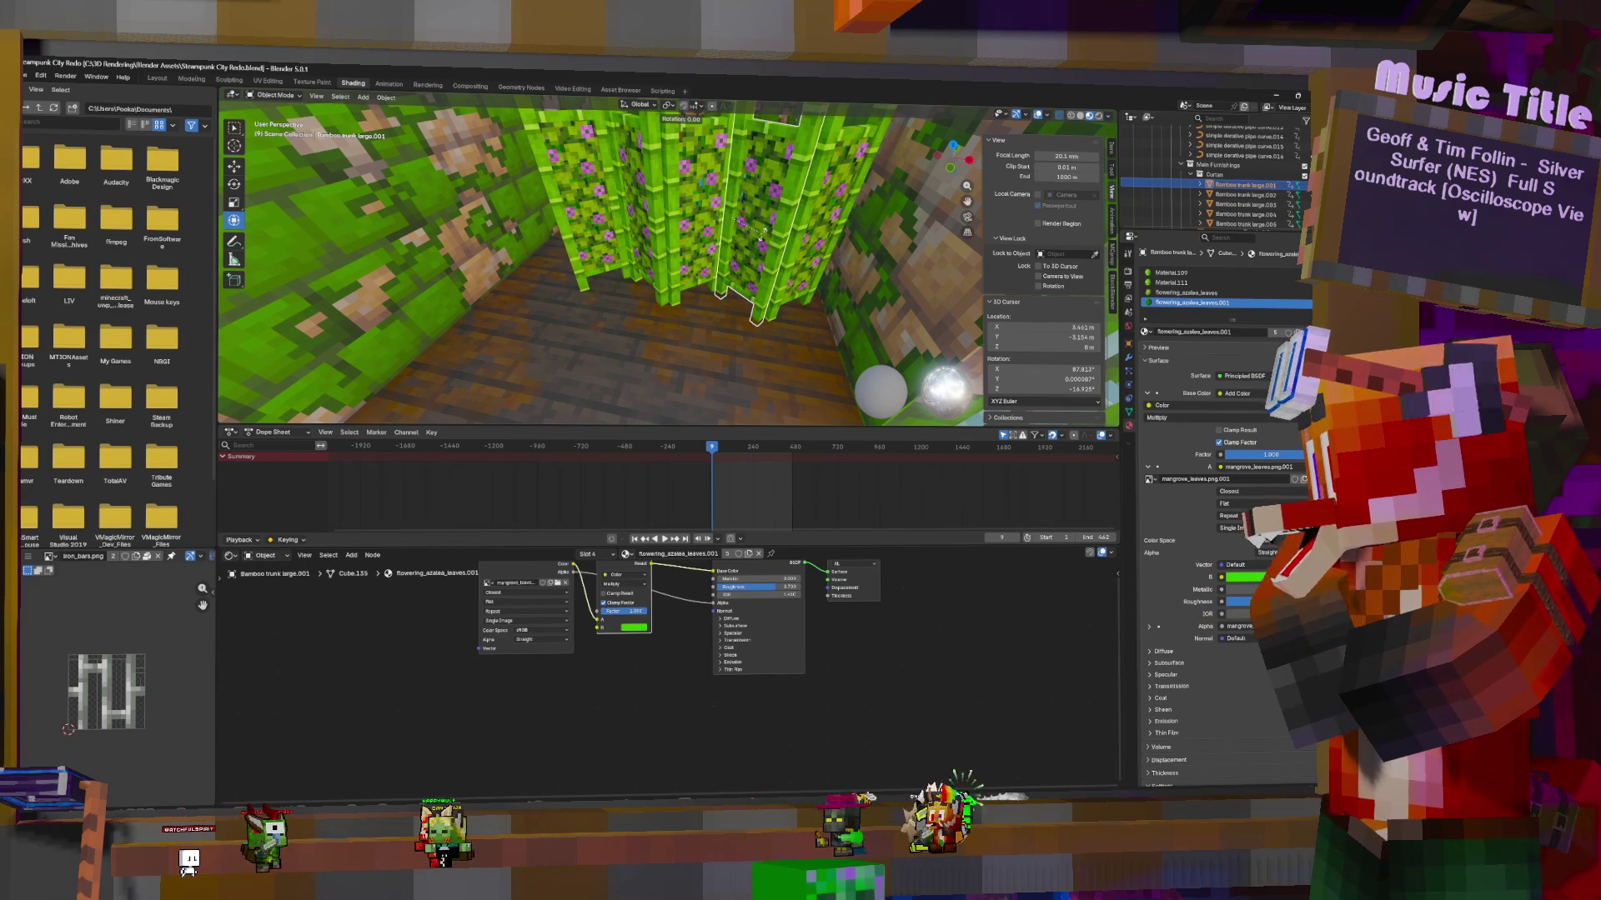
left_click(763, 239)
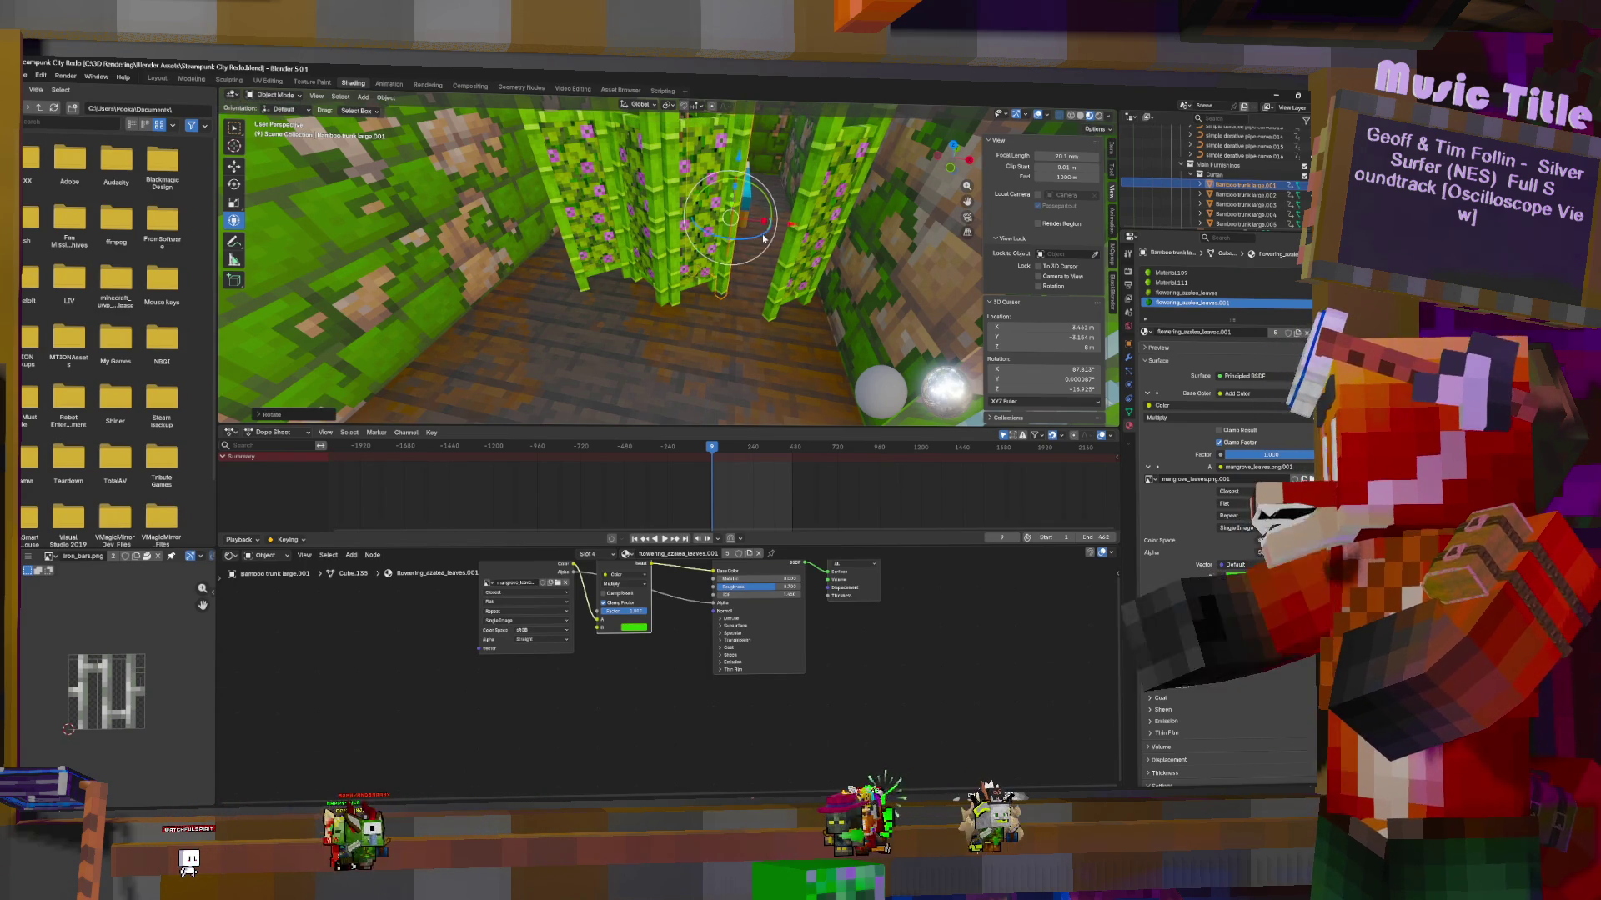
key("g")
key("shift+z")
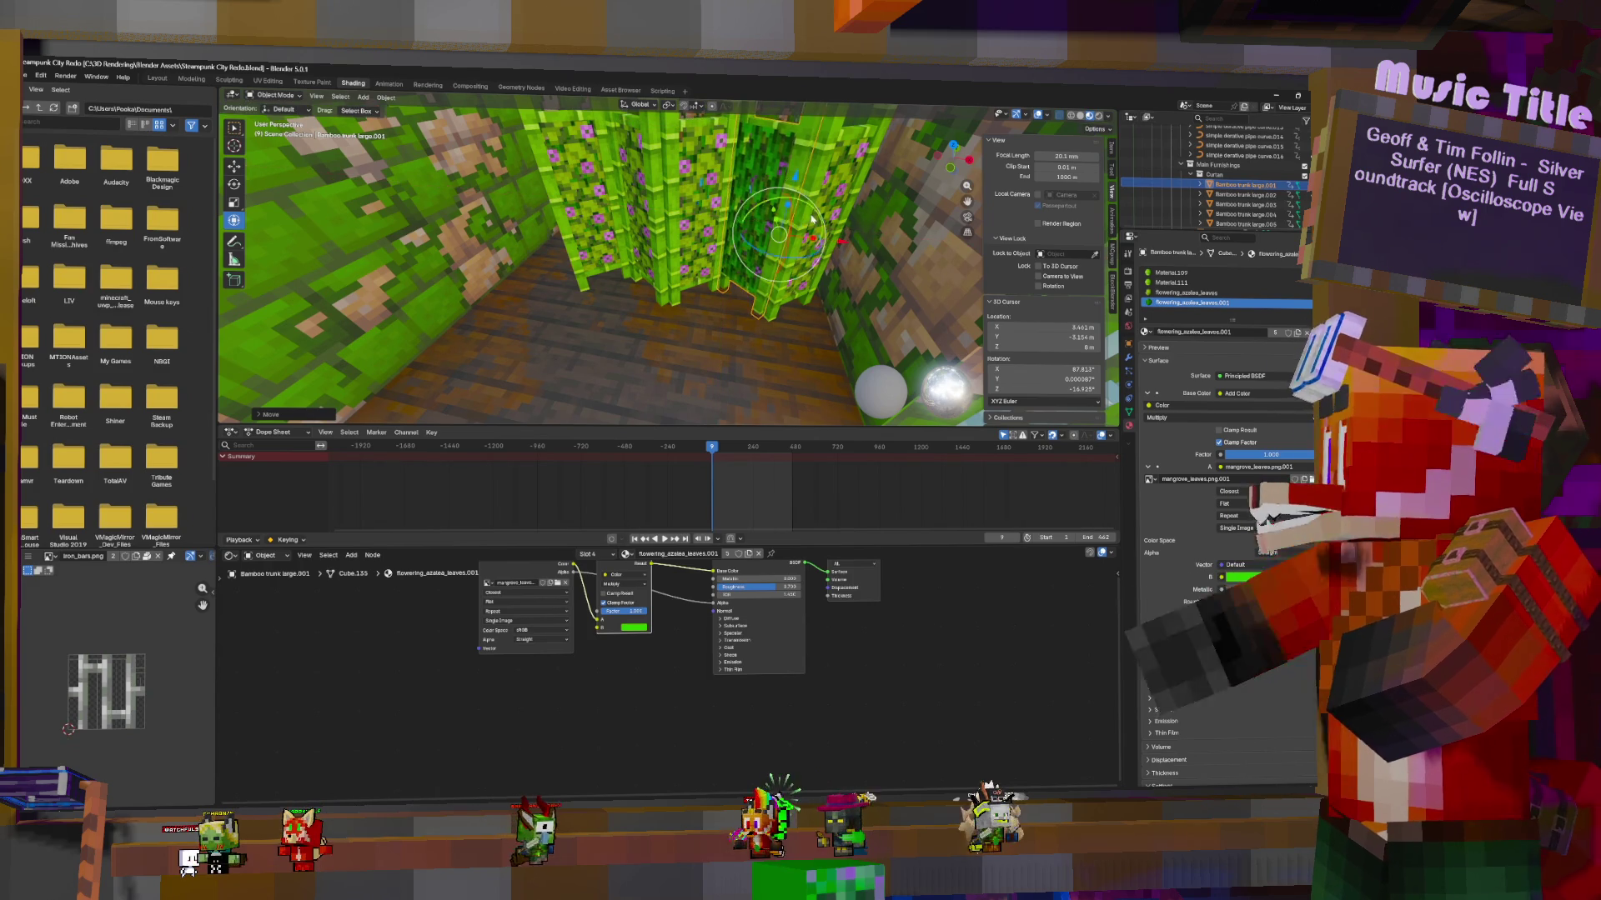
left_click(792, 238)
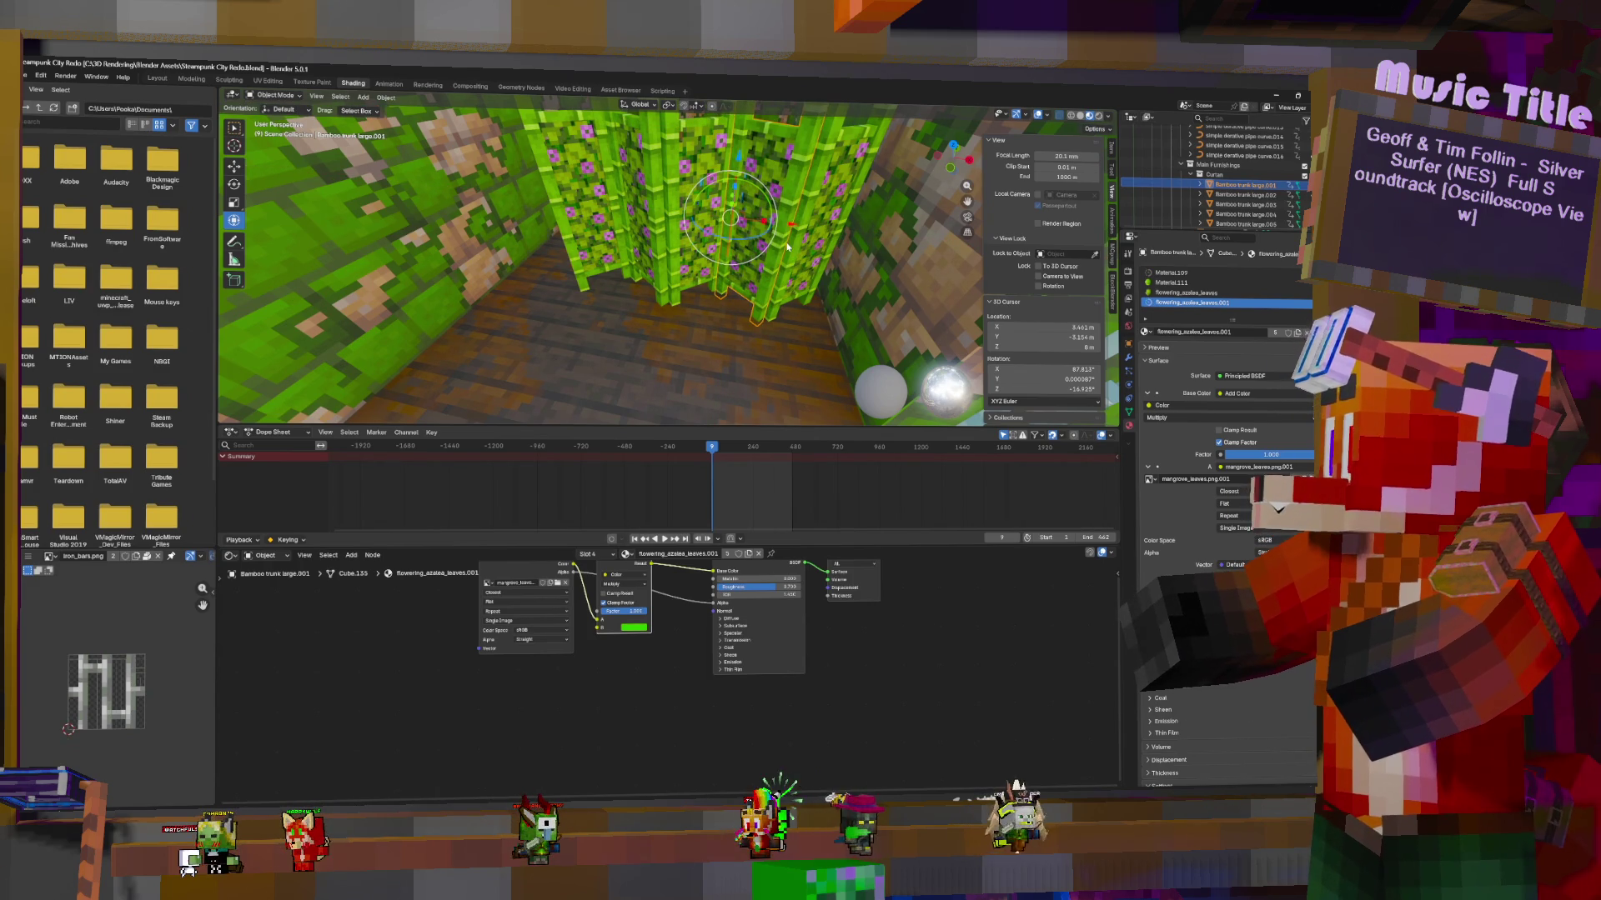
Rotate the trunk again about Z and slide it flat across the floor
key("r")
key("z")
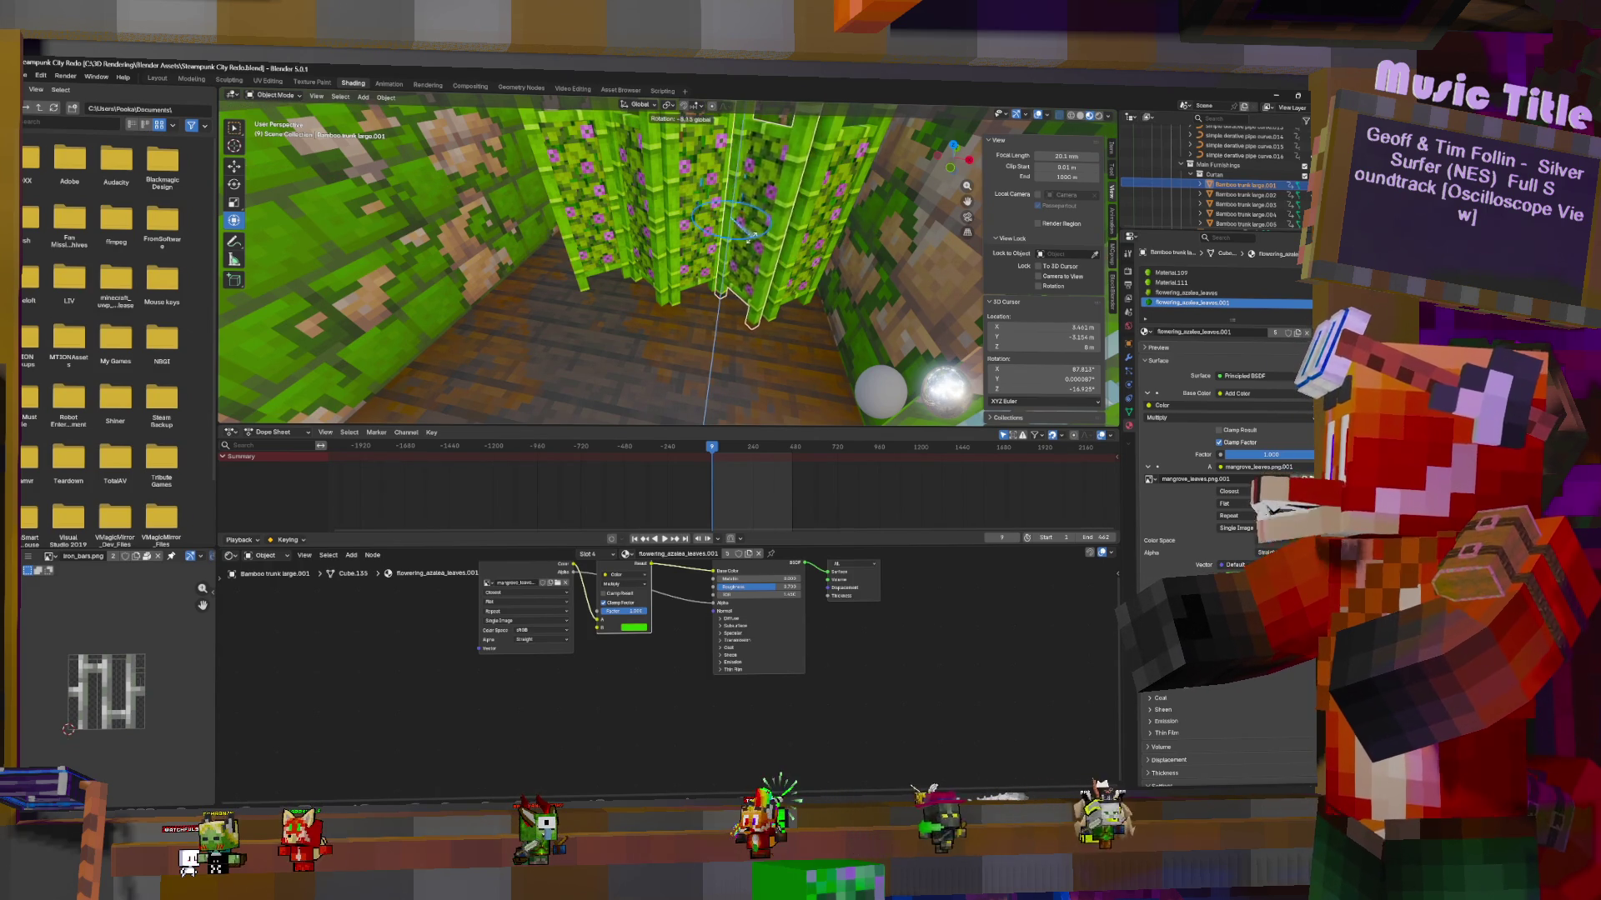
left_click(737, 226)
key("g")
key("shift+z")
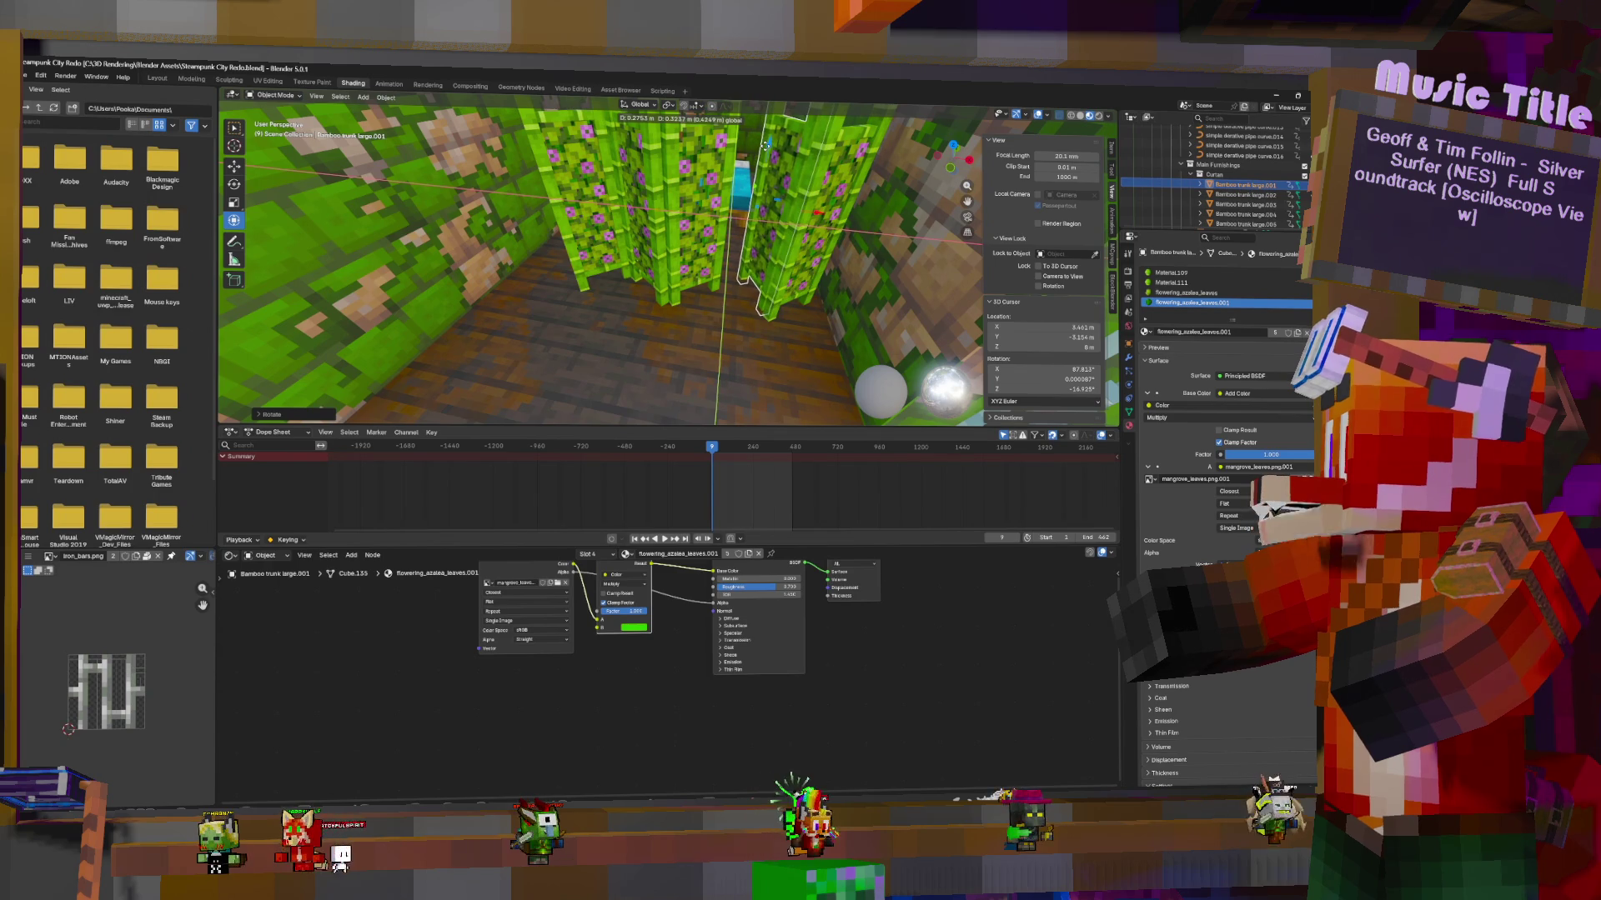
Turn Bamboo trunk large.003 about its vertical axis and slide it to a new floor position
left_click(765, 144)
left_click(717, 221)
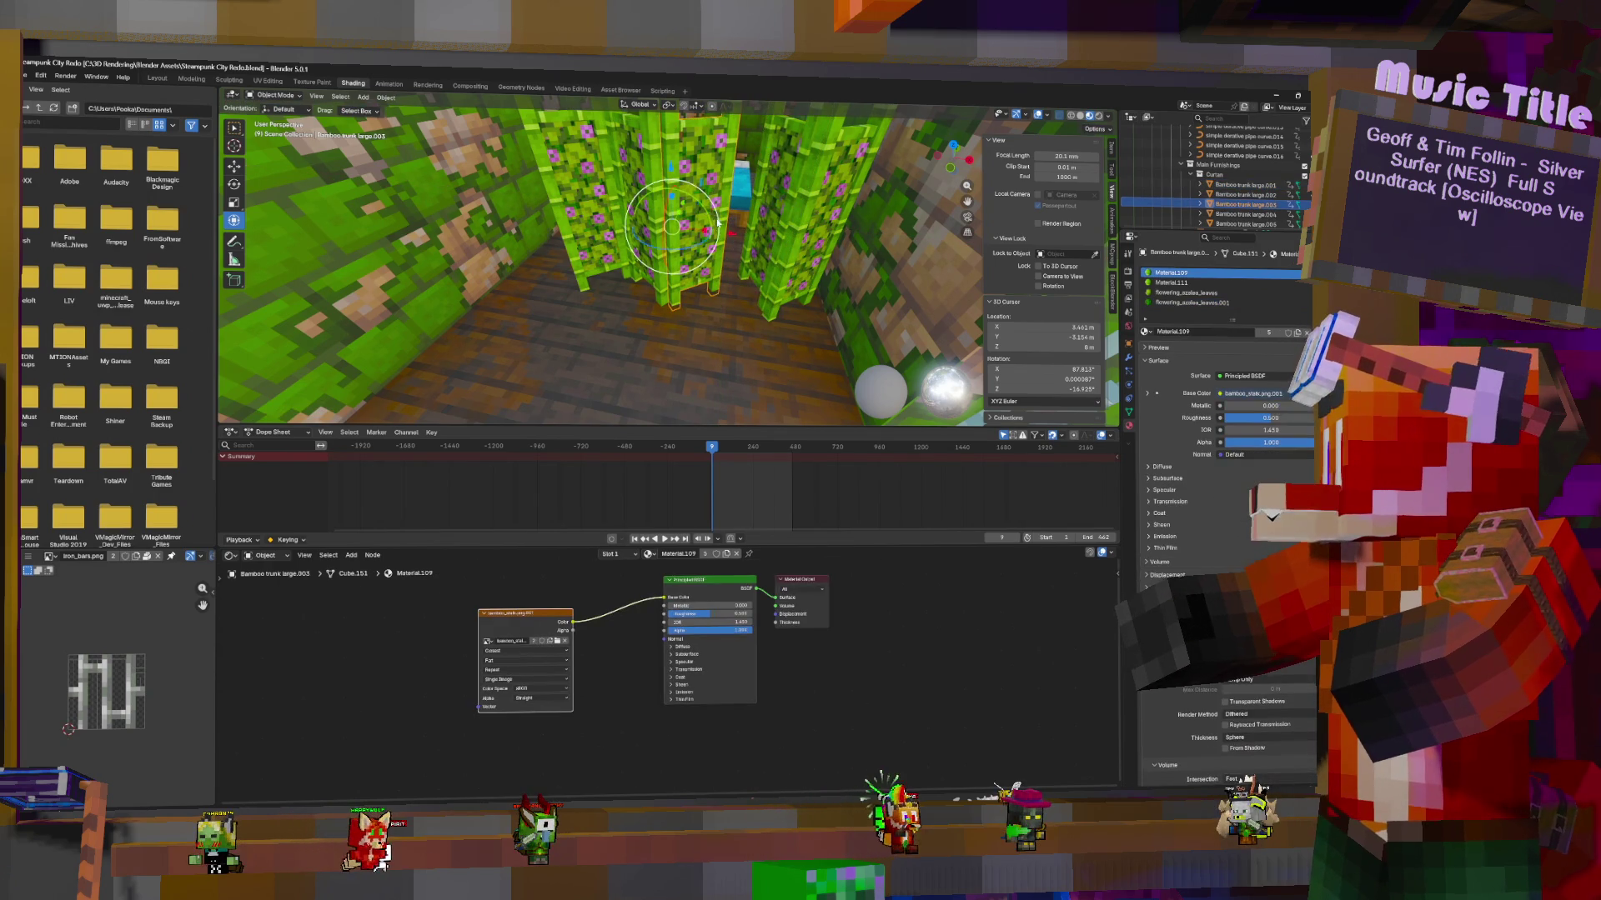
left_click_drag(718, 222, 676, 213)
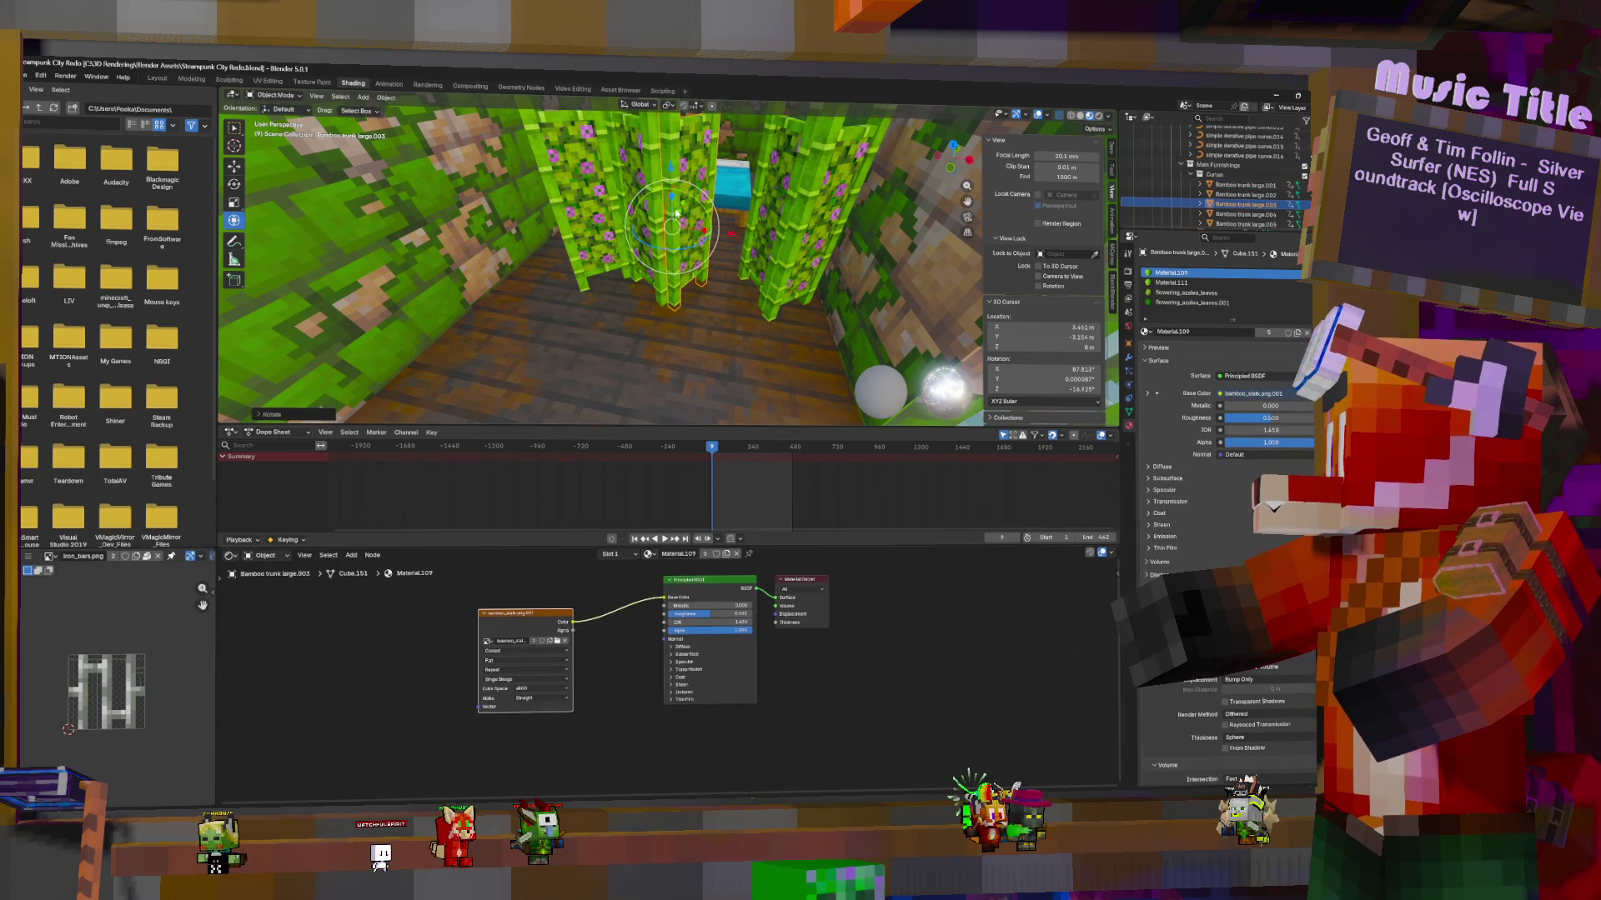
key("g")
key("shift+z")
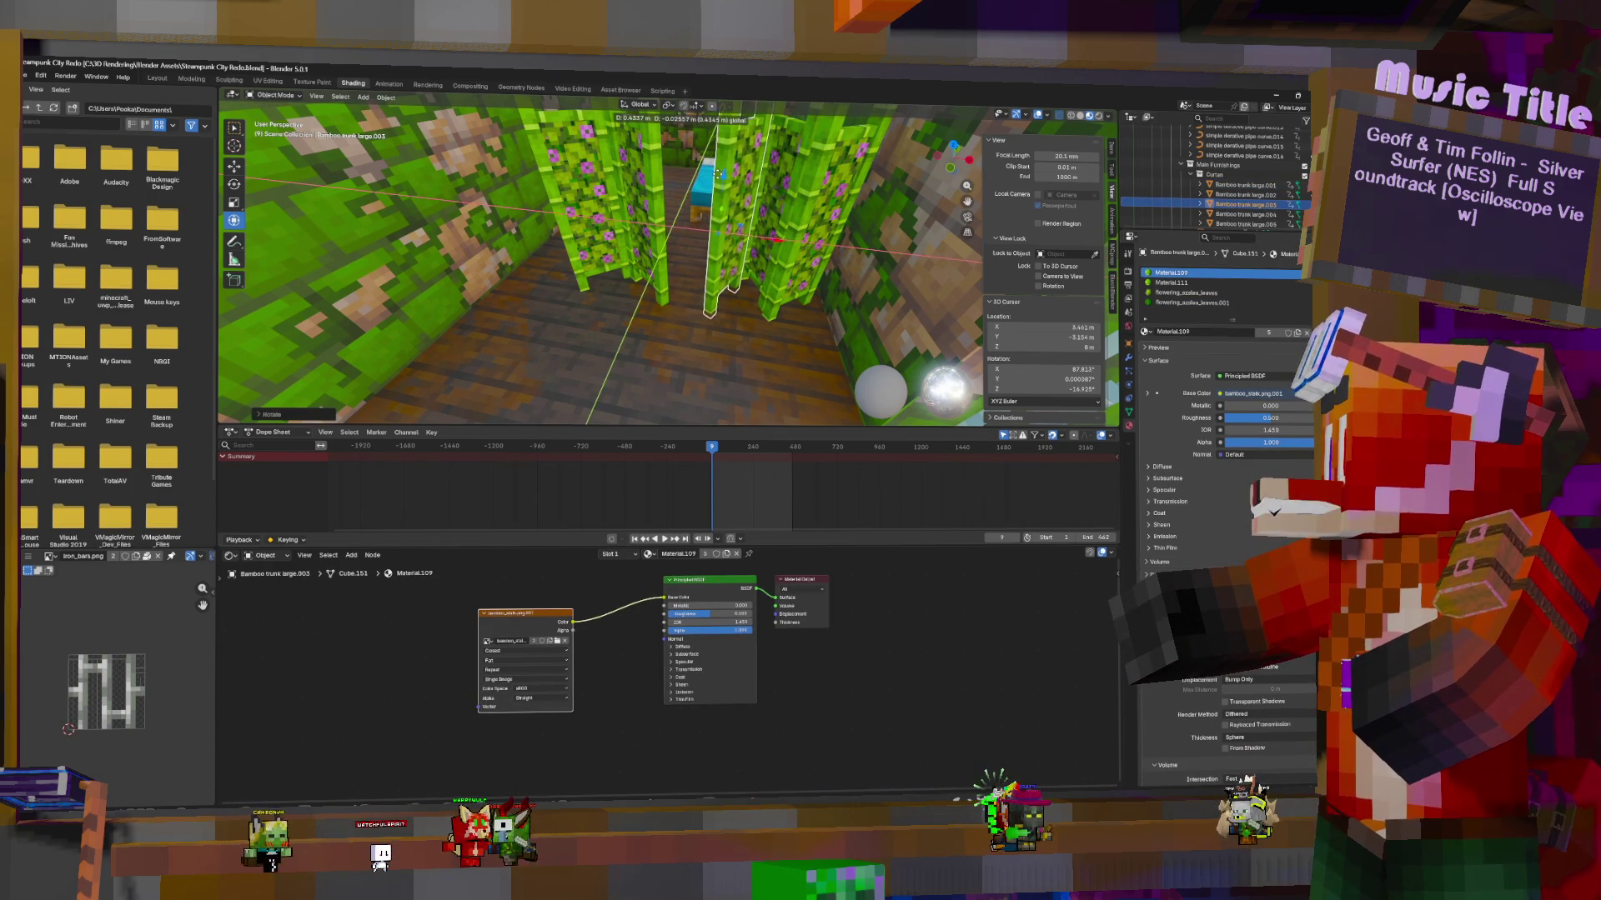
left_click(703, 189)
Rotate Bamboo trunk large.004 about 36 degrees and slide it along the floor
left_click(649, 232)
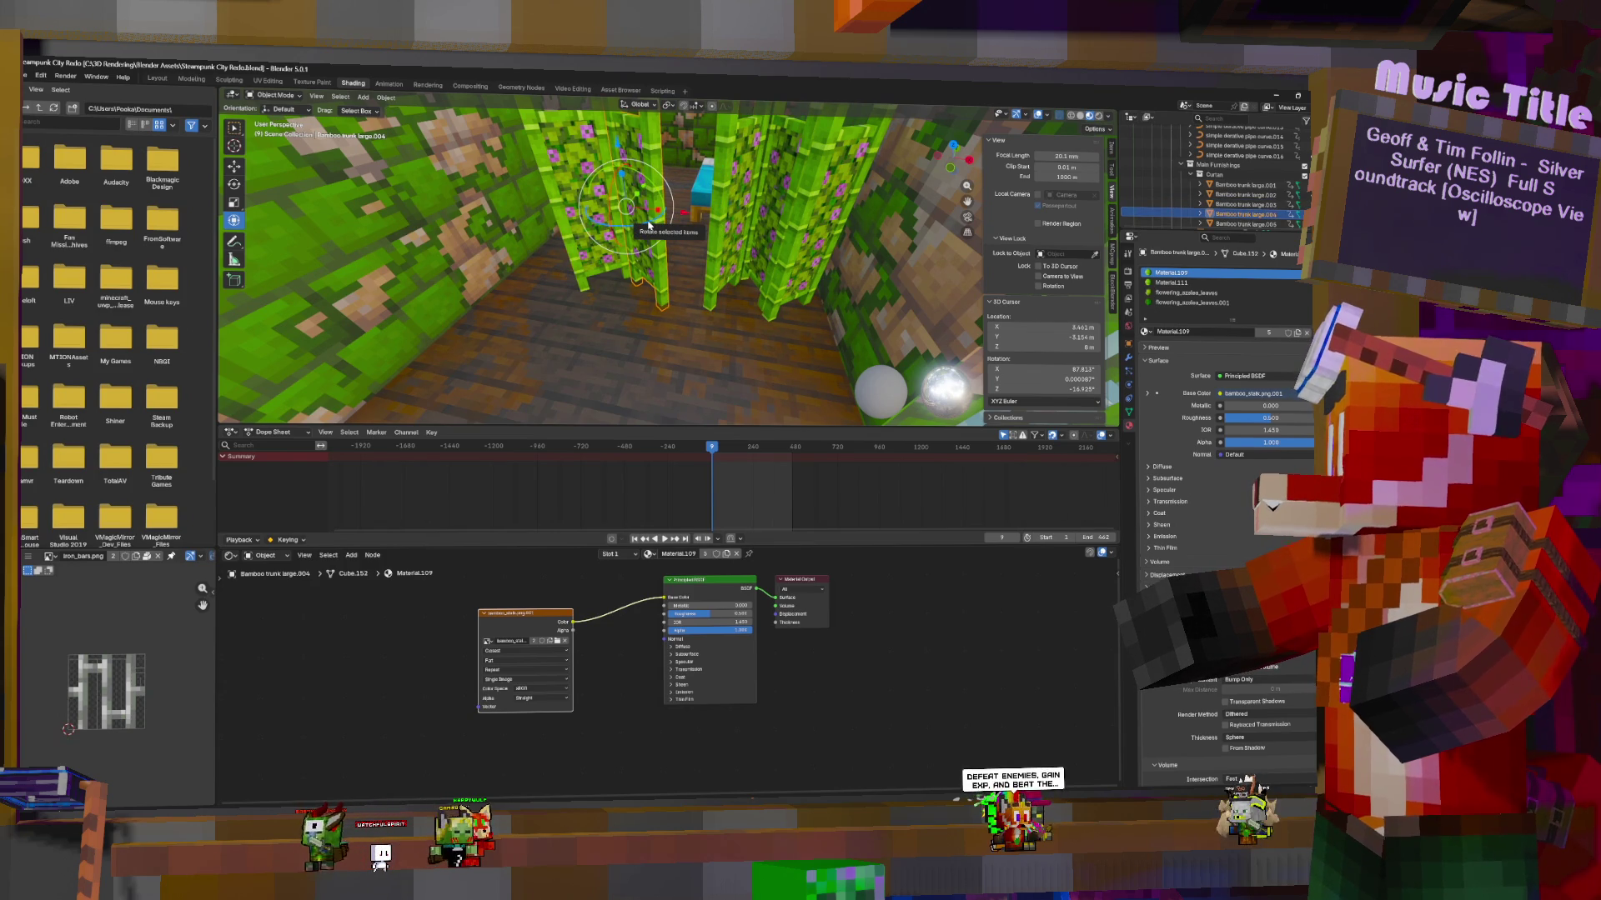
left_click_drag(650, 226, 634, 219)
key("g")
key("shift+z")
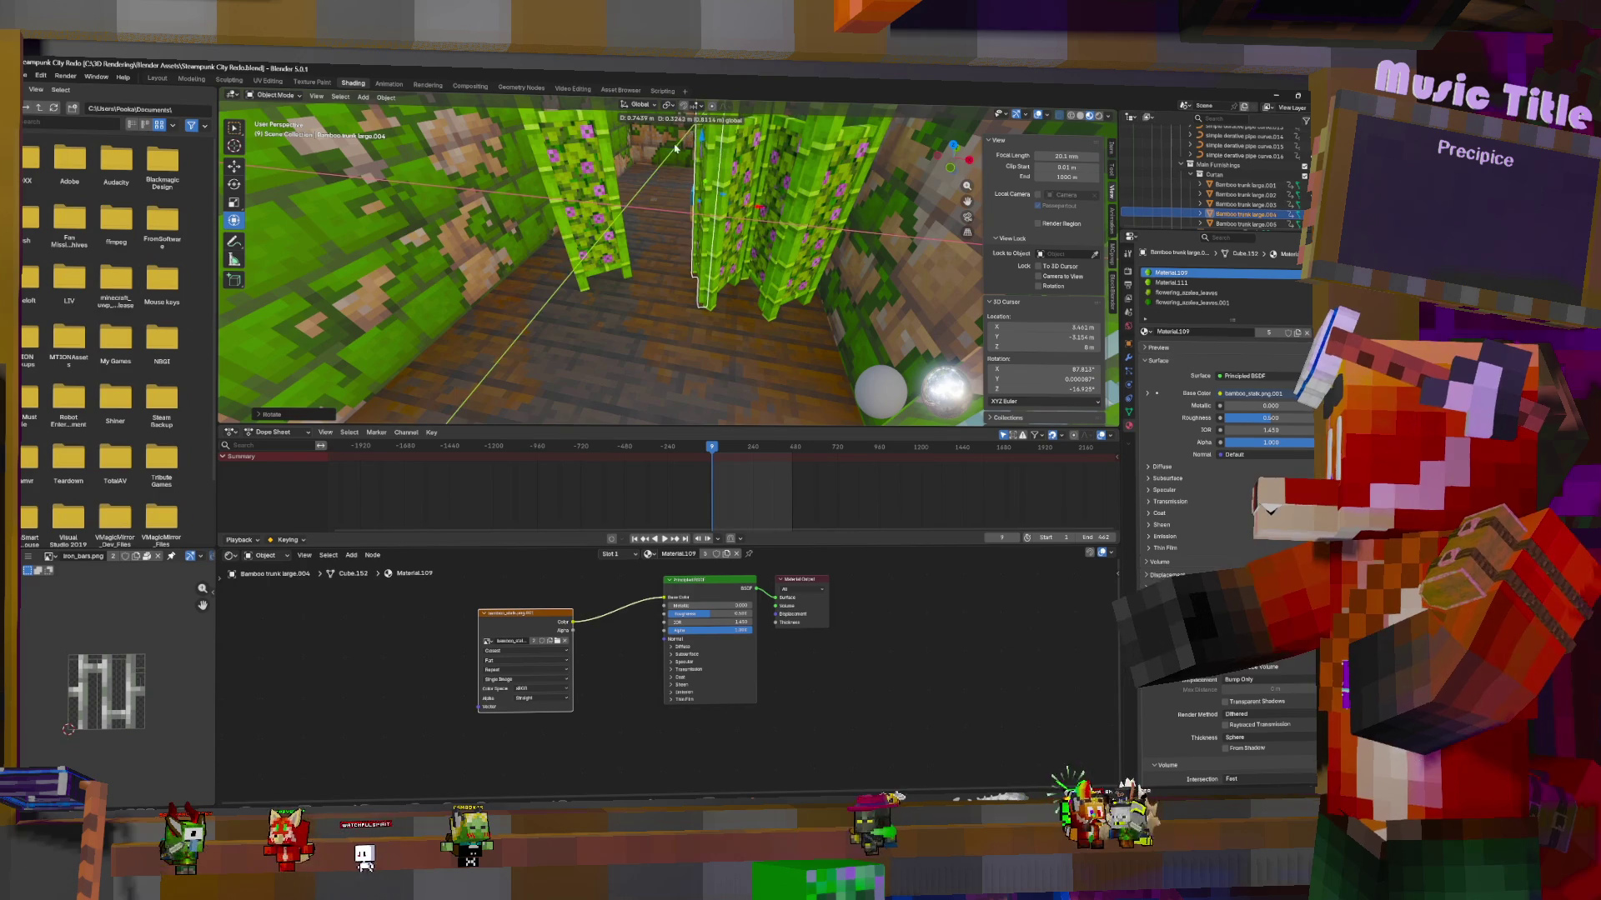
left_click(595, 235)
Duplicate a bamboo trunk and place the copy flat on the floor beside the others
key("shift+d")
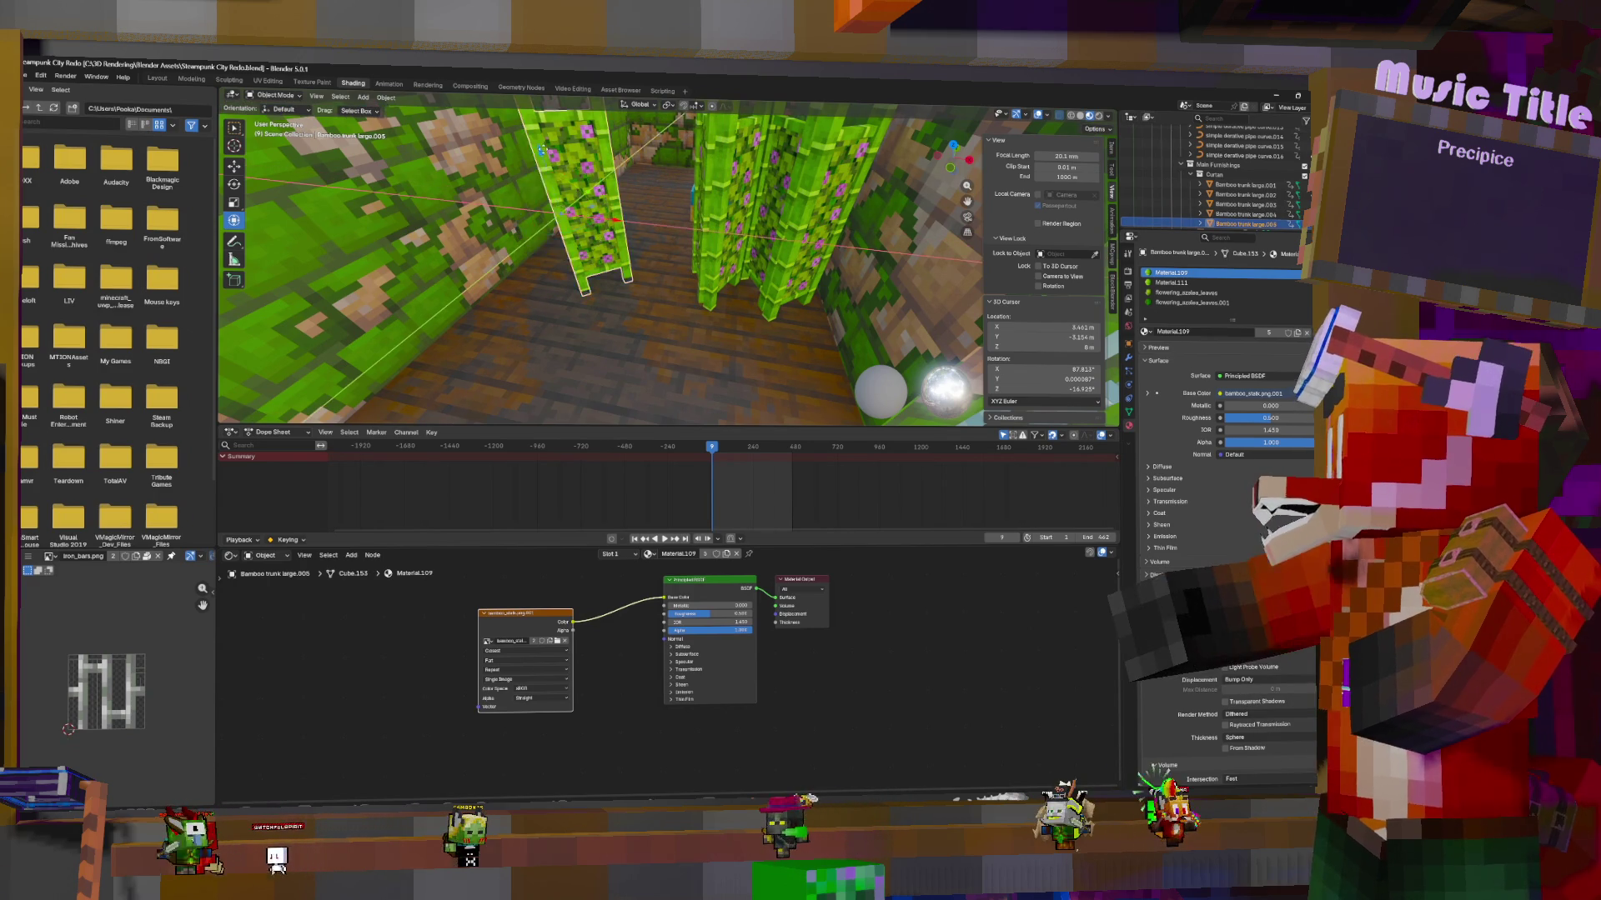
key("shift+z")
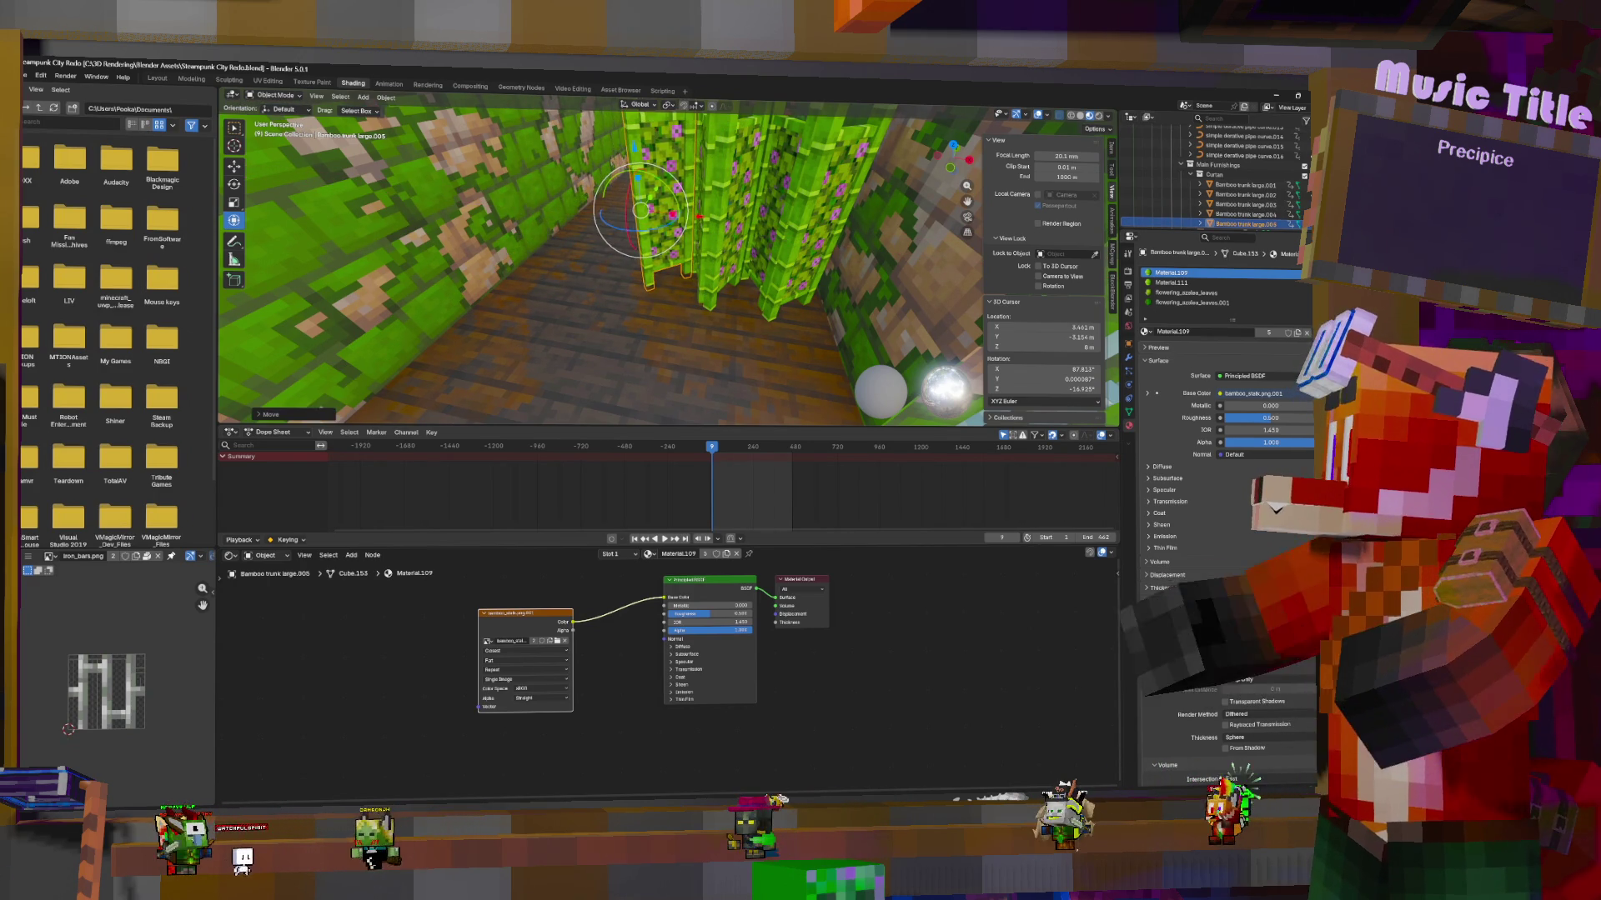
left_click(622, 146)
middle_click_drag(622, 147, 719, 258)
Move the blue bed along the Y axis and shift the Bed Changer node left in the node editor
left_click(734, 257)
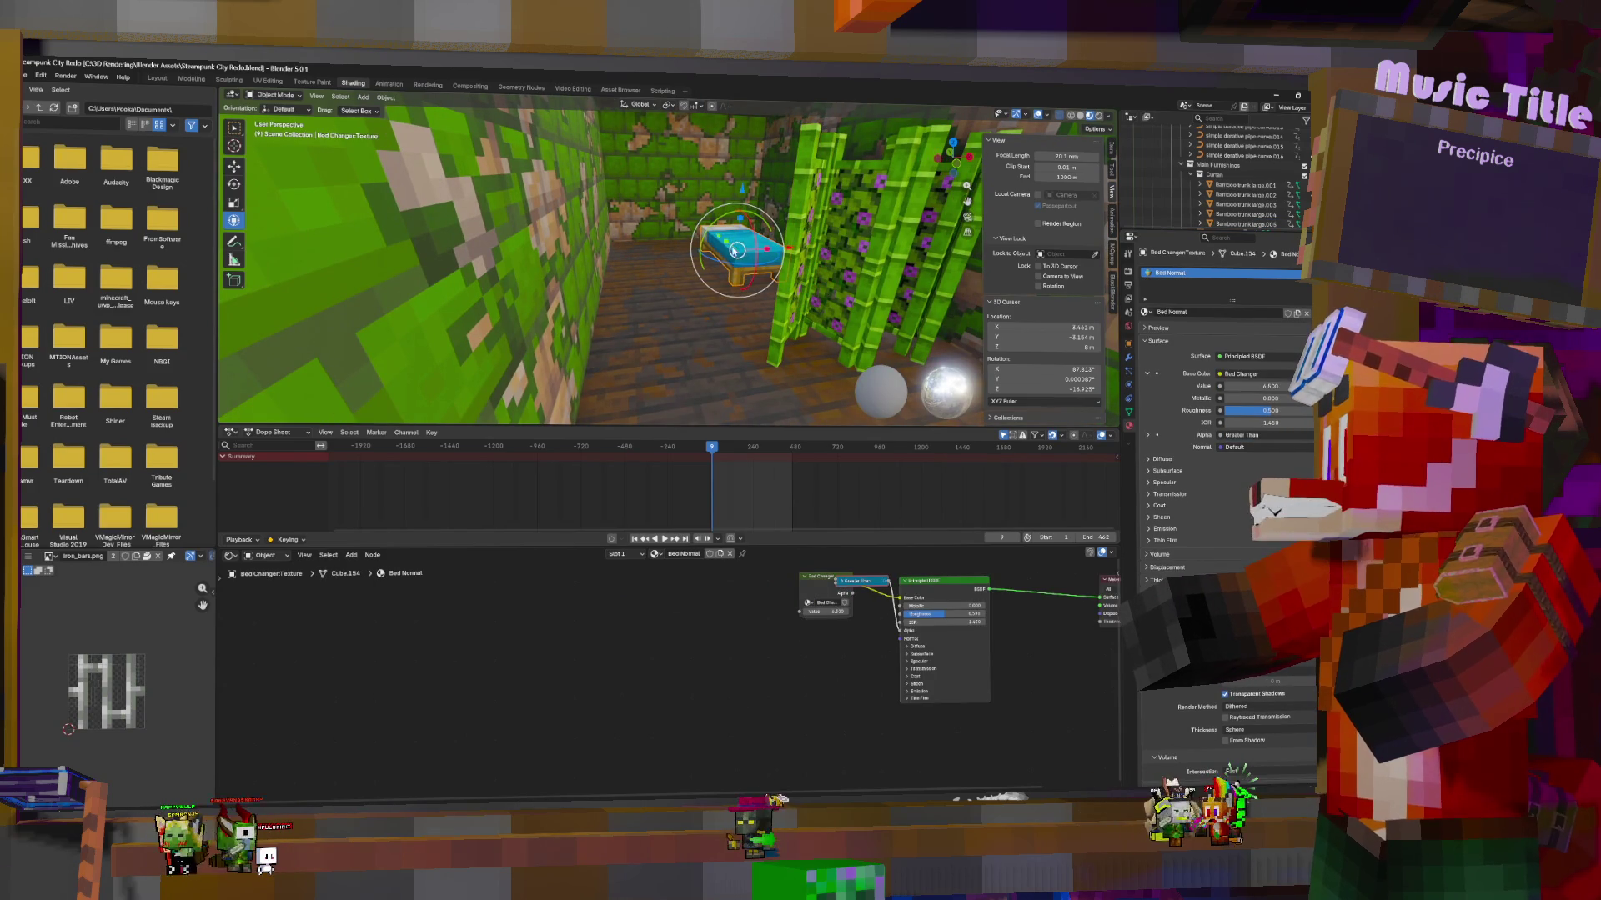
key("g")
key("y")
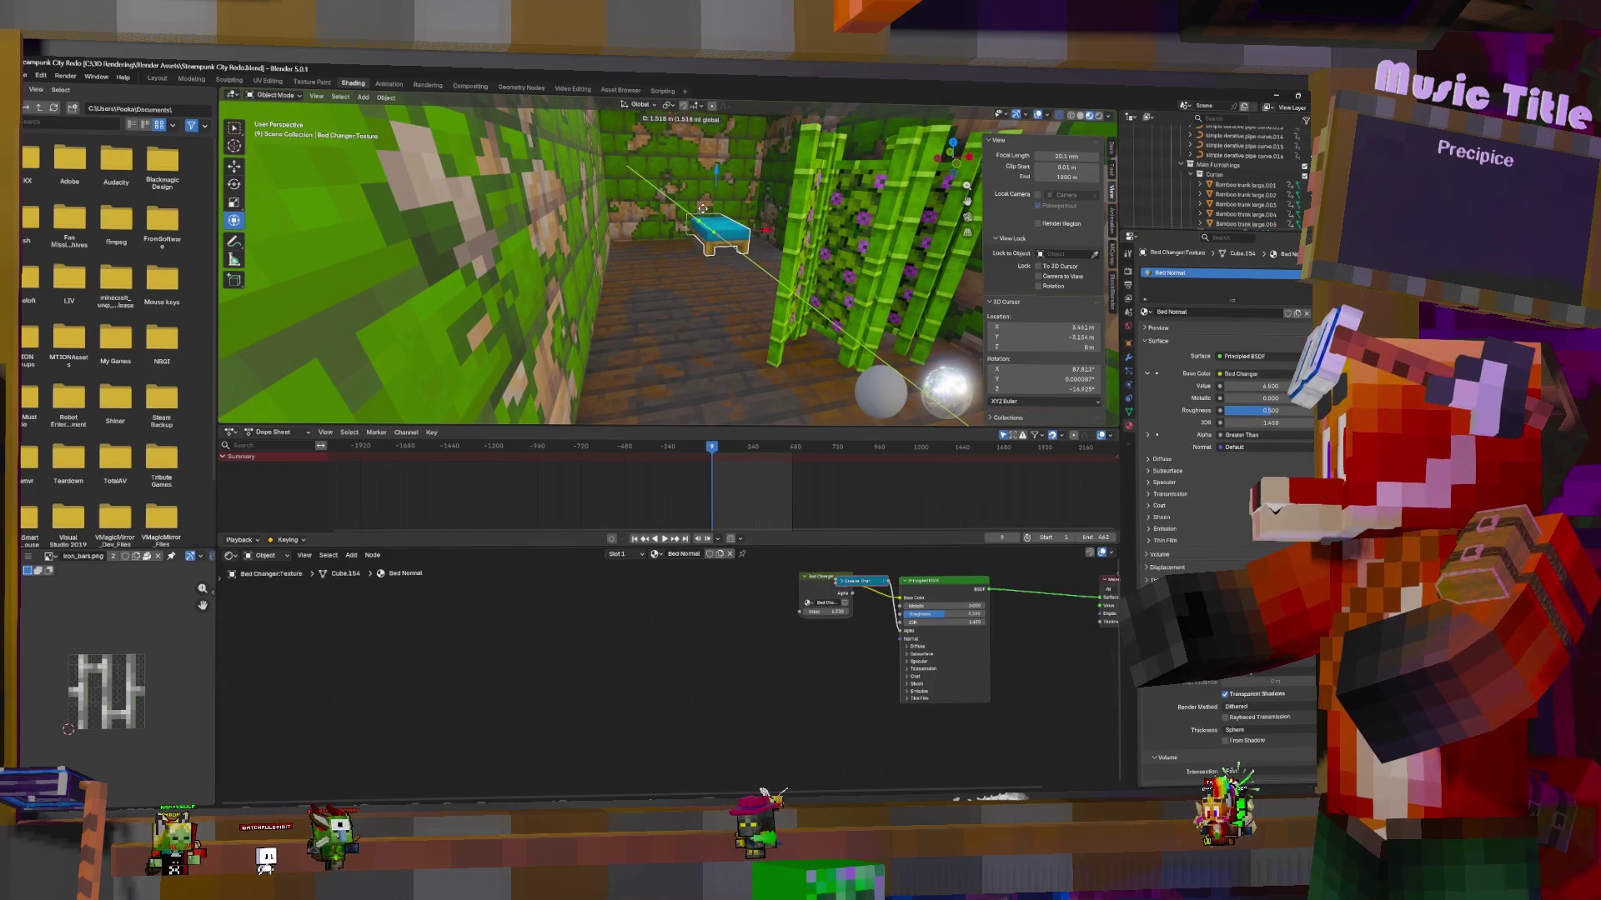
left_click(707, 214)
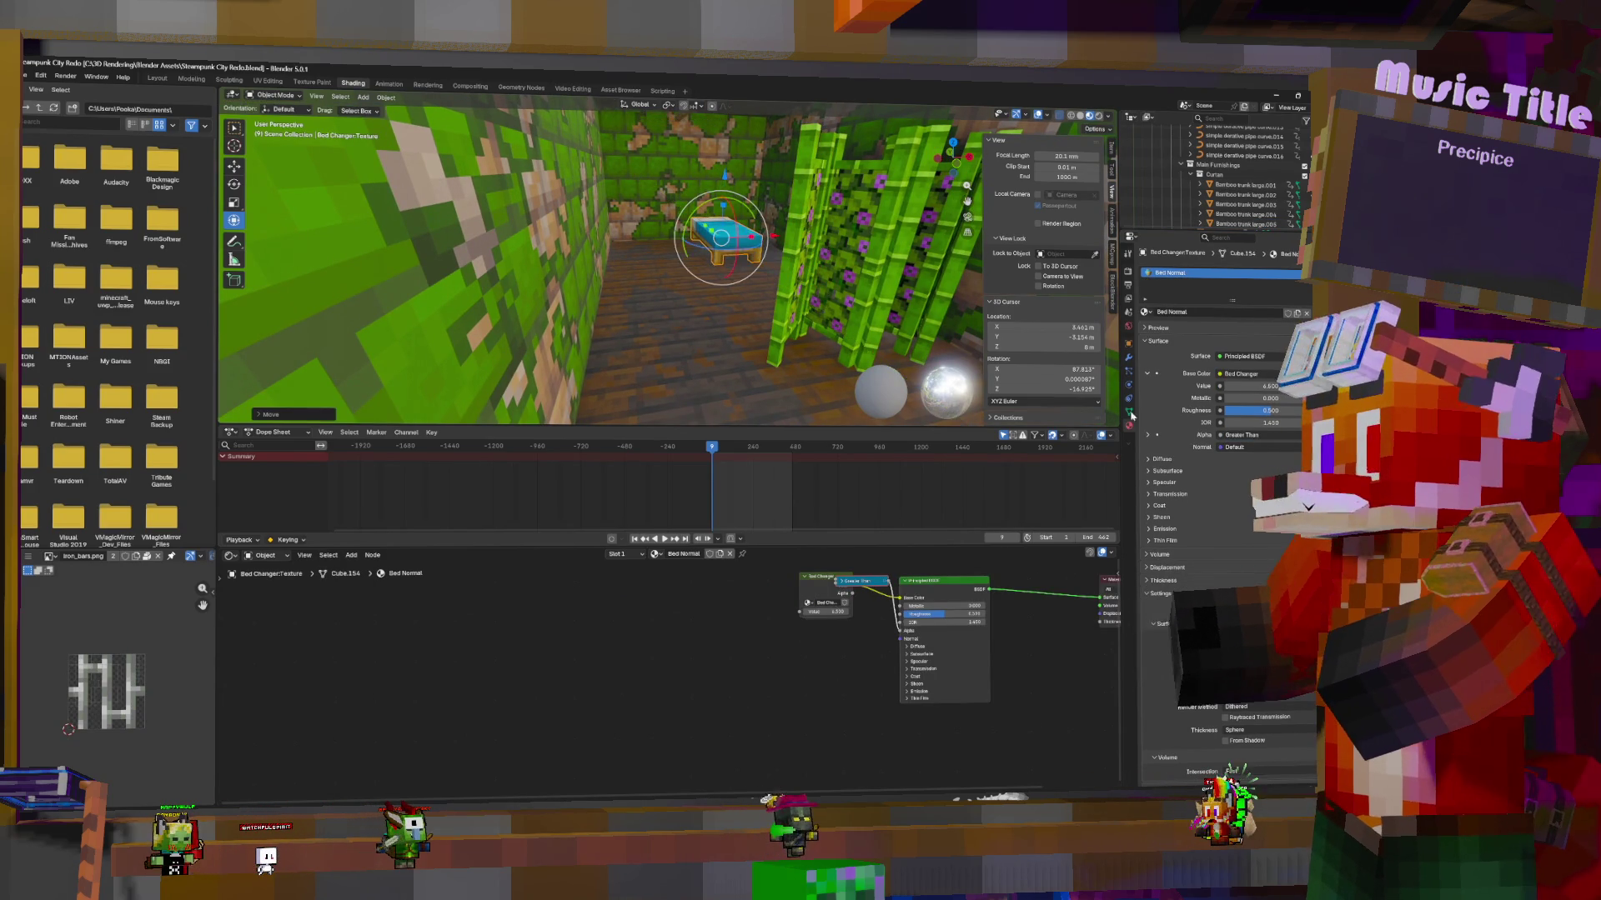
left_click(1127, 359)
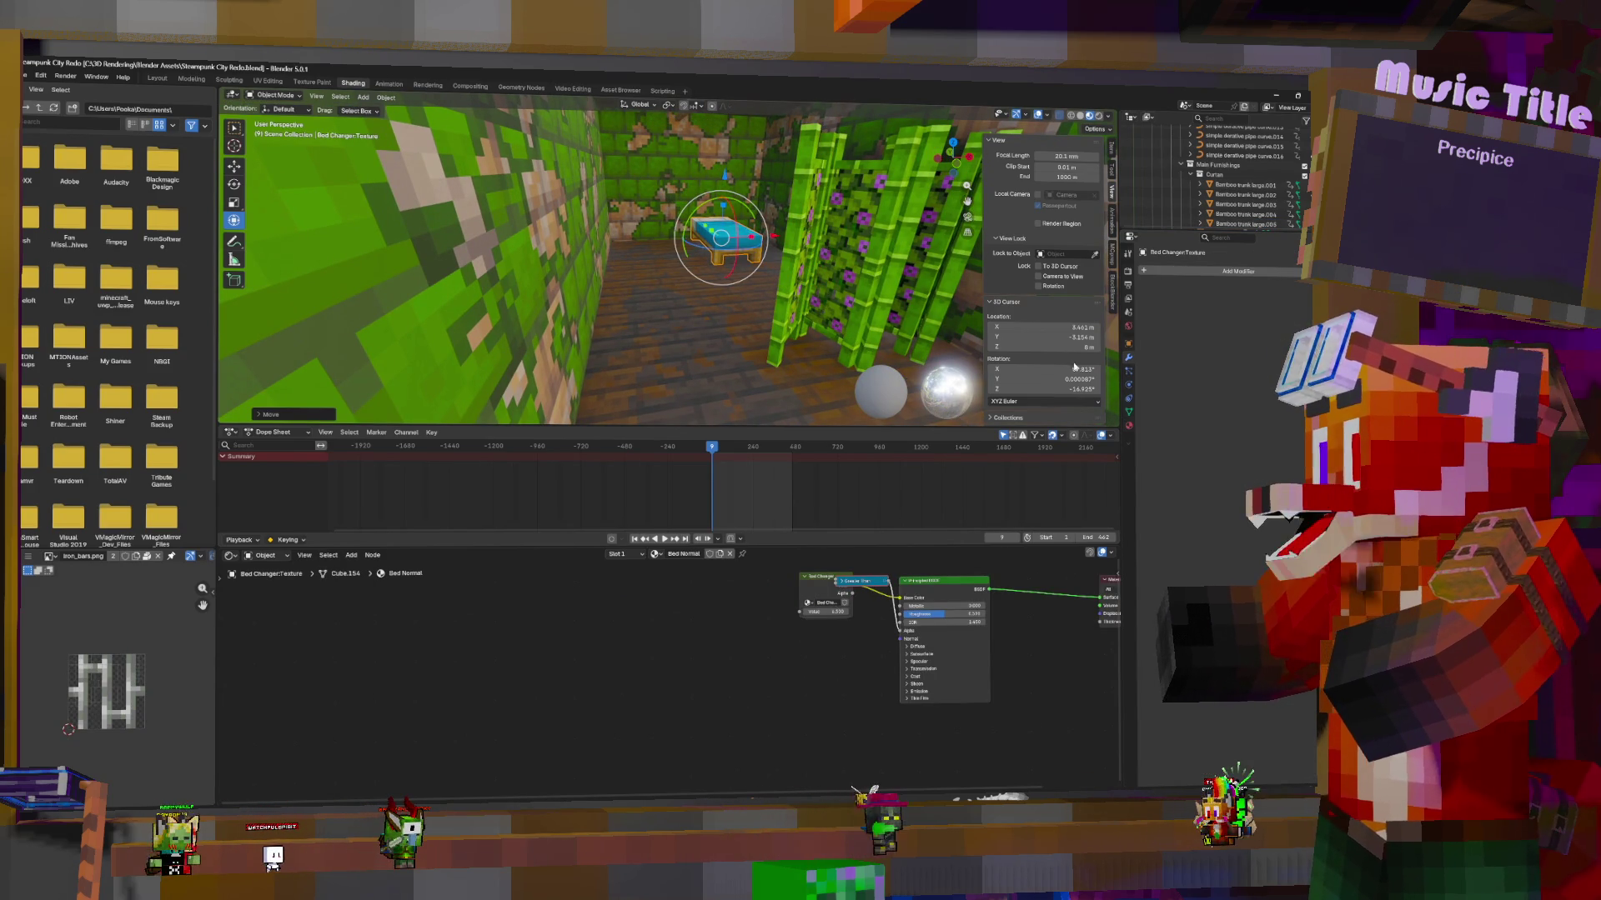
middle_click_drag(821, 585, 775, 615)
mouse_move(775, 614)
left_mouse_down()
mouse_move(680, 618)
mouse_move(715, 645)
left_mouse_up()
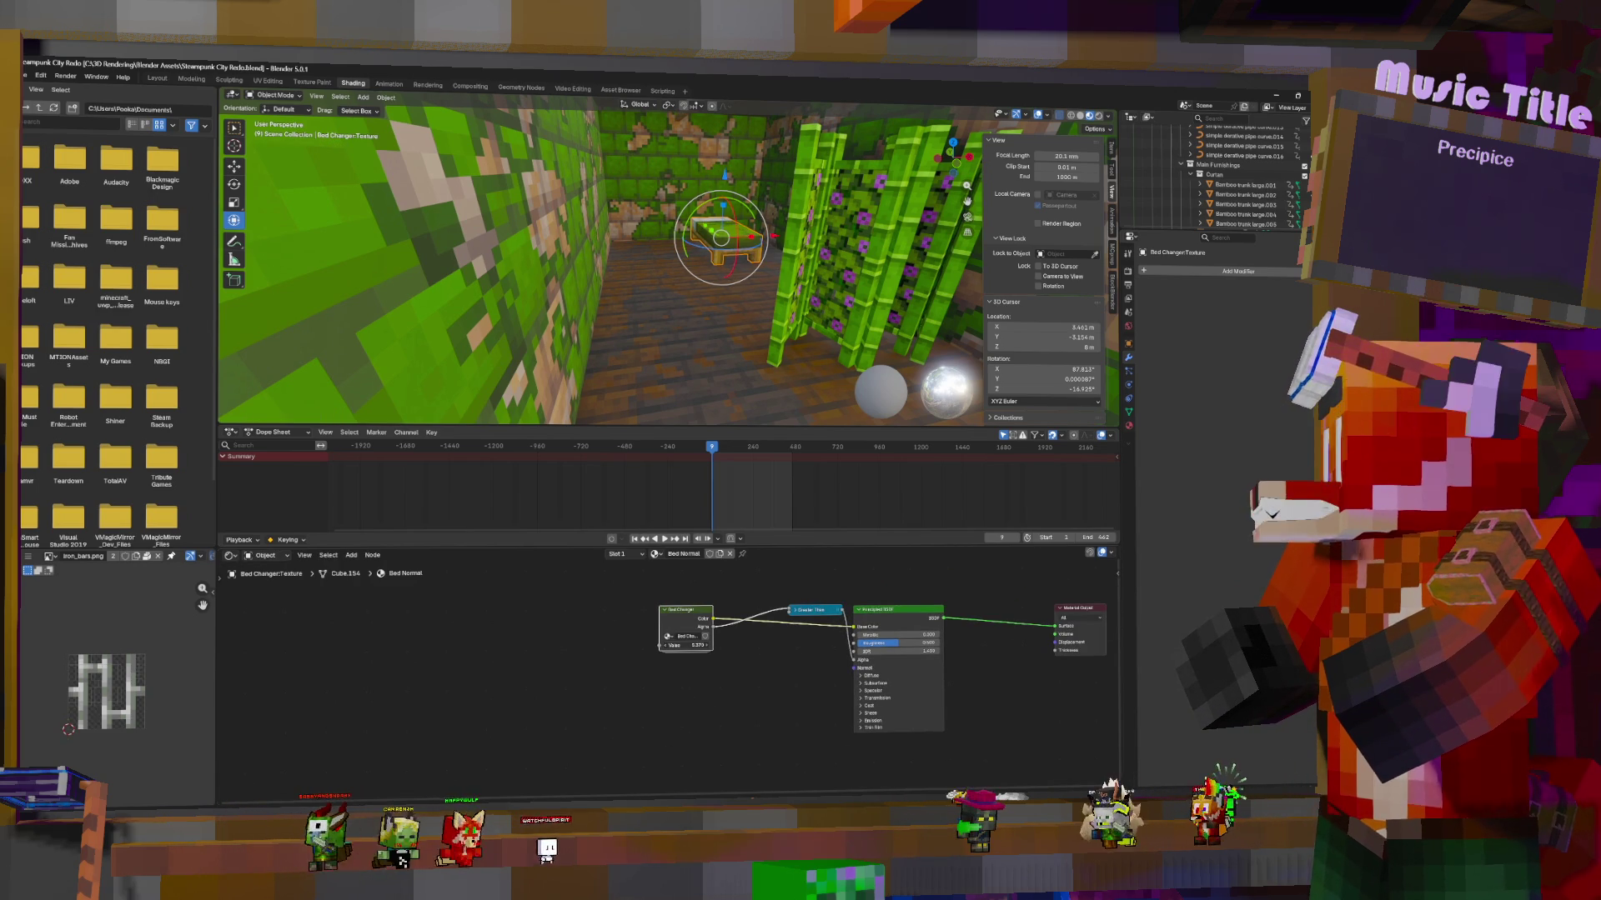
Duplicate the bed, slide the copy to the left, and raise its Bed Changer value
key("shift+d")
key("Escape")
left_click_drag(769, 240, 727, 241)
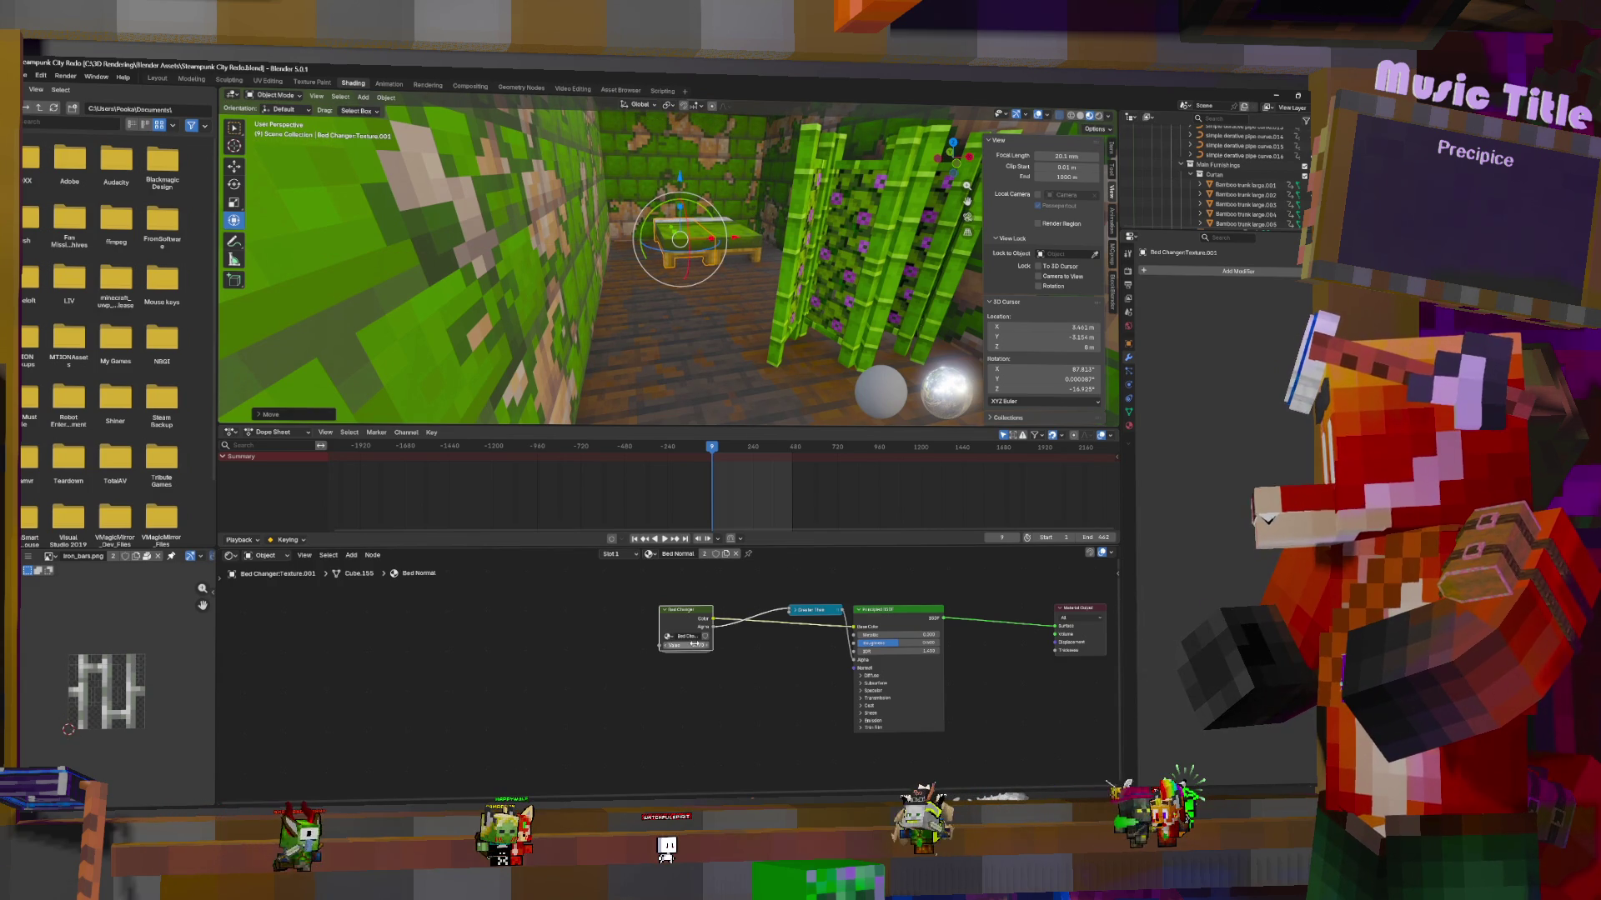
left_click_drag(685, 645, 686, 645)
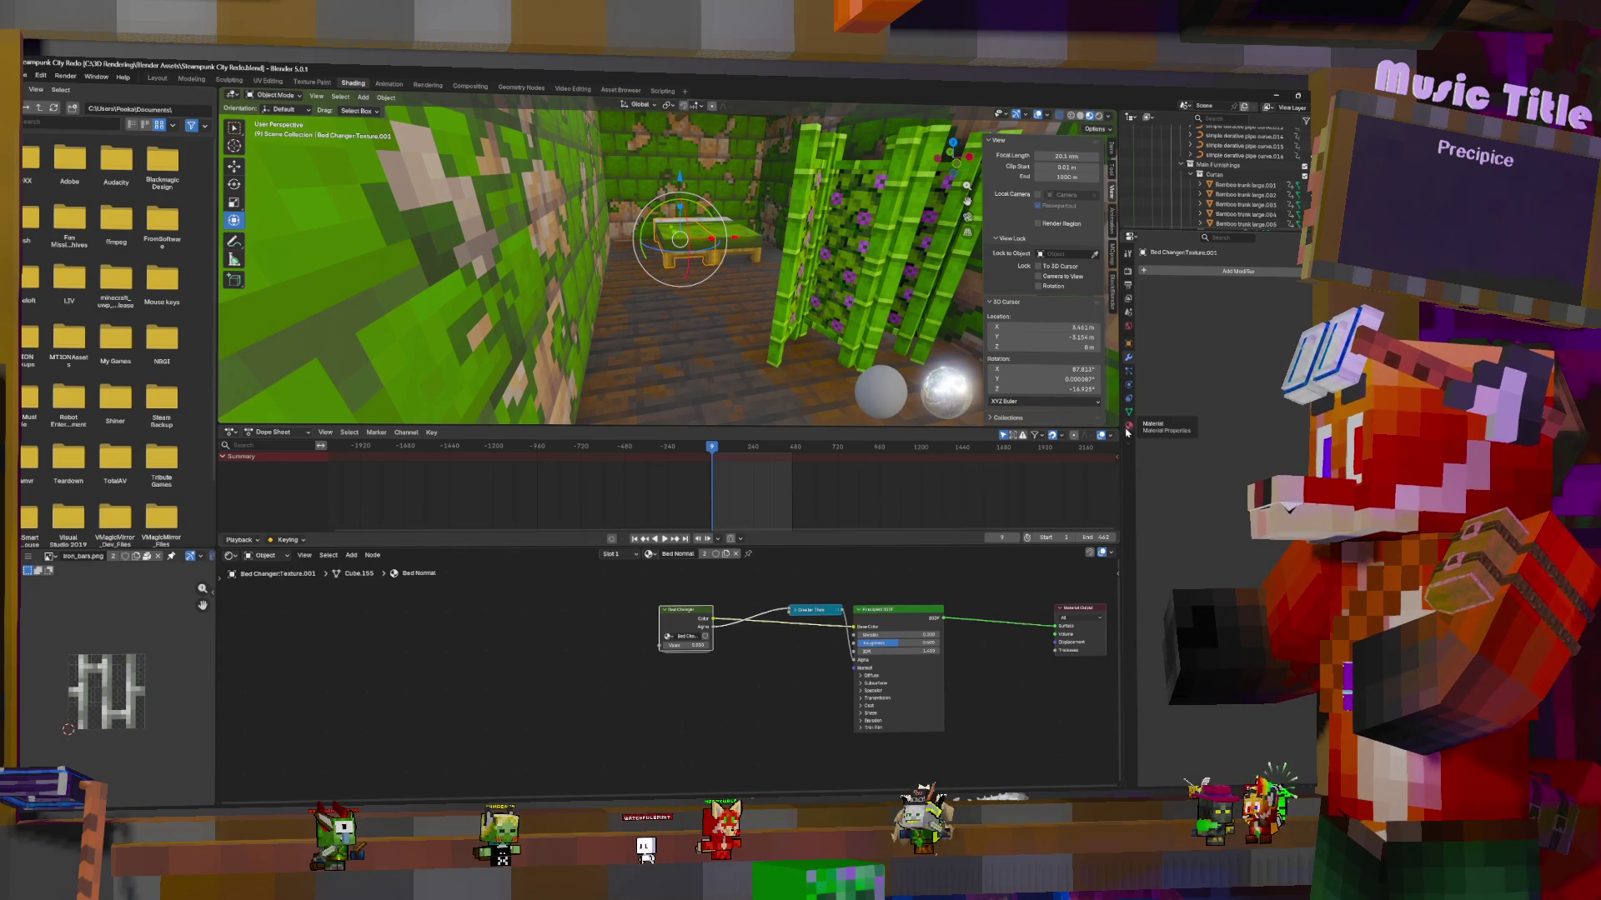
Lower the copied bed's Bed Changer value in its material until the texture turns purple
left_click(1127, 425)
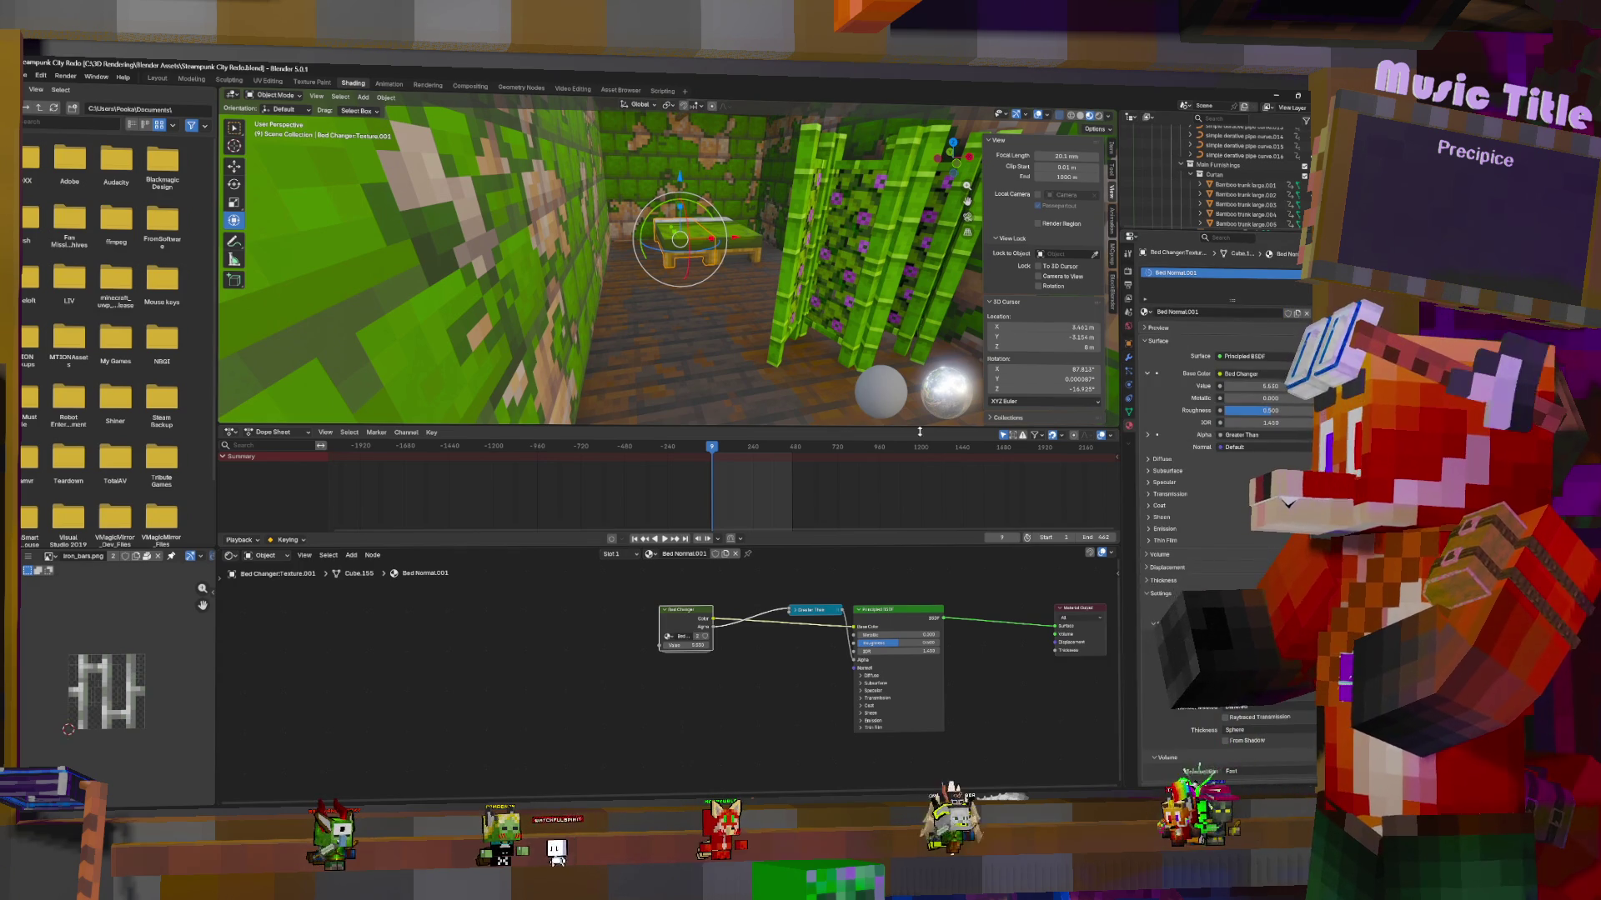
mouse_move(685, 645)
left_mouse_down()
mouse_move(645, 645)
mouse_move(710, 646)
left_mouse_up()
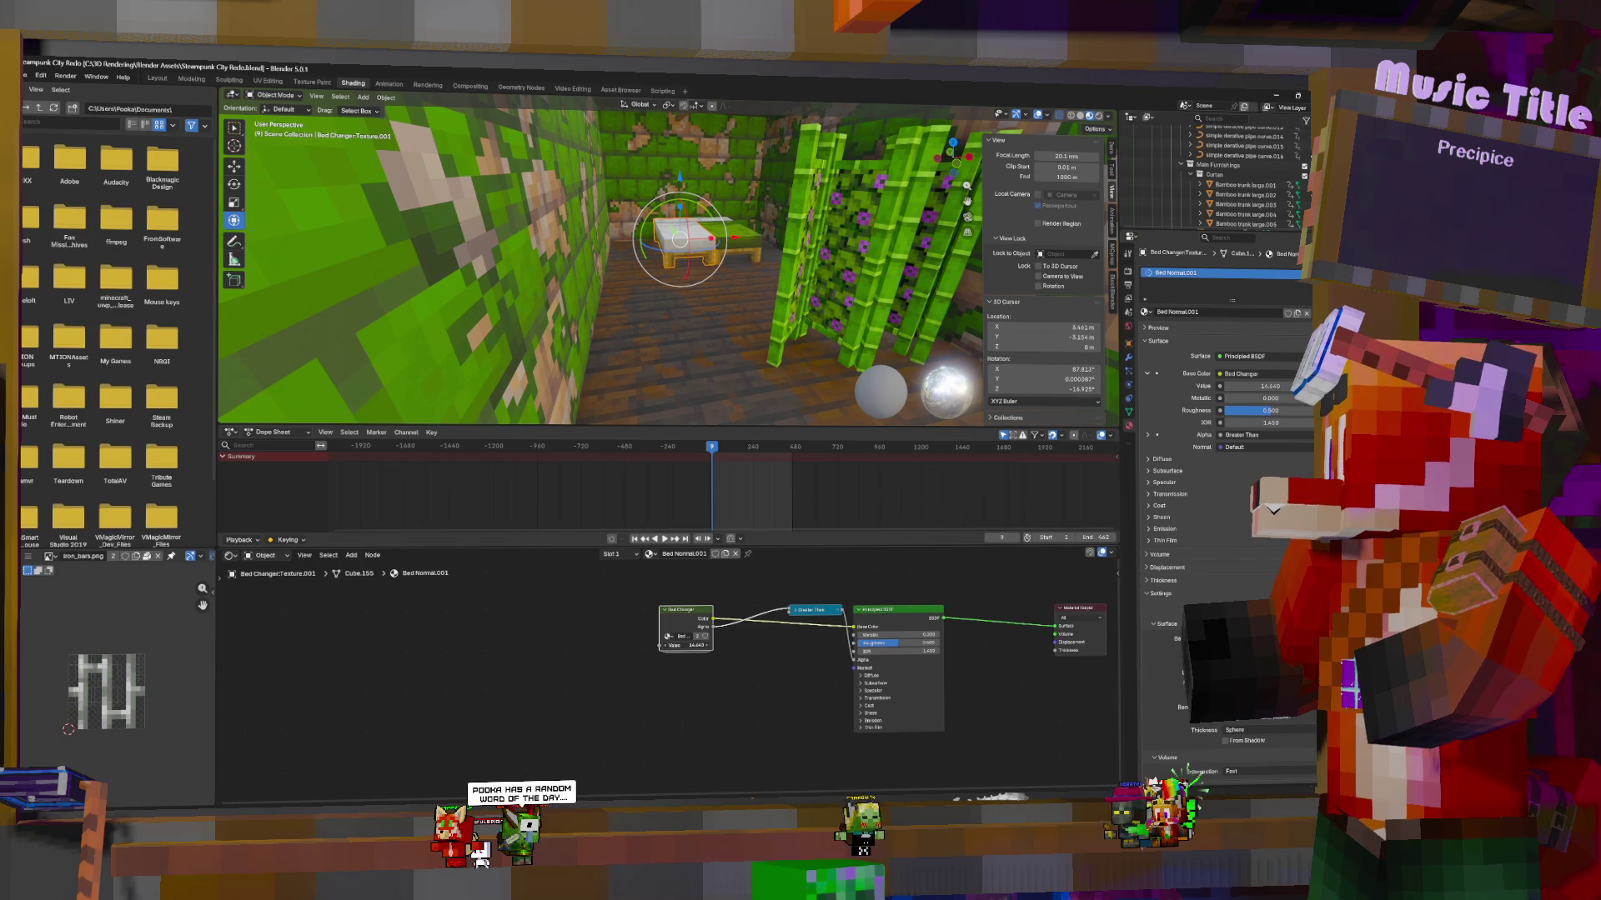
left_click_drag(697, 645, 681, 646)
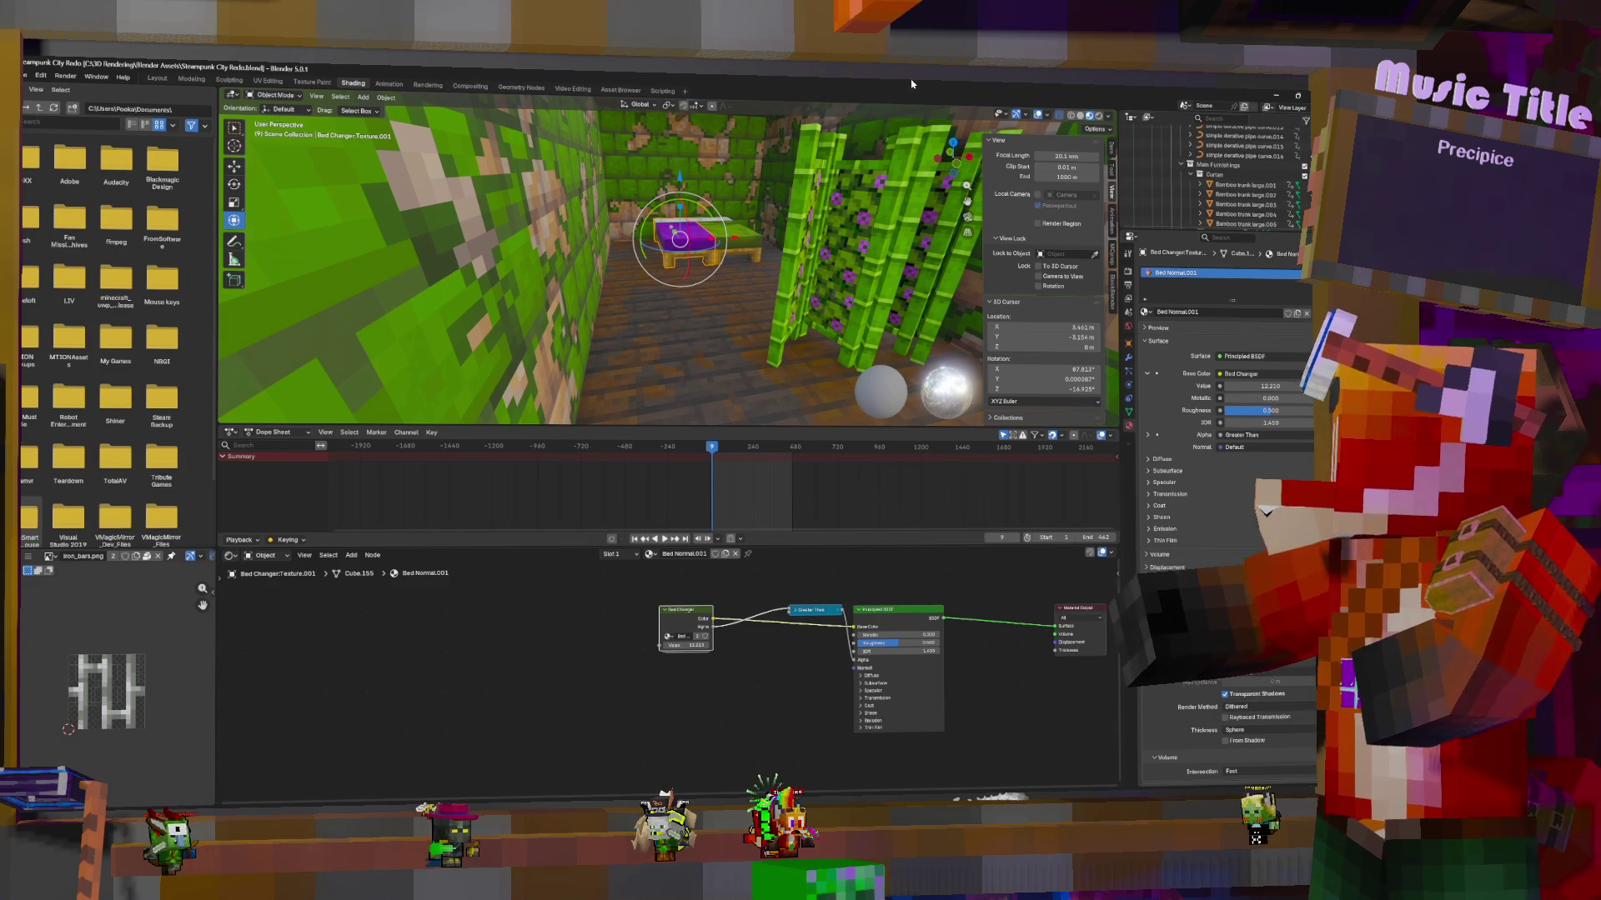
Walk the view through the rooms to the black screen wall and select Desk.001 to show its Ceiling material
key("shift+grave")
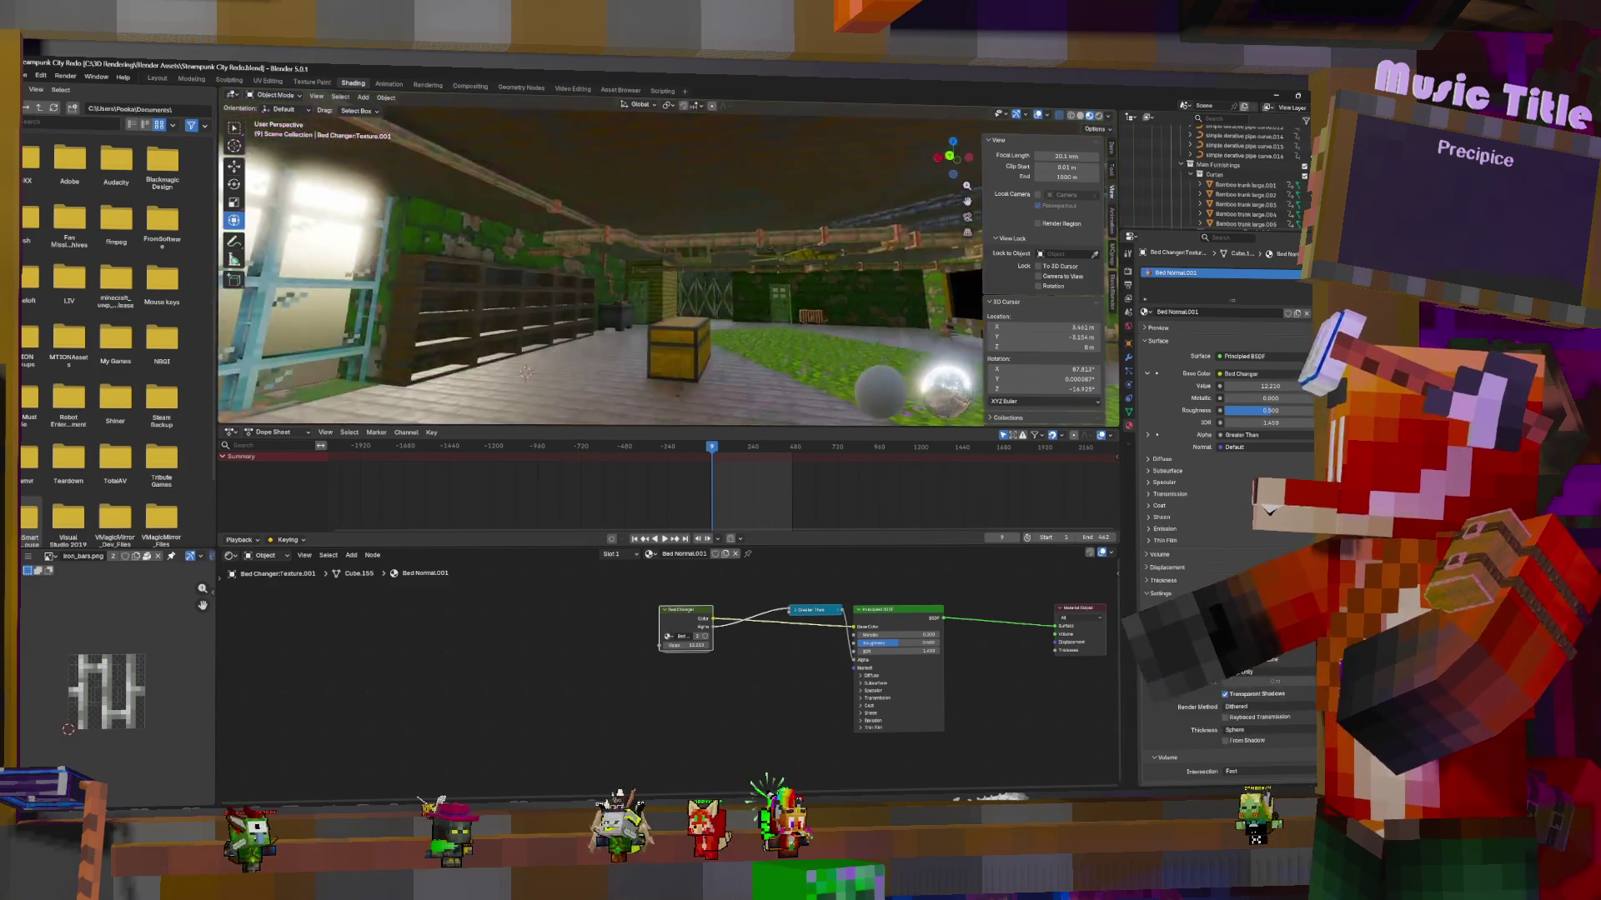
key("w")
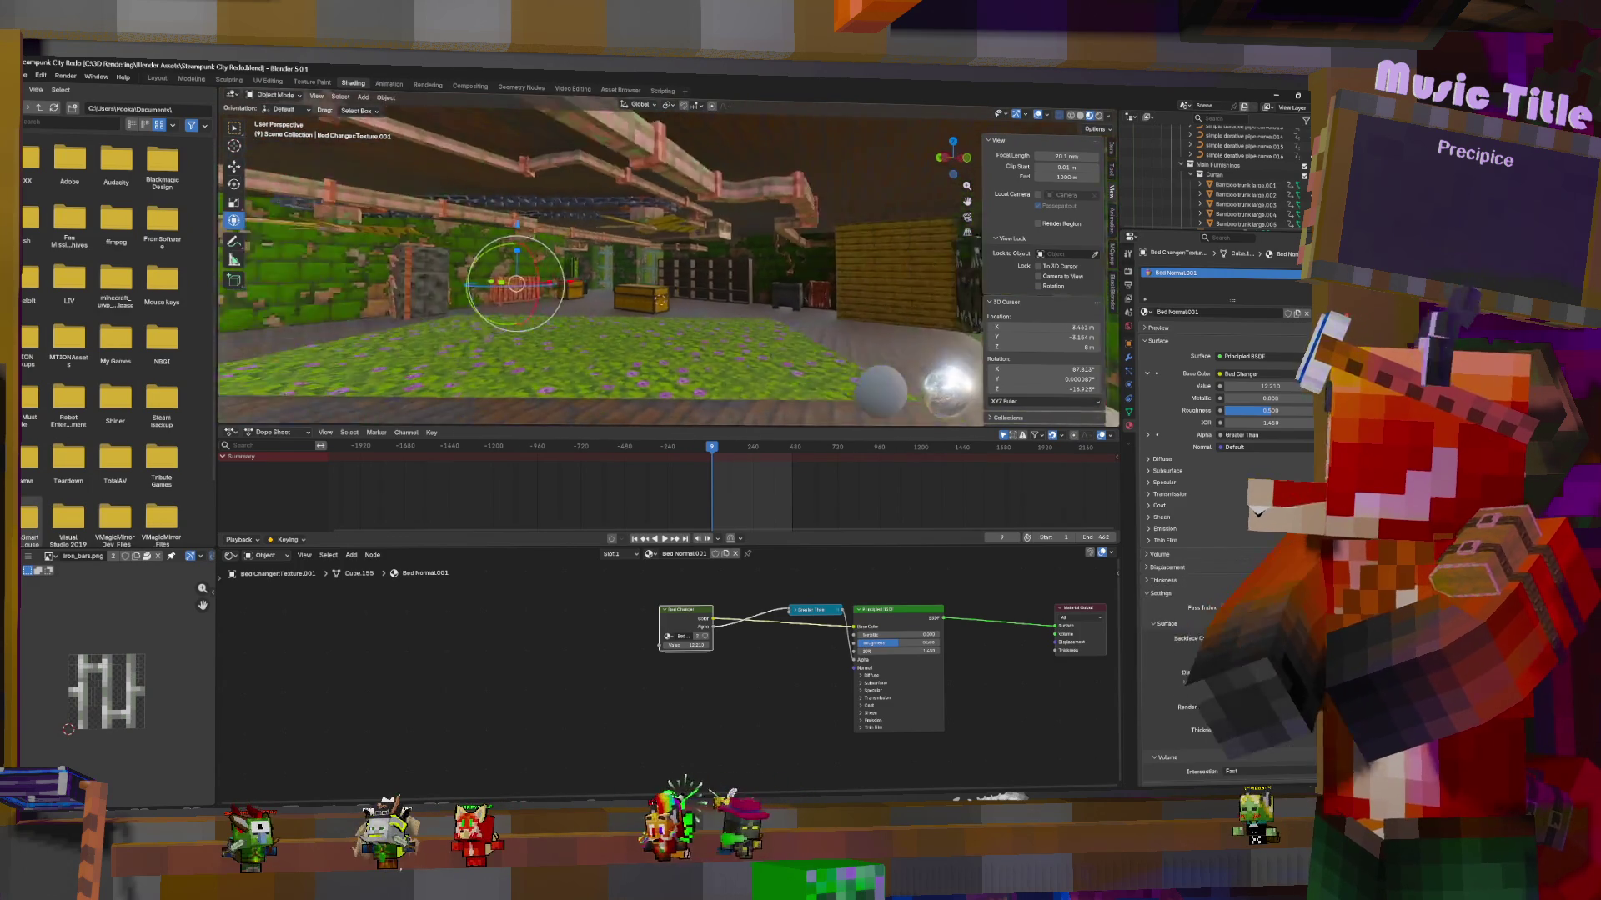
key("w")
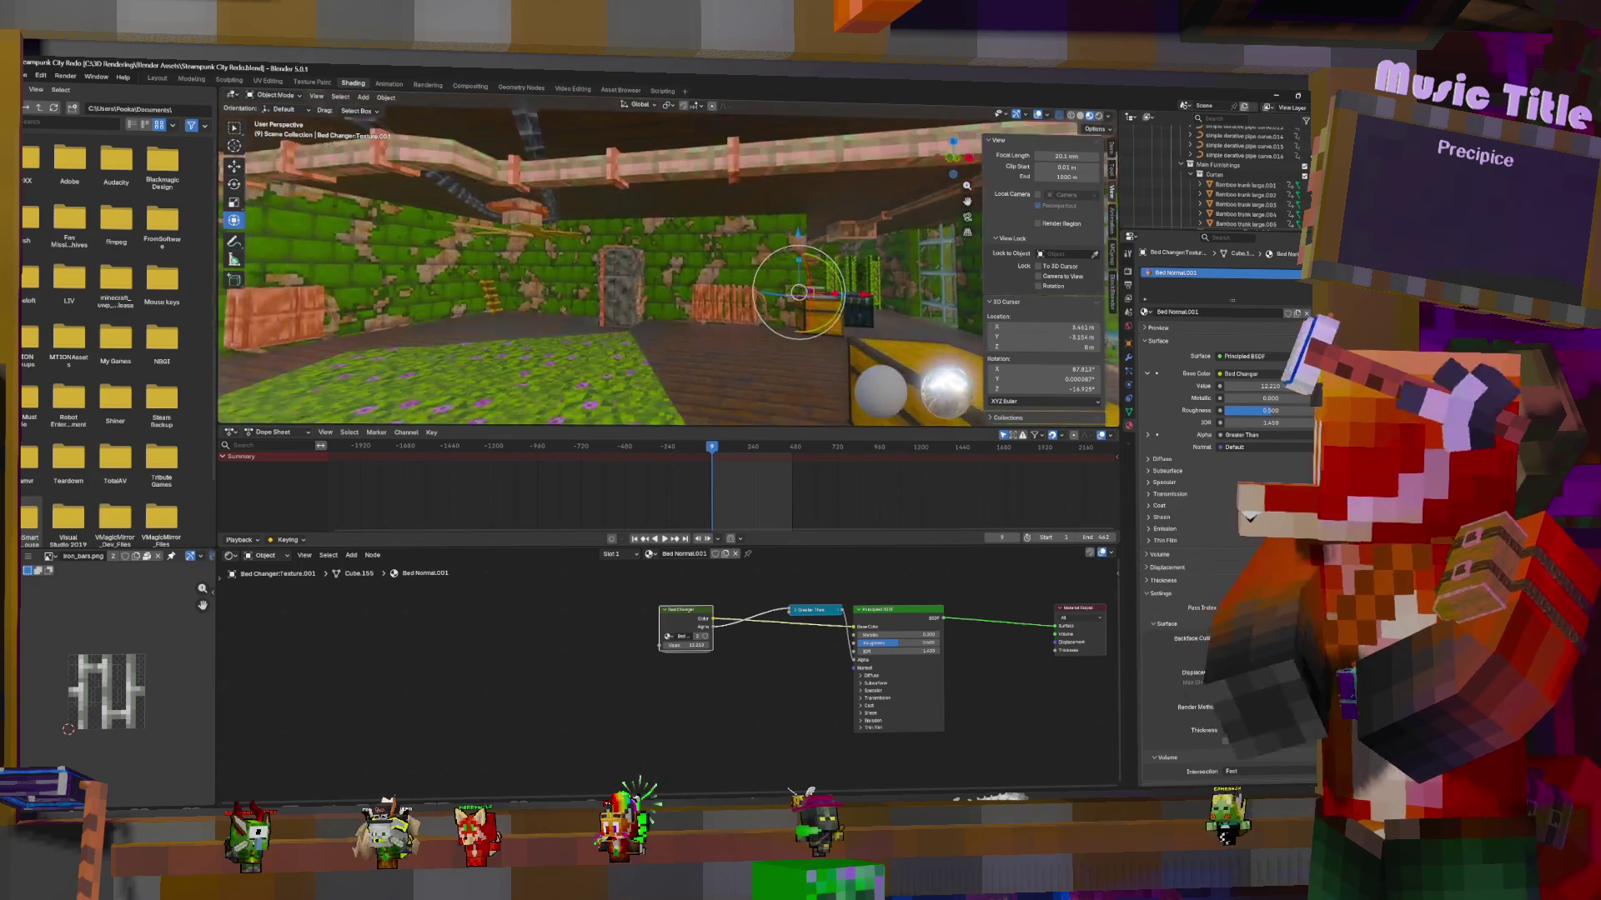
key("w")
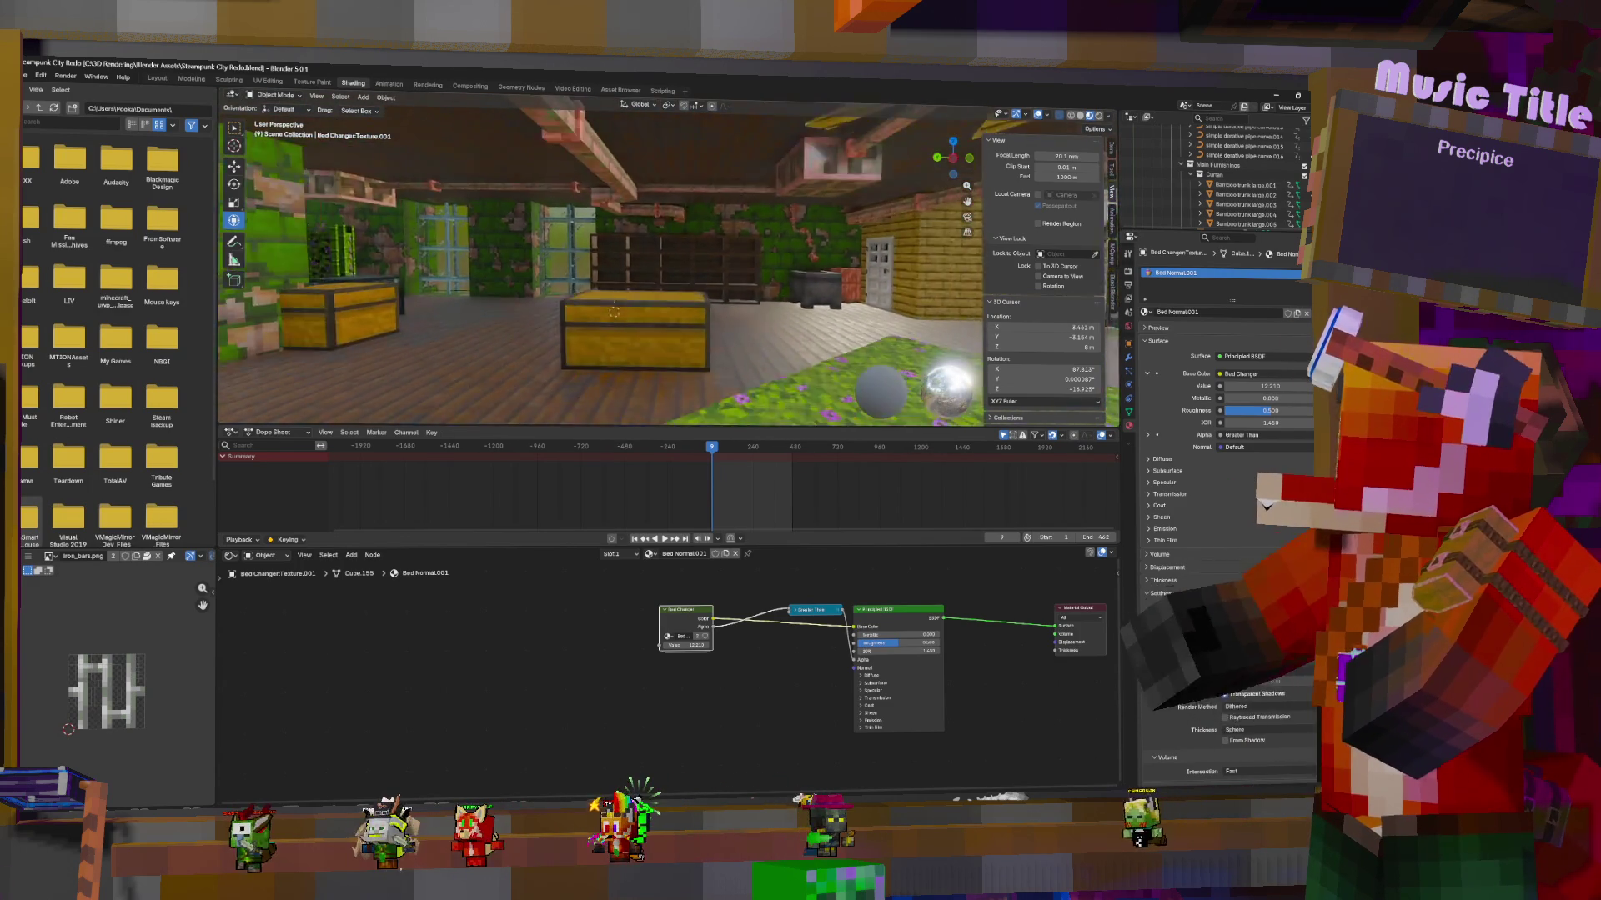
key("w")
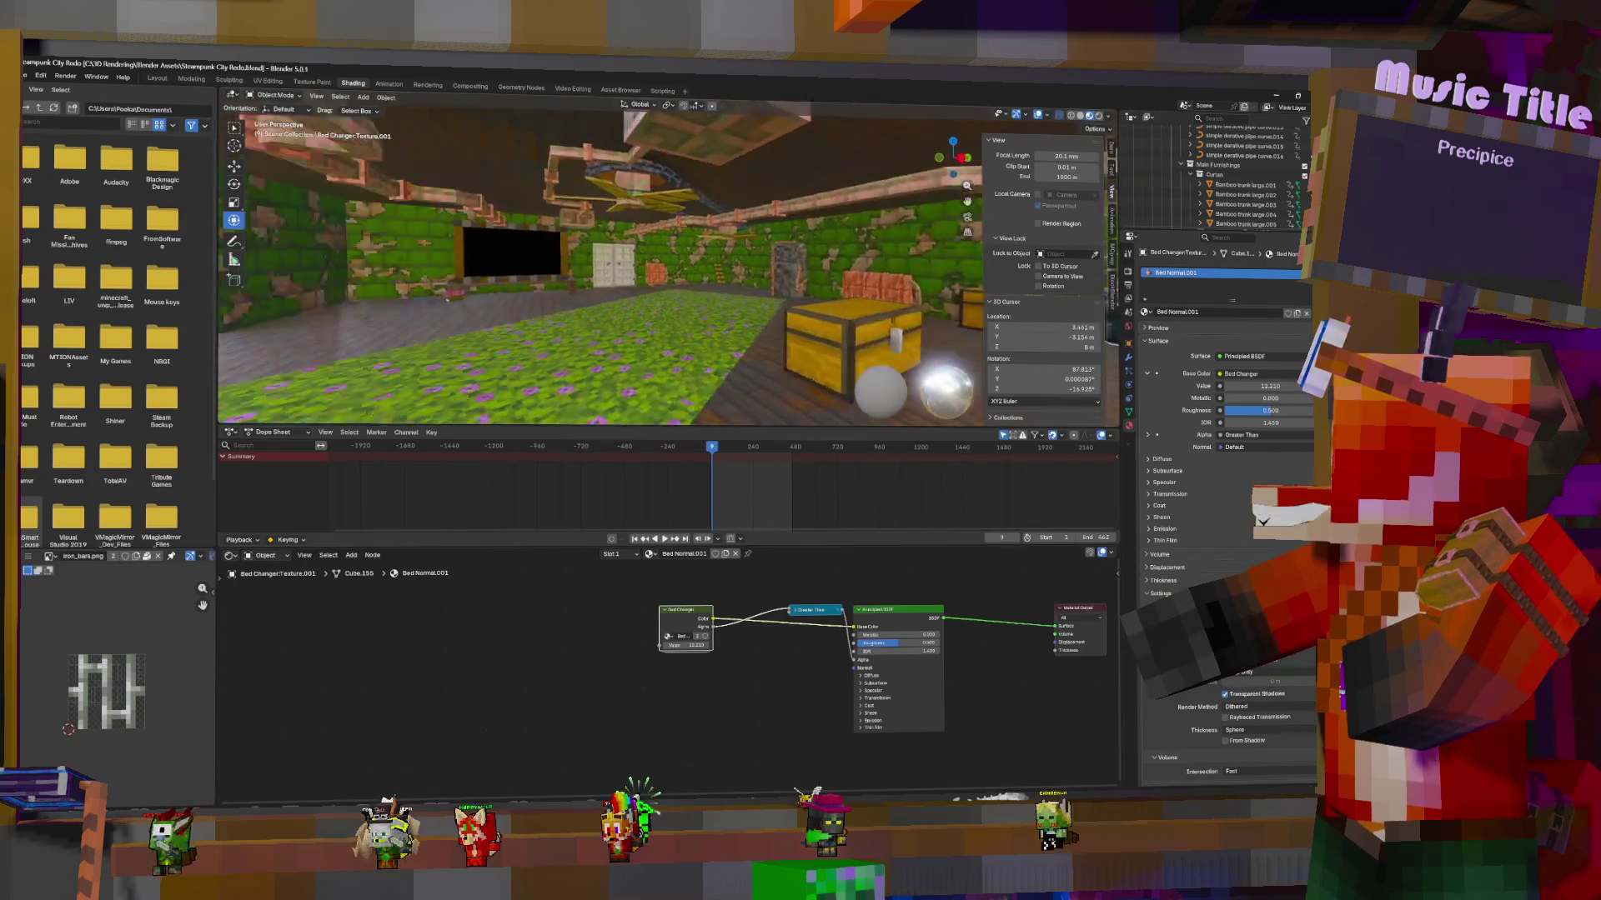
key("w")
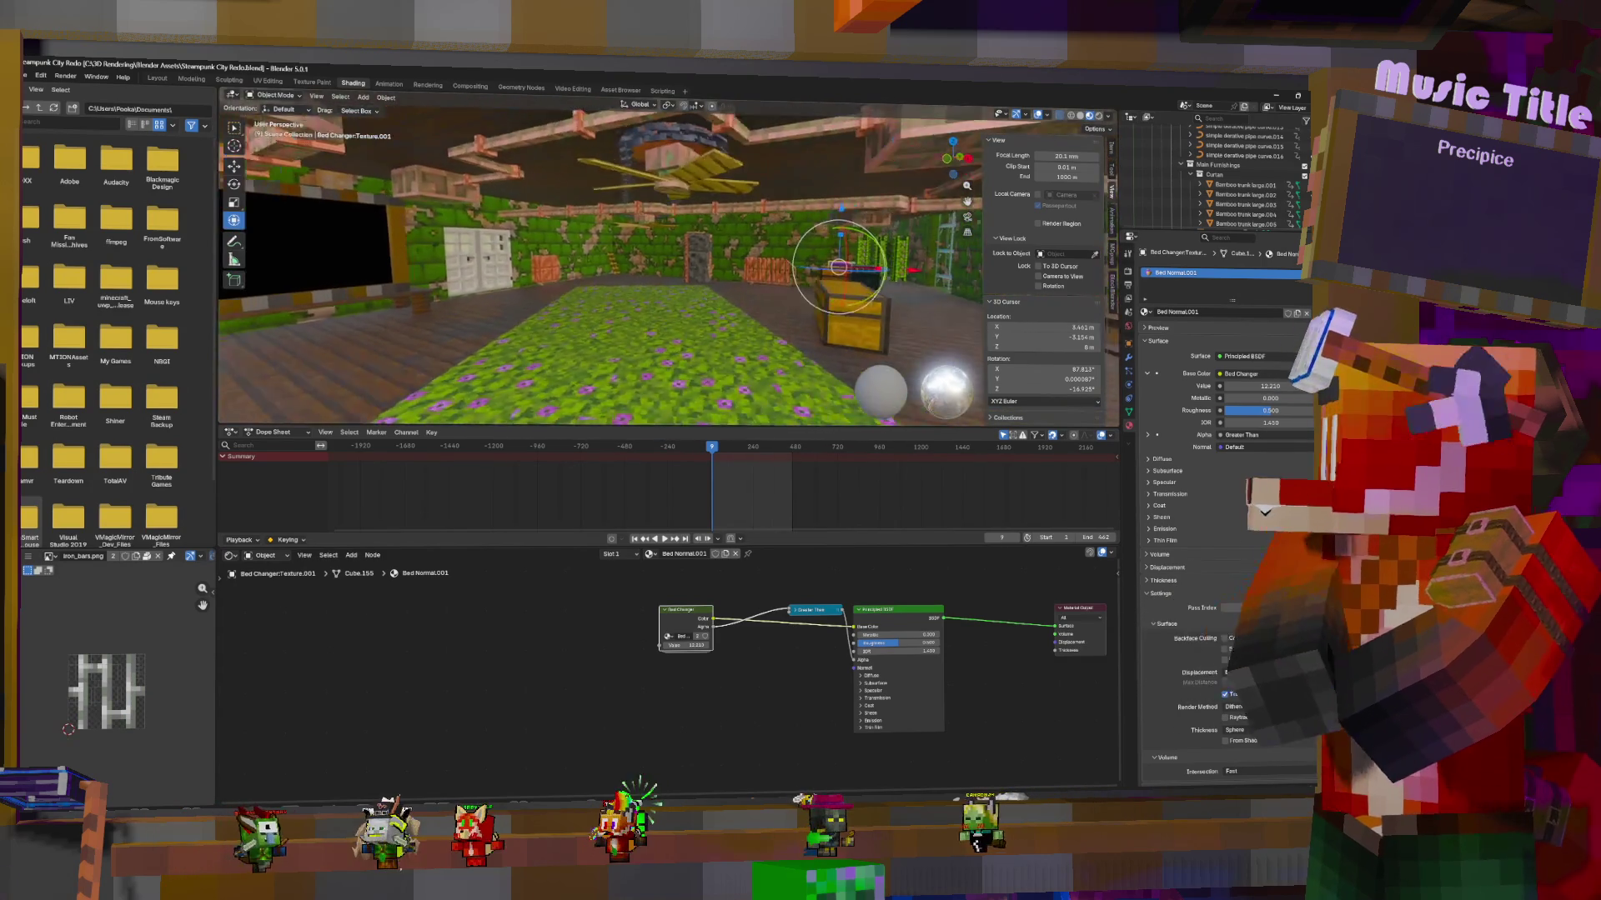
key("w")
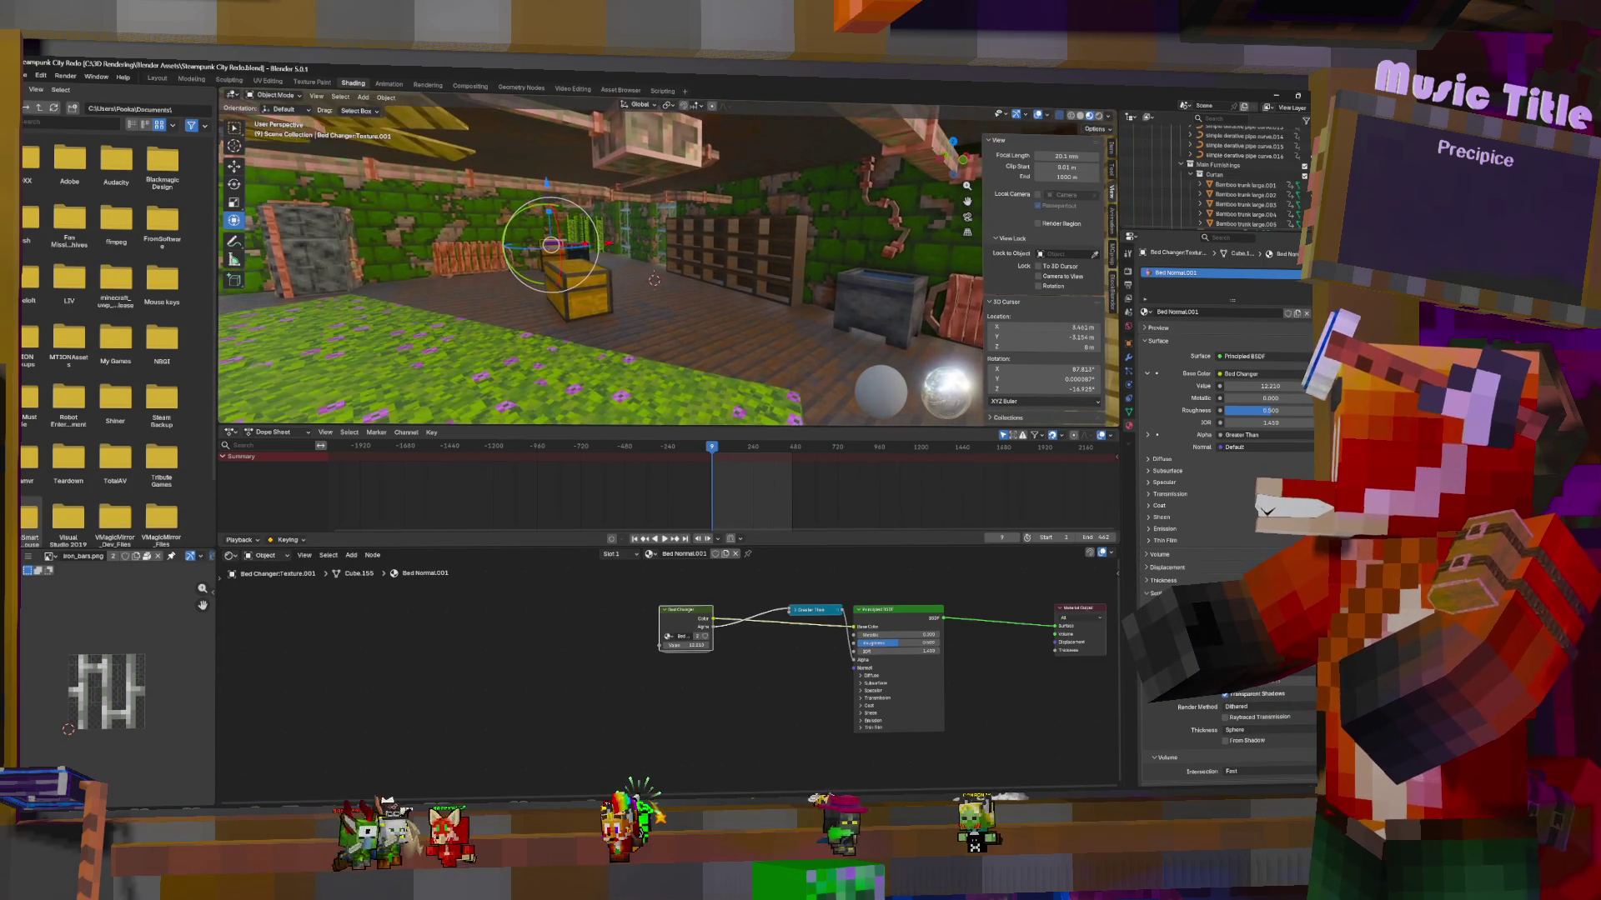
key("w")
left_click(665, 271)
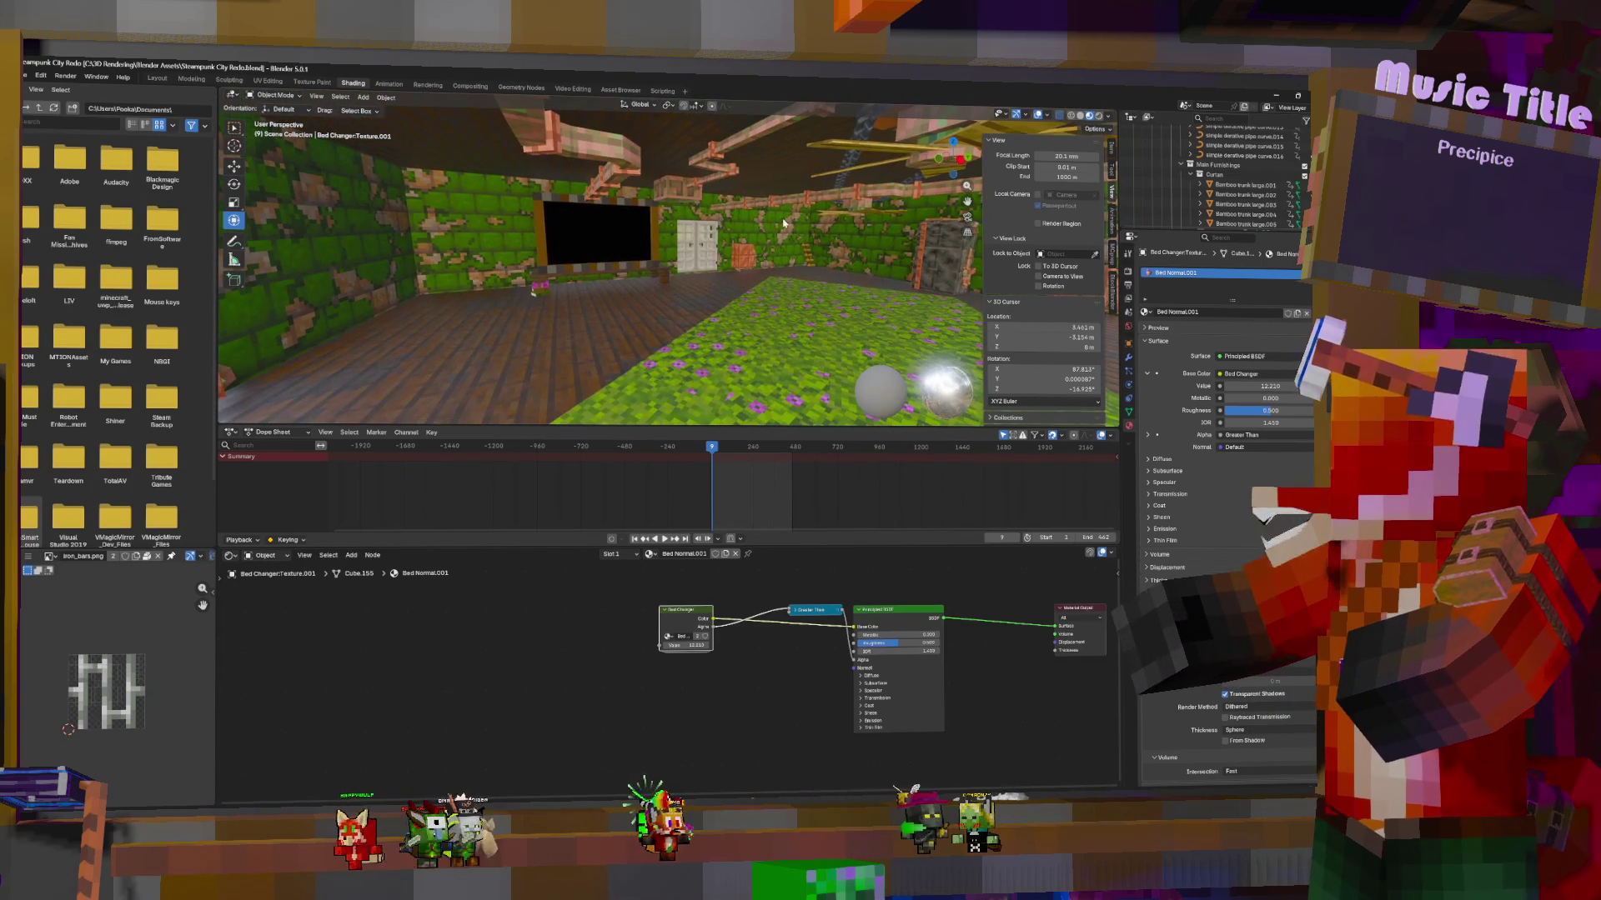
left_click(665, 271)
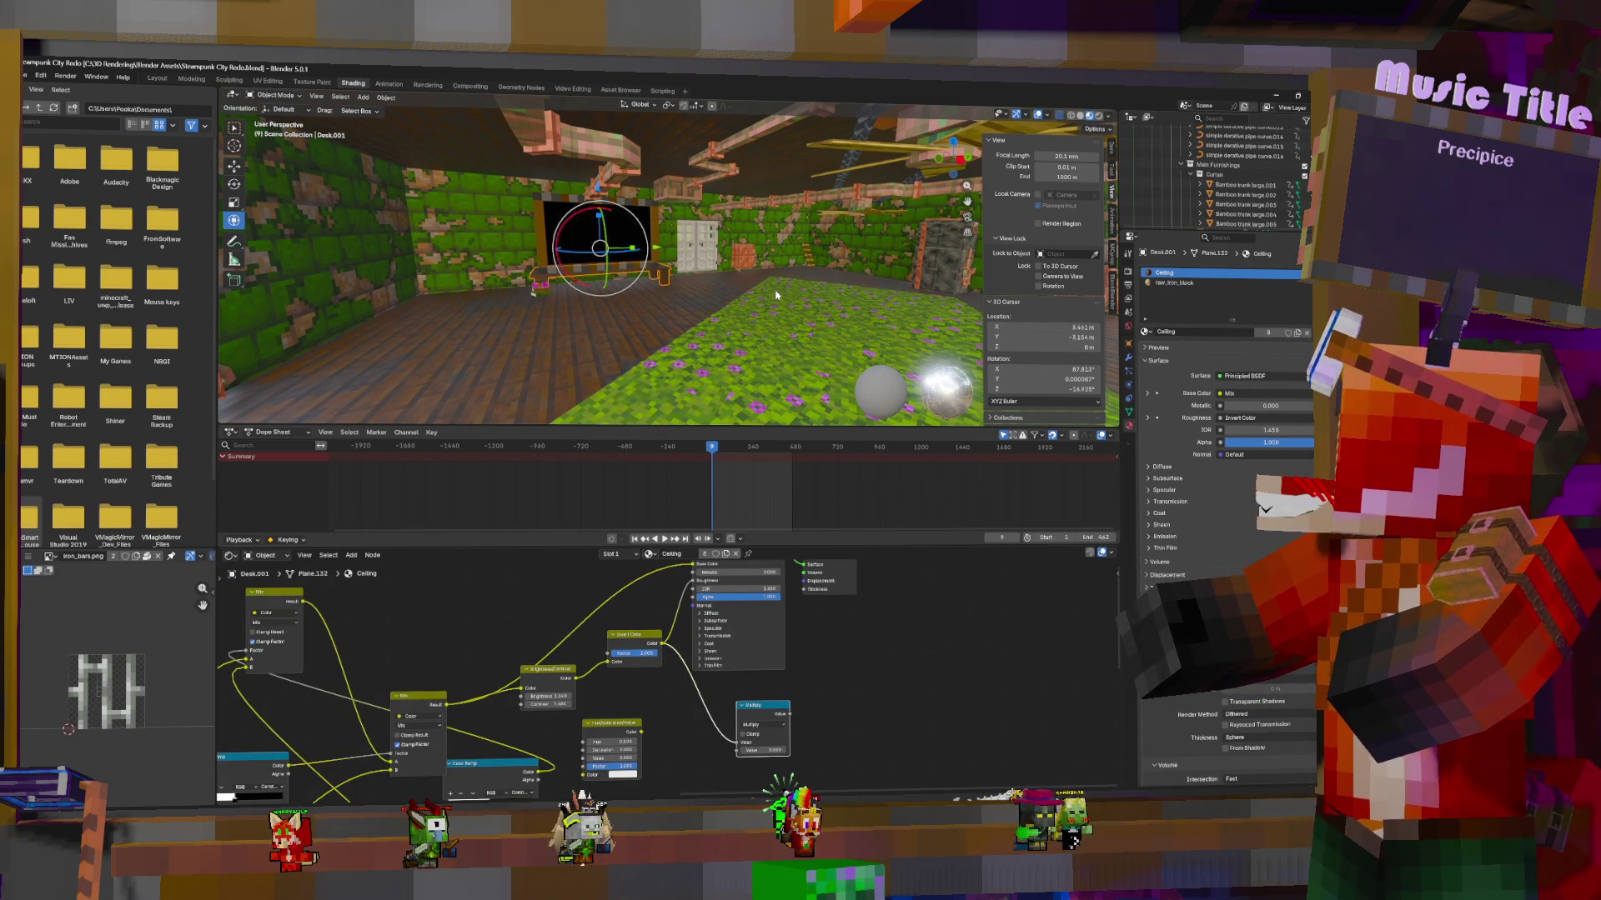
Walk the view forward toward the chest, shelves and fence, then switch to the Asset Browser workspace
key("shift+grave")
key("w")
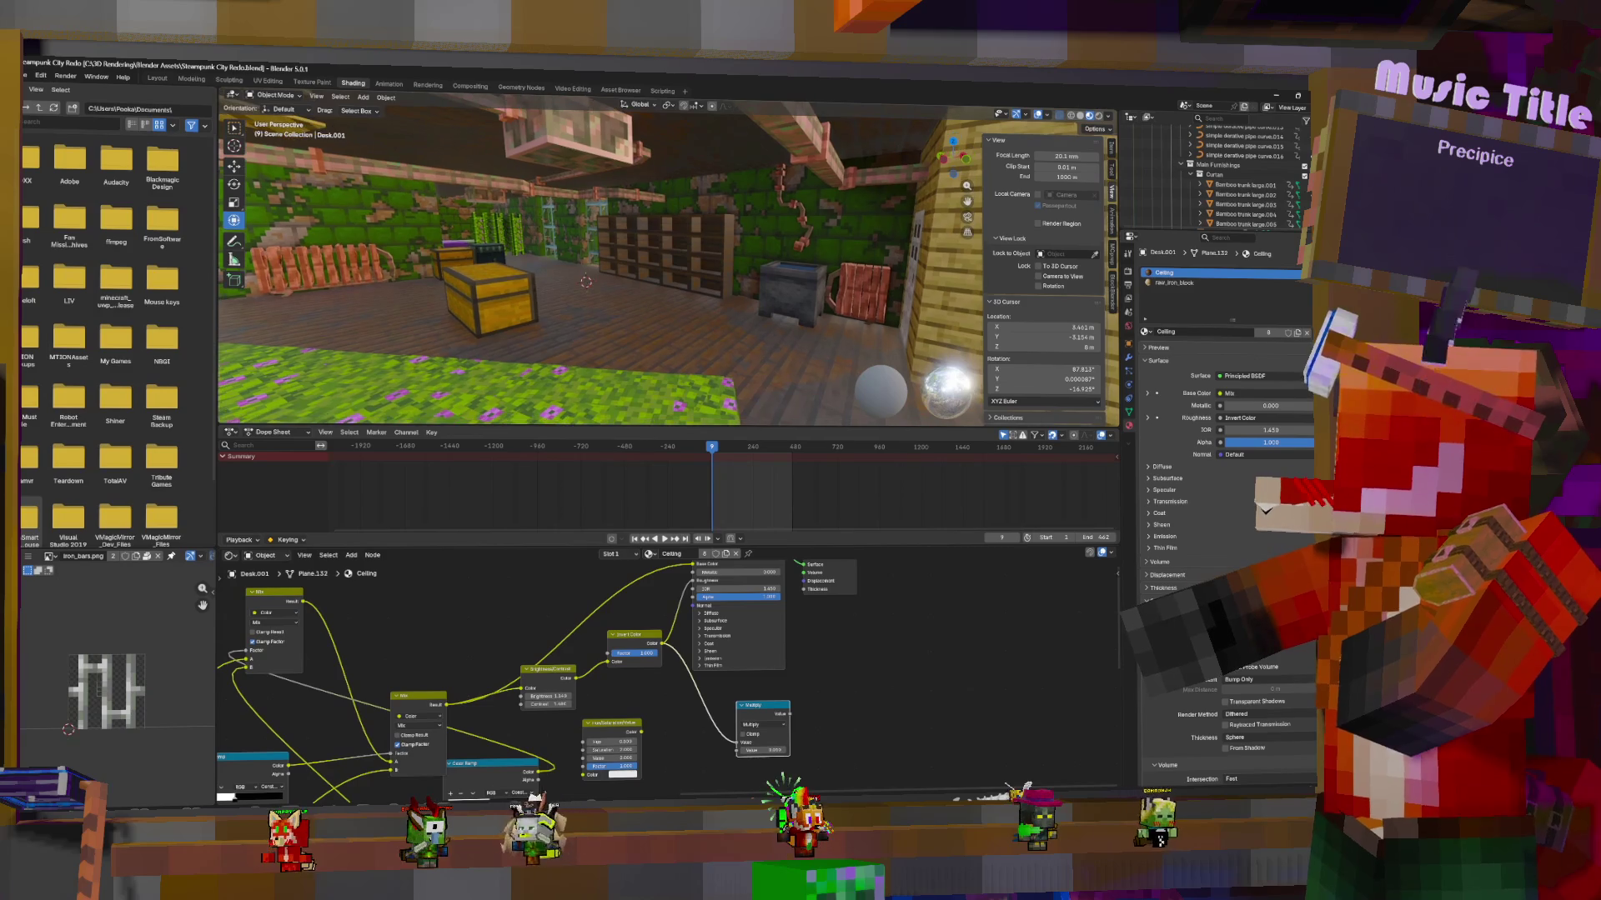
key("w")
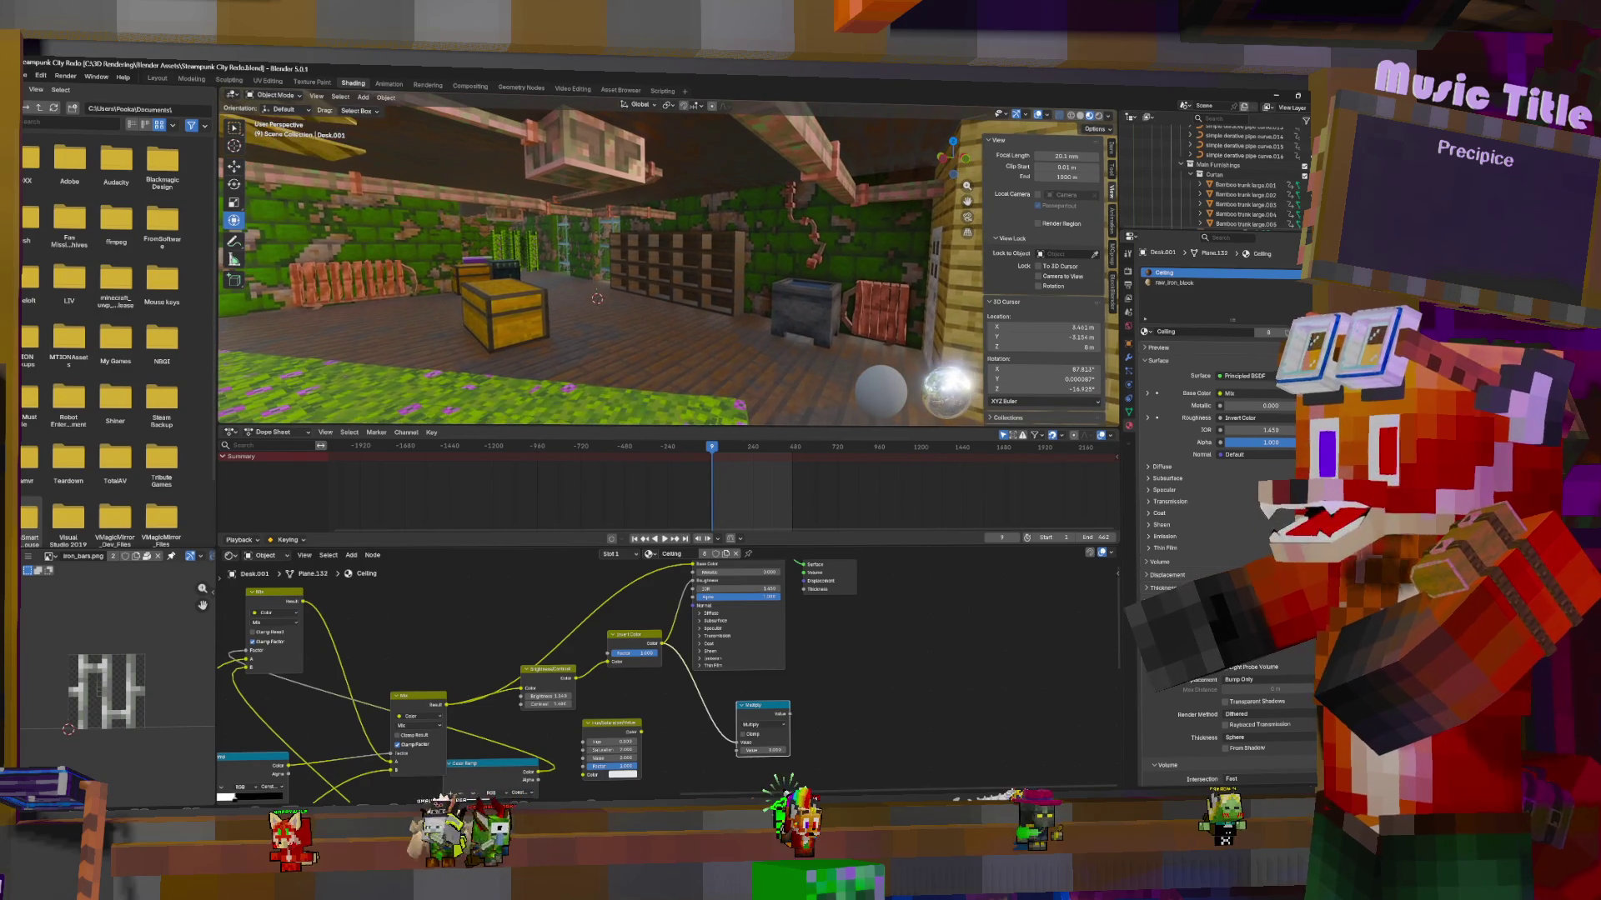
mouse_move(609, 286)
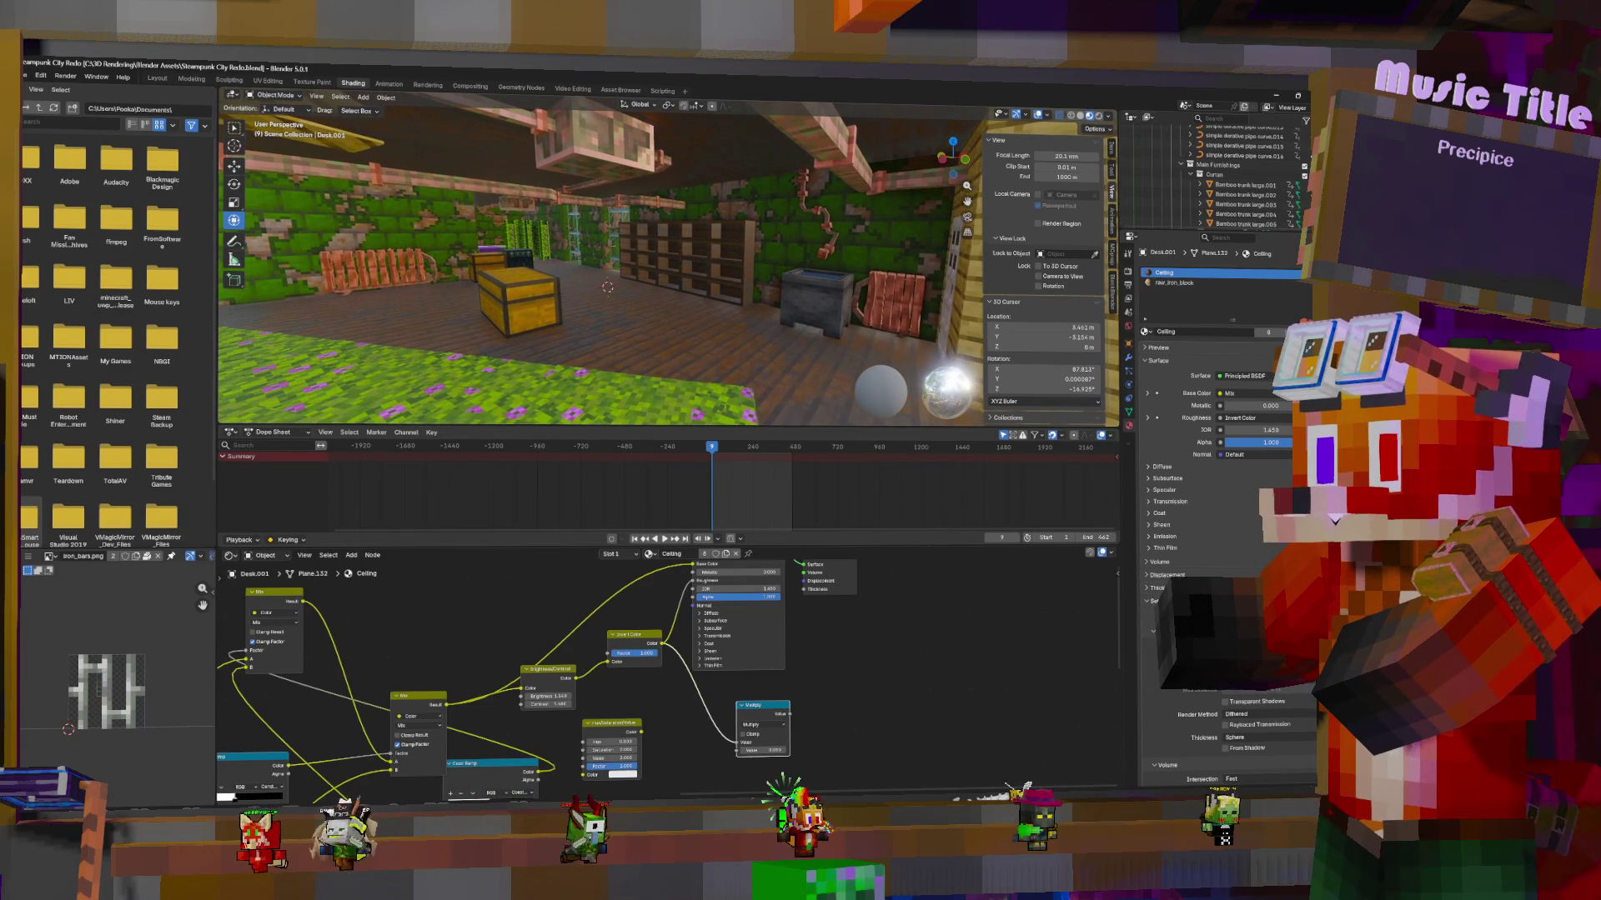
key("w")
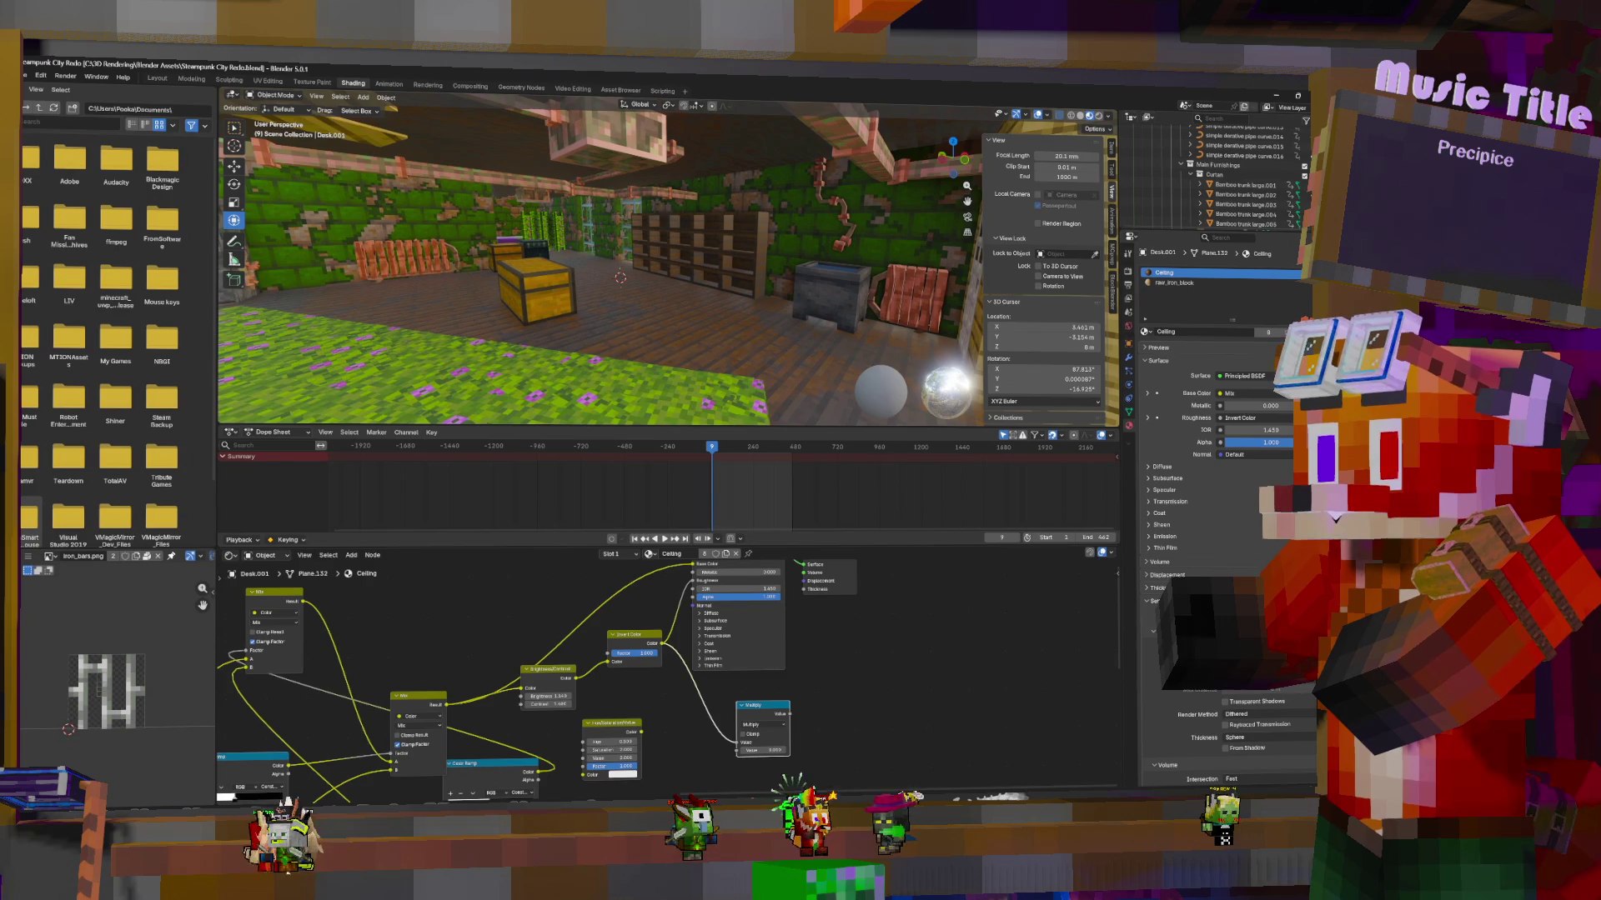
key("w")
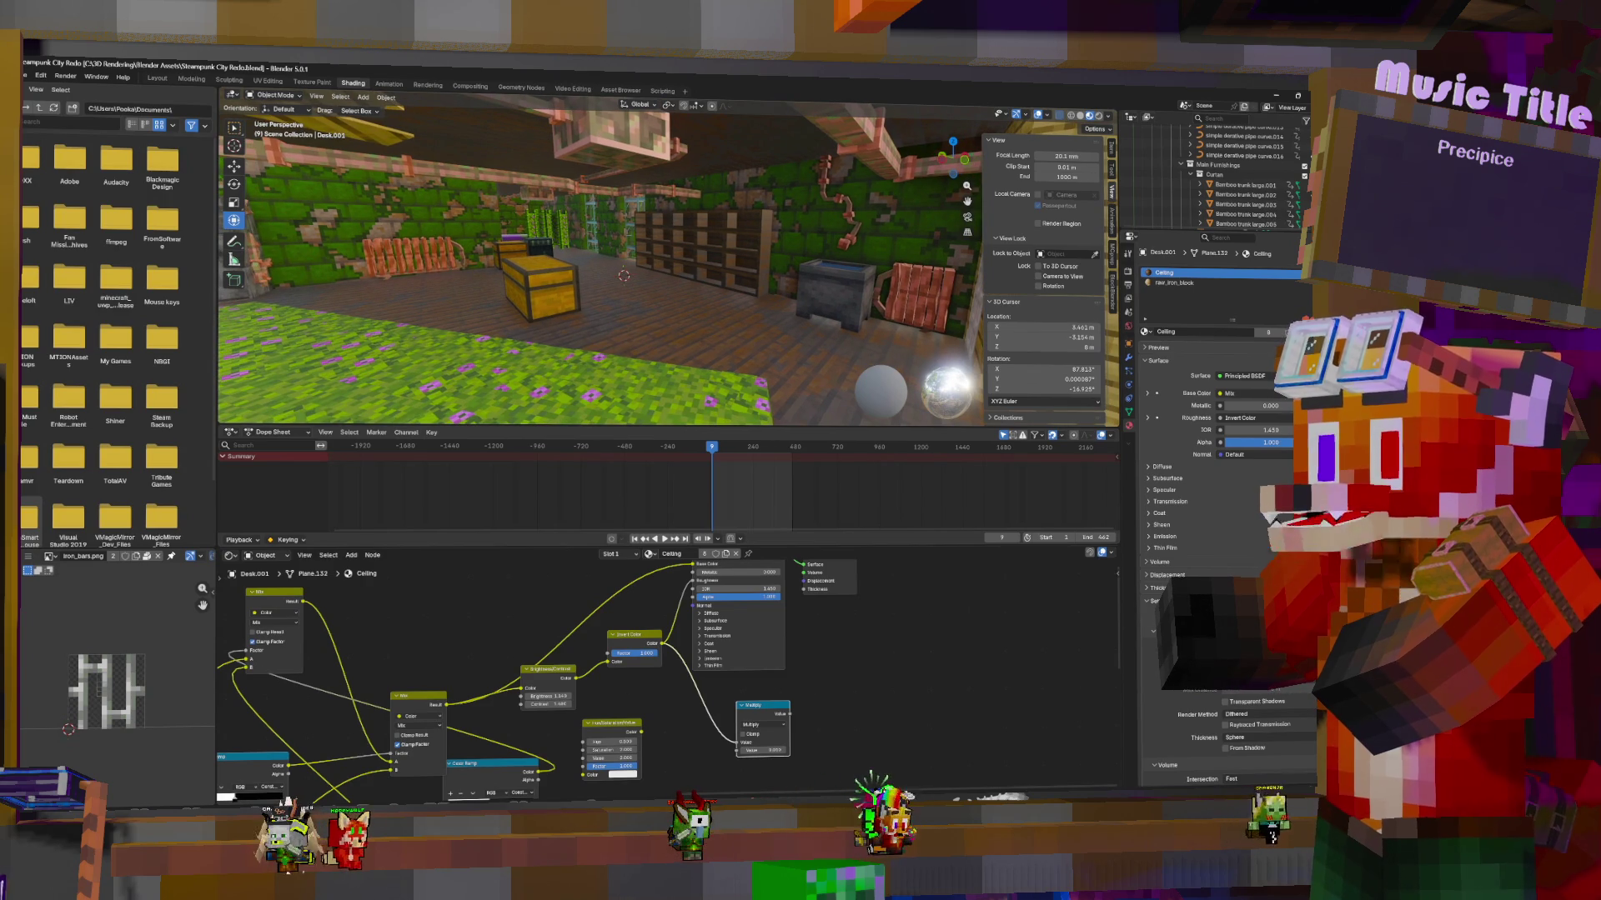
left_click(776, 295)
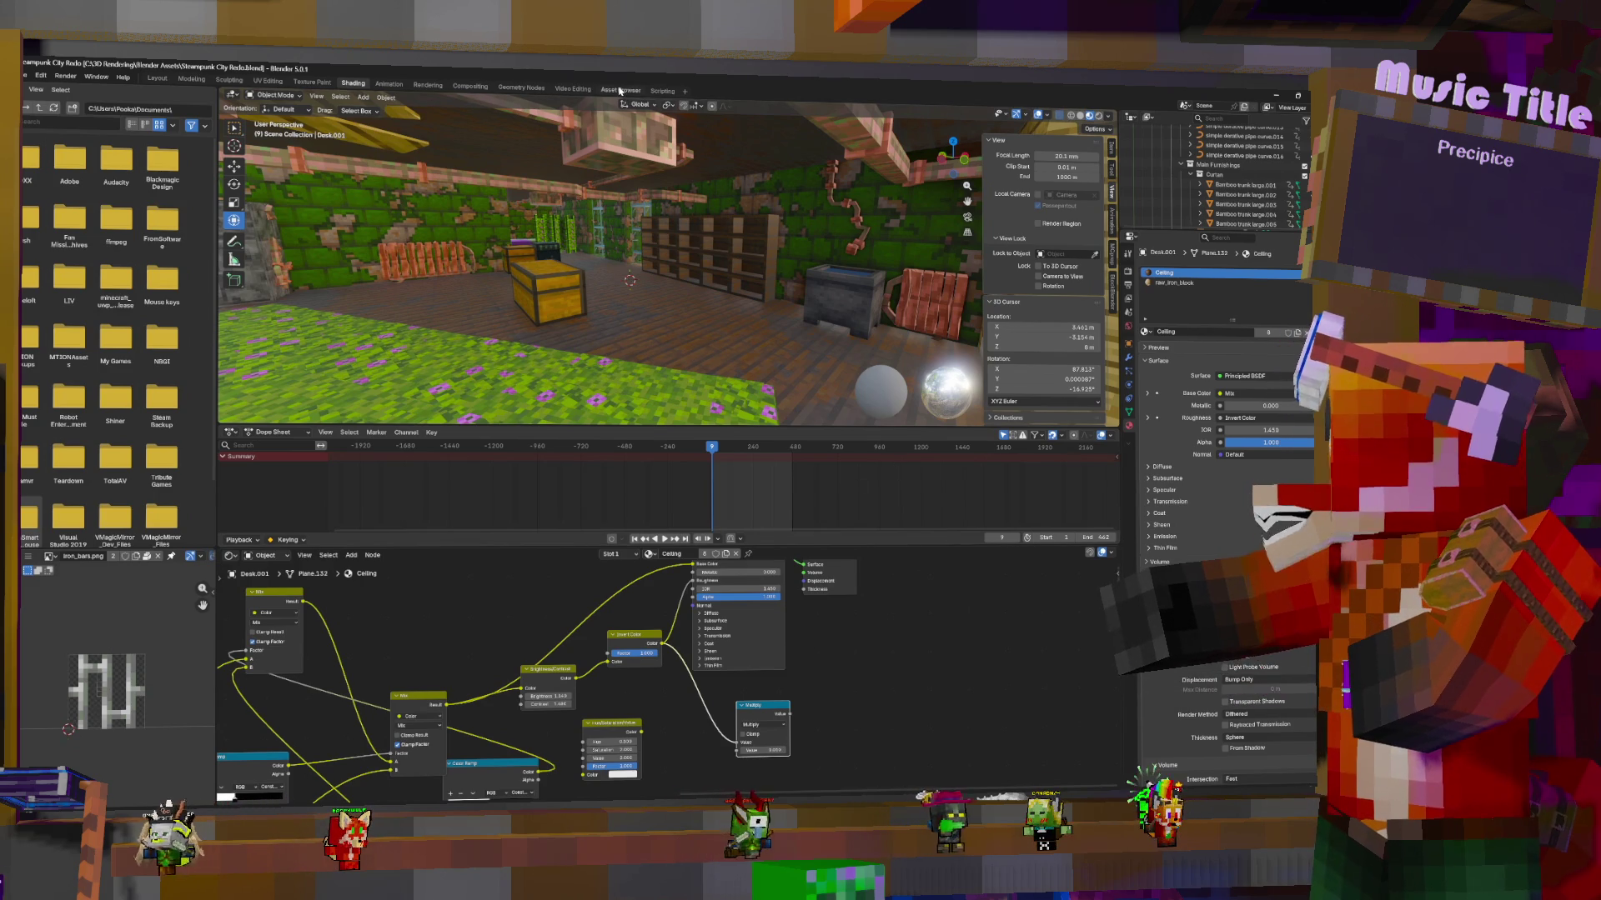
key("ctrl+Page_Down")
key("ctrl+Page_Down")
key("ctrl+Page_Down")
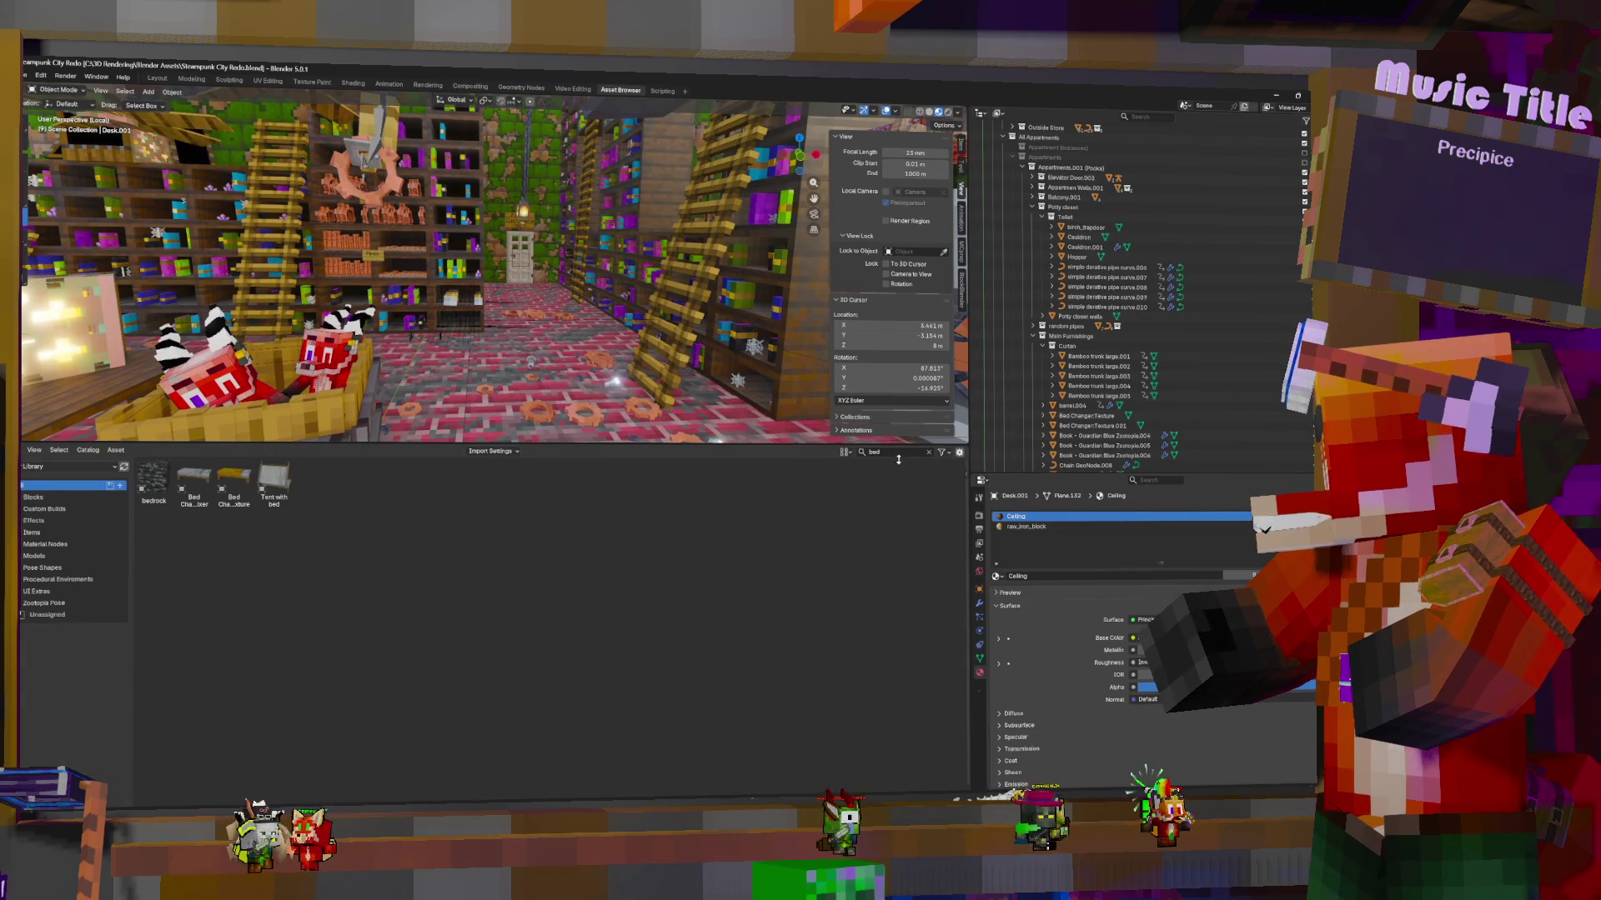
Clear the 'bed' asset search and drag the Barrel asset toward the outliner
left_click(928, 451)
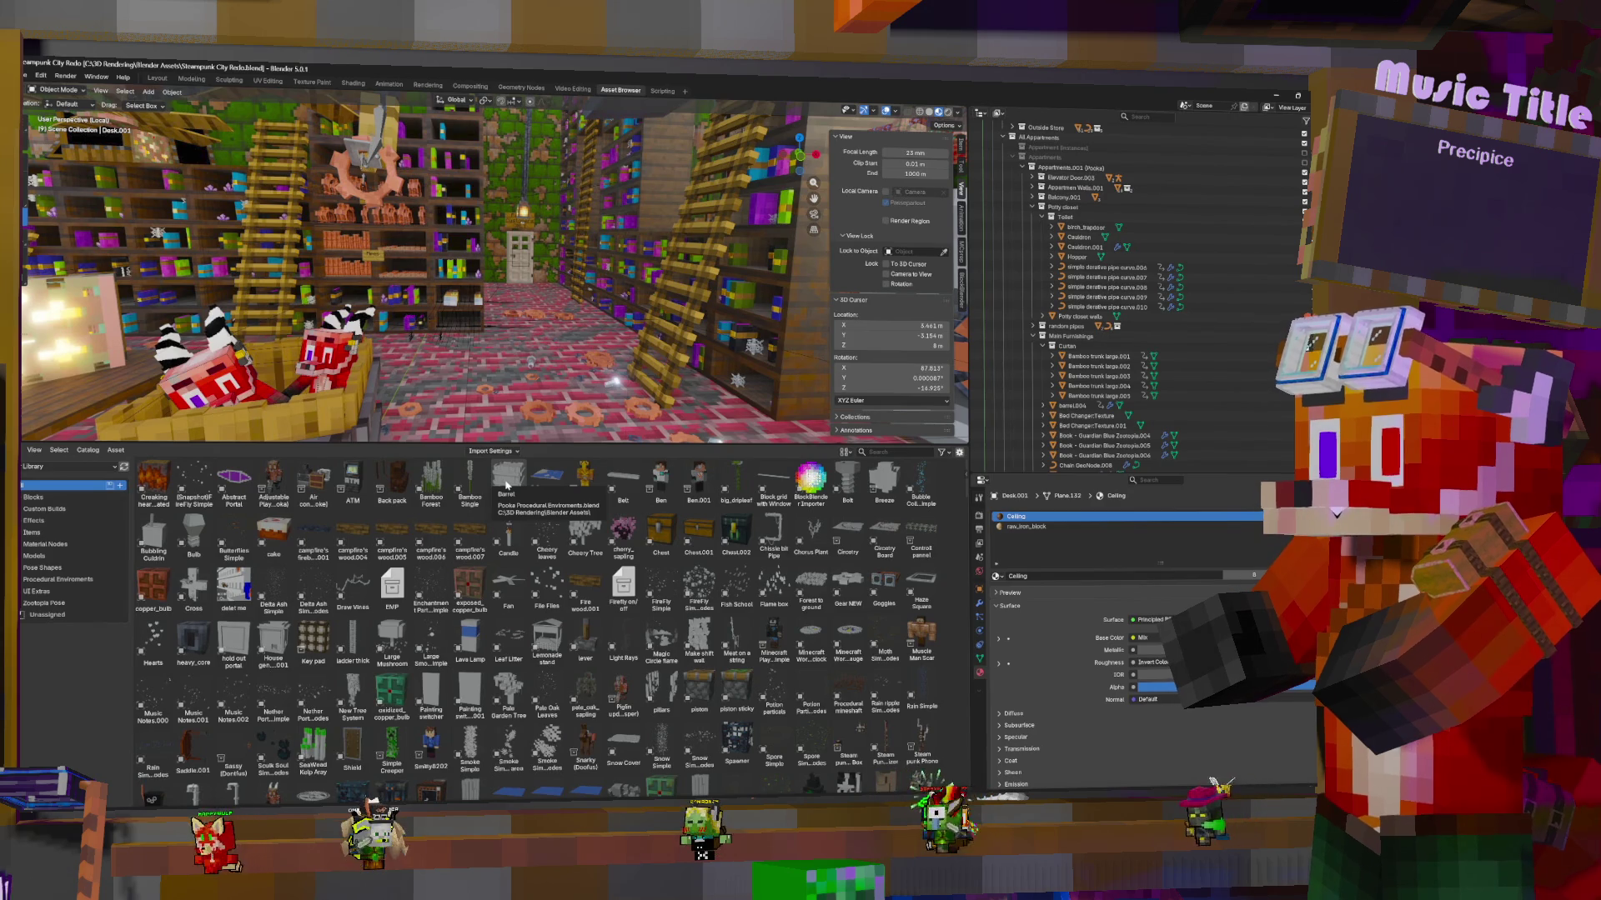
left_click(505, 485)
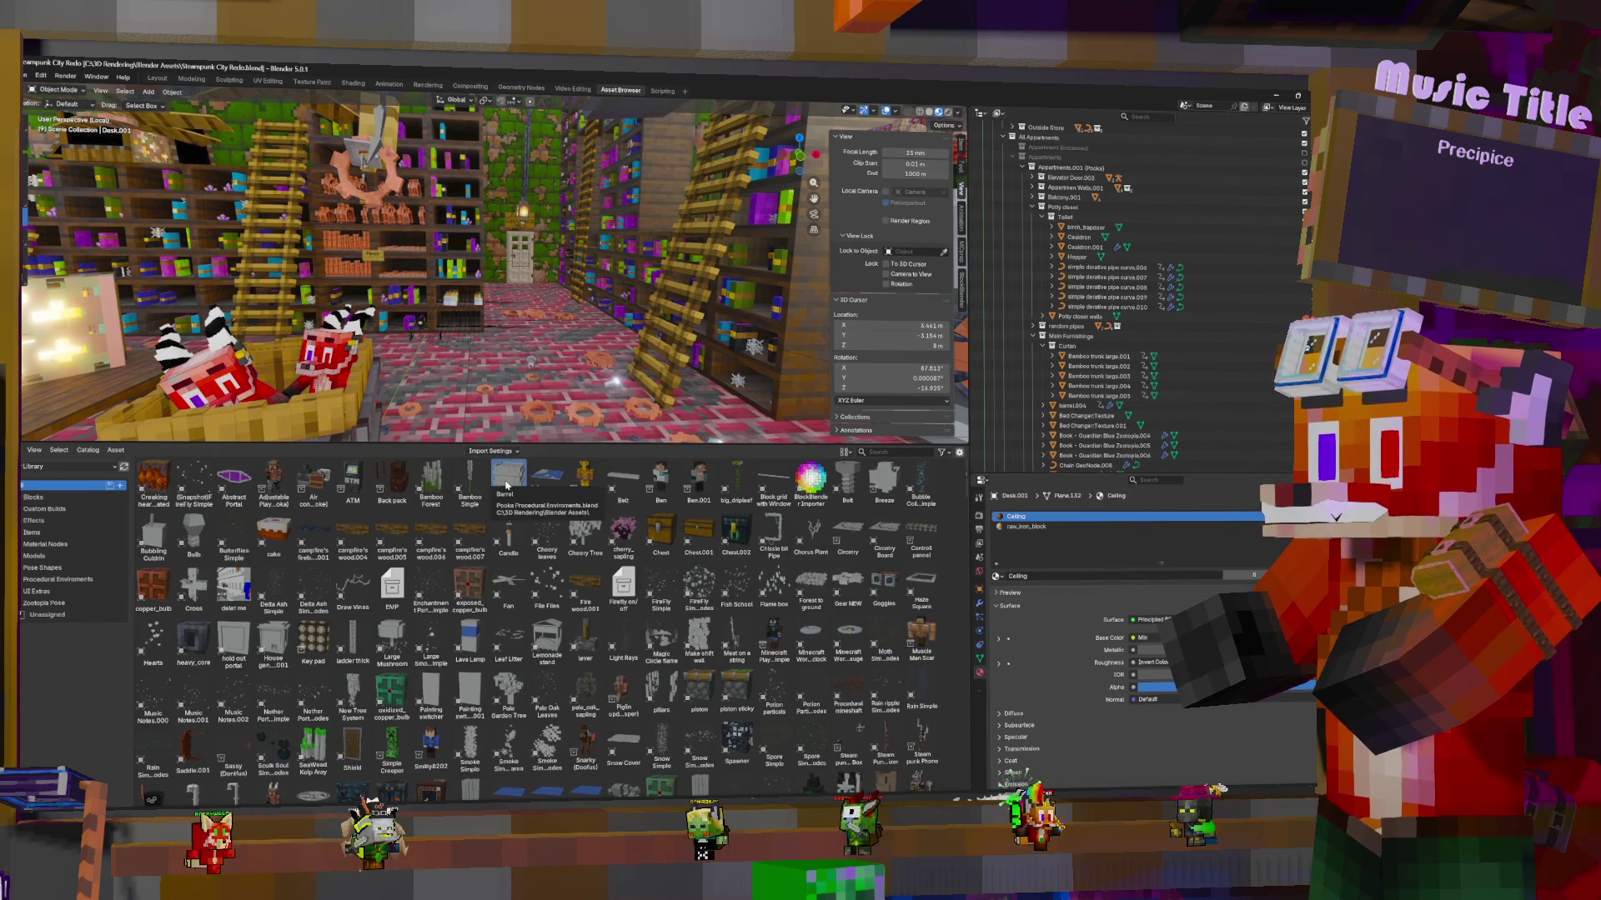
mouse_move(506, 485)
left_mouse_down()
mouse_move(1000, 417)
mouse_move(1107, 335)
mouse_move(1084, 350)
left_mouse_up()
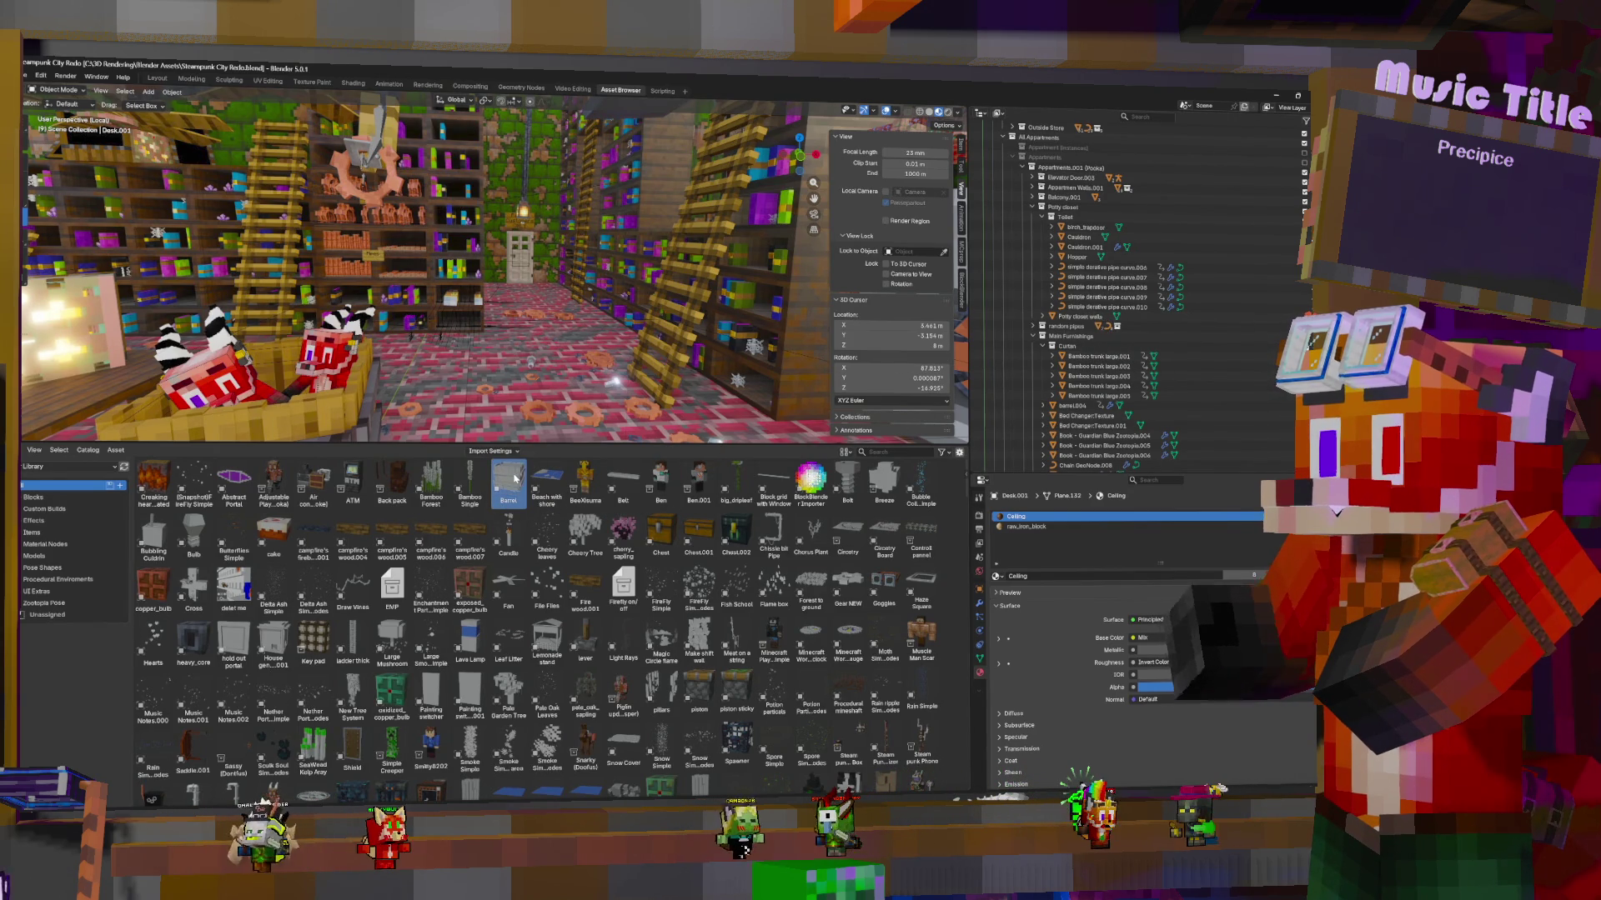
Select Main Furnishings and the random litter, then orbit over to the furnished room
left_click(1073, 335)
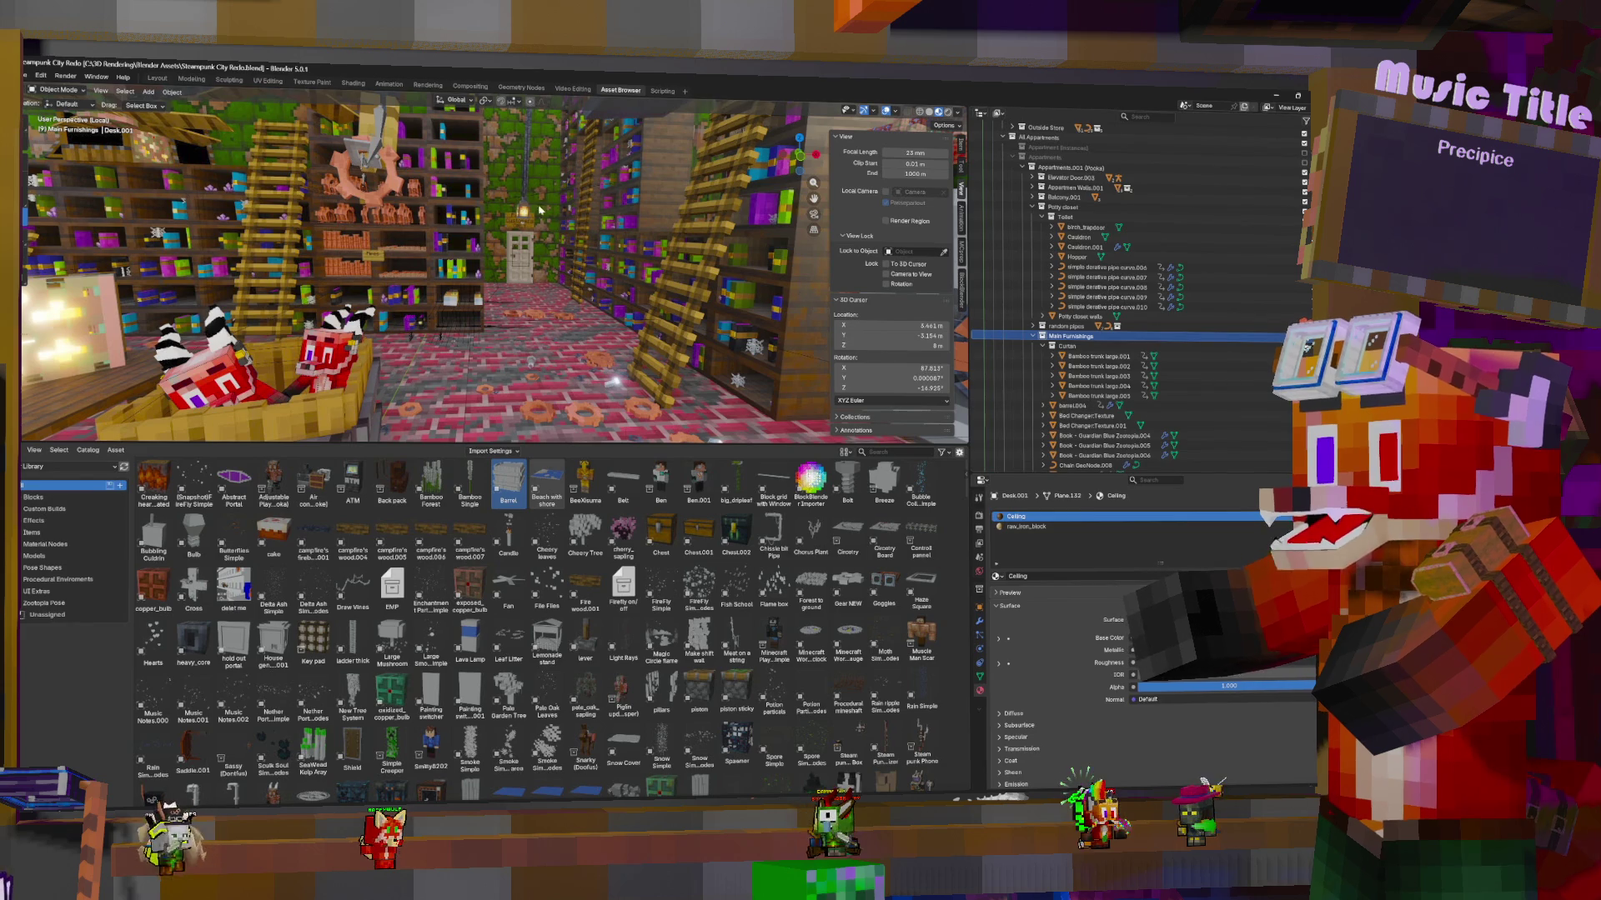
left_click(613, 248)
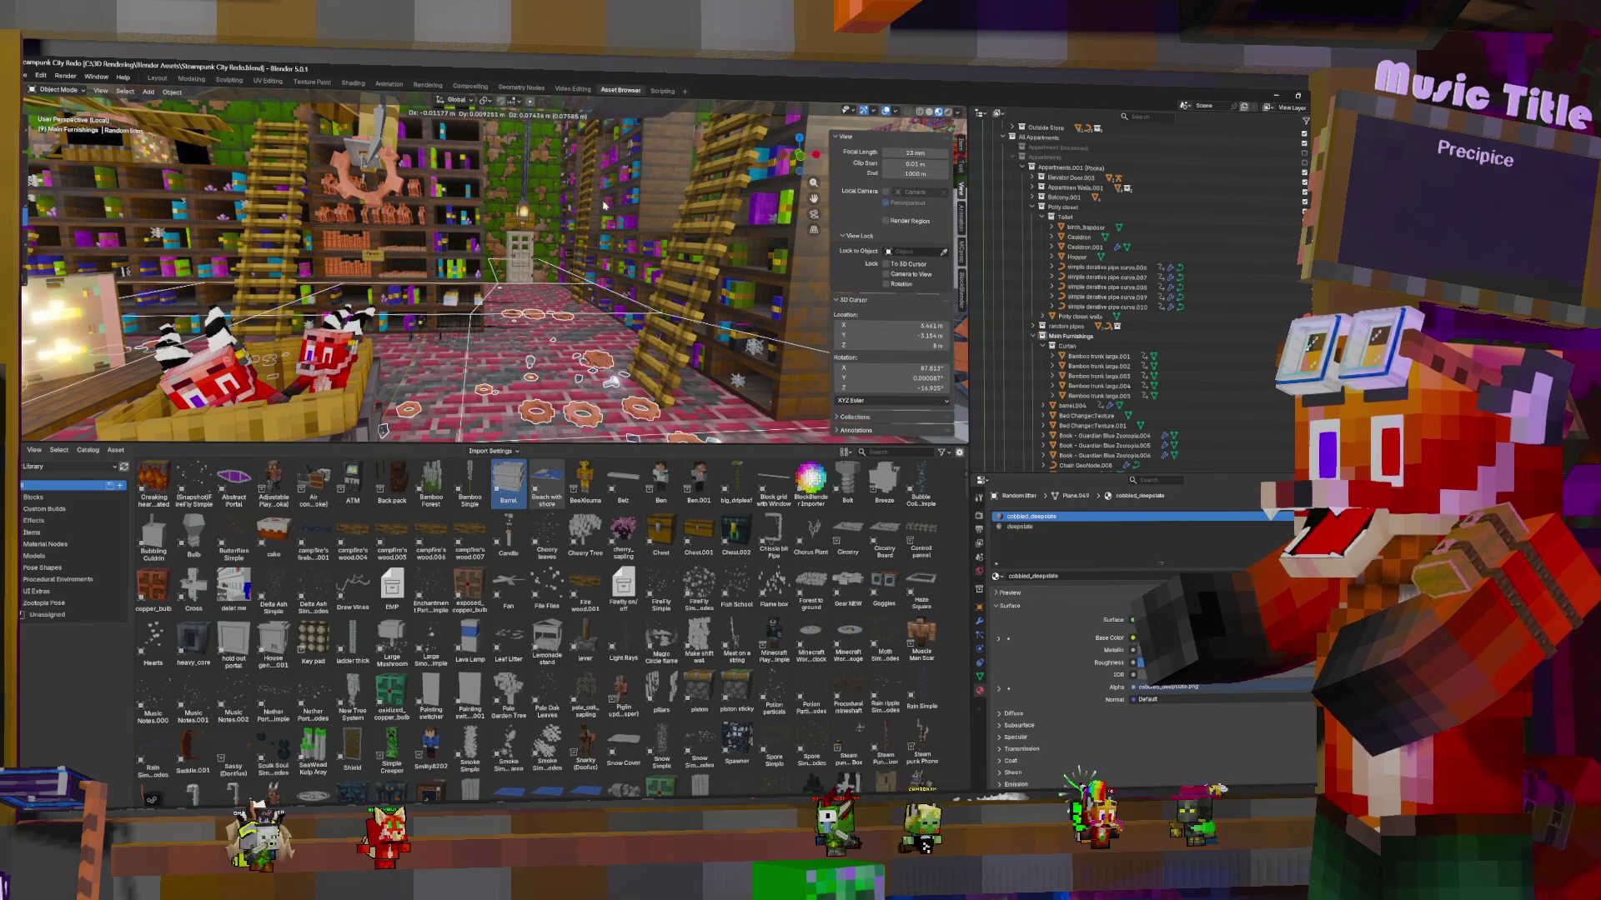
mouse_move(649, 286)
middle_mouse_down()
mouse_move(617, 267)
mouse_move(584, 284)
mouse_move(533, 242)
mouse_move(325, 288)
mouse_move(188, 244)
middle_mouse_up()
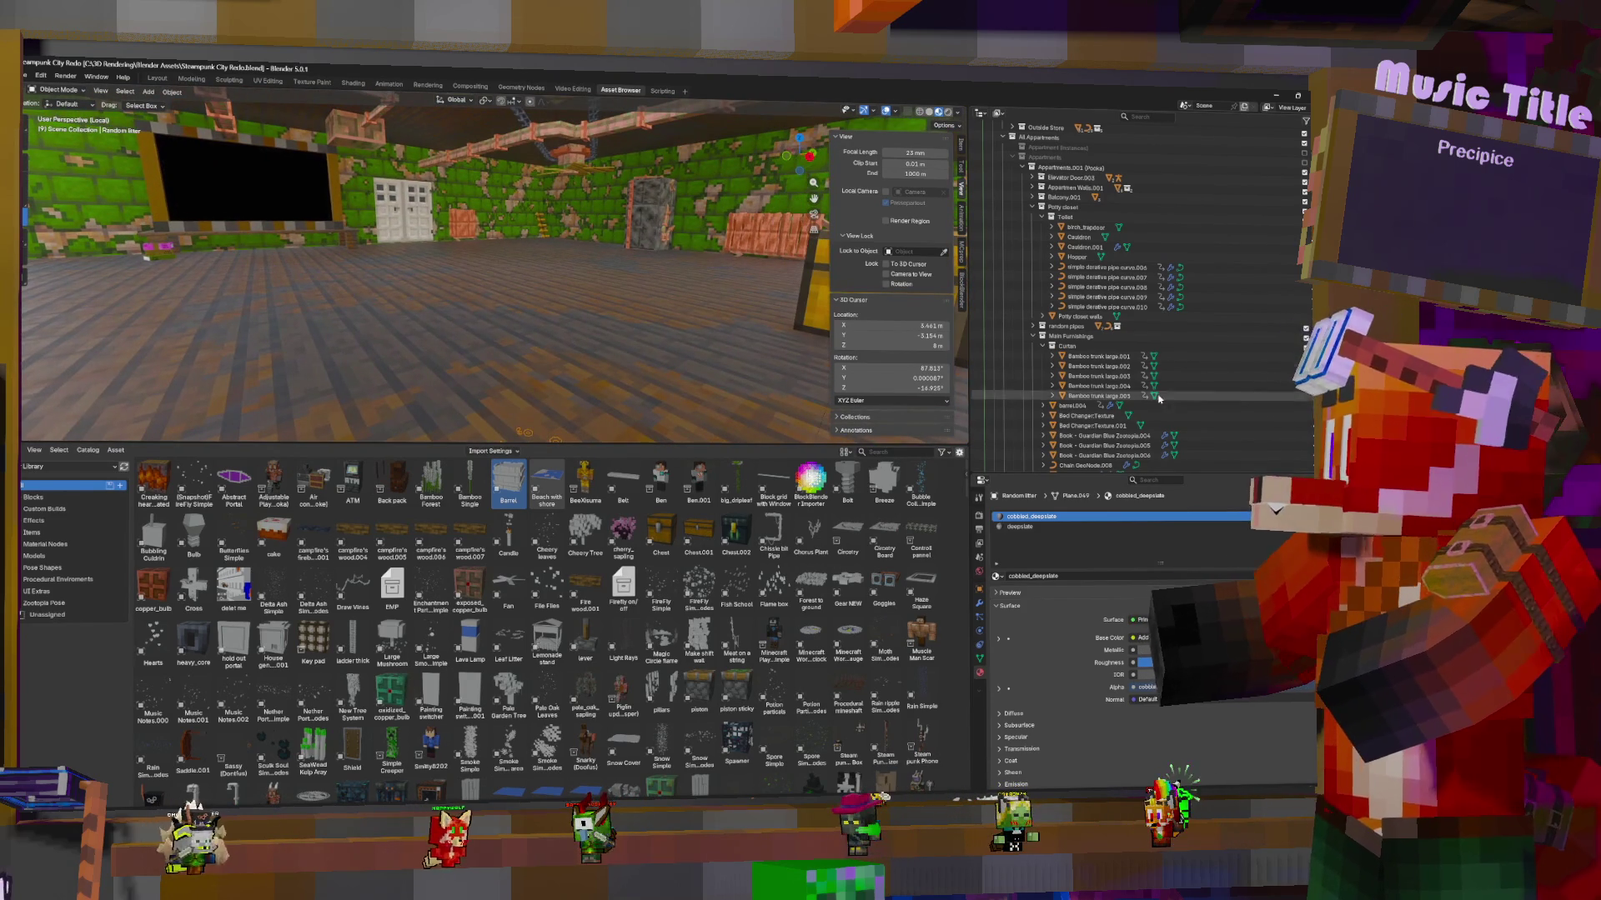
In the Layout workspace, select the grass plane Plane.005 on the floor
scroll(1154, 374, "down", 8)
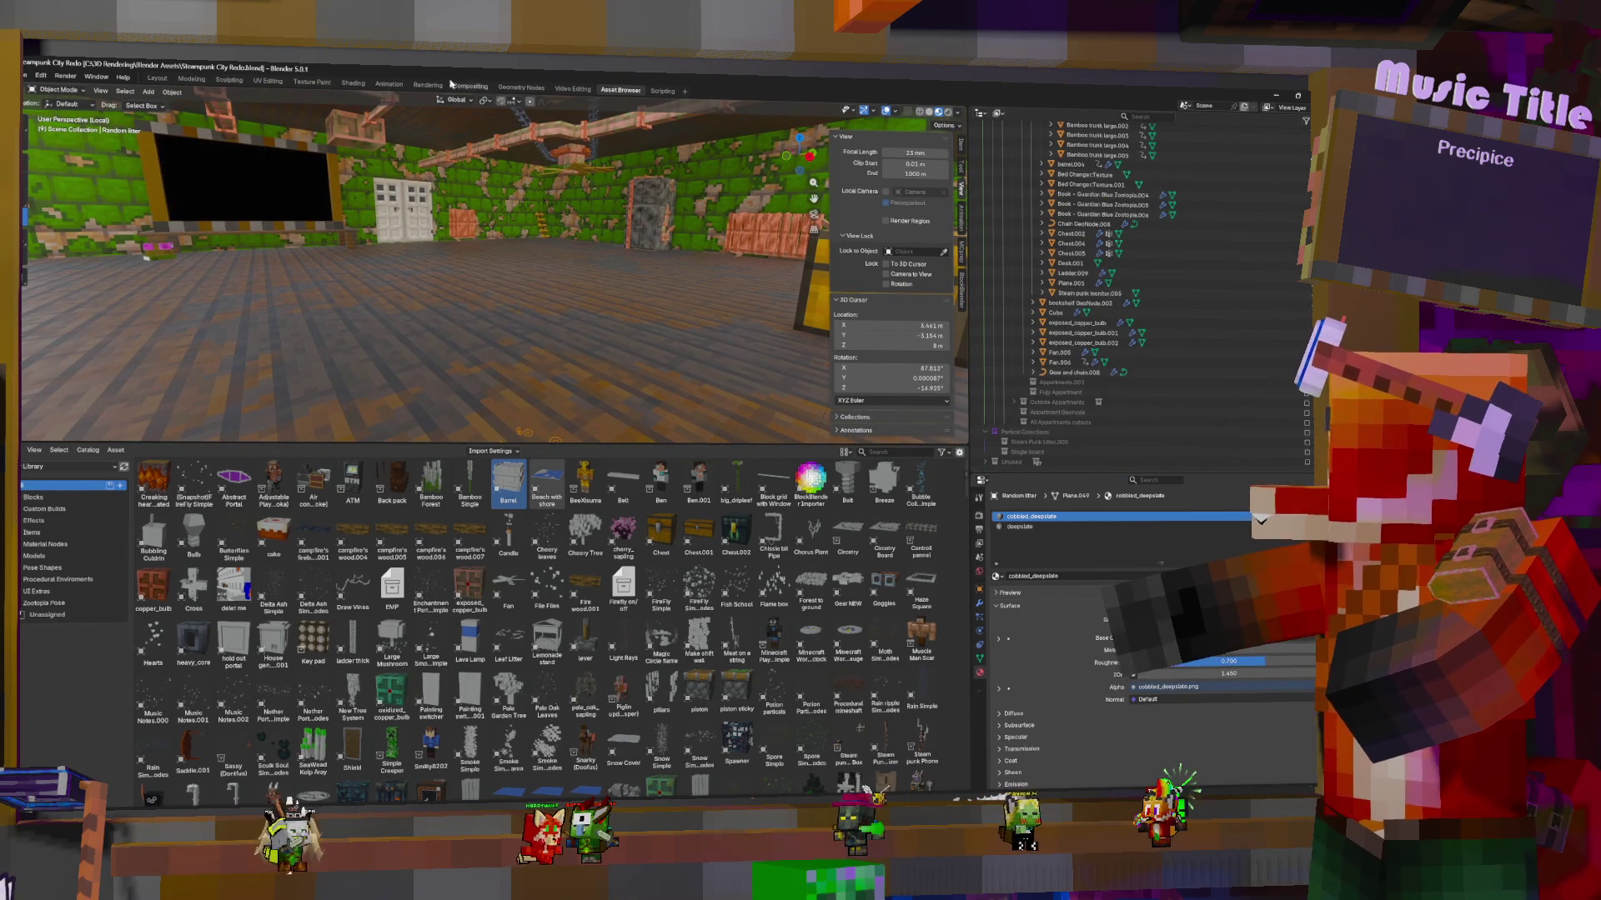
left_click(157, 79)
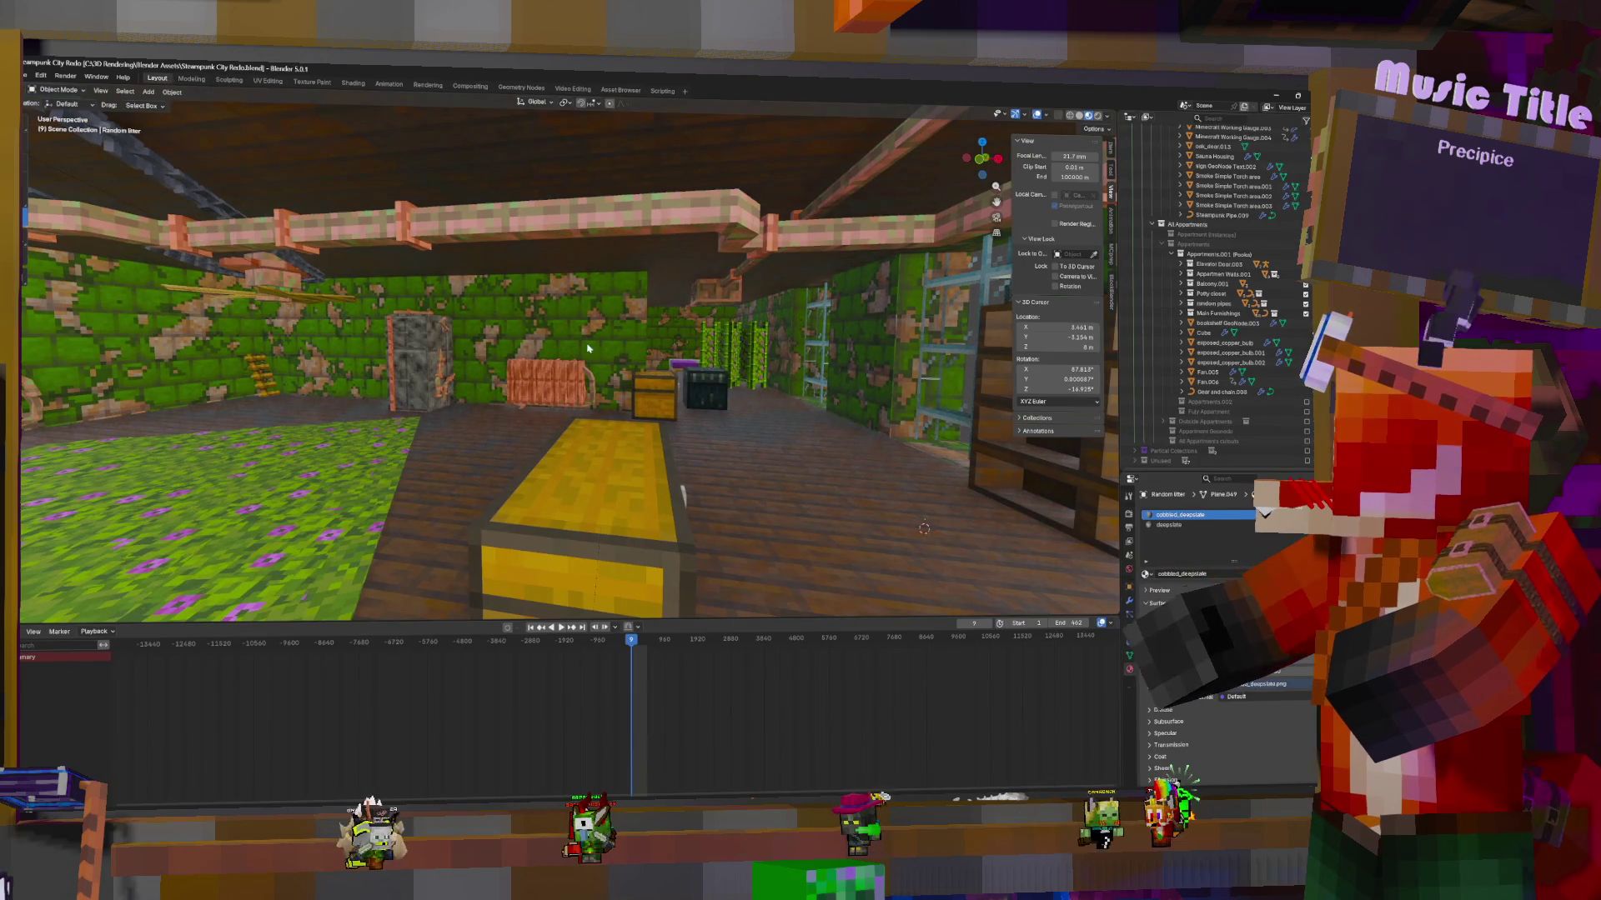
left_click(349, 495)
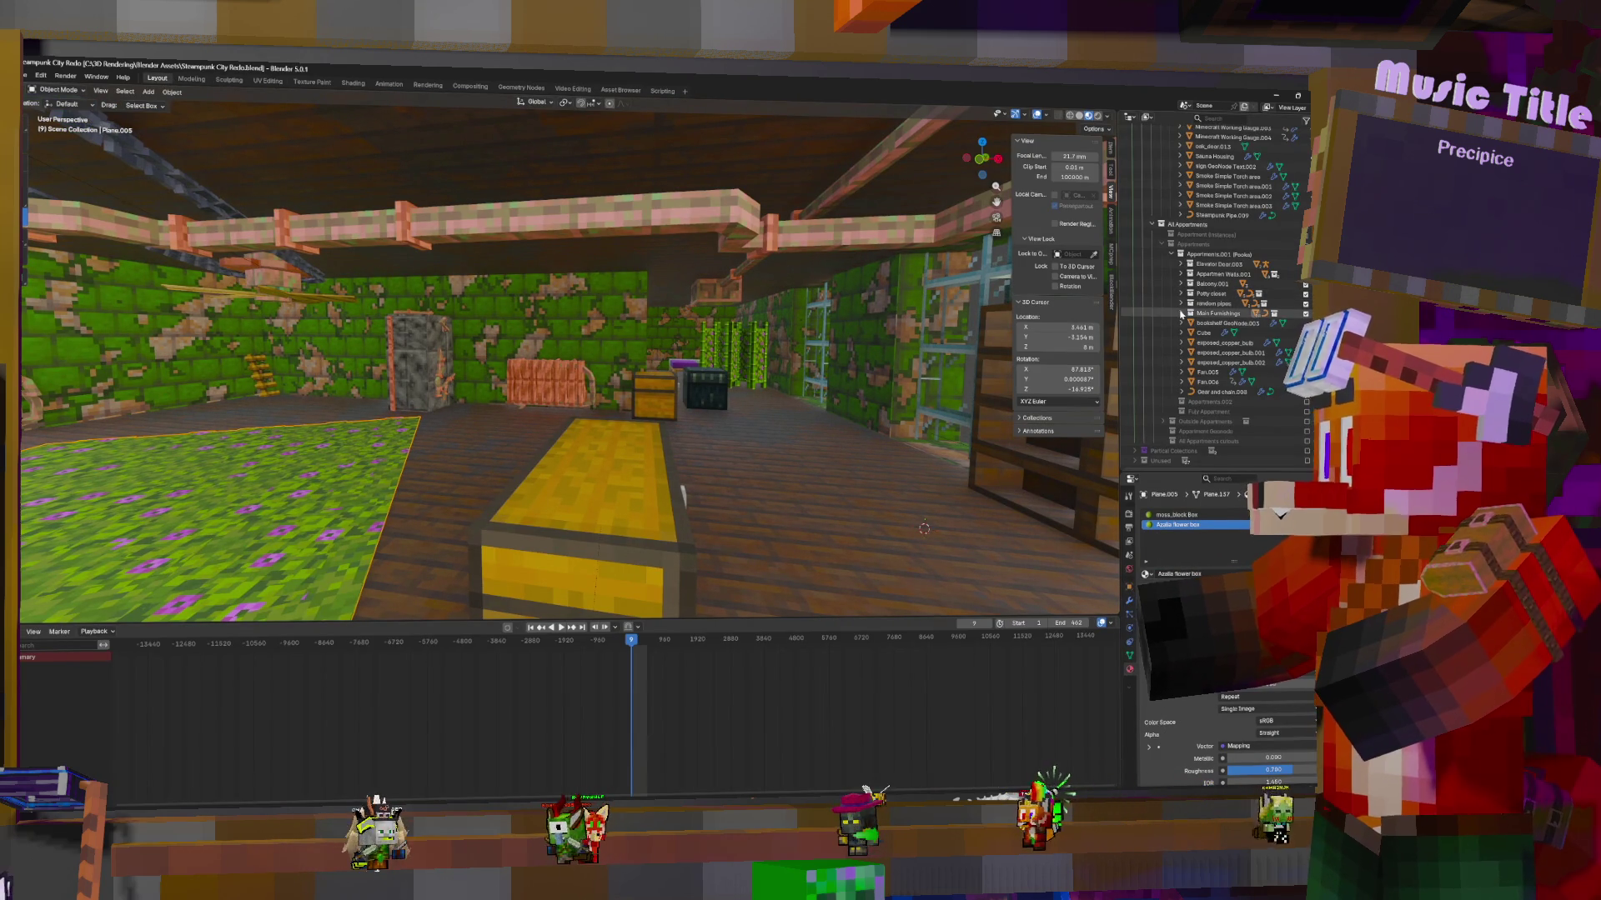
Orbit toward the black screen in the Asset Browser, toggle solid and material preview shading, then return to Layout
left_click(617, 89)
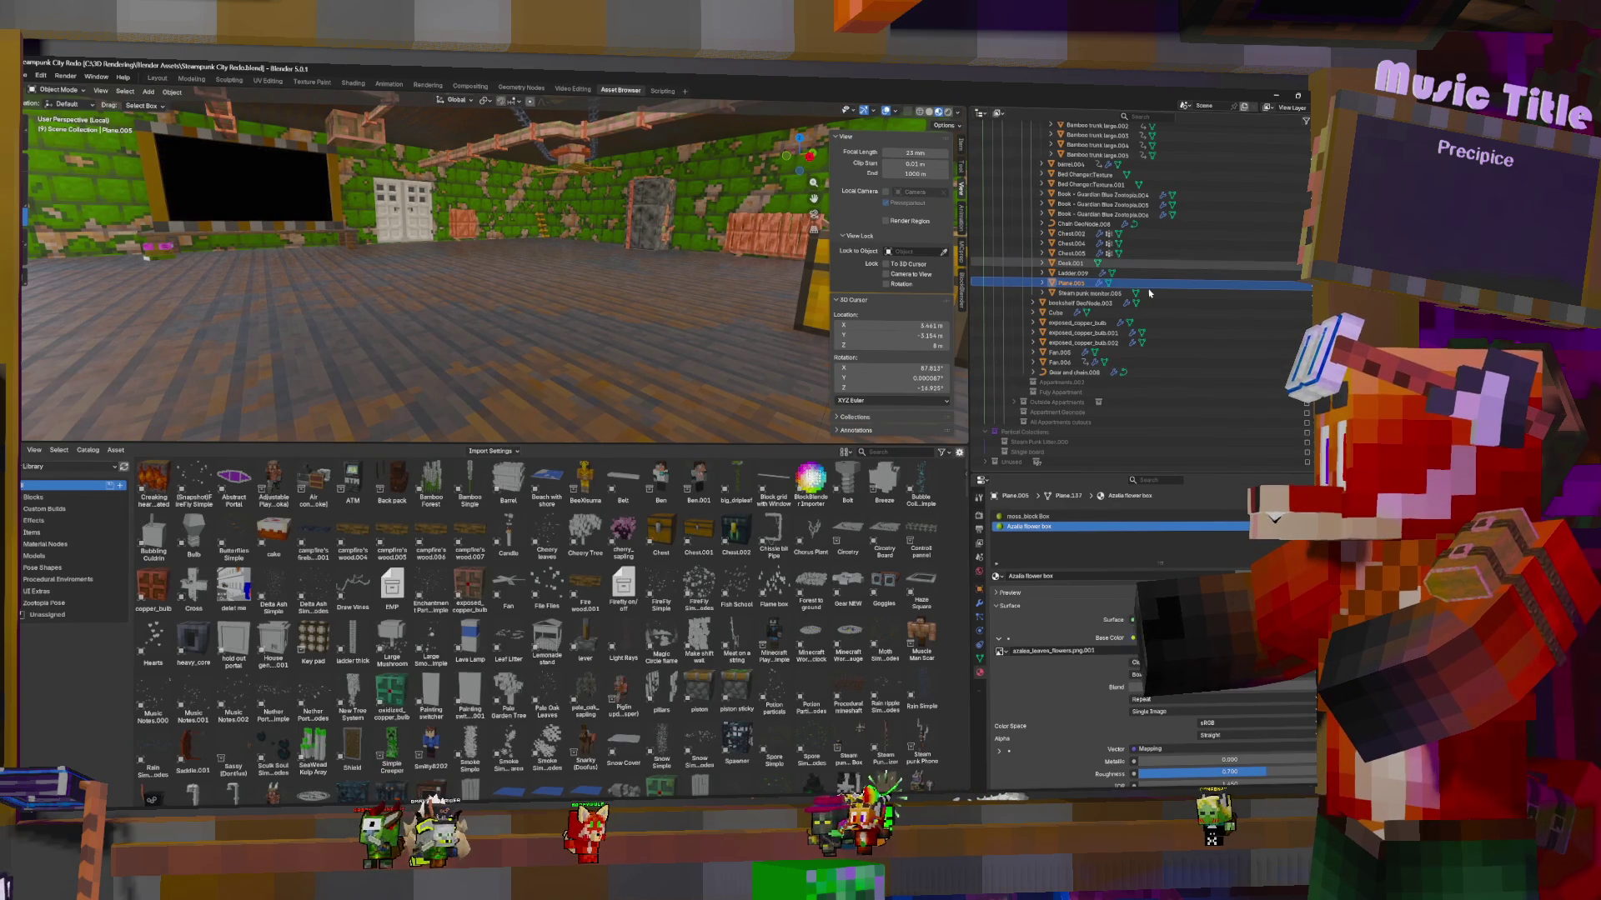
scroll(1106, 254, "up", 5)
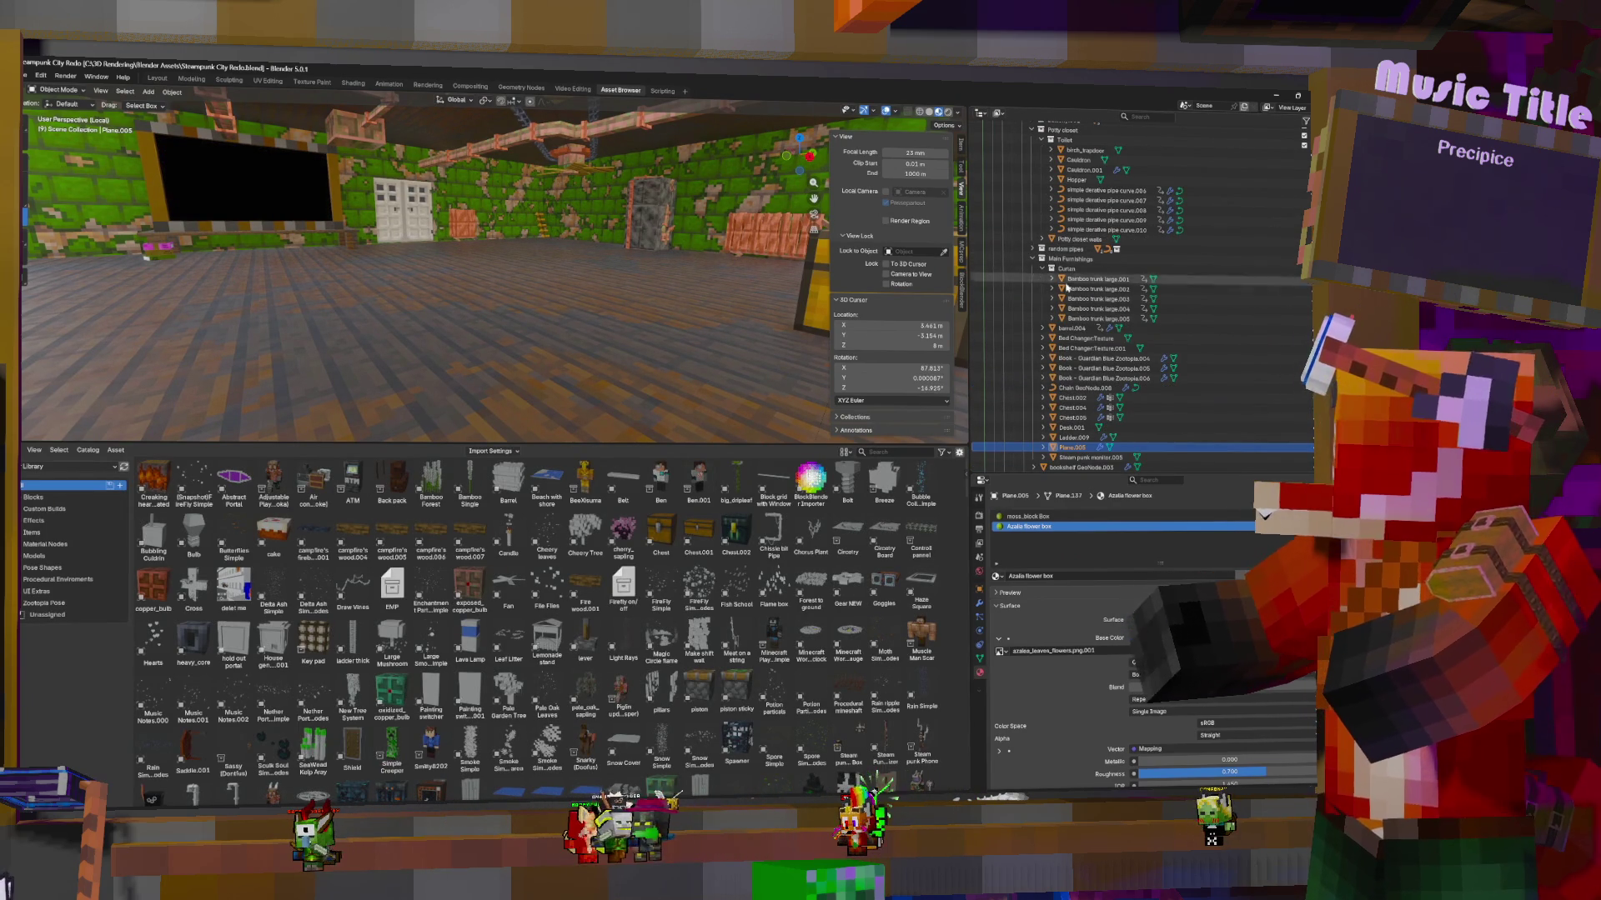
mouse_move(534, 250)
middle_mouse_down()
mouse_move(617, 255)
mouse_move(511, 254)
middle_mouse_up()
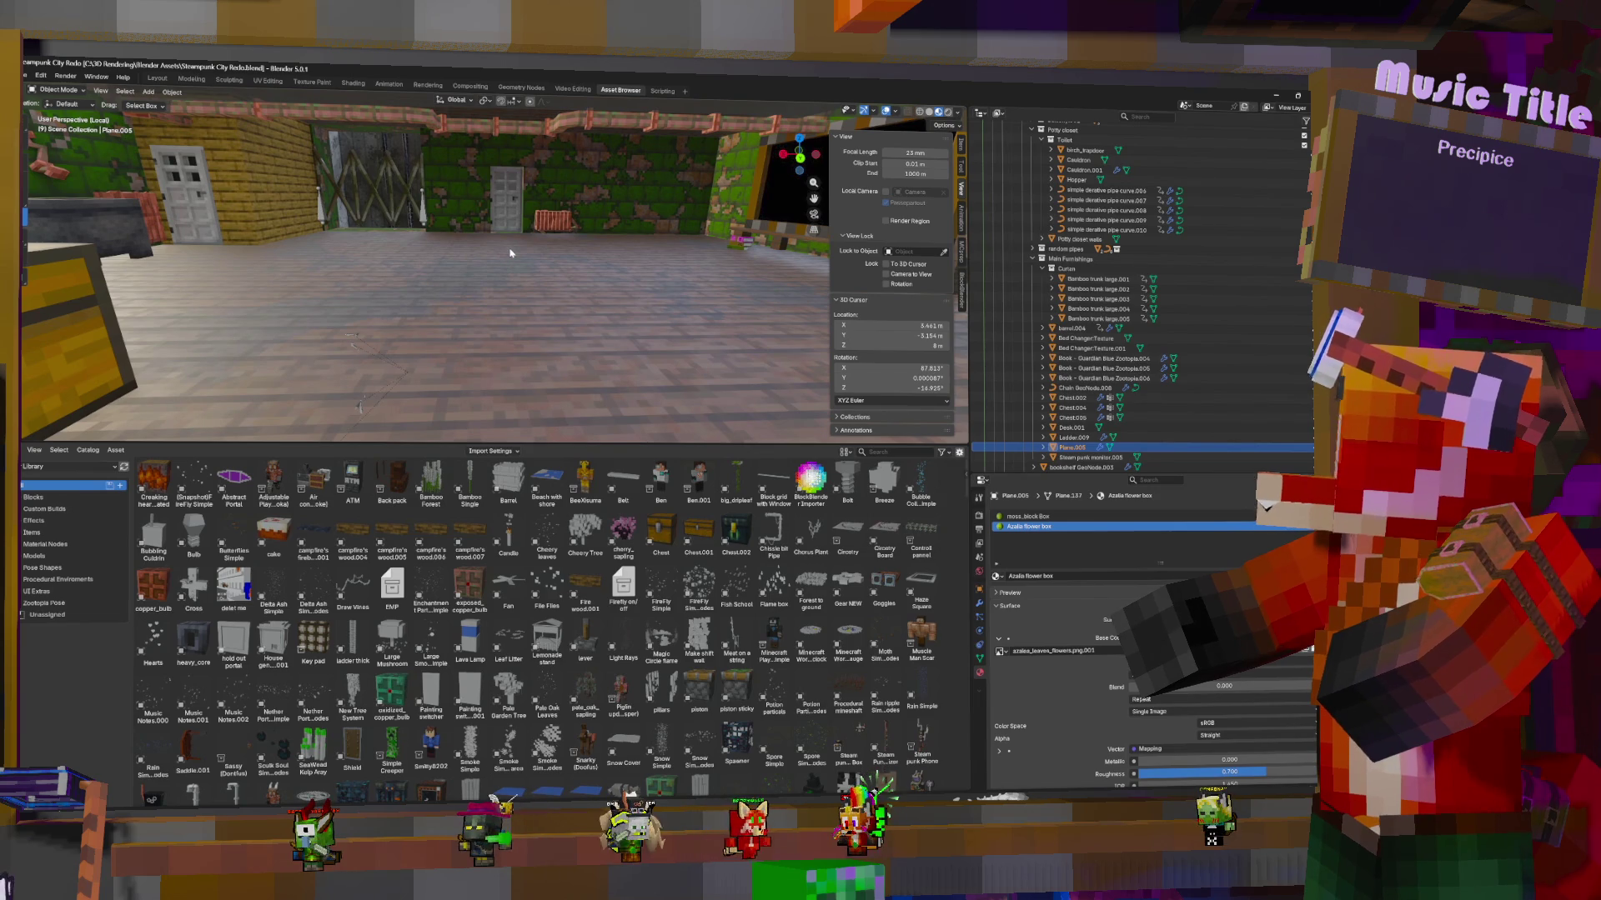
mouse_move(576, 261)
middle_mouse_down()
mouse_move(634, 261)
mouse_move(577, 262)
middle_mouse_up()
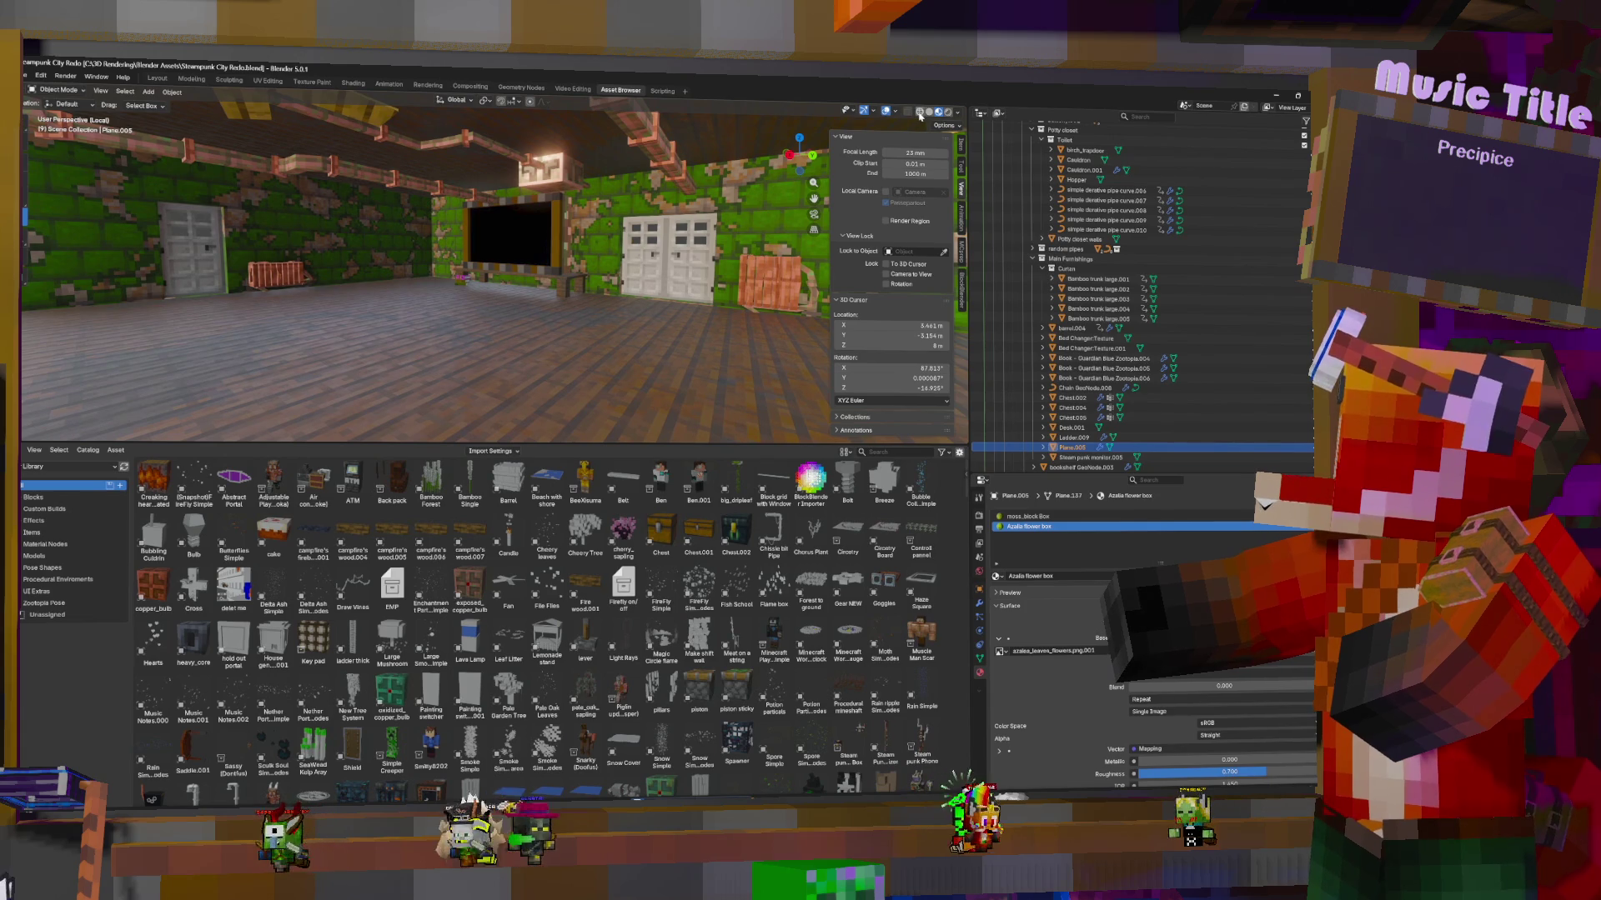
left_click(929, 111)
left_click(937, 112)
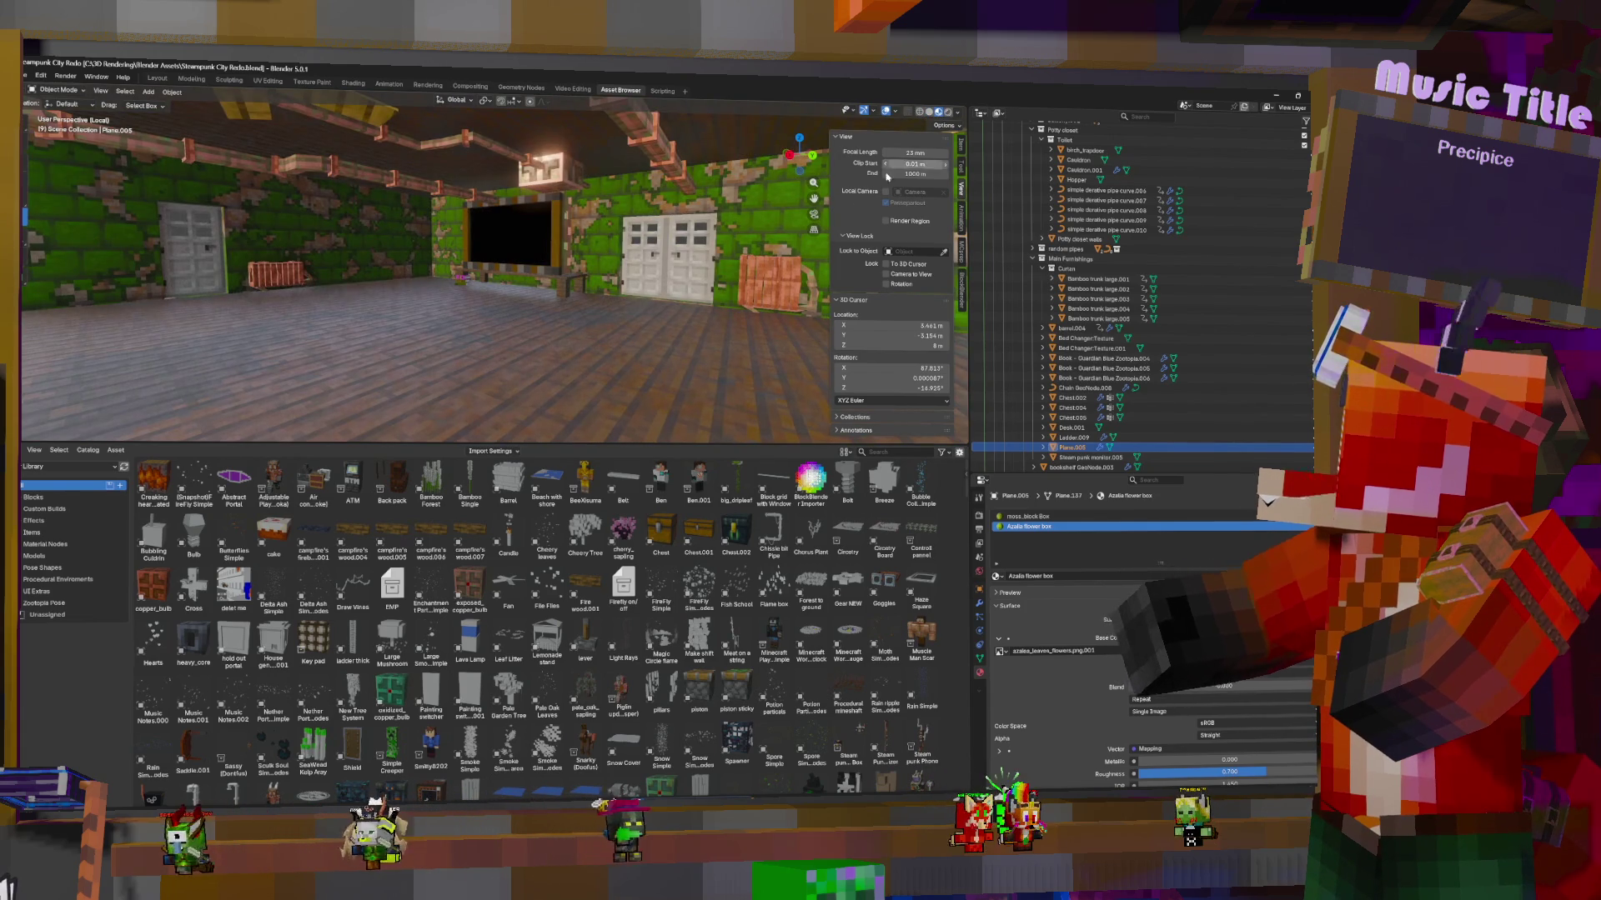
left_click(157, 80)
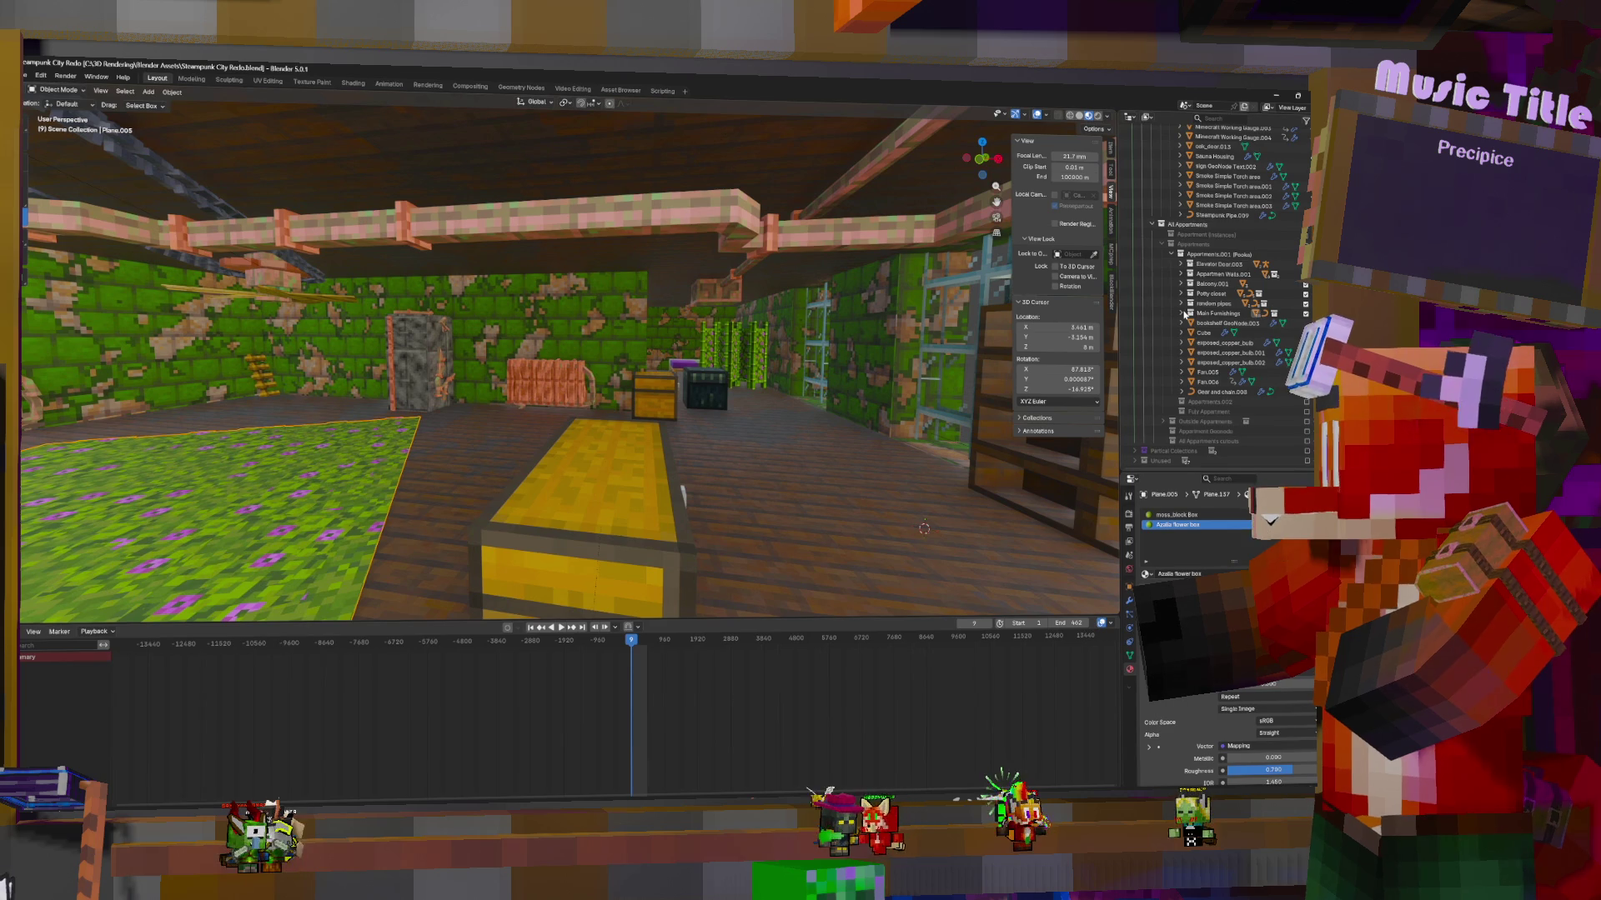
Expand Main Furnishings and rename the grass plane to 'Throw Rug'
left_click(1180, 313)
scroll(1233, 343, "down", 4)
scroll(1233, 344, "down", 2)
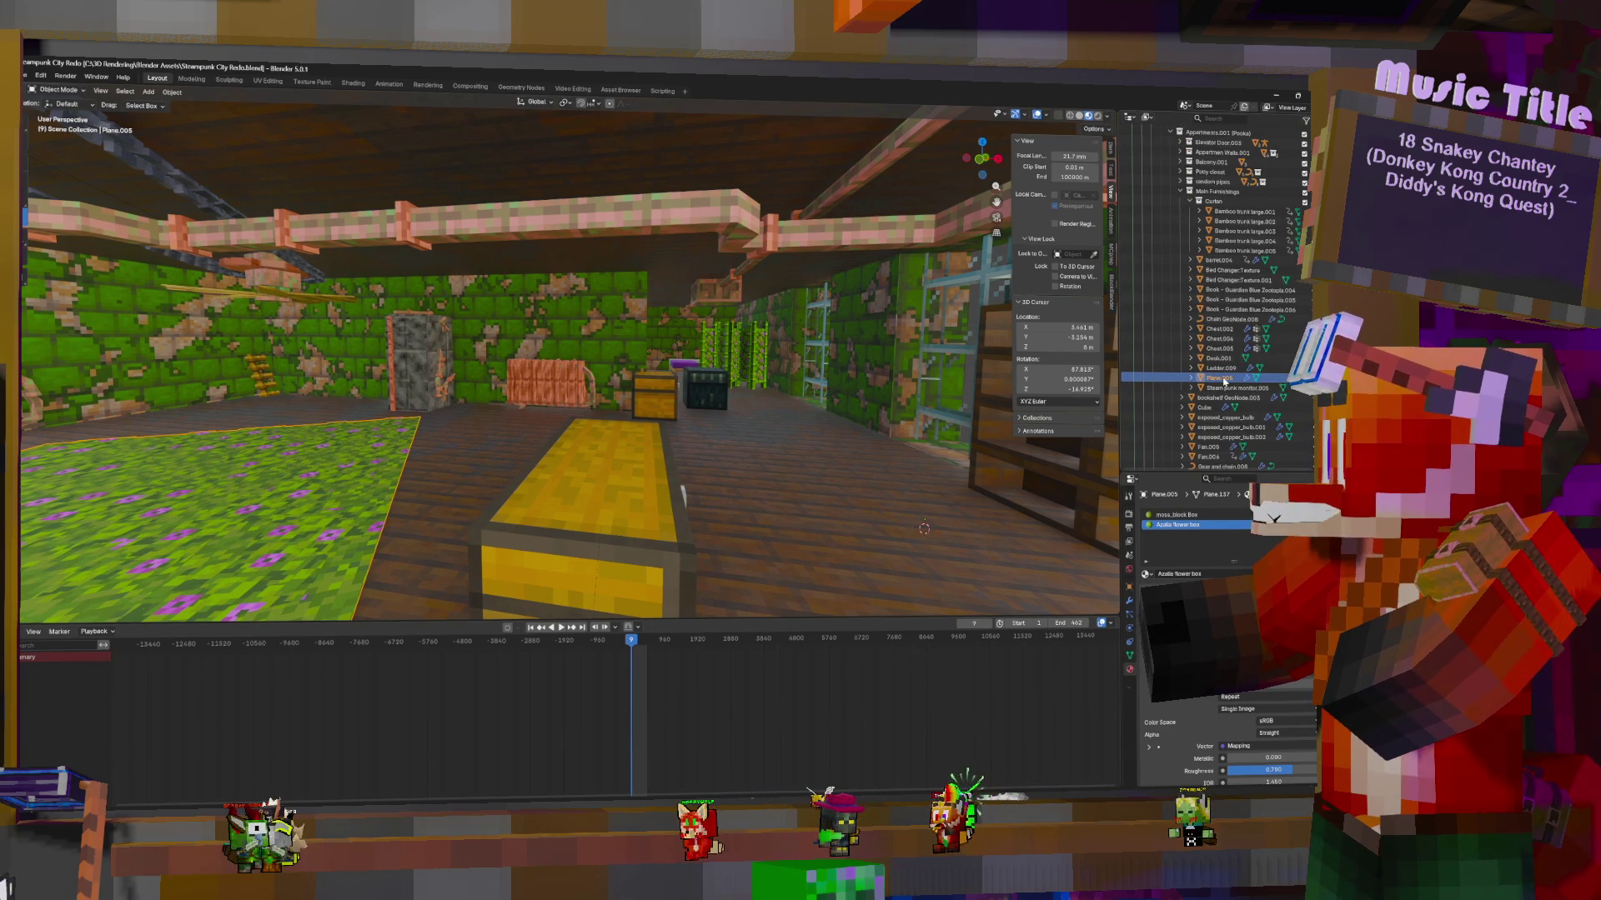
type("t")
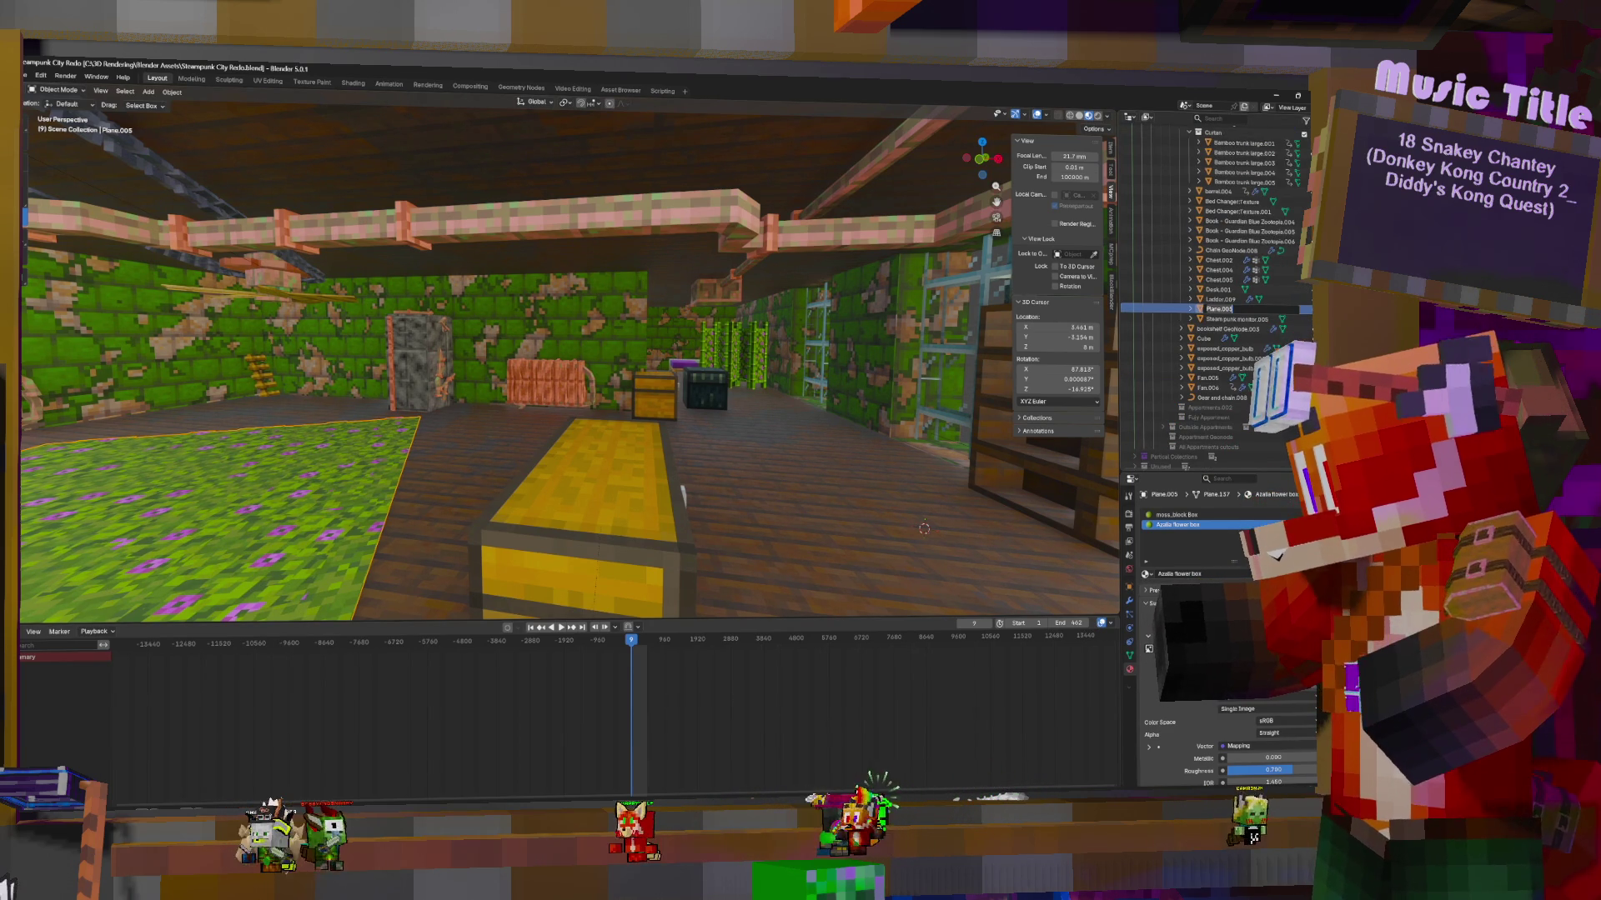
type("hrow Rug")
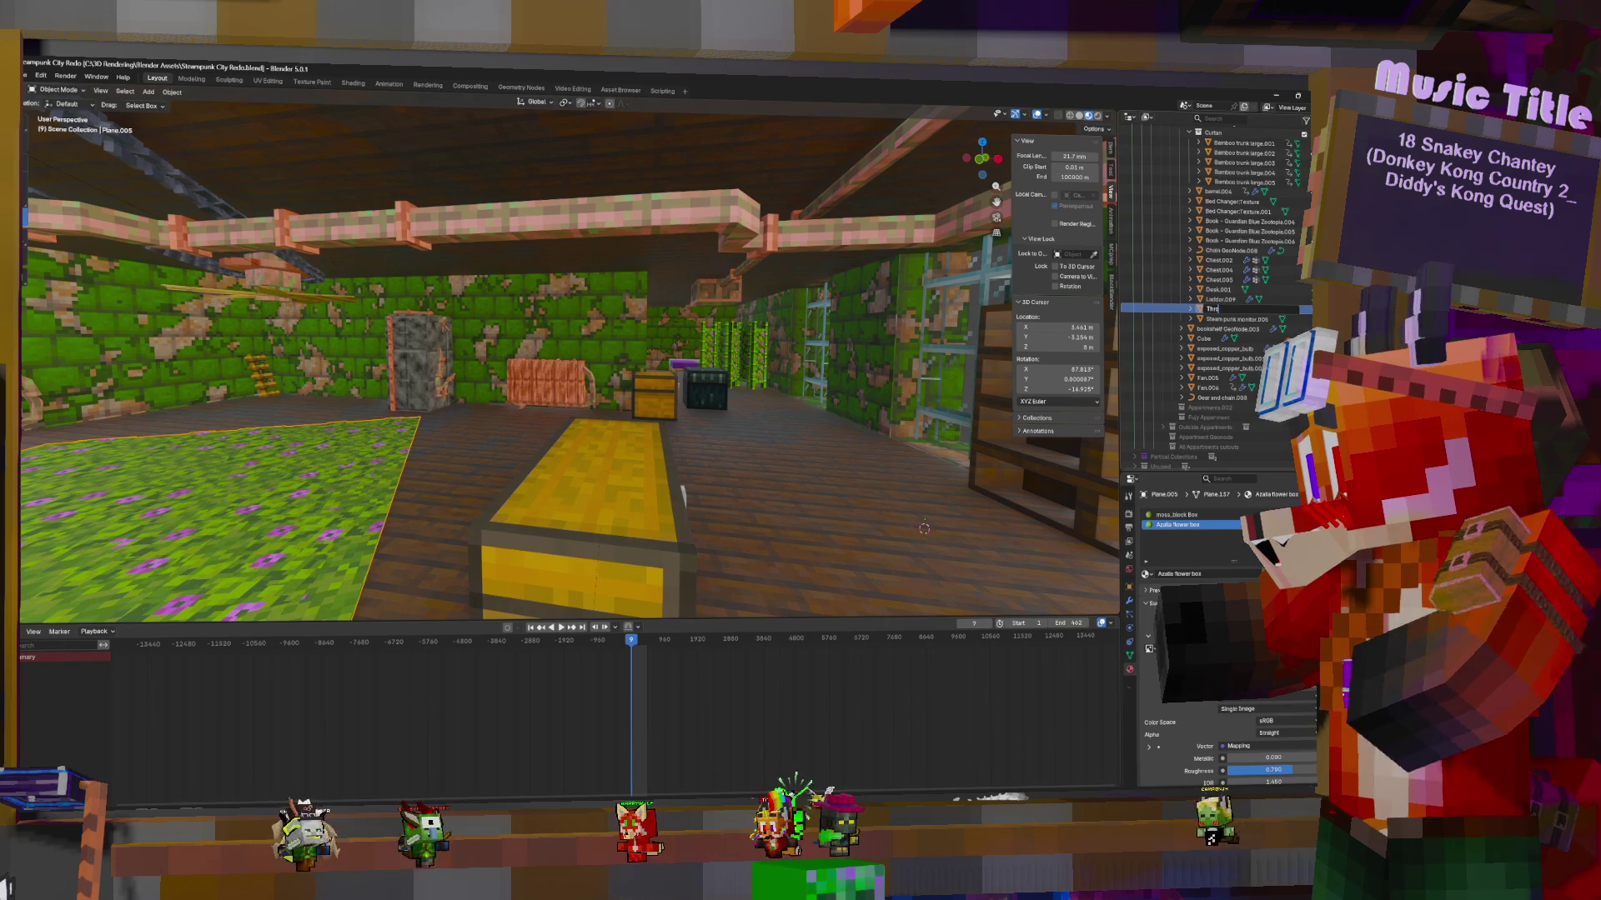
key("Return")
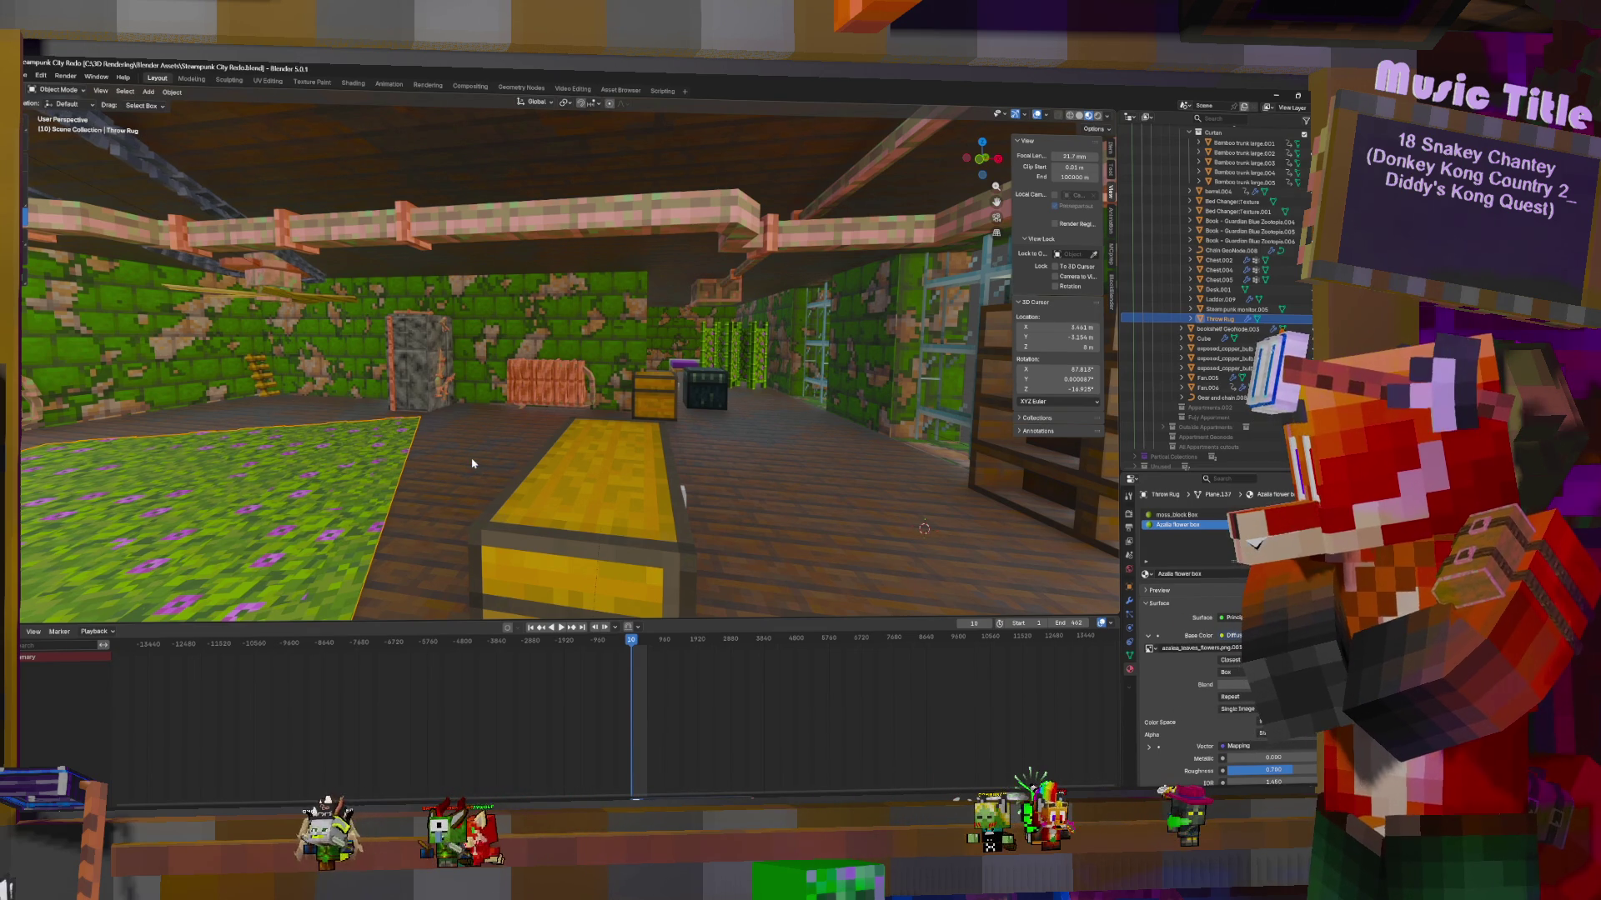
Advance one frame, move the view toward the mossy green wall, and switch to the asset library layout
key("Right")
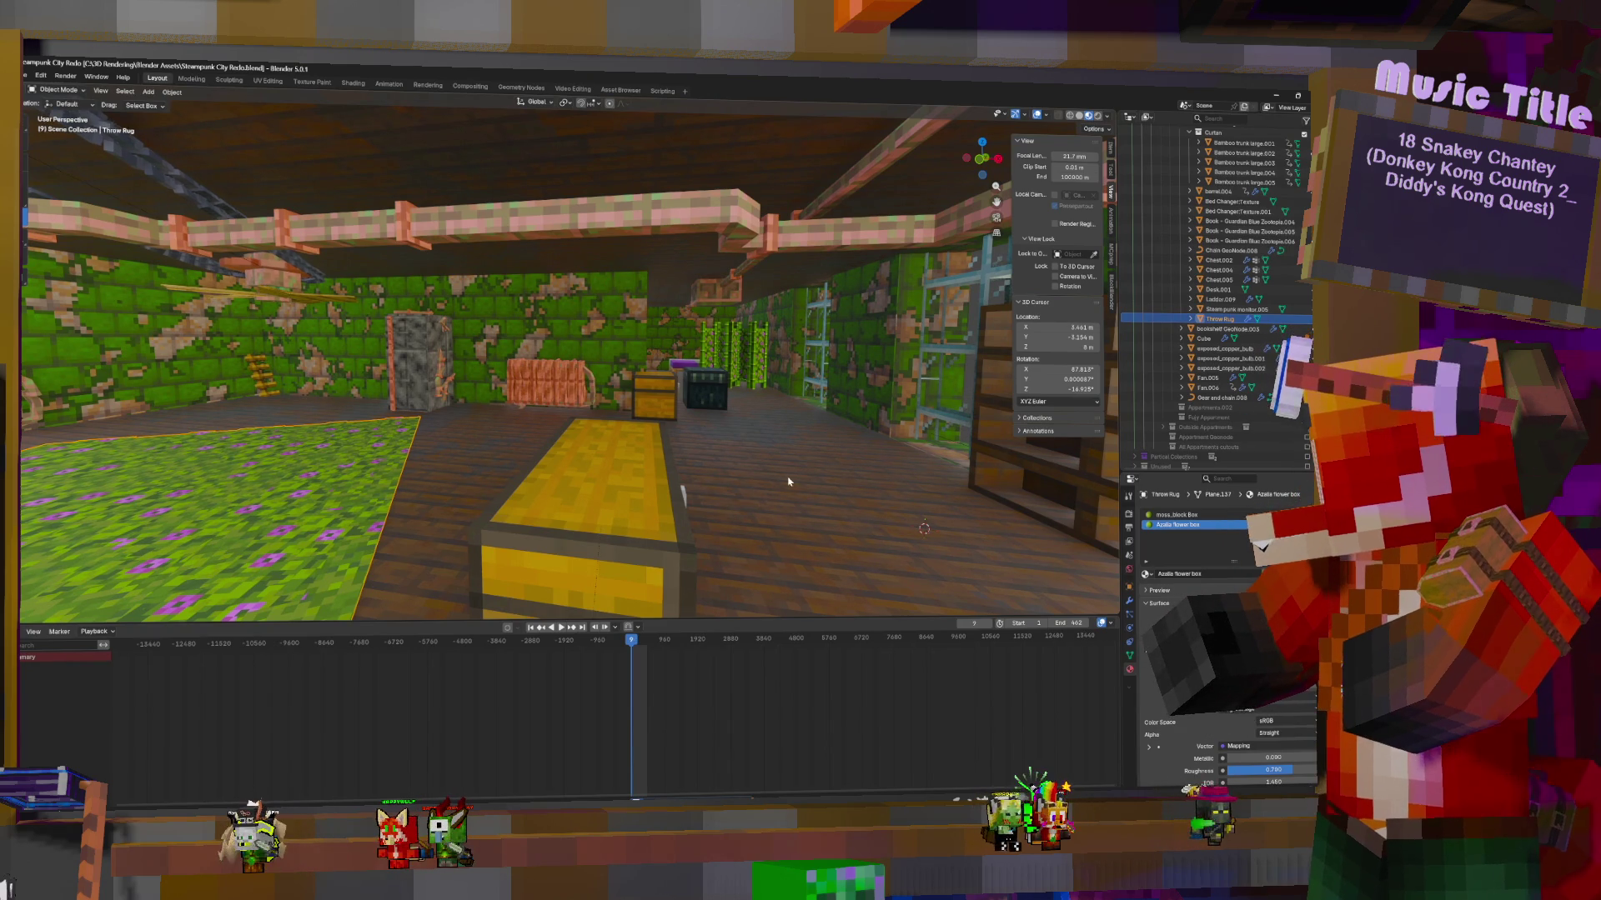
mouse_move(755, 479)
middle_mouse_down()
mouse_move(854, 426)
mouse_move(817, 434)
mouse_move(666, 392)
mouse_move(651, 442)
middle_mouse_up()
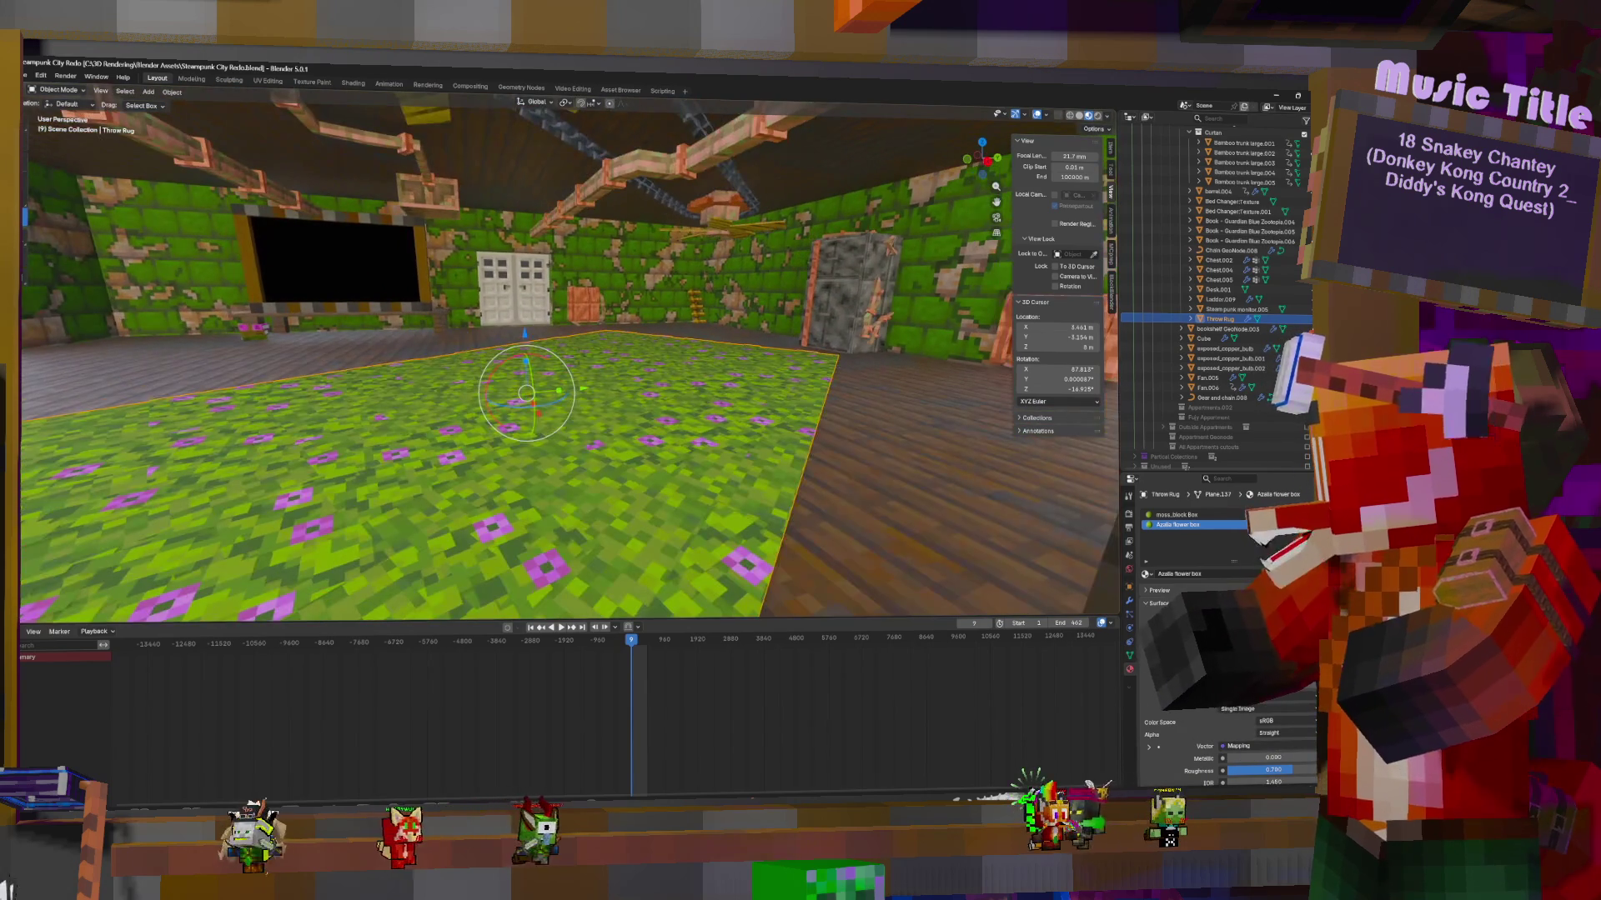
left_click(621, 92)
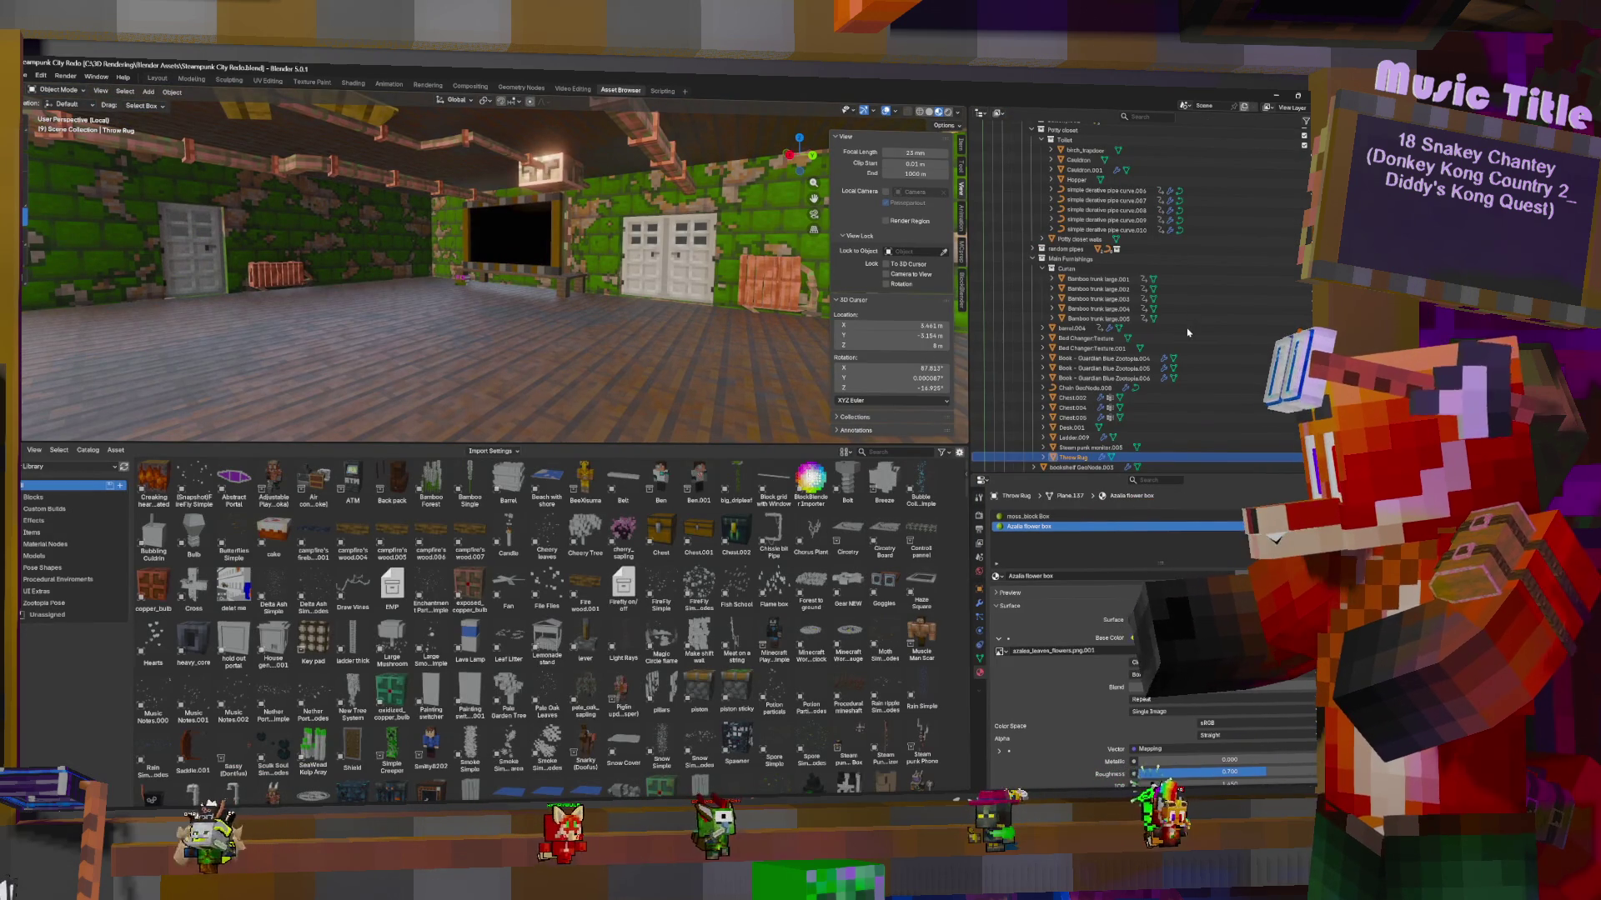
Select Steam punk monitor.005, then reselect the Throw Rug and frame the view on it
scroll(1155, 395, "down", 1)
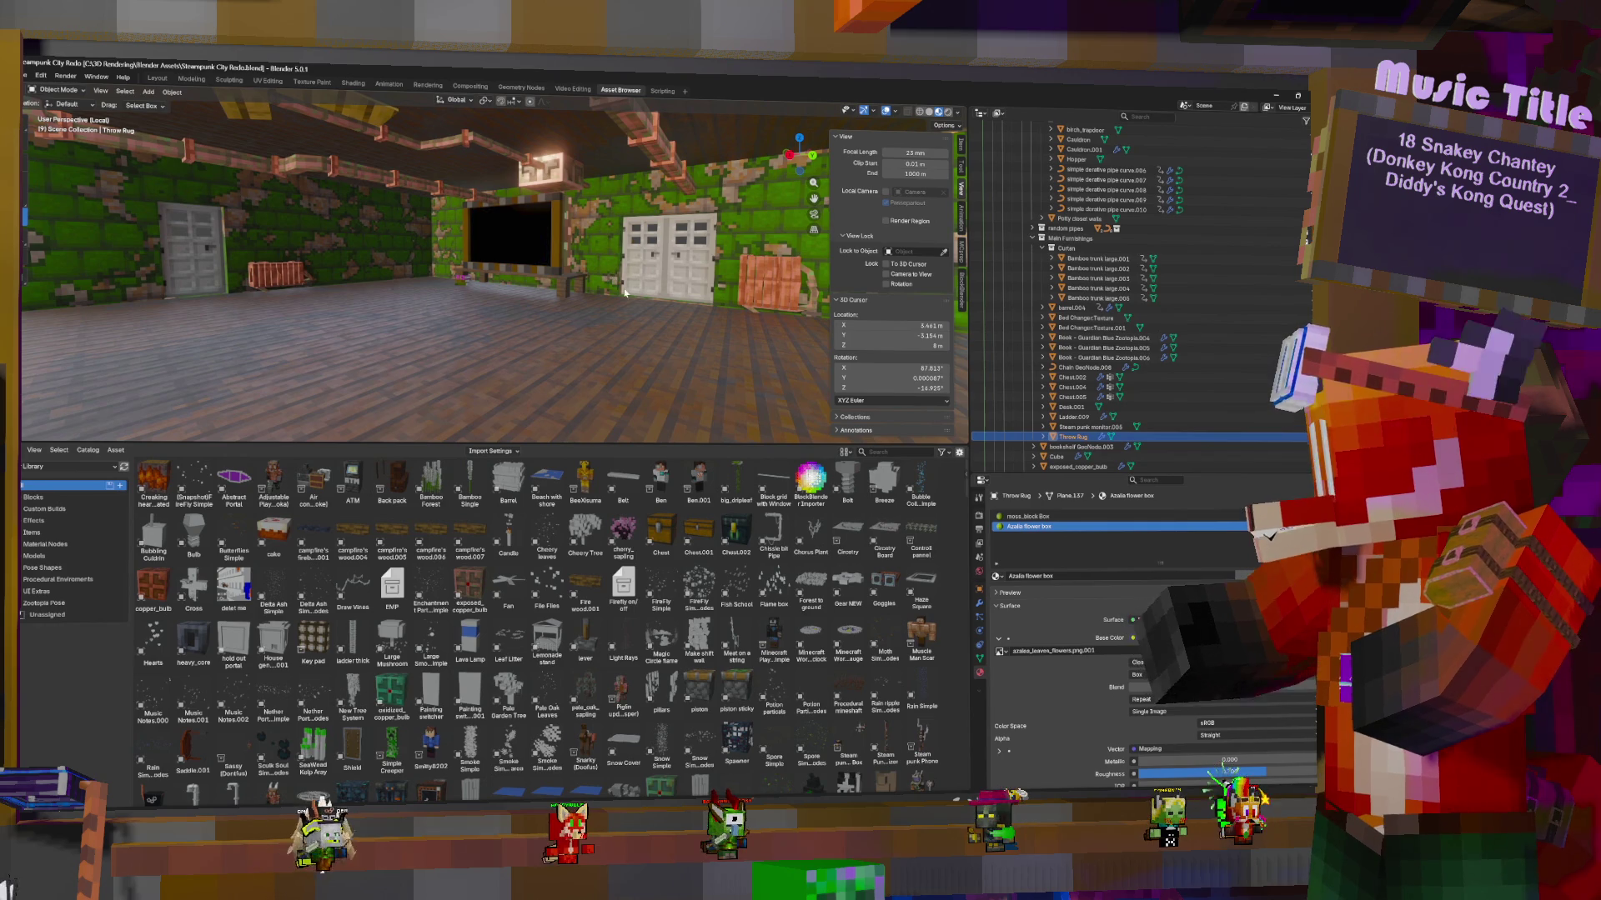
left_click(1067, 427)
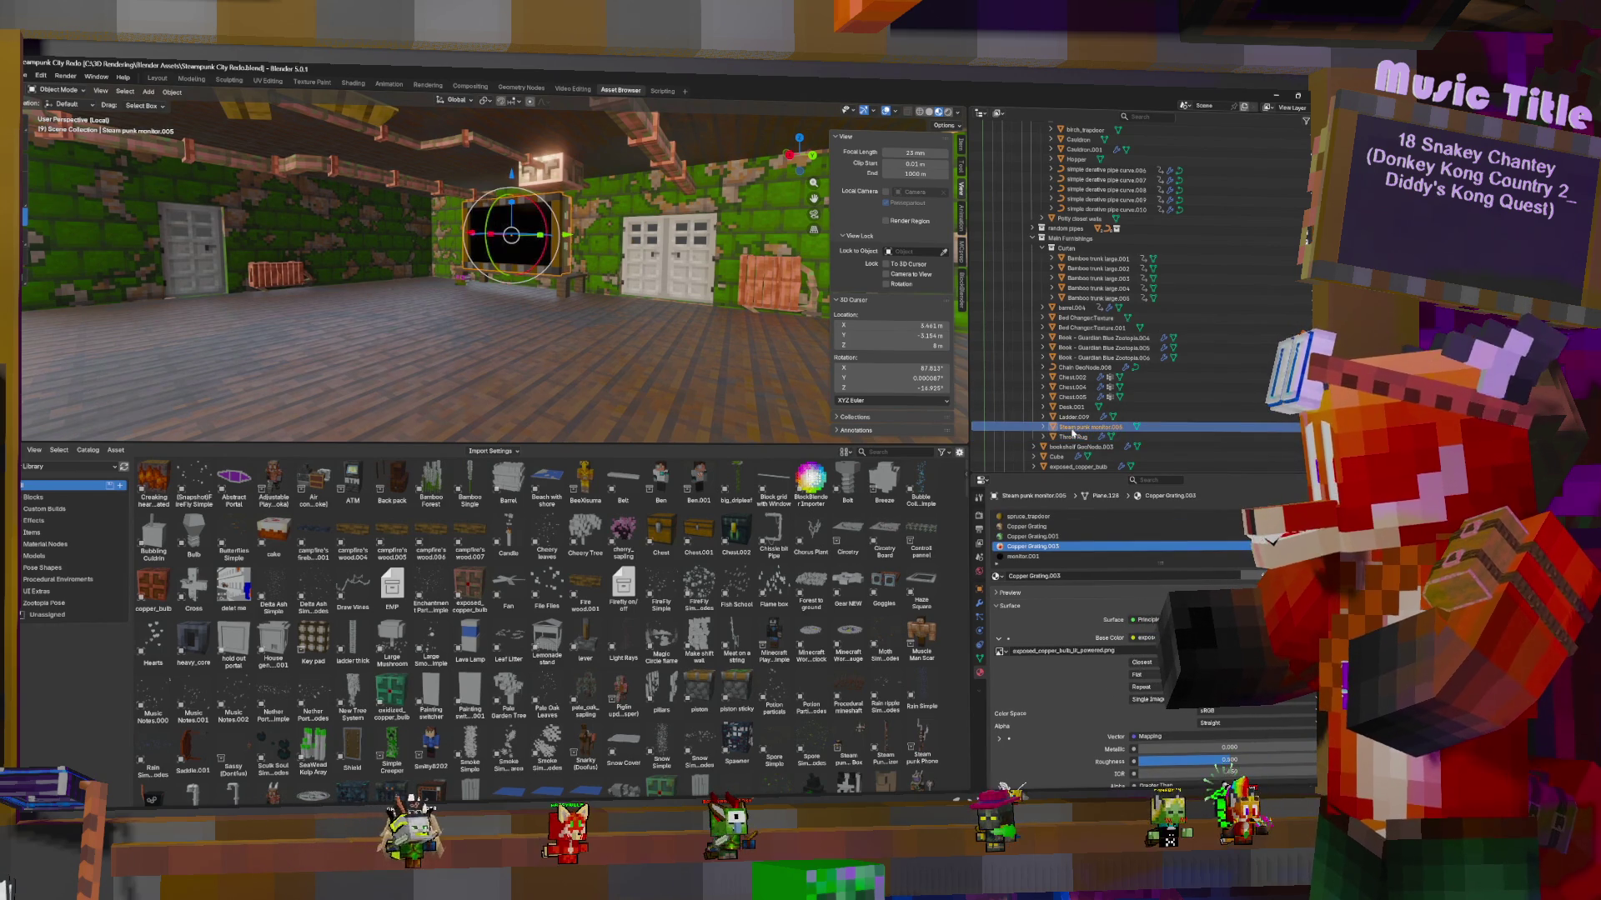
left_click(1073, 437)
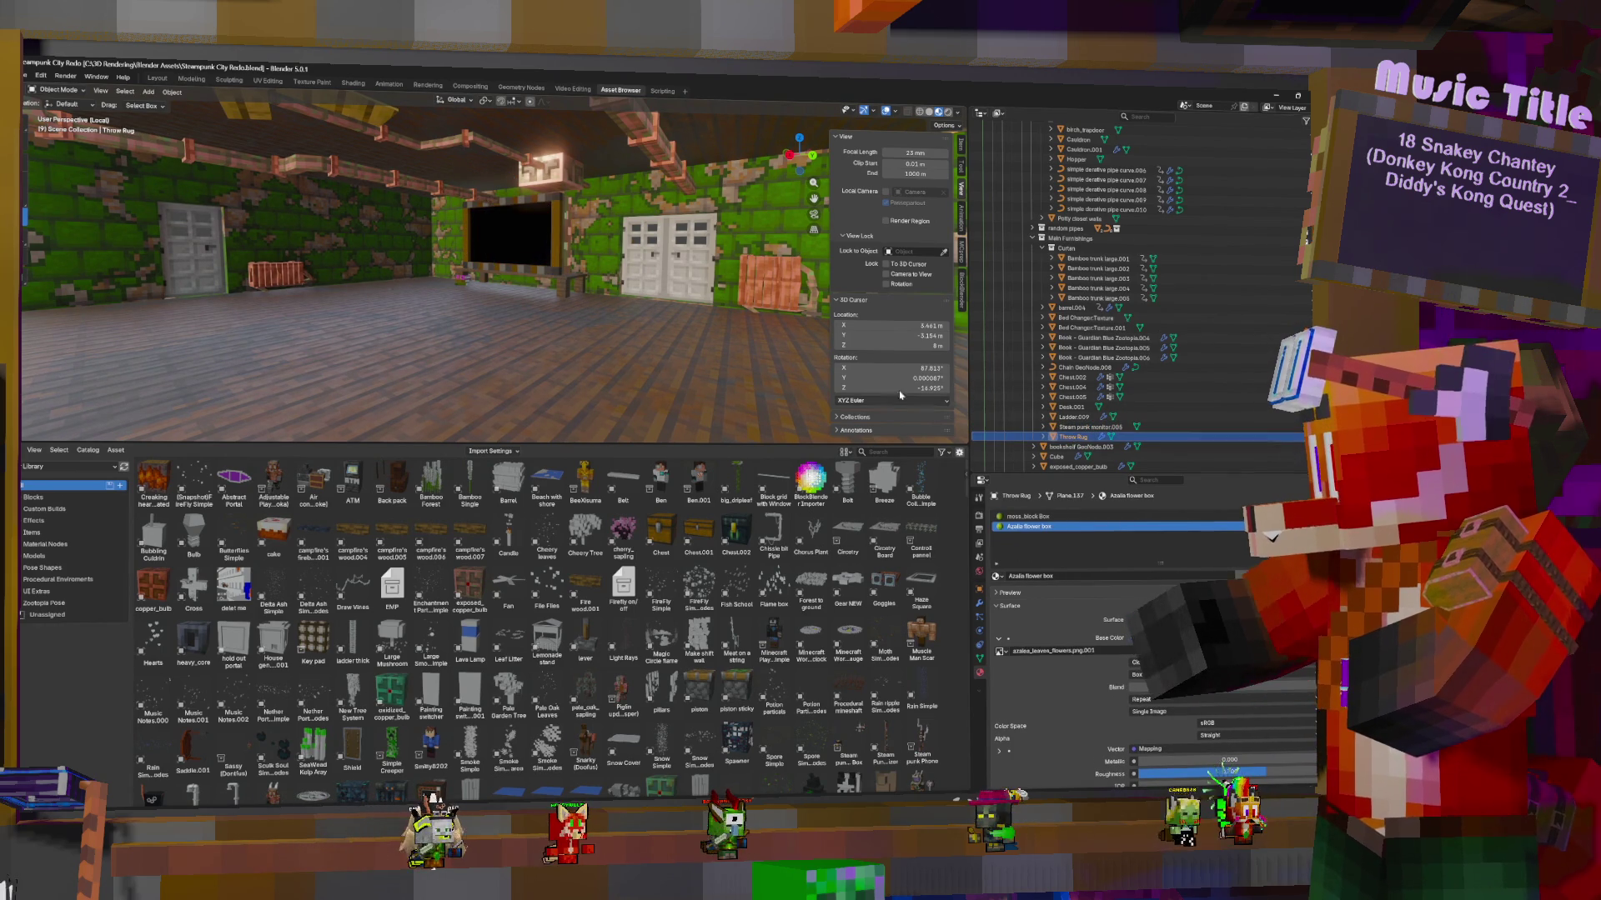
key("KP_Decimal")
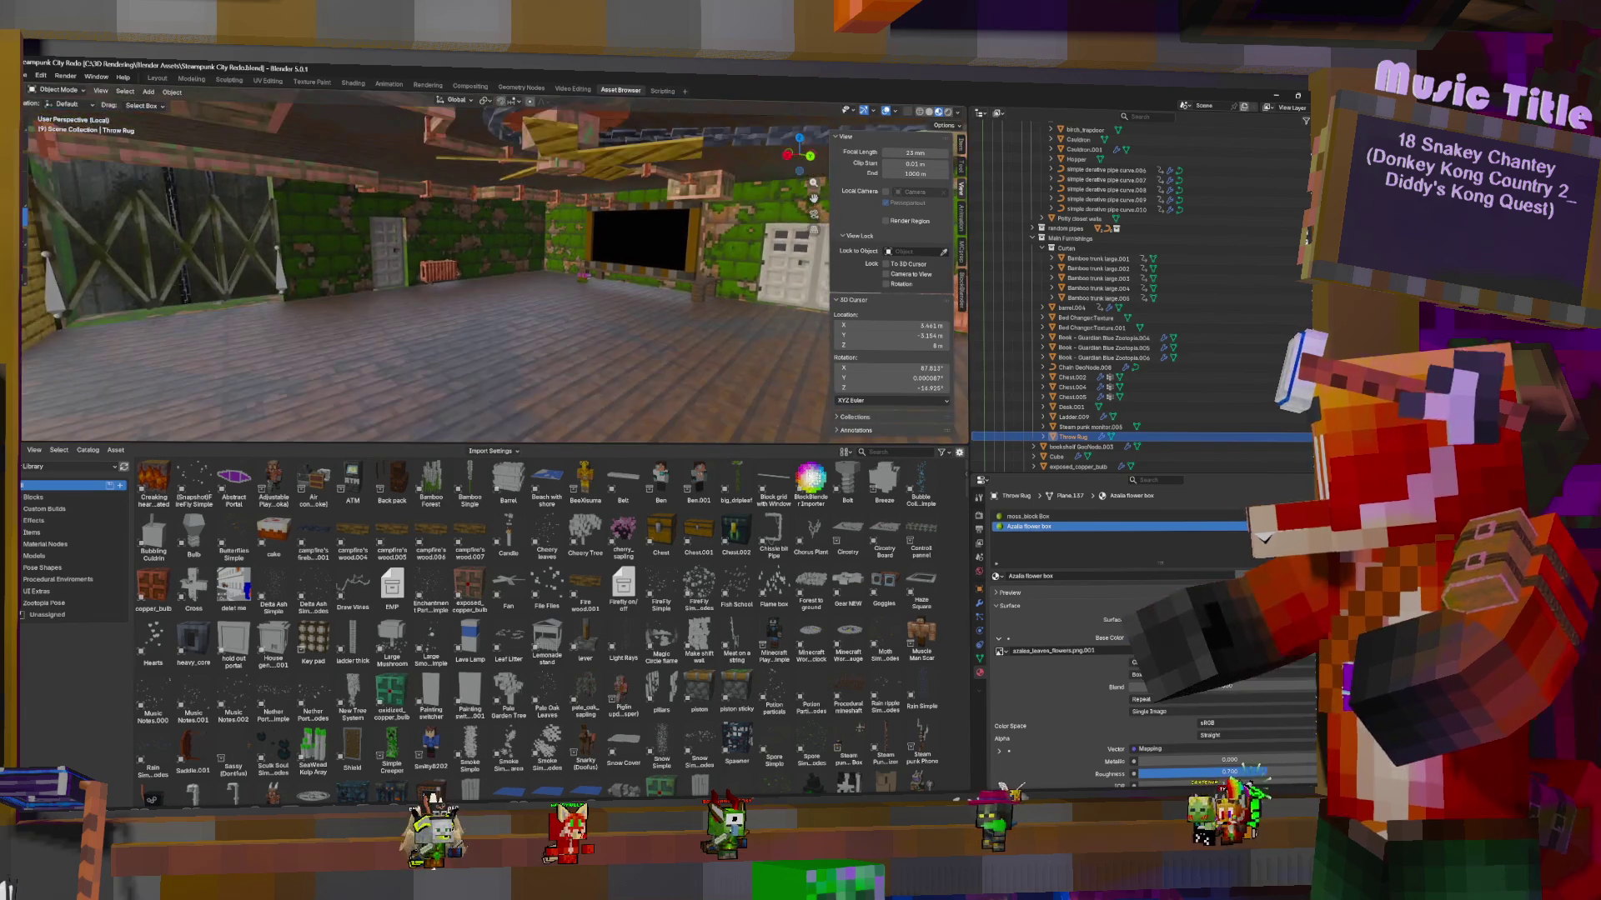
Save the Steampunk City Redo file via the File menu and switch back to Layout
left_click(25, 75)
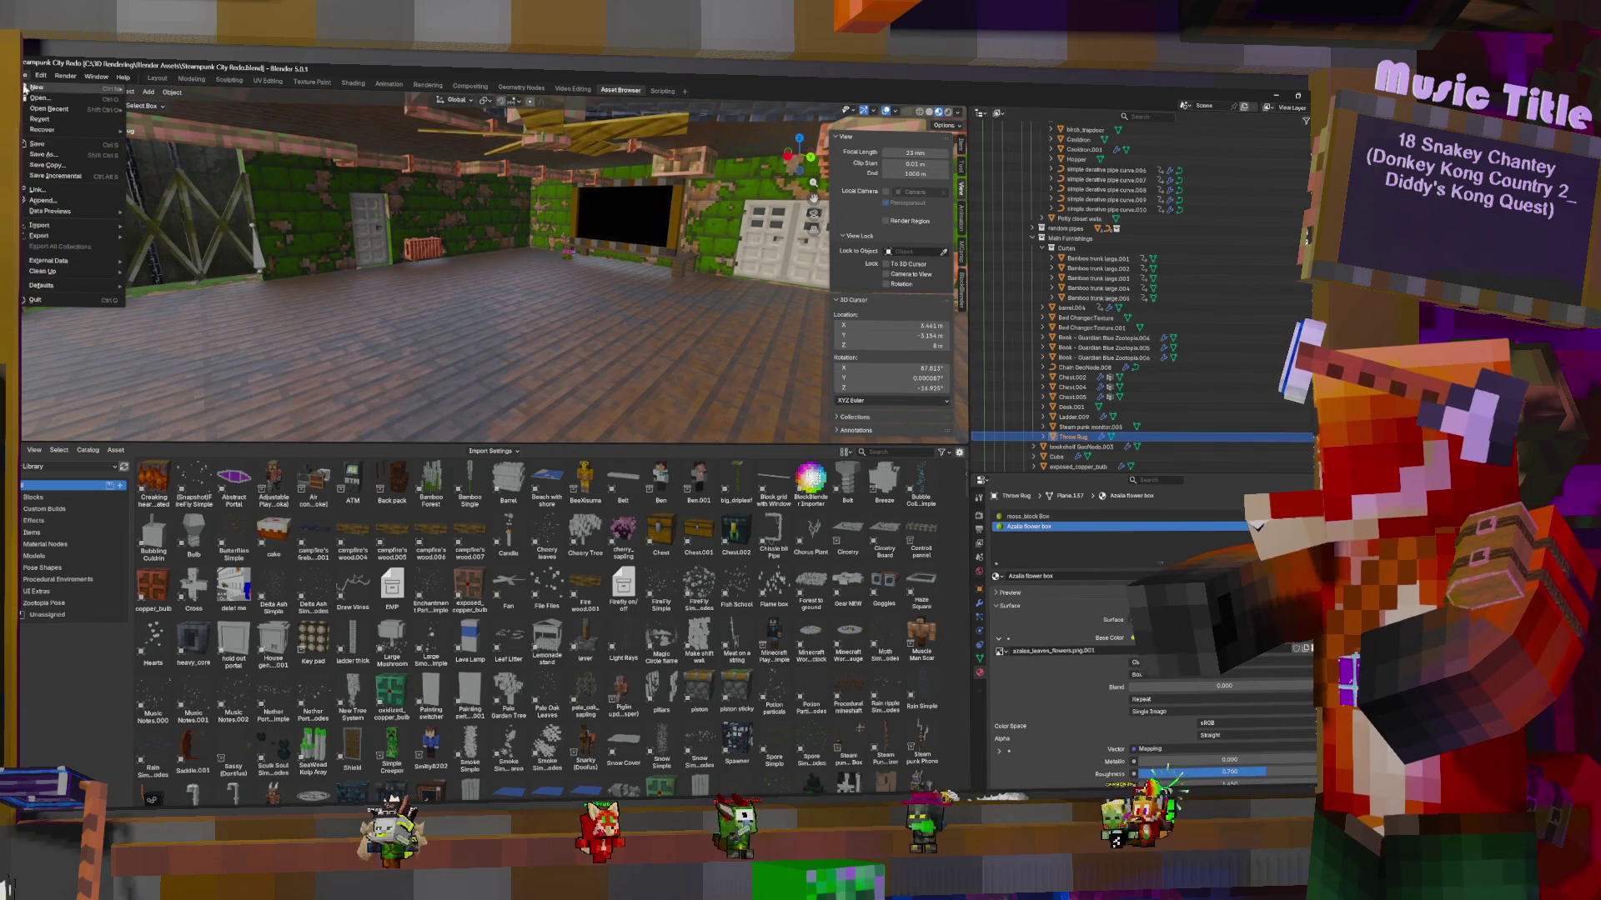
left_click(36, 144)
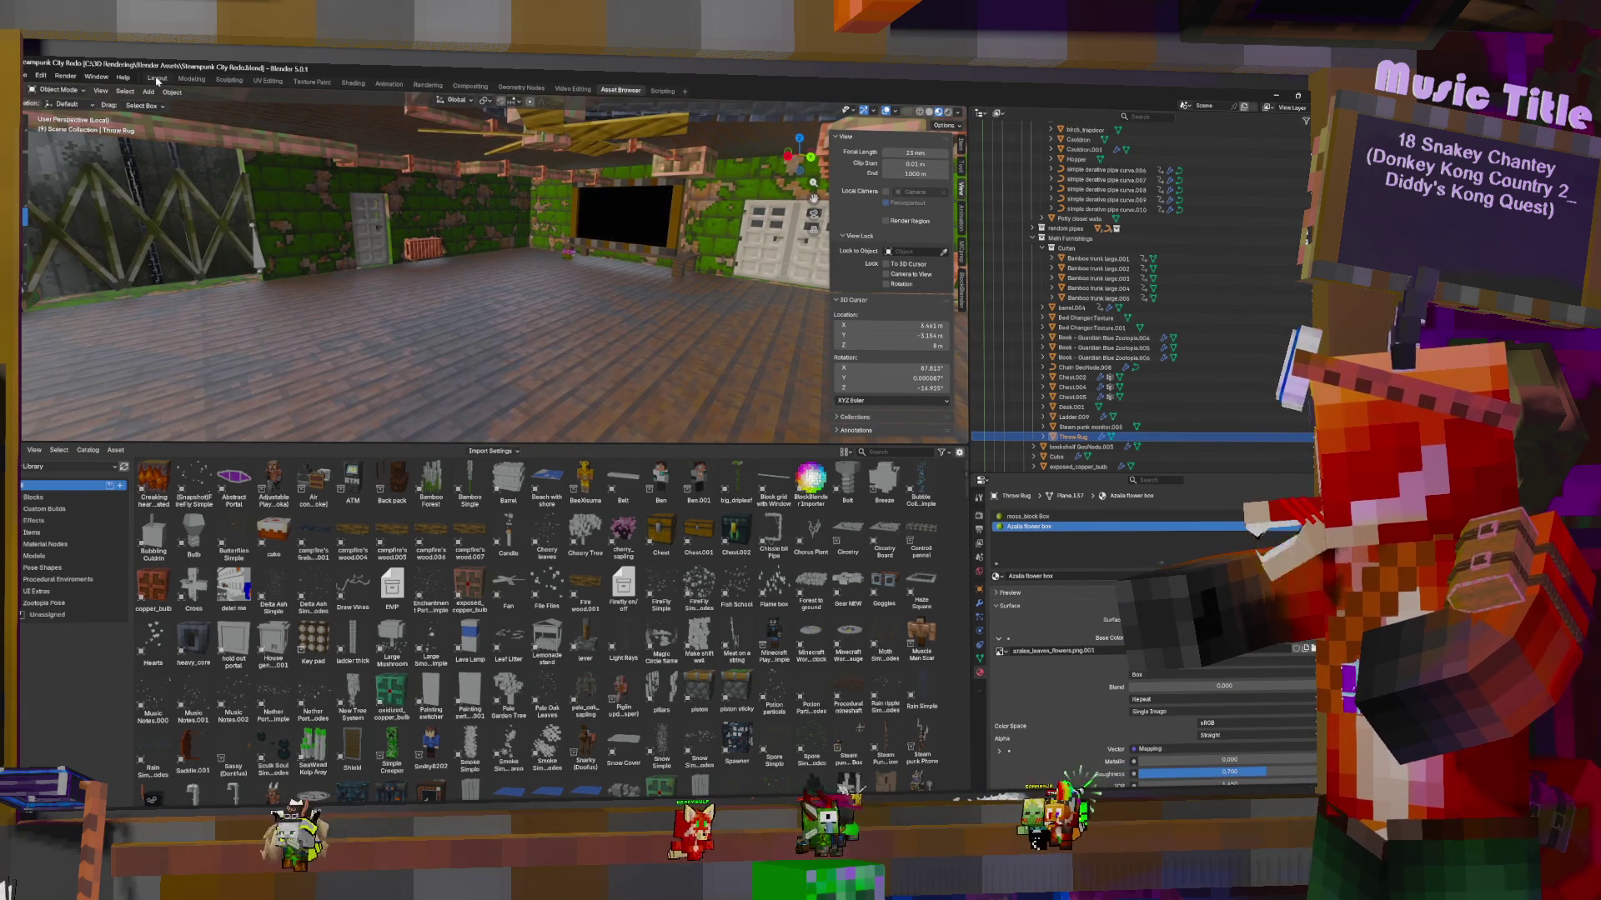
left_click(157, 78)
left_click(25, 76)
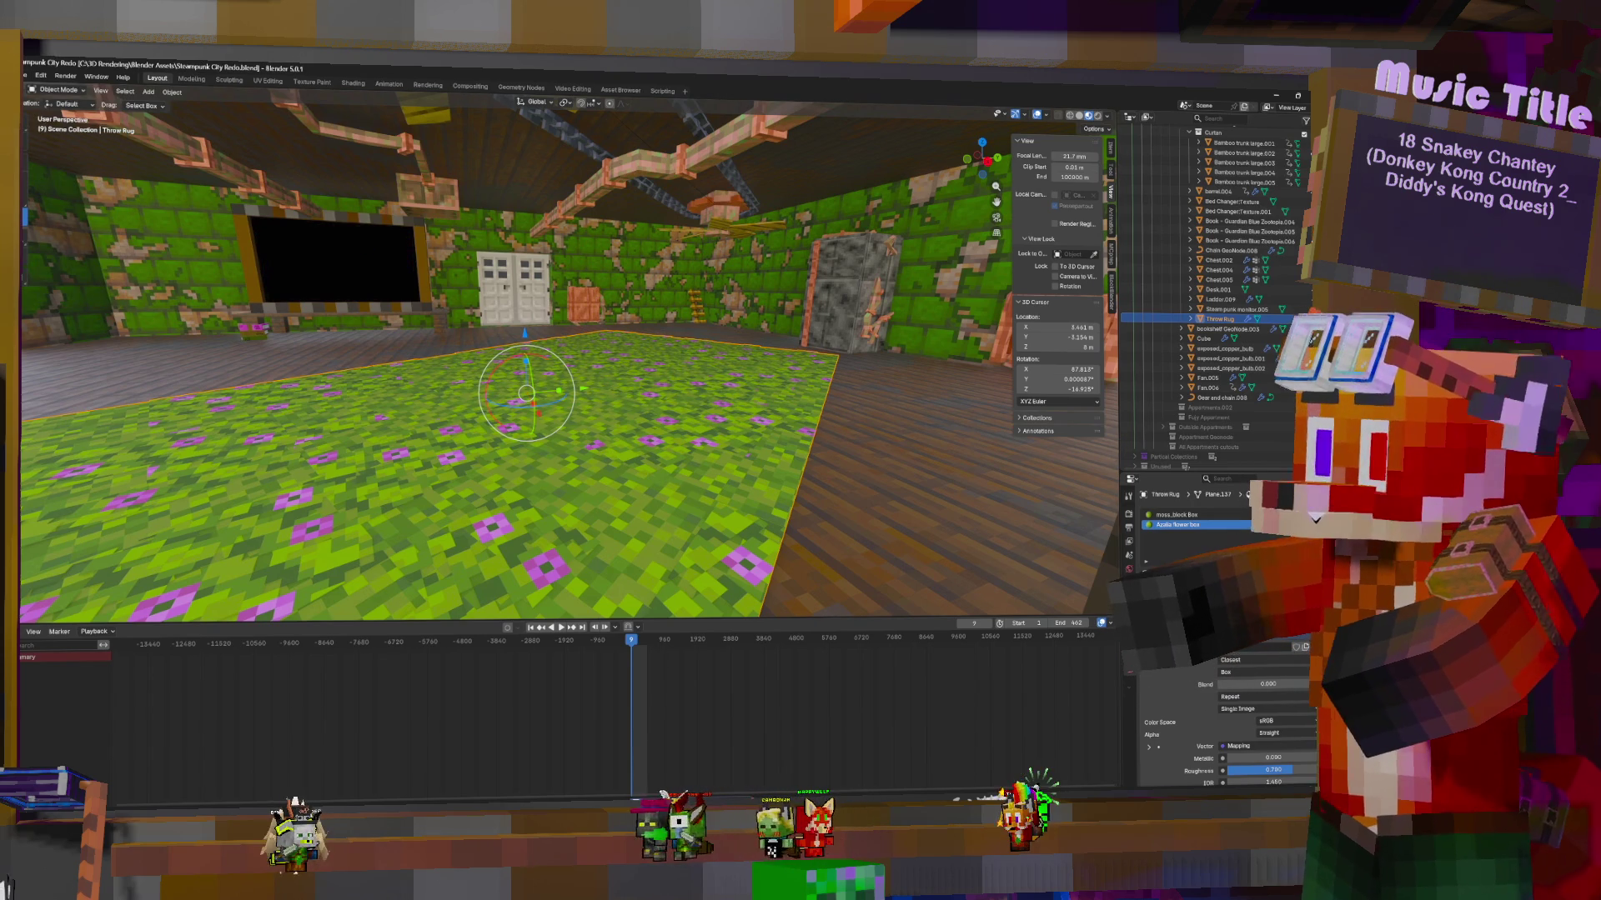
Reload Steampunk City Redo.blend from Open Recent, orbit low over the rug, and switch to the asset library
left_click(24, 77)
mouse_move(100, 109)
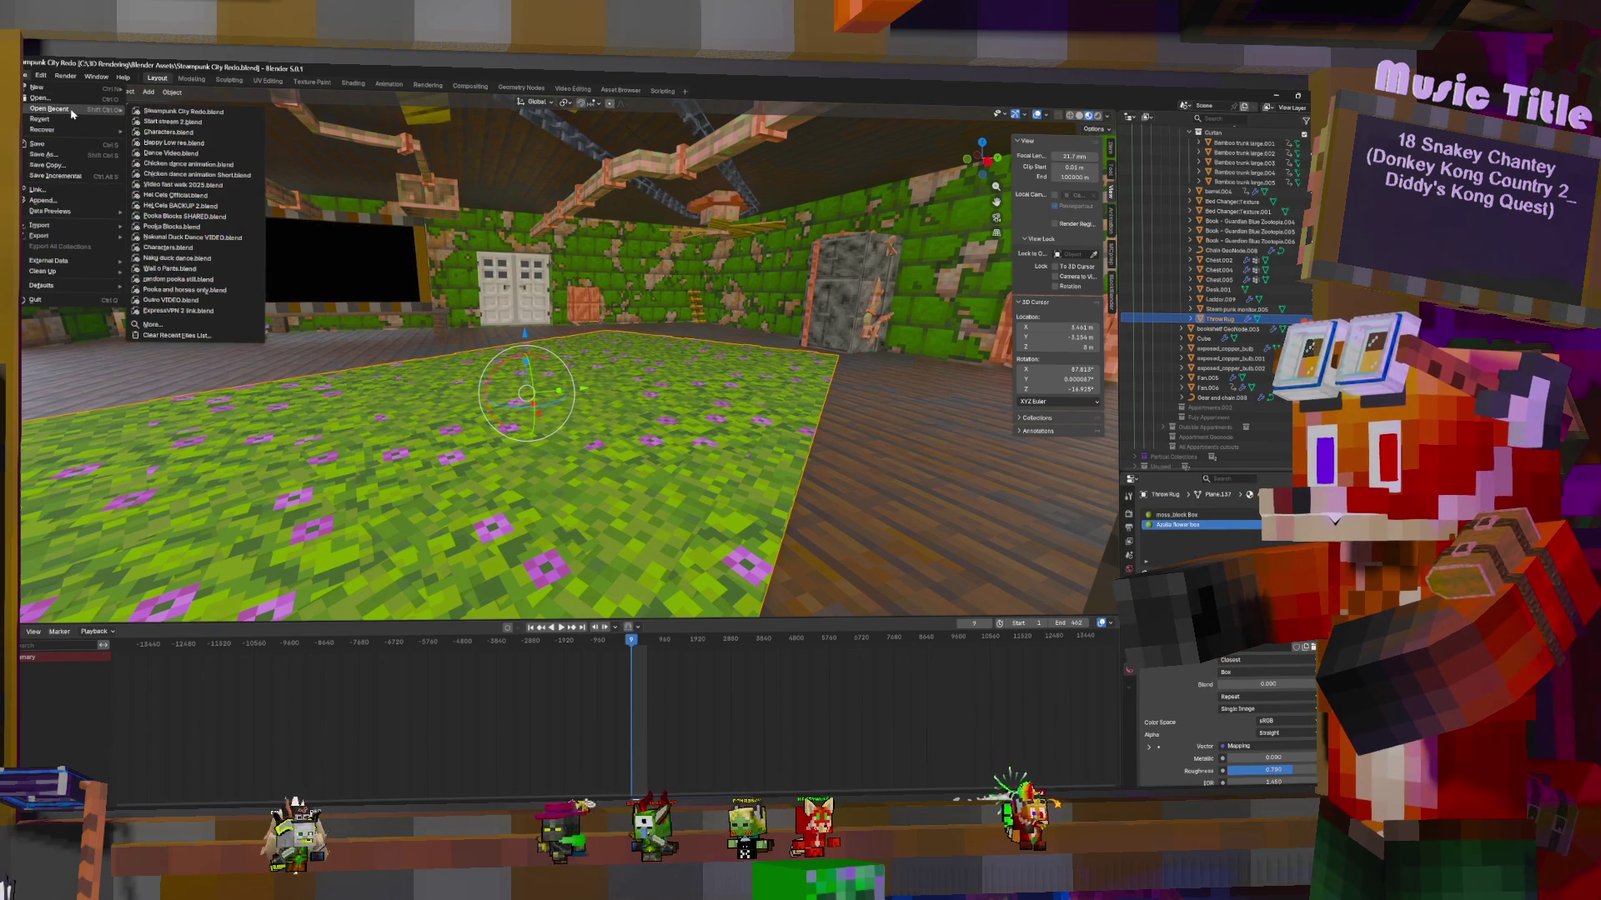
left_click(187, 111)
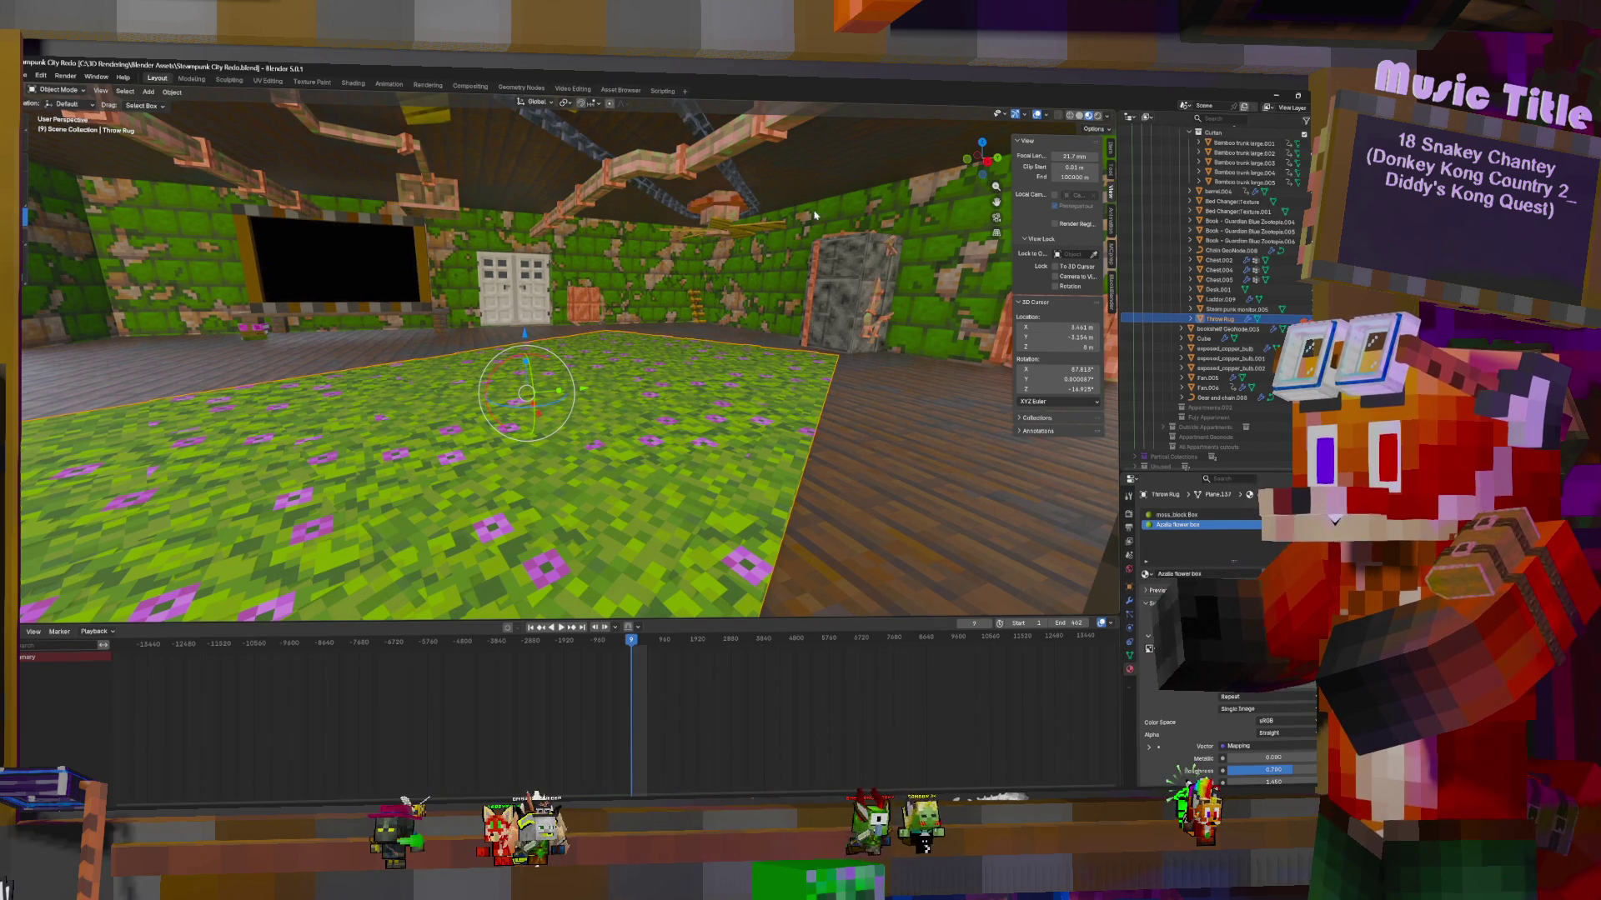
mouse_move(833, 359)
middle_mouse_down()
mouse_move(936, 362)
mouse_move(883, 350)
middle_mouse_up()
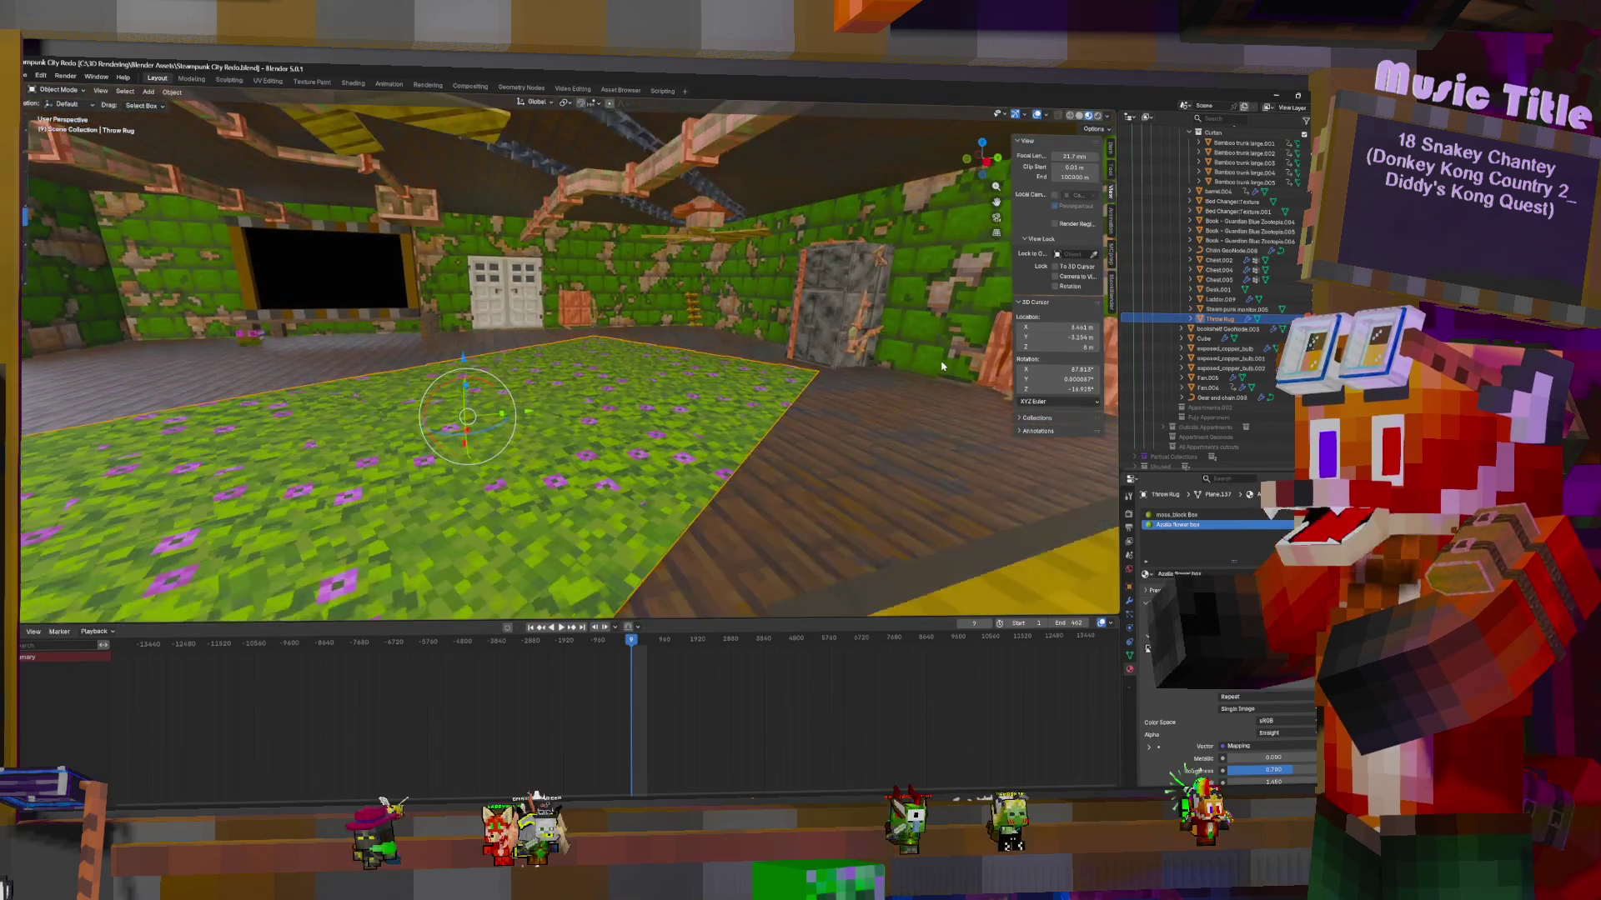
left_click(633, 92)
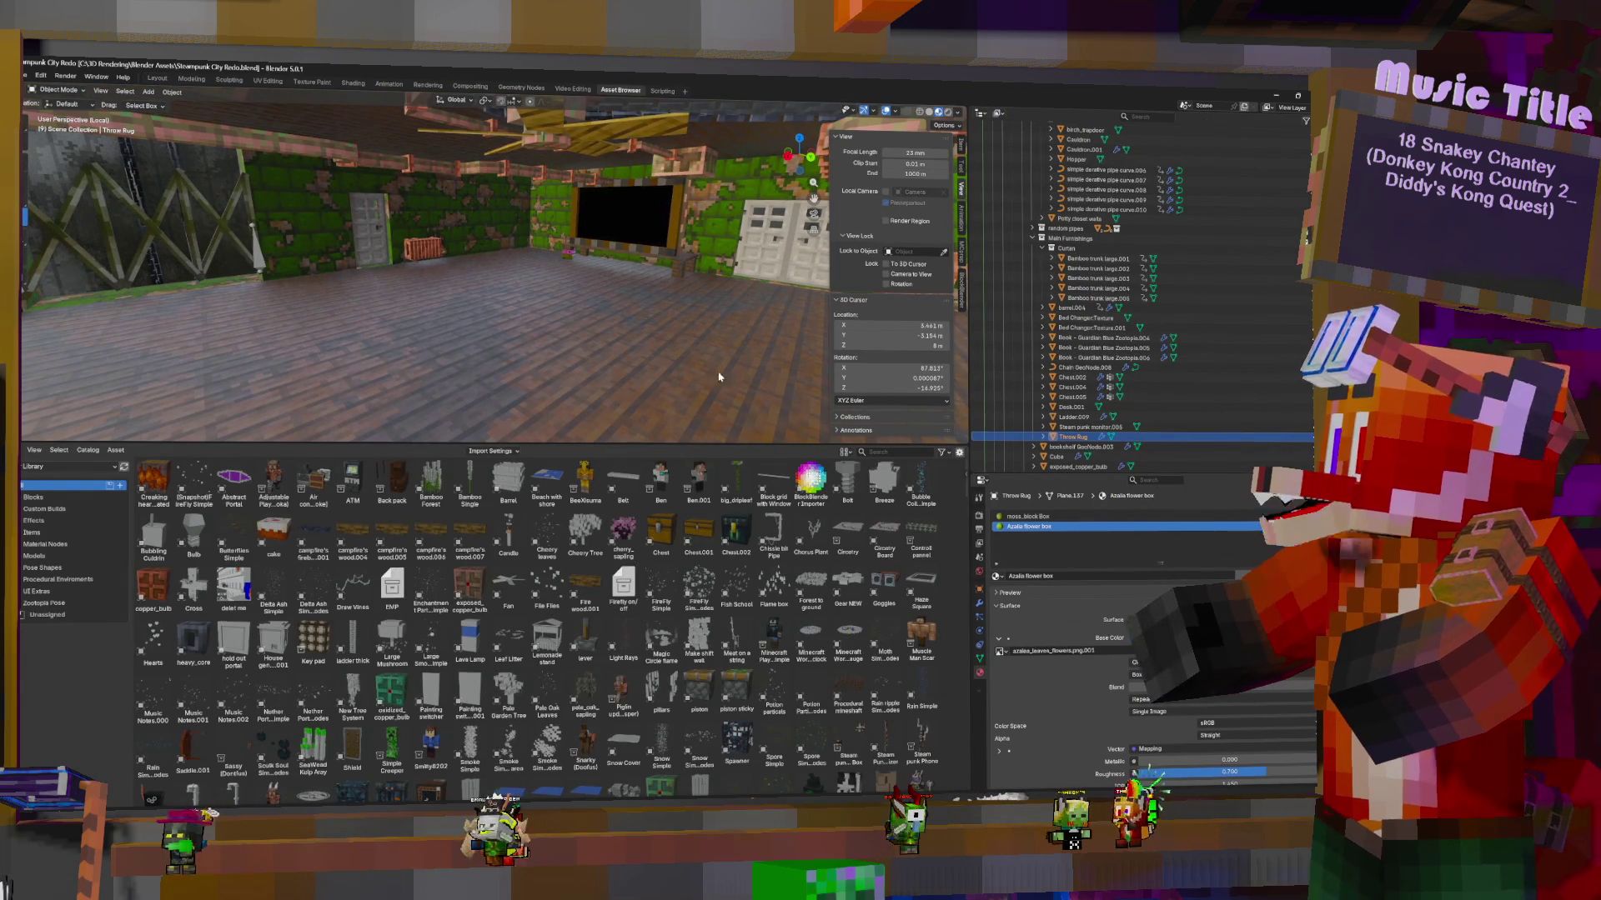
middle_click_drag(719, 372, 662, 316)
scroll(663, 316, "down", 8)
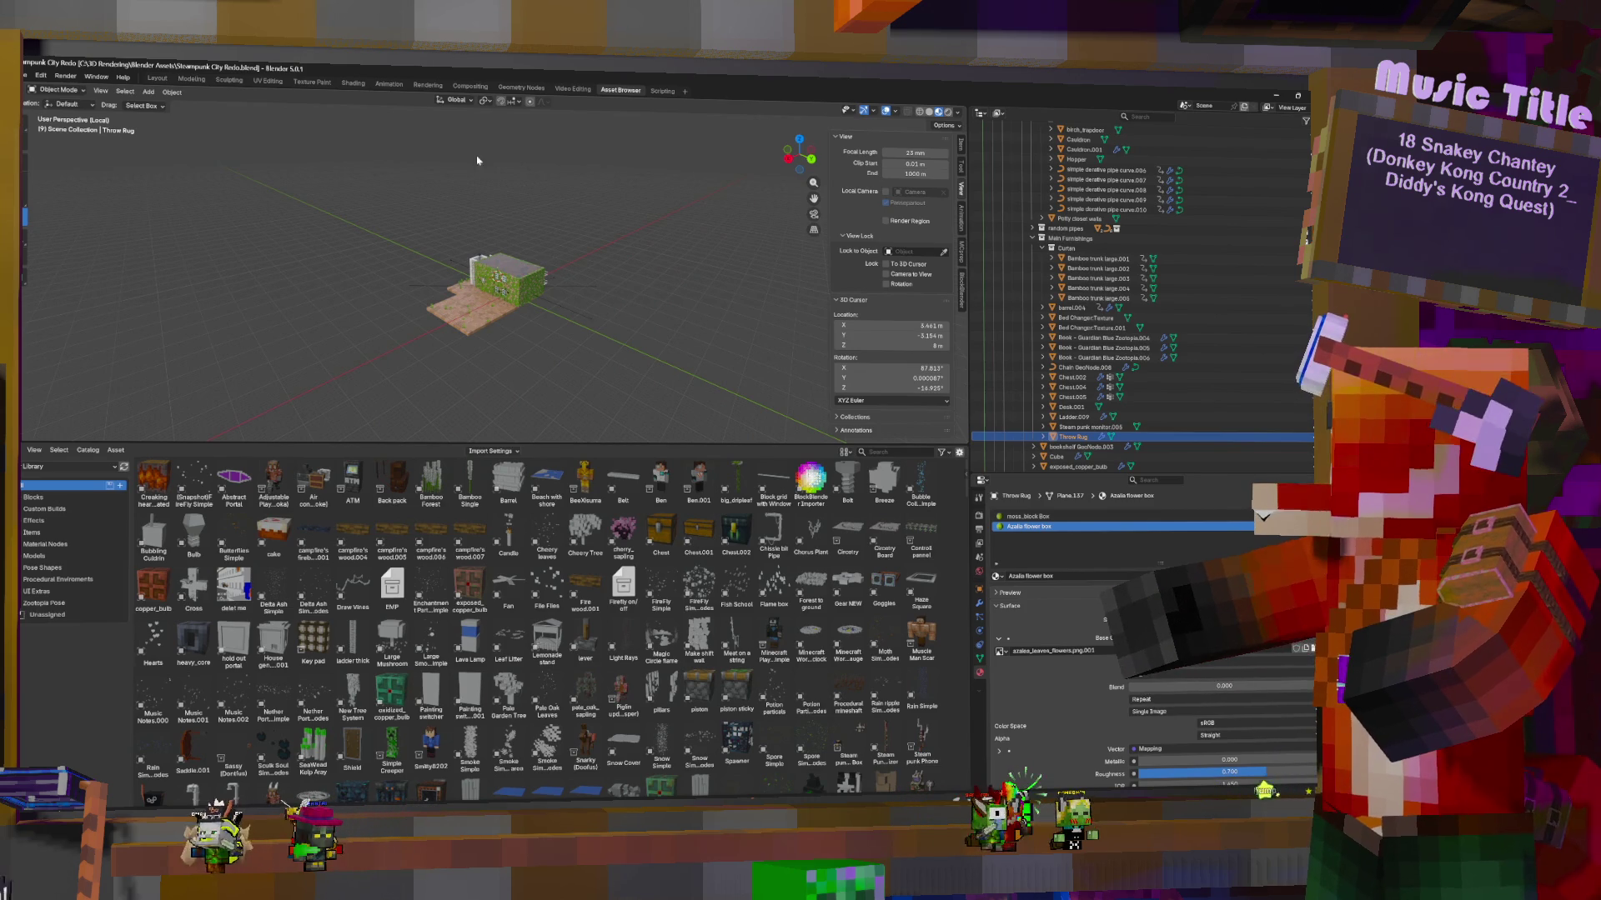
left_click(525, 90)
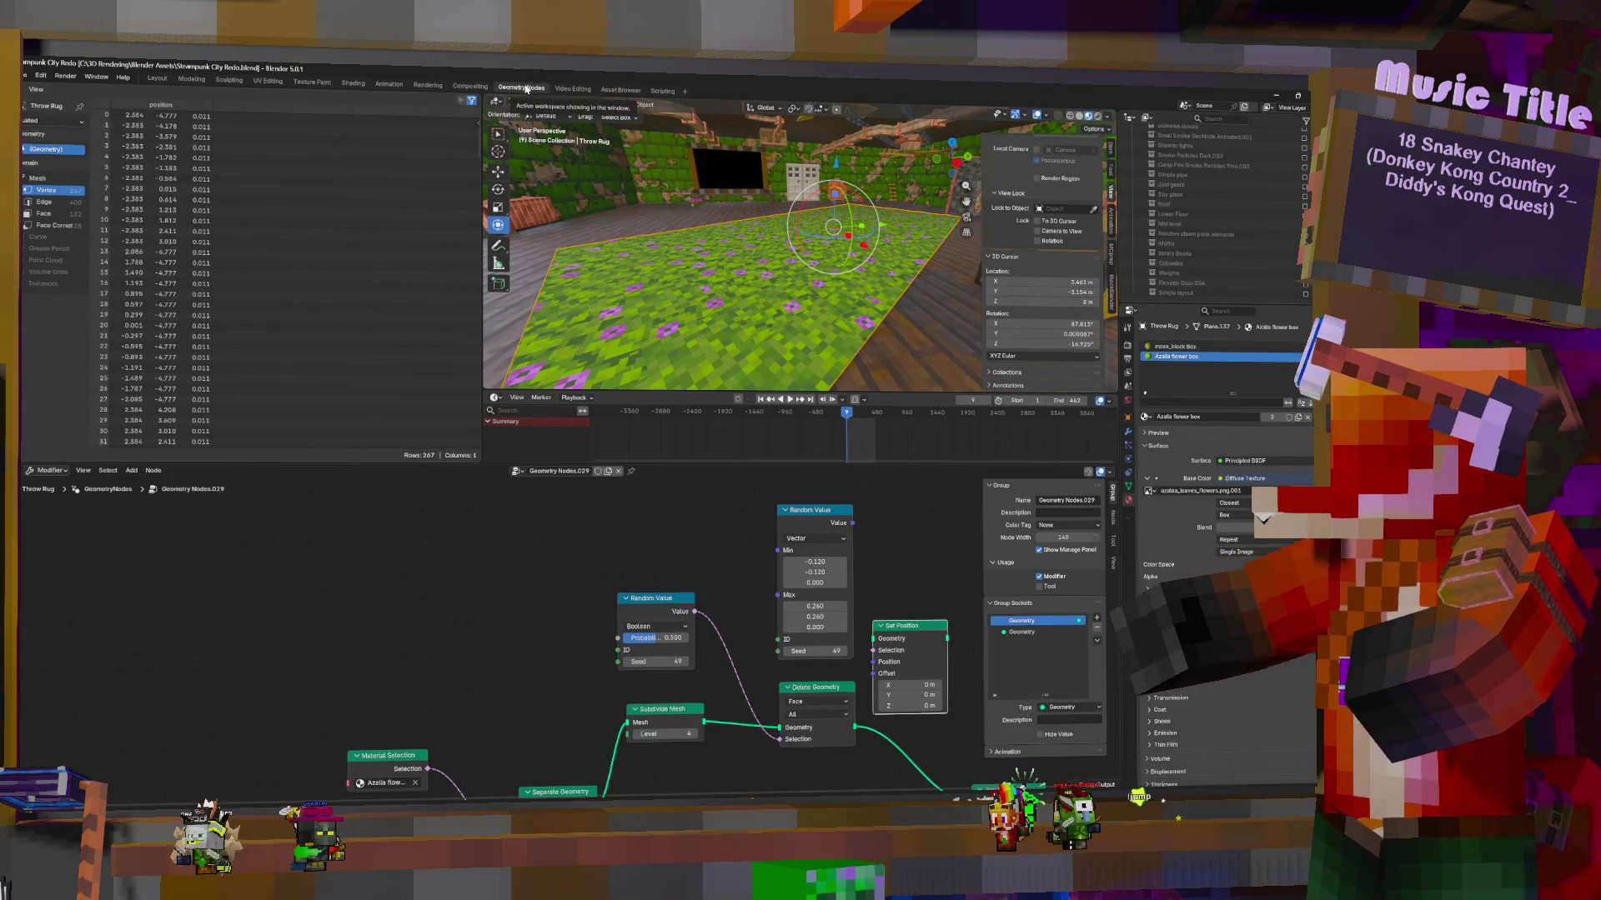
left_click(618, 90)
scroll(599, 282, "up", 10)
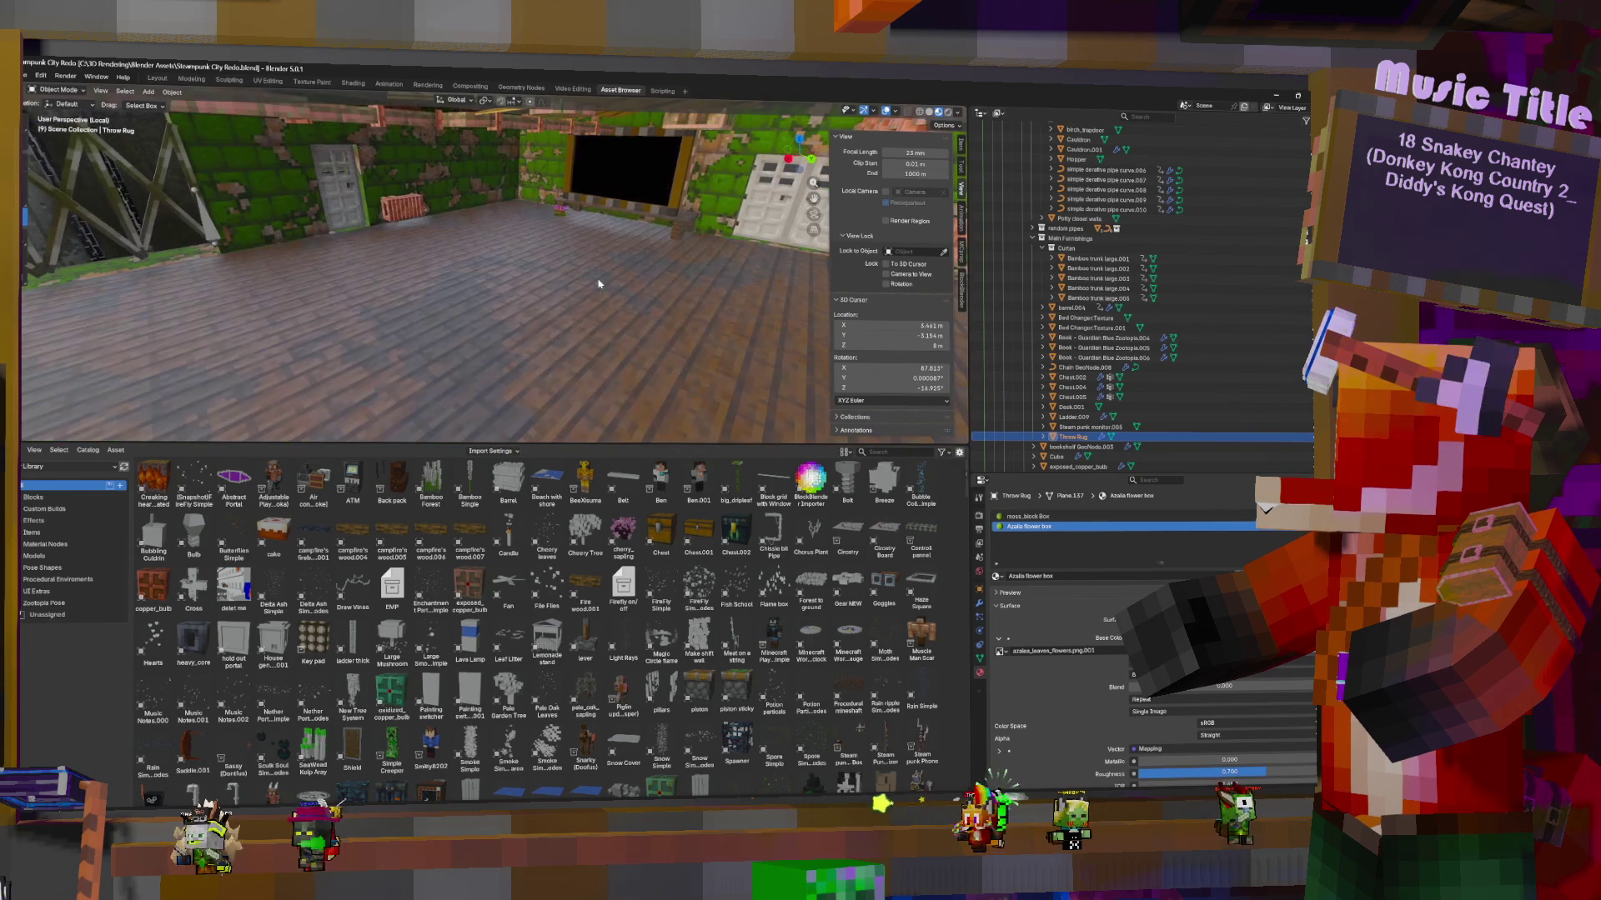
middle_click_drag(631, 265, 696, 399)
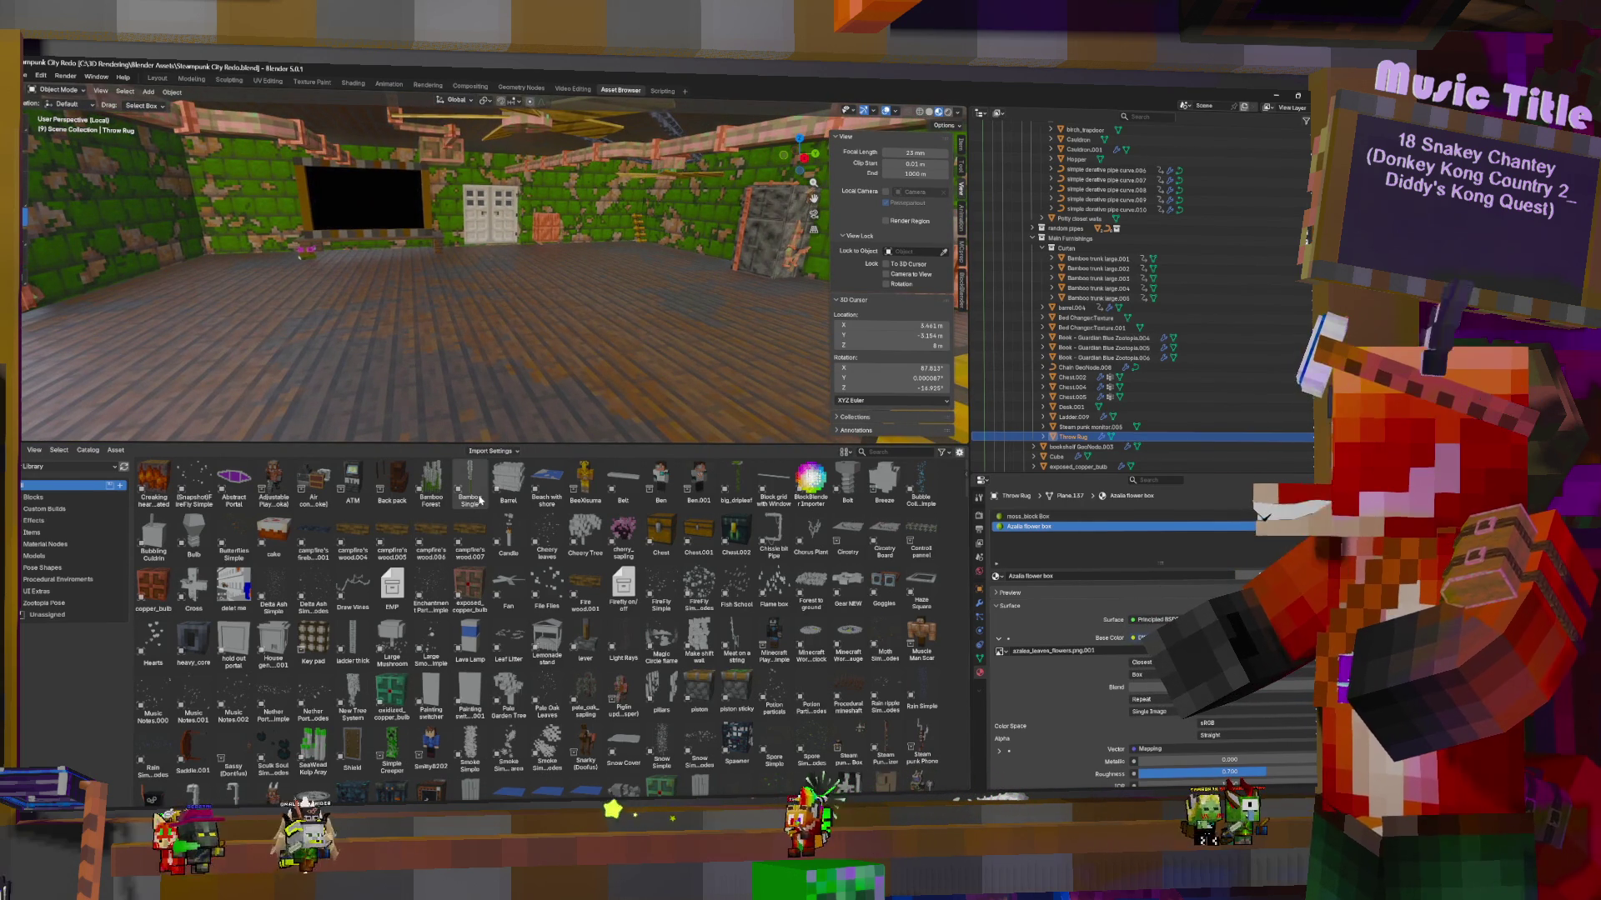
Place the Barrel asset on the room floor in the Main Furnishings collection, beside the chest
left_click(1070, 239)
left_click_drag(508, 482, 580, 308)
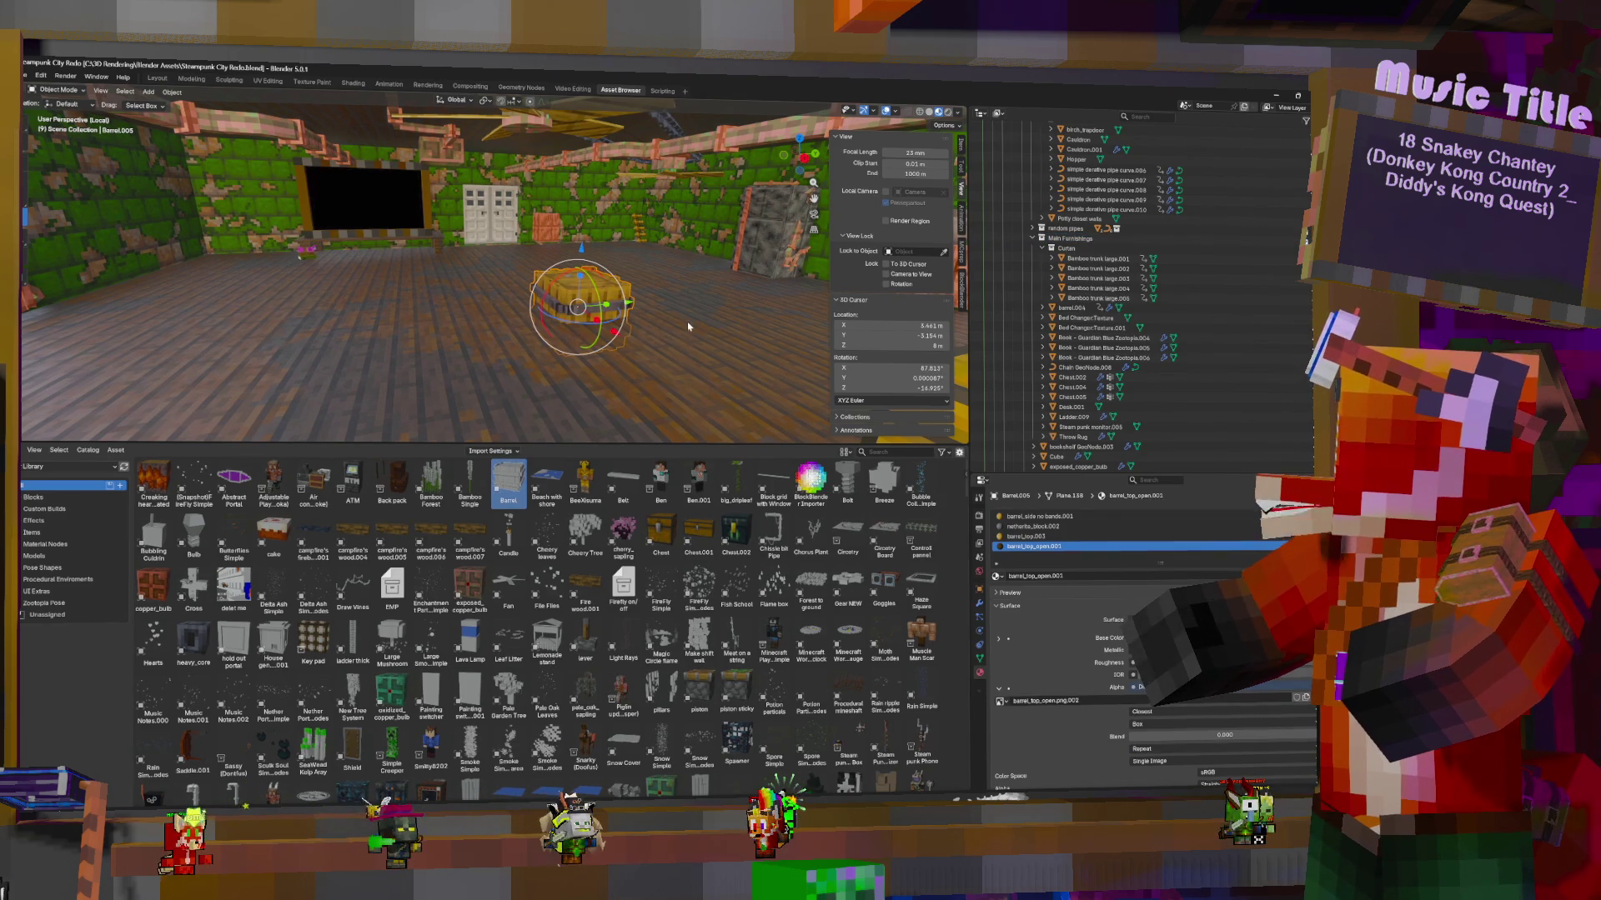
middle_click_drag(645, 306, 746, 307)
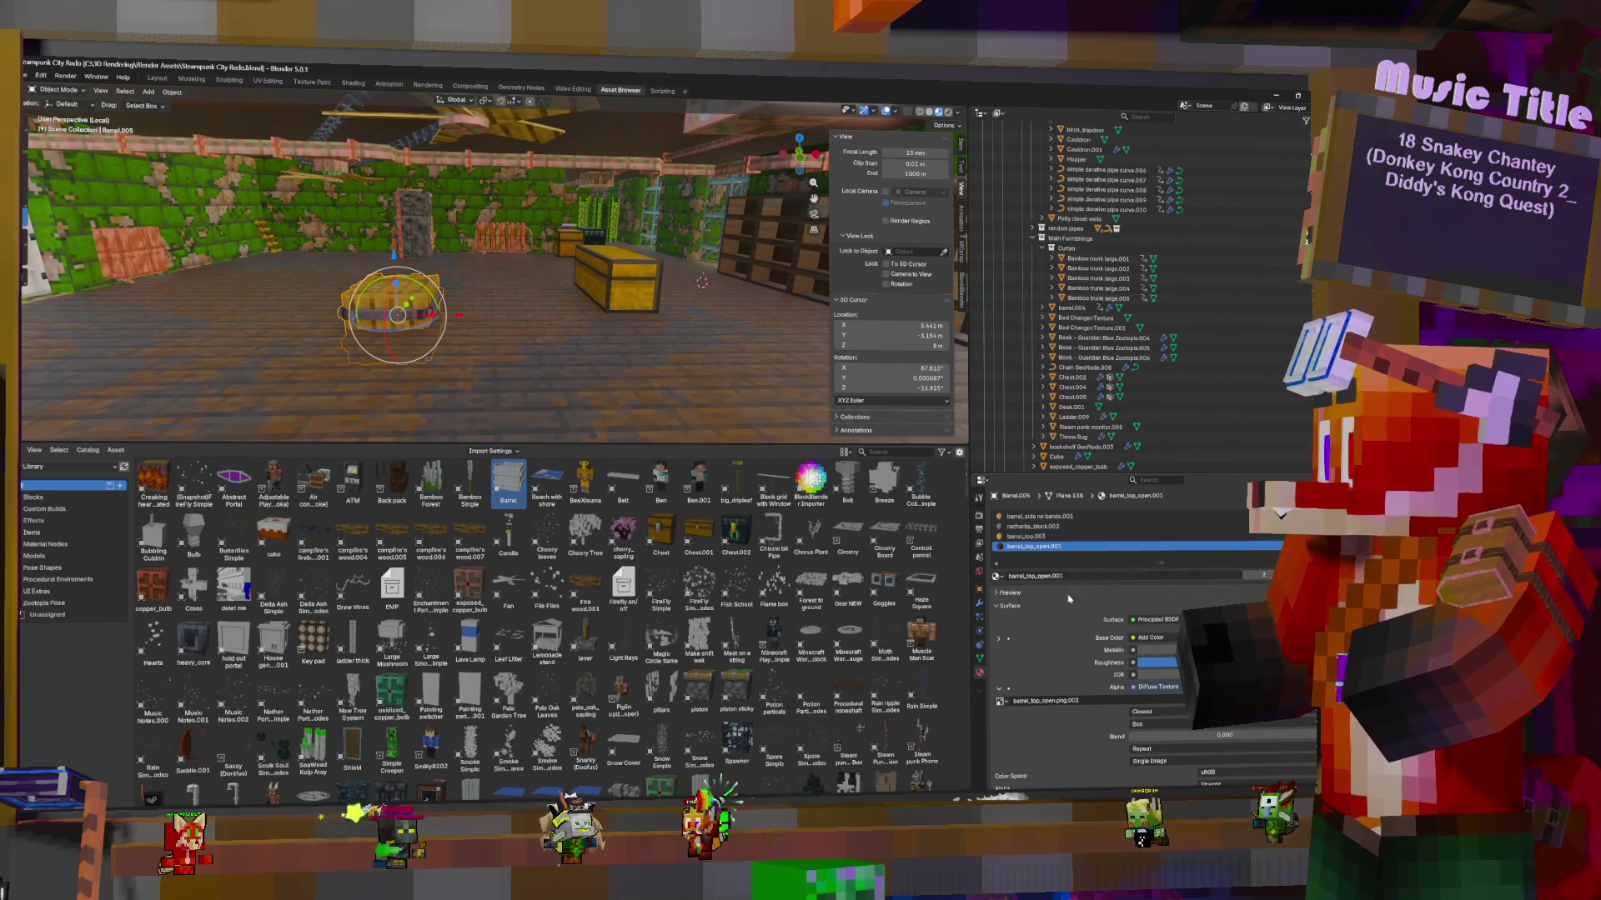
In the barrel's geometry nodes, lower band thickness, height to 0.830, and board thickness from 5 to 2
left_click(980, 604)
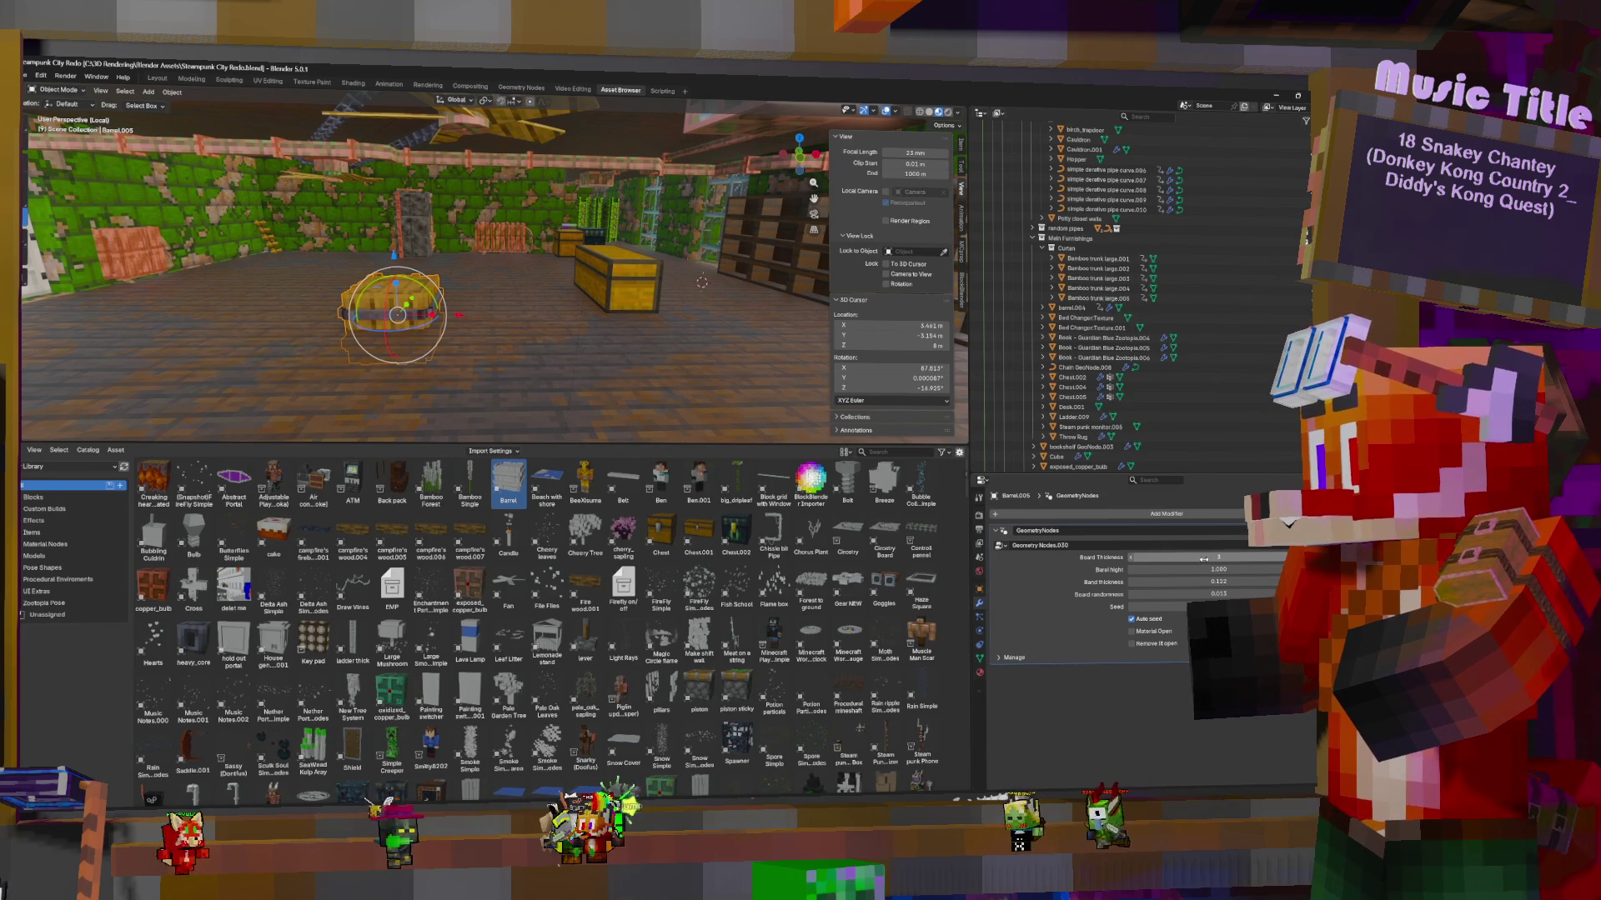
left_click_drag(1217, 582, 1150, 582)
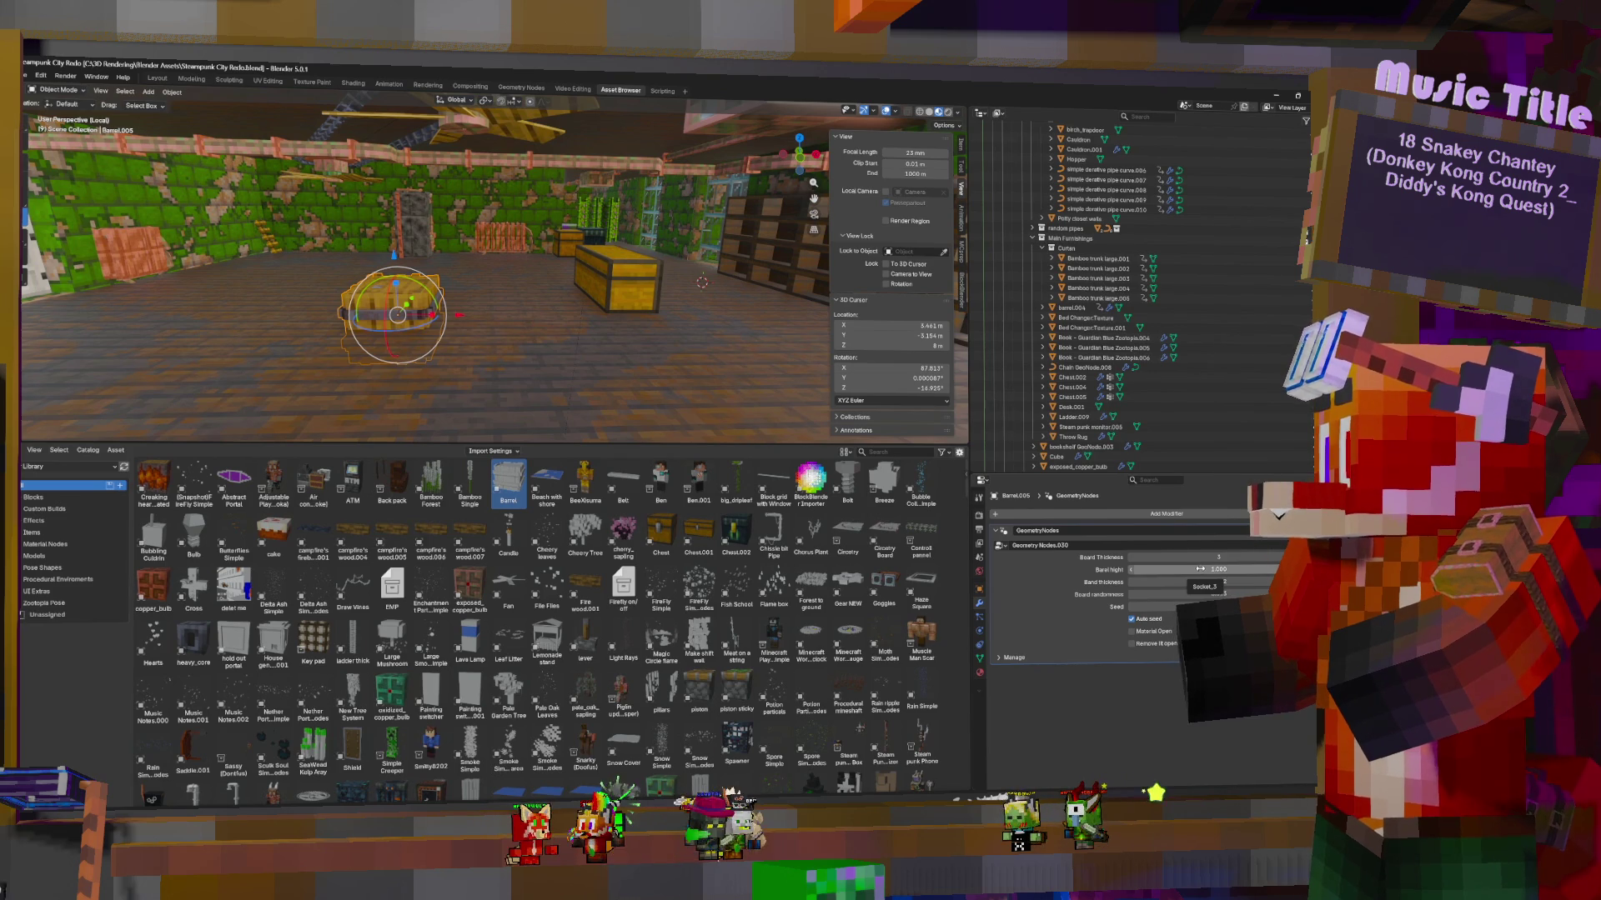
left_click_drag(1217, 570, 1158, 569)
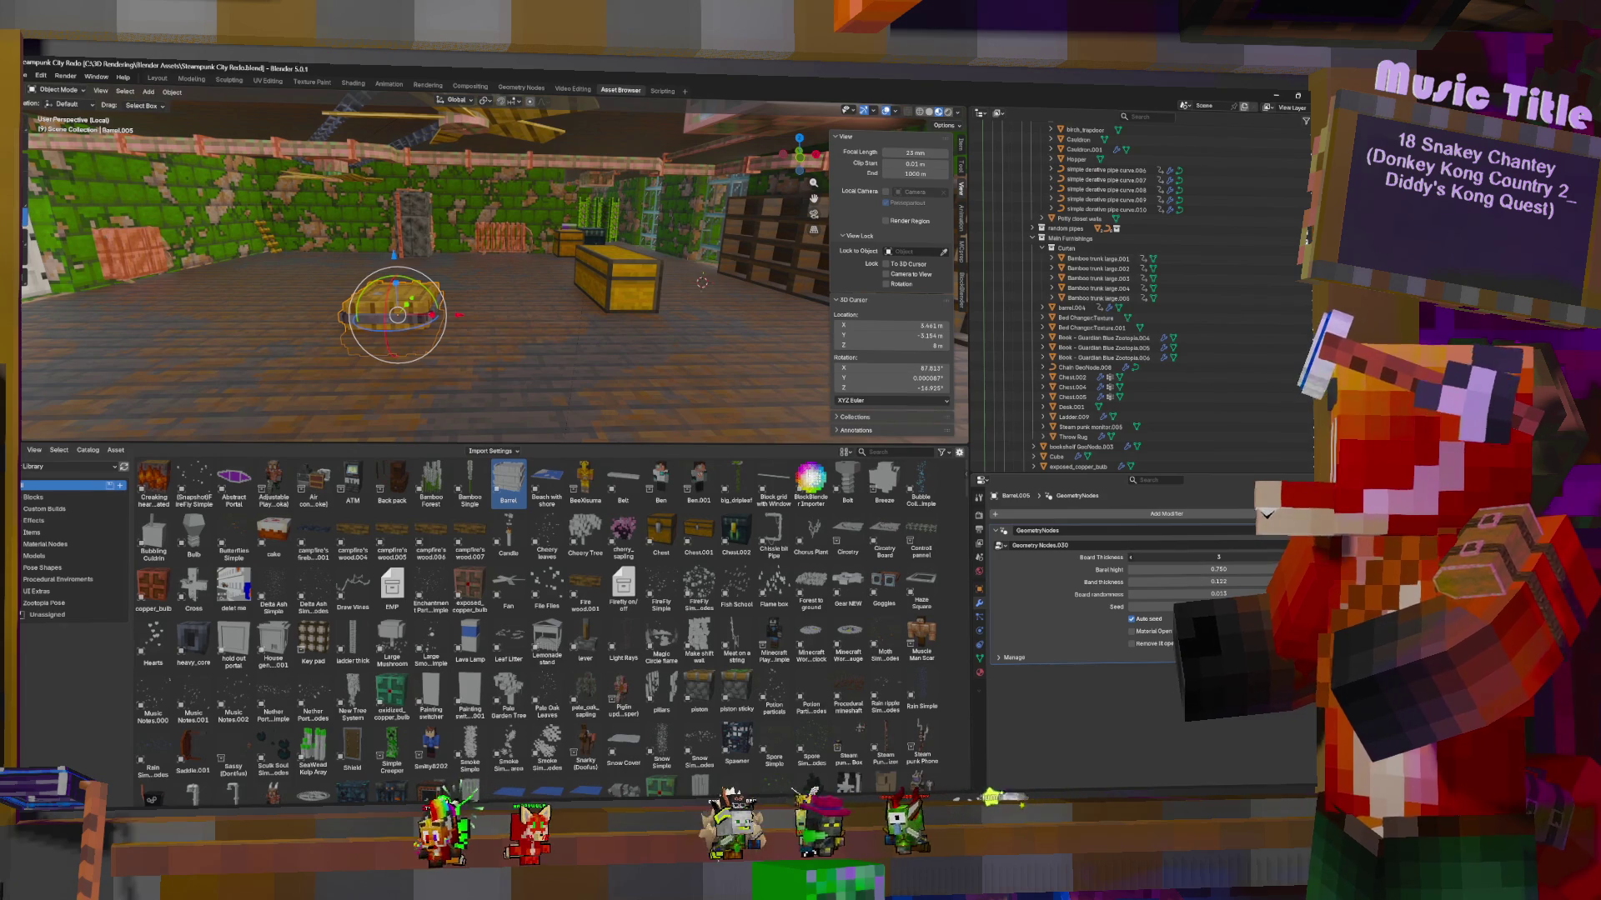
mouse_move(1218, 557)
left_mouse_down()
mouse_move(1183, 557)
mouse_move(1198, 557)
left_mouse_up()
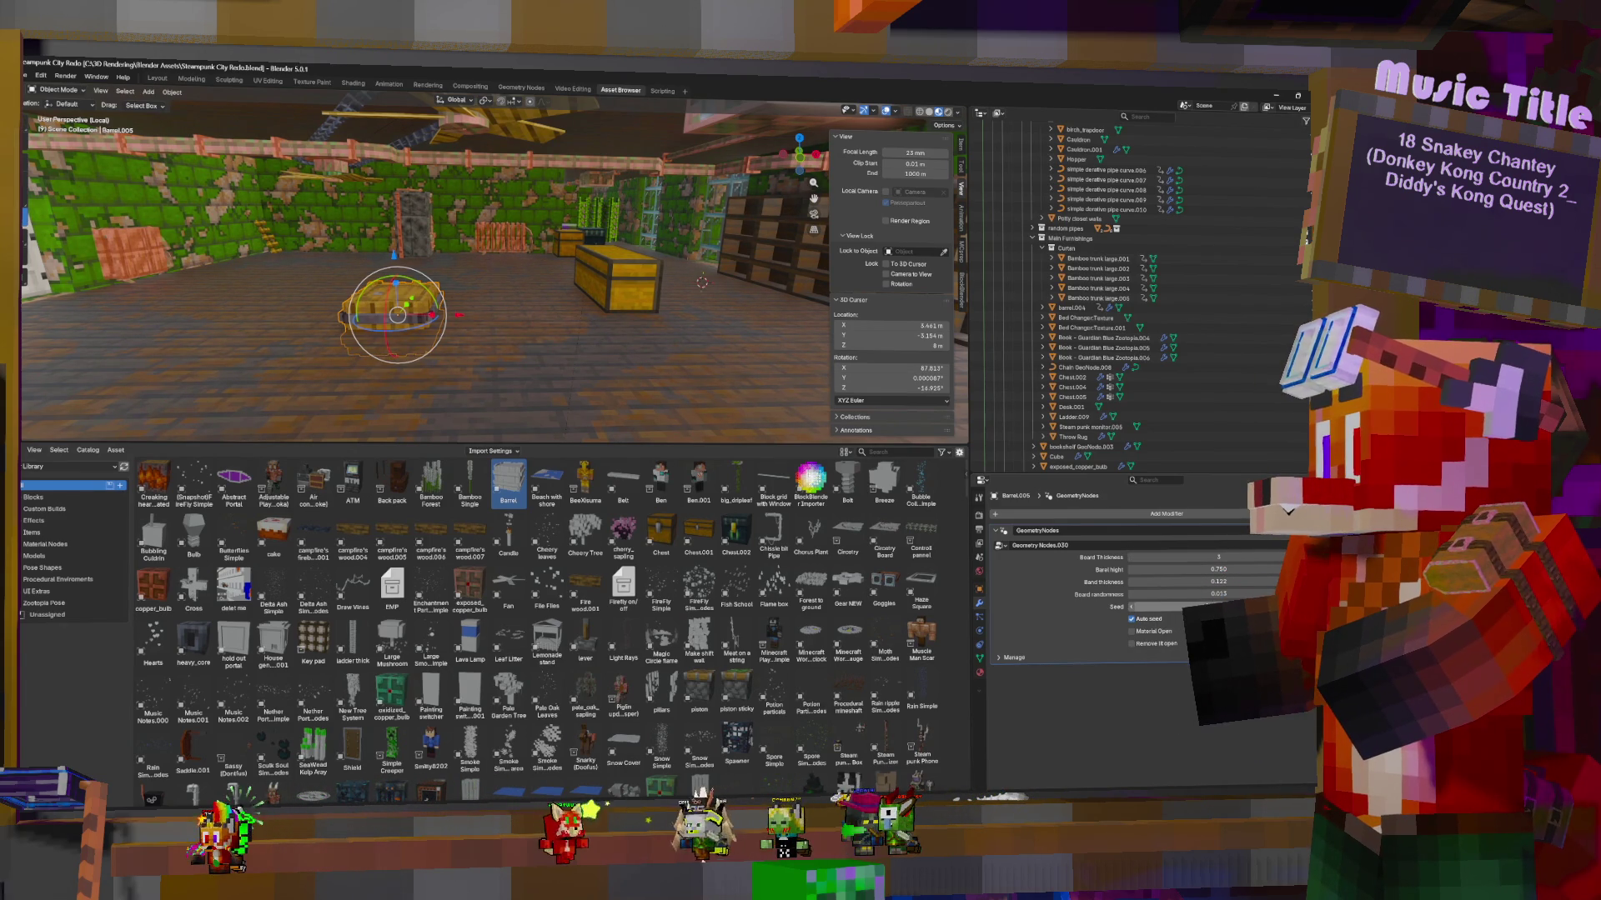
key("Tab")
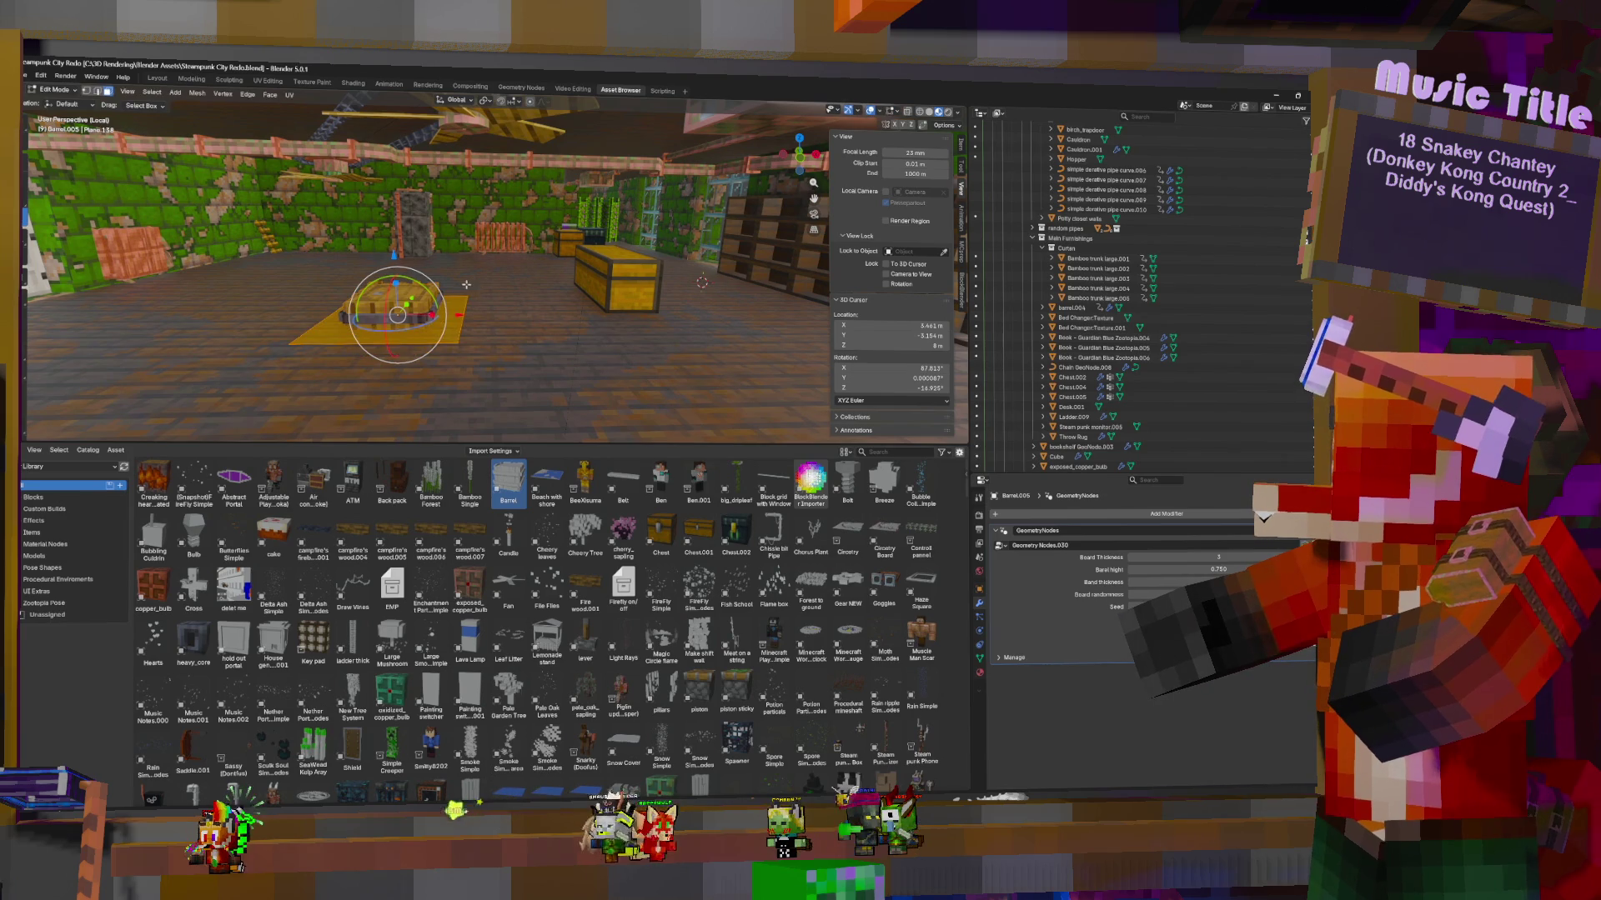
Leave edit mode and slide the barrel across the floor beside the chests near the shelves
mouse_move(1139, 594)
left_mouse_down()
mouse_move(1167, 595)
mouse_move(1138, 590)
left_mouse_up()
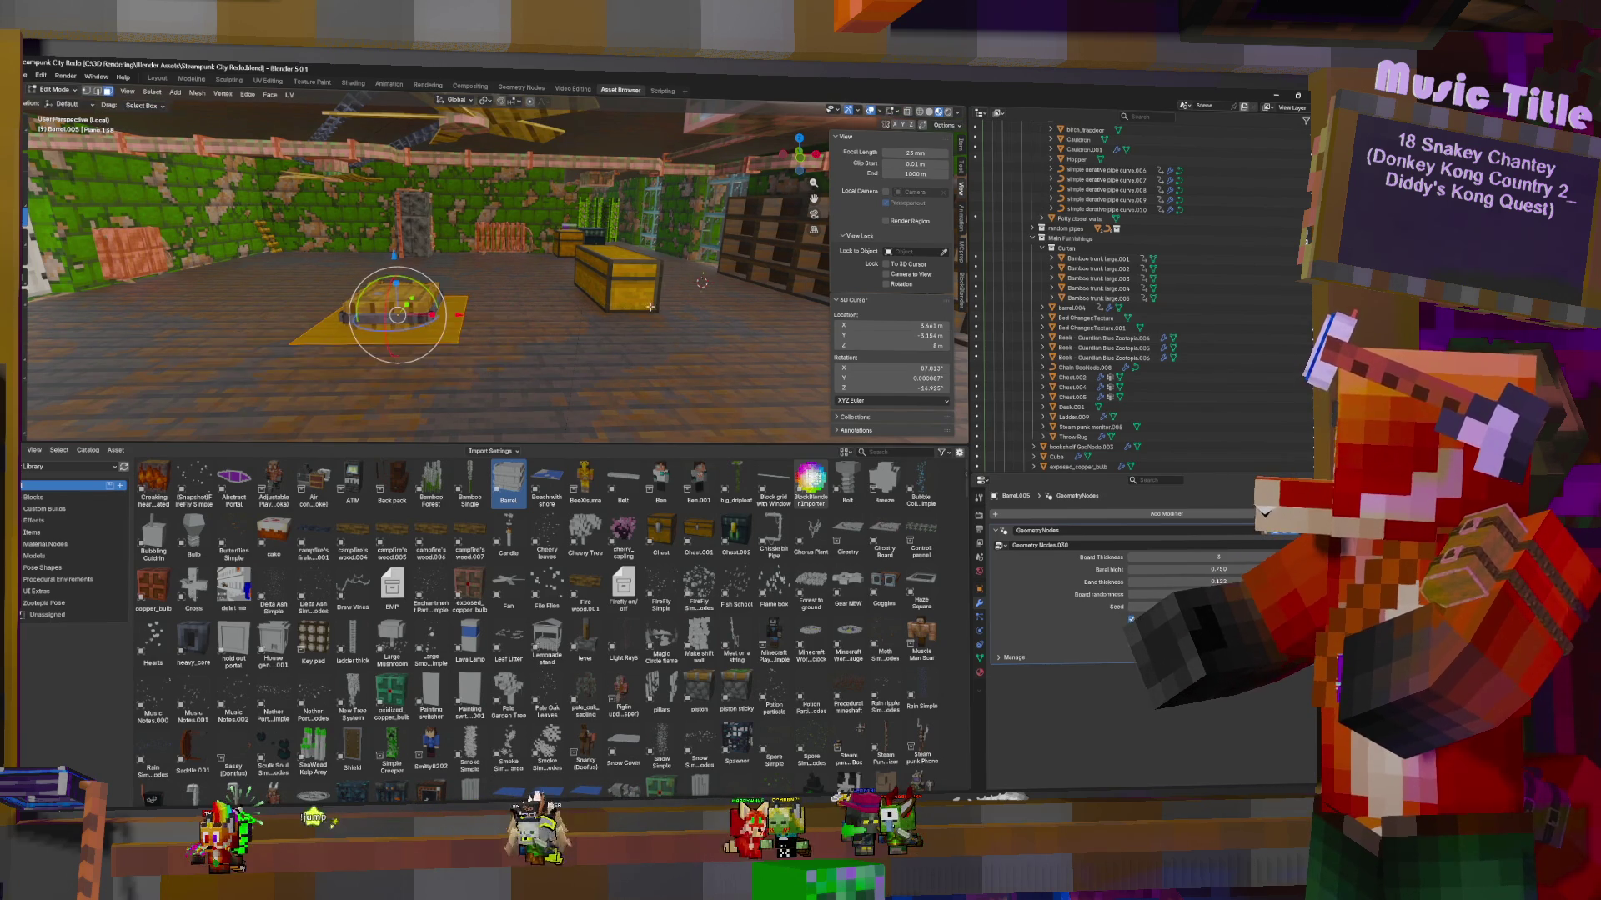
key("Tab")
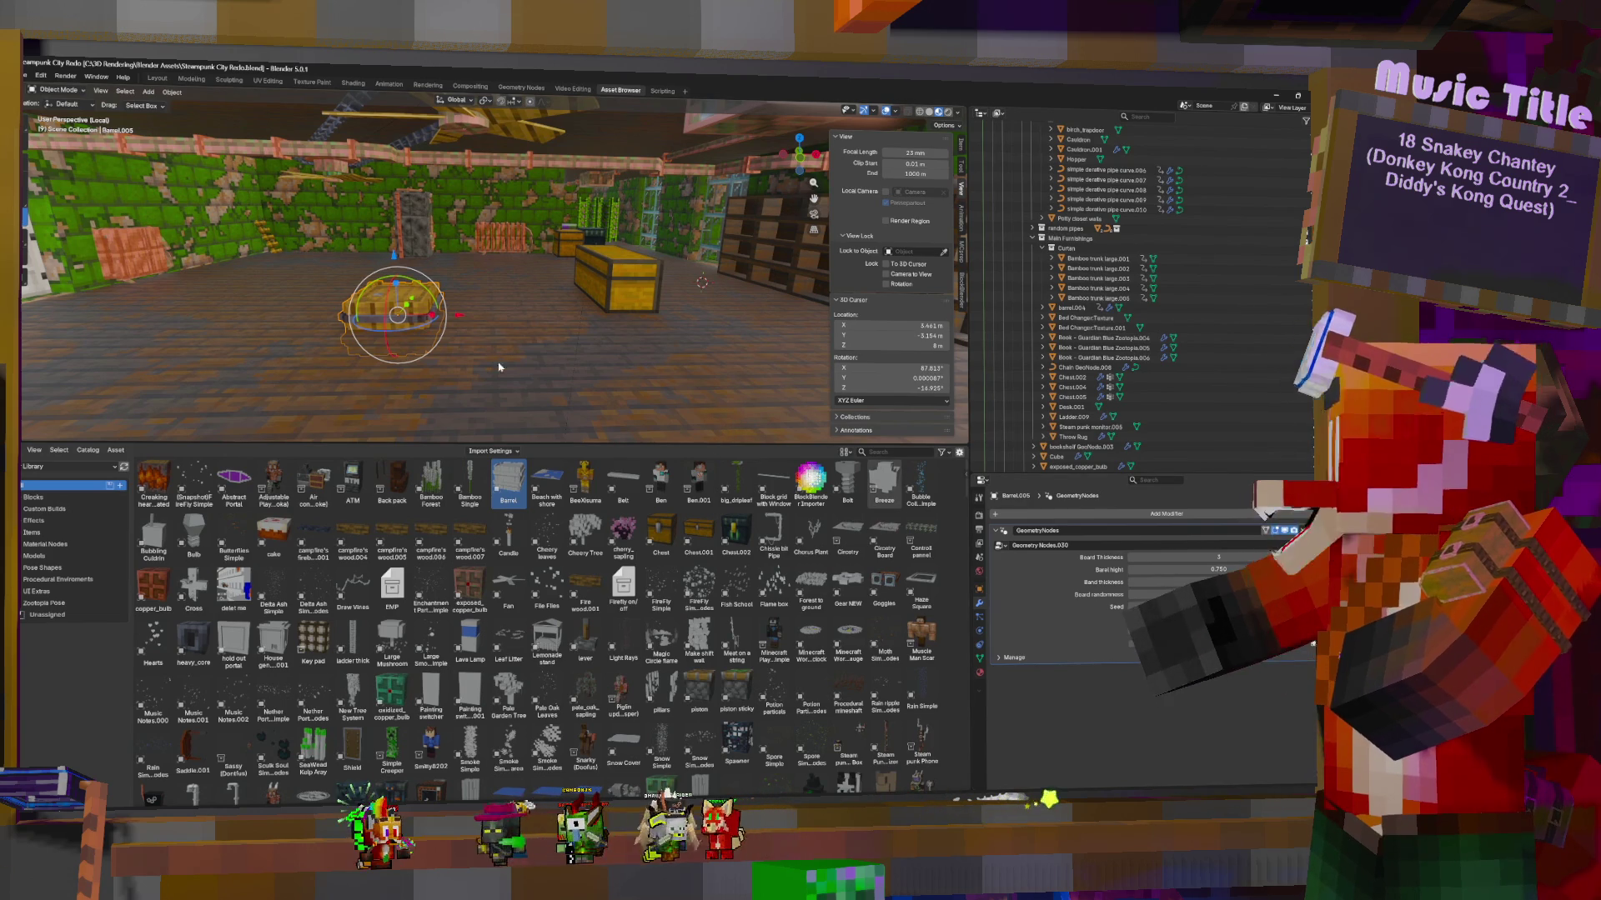
mouse_move(503, 343)
middle_mouse_down()
mouse_move(607, 346)
mouse_move(366, 314)
middle_mouse_up()
key("g")
key("shift+z")
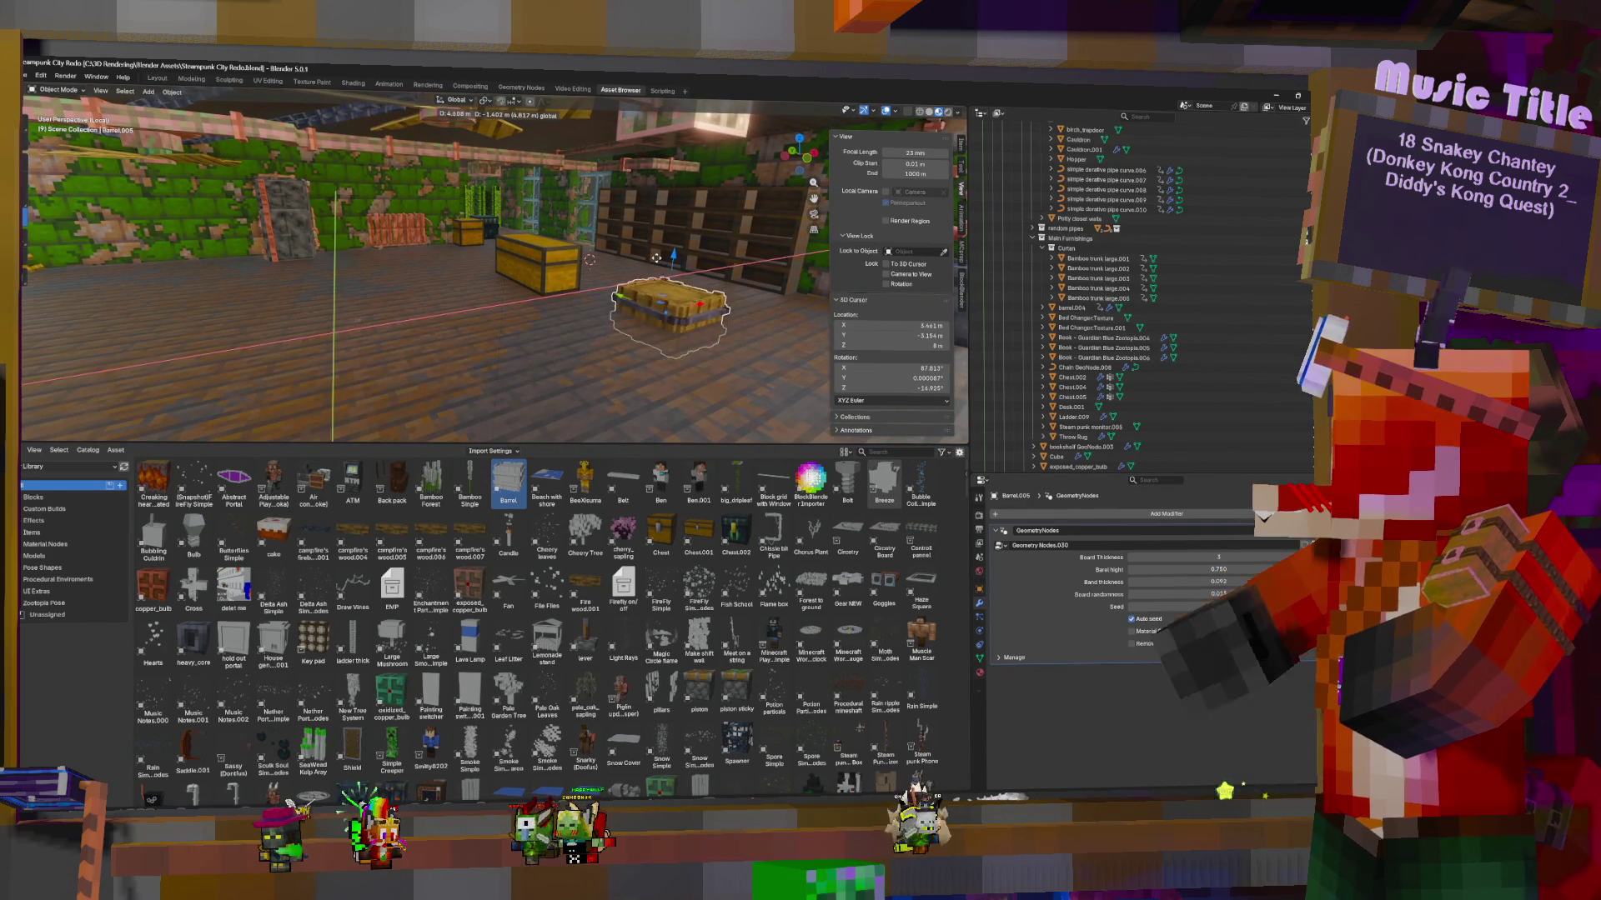
left_click(665, 265)
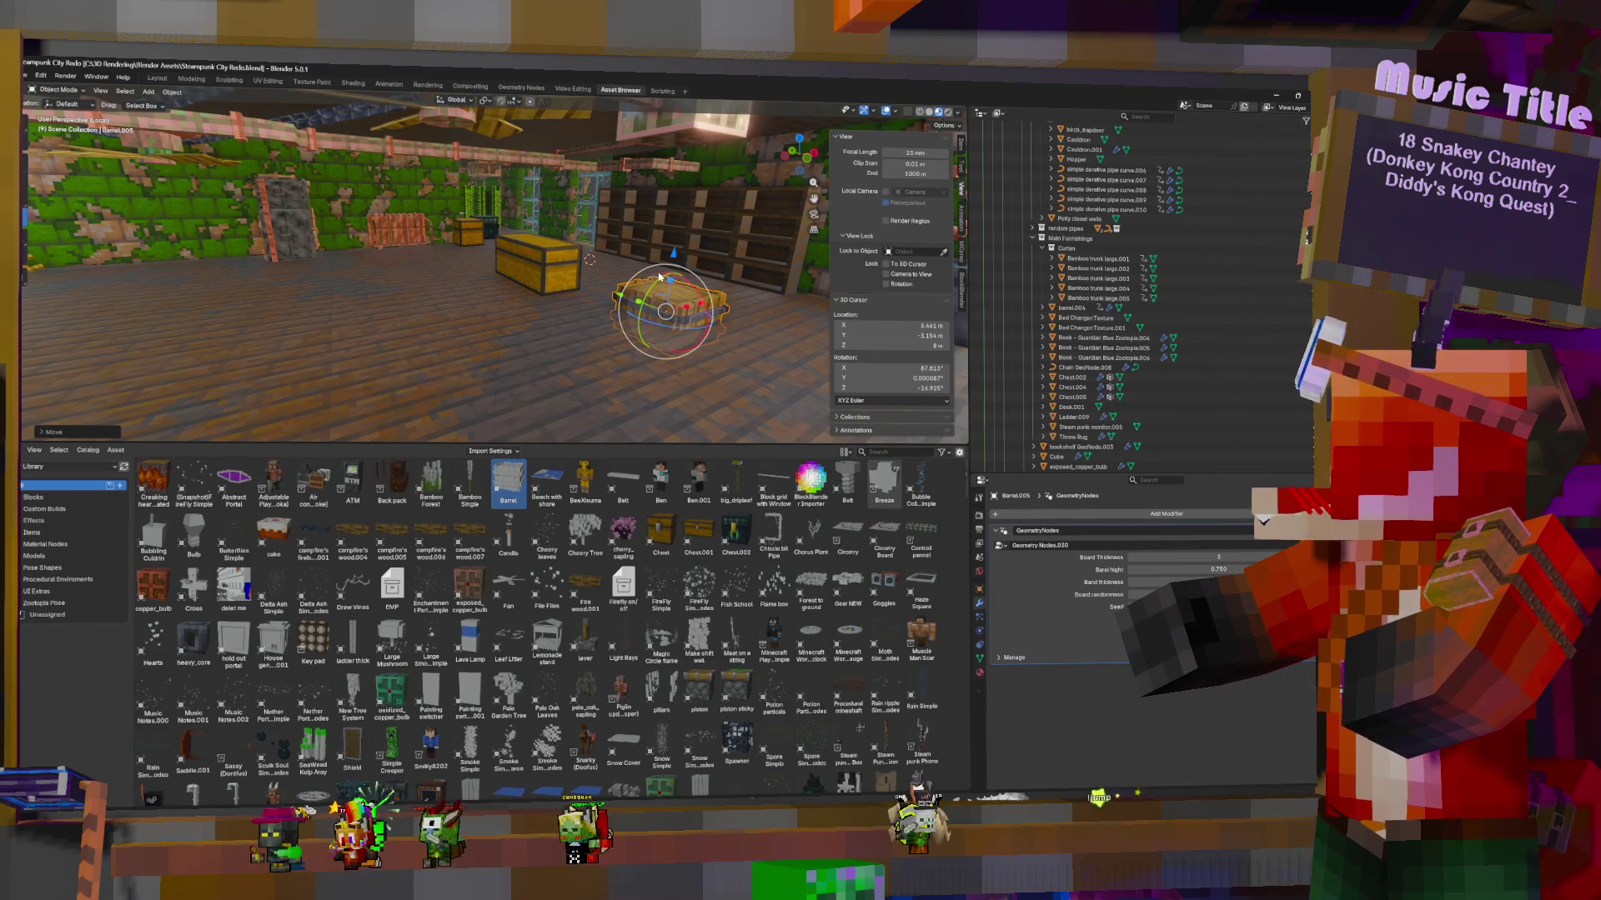
Adjust the barrel's vertical position and raise its height to 0.820
left_click_drag(674, 250, 678, 218)
left_click_drag(1170, 572, 1182, 570)
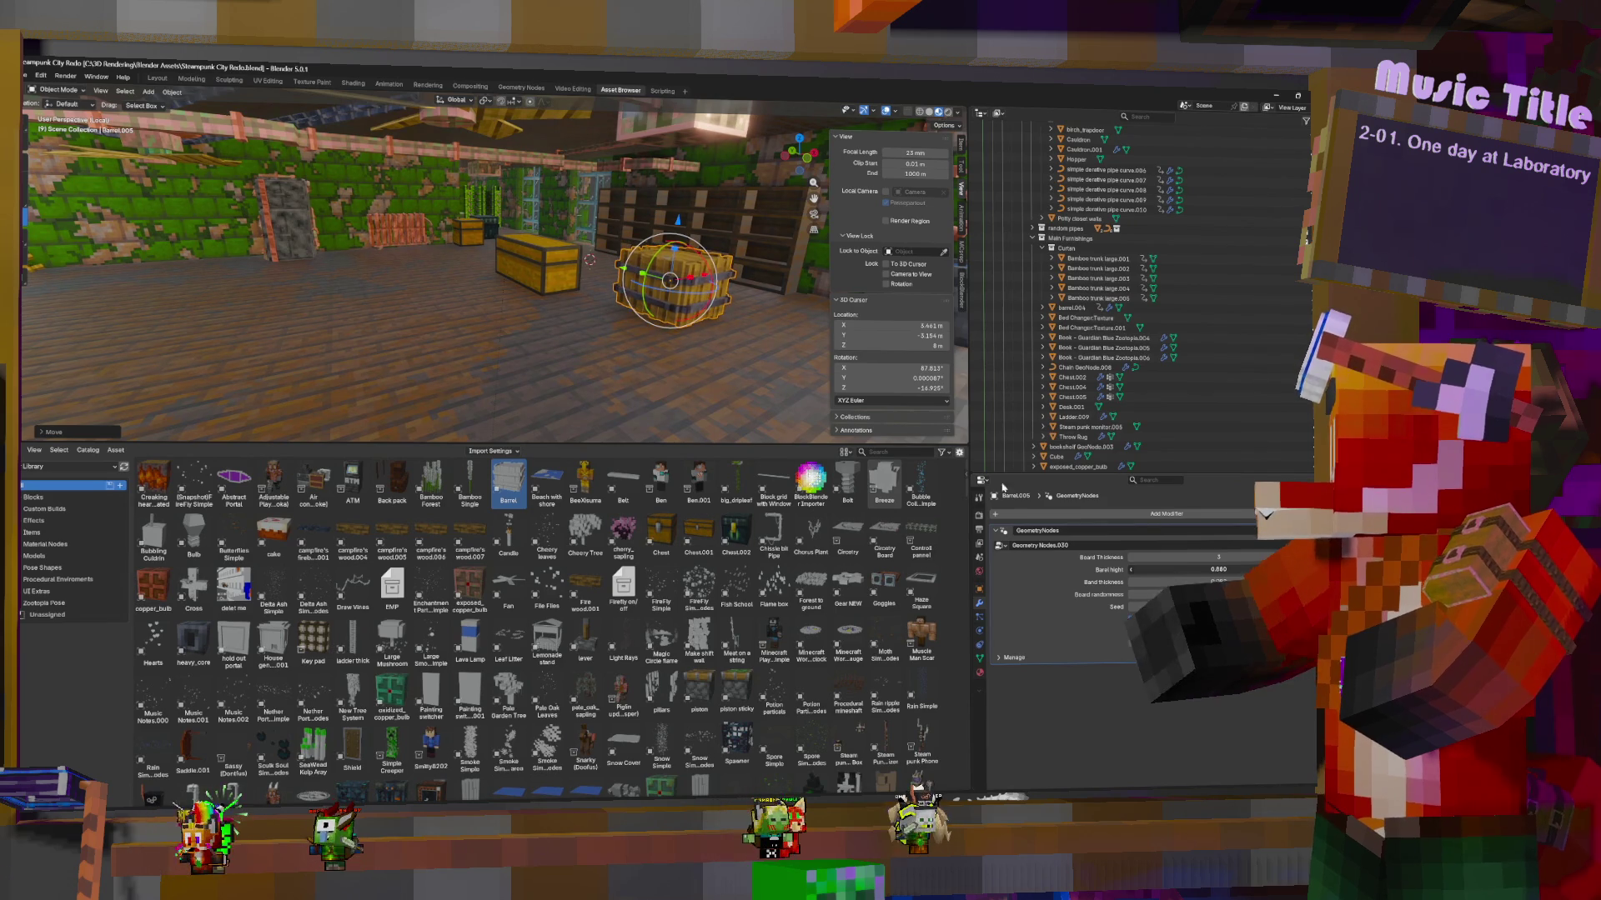
mouse_move(709, 250)
middle_mouse_down()
mouse_move(540, 242)
mouse_move(583, 250)
mouse_move(517, 292)
mouse_move(511, 322)
middle_mouse_up()
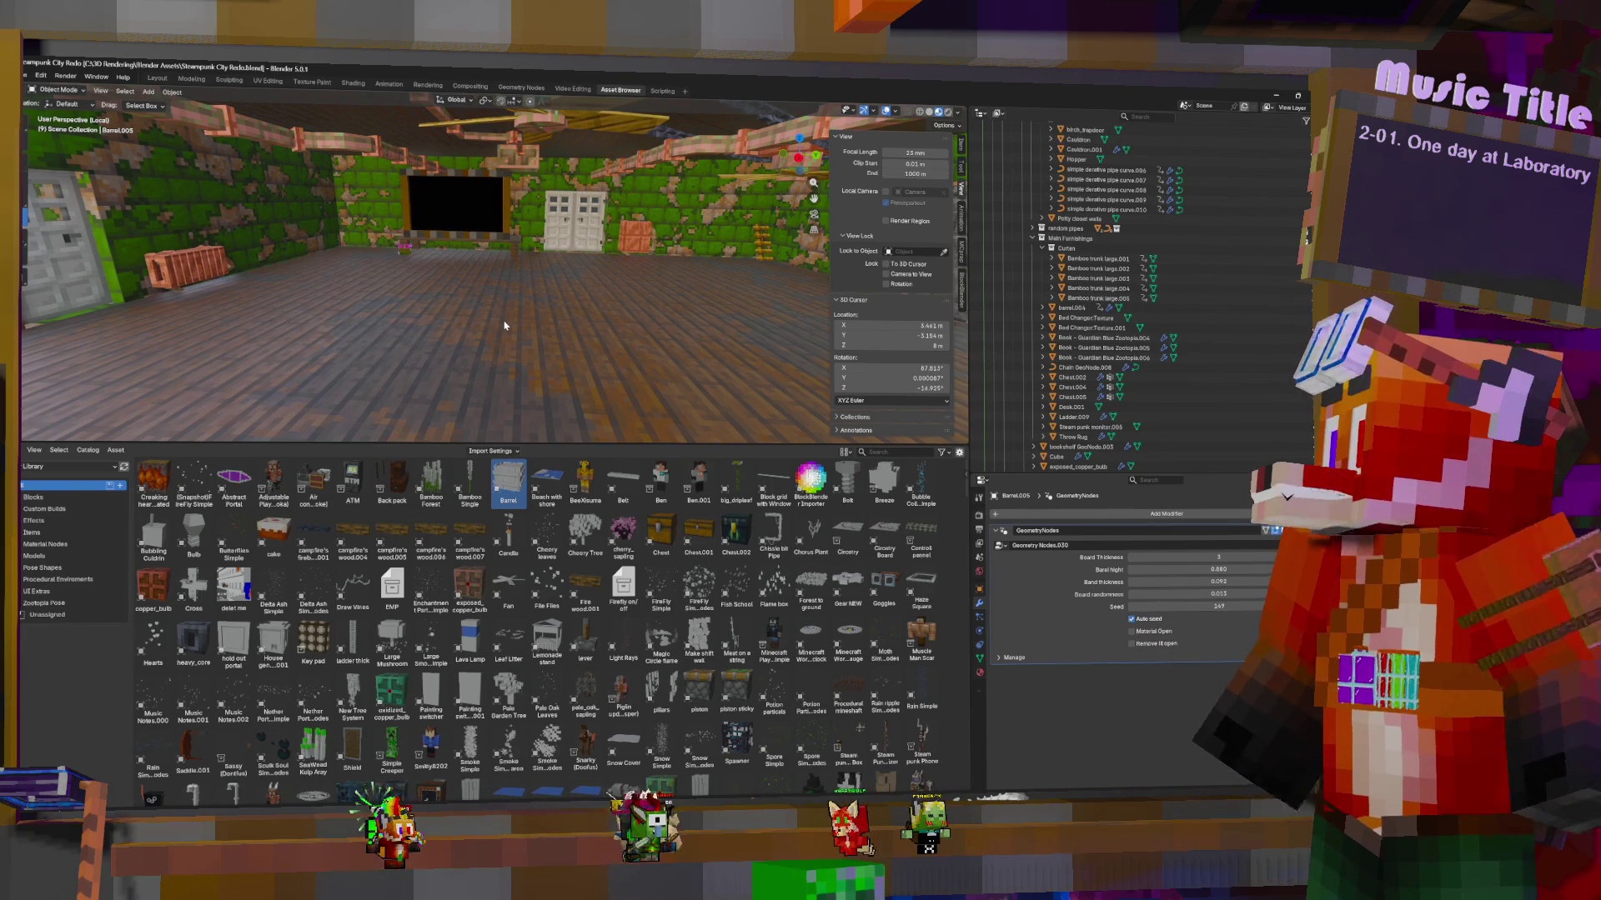
Make the barrel taller by setting its height to 1.130
middle_click_drag(553, 322, 702, 302)
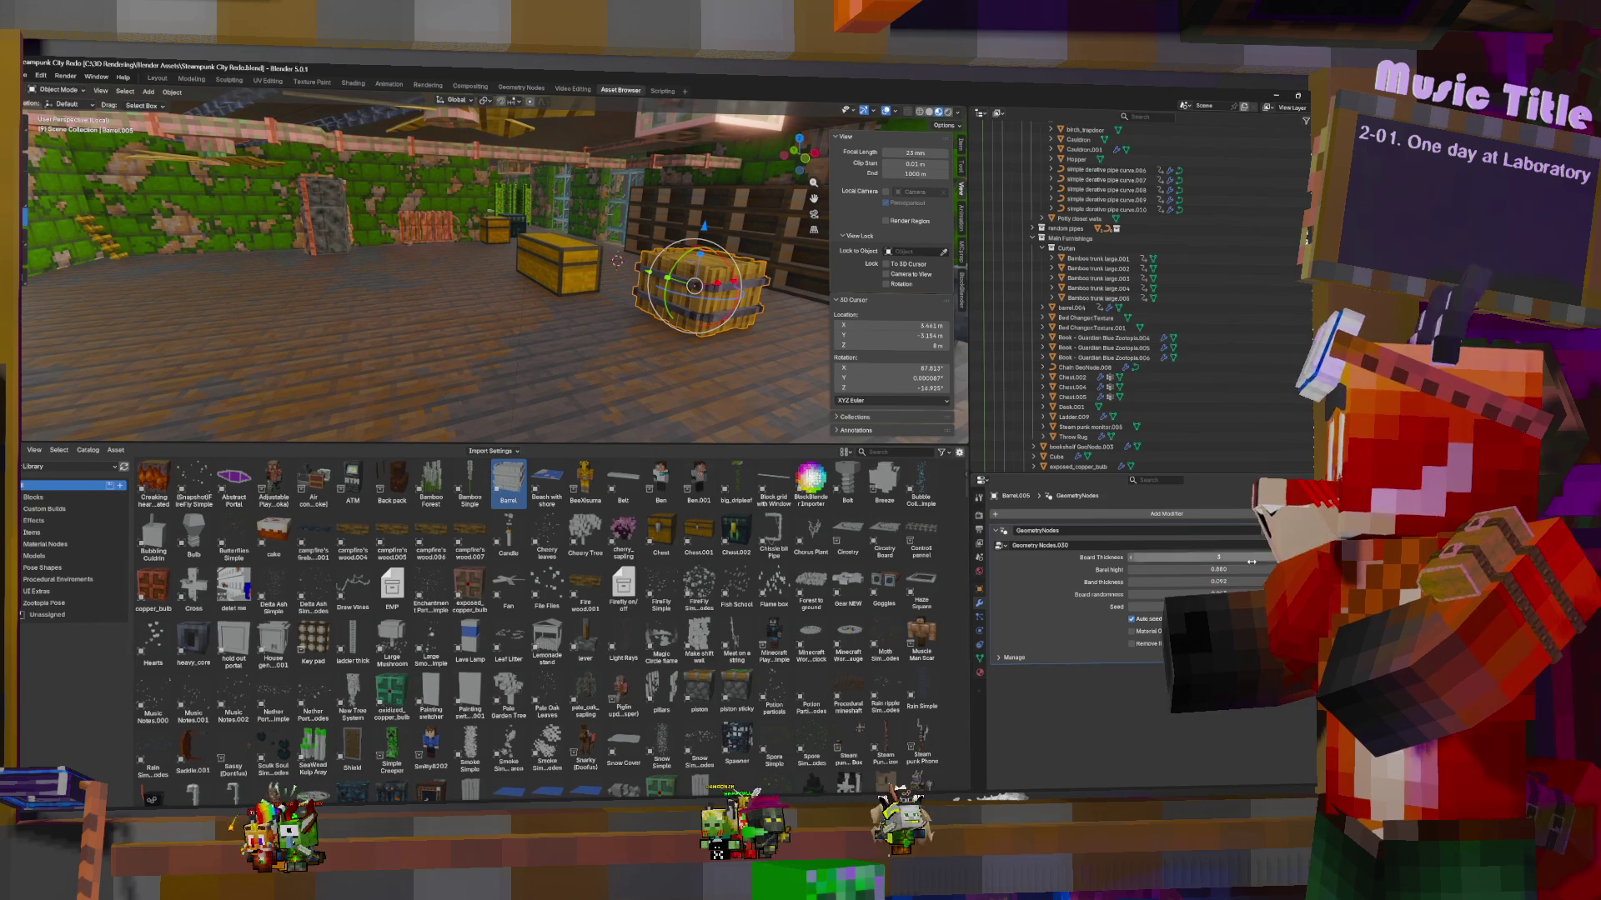
left_click_drag(1200, 570, 1234, 570)
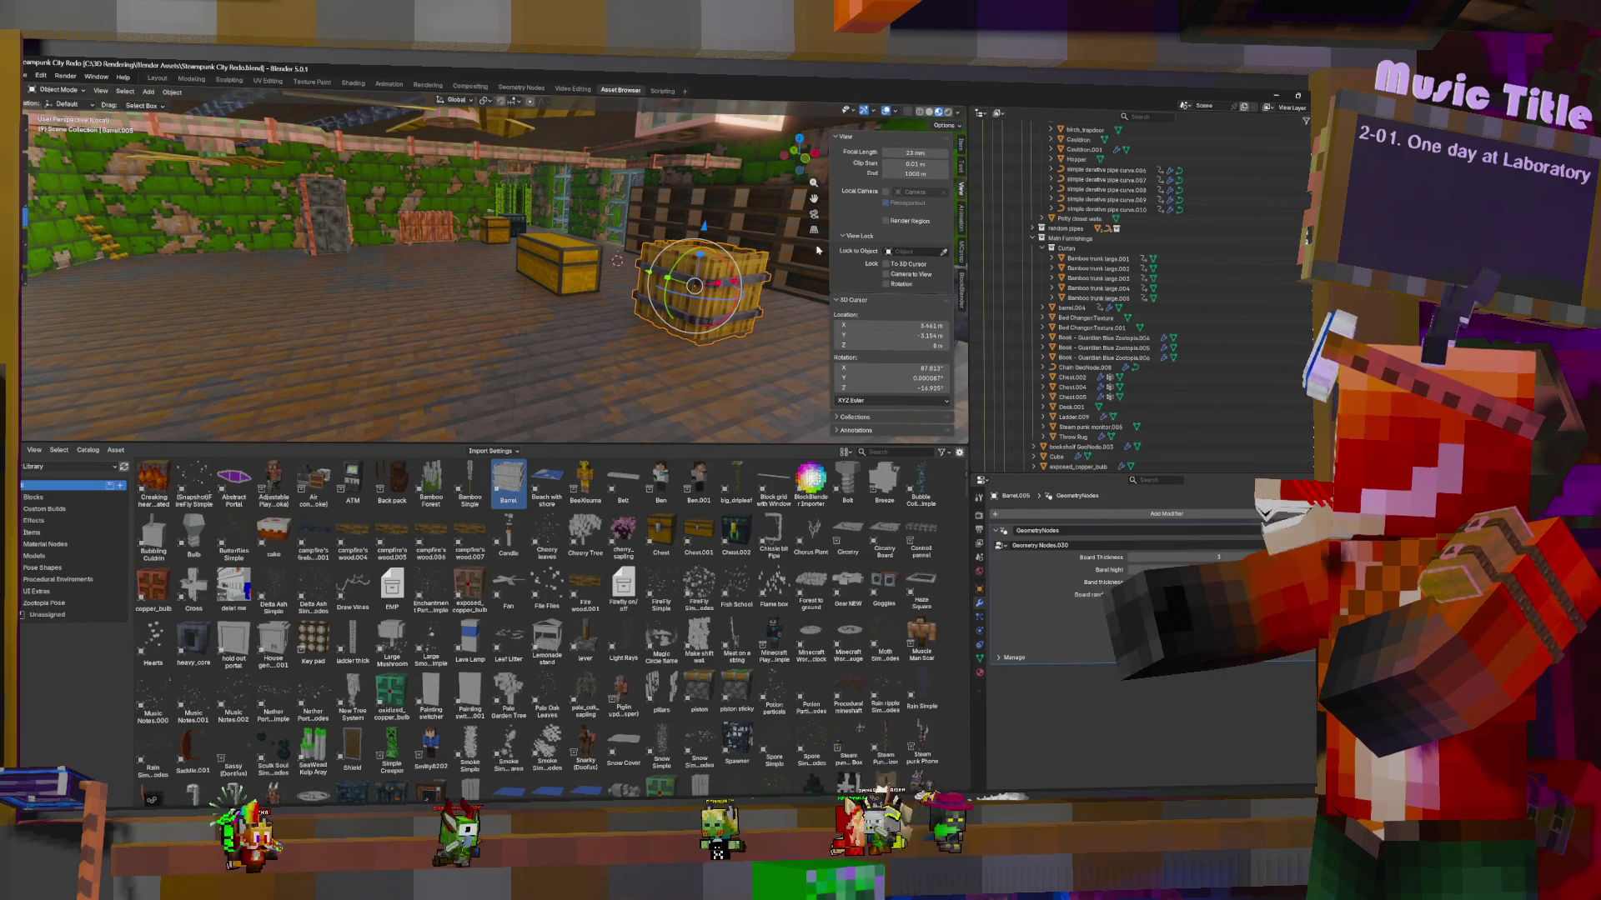
mouse_move(667, 275)
middle_mouse_down()
mouse_move(728, 288)
mouse_move(744, 269)
middle_mouse_up()
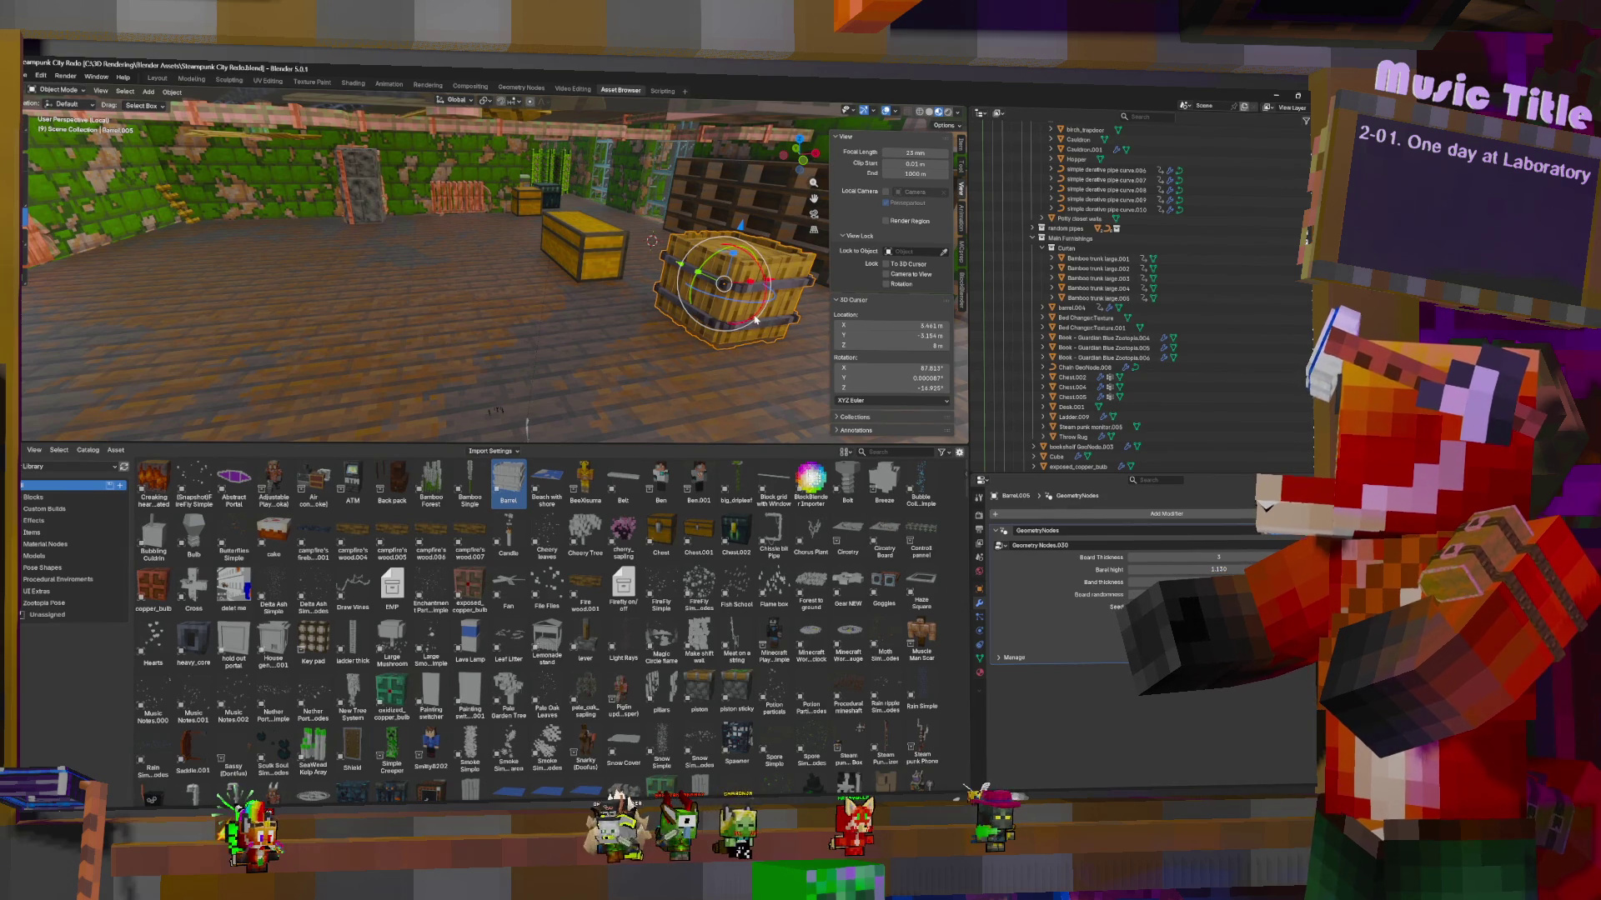
Tilt the barrel, undo the rotation, then frame it and look down from top view
mouse_move(754, 320)
left_mouse_down()
mouse_move(717, 330)
mouse_move(684, 287)
mouse_move(696, 227)
mouse_move(775, 275)
mouse_move(815, 381)
left_mouse_up()
key("ctrl+z")
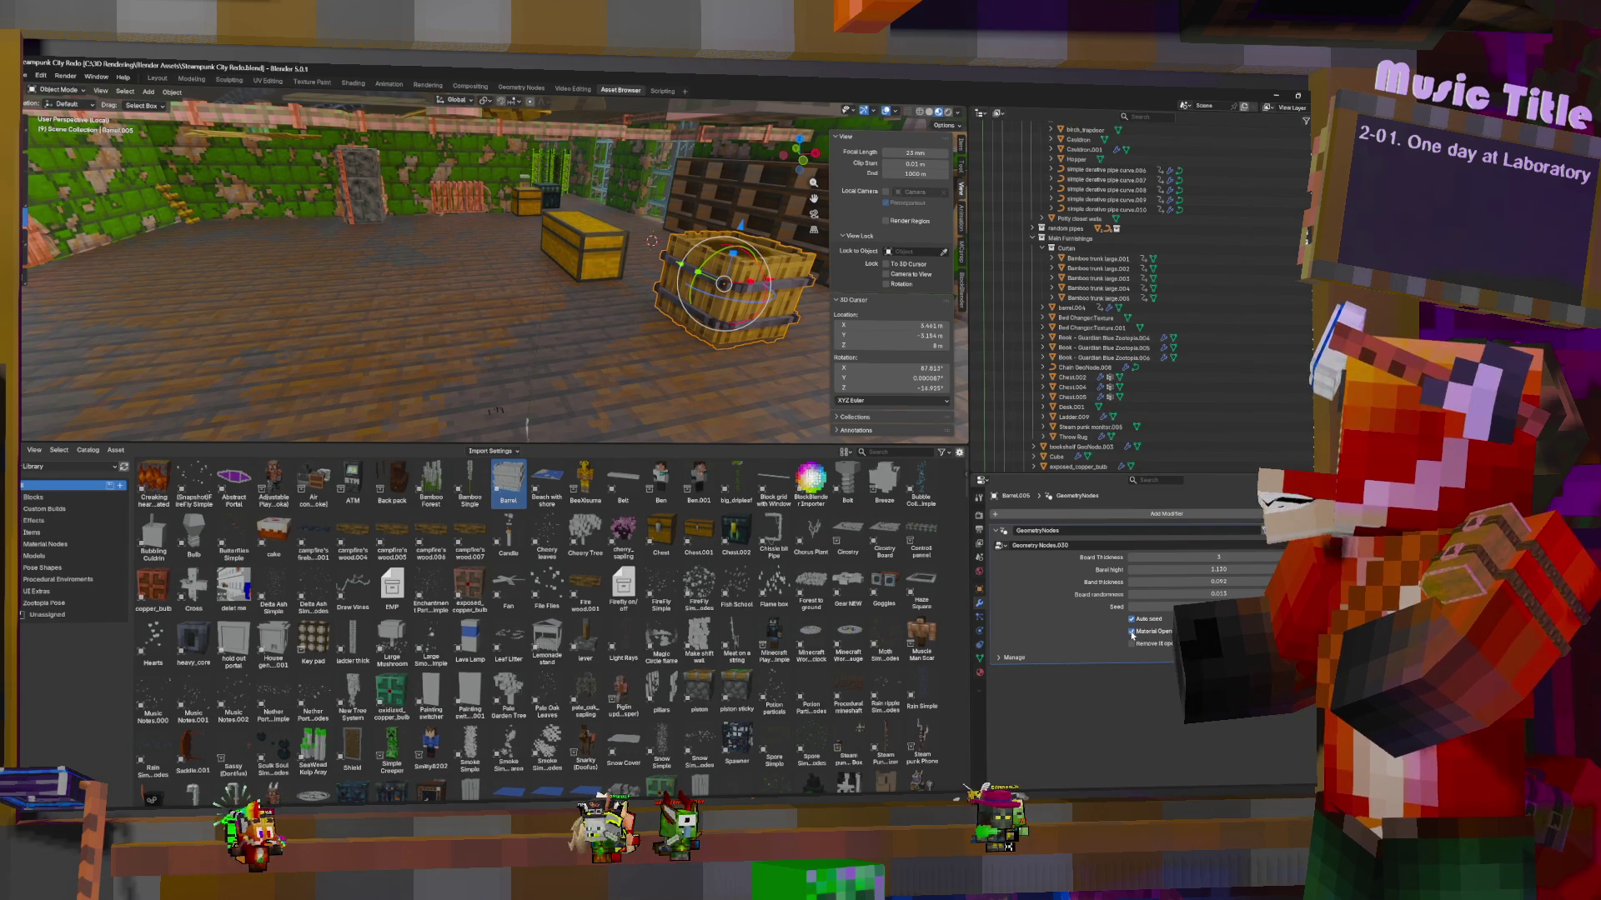
mouse_move(791, 371)
middle_mouse_down()
mouse_move(619, 285)
mouse_move(687, 383)
mouse_move(680, 331)
middle_mouse_up()
key("KP_Decimal")
key("KP_8")
key("KP_8")
key("KP_8")
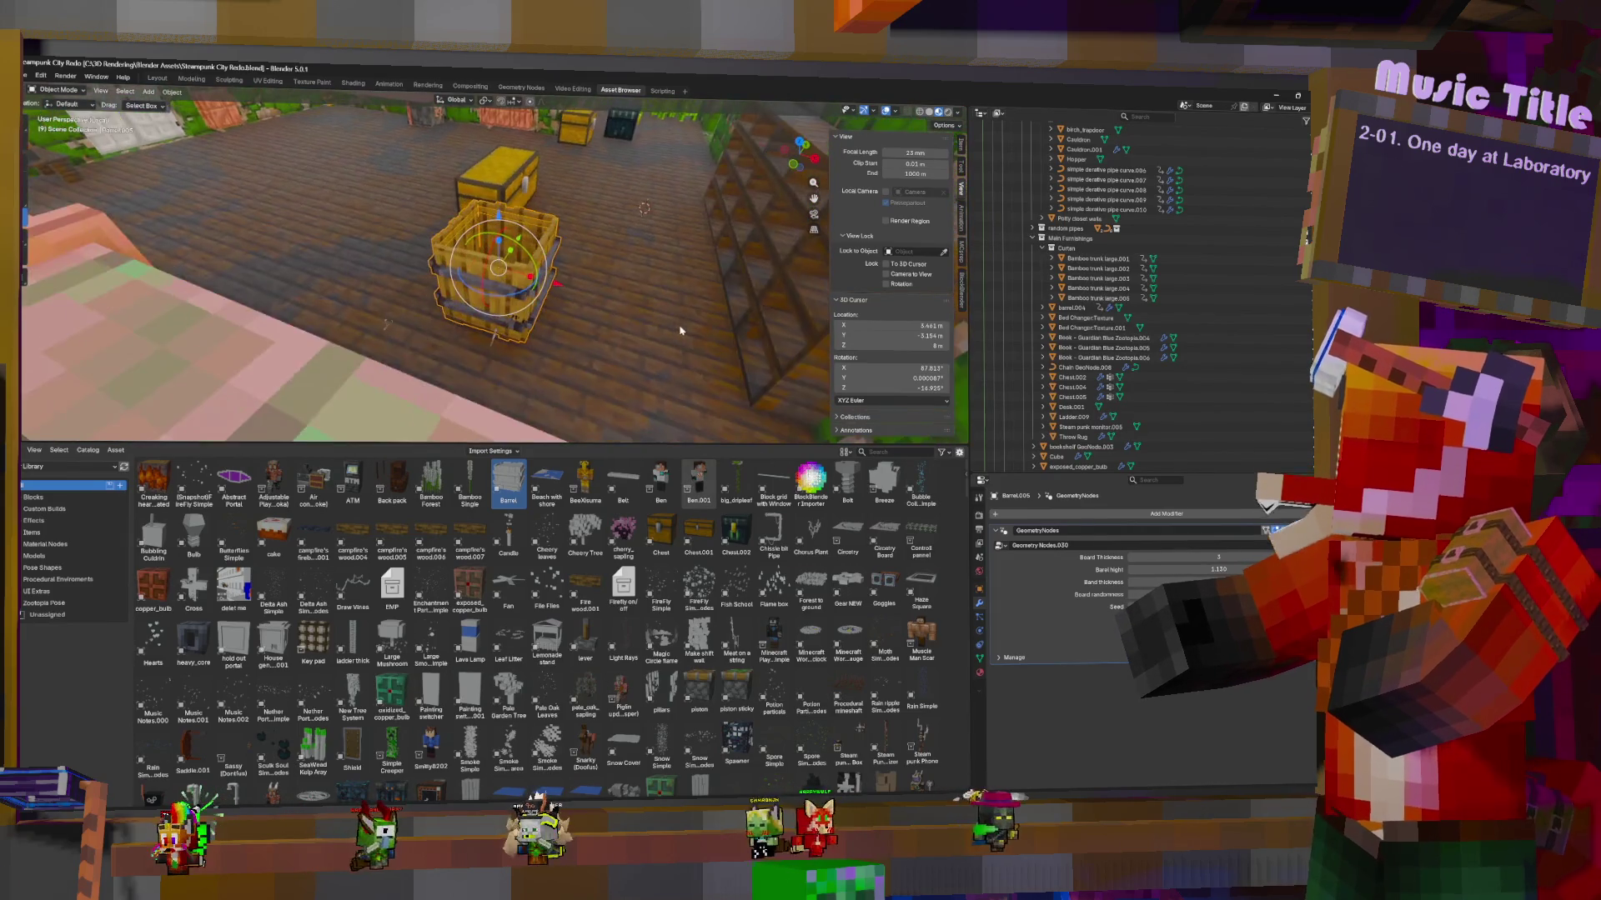
Scroll far down the asset library grid and set Main Furnishings as the active collection
scroll(659, 672, "down", 2)
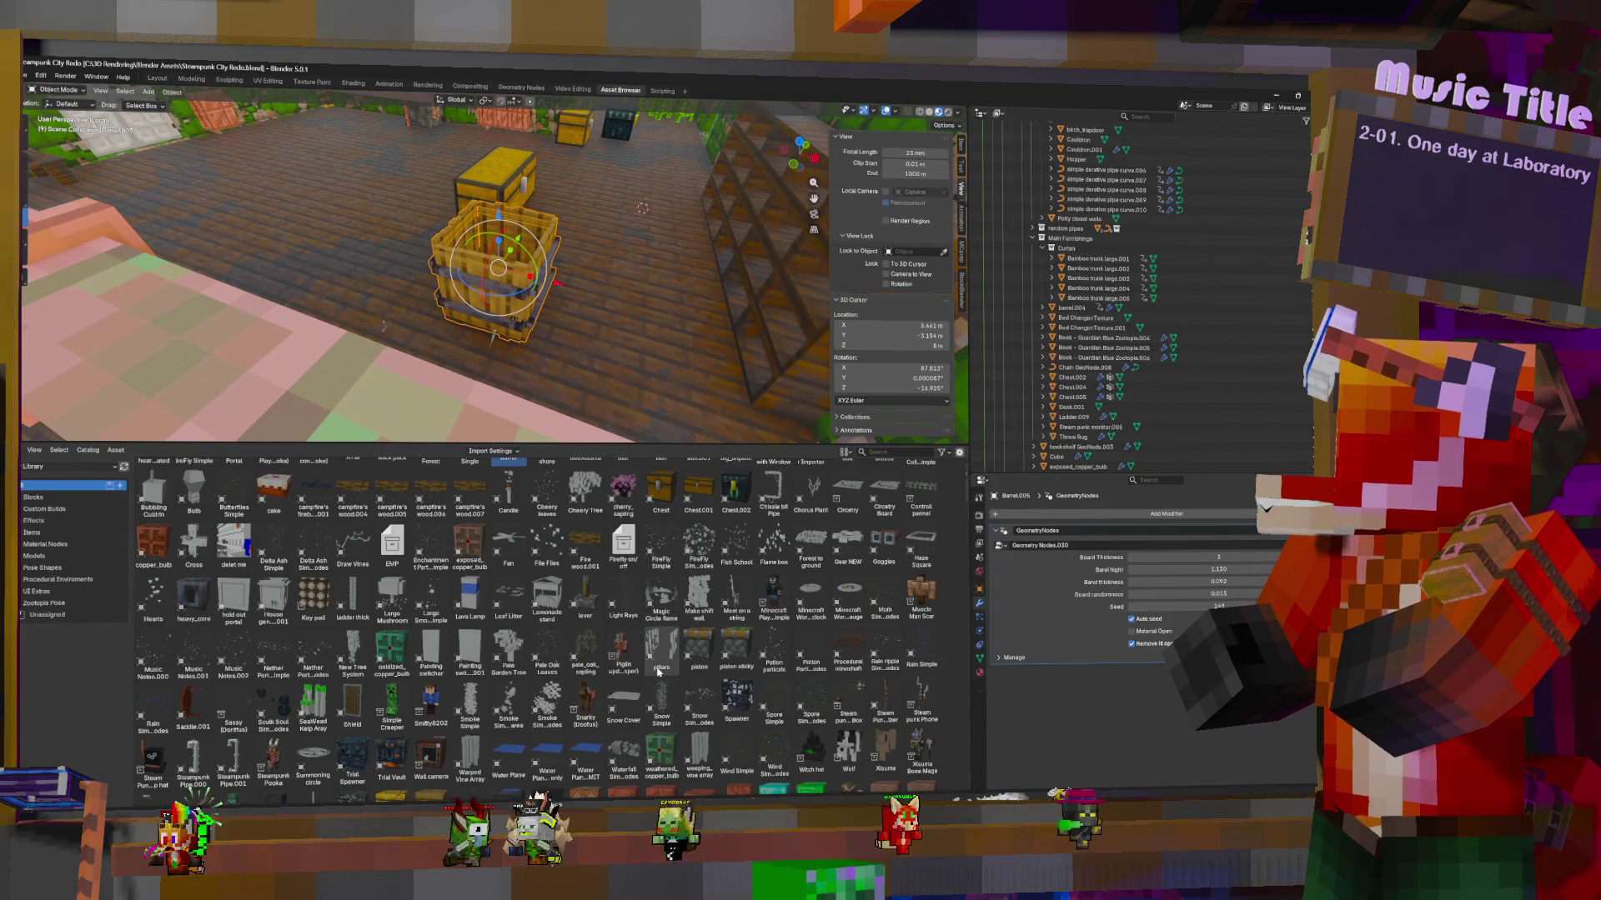
scroll(658, 672, "down", 10)
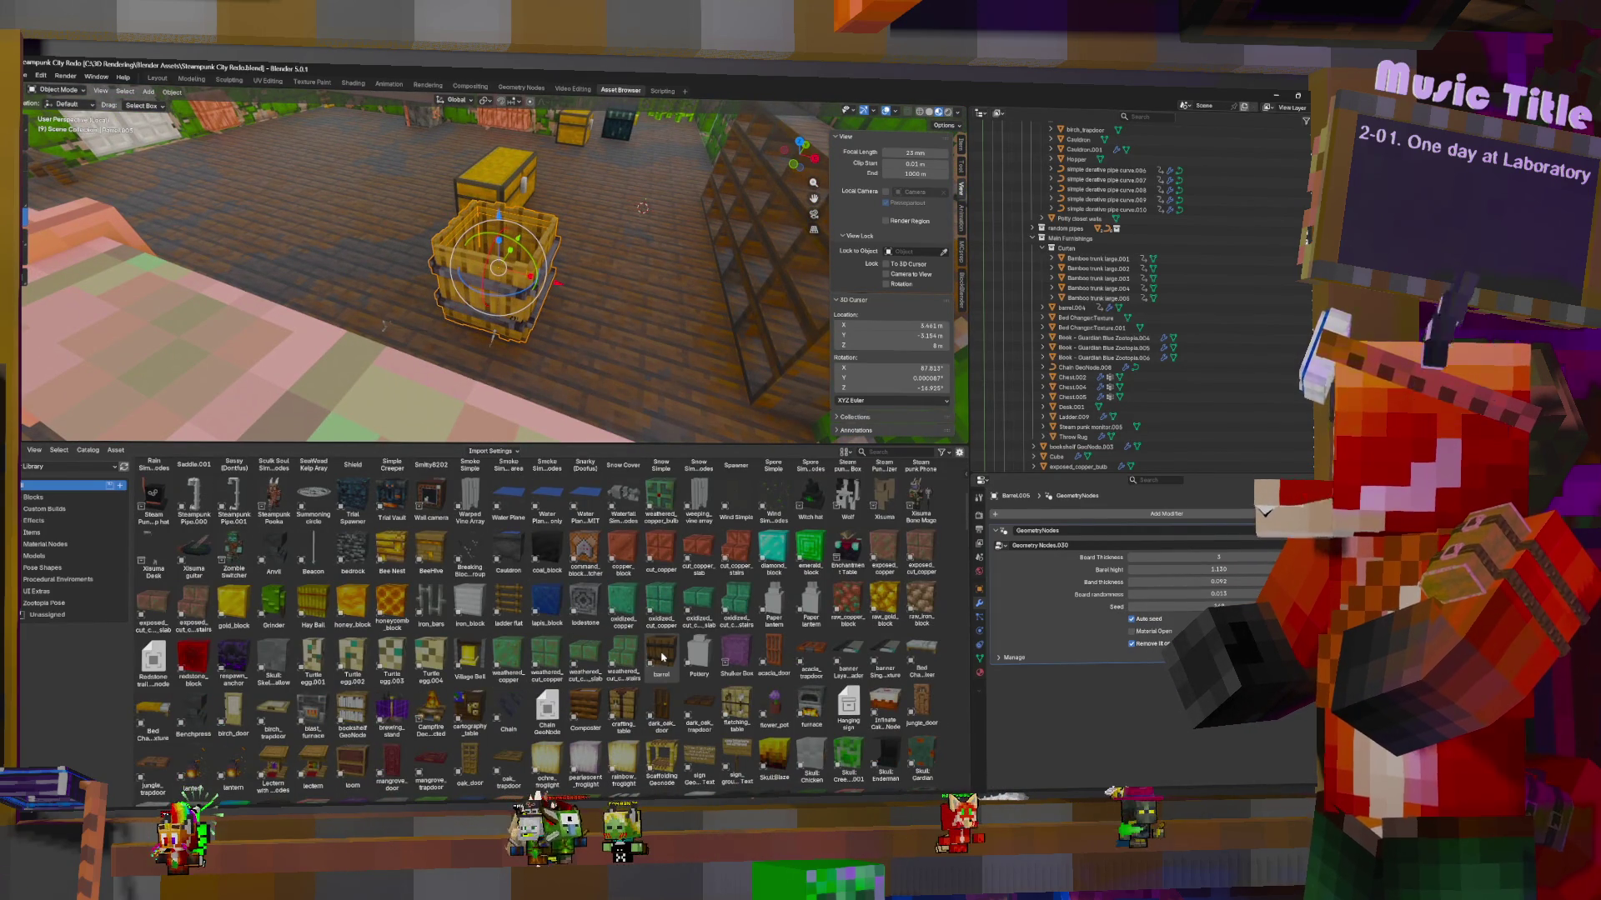
scroll(663, 658, "down", 7)
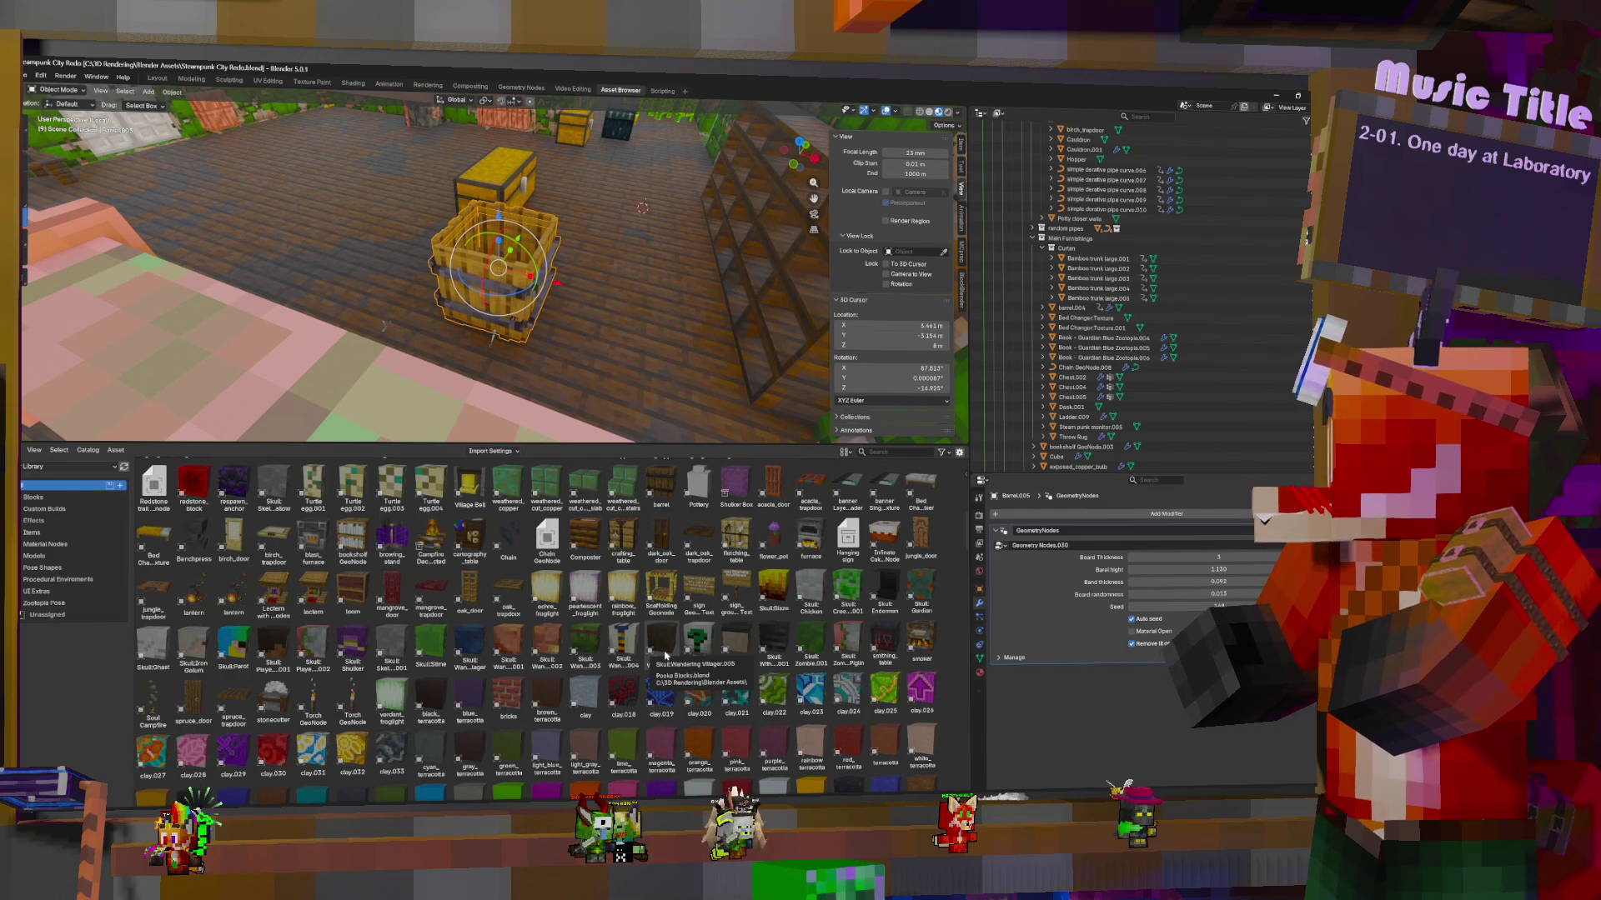
scroll(666, 650, "down", 10)
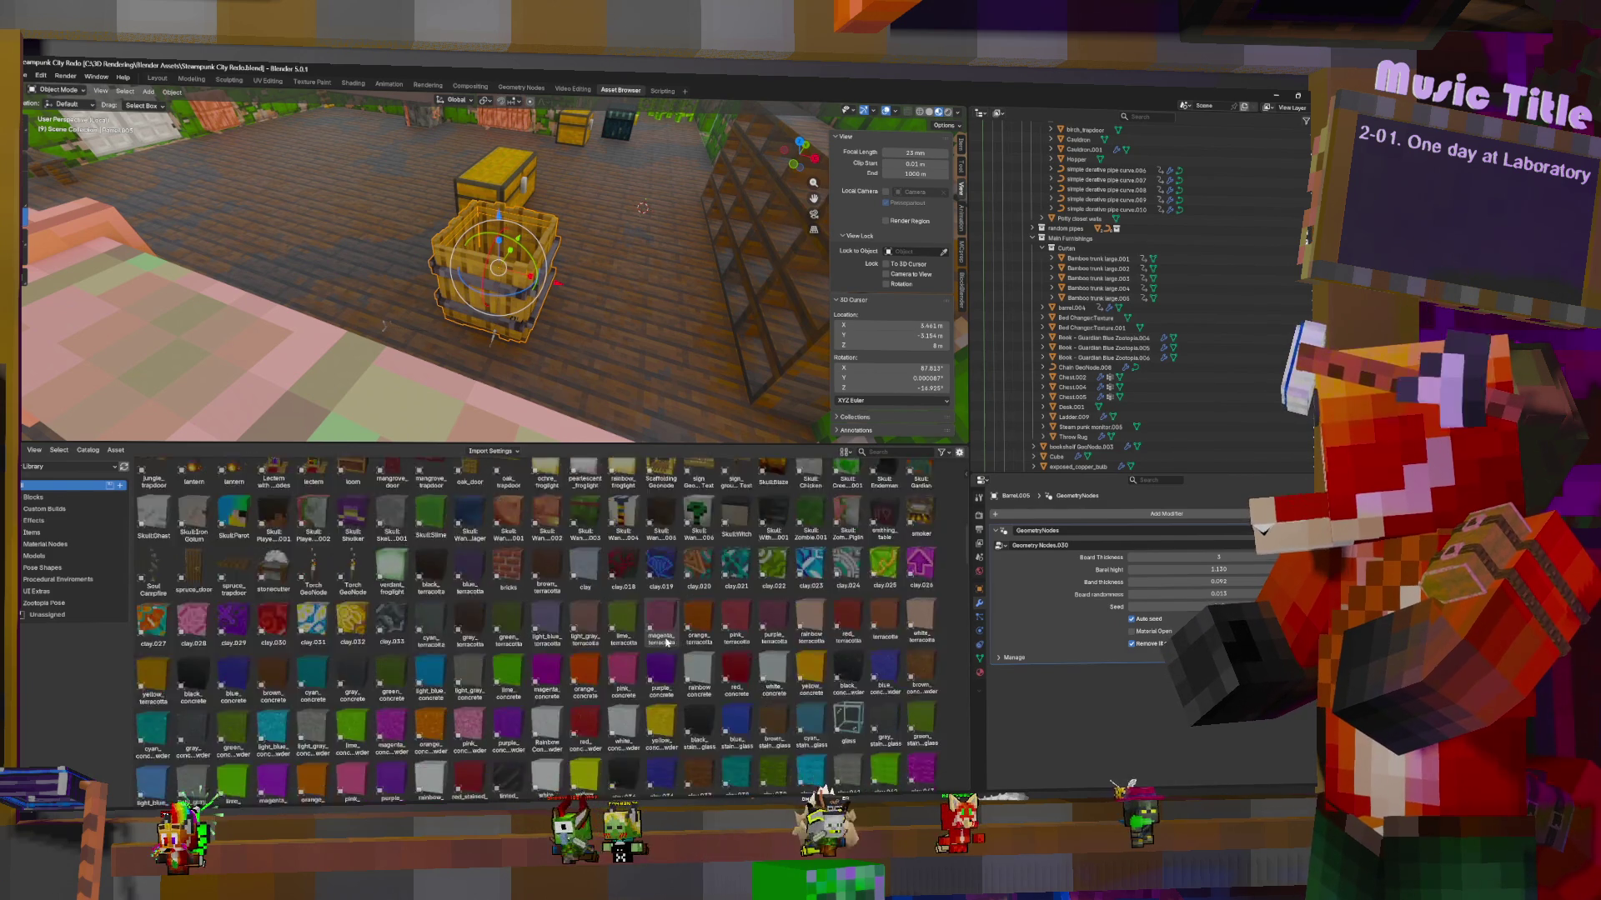
scroll(672, 639, "down", 4)
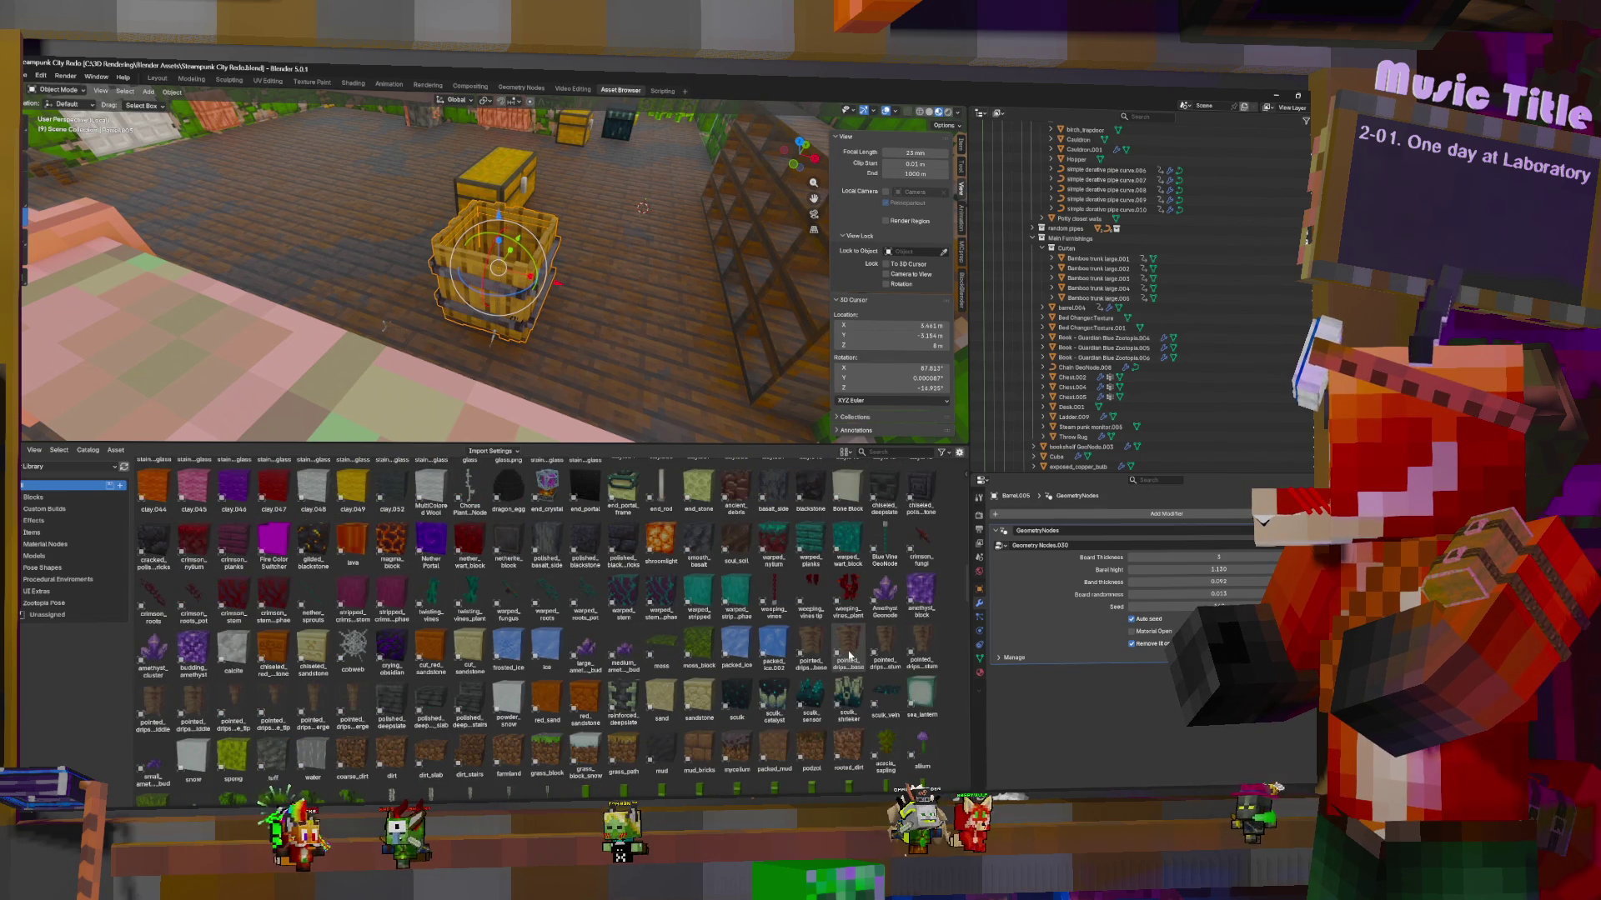
scroll(847, 650, "down", 9)
scroll(849, 656, "down", 9)
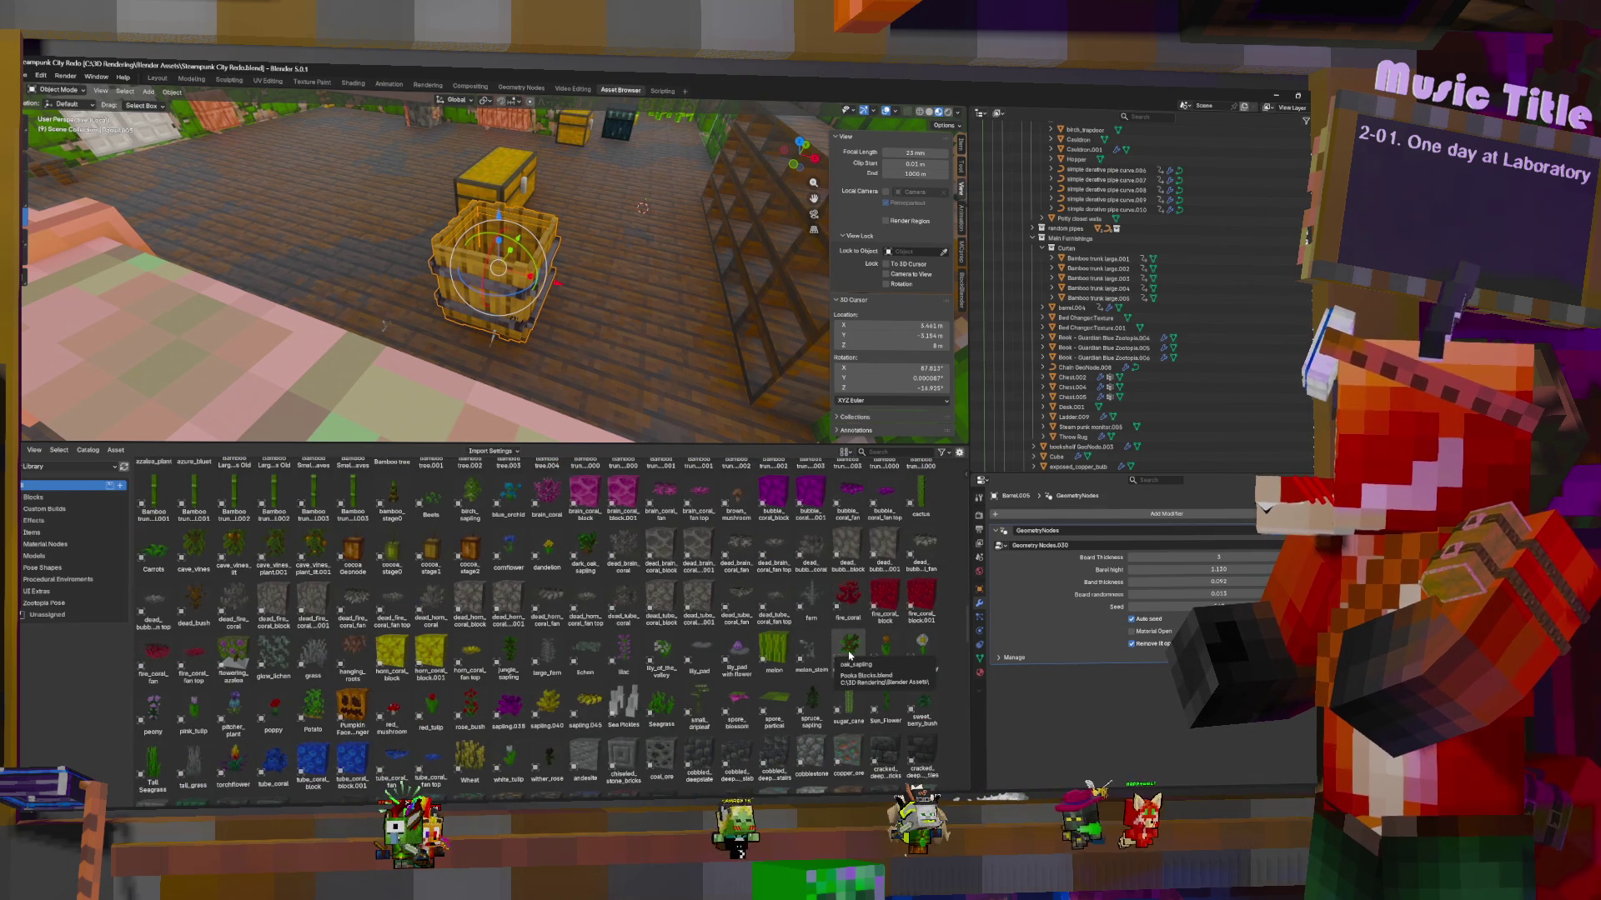
scroll(849, 656, "down", 9)
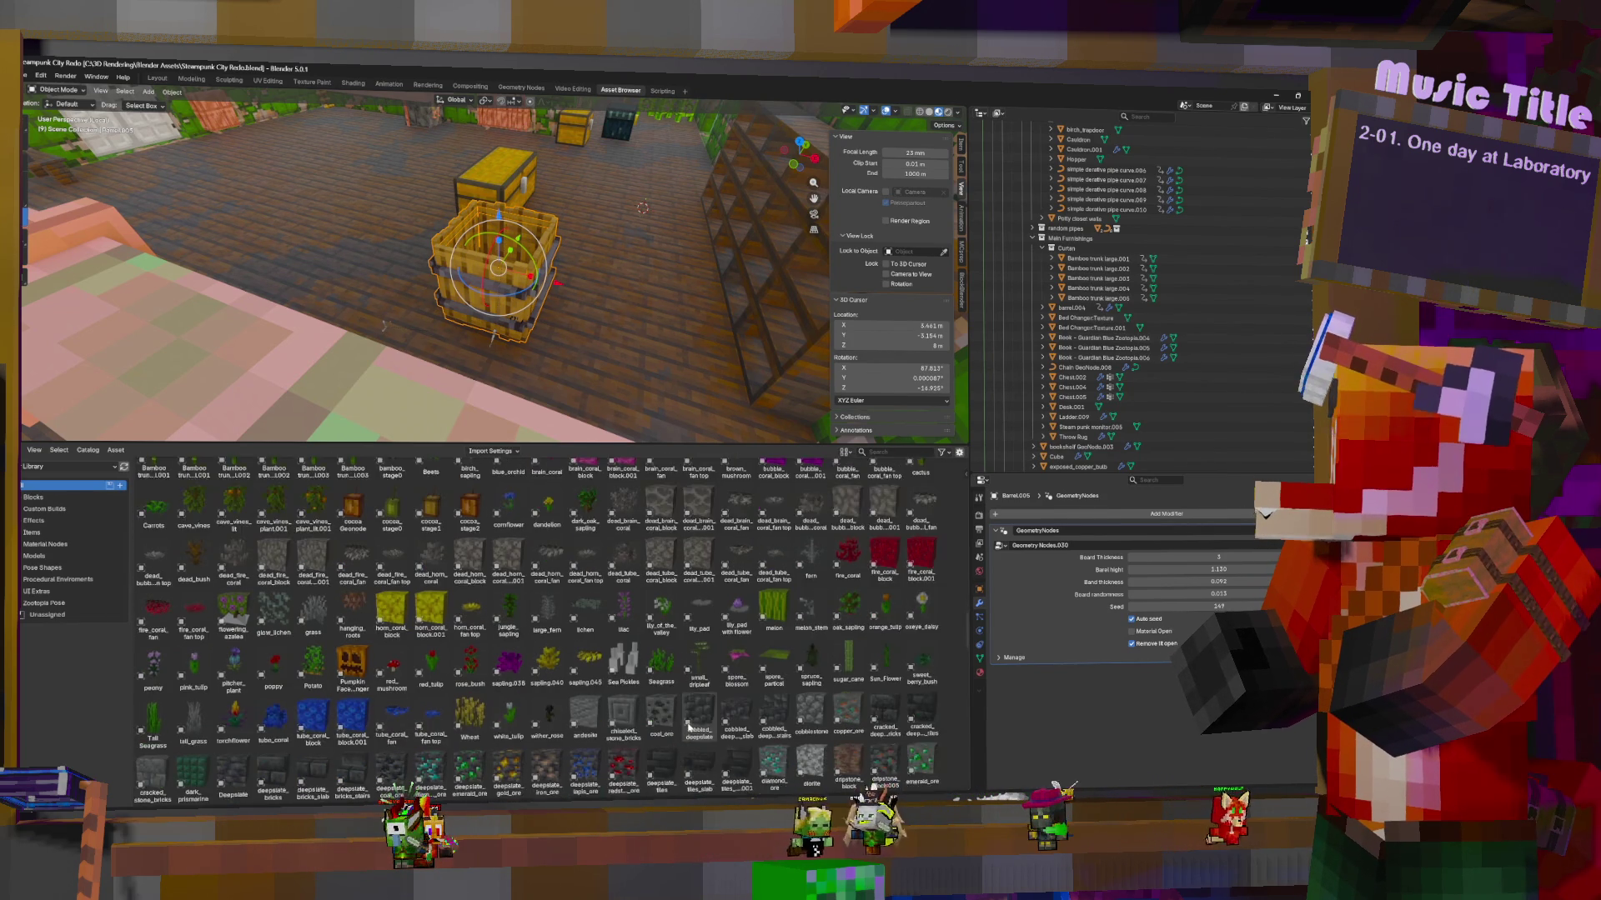
scroll(650, 711, "down", 10)
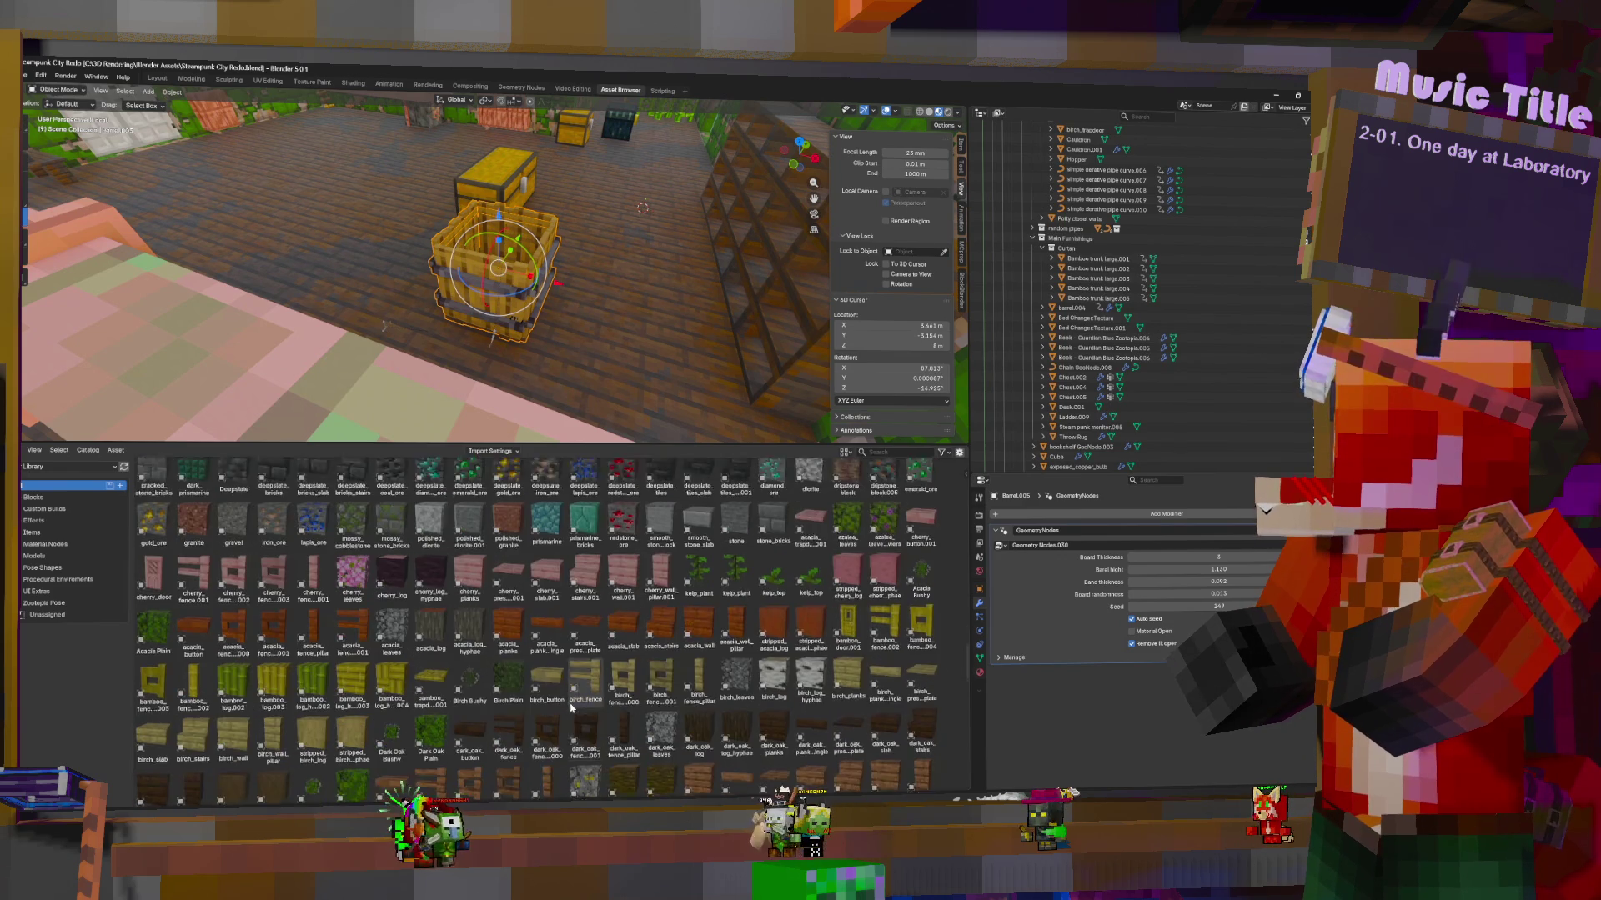
scroll(582, 707, "down", 4)
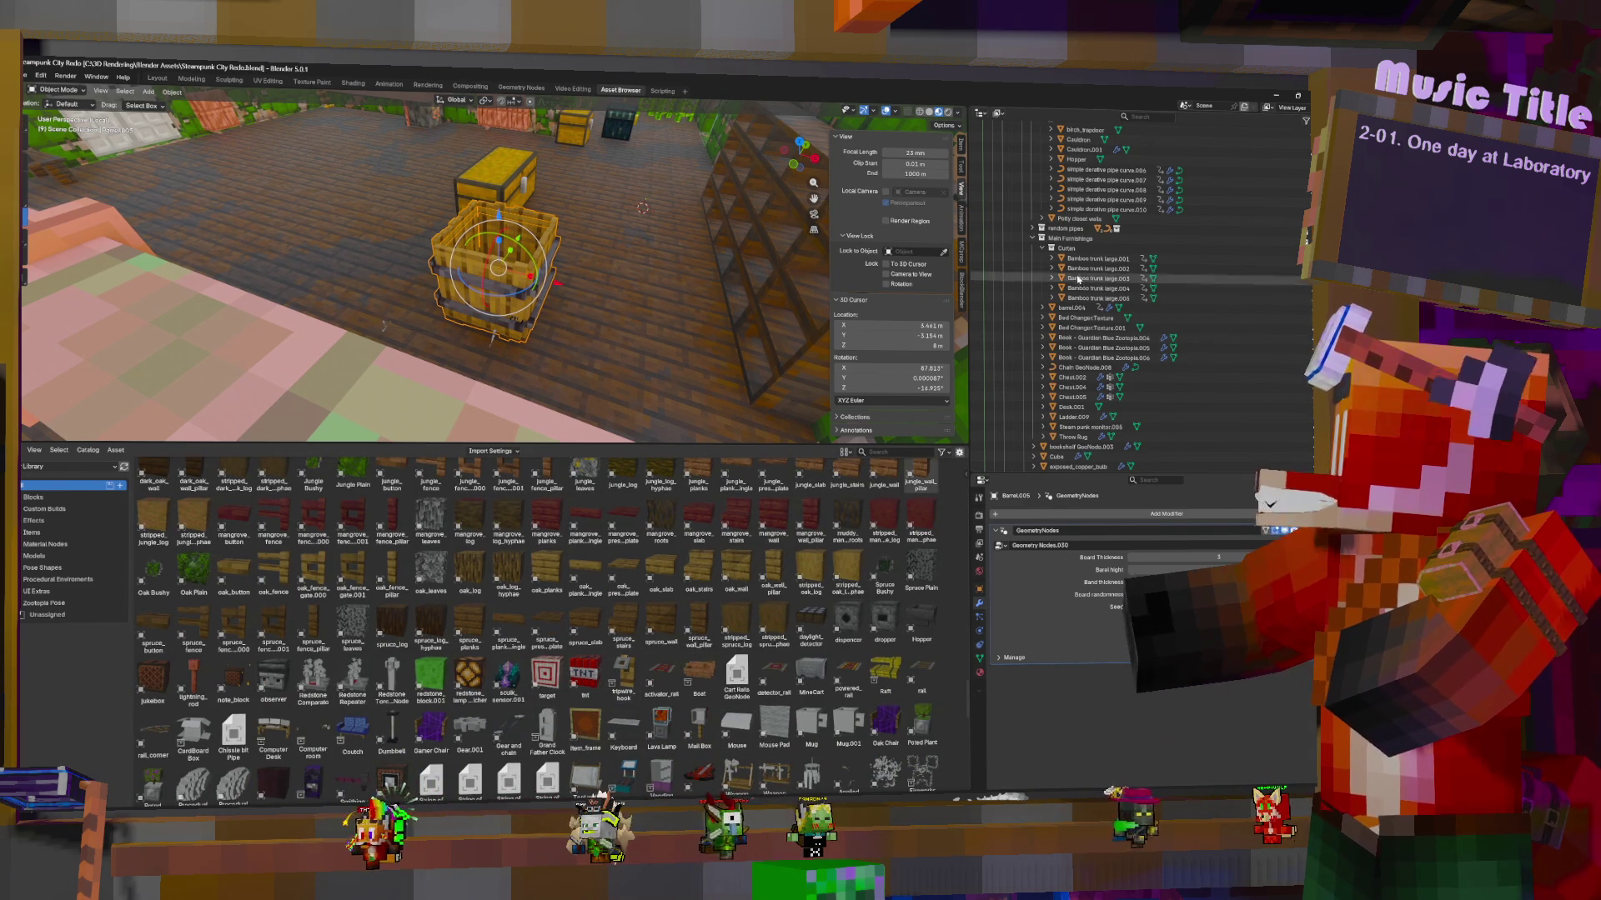
left_click(1075, 238)
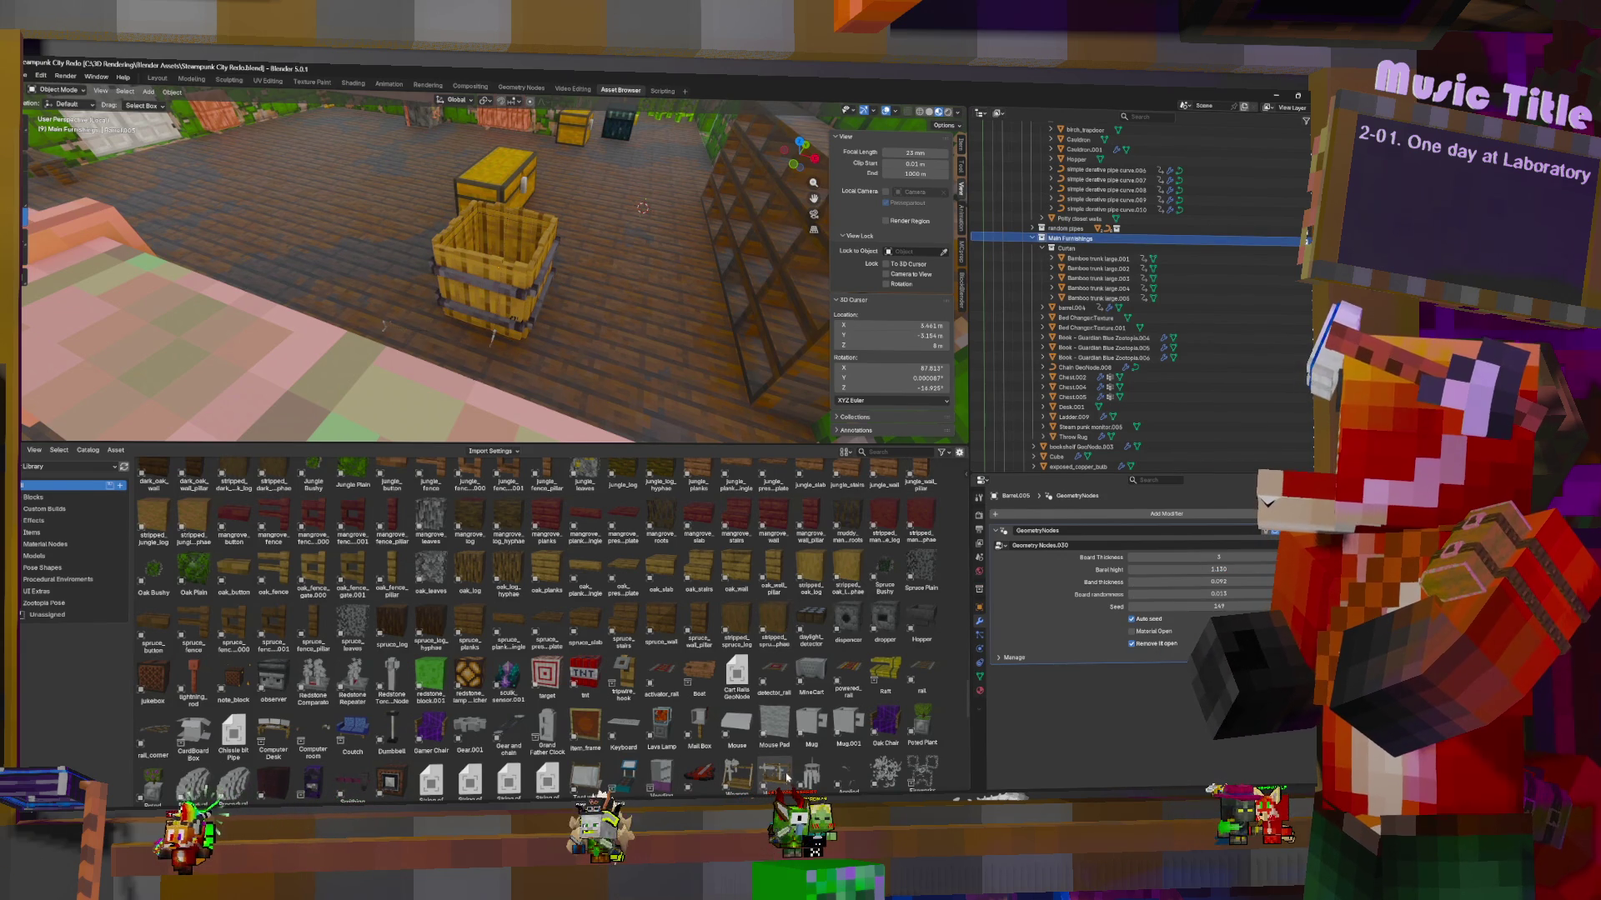
Place the Weapon Rack Slim in the room and move Barrel.005 into the furnishings collection
scroll(786, 777, "down", 1)
mouse_move(775, 763)
left_mouse_down()
mouse_move(430, 180)
mouse_move(401, 250)
mouse_move(396, 167)
left_mouse_up()
scroll(1023, 375, "down", 5)
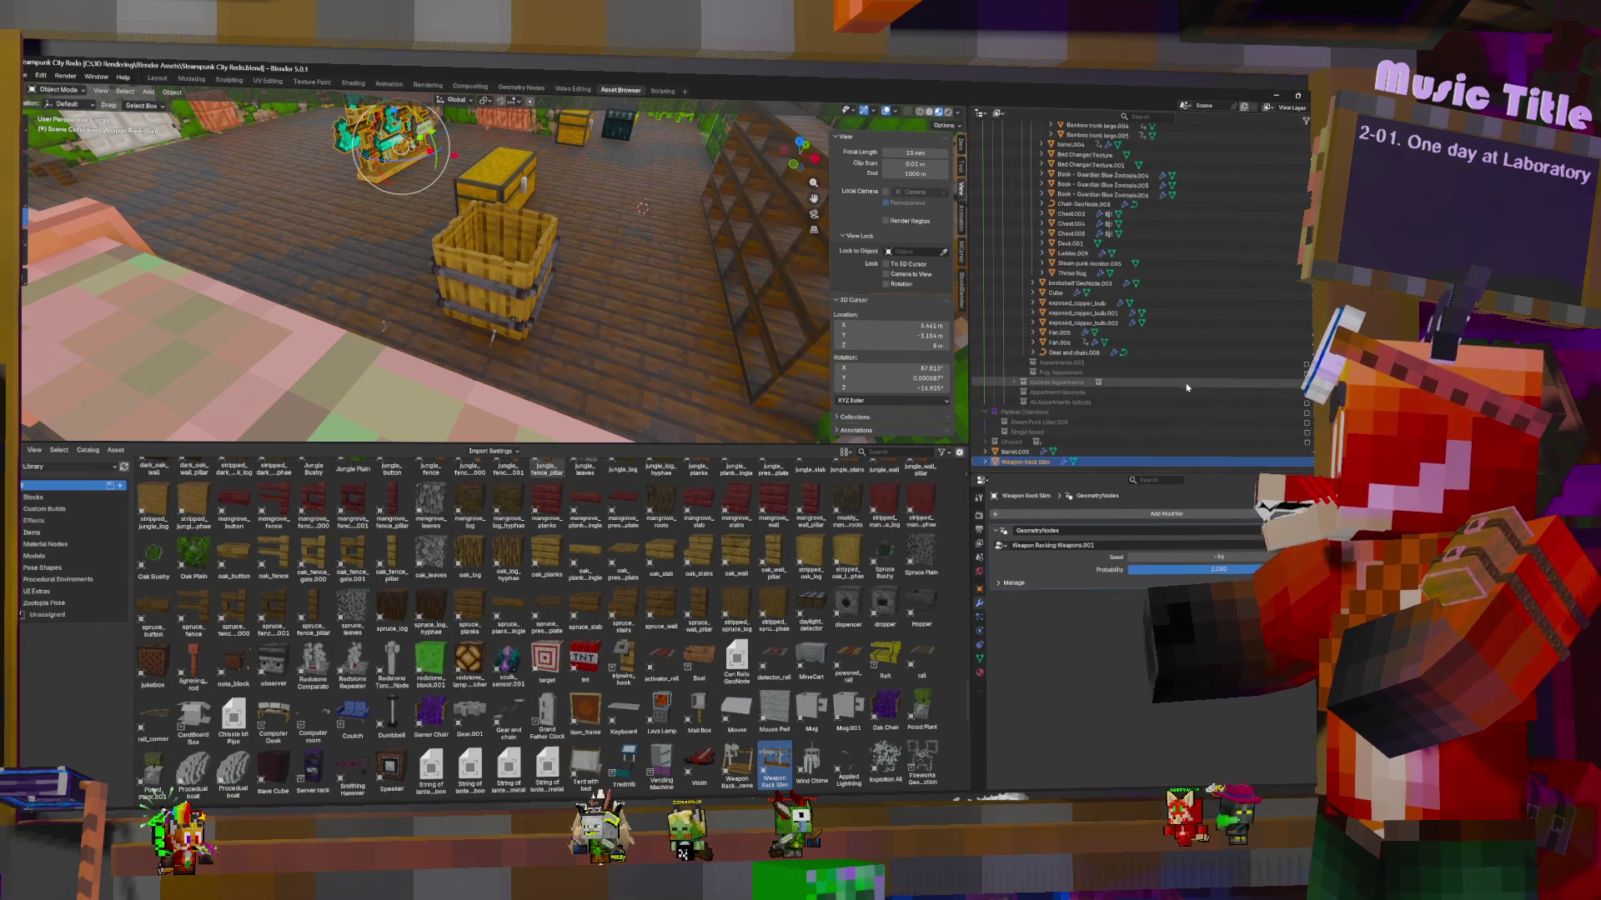
left_click(1019, 453)
mouse_move(1019, 454)
left_mouse_down()
mouse_move(1109, 317)
mouse_move(1083, 265)
left_mouse_up()
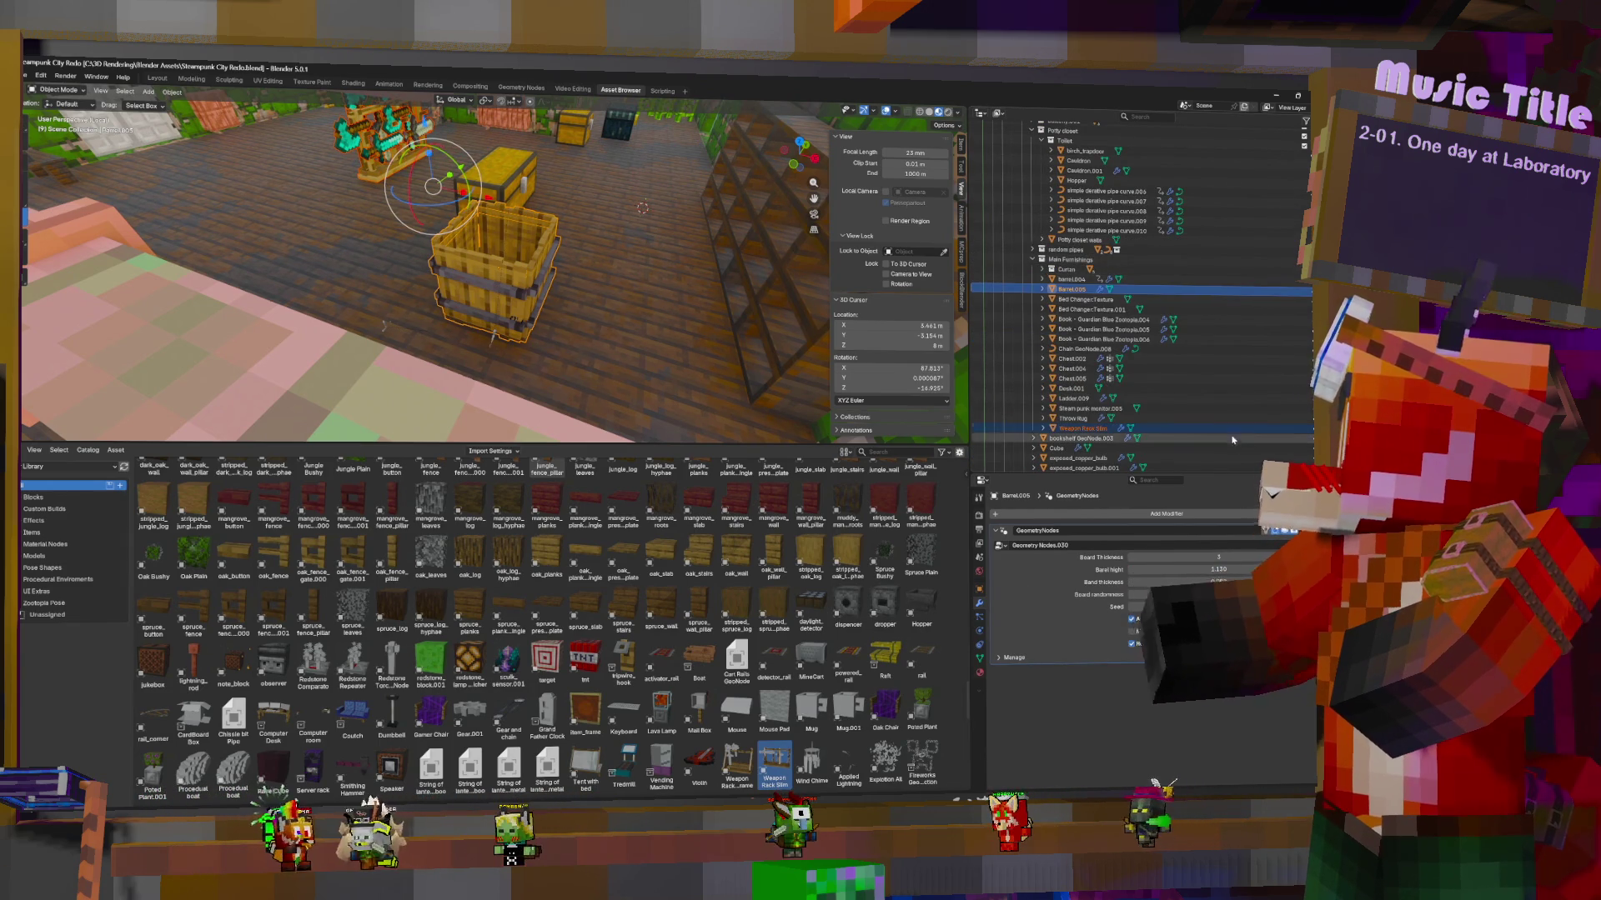
Add the Wind Chime to the room and file it under the furnishings collection
scroll(664, 747, "down", 5)
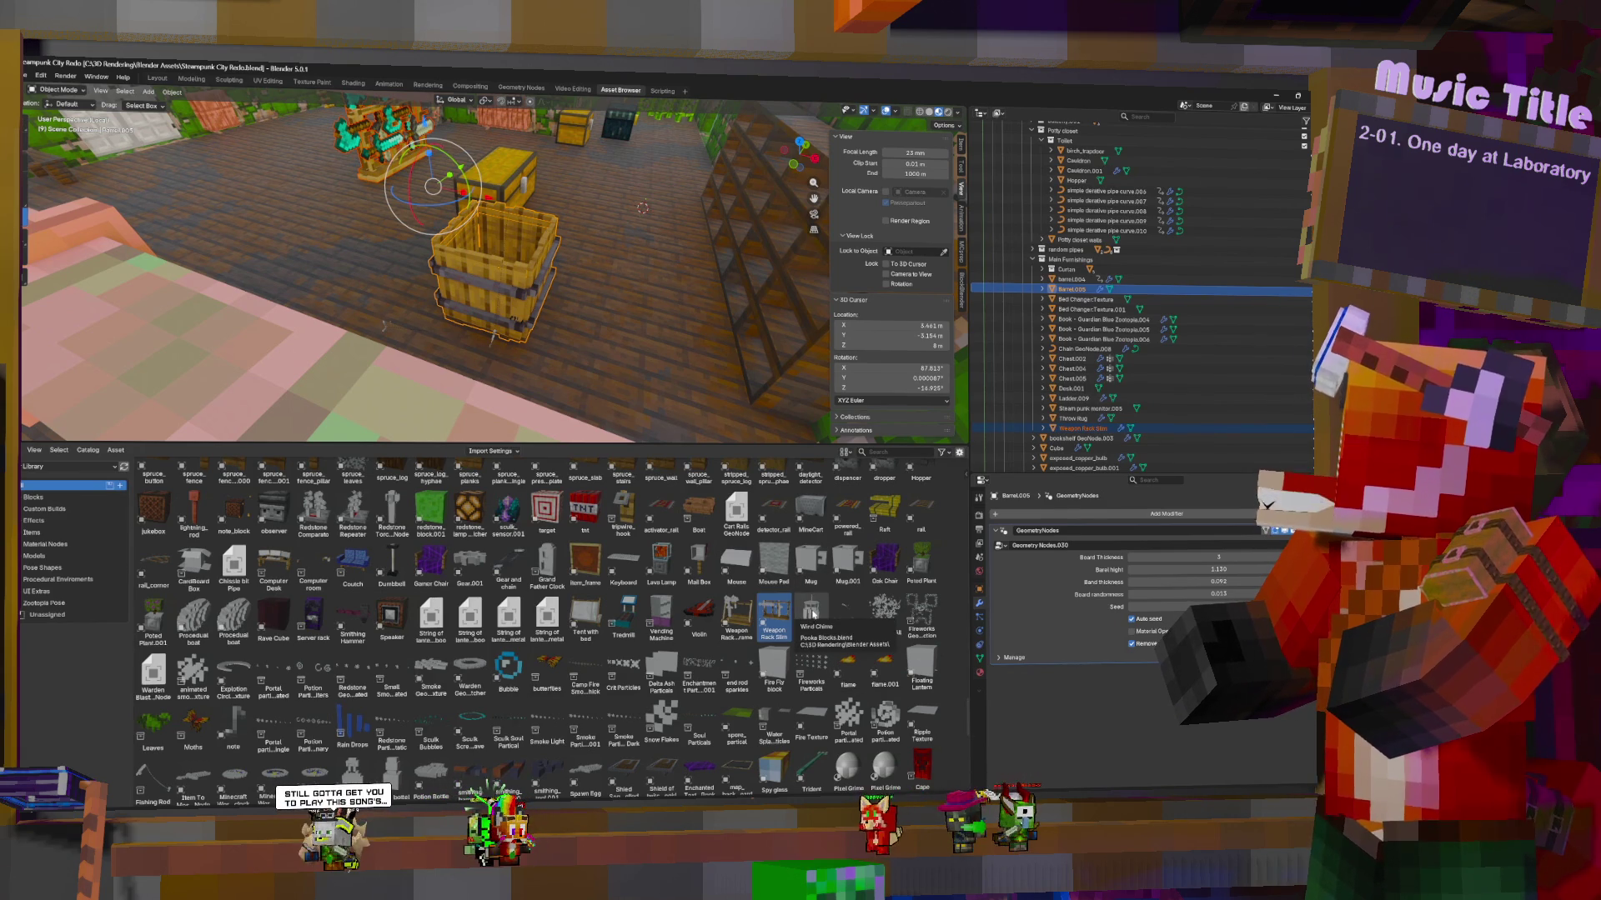
mouse_move(813, 615)
left_mouse_down()
mouse_move(492, 350)
mouse_move(235, 175)
left_mouse_up()
scroll(1084, 375, "down", 6)
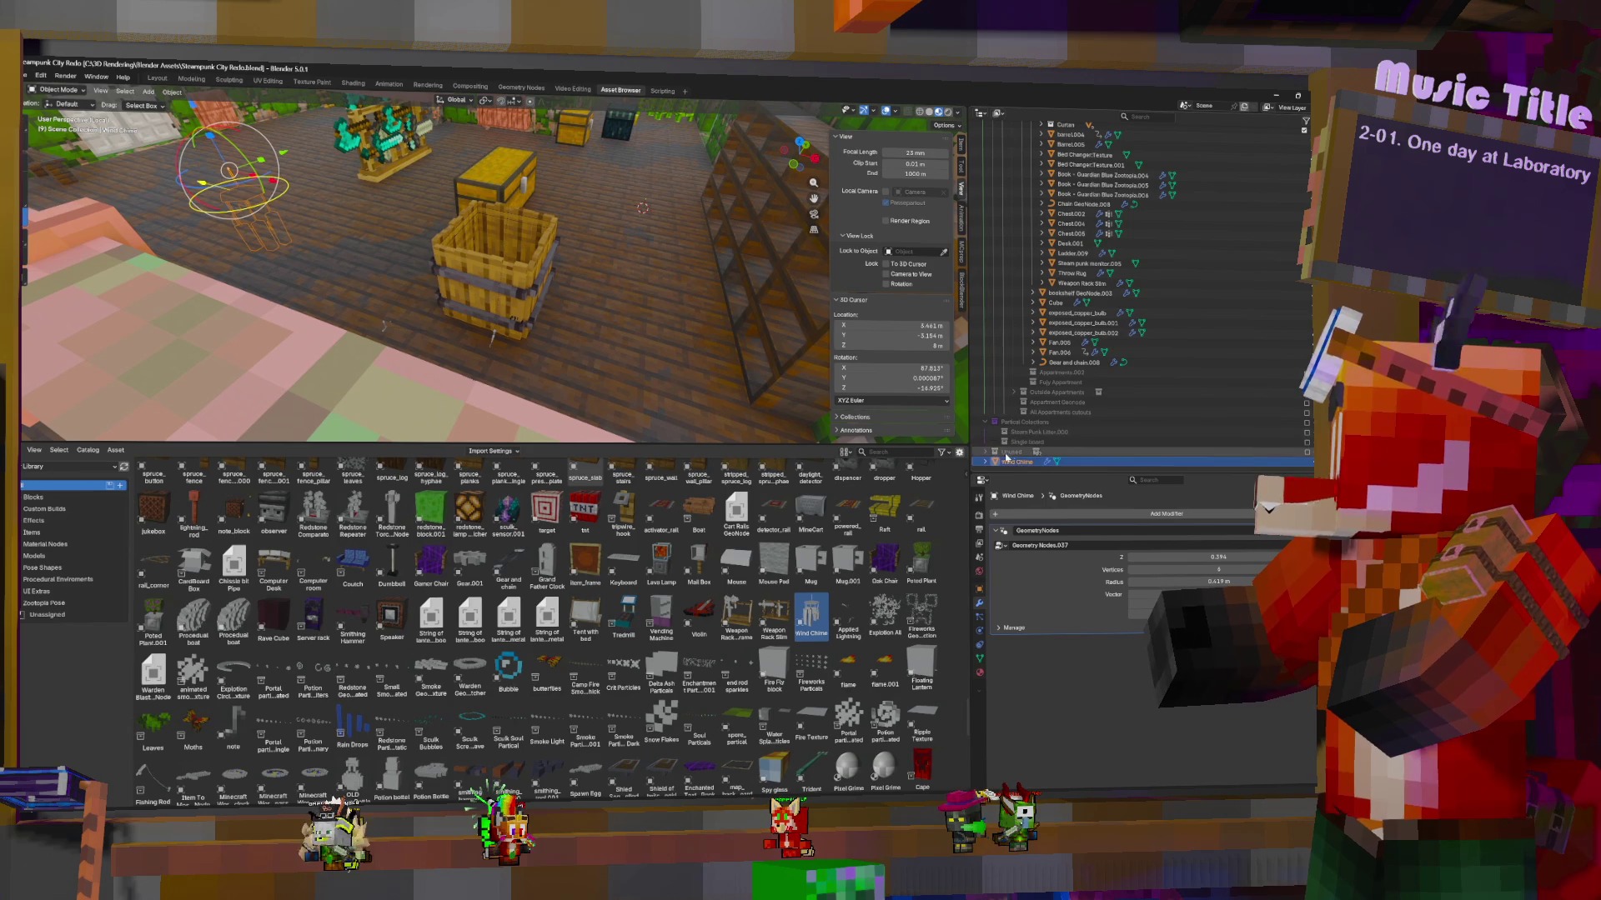
mouse_move(1012, 467)
left_mouse_down()
mouse_move(1084, 208)
mouse_move(1069, 197)
left_mouse_up()
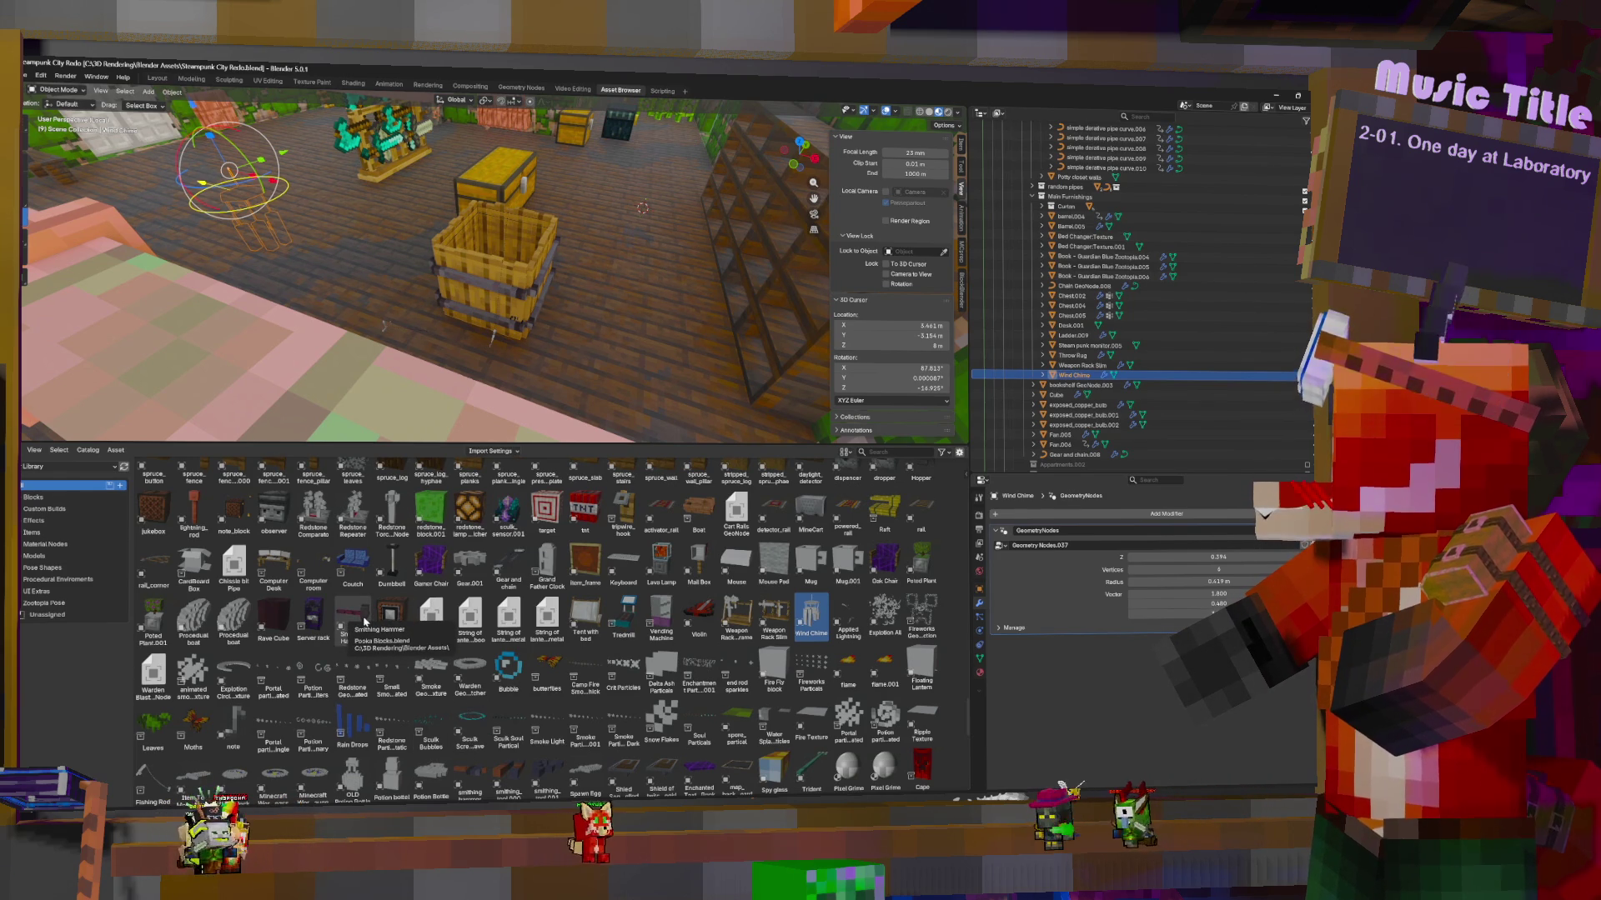
Shift the wind chime back, drop a Server rack on the floor, and file it under furnishings
left_click_drag(229, 171, 187, 112)
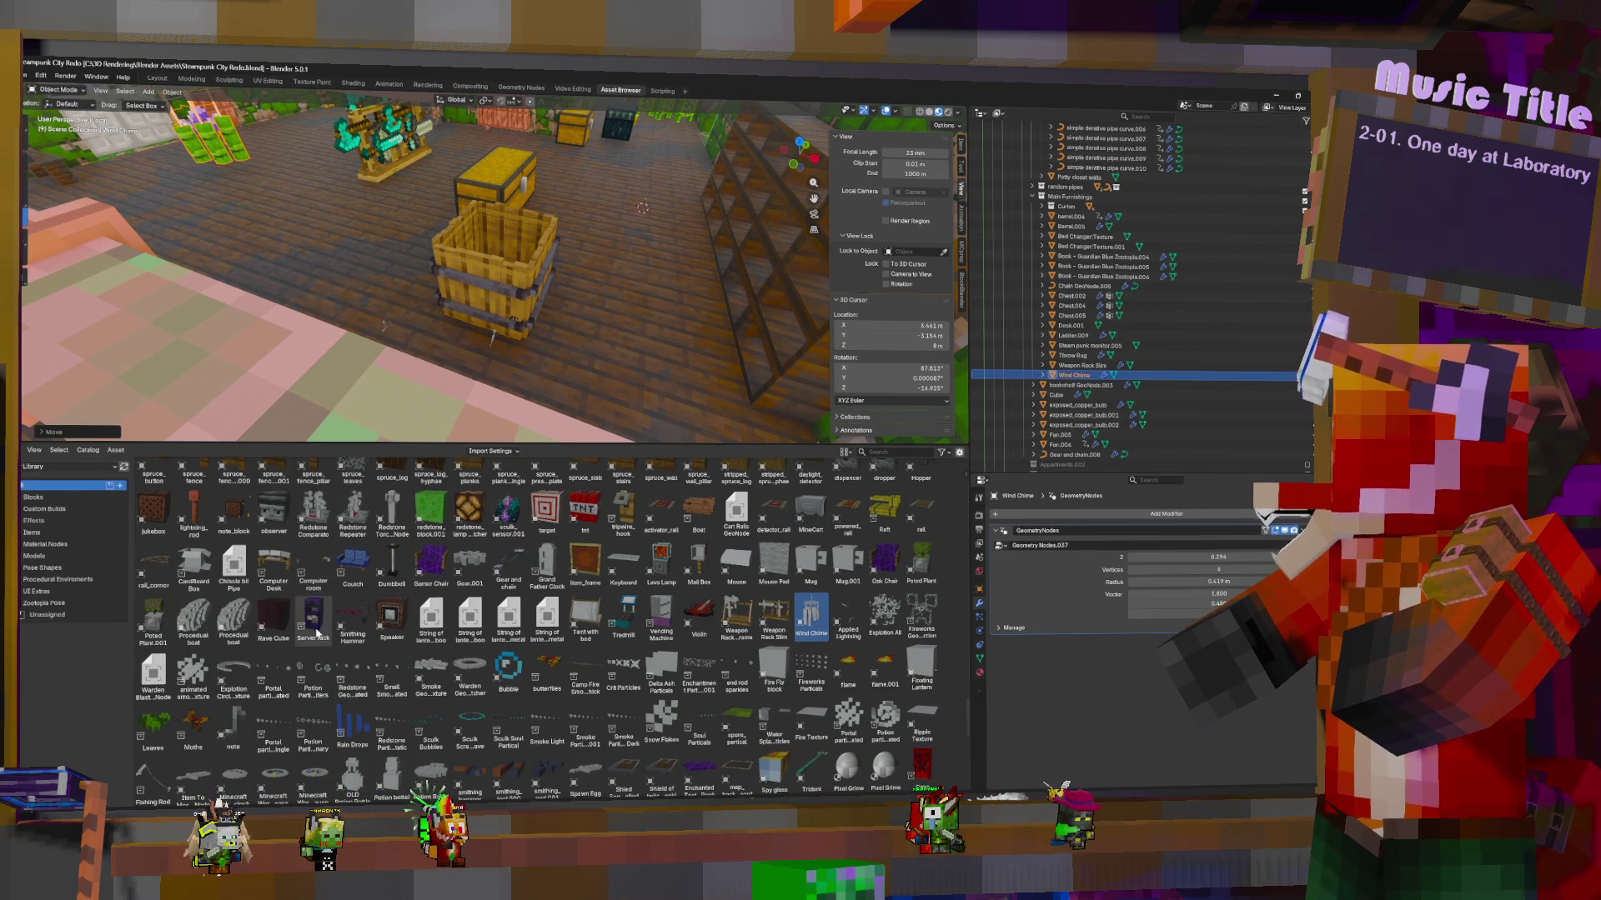
mouse_move(315, 631)
left_mouse_down()
mouse_move(372, 252)
mouse_move(406, 290)
left_mouse_up()
mouse_move(406, 289)
middle_mouse_down()
mouse_move(382, 195)
mouse_move(358, 208)
middle_mouse_up()
scroll(1037, 451, "down", 5)
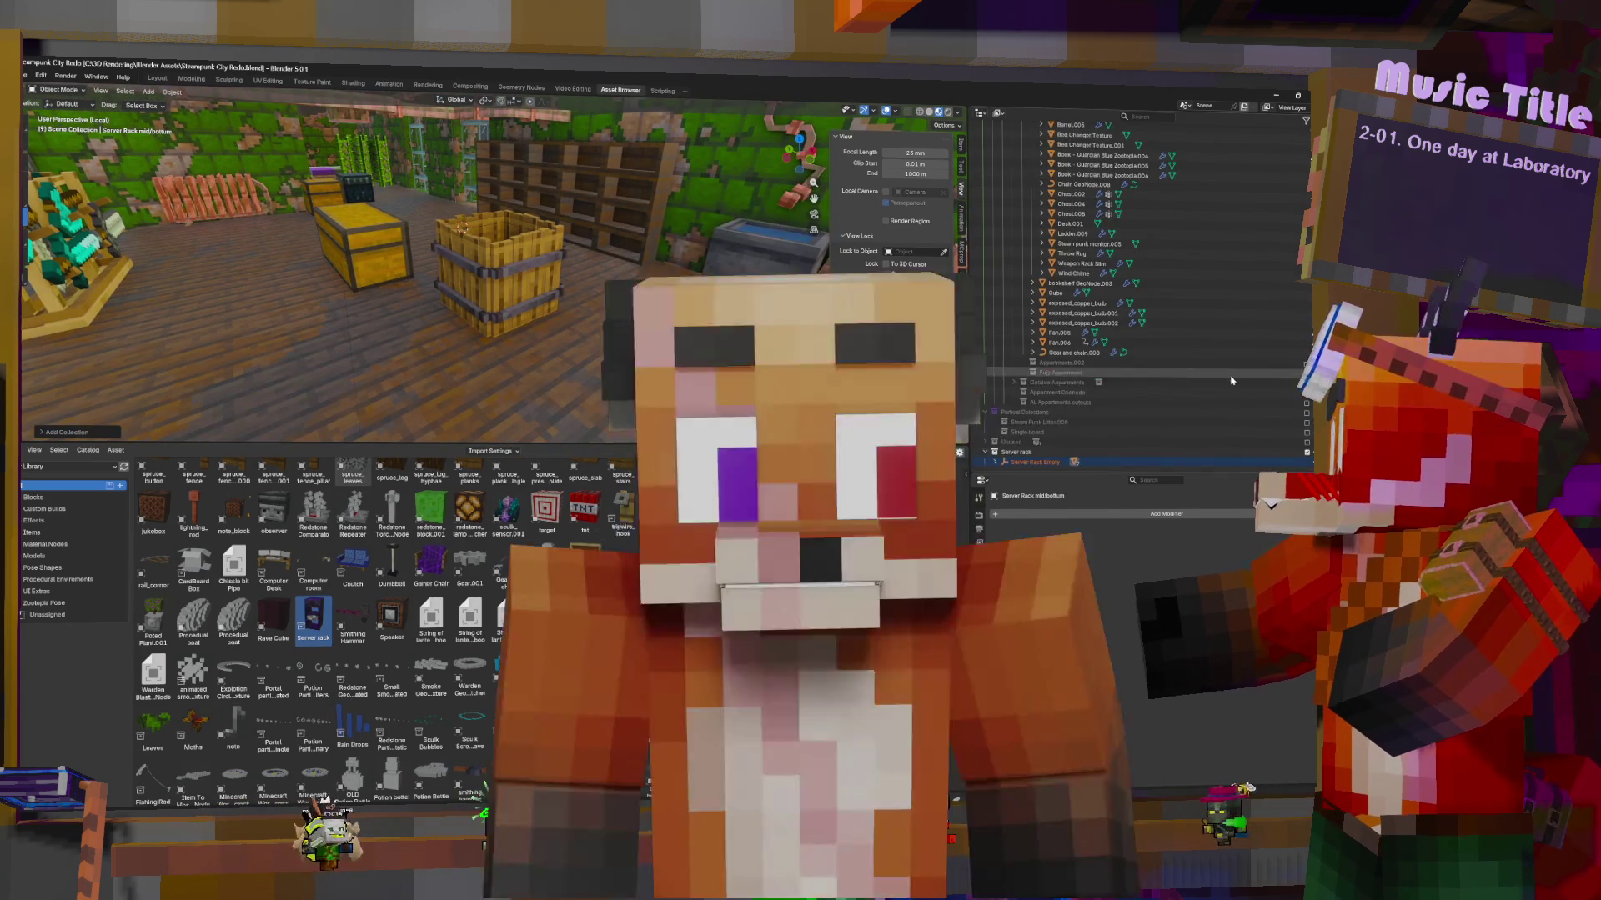
left_click_drag(1036, 451, 1047, 208)
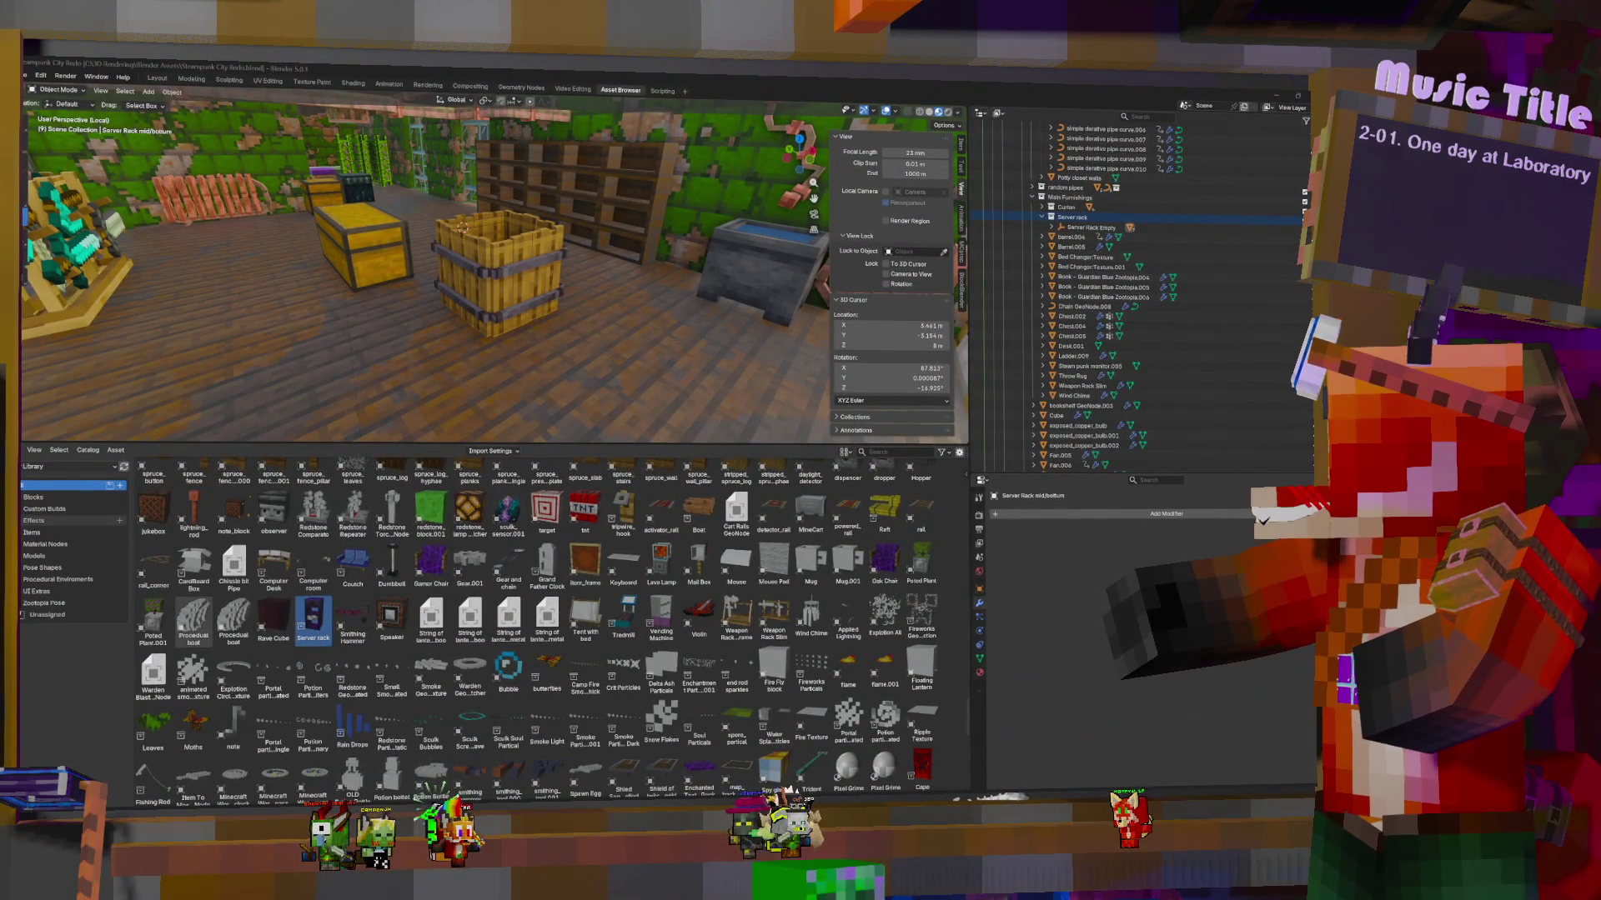
key("alt+Tab")
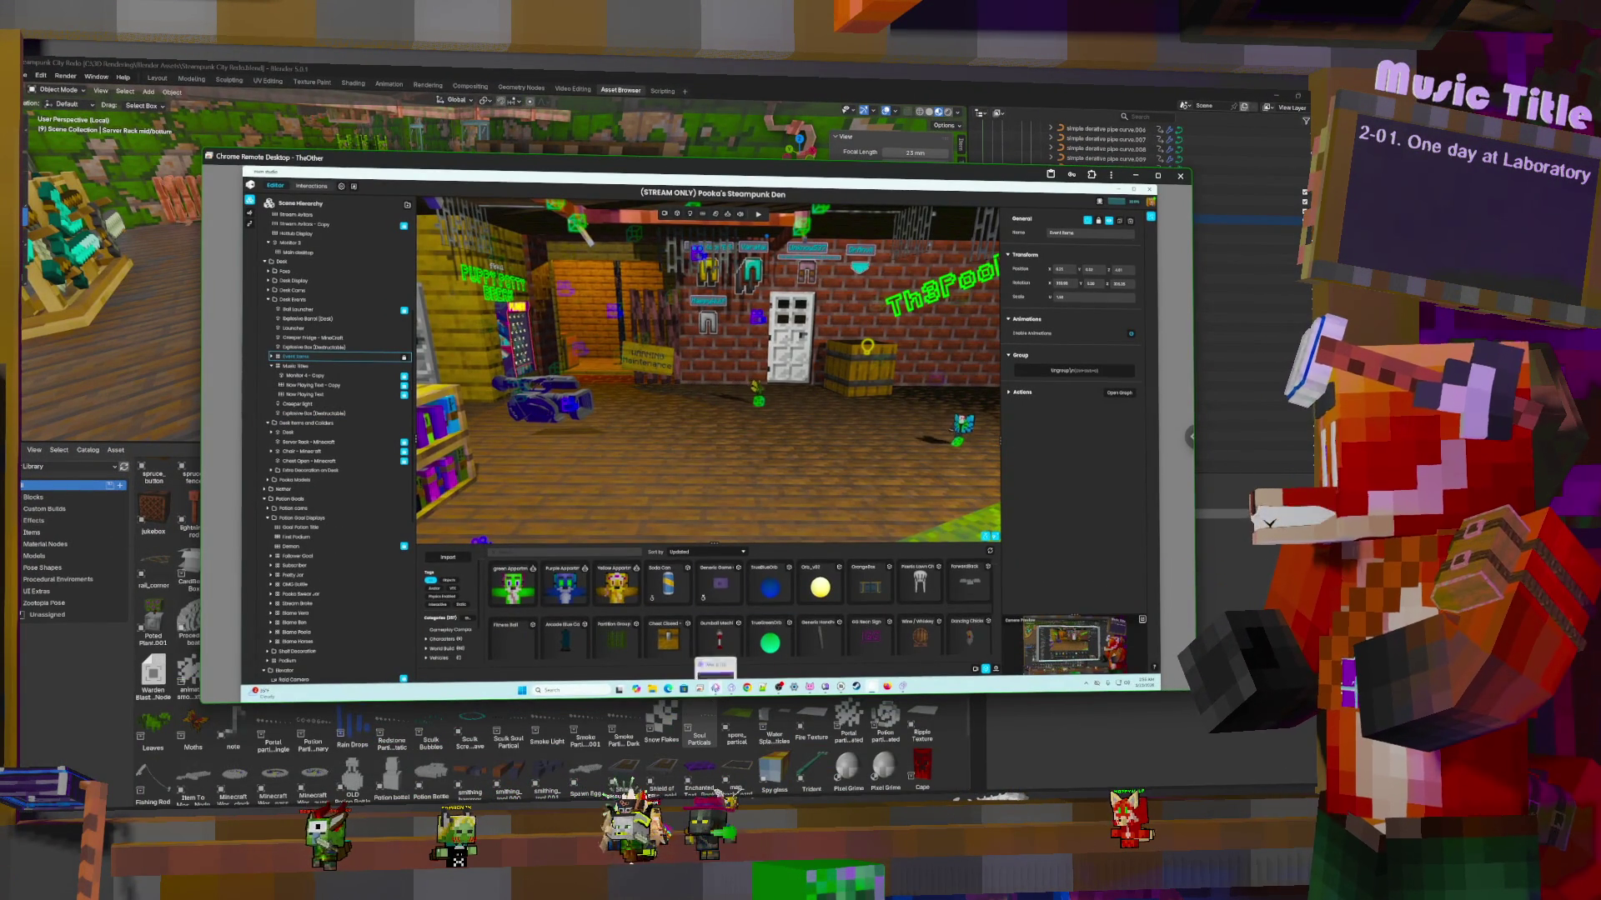
In Mix It Up's Twitch Channel Points, expand Normal Overlay and edit the Fish slap reward
left_click(714, 669)
left_click(254, 193)
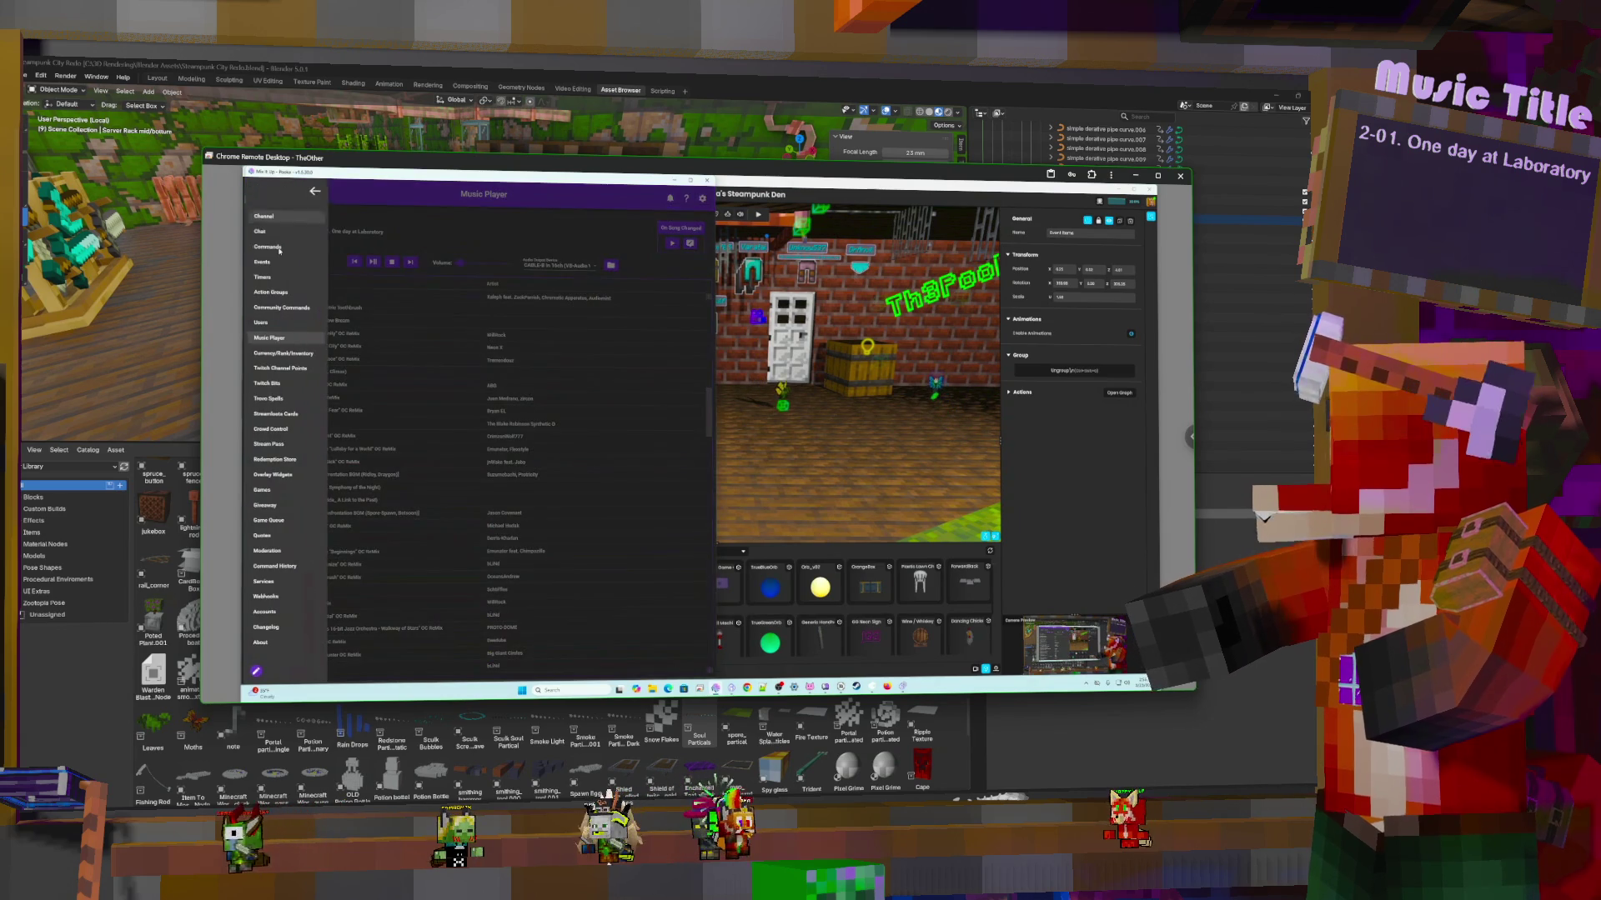
left_click(279, 249)
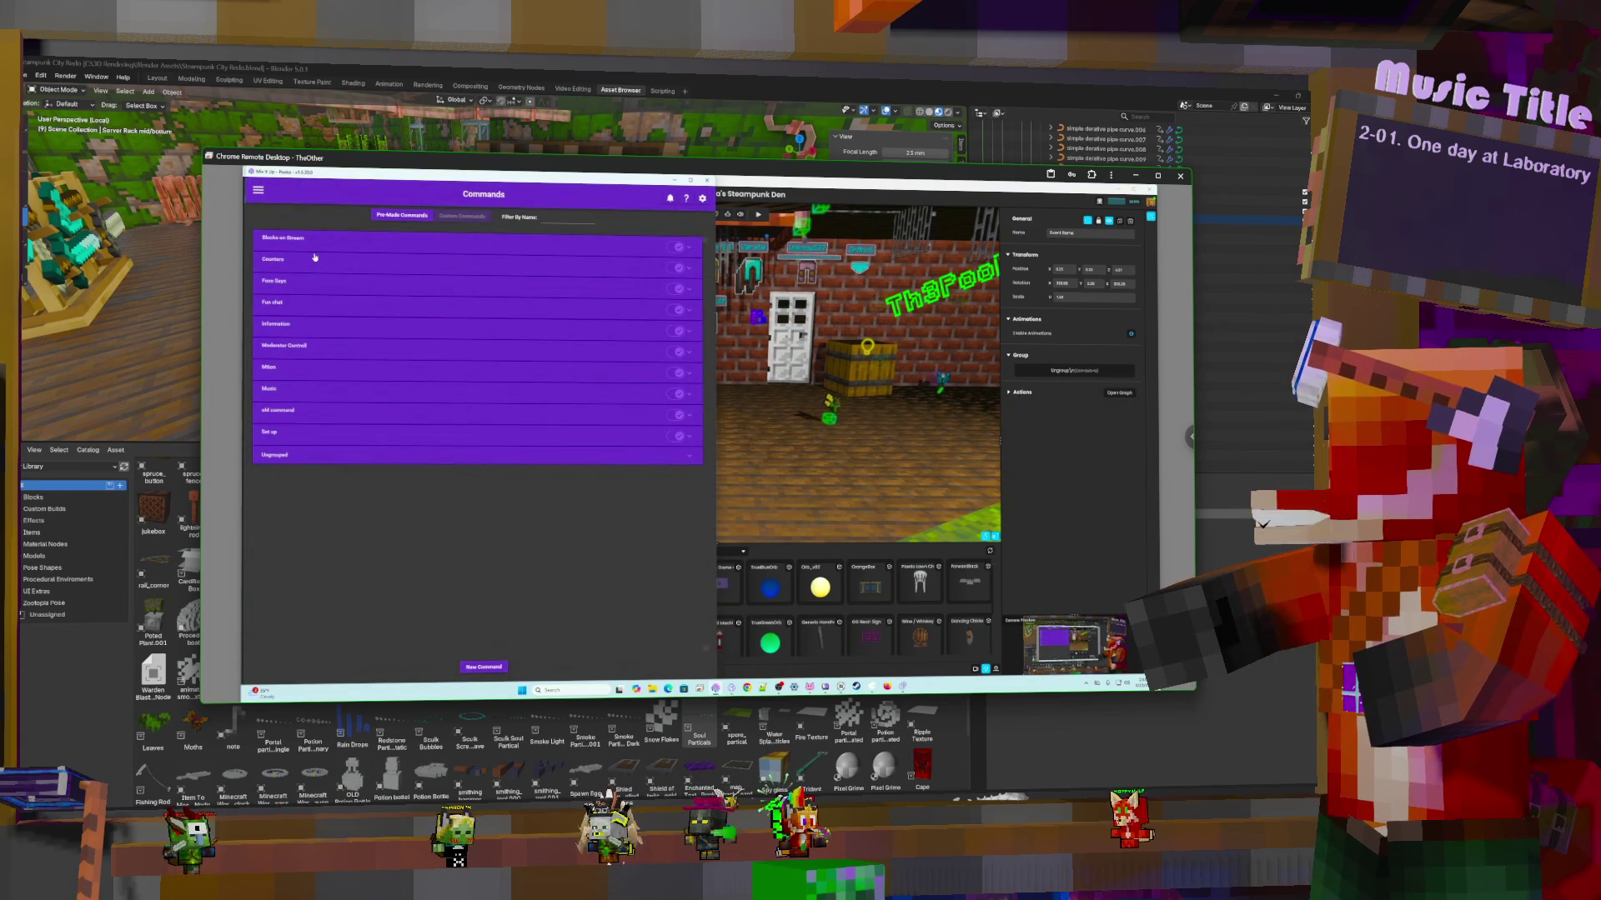
left_click(257, 193)
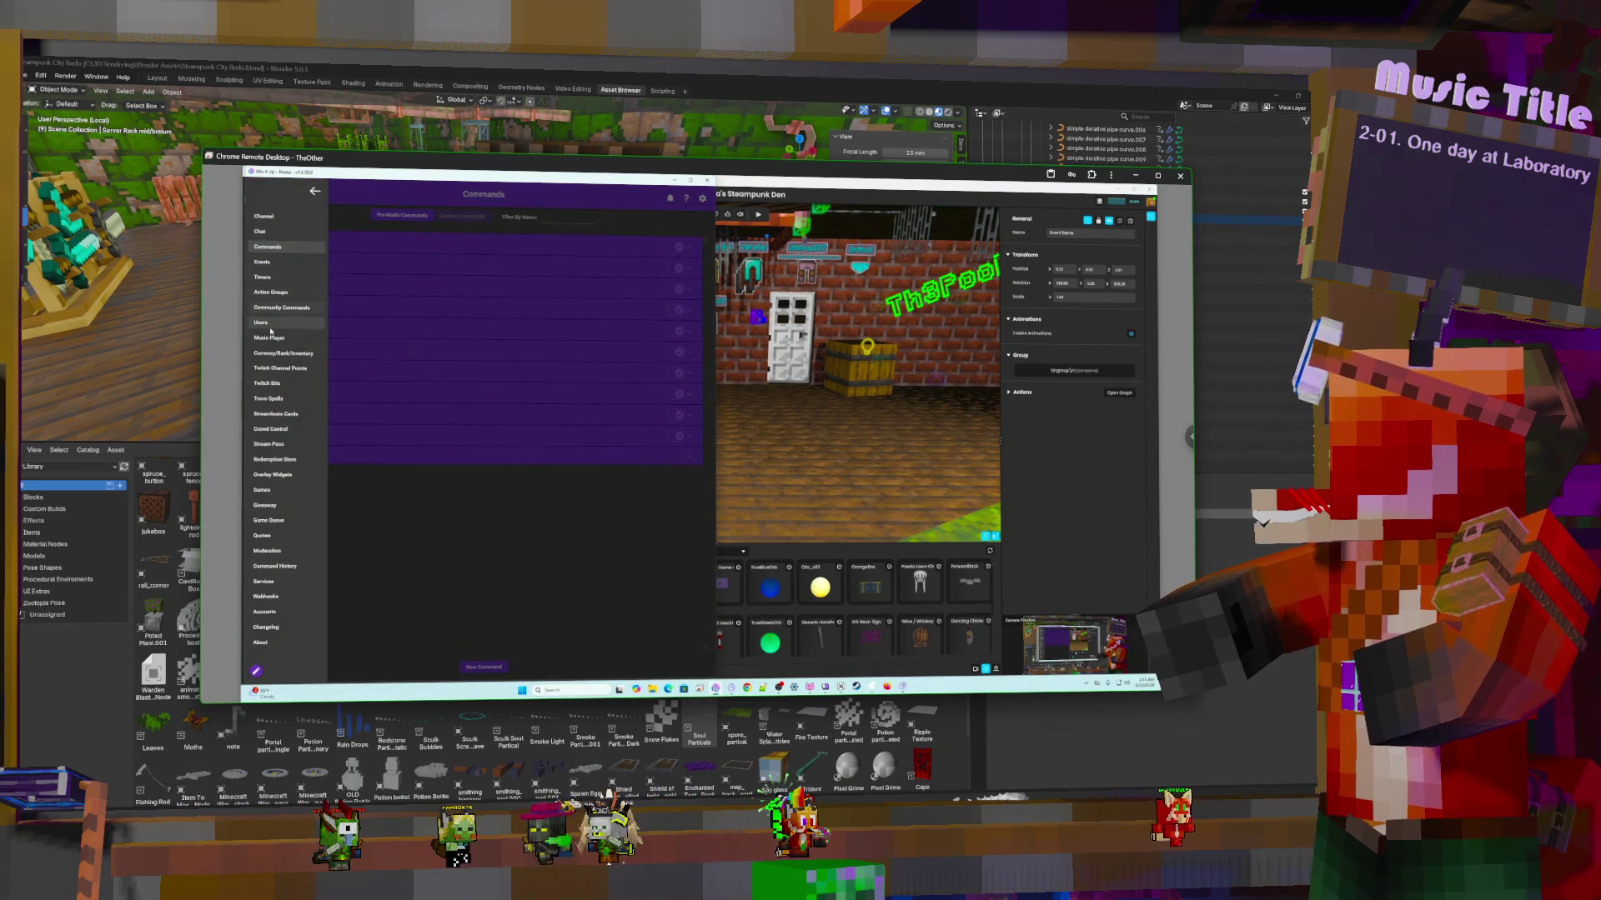
left_click(273, 369)
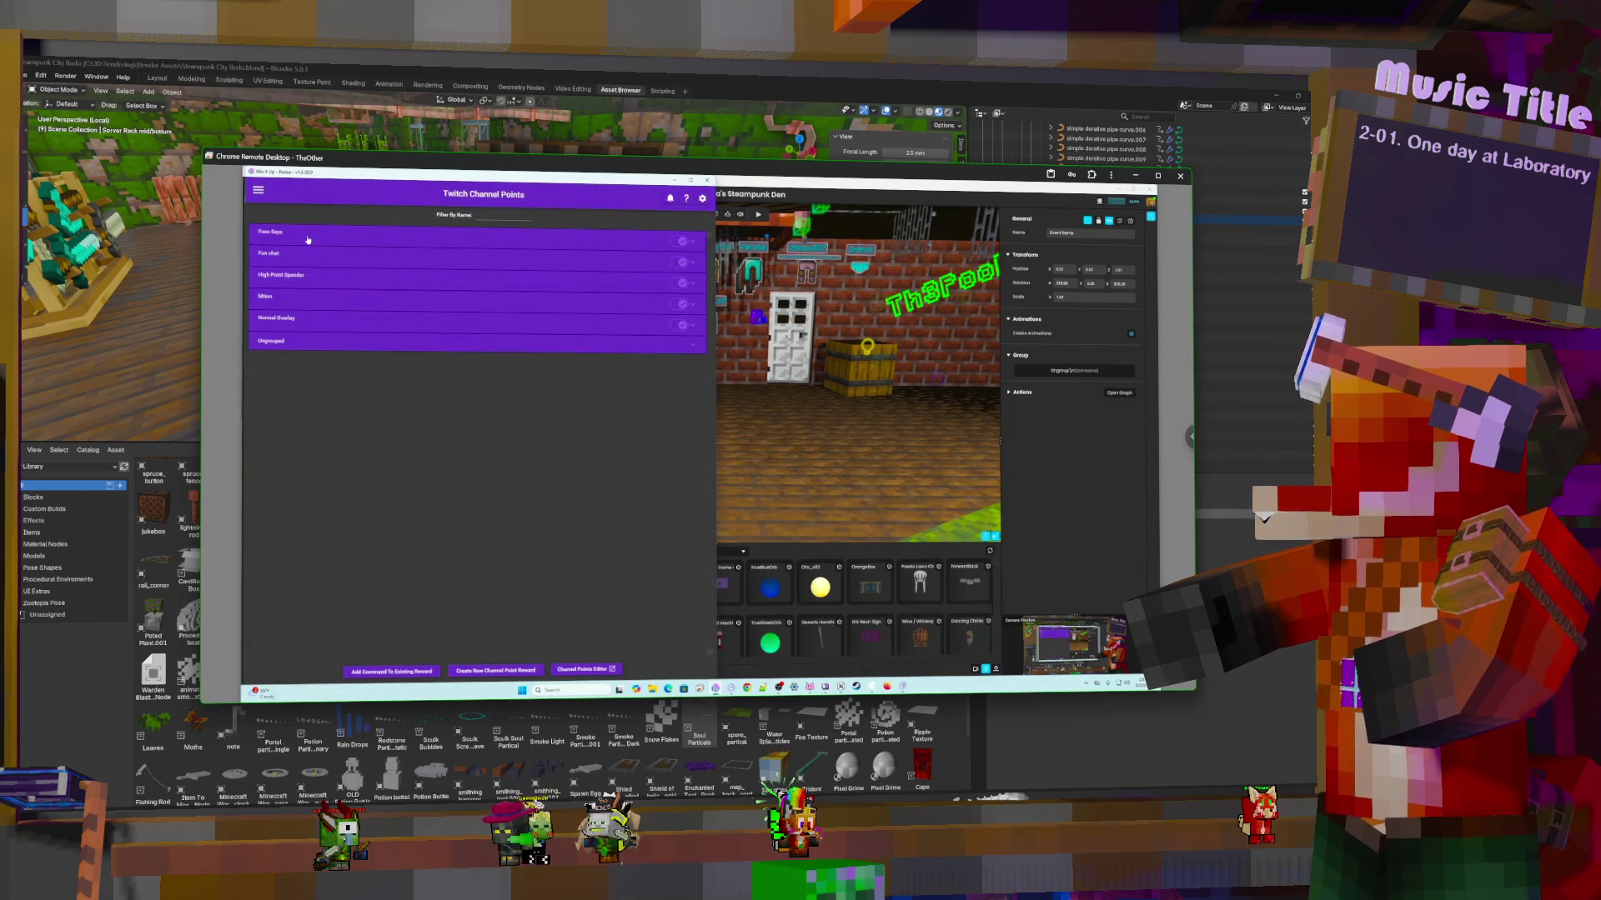
left_click(306, 260)
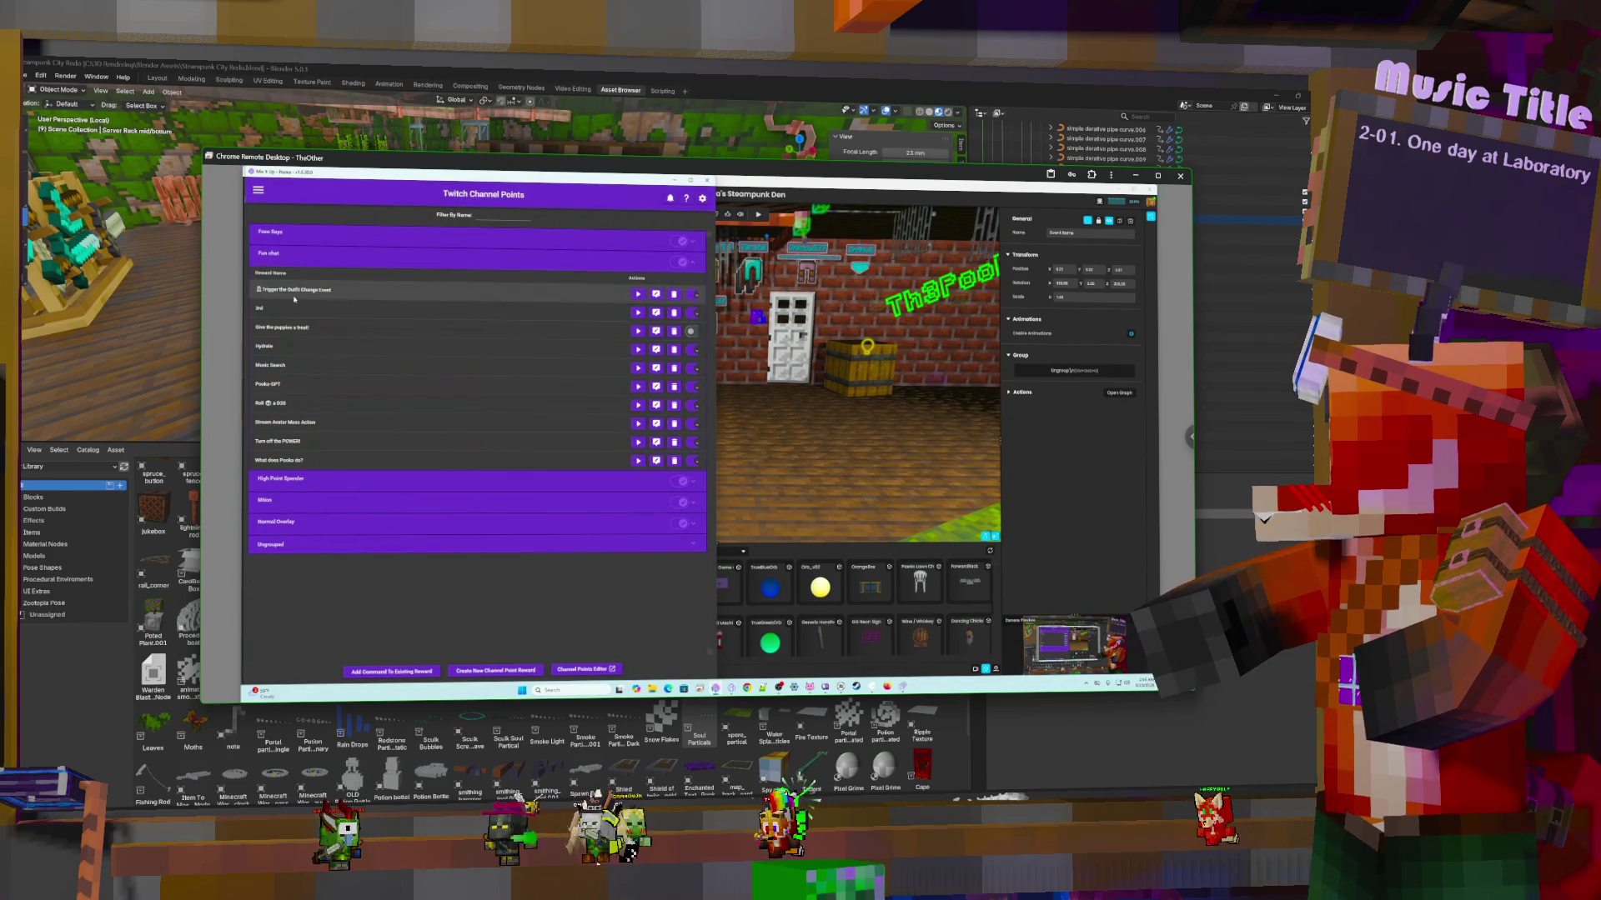
left_click(372, 551)
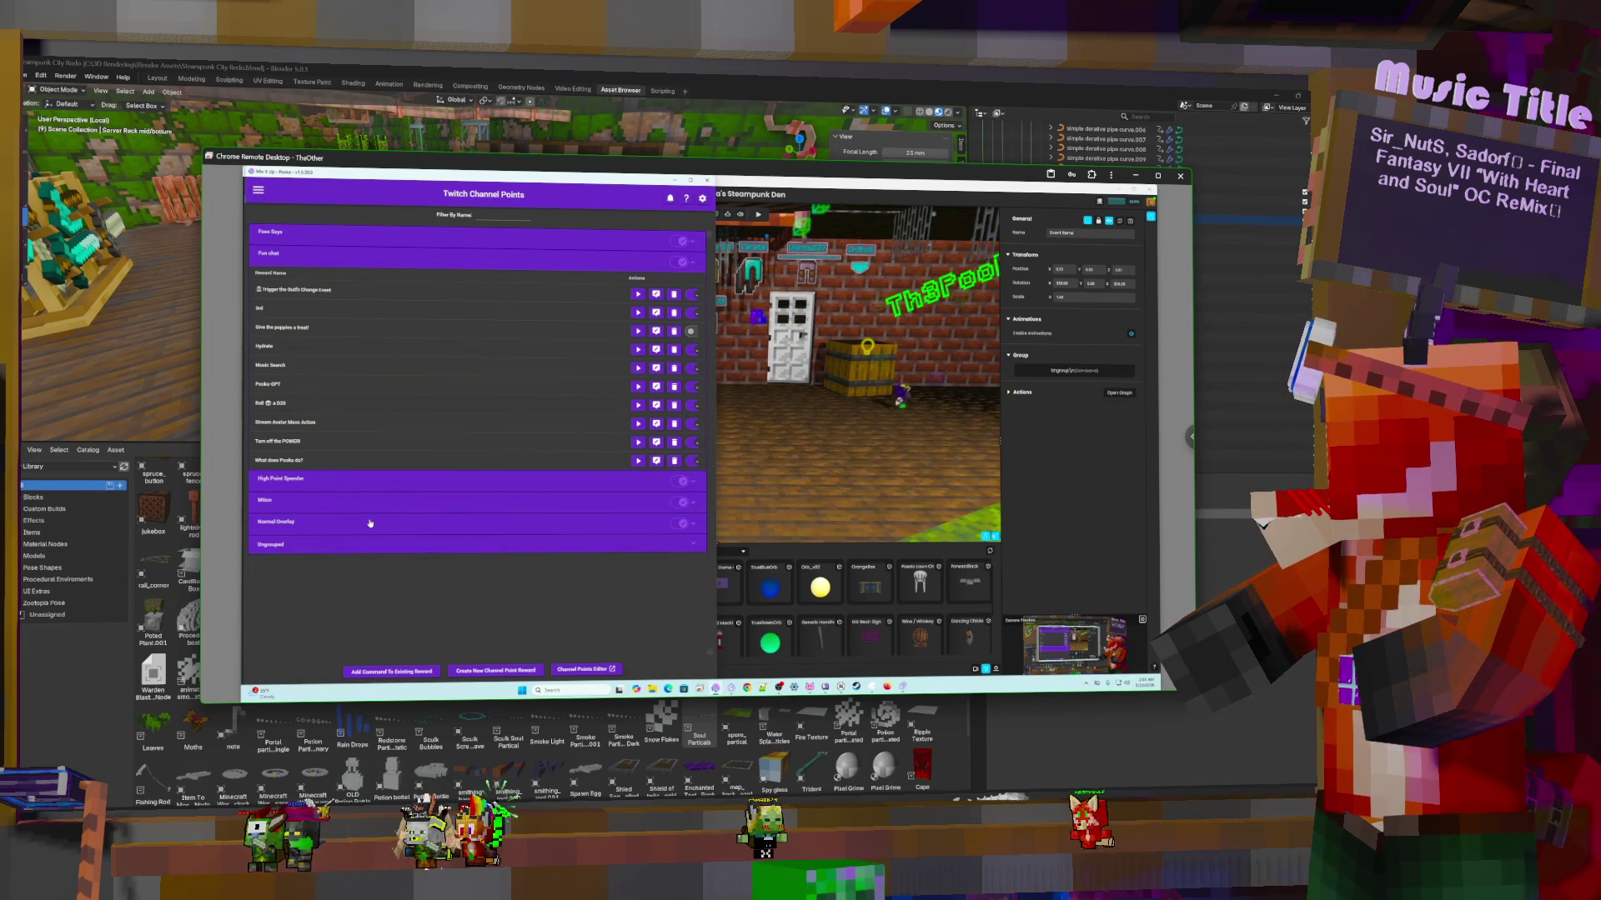
left_click(370, 522)
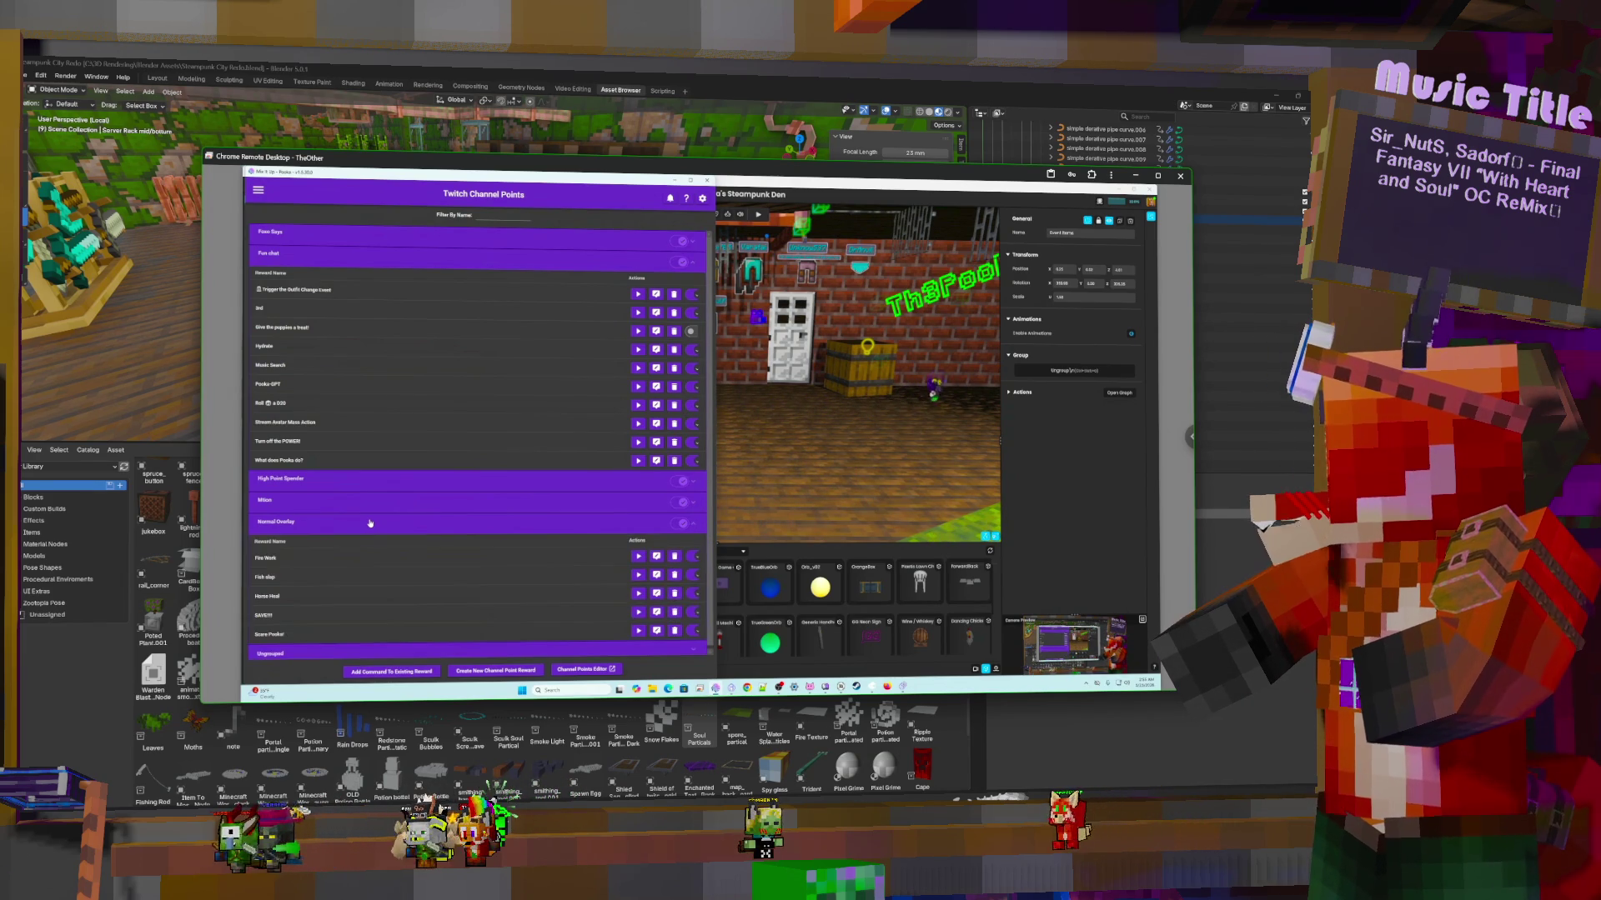
left_click(656, 574)
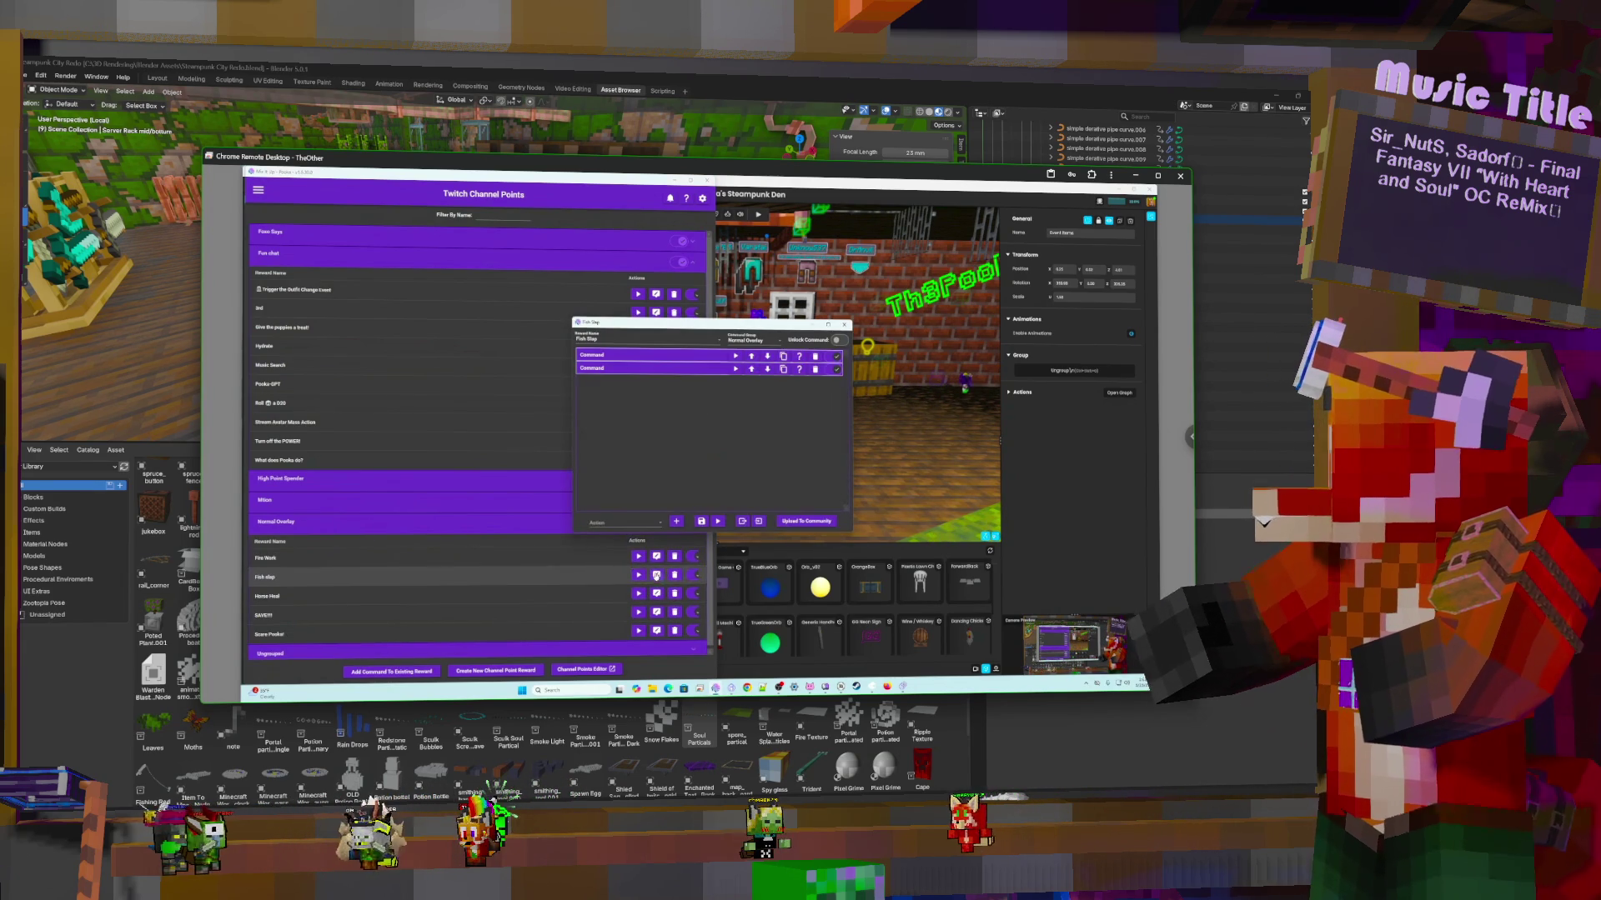
Inspect both Fish Slap command actions, then switch to the Commands page
left_click(691, 360)
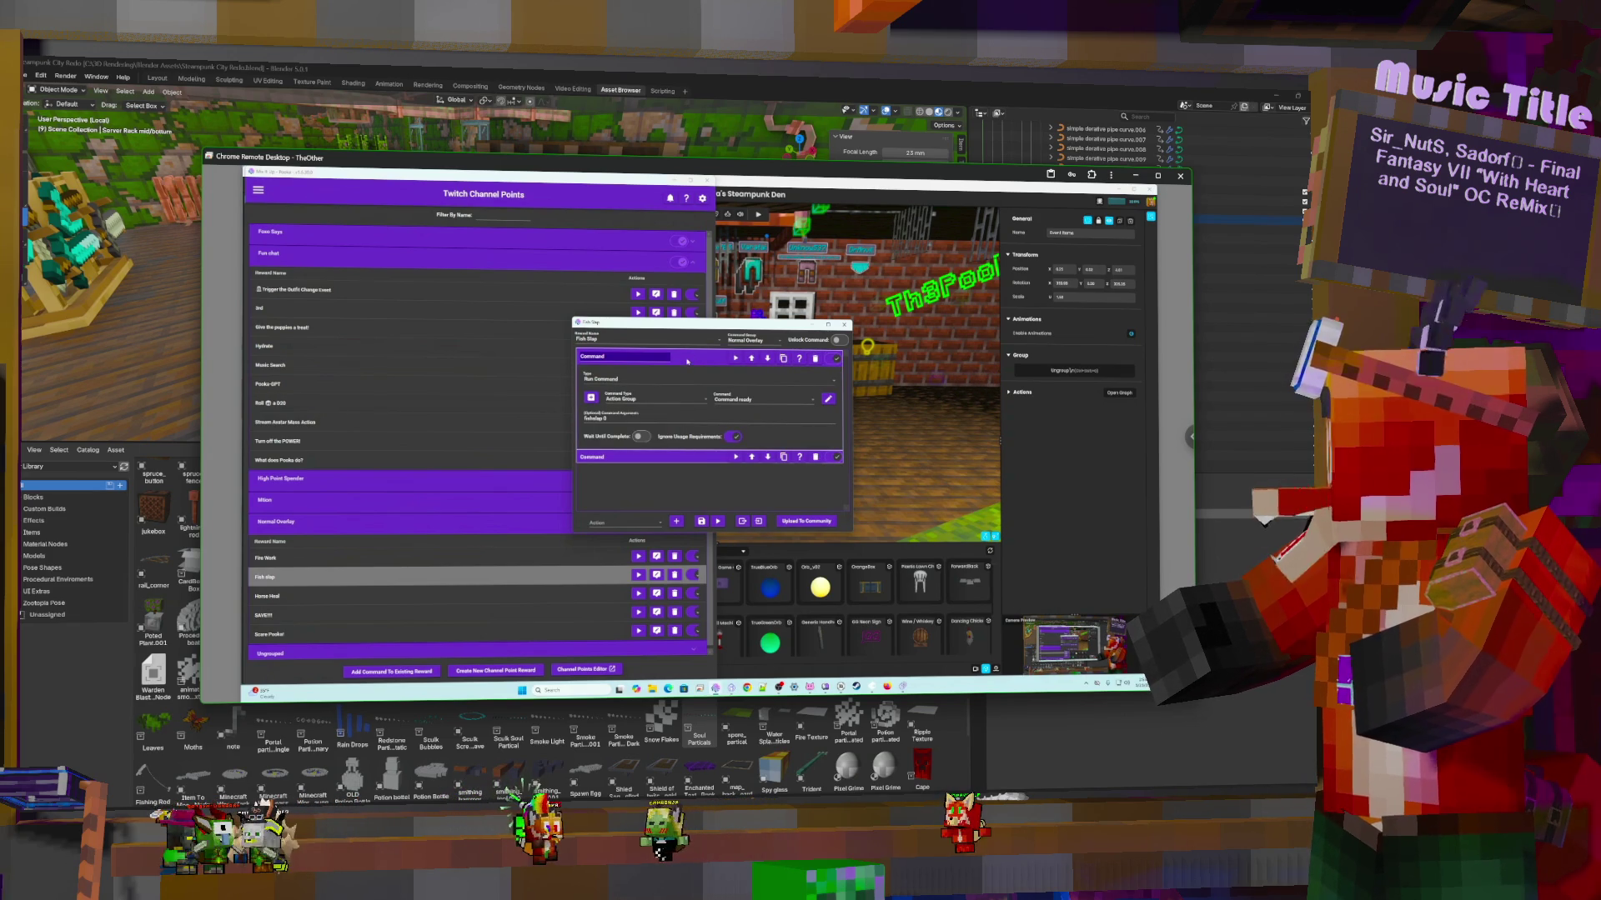
left_click(687, 360)
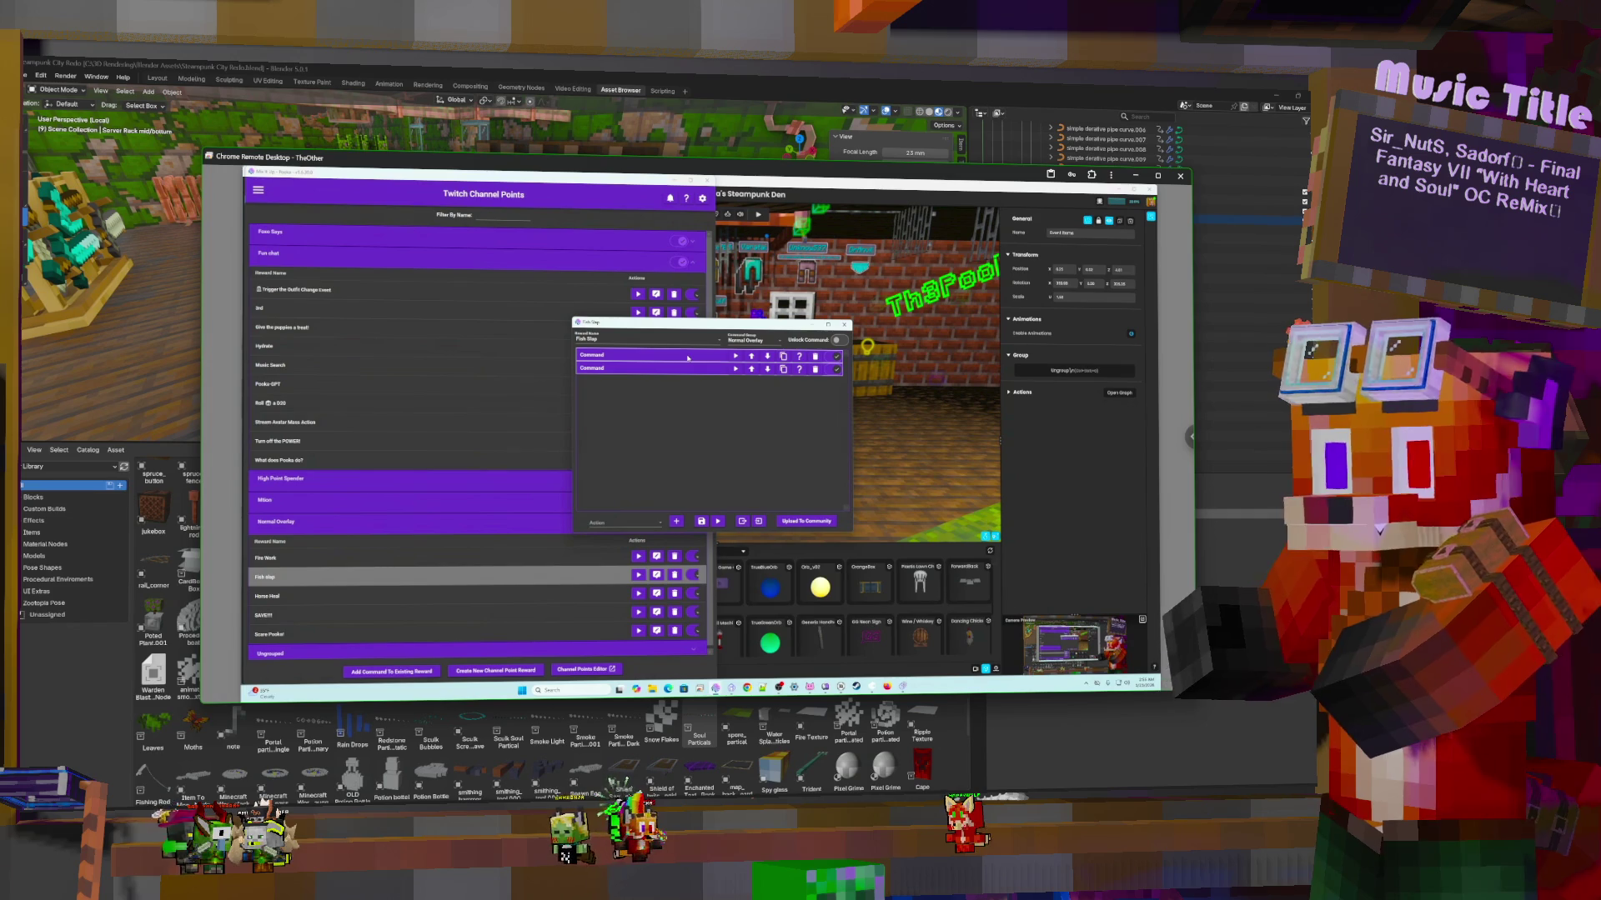
left_click(690, 371)
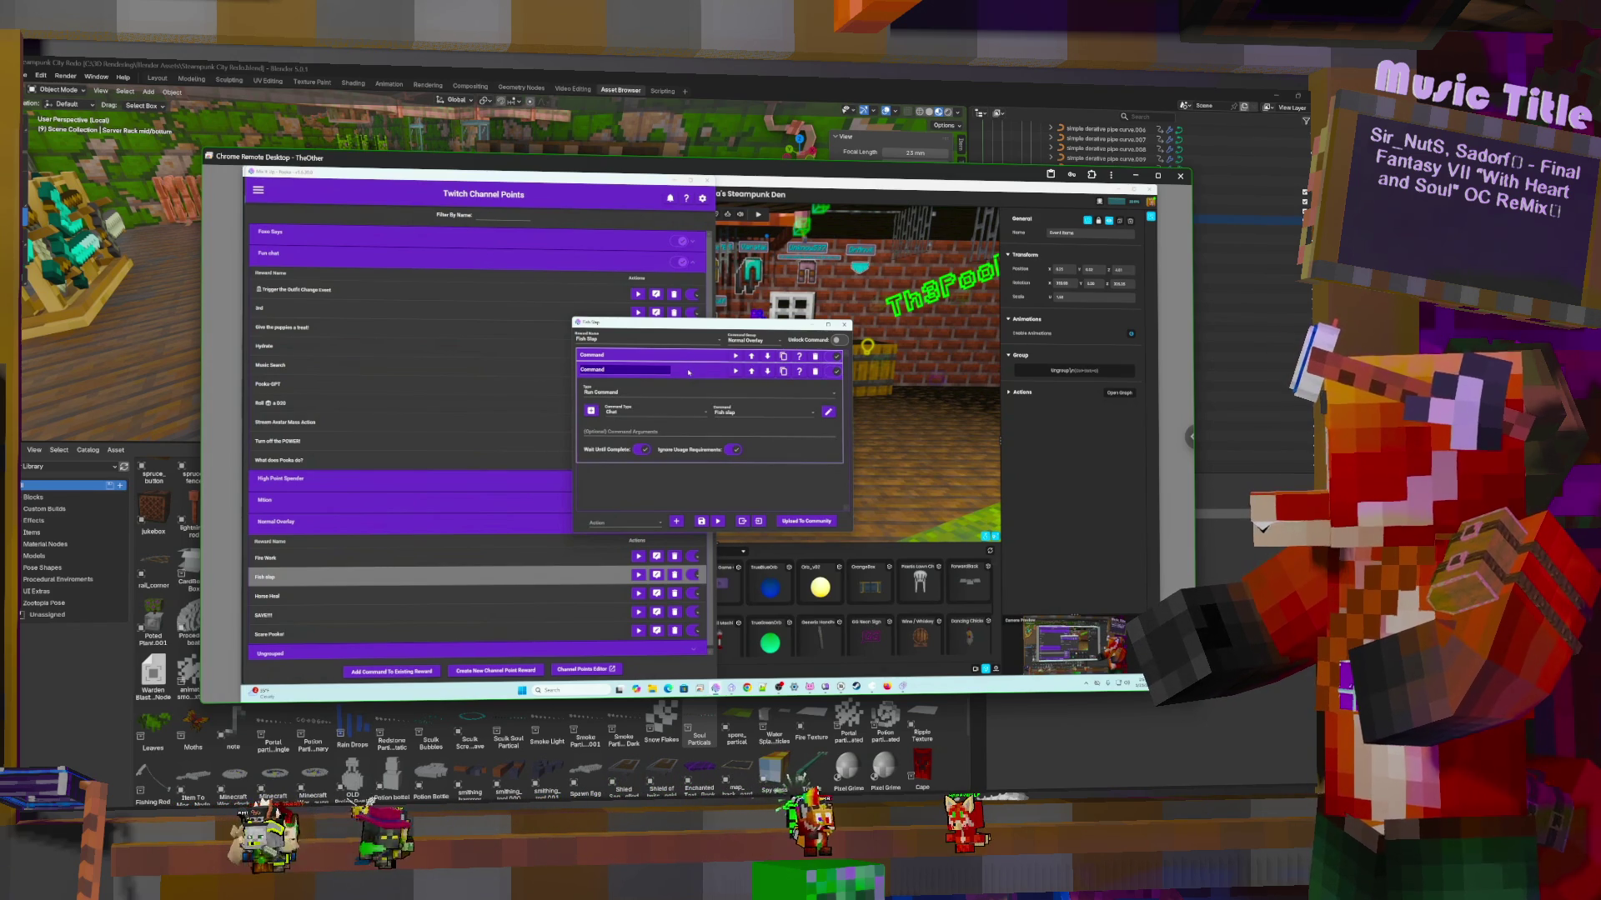
left_click(689, 372)
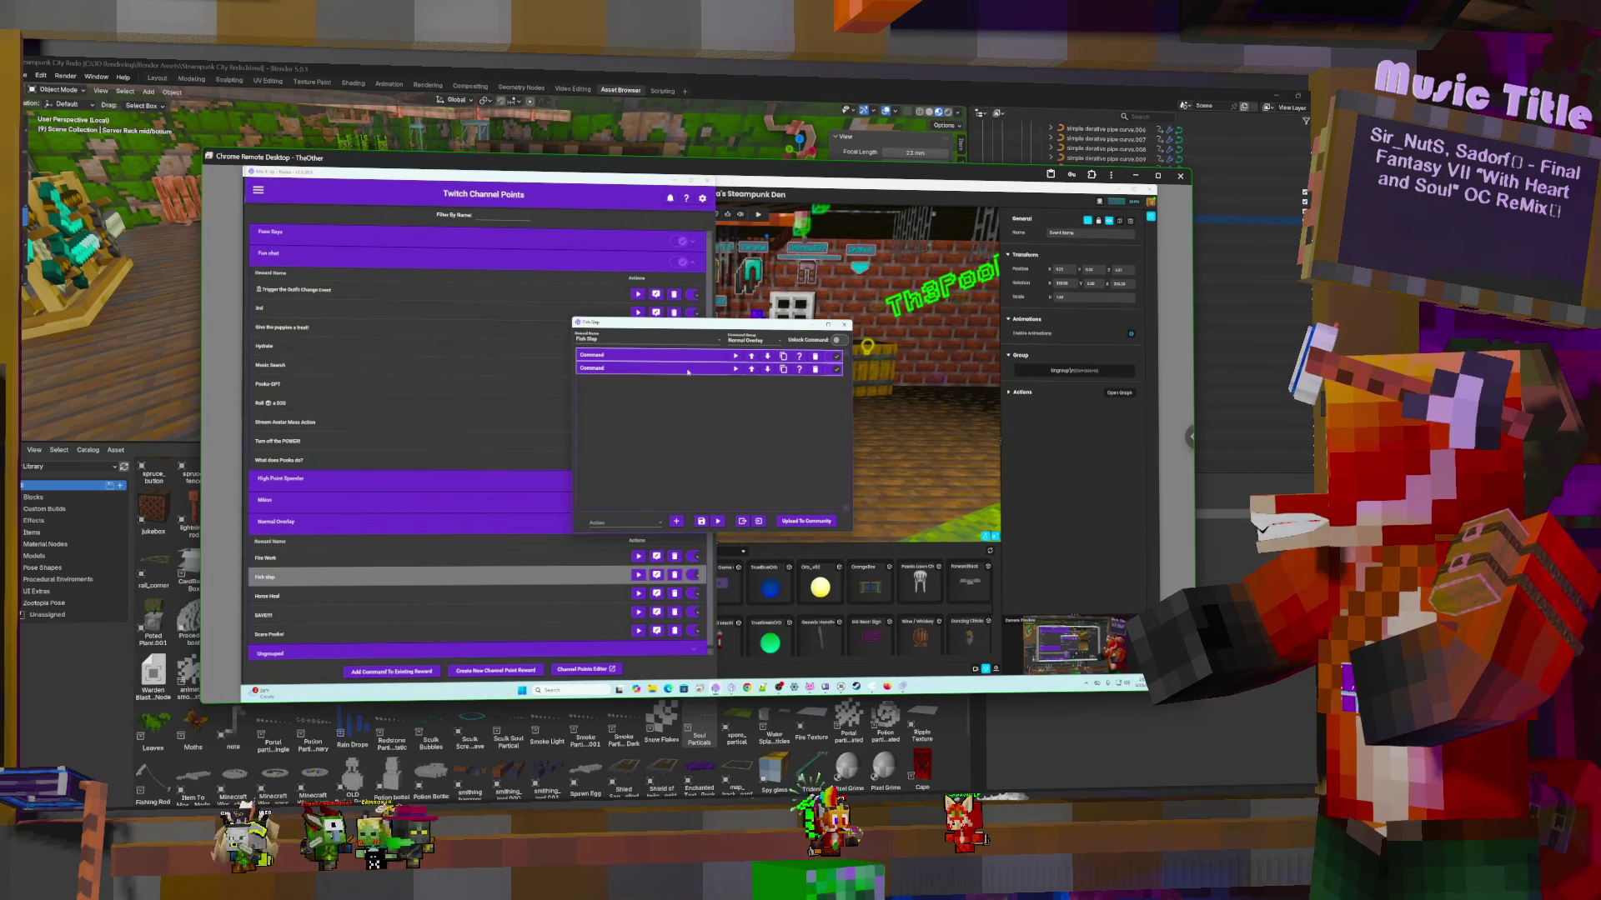
left_click(259, 191)
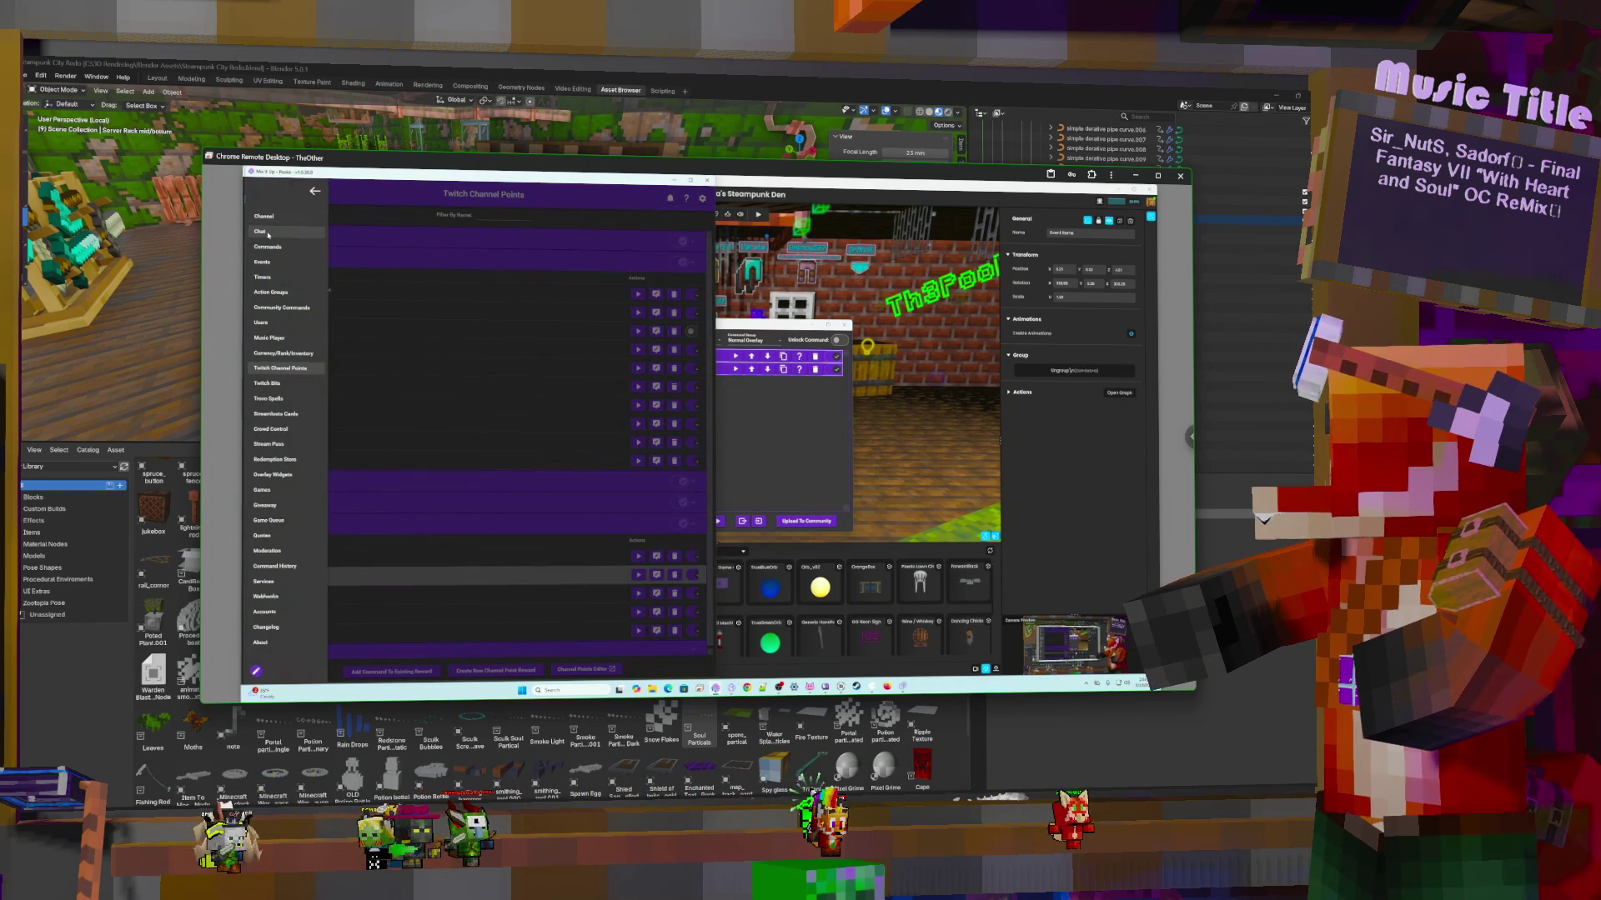
left_click(275, 248)
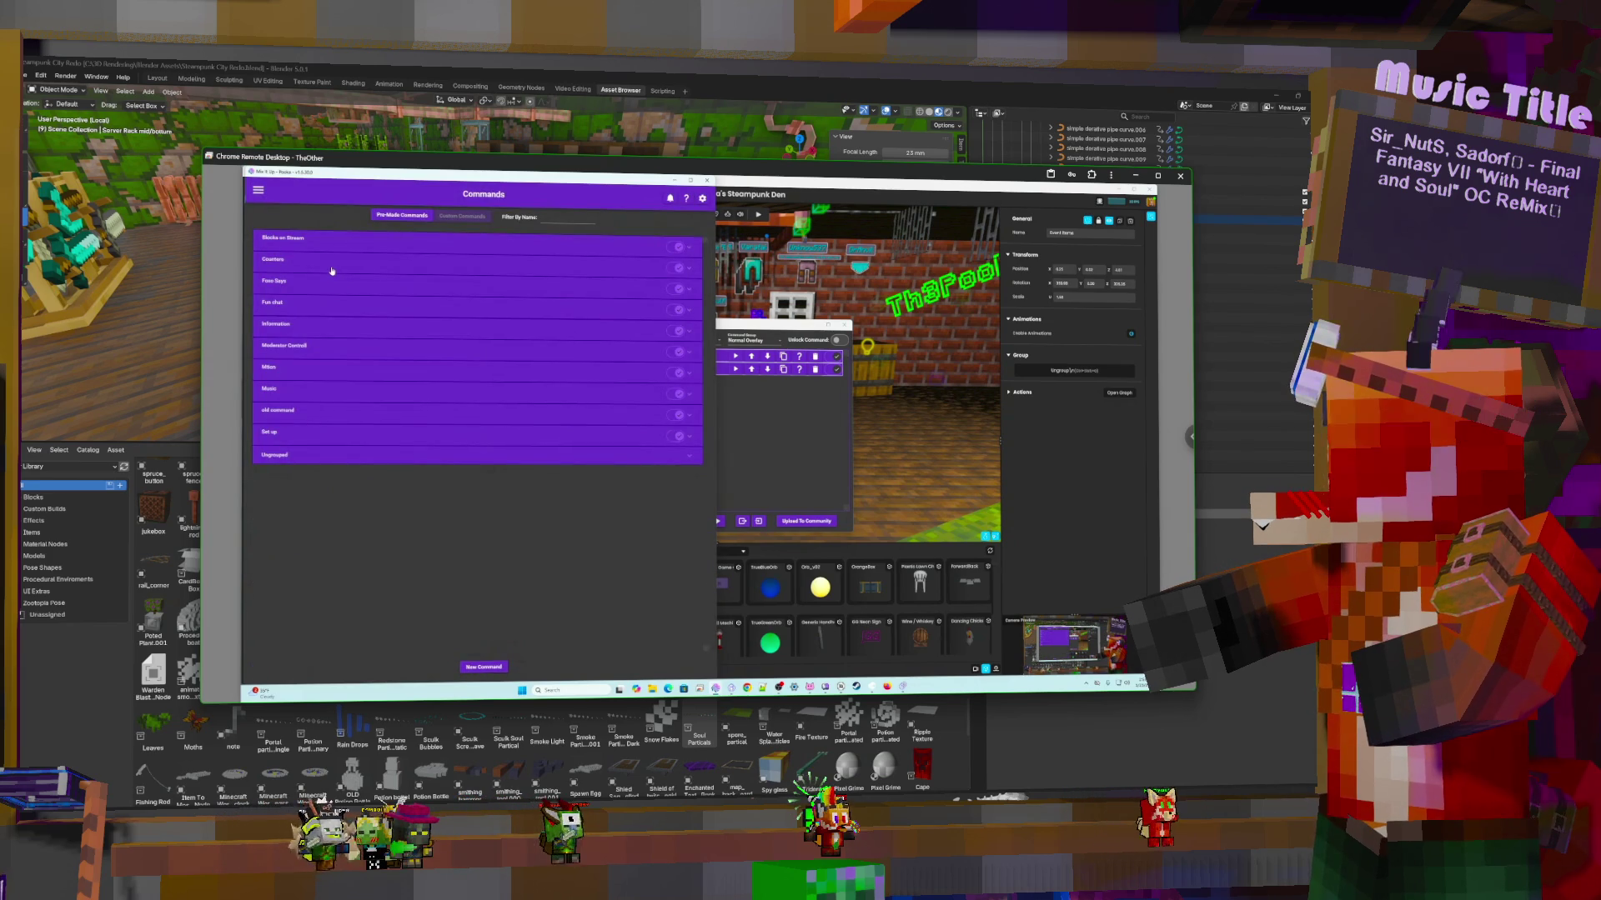
Edit Fun chat's Fish slap command, revealing its random sounds and first sound's file path
left_click(339, 305)
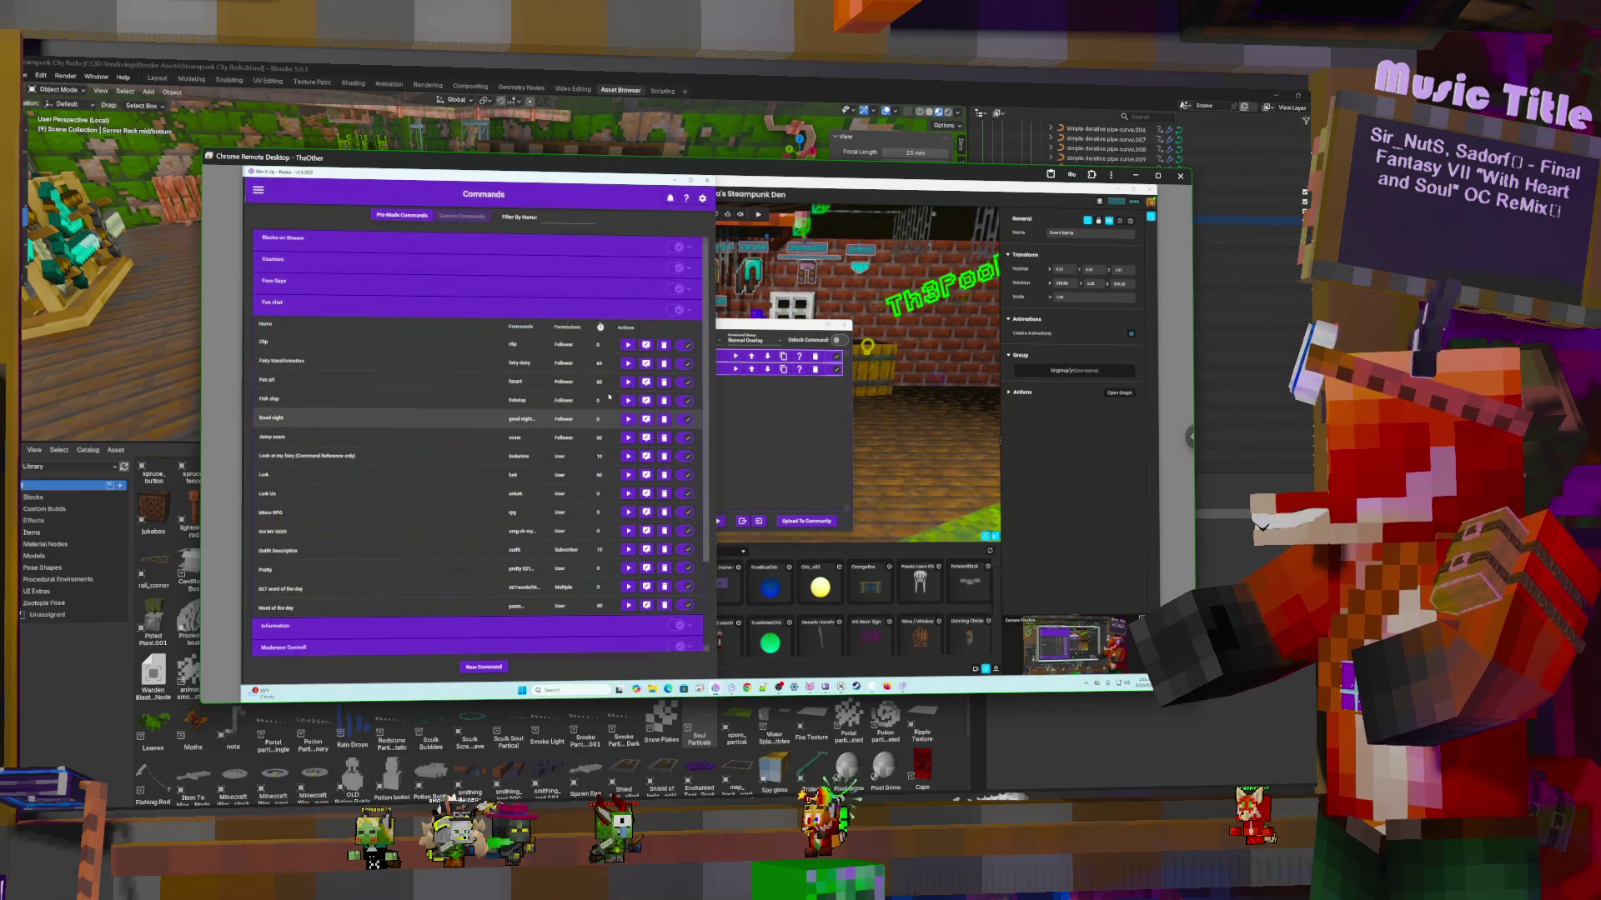
left_click(645, 402)
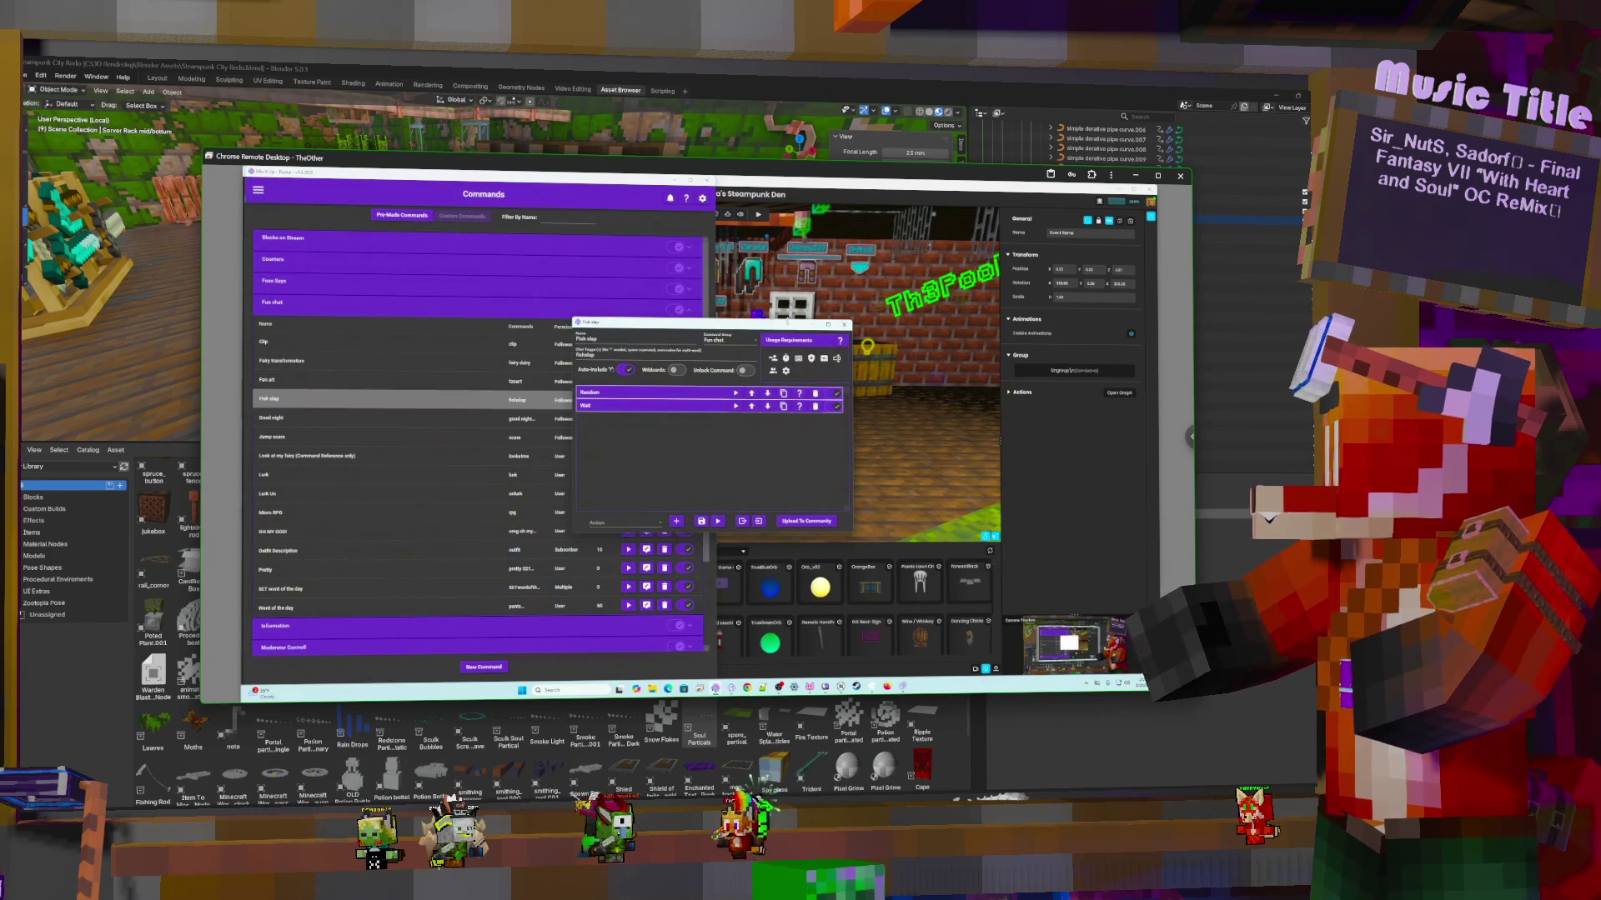
left_click(680, 394)
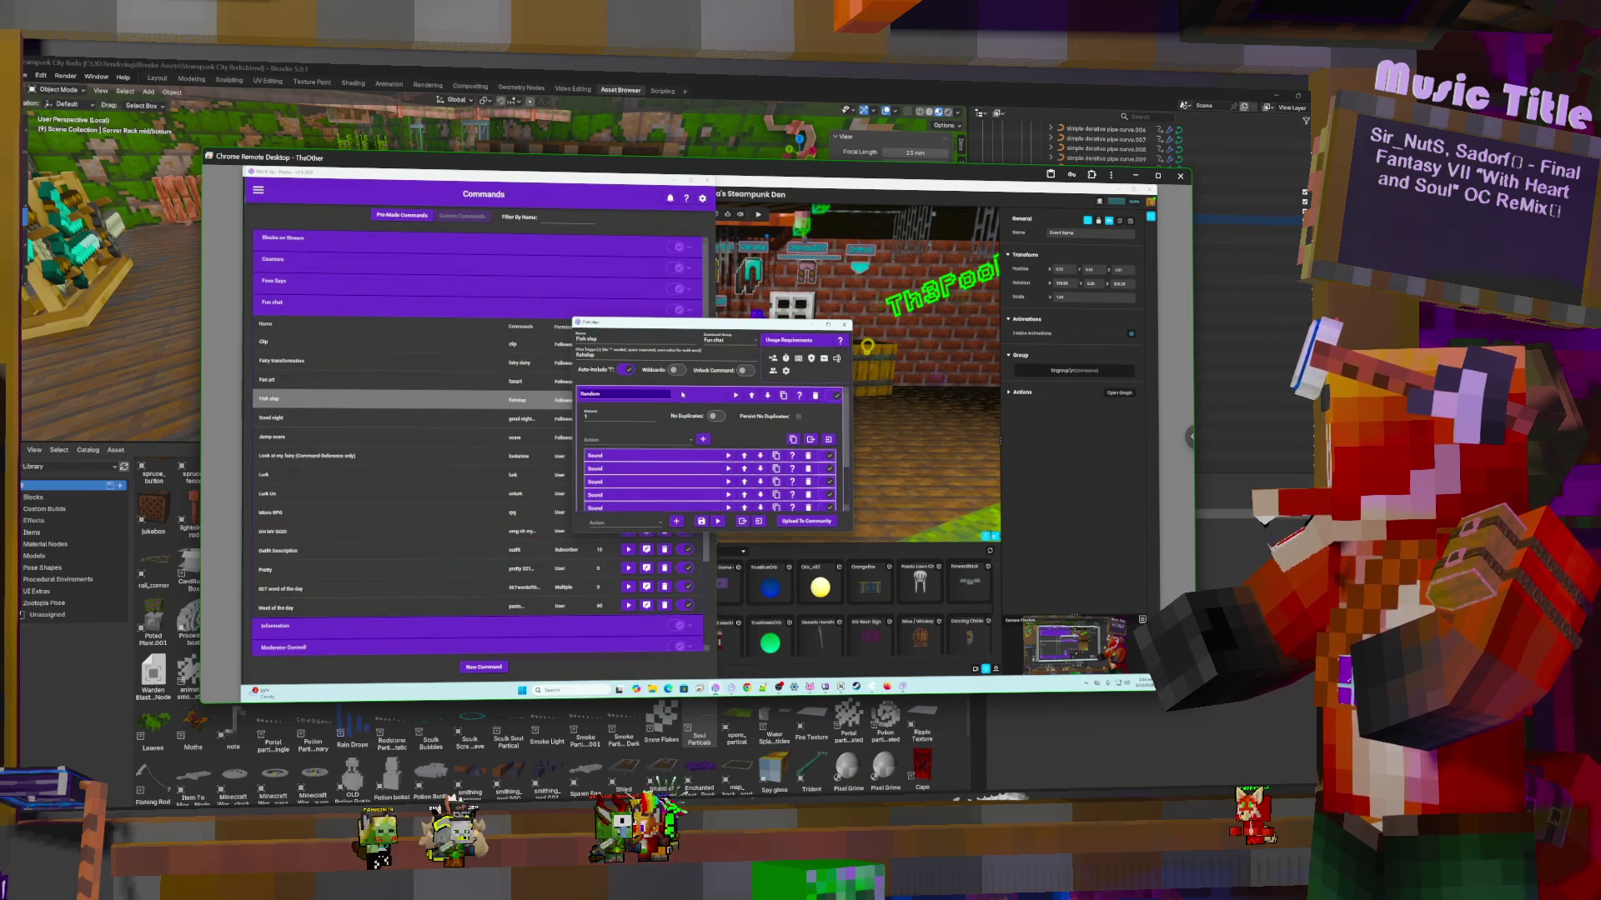
left_click(717, 461)
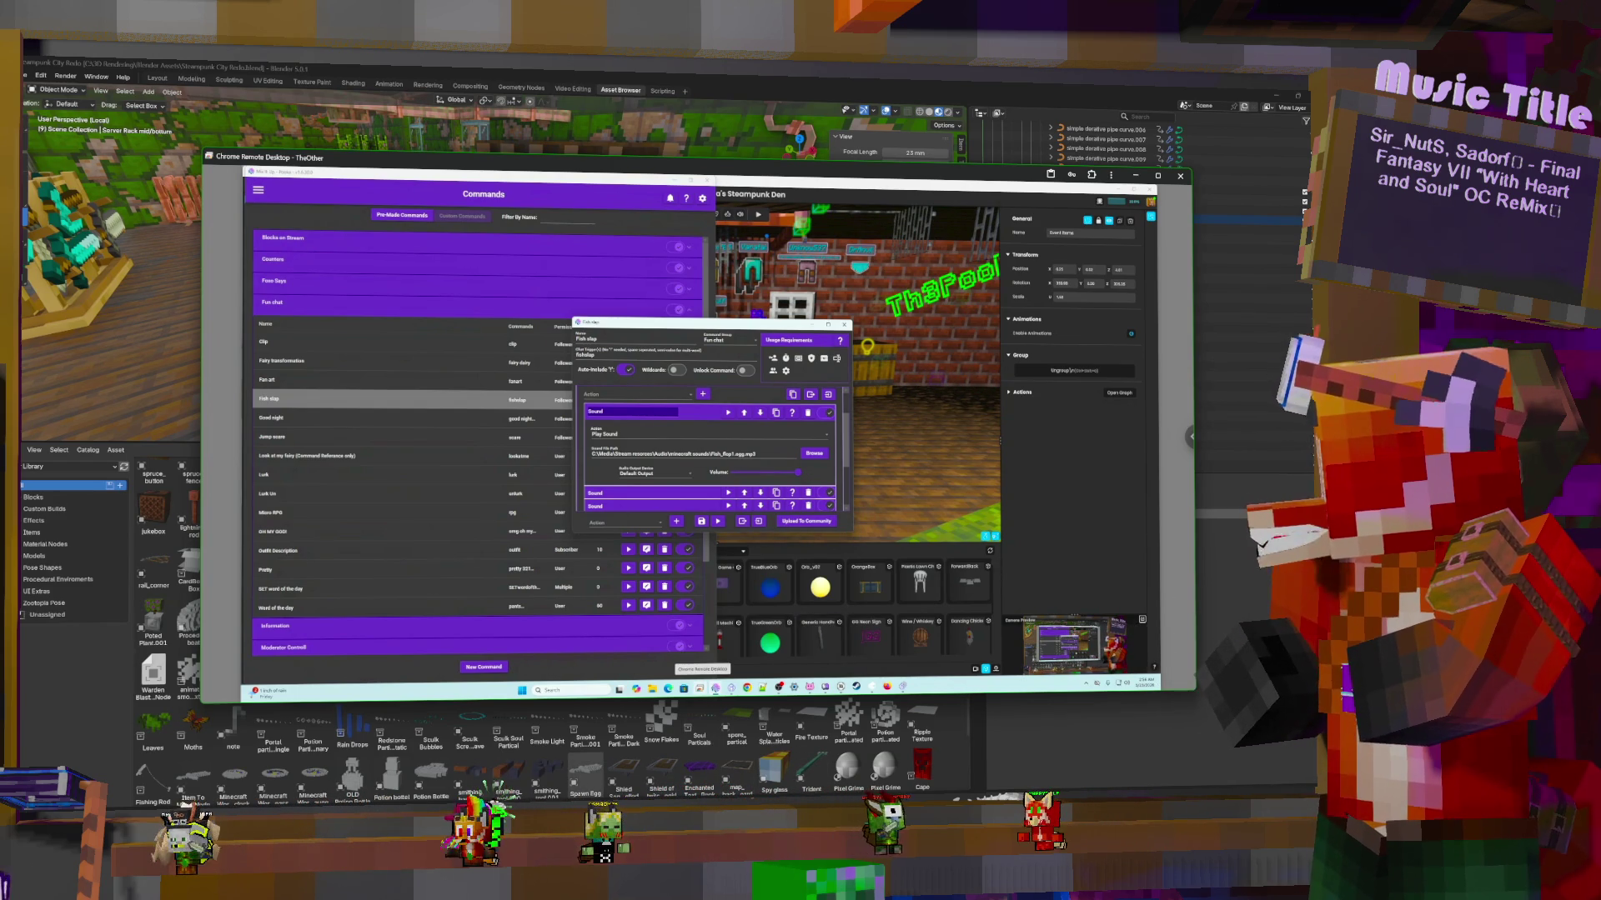
key("super+e")
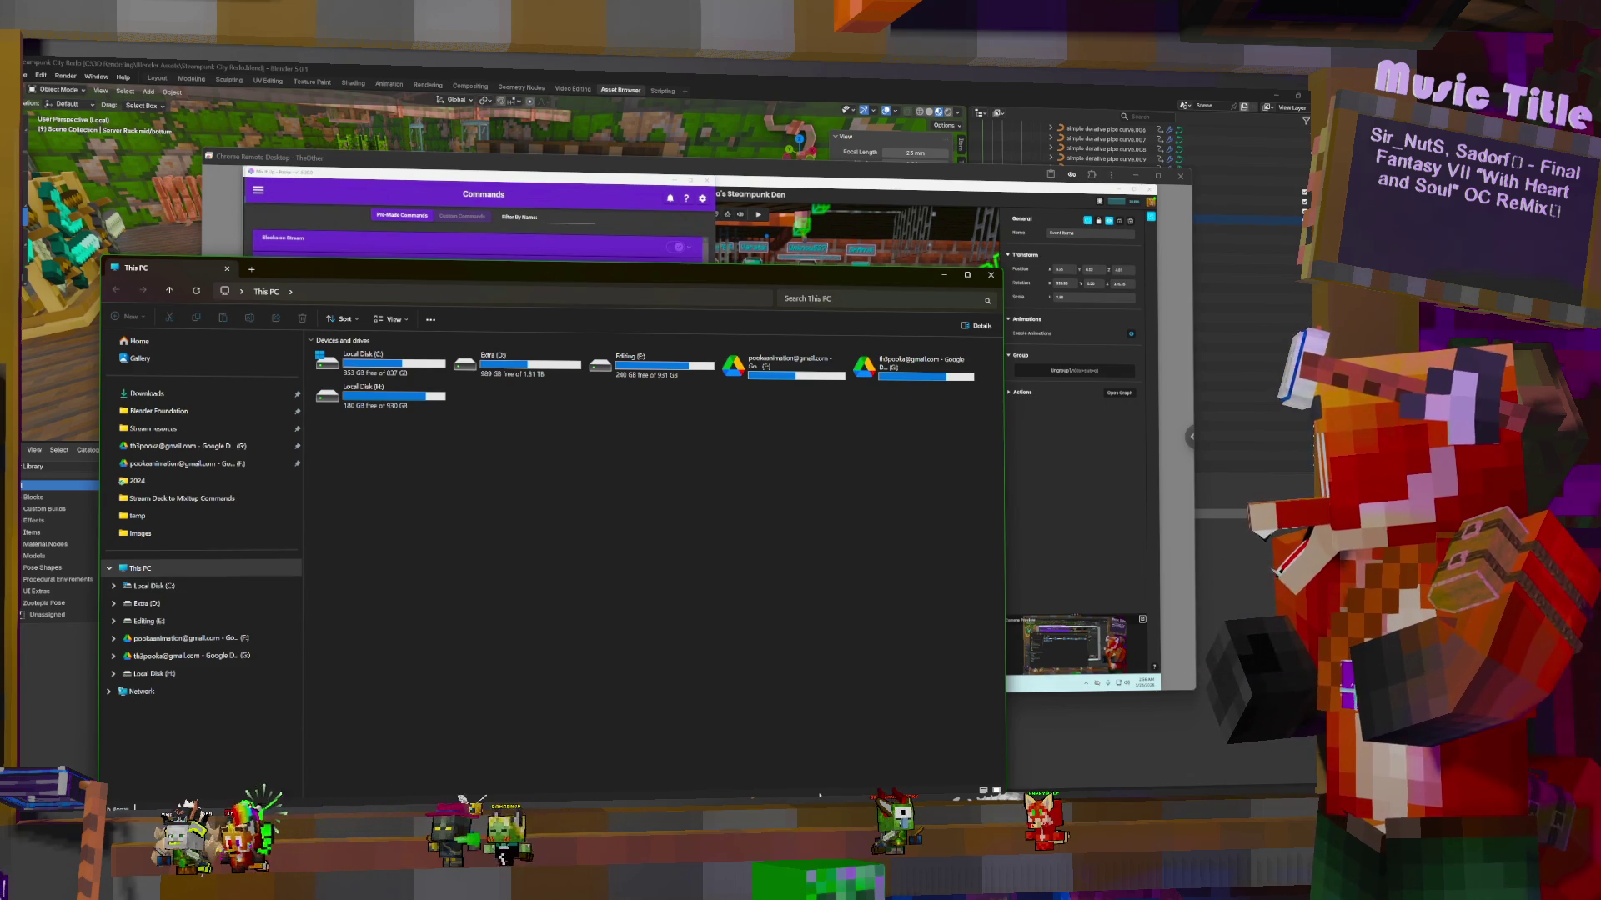
Close This PC and launch Audacity by searching 'au' in Start
left_click(991, 276)
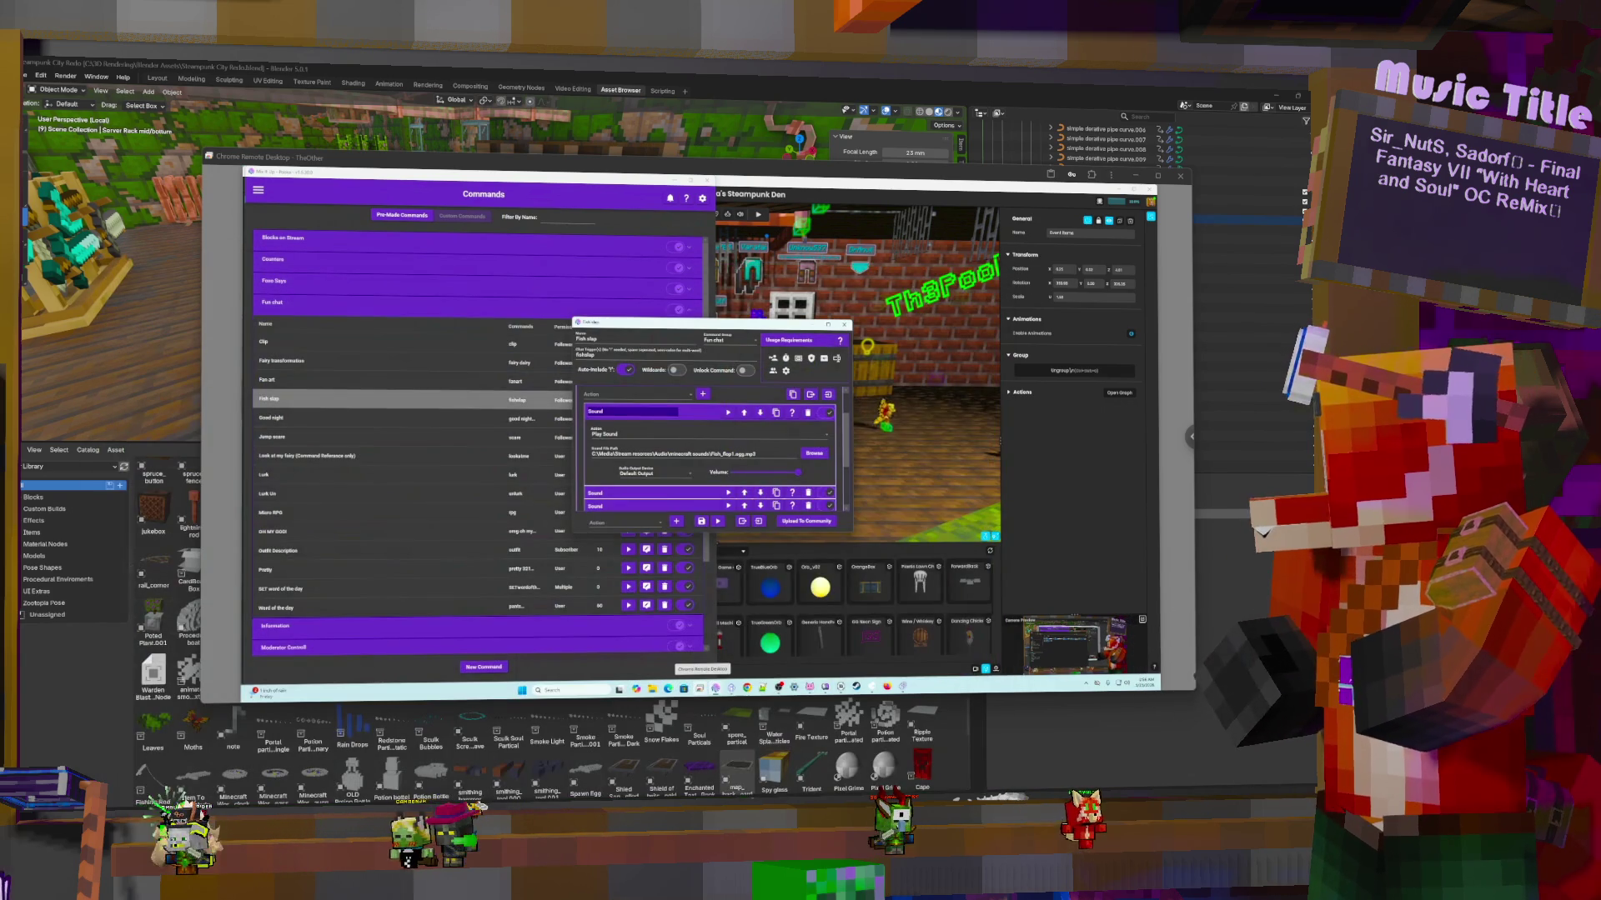
left_click(466, 799)
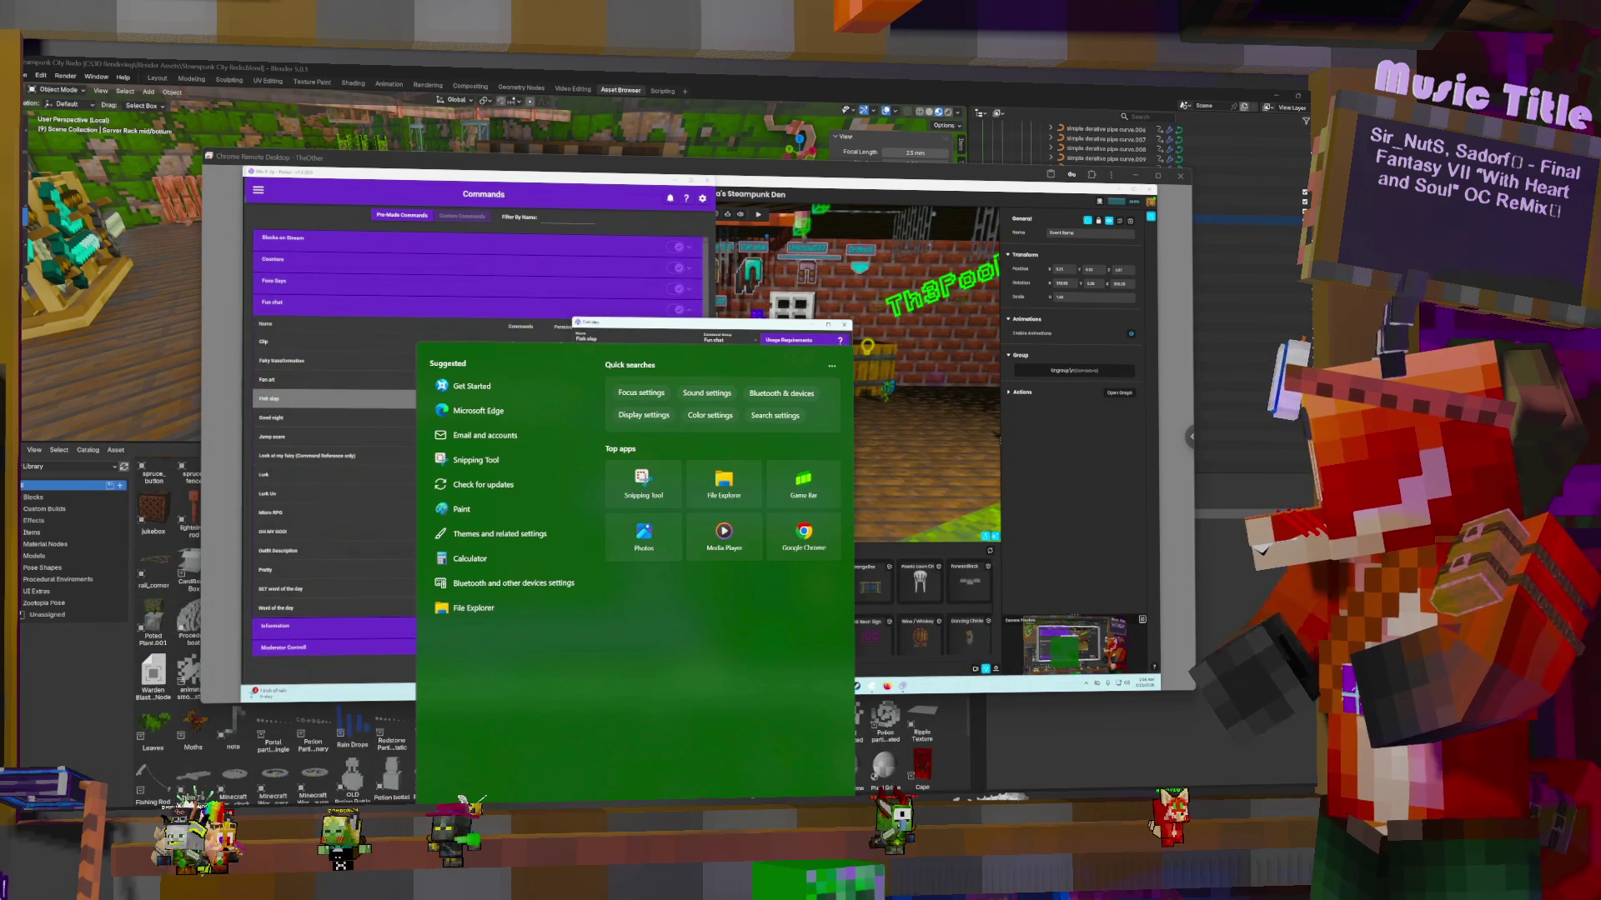
type("au")
left_click(478, 414)
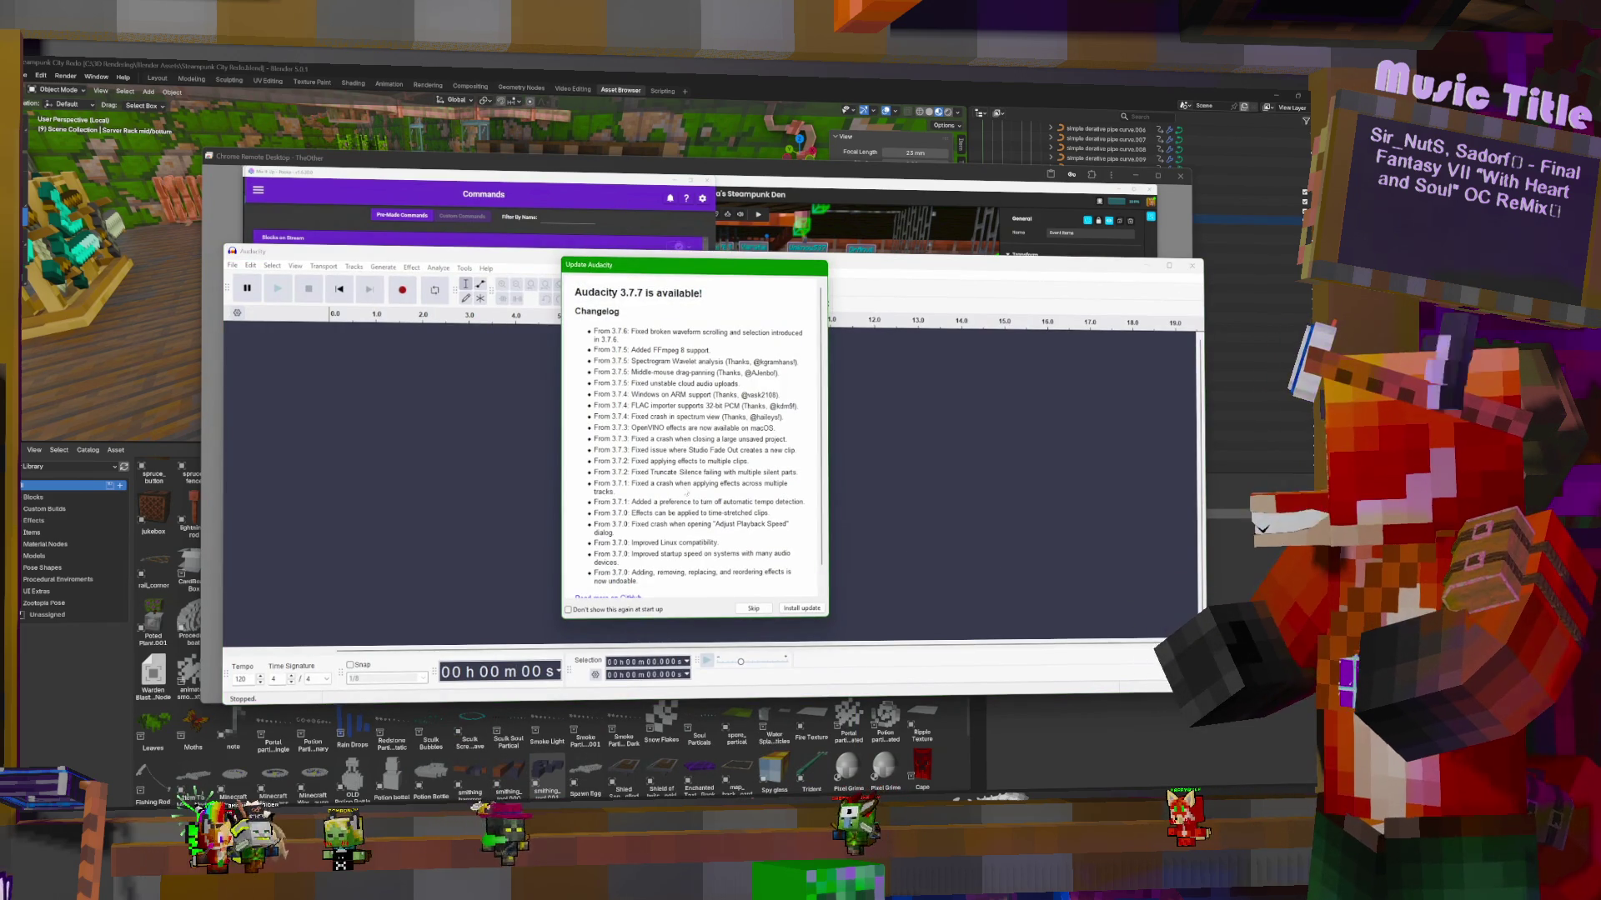
Skip the Audacity 3.7.7 update, resize the empty project window, and open This PC
left_click(763, 610)
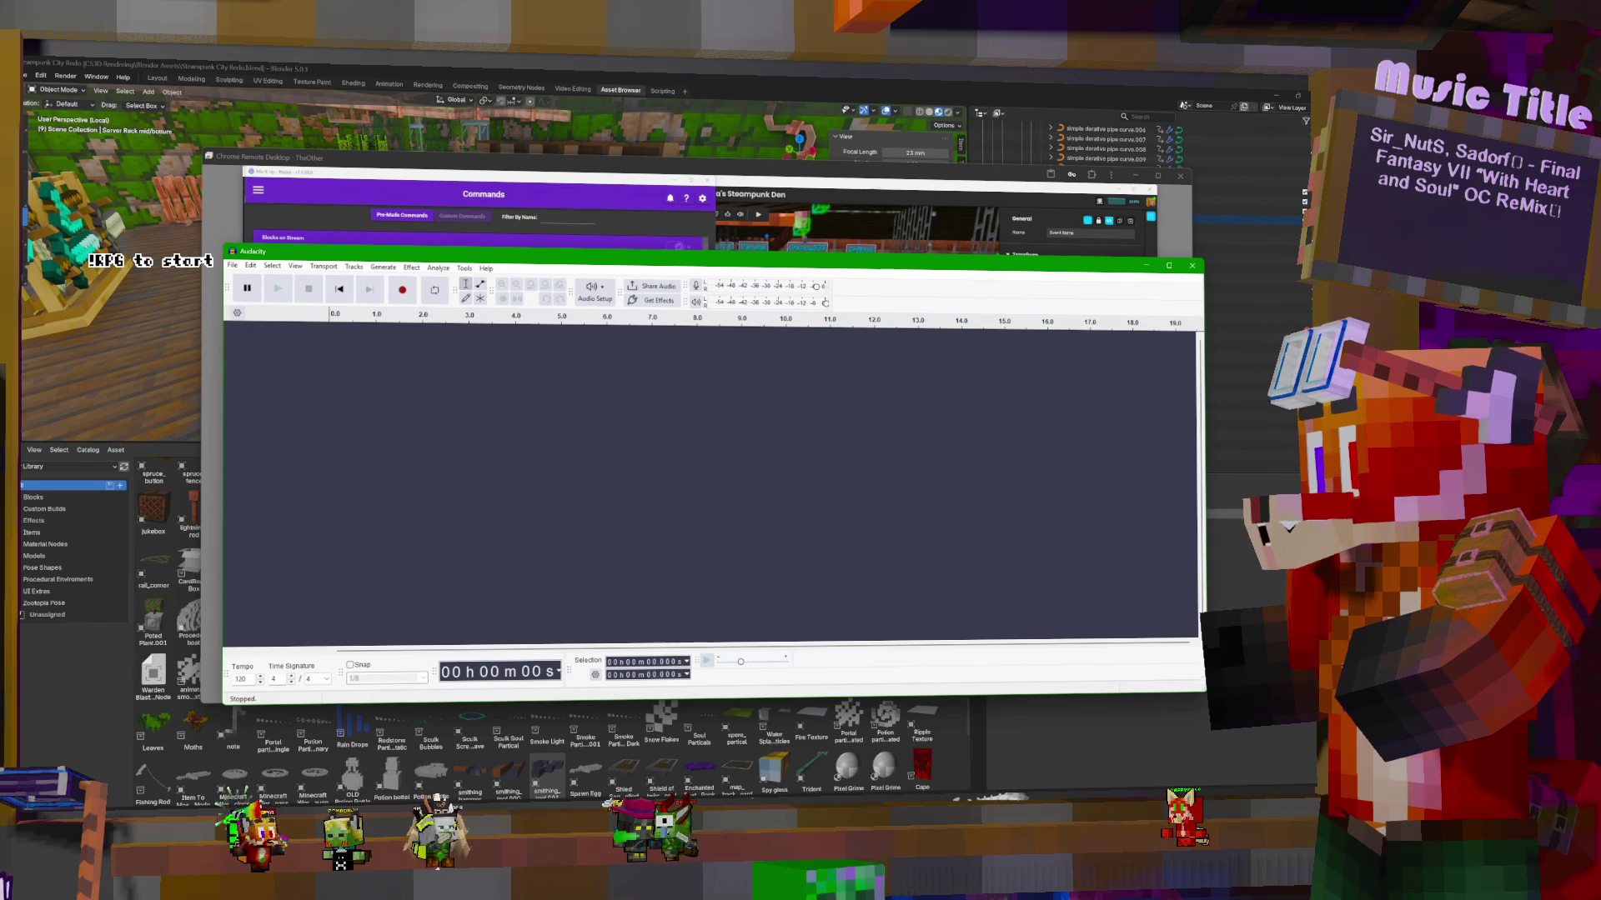
mouse_move(1200, 705)
left_mouse_down()
mouse_move(1038, 714)
mouse_move(1046, 731)
left_mouse_up()
left_click(235, 267)
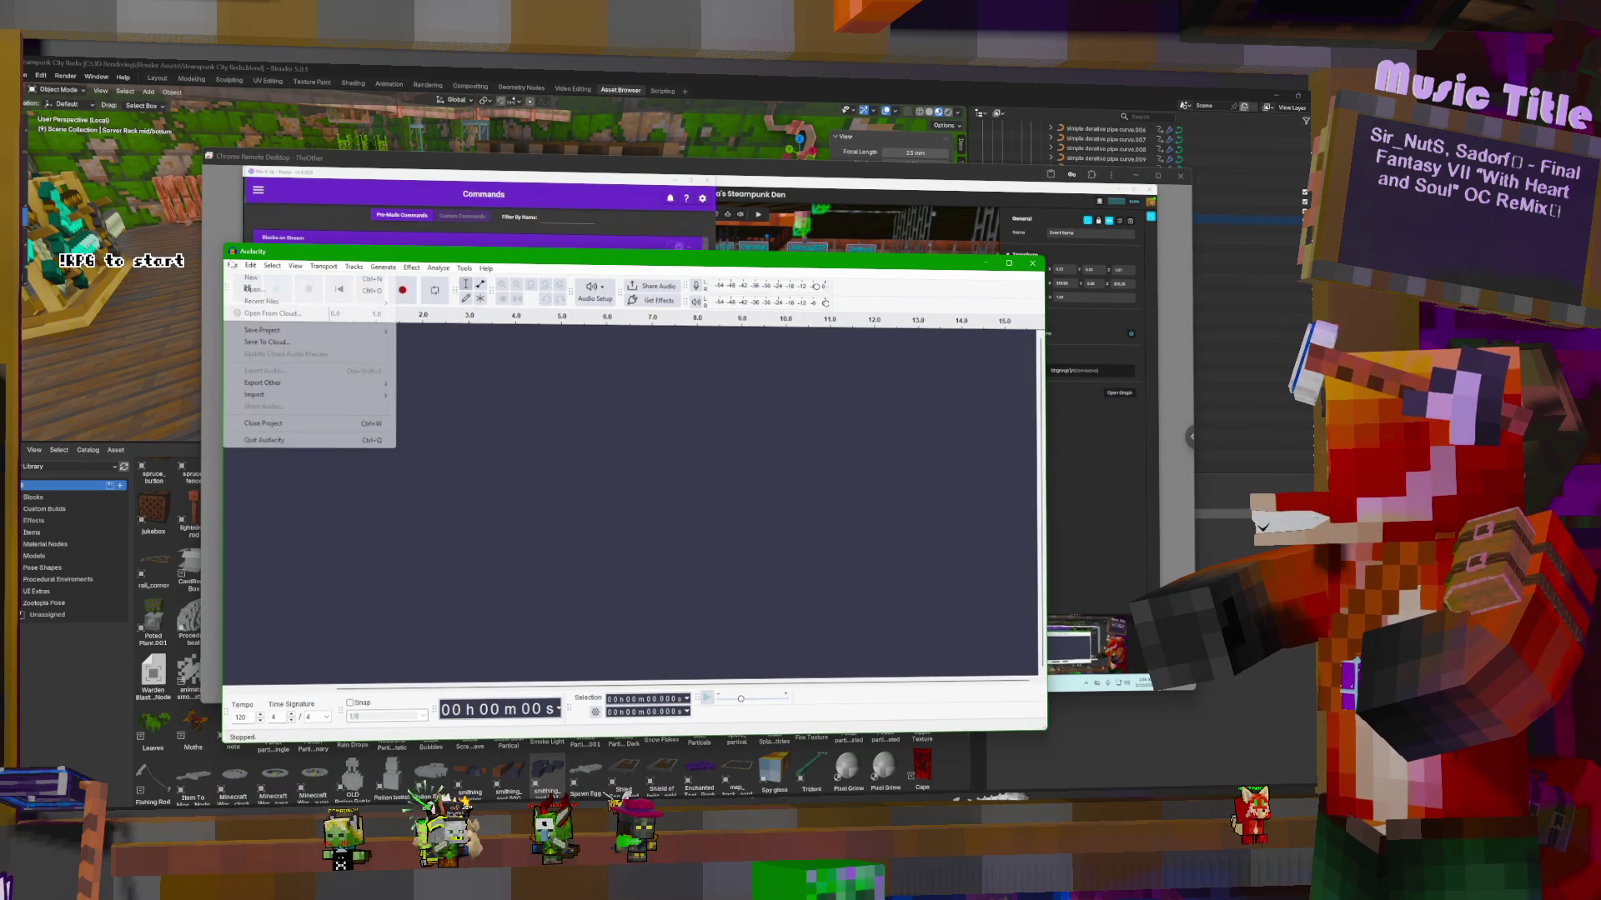
mouse_move(275, 305)
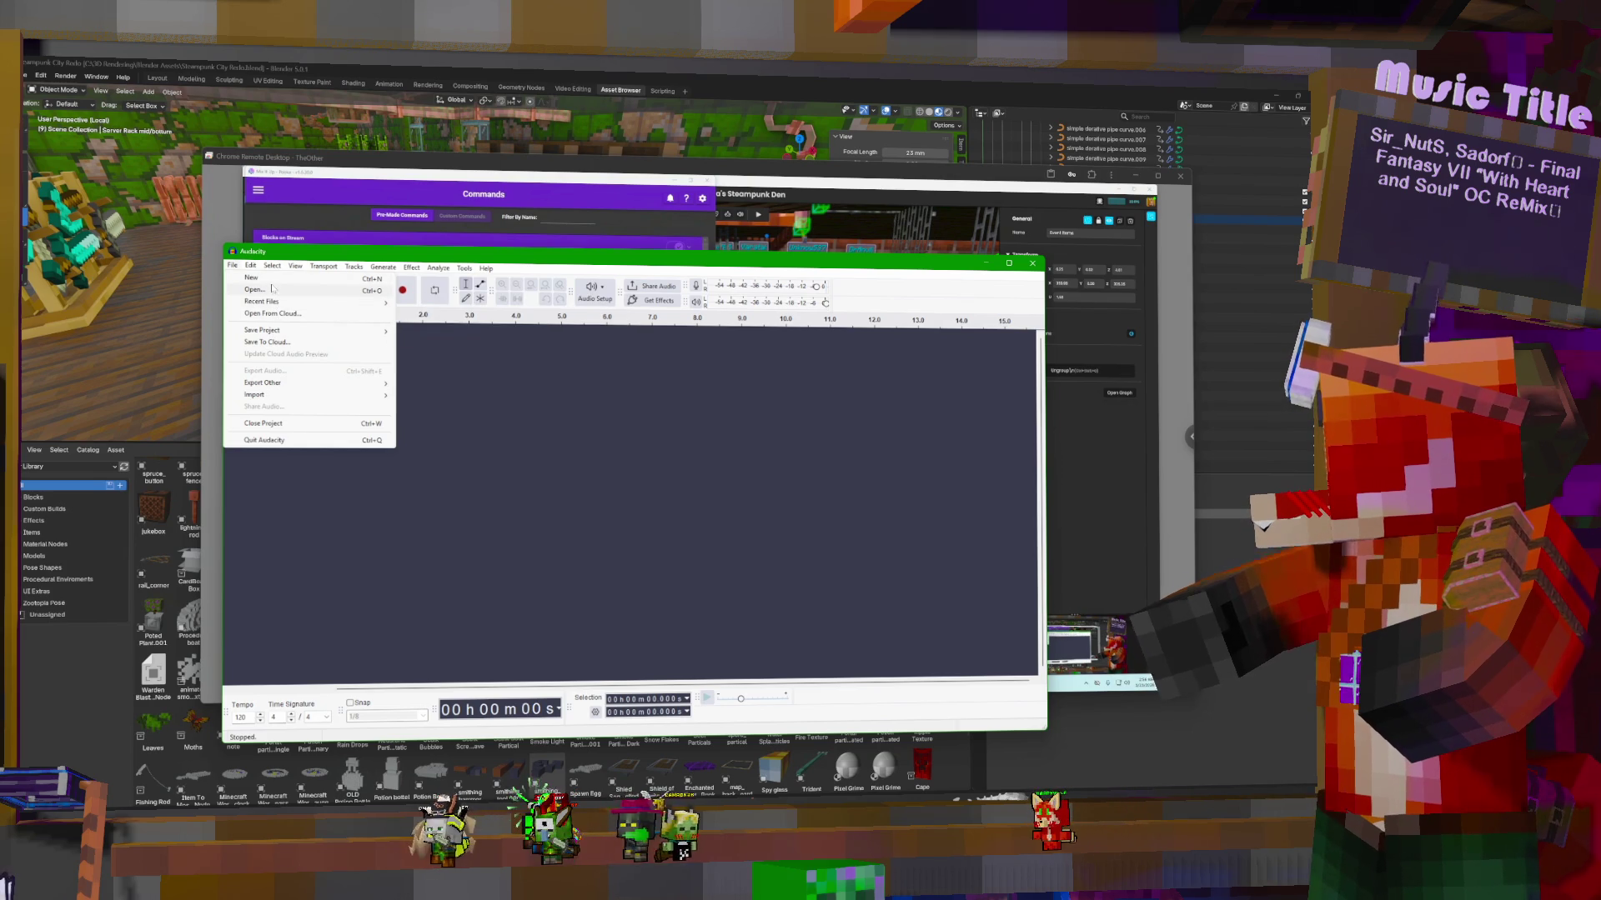
left_click(588, 454)
key("super+e")
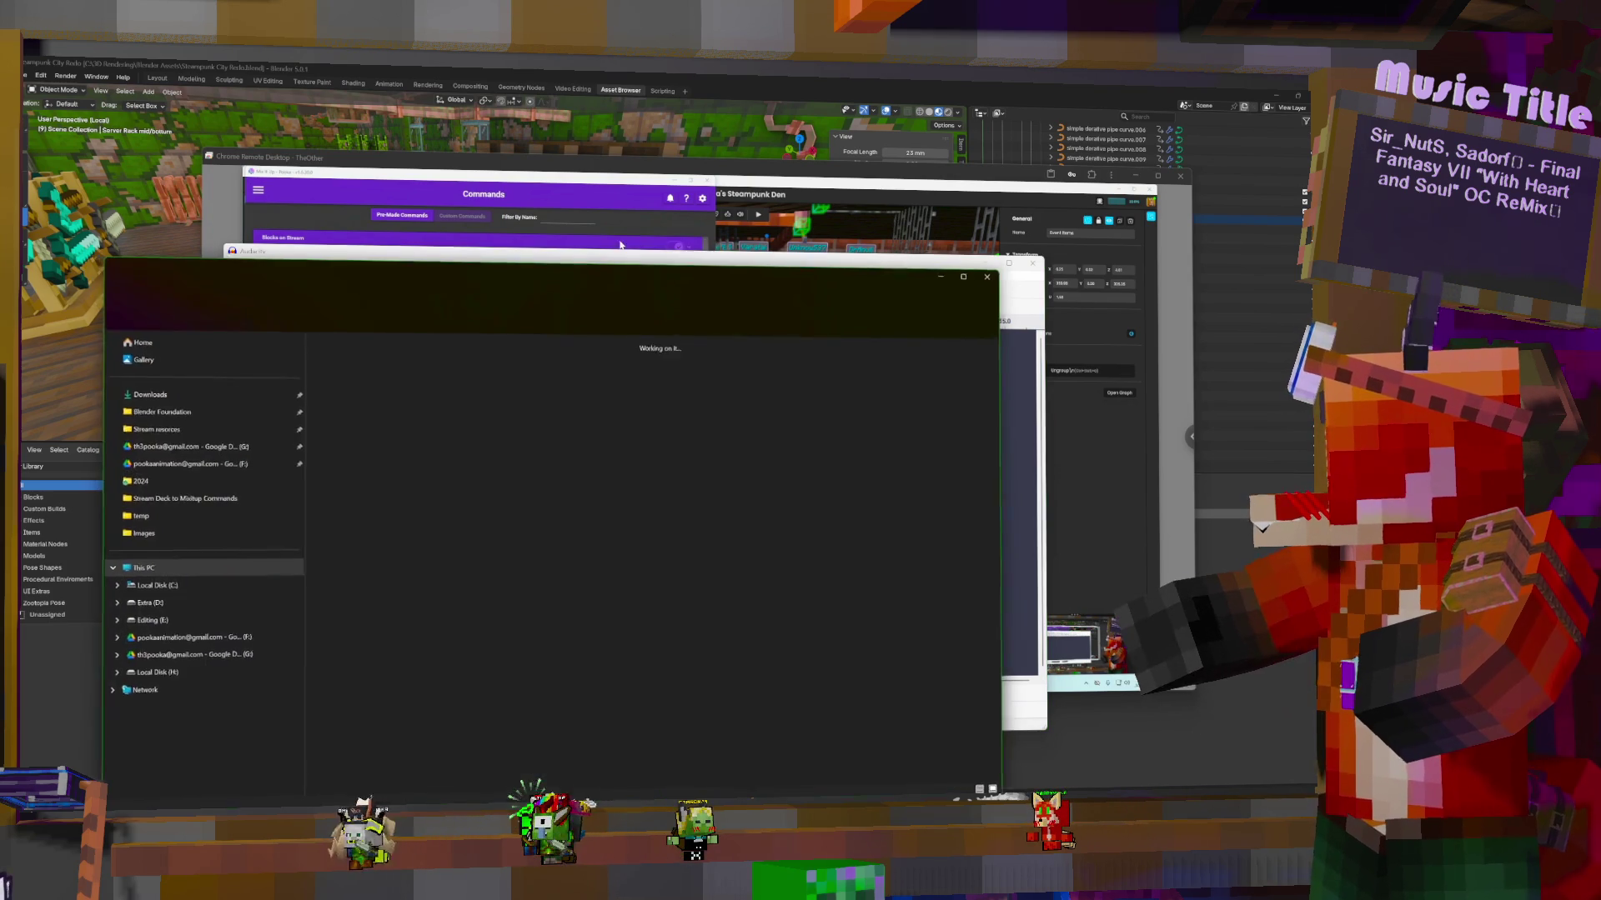
Browse Explorer to C: > Media > Sounds > MineCraft Sounds
left_click(201, 590)
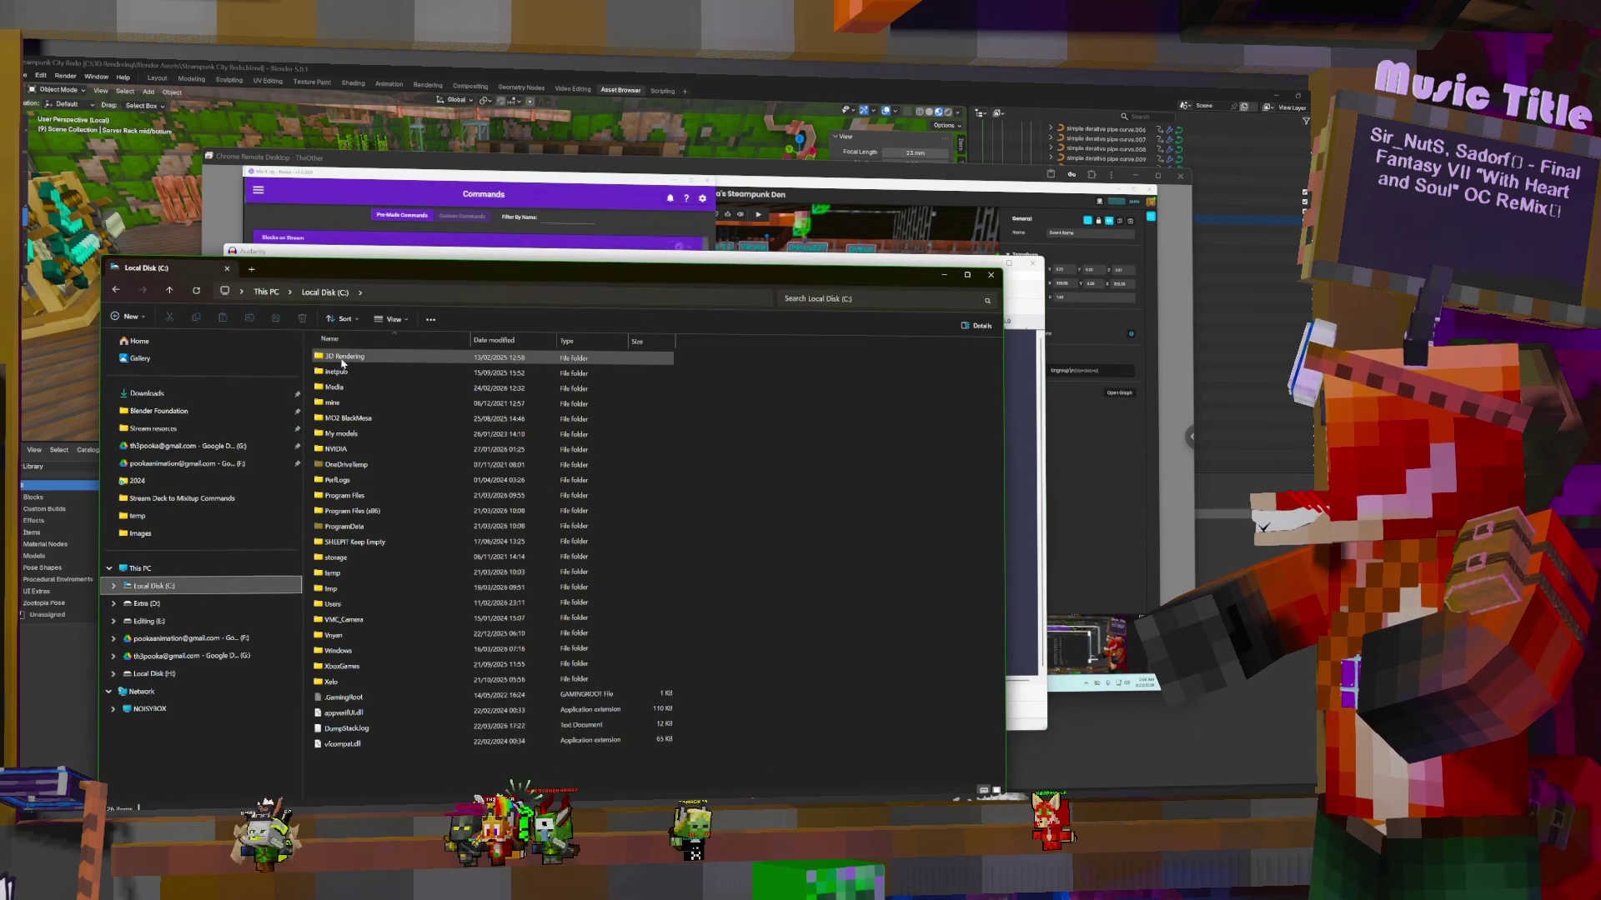
left_click(341, 388)
double_click(341, 389)
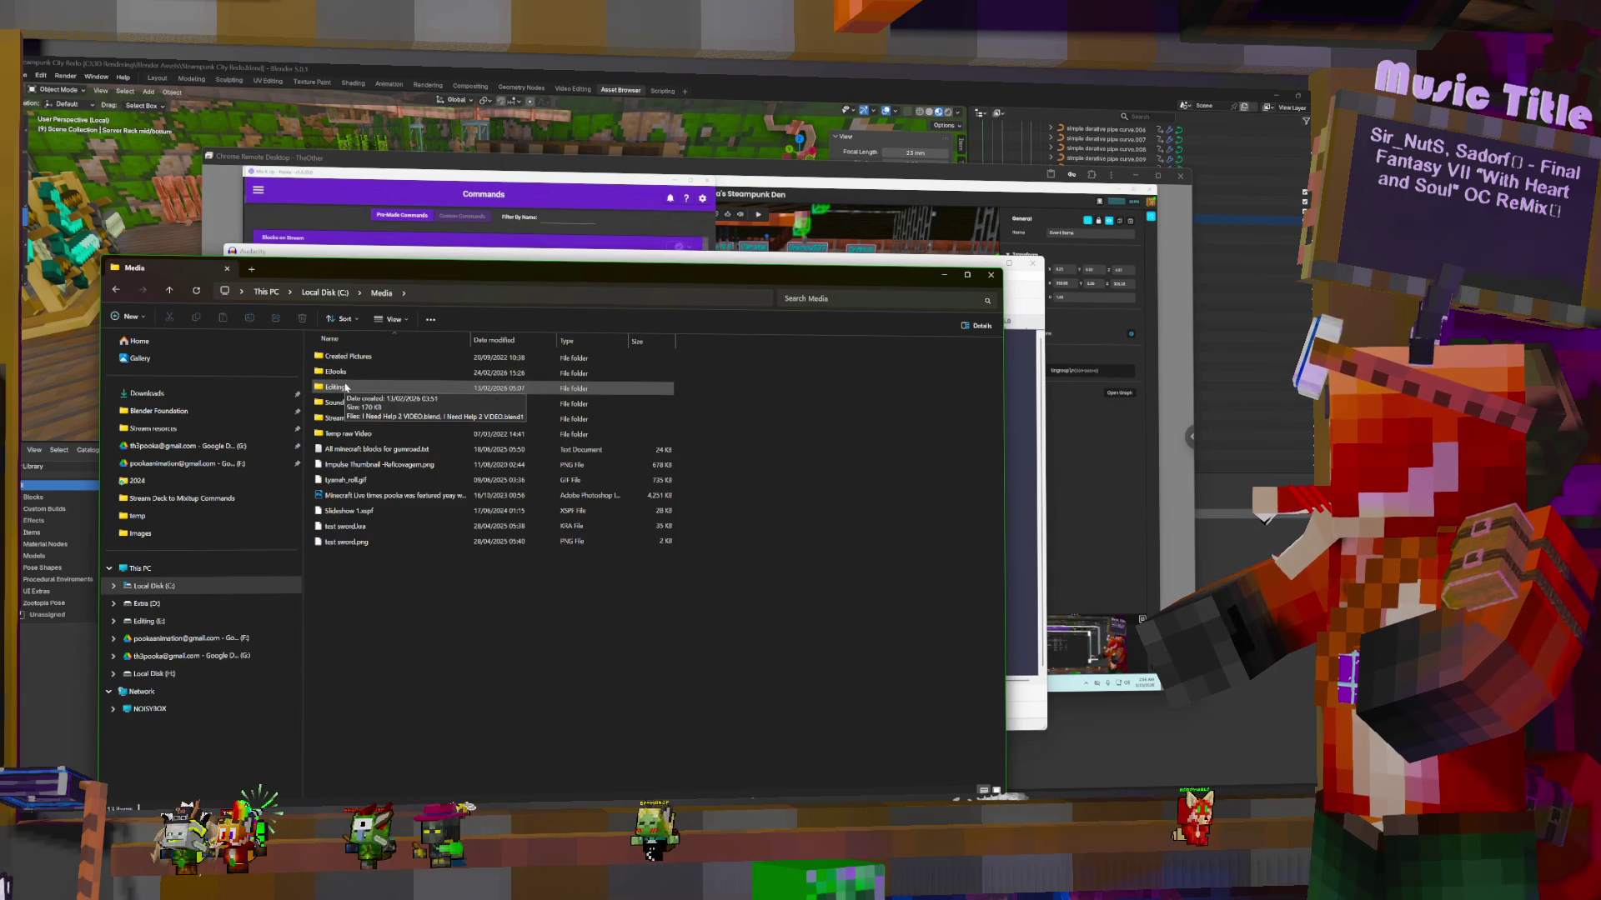
left_click(348, 406)
double_click(349, 405)
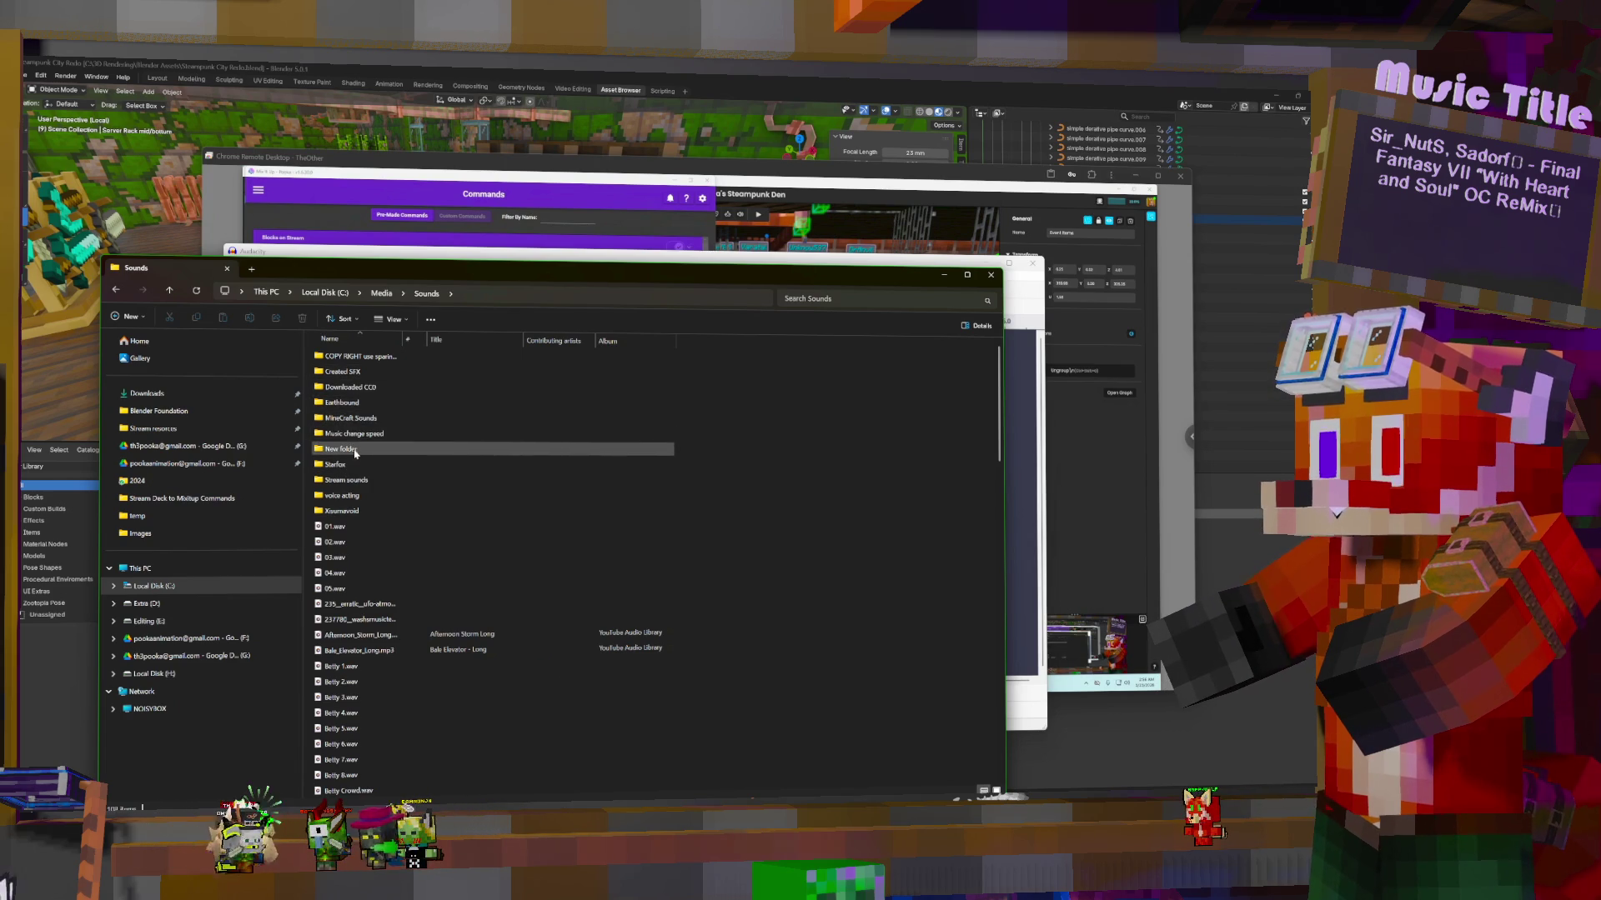
double_click(356, 419)
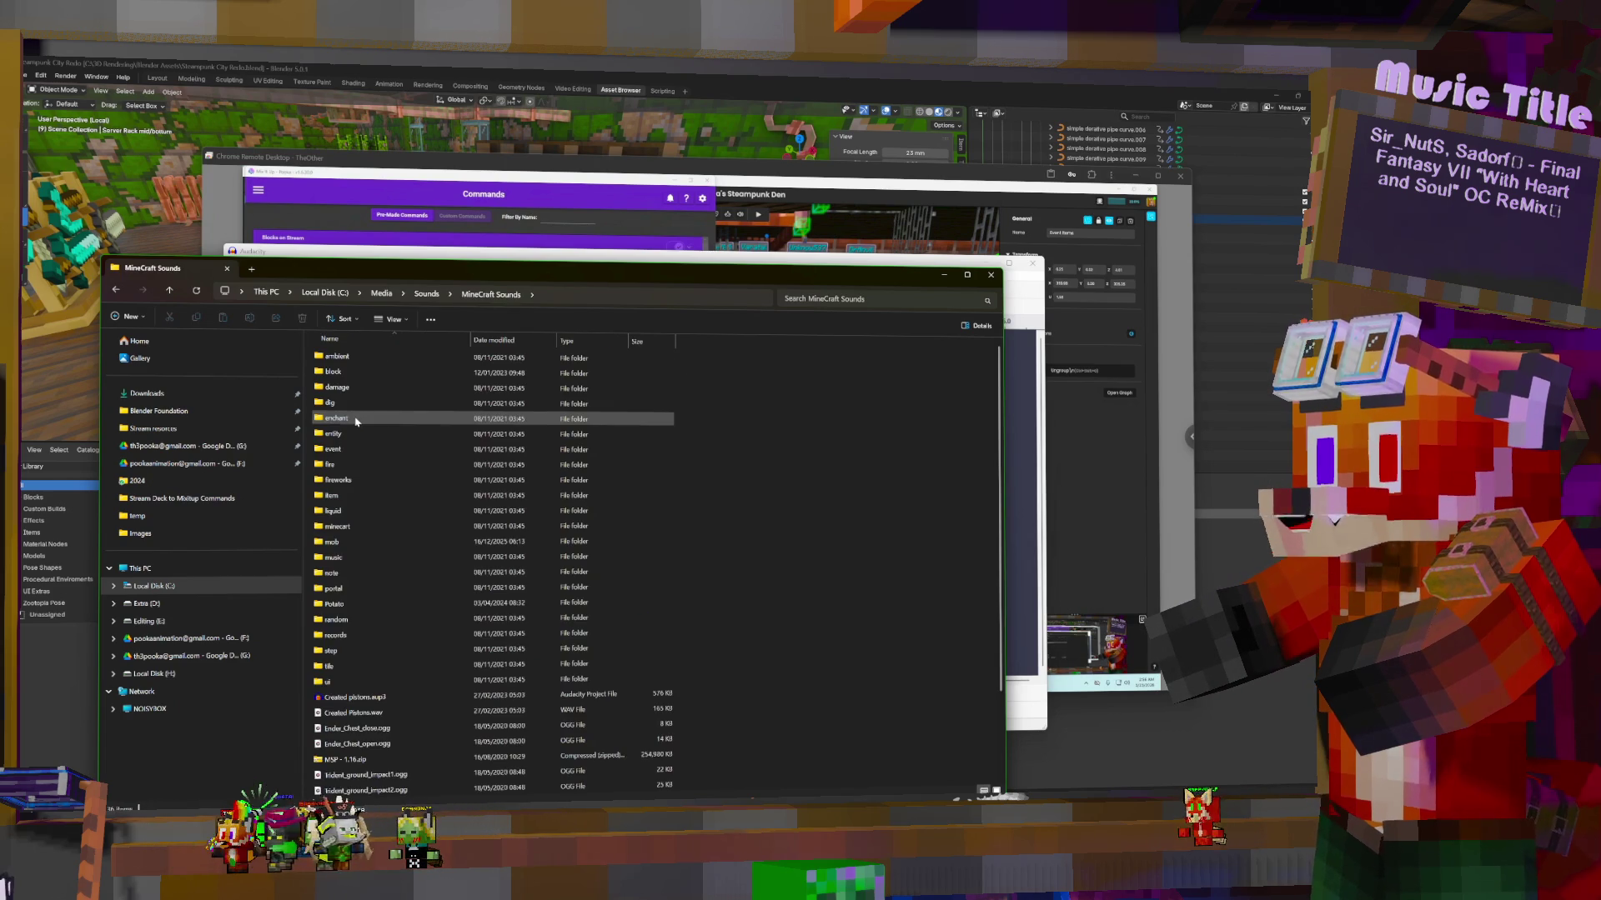
Open entity > fish and drag flop1.ogg into Audacity as a track
mouse_move(373, 273)
left_mouse_down()
mouse_move(857, 227)
mouse_move(827, 207)
left_mouse_up()
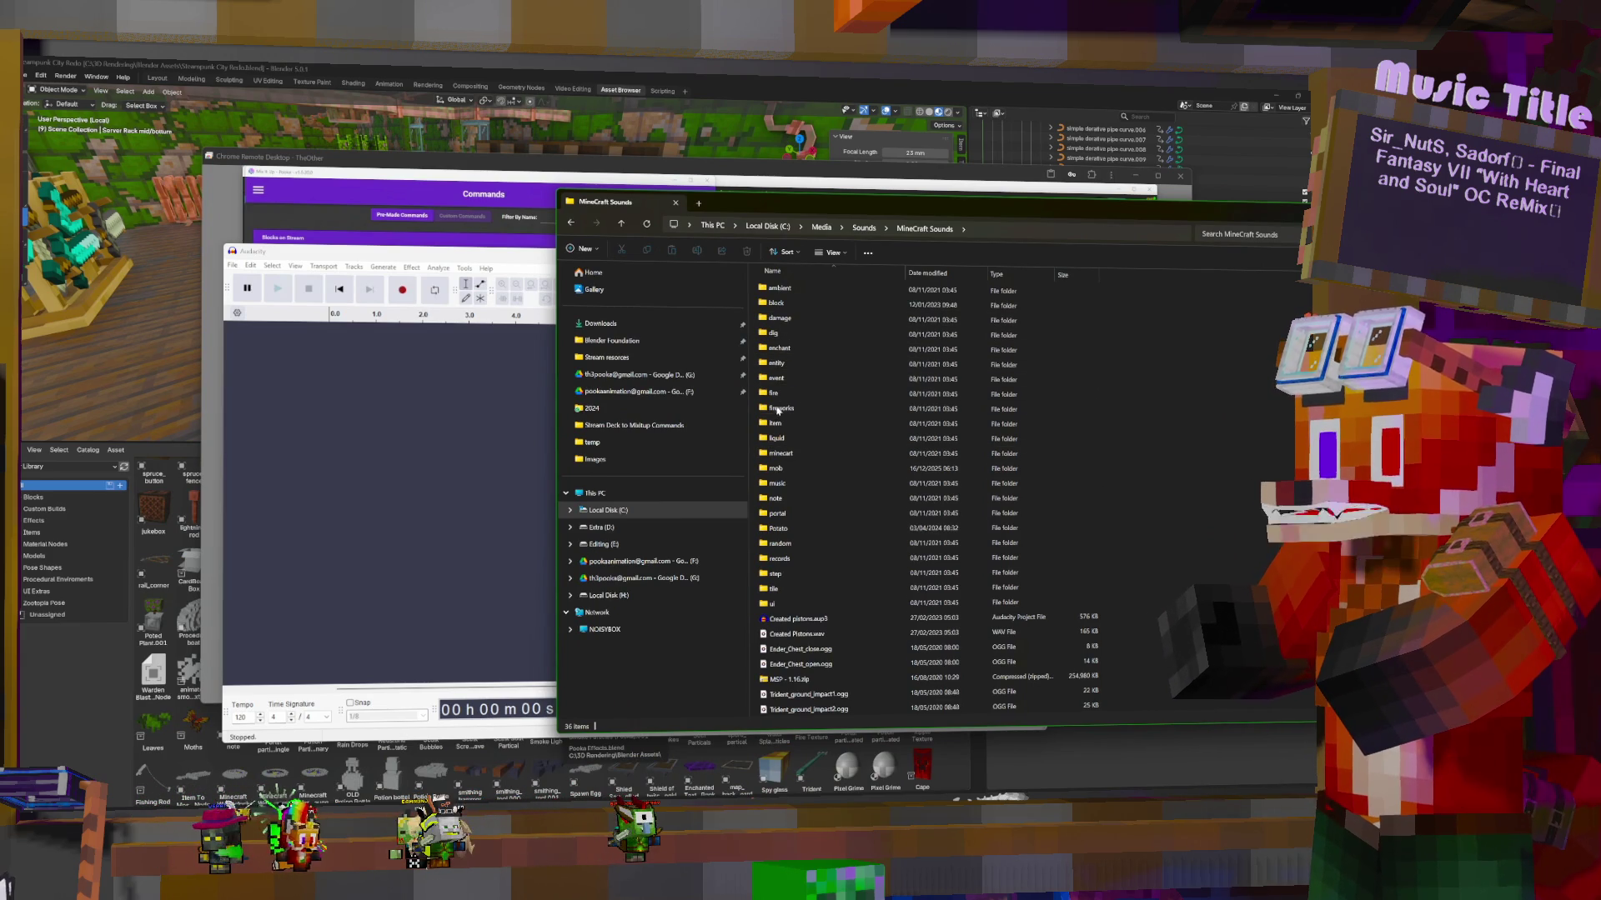
double_click(784, 363)
double_click(788, 363)
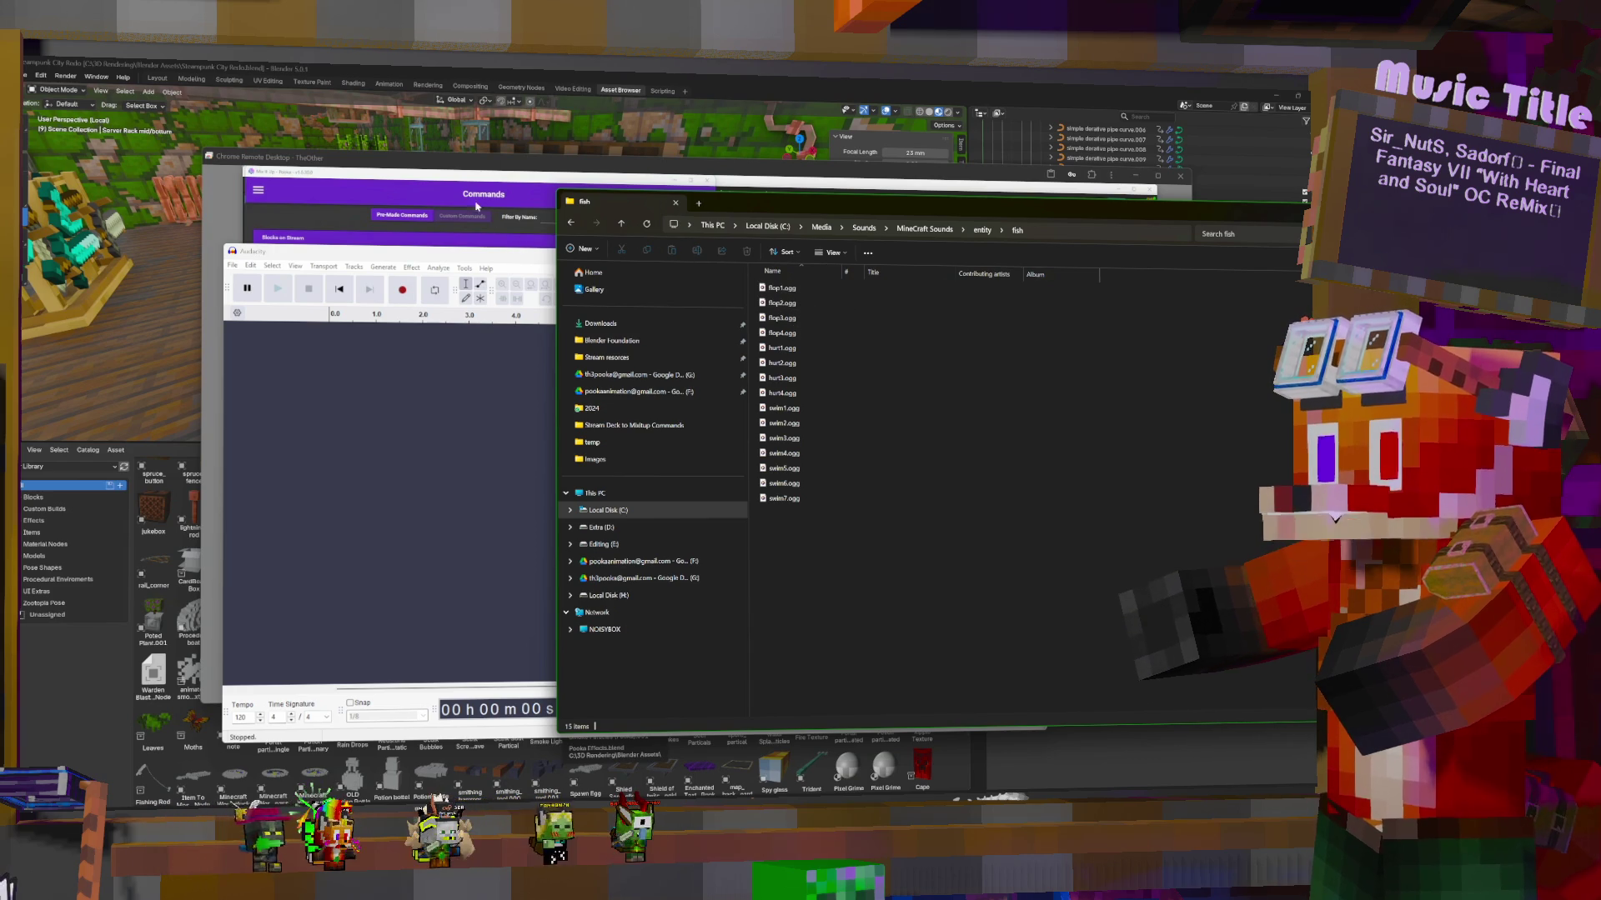
left_click(464, 178)
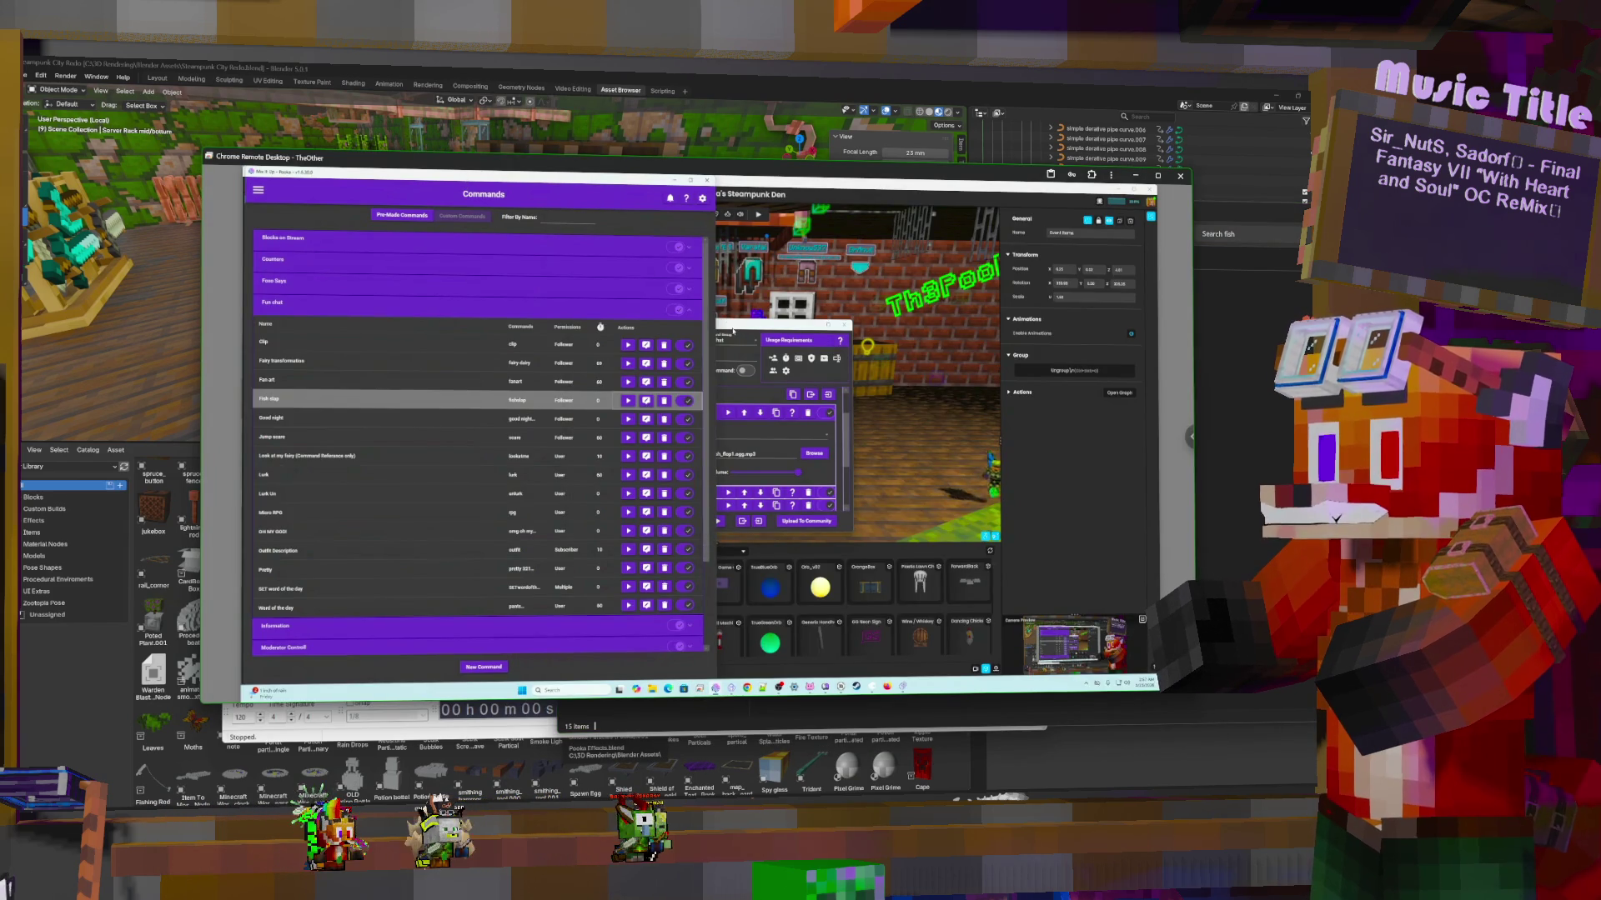
left_click(733, 331)
key("alt+Tab")
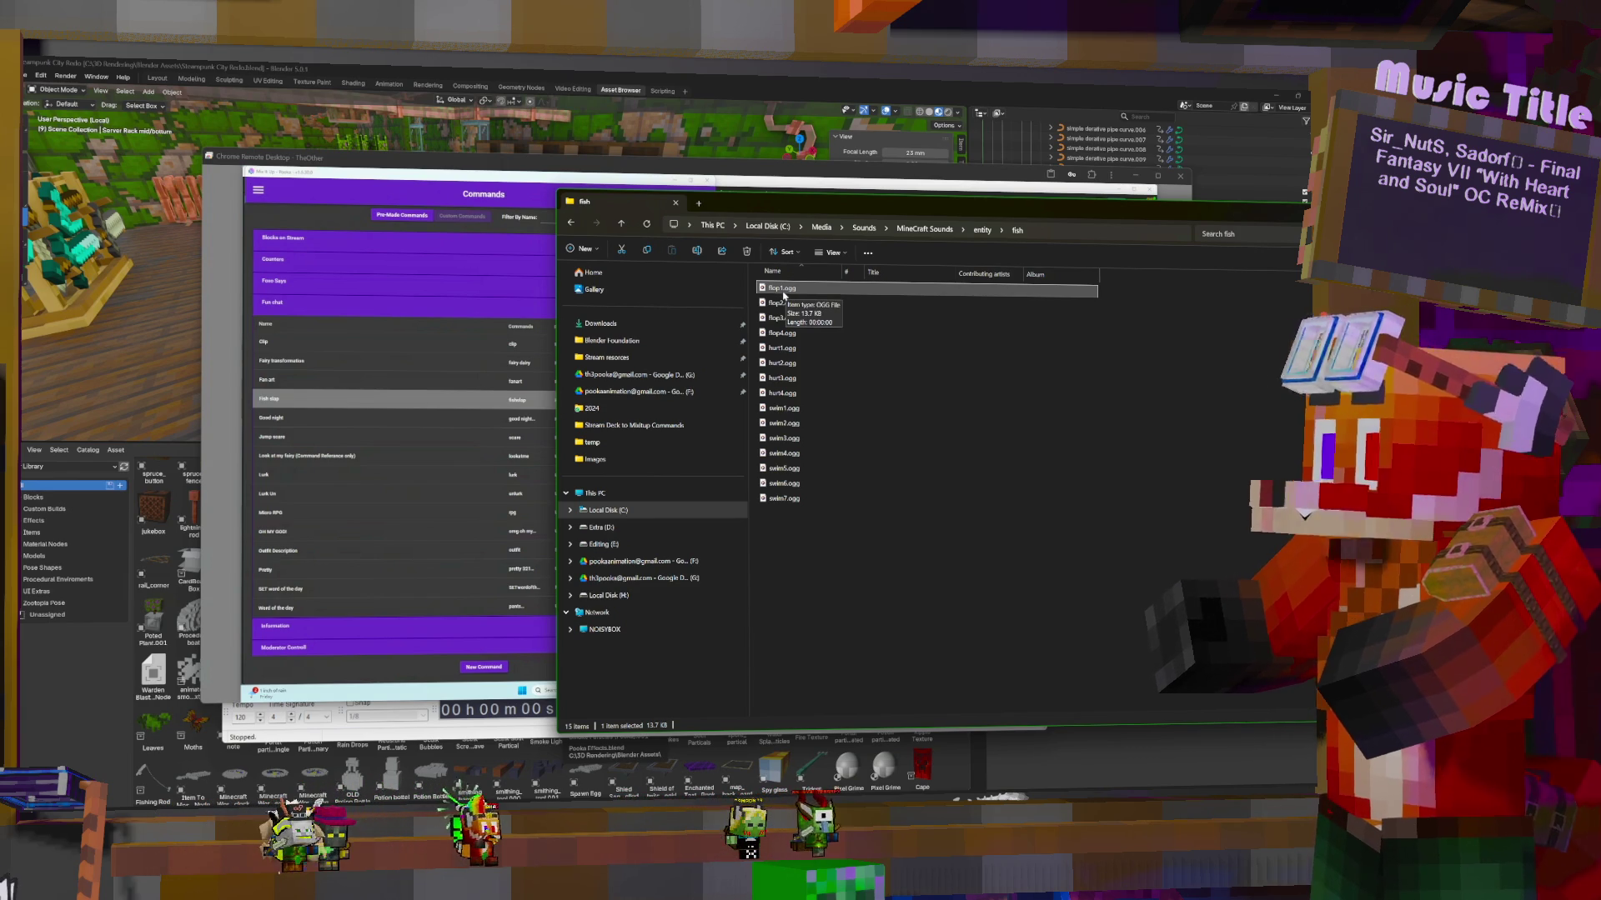
mouse_move(786, 291)
left_mouse_down()
mouse_move(908, 442)
mouse_move(671, 658)
mouse_move(465, 728)
mouse_move(886, 714)
mouse_move(467, 725)
left_mouse_up()
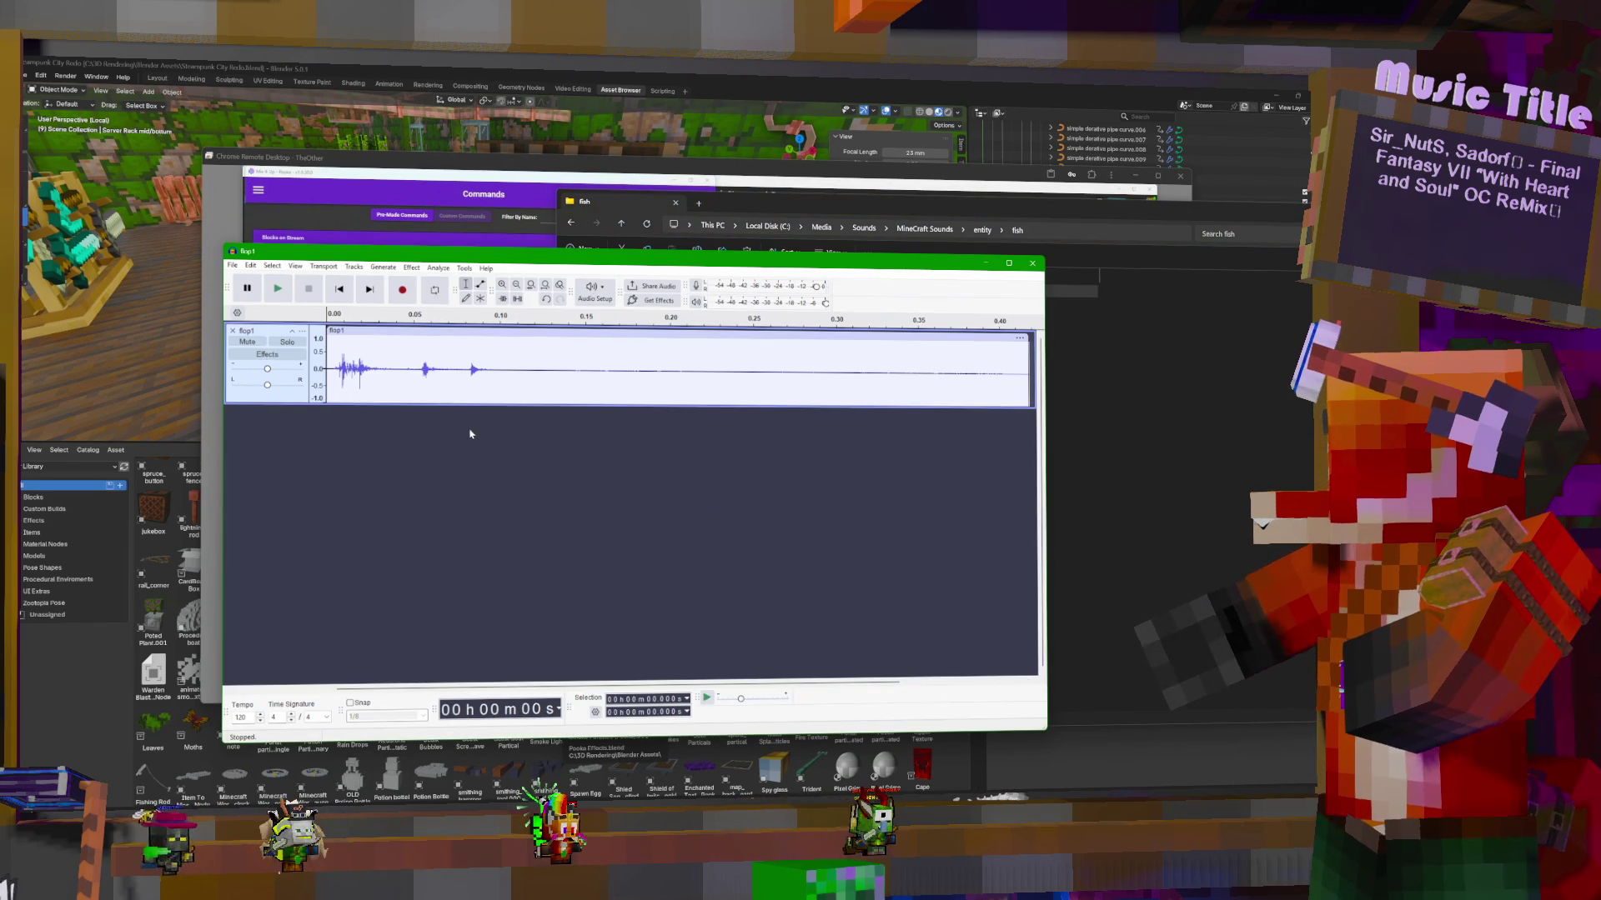
Play flop1 twice and try reshaping its volume envelope
left_click(279, 290)
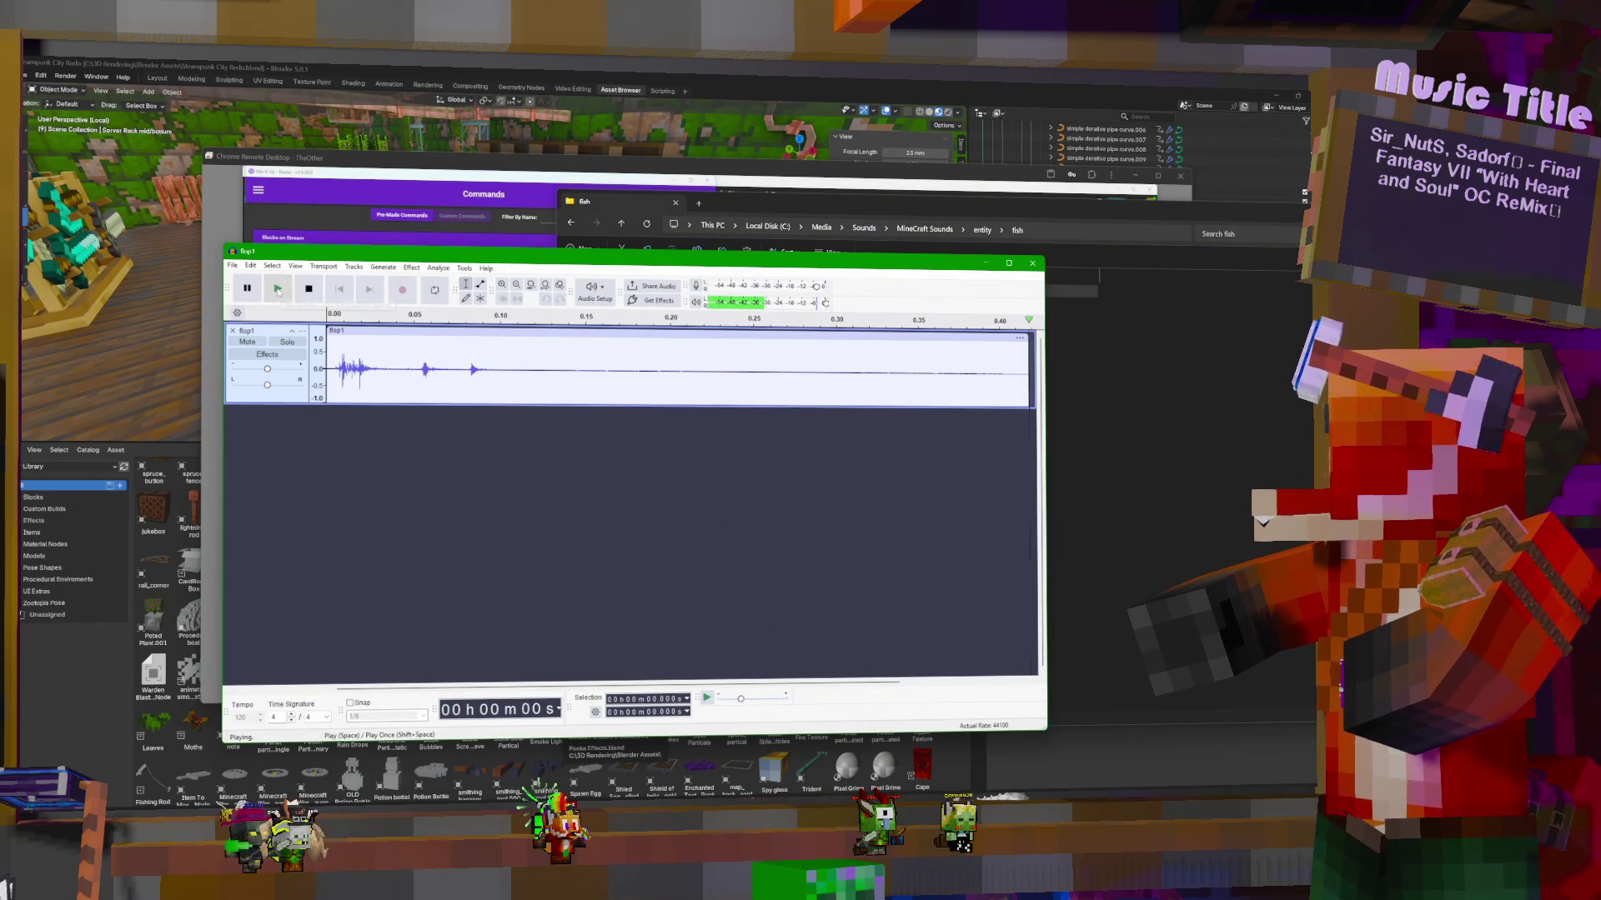
left_click(278, 289)
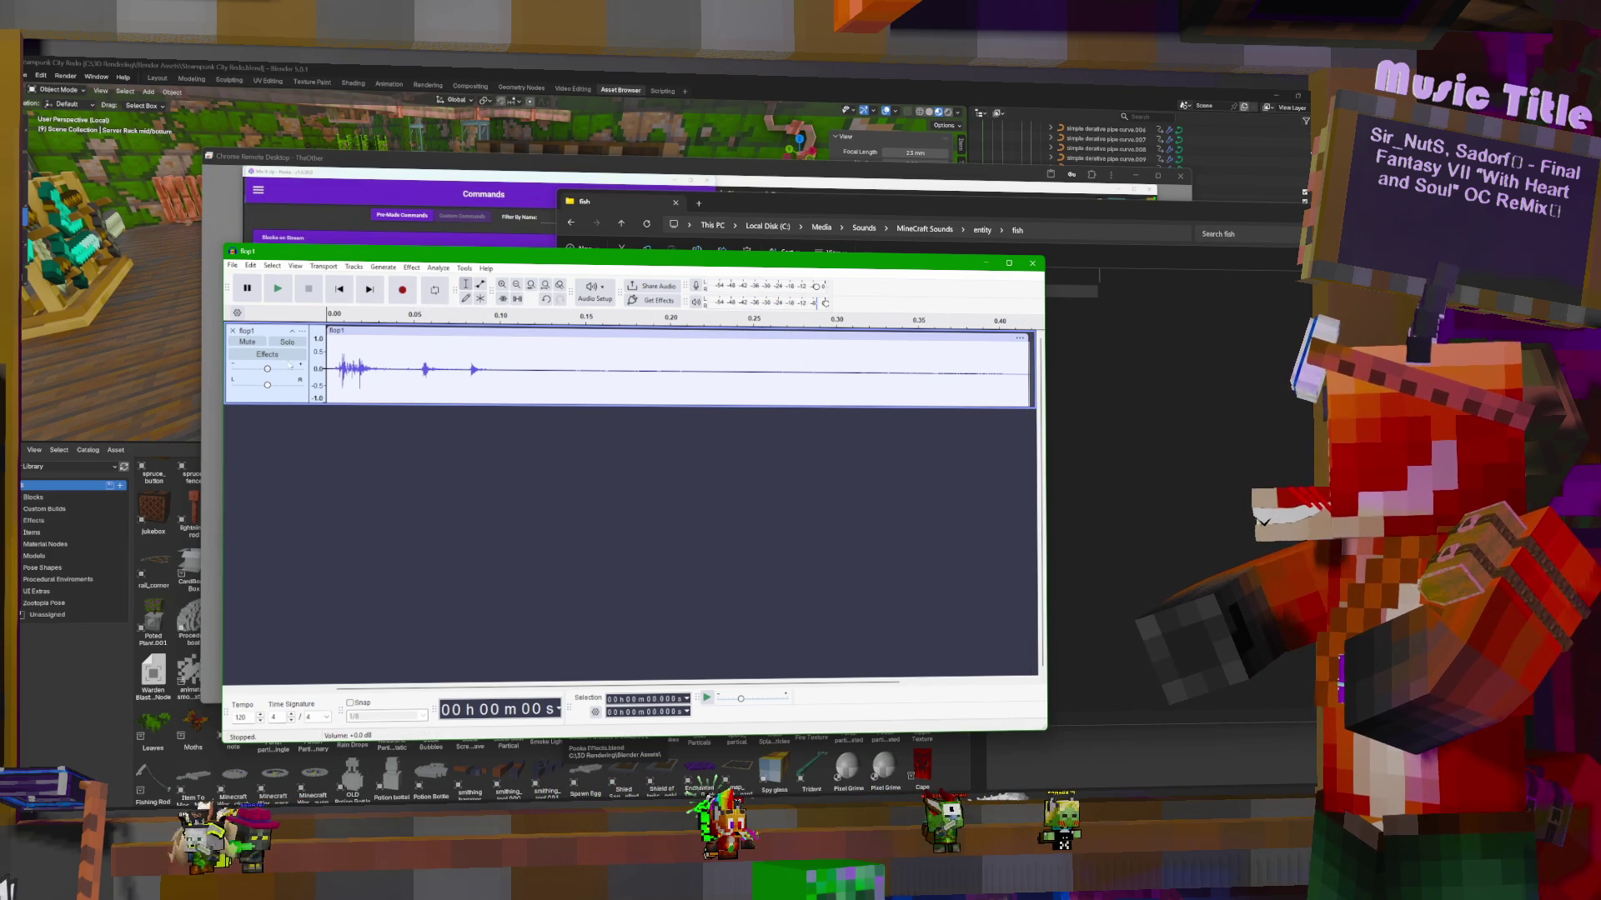
mouse_move(271, 372)
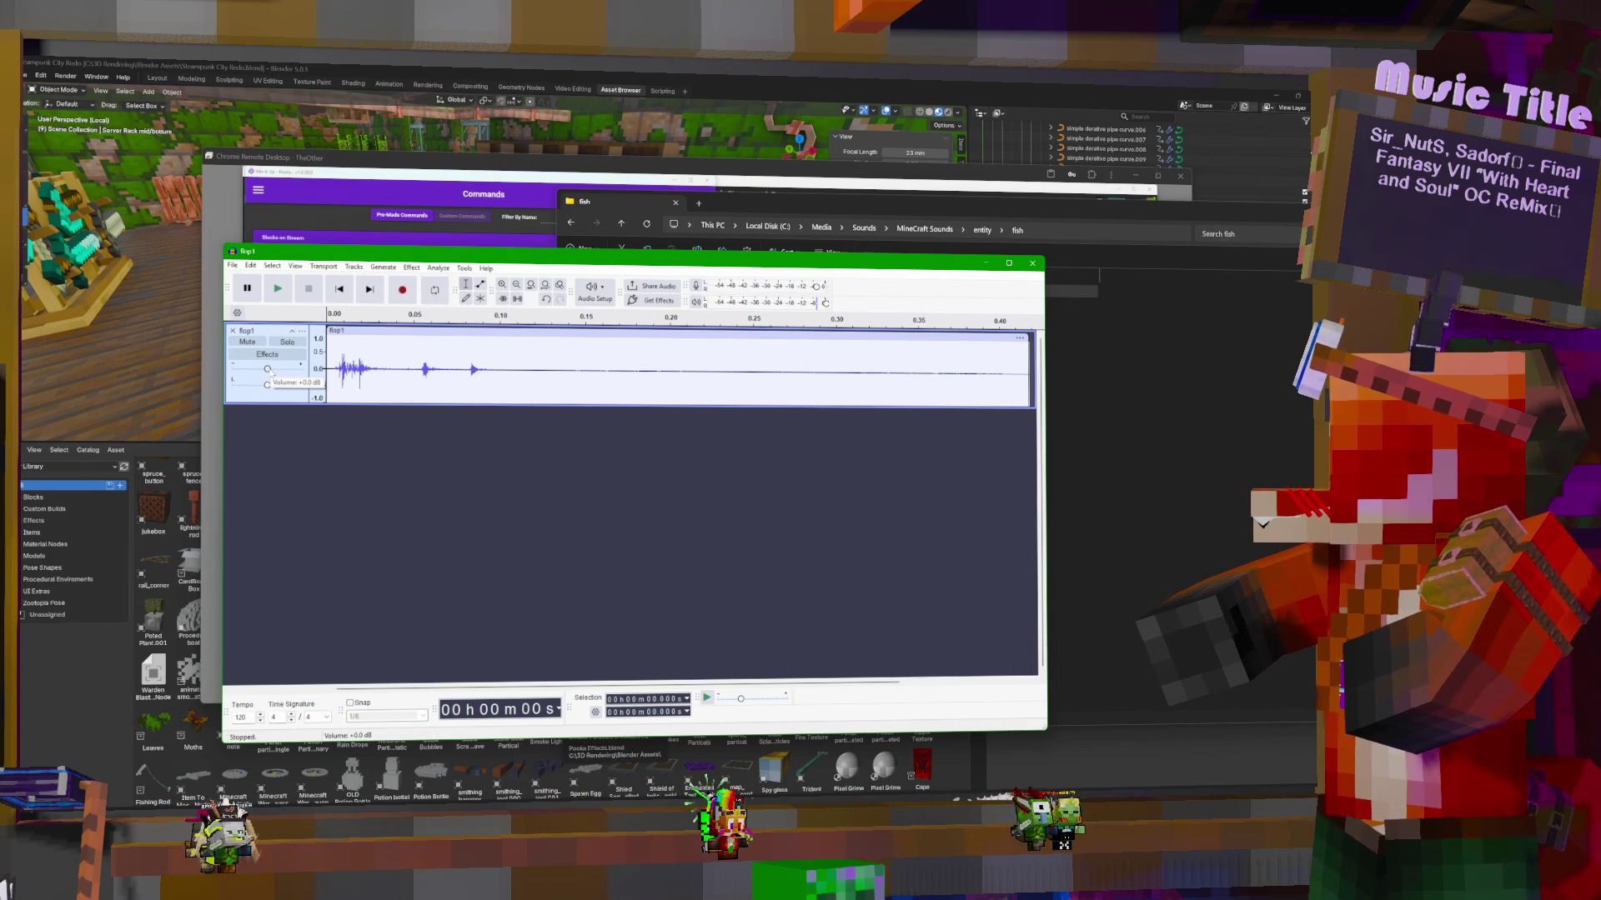
left_click(478, 287)
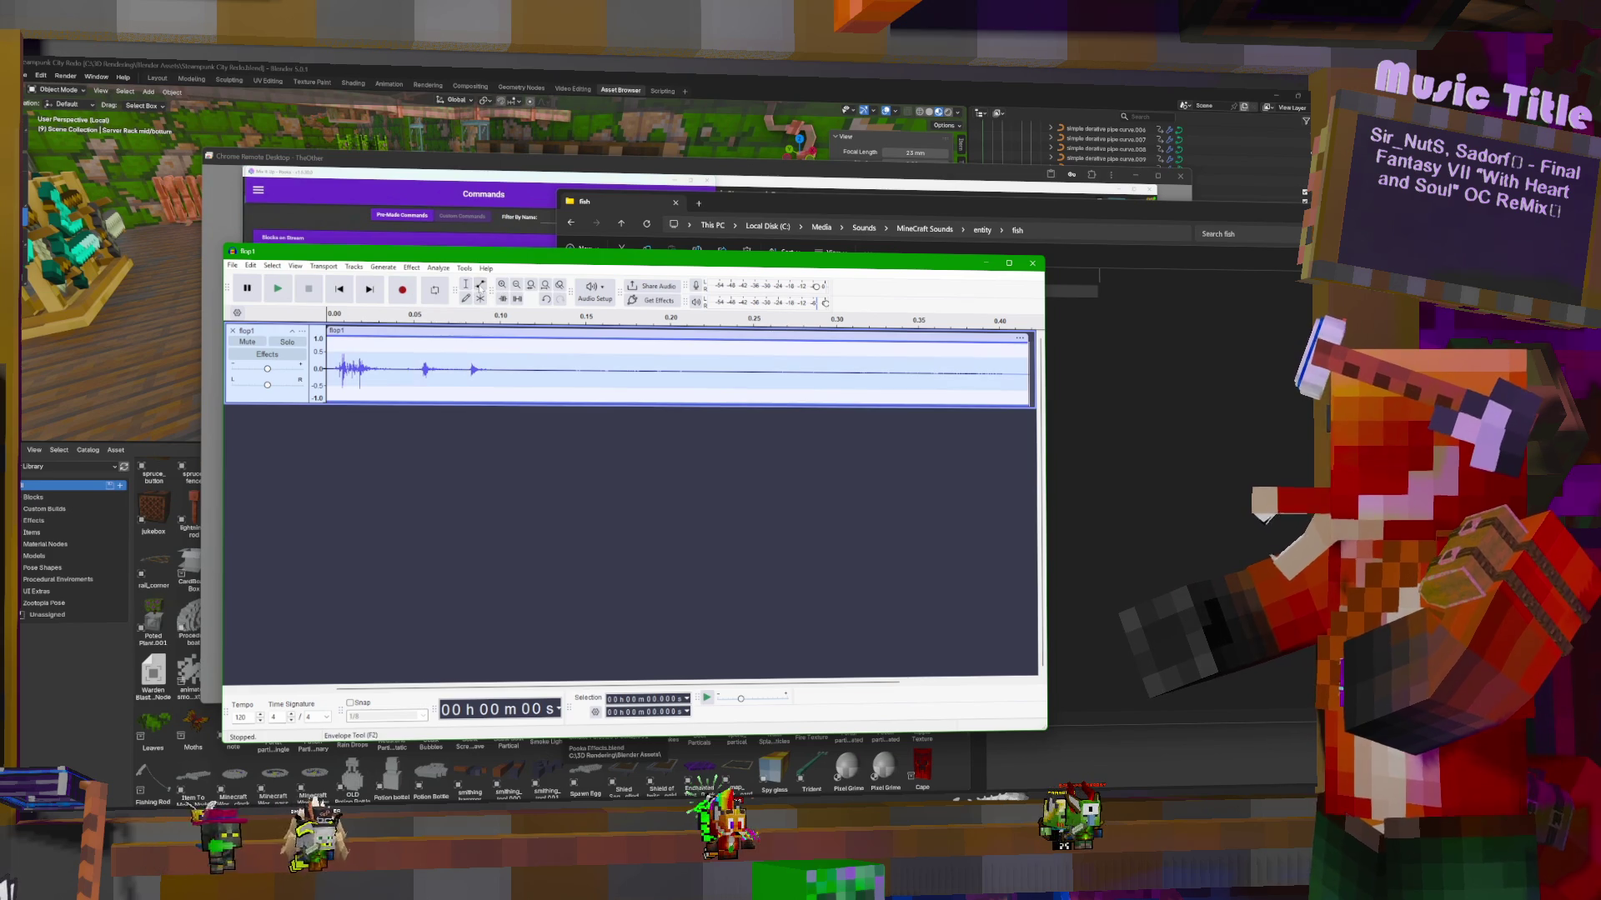
mouse_move(344, 349)
left_mouse_down()
mouse_move(346, 384)
mouse_move(348, 321)
left_mouse_up()
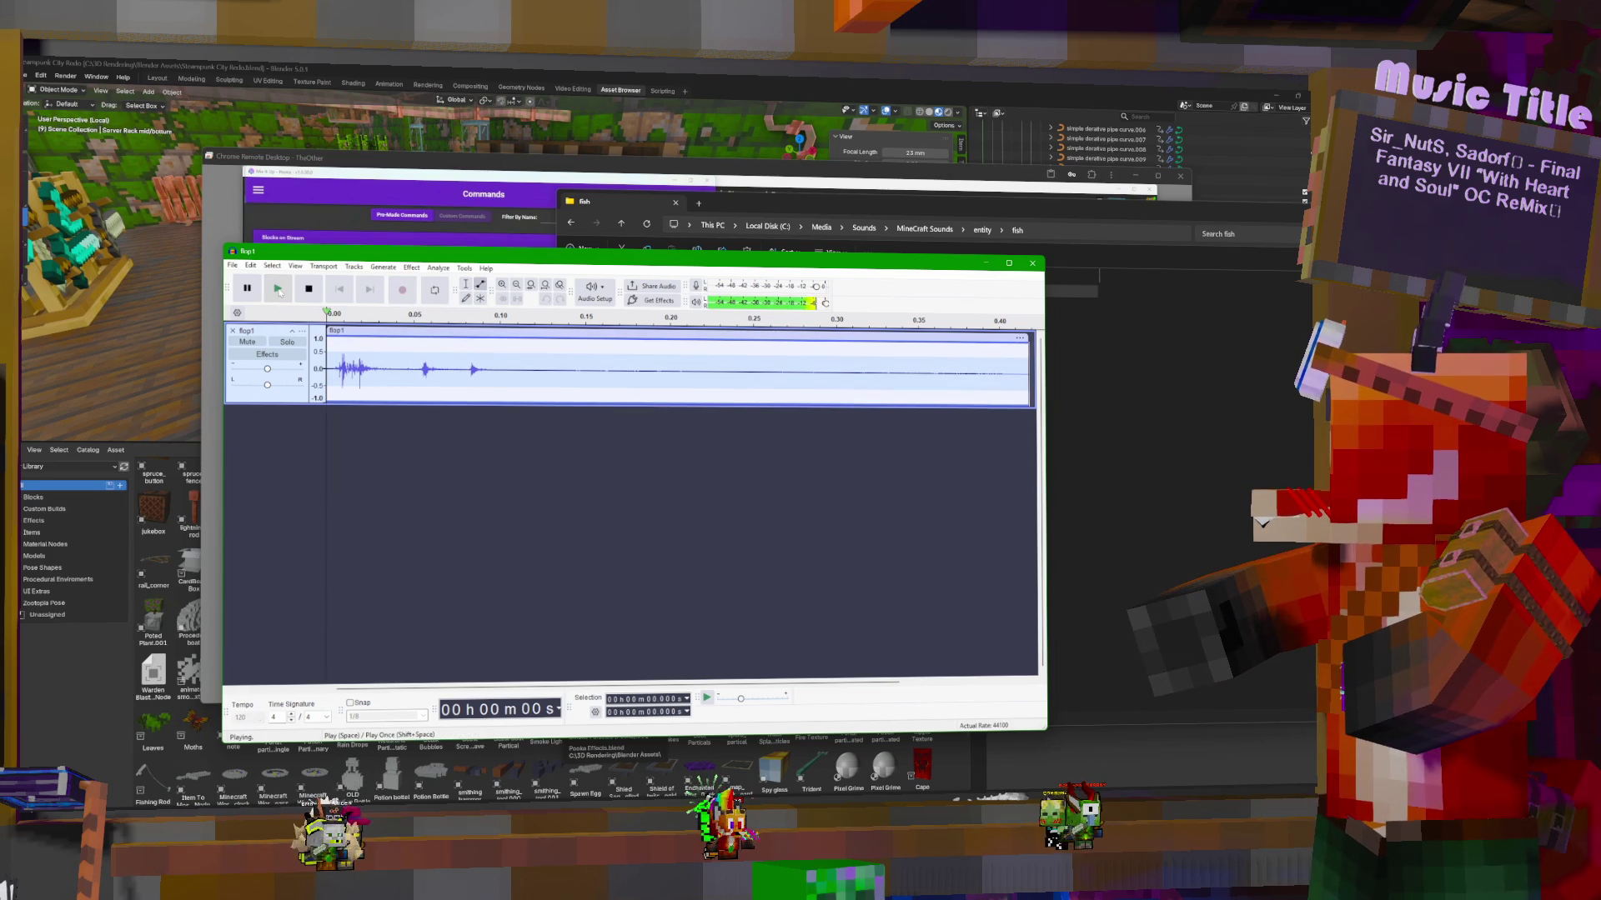
mouse_move(343, 342)
left_mouse_down()
mouse_move(346, 379)
mouse_move(344, 338)
mouse_move(346, 375)
mouse_move(354, 350)
left_mouse_up()
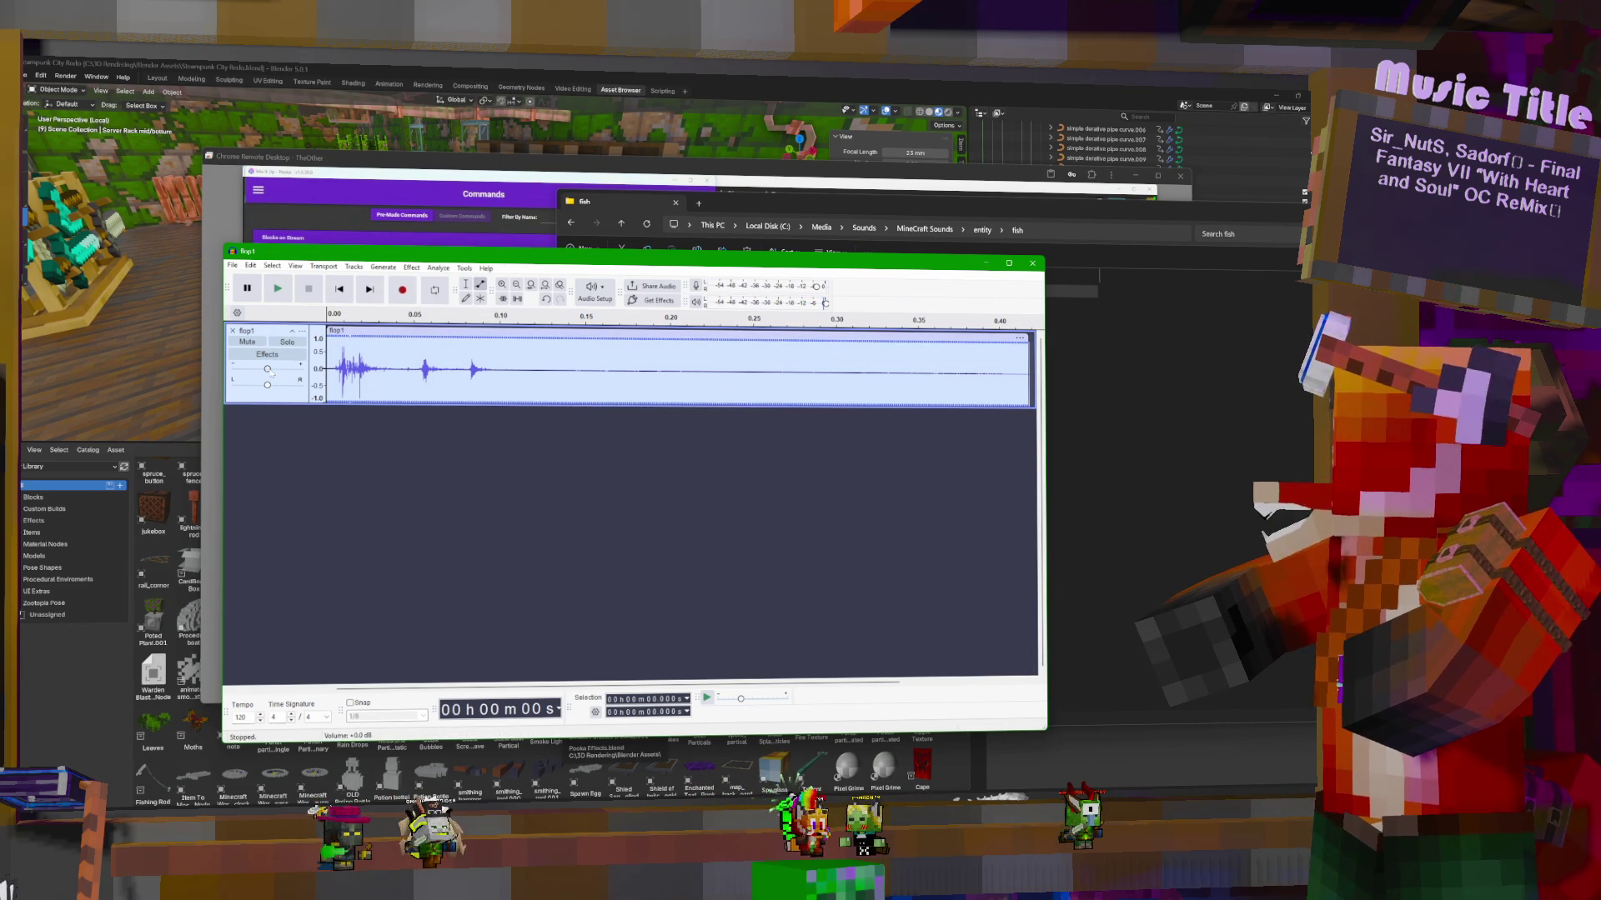
Raise flop1's gain to +3.0 dB, replay it, and return to the fish folder
left_click_drag(267, 369, 274, 372)
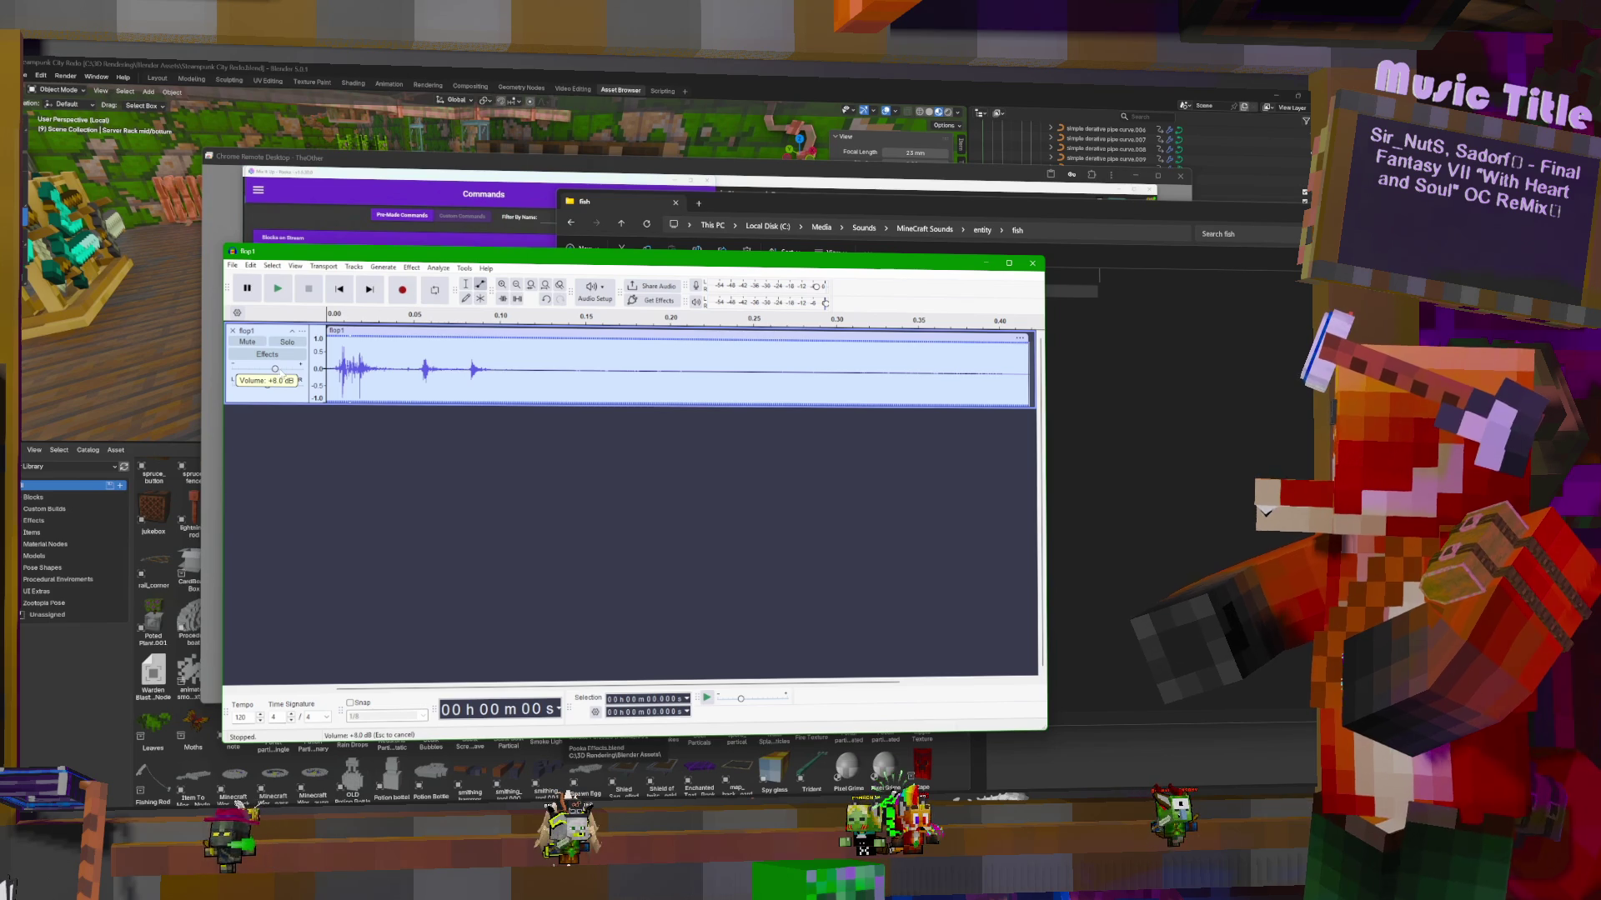
left_click(278, 289)
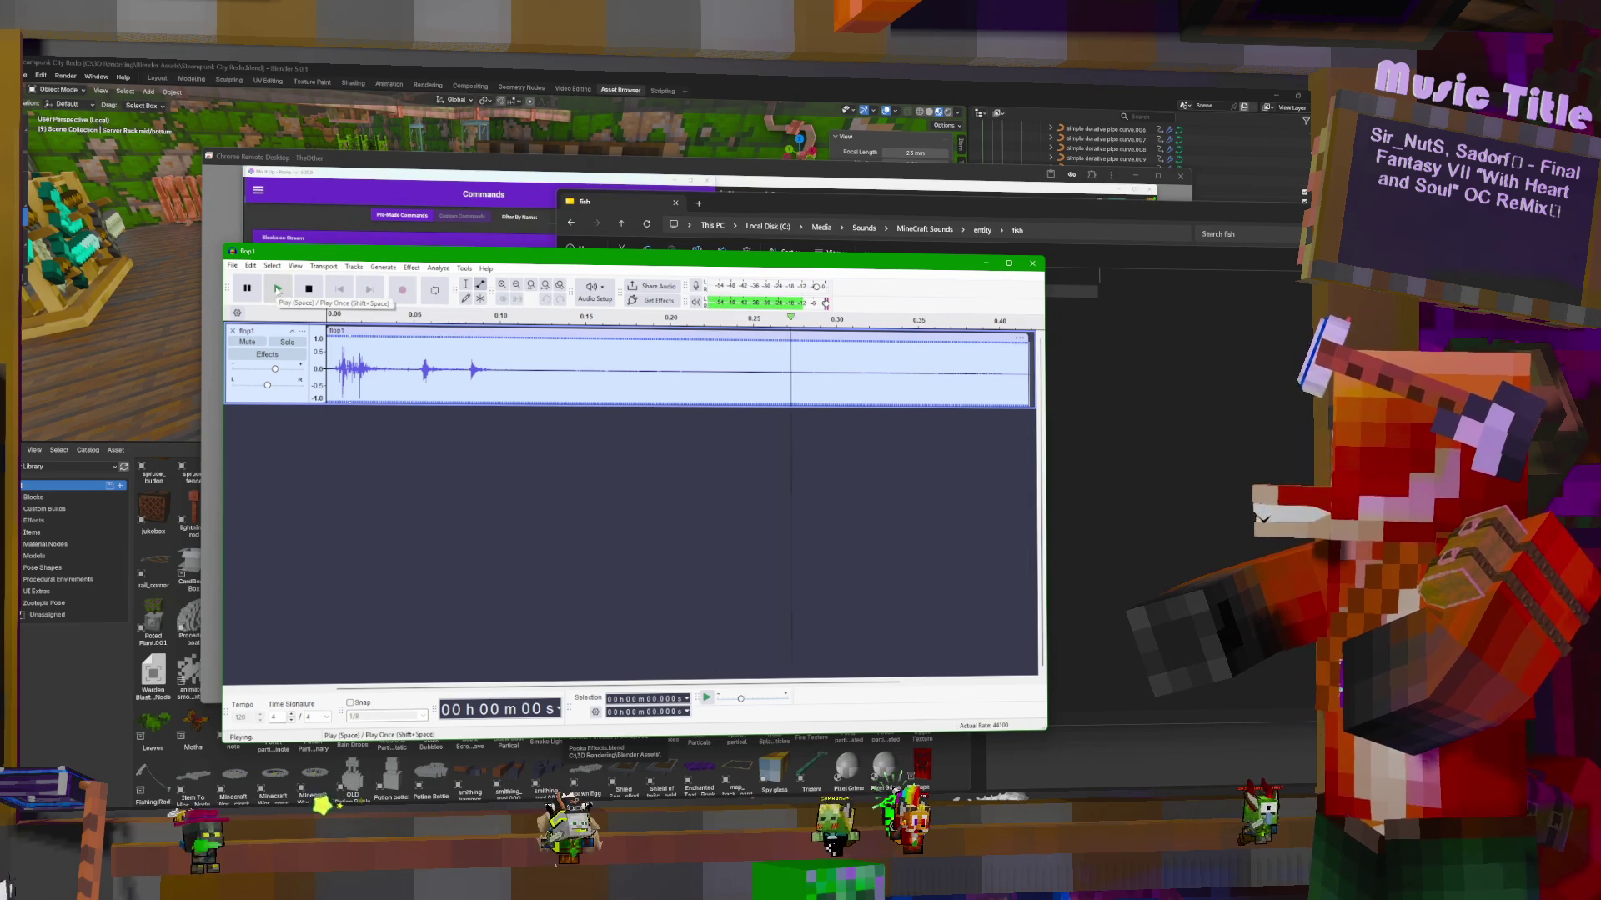
left_click(277, 289)
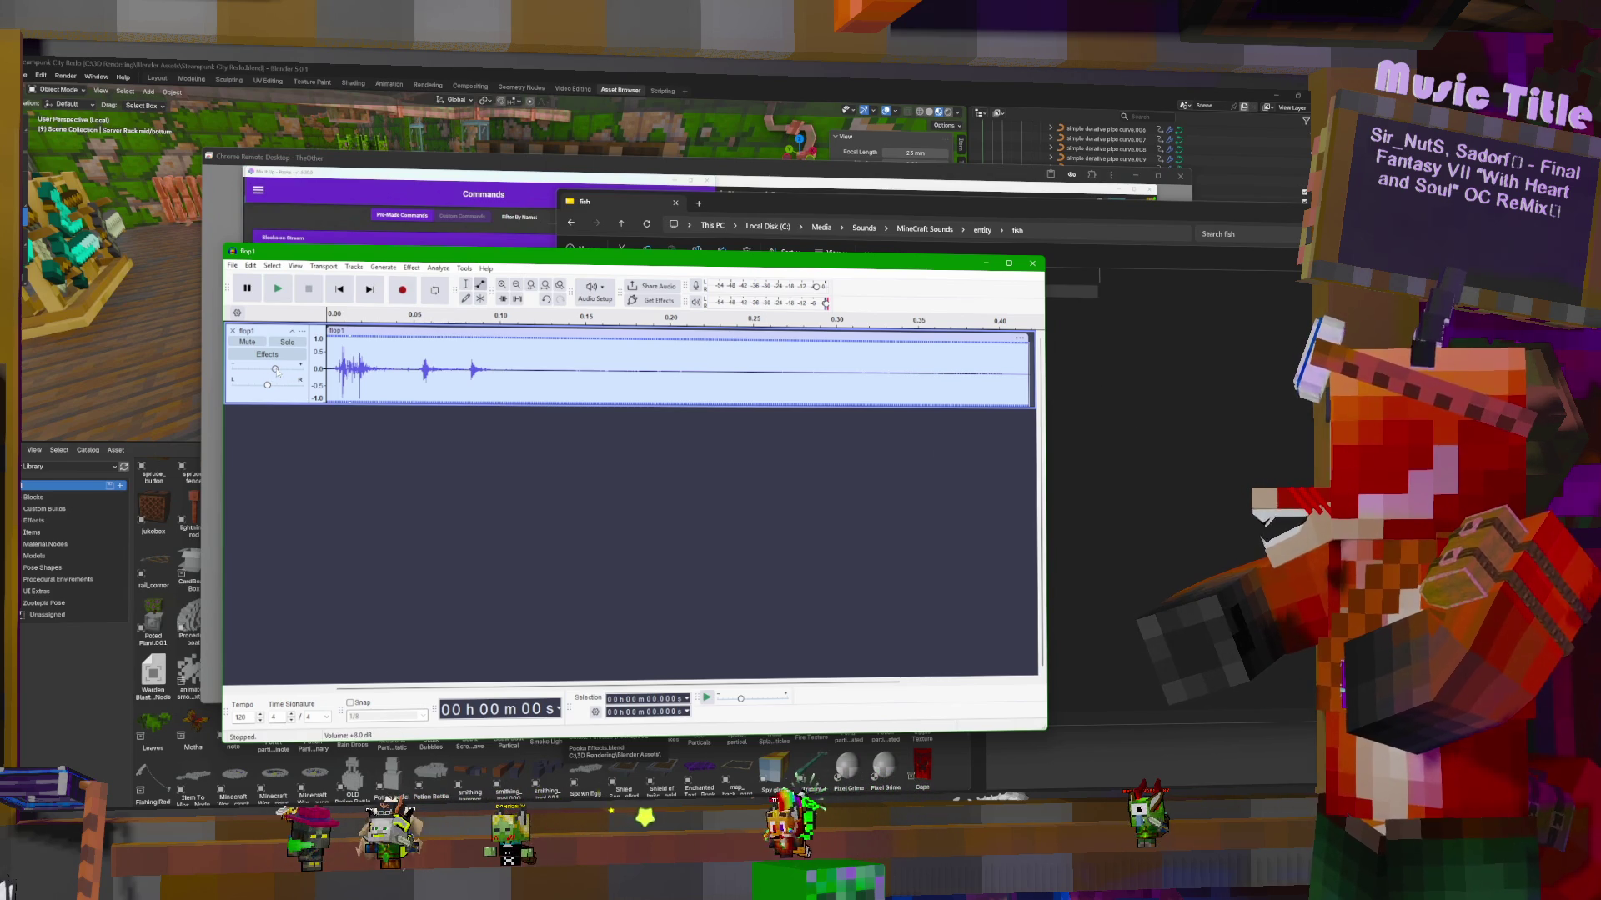
left_click(1067, 392)
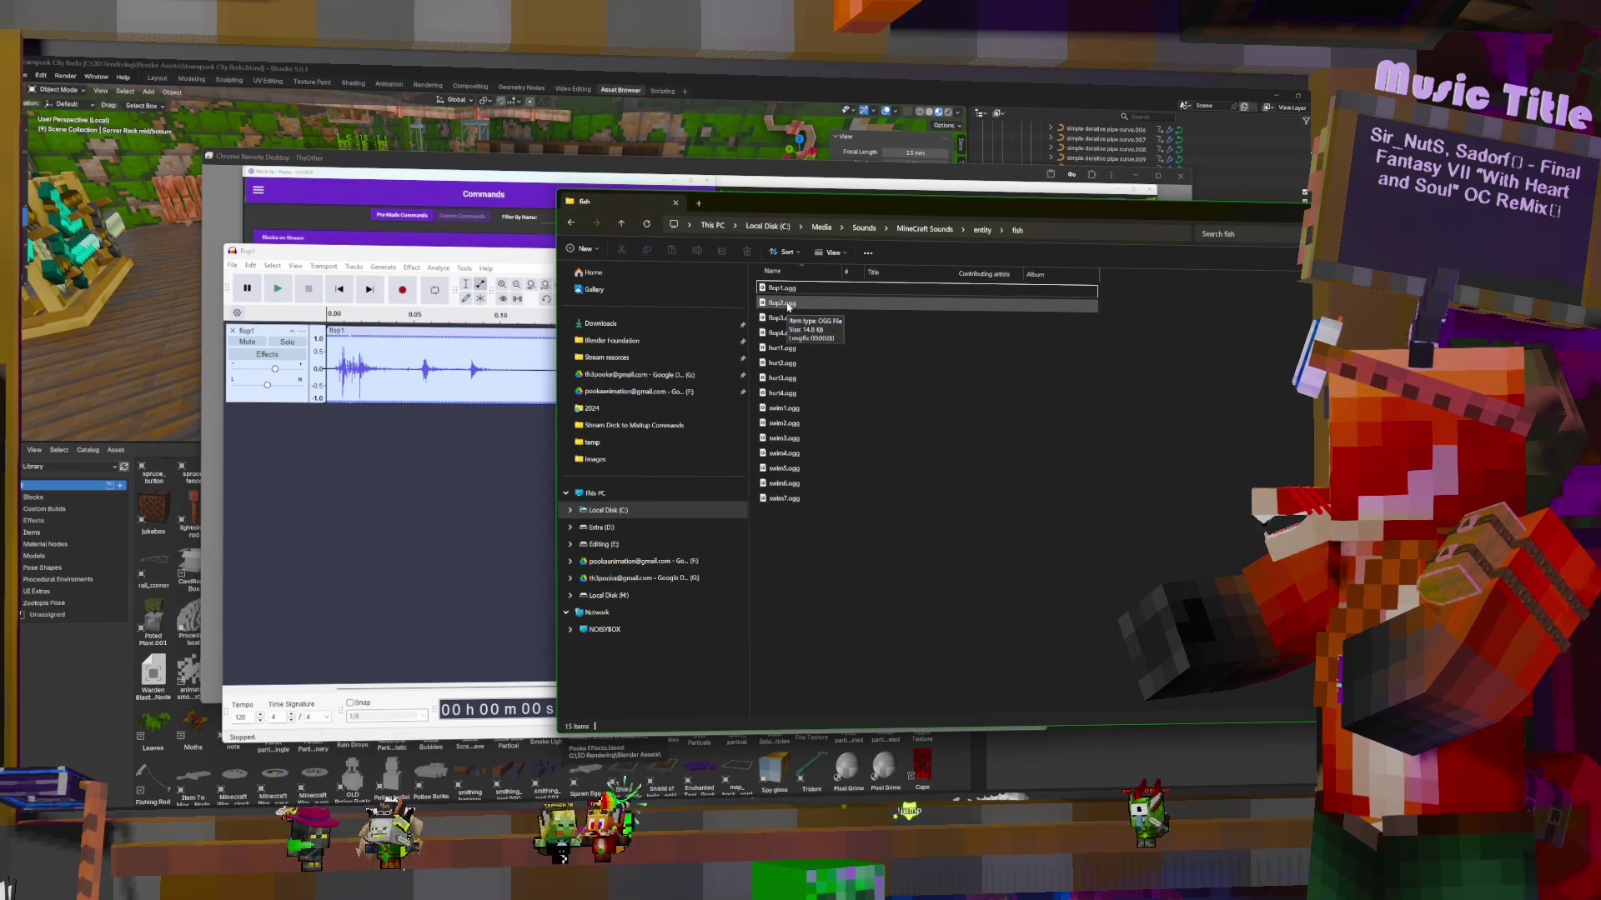
Add flop2.ogg, flop3.ogg and flop4.ogg to Audacity as new tracks
mouse_move(788, 307)
left_mouse_down()
mouse_move(400, 492)
mouse_move(400, 467)
left_mouse_up()
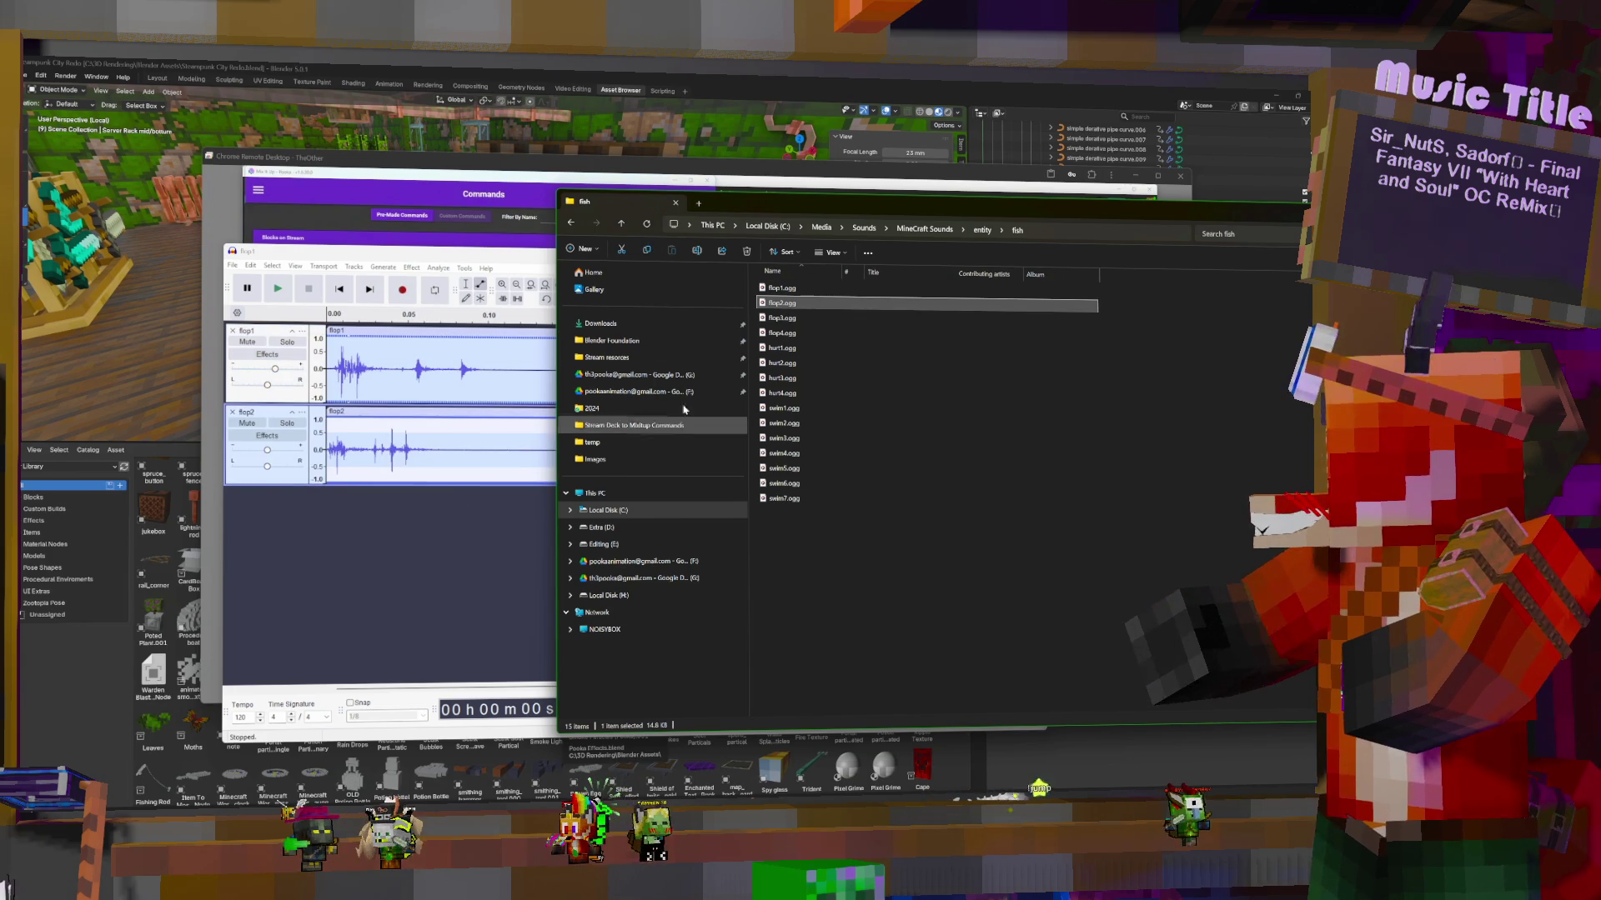
left_click_drag(776, 321, 421, 521)
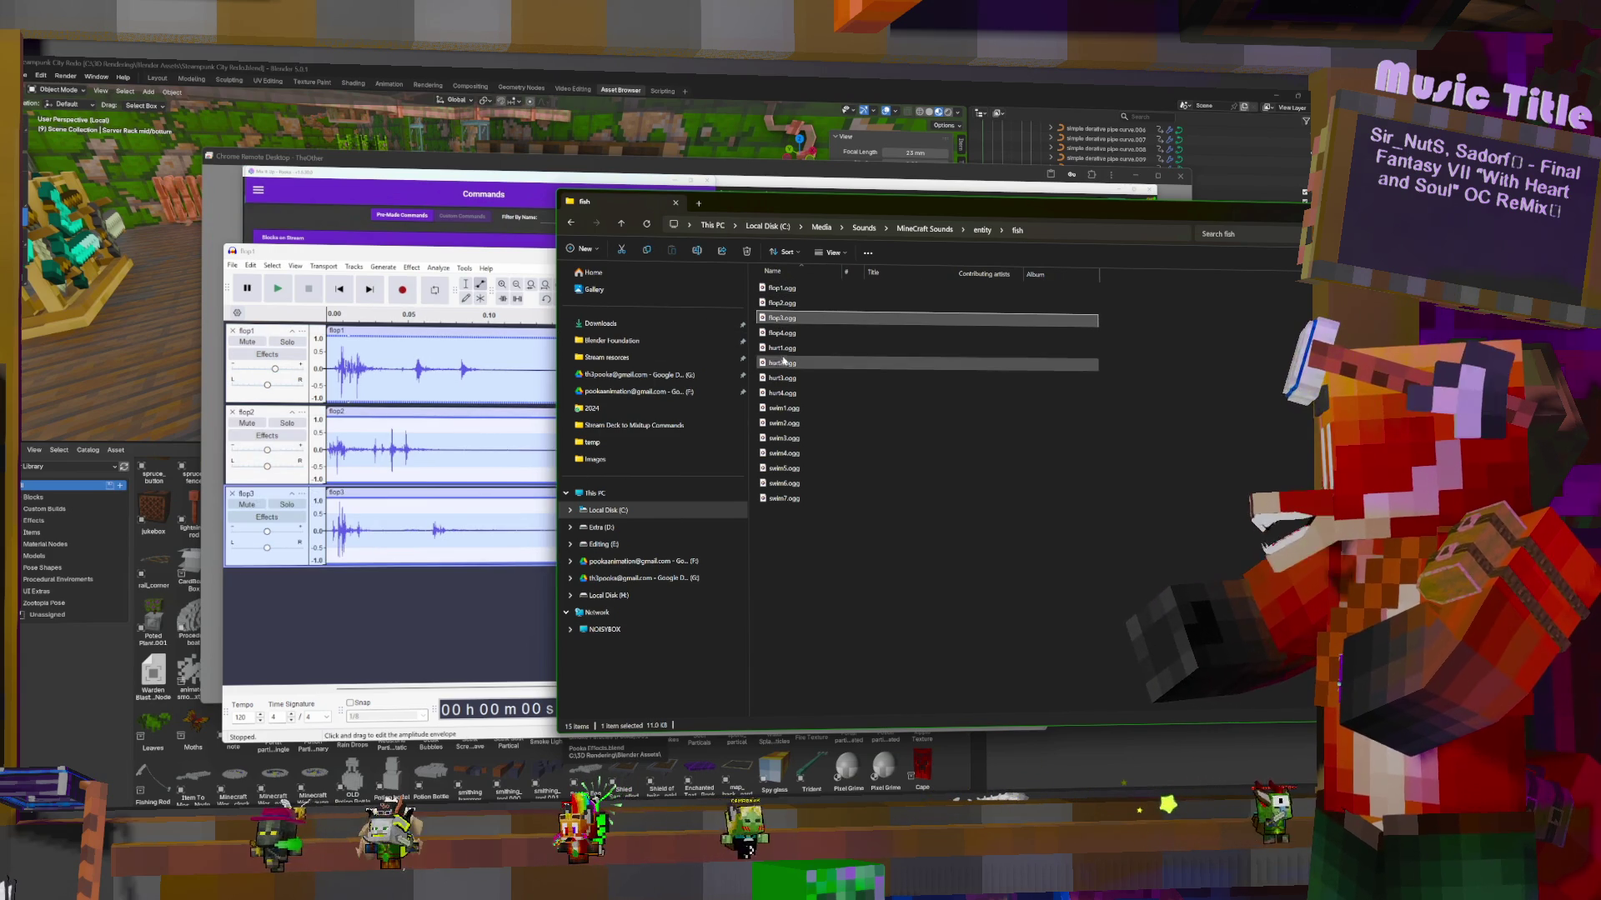
left_click_drag(783, 338, 421, 567)
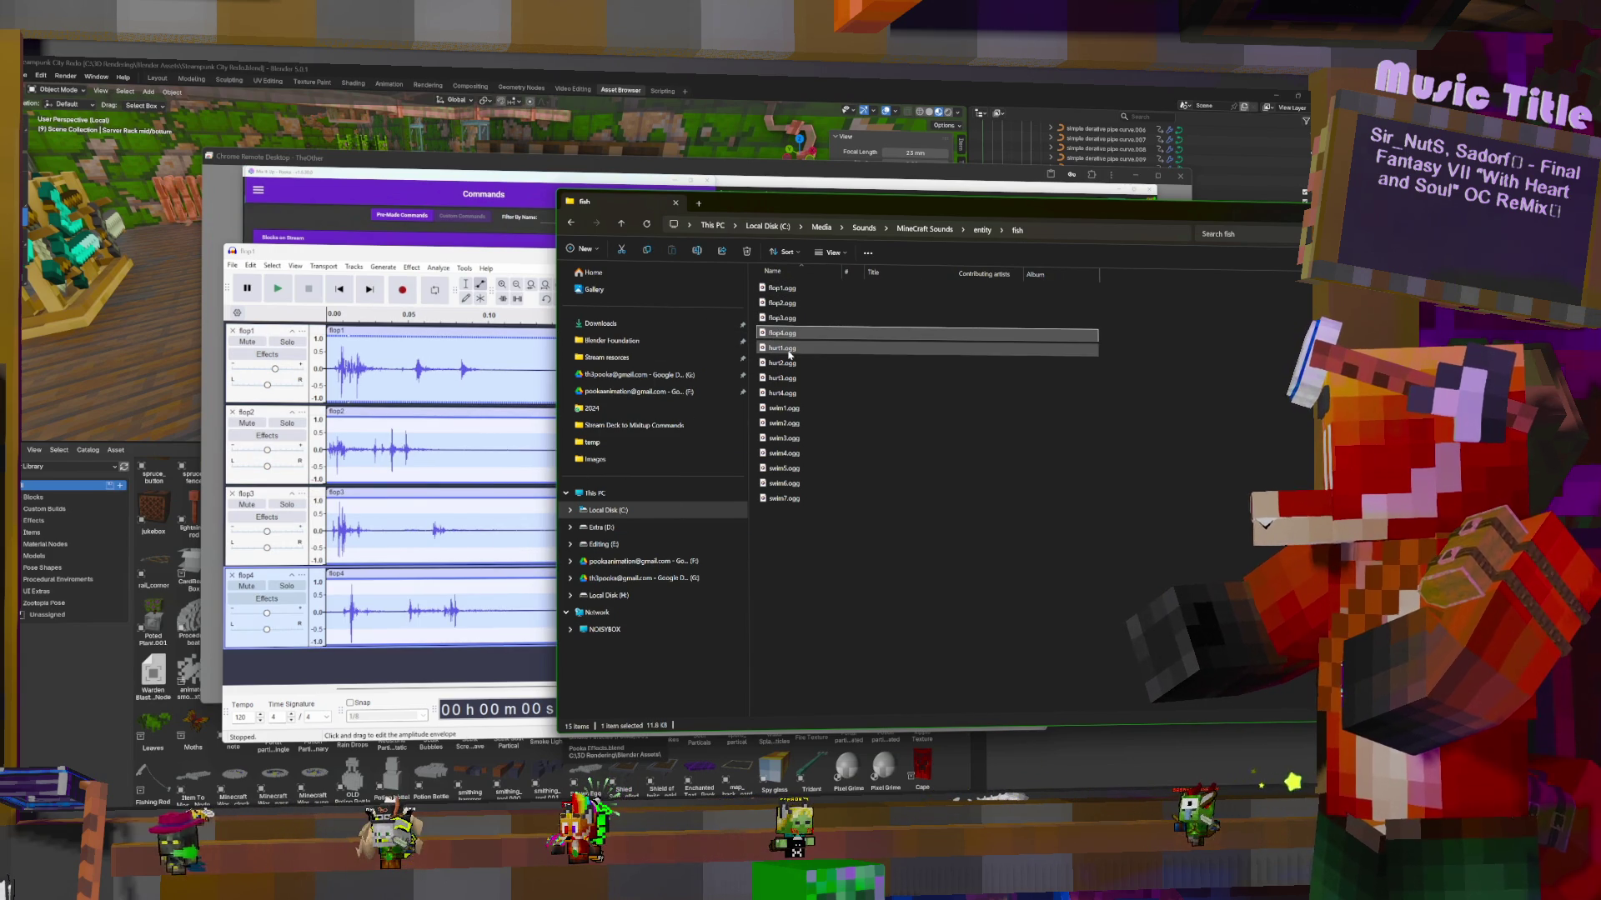
left_click(447, 259)
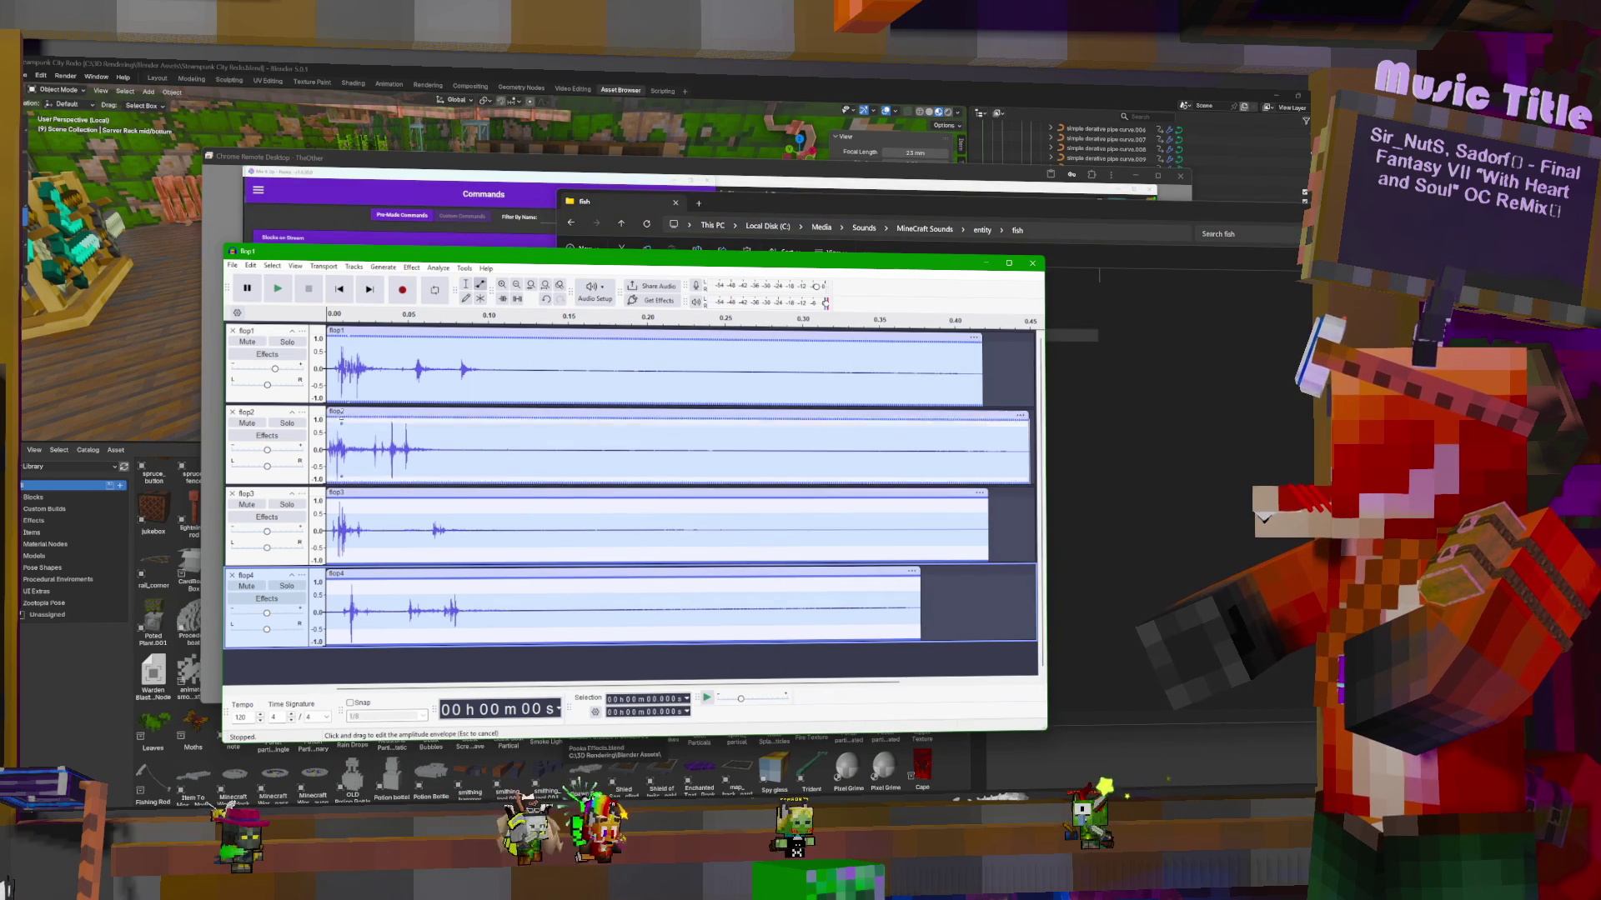
Boost flop3's gain to +5 dB and flop2's to +8 dB, then play all layers
left_click(342, 378)
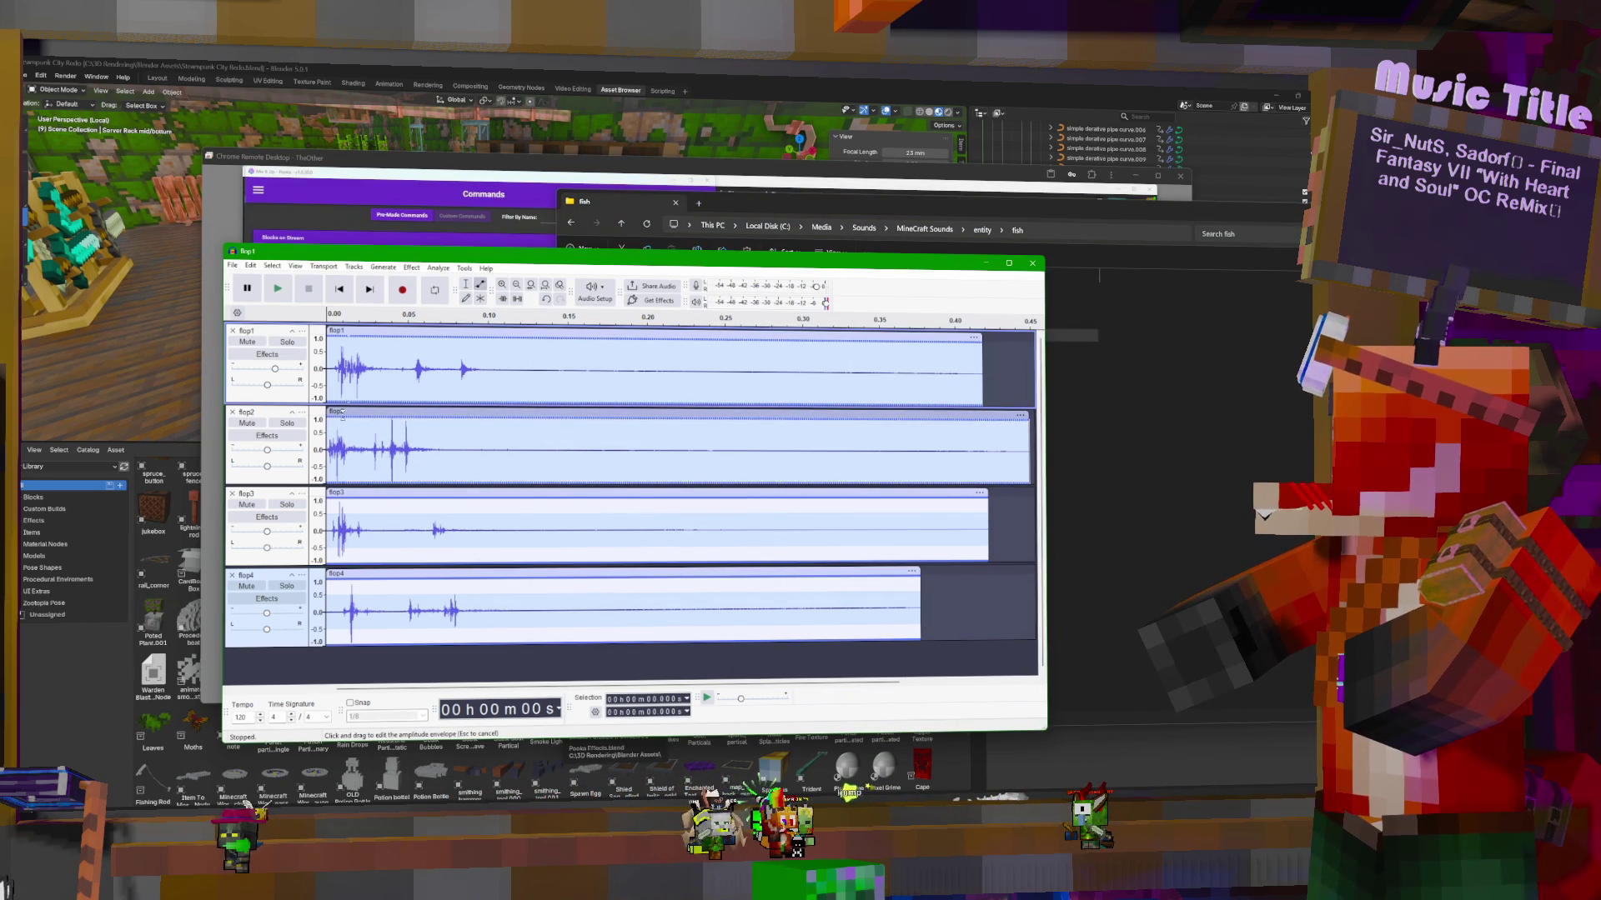
left_click(351, 472)
left_click(340, 513)
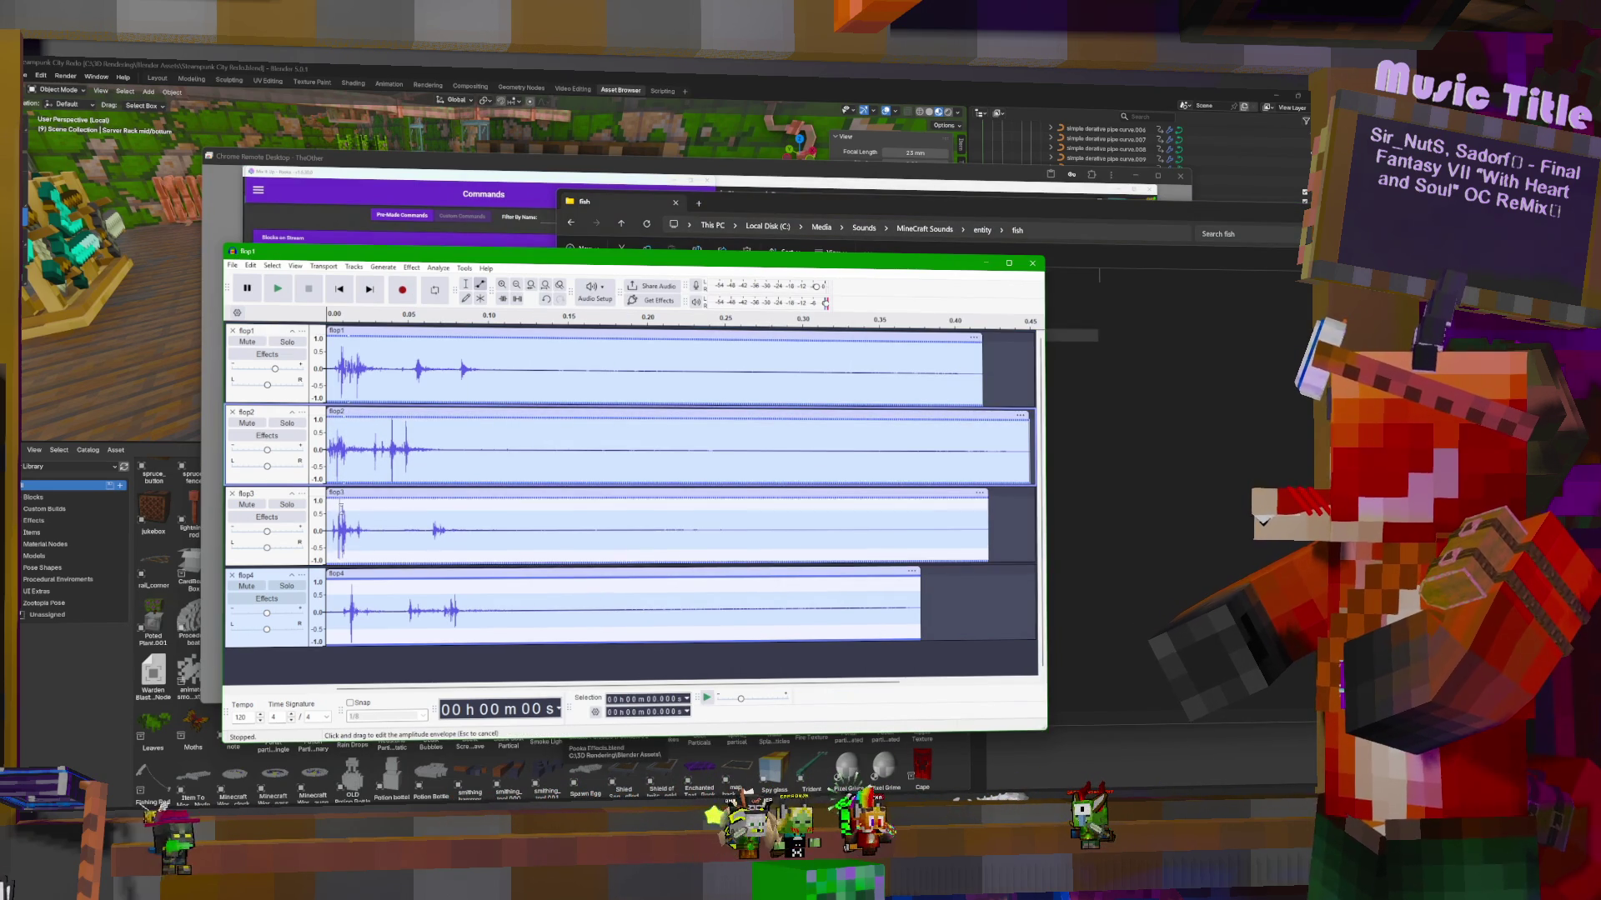
left_click(341, 573)
left_click(267, 614)
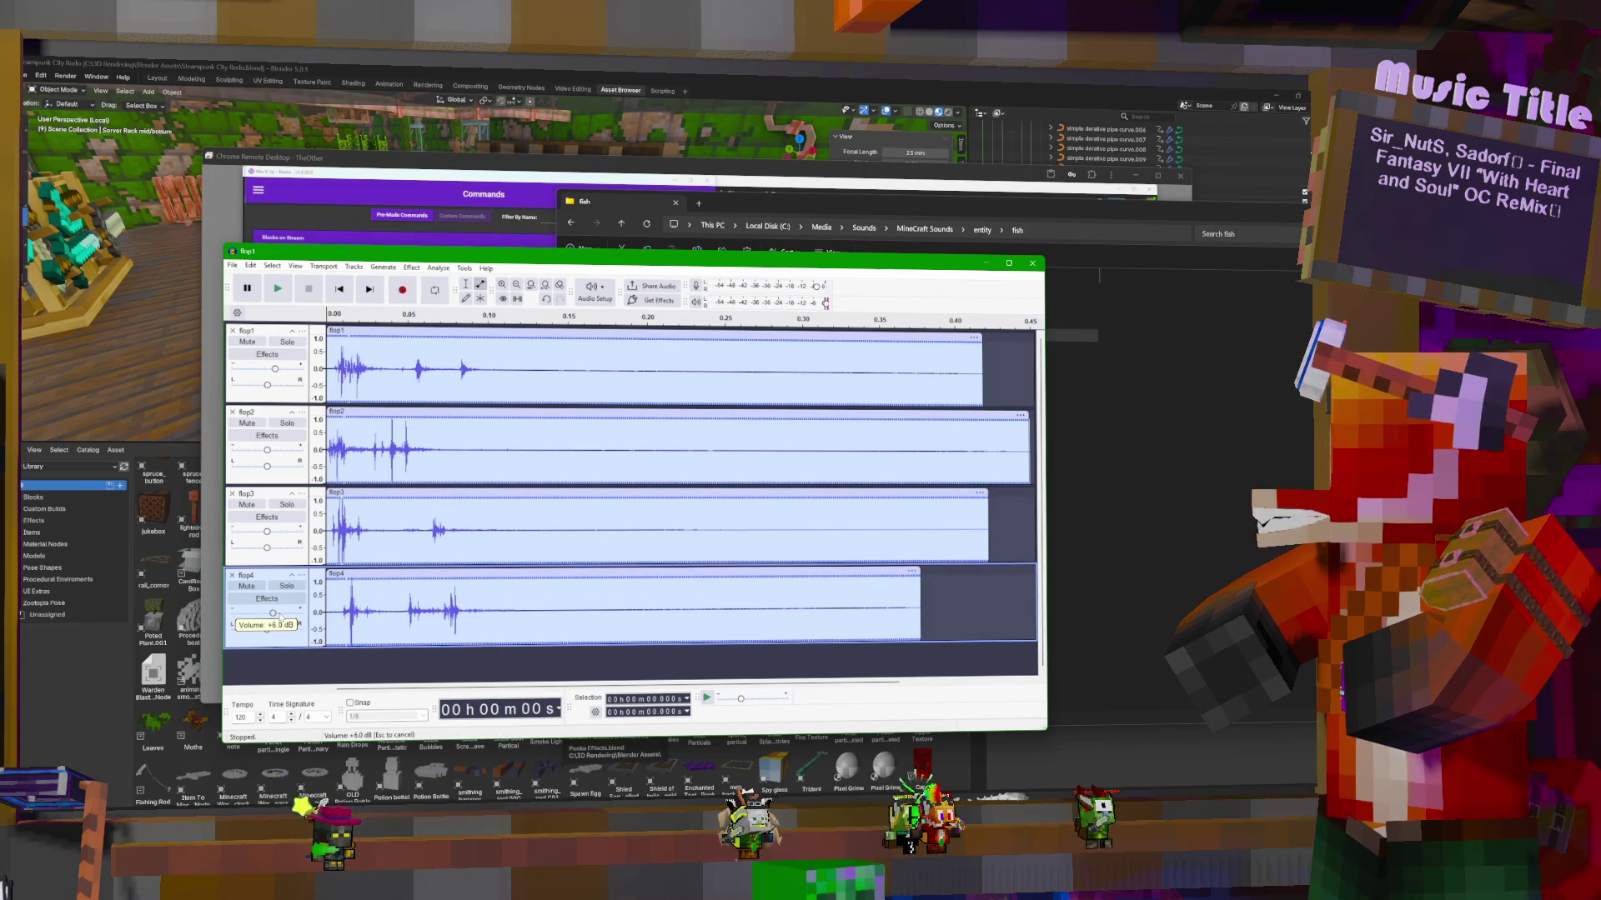
left_click_drag(266, 531, 275, 531)
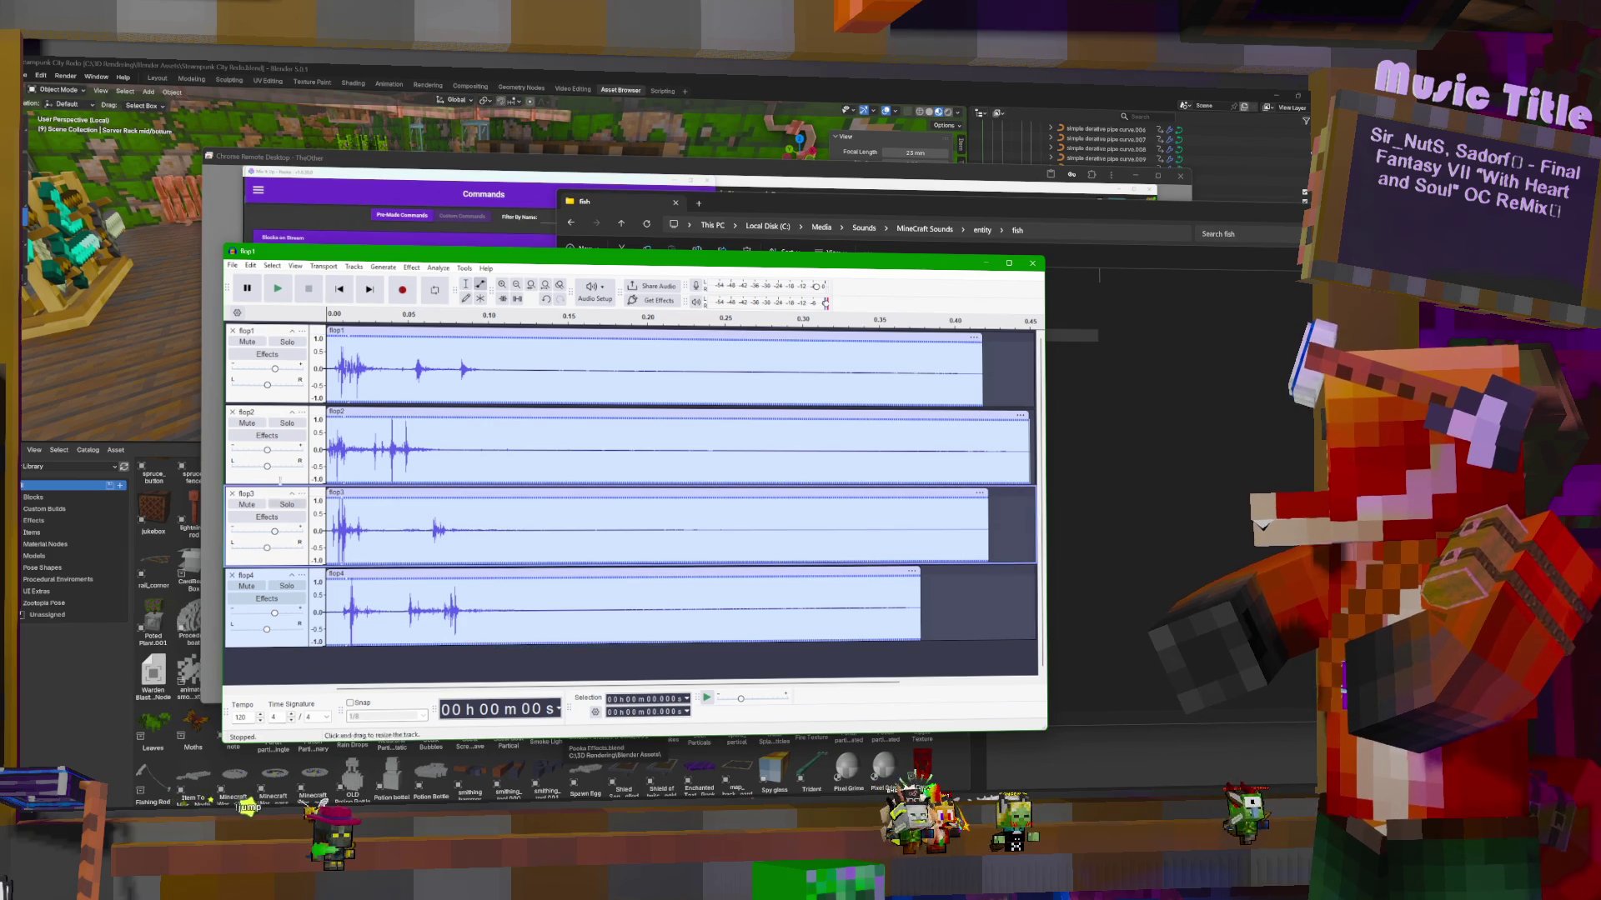
left_click_drag(283, 453, 283, 454)
left_click(276, 289)
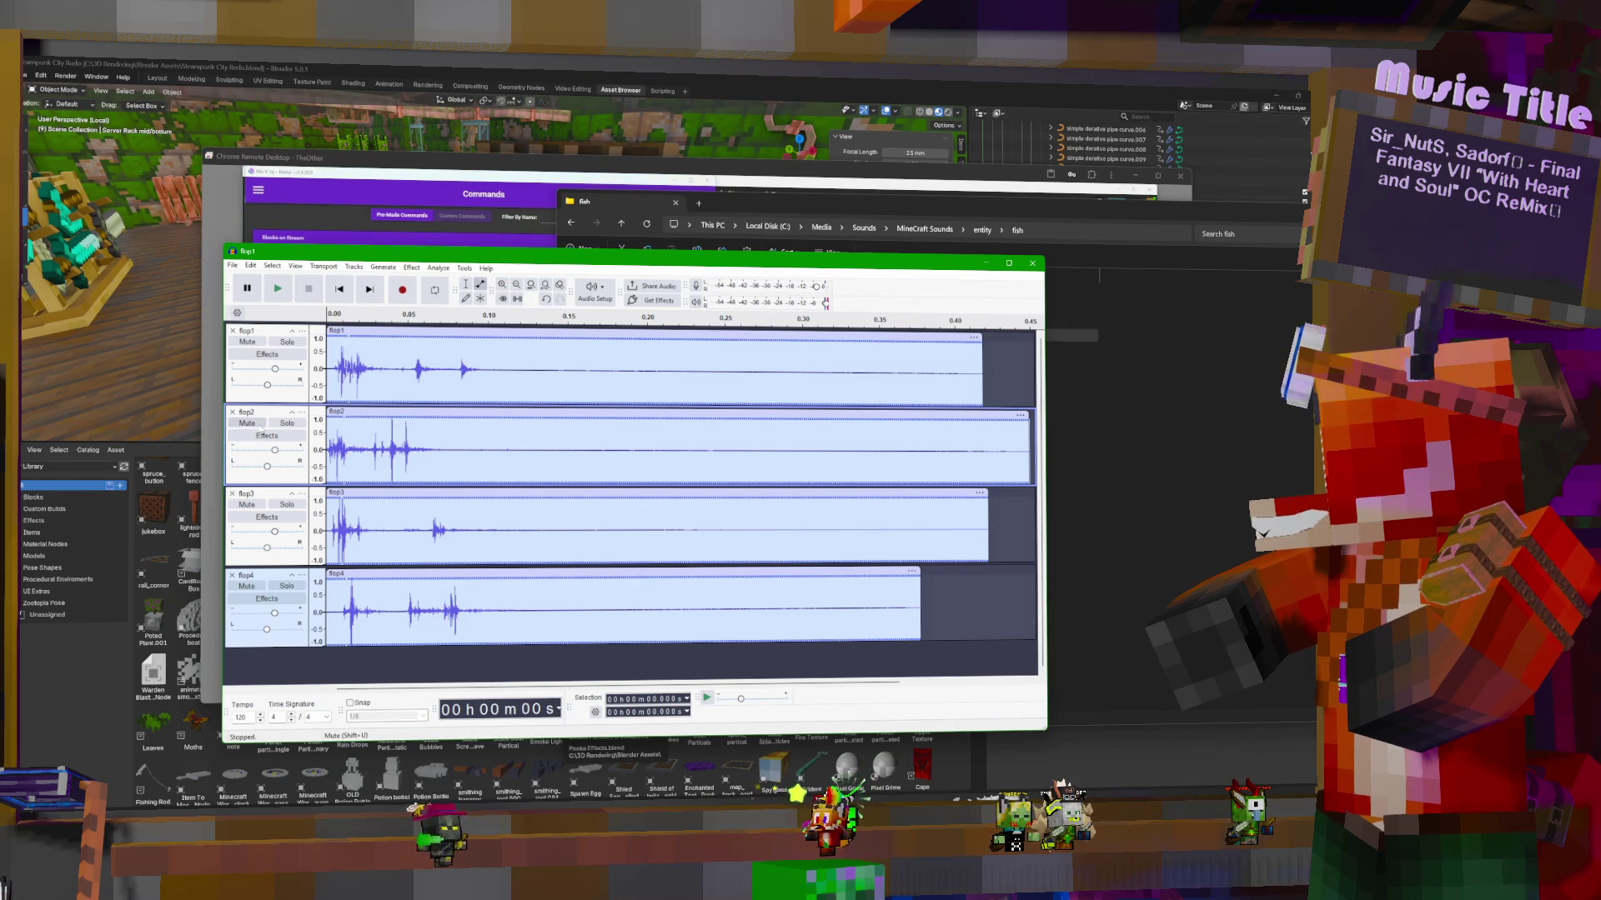
Toggle mute on flop2 and flop1 to compare the layered tracks
left_click(260, 424)
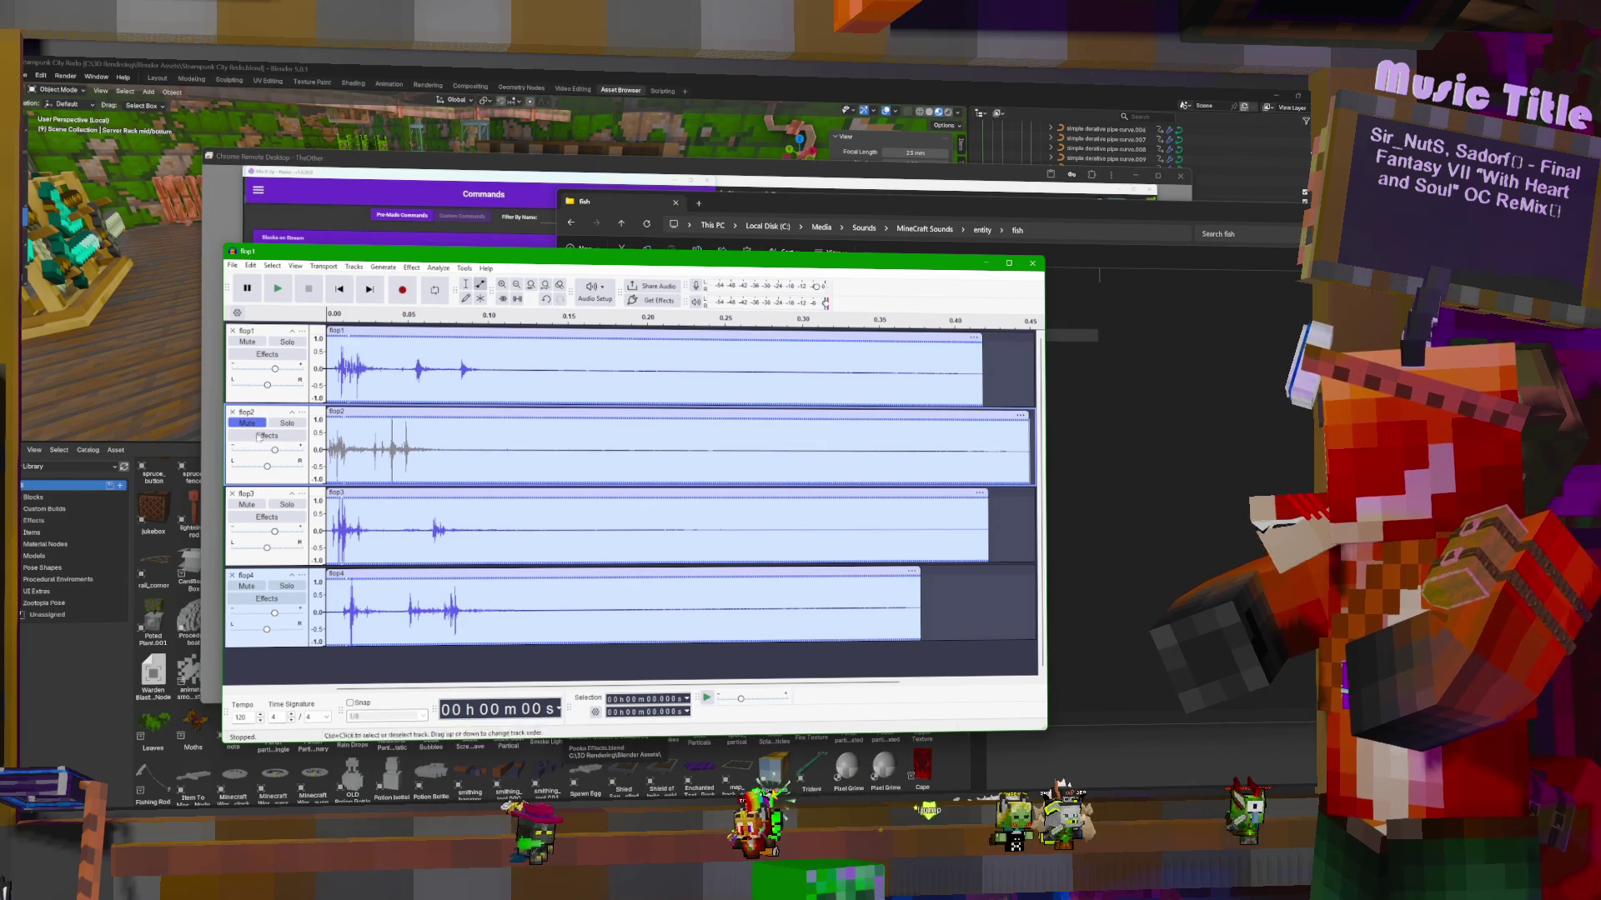
left_click(250, 424)
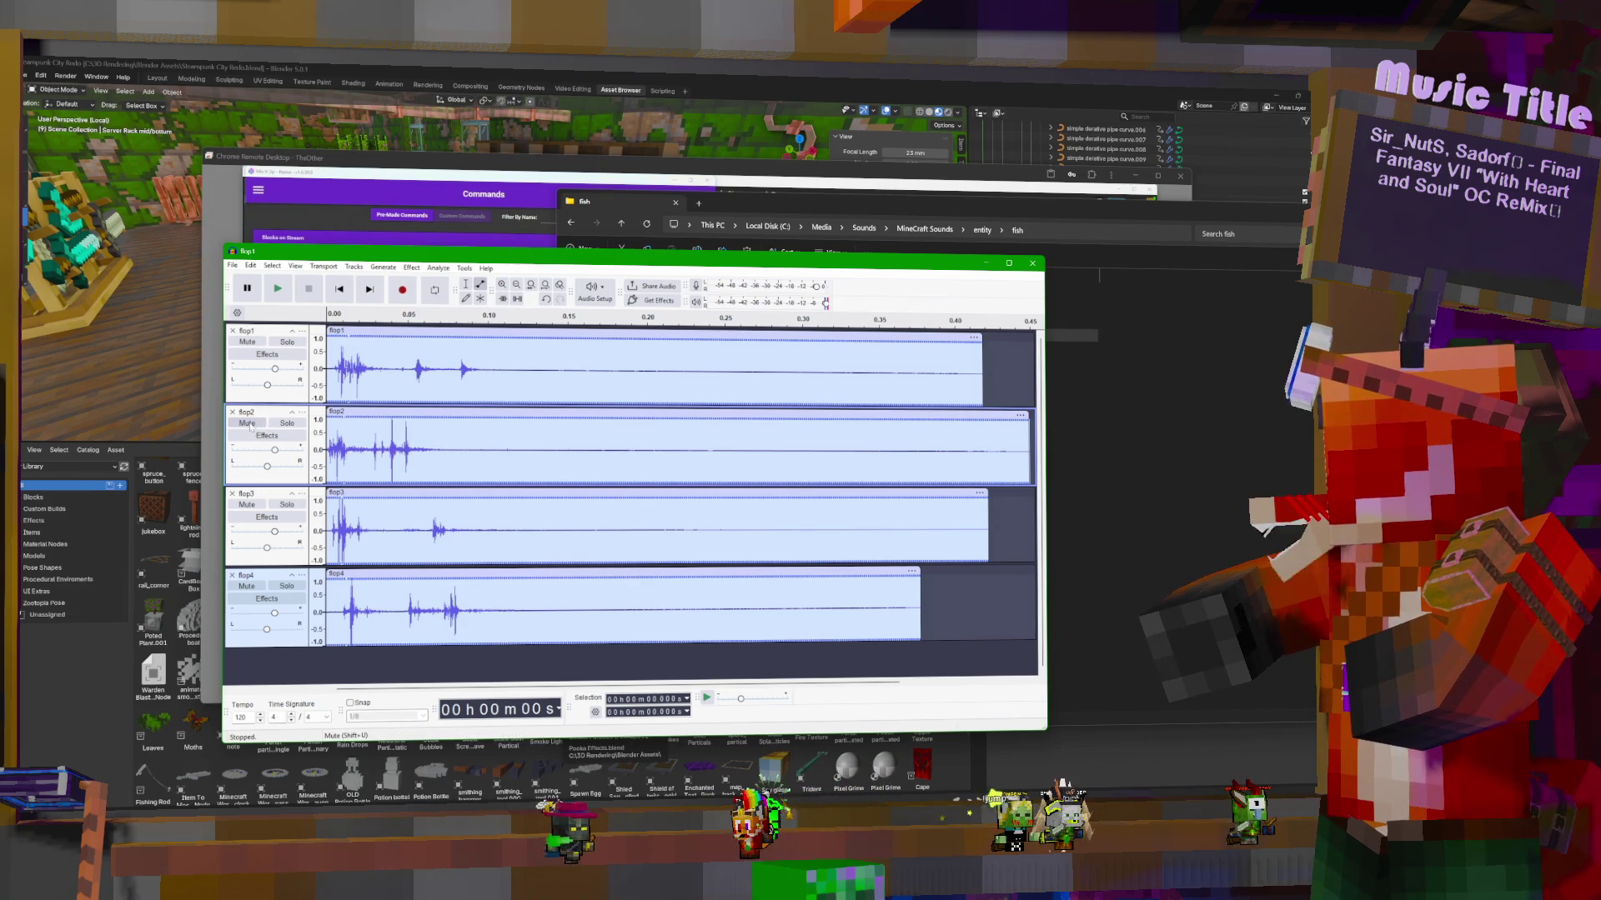
left_click(253, 343)
left_click(252, 343)
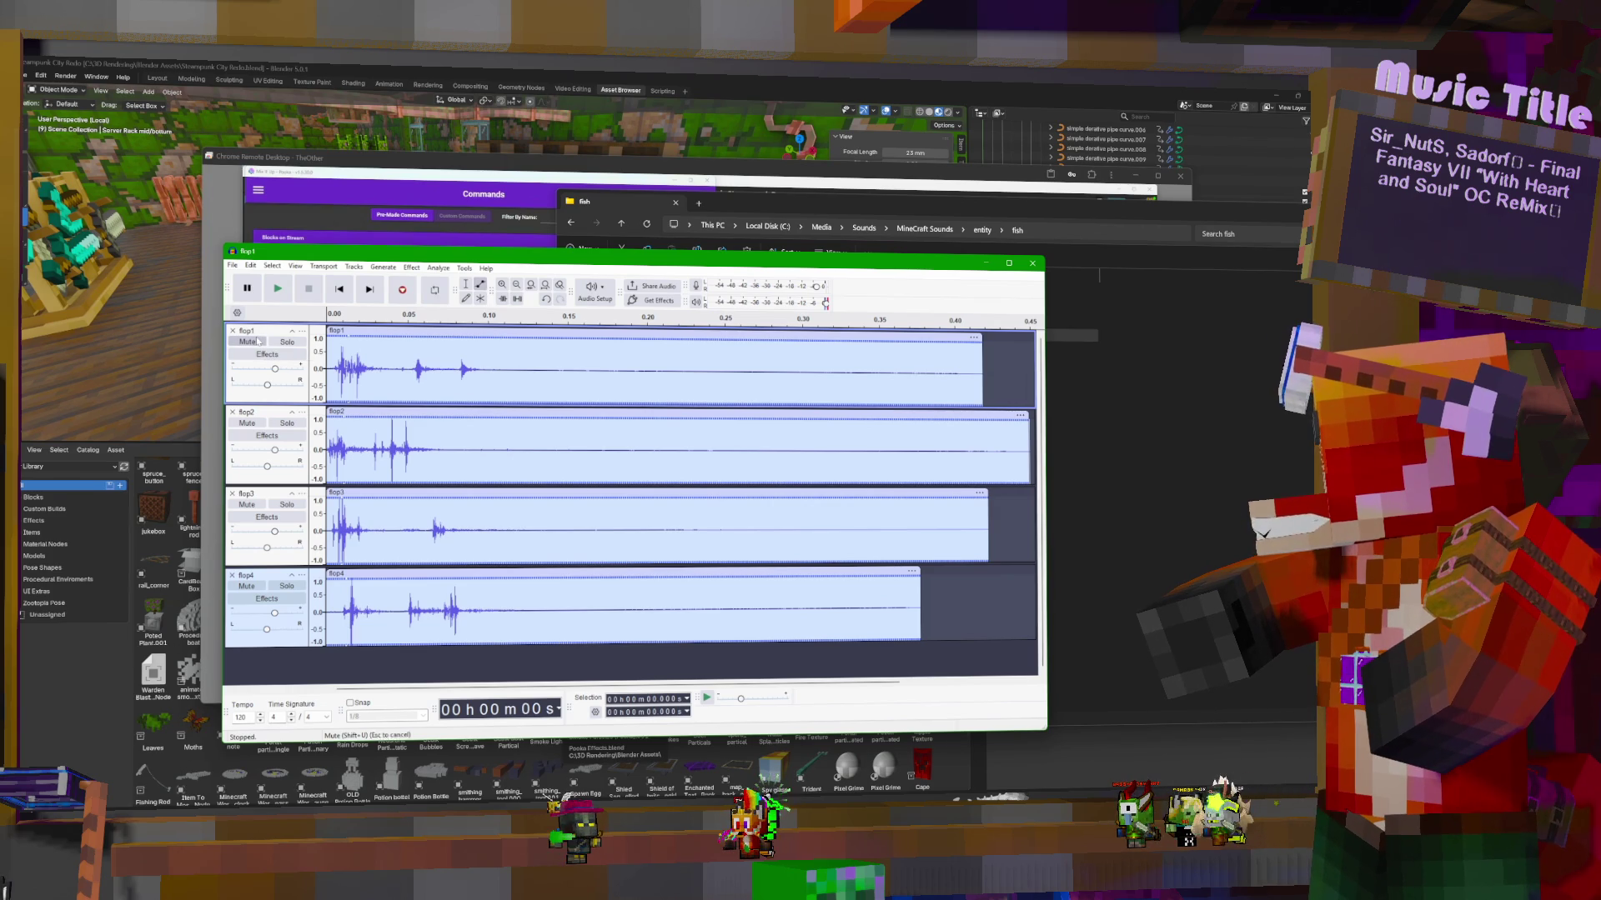
right_click(259, 344)
key("Escape")
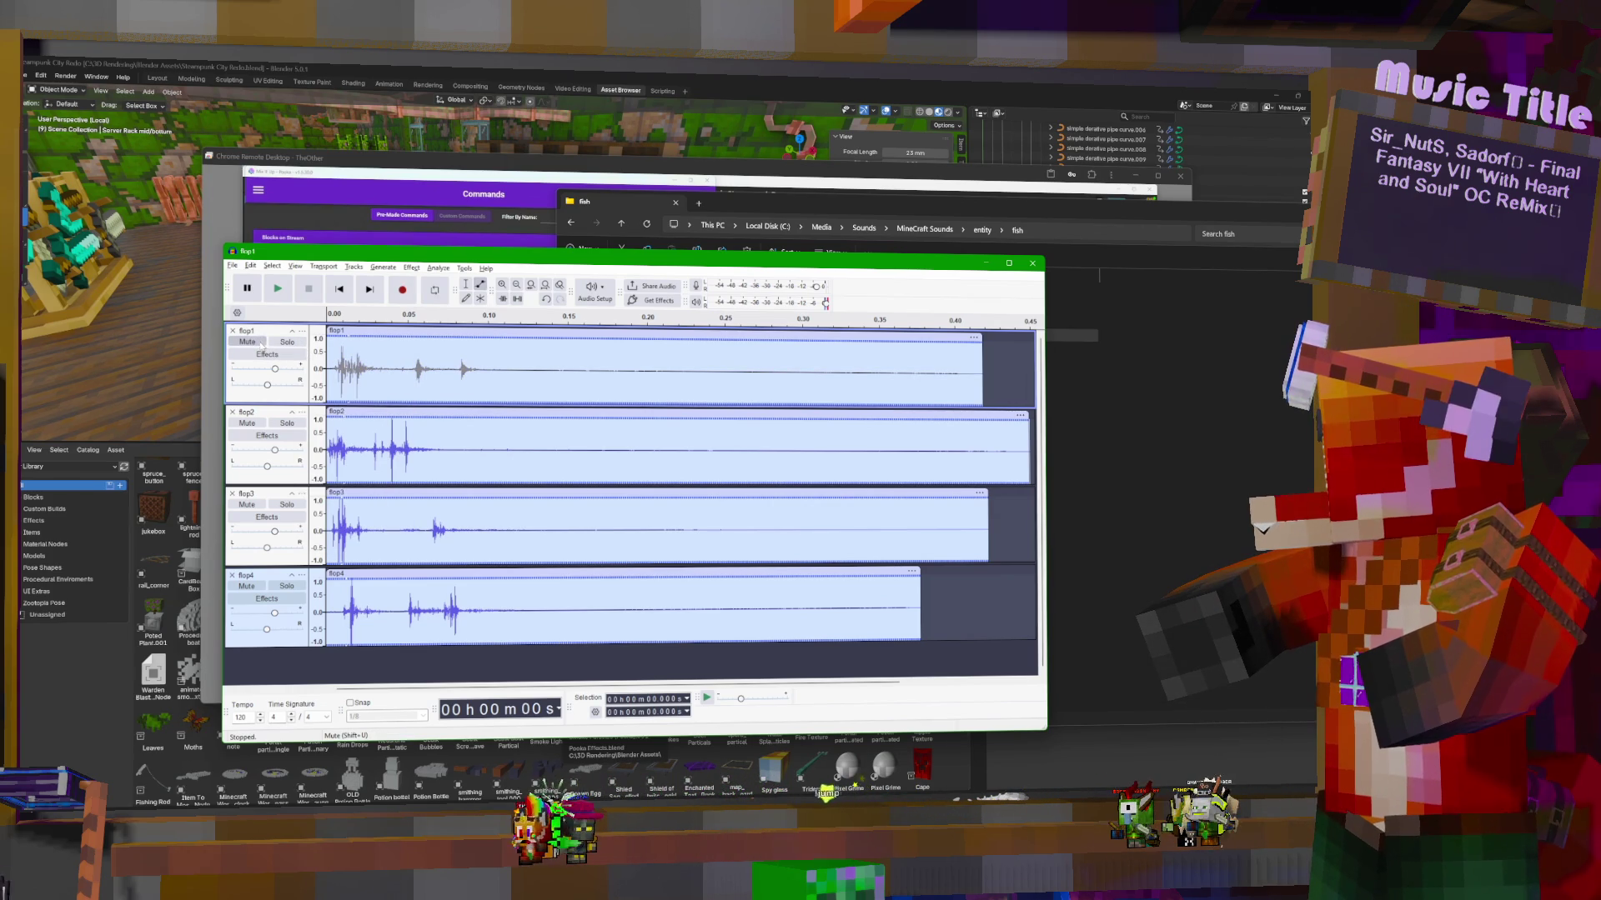
Mute flop2, flop3 and flop4 so only flop1 remains audible
left_click(247, 423)
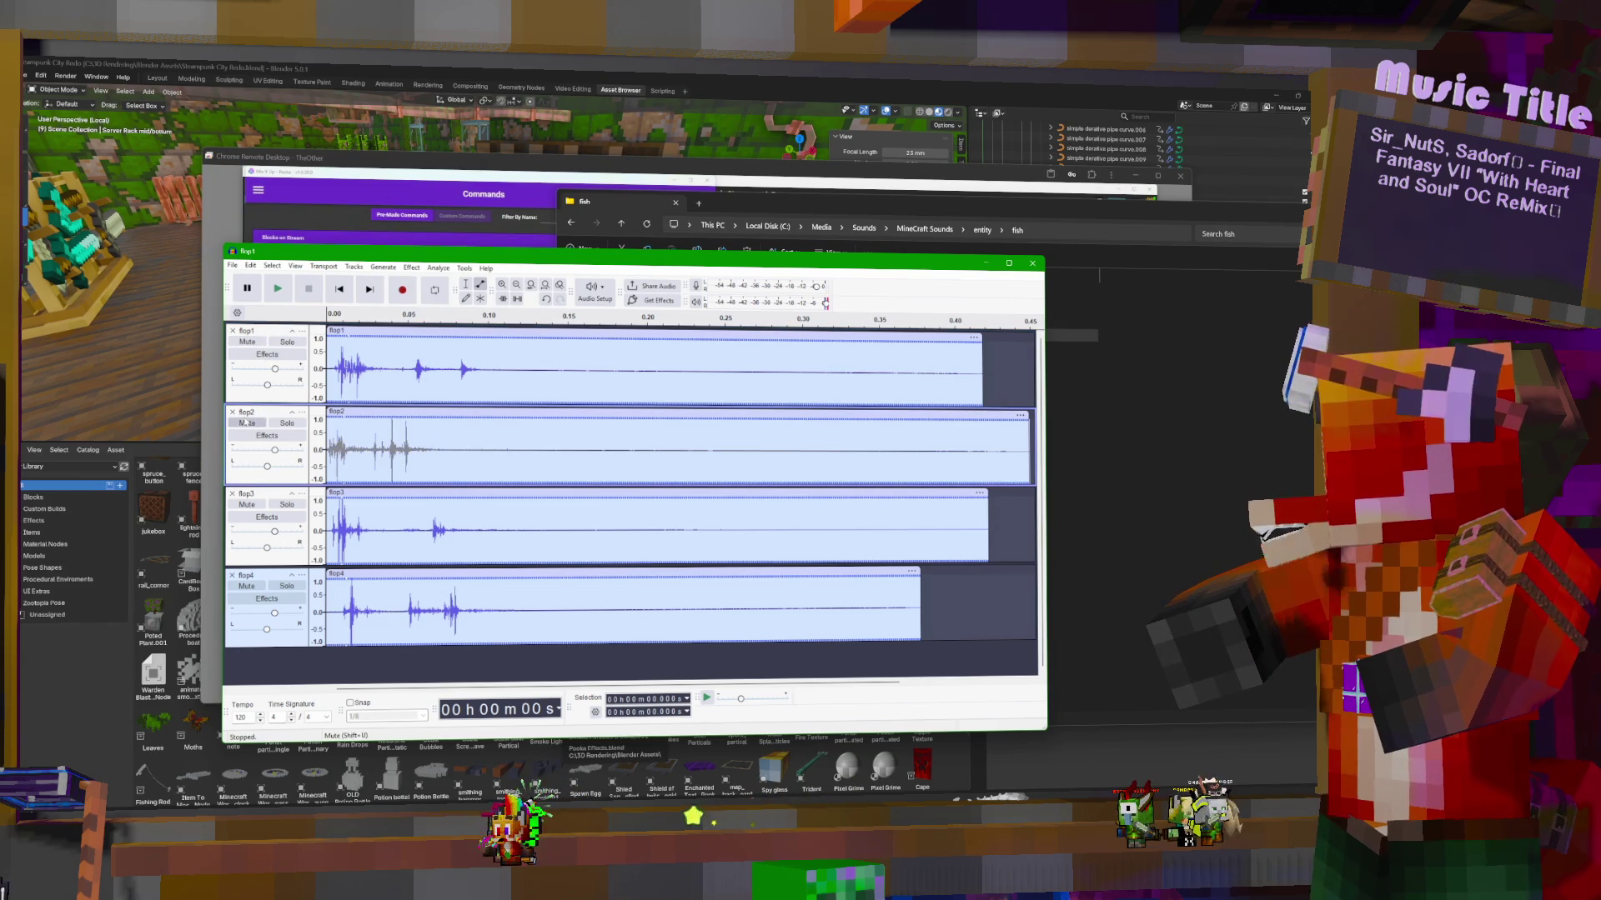
left_click(253, 423)
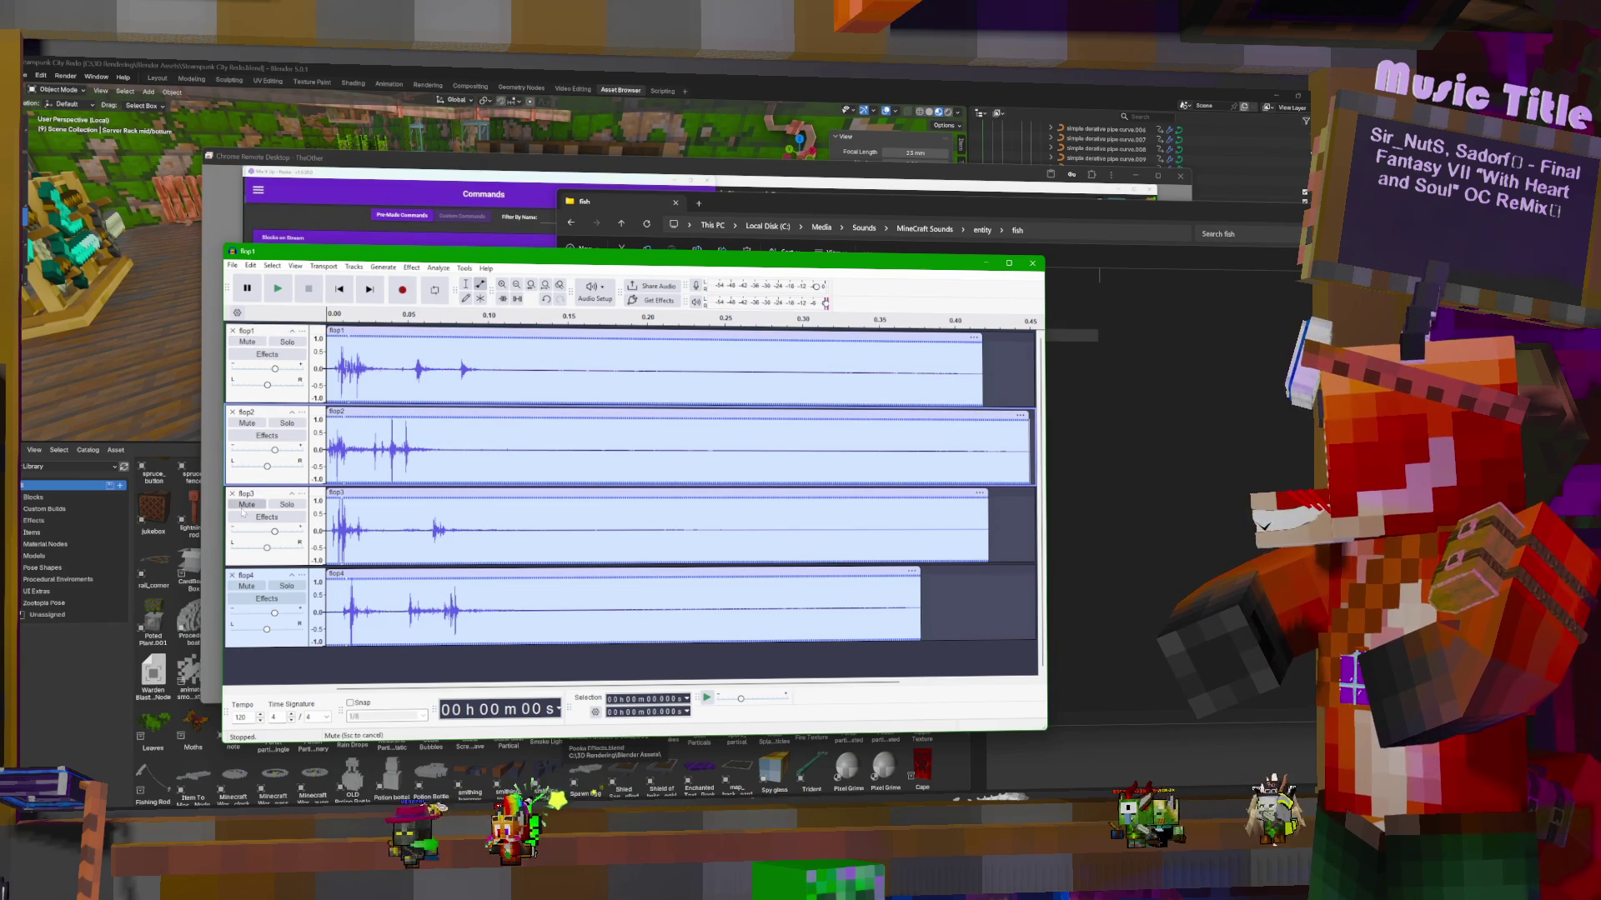
left_click(244, 506)
left_click(247, 423)
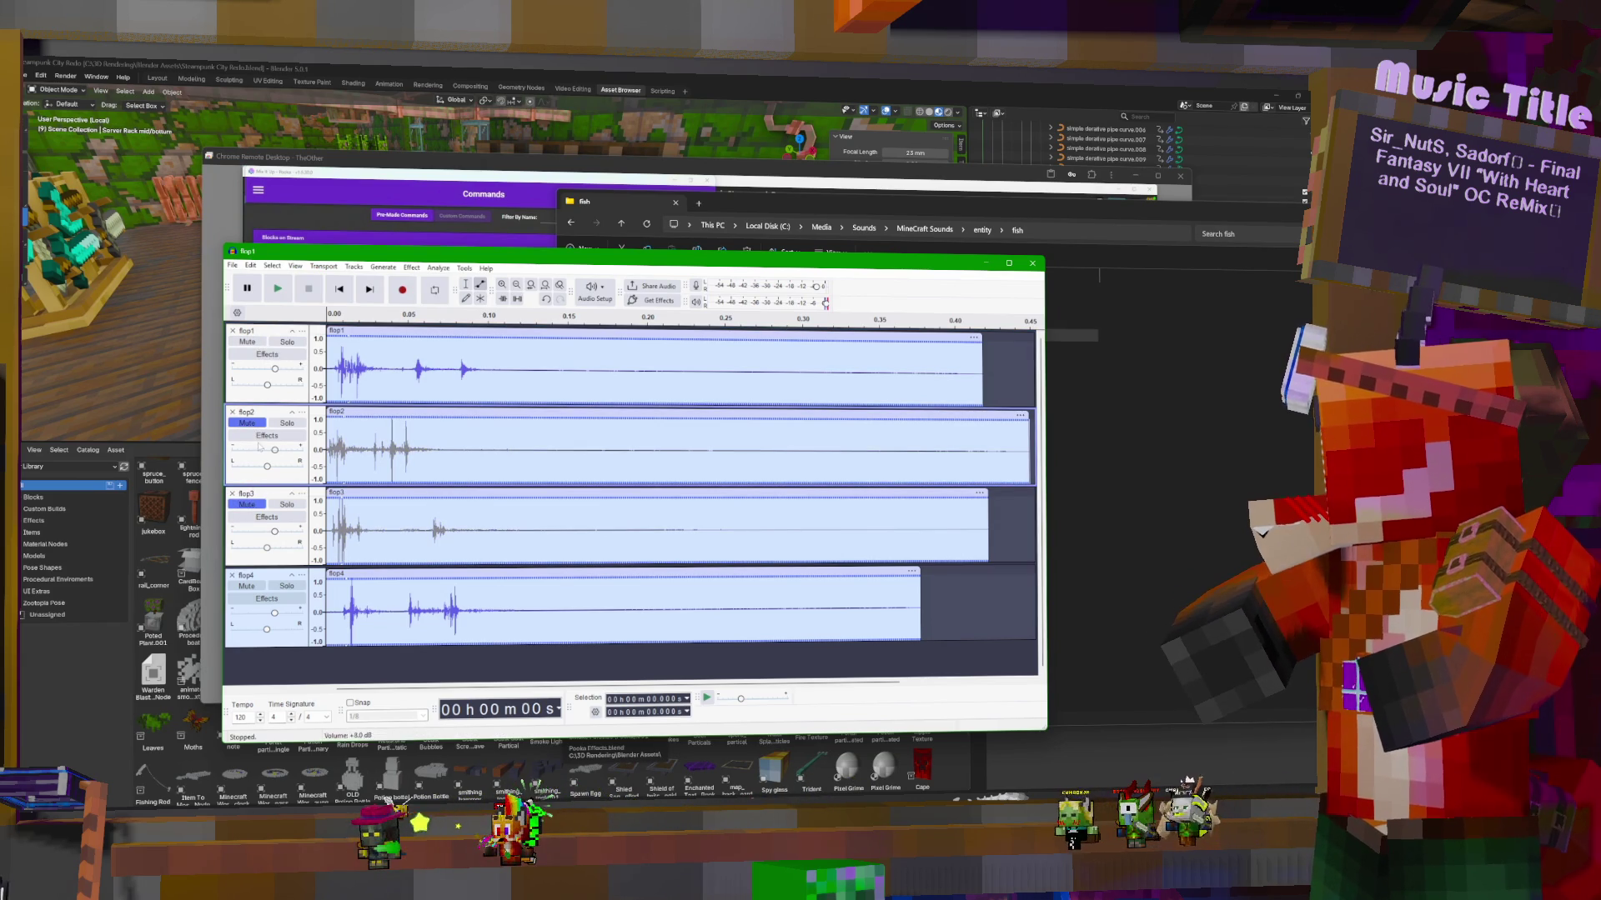
left_click(260, 587)
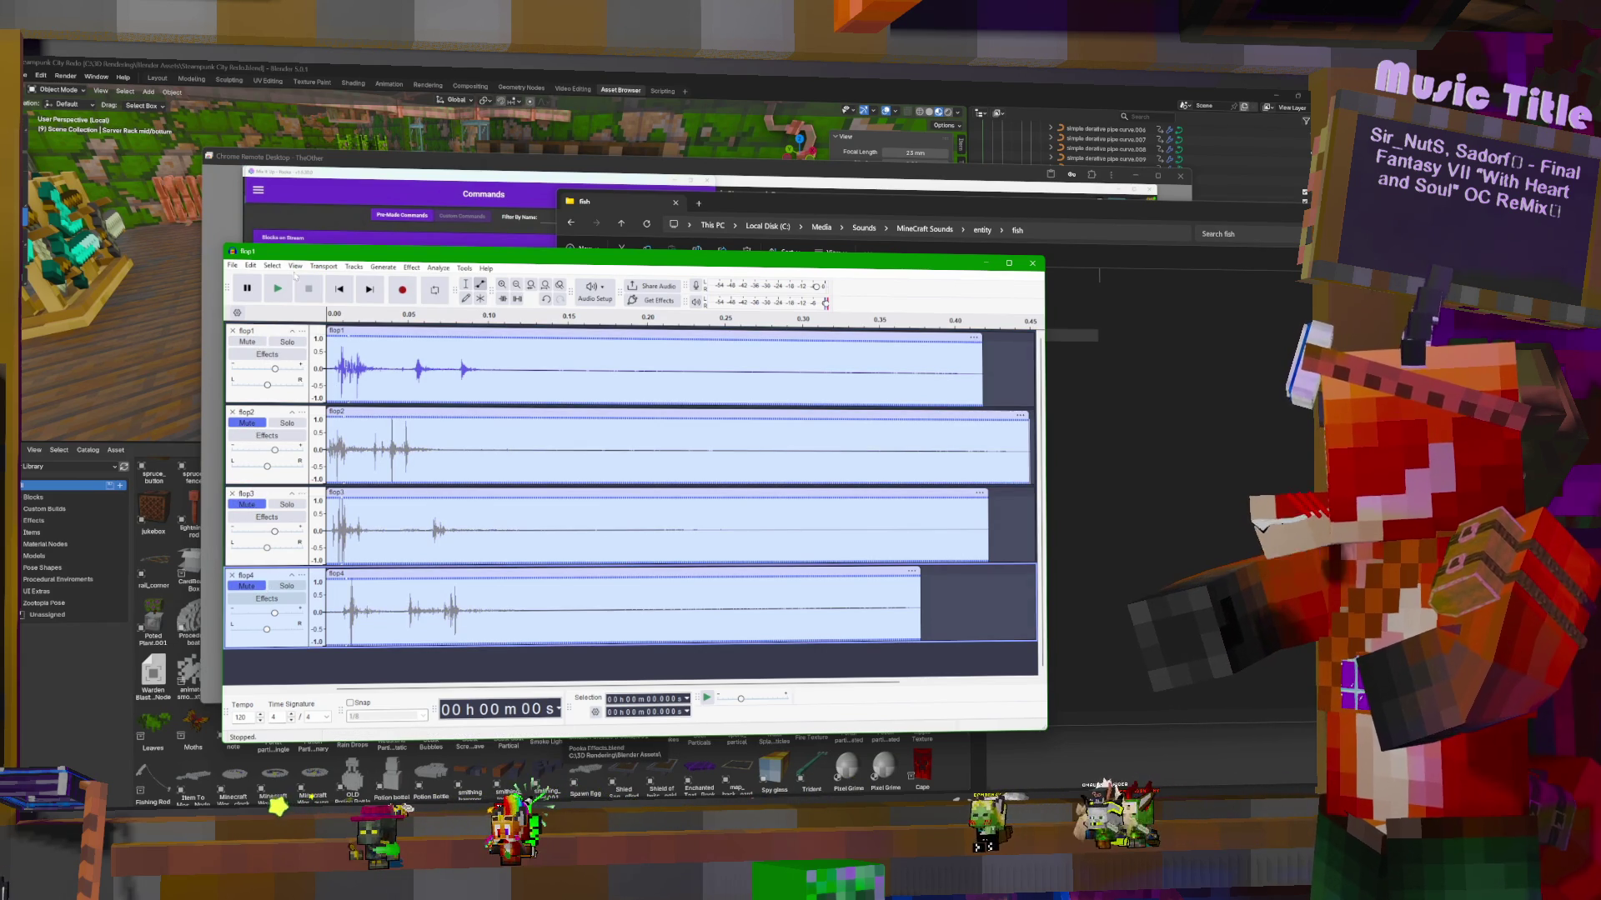
left_click(240, 266)
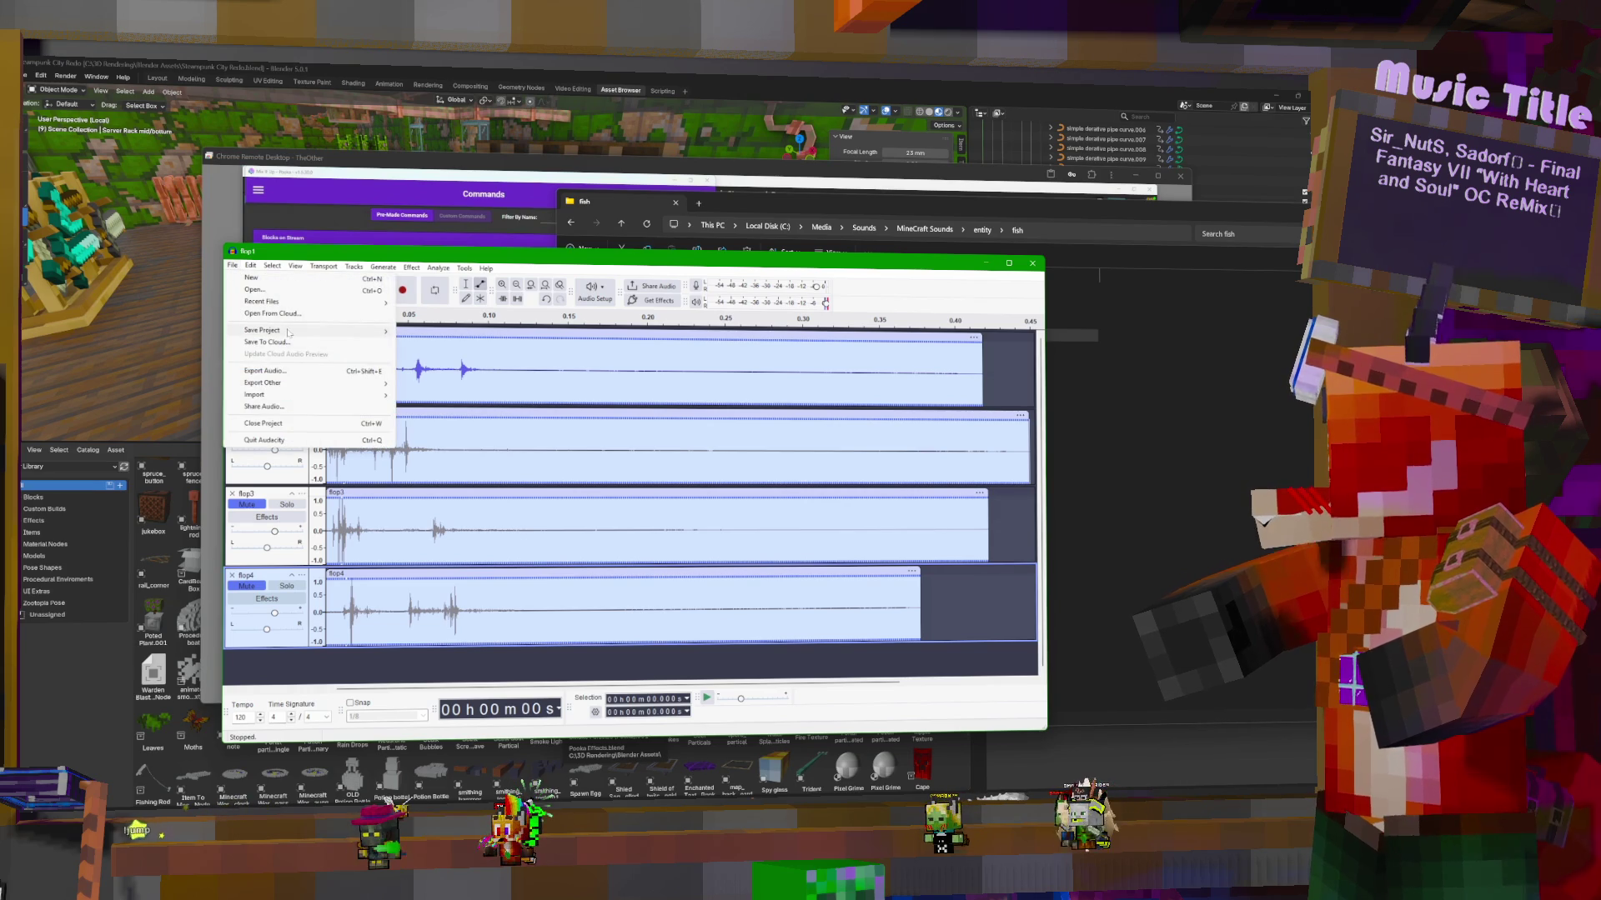
Export audio with destination Other computers > Streaming Computer > Stream resorces > Audio > minecraft sounds
mouse_move(337, 337)
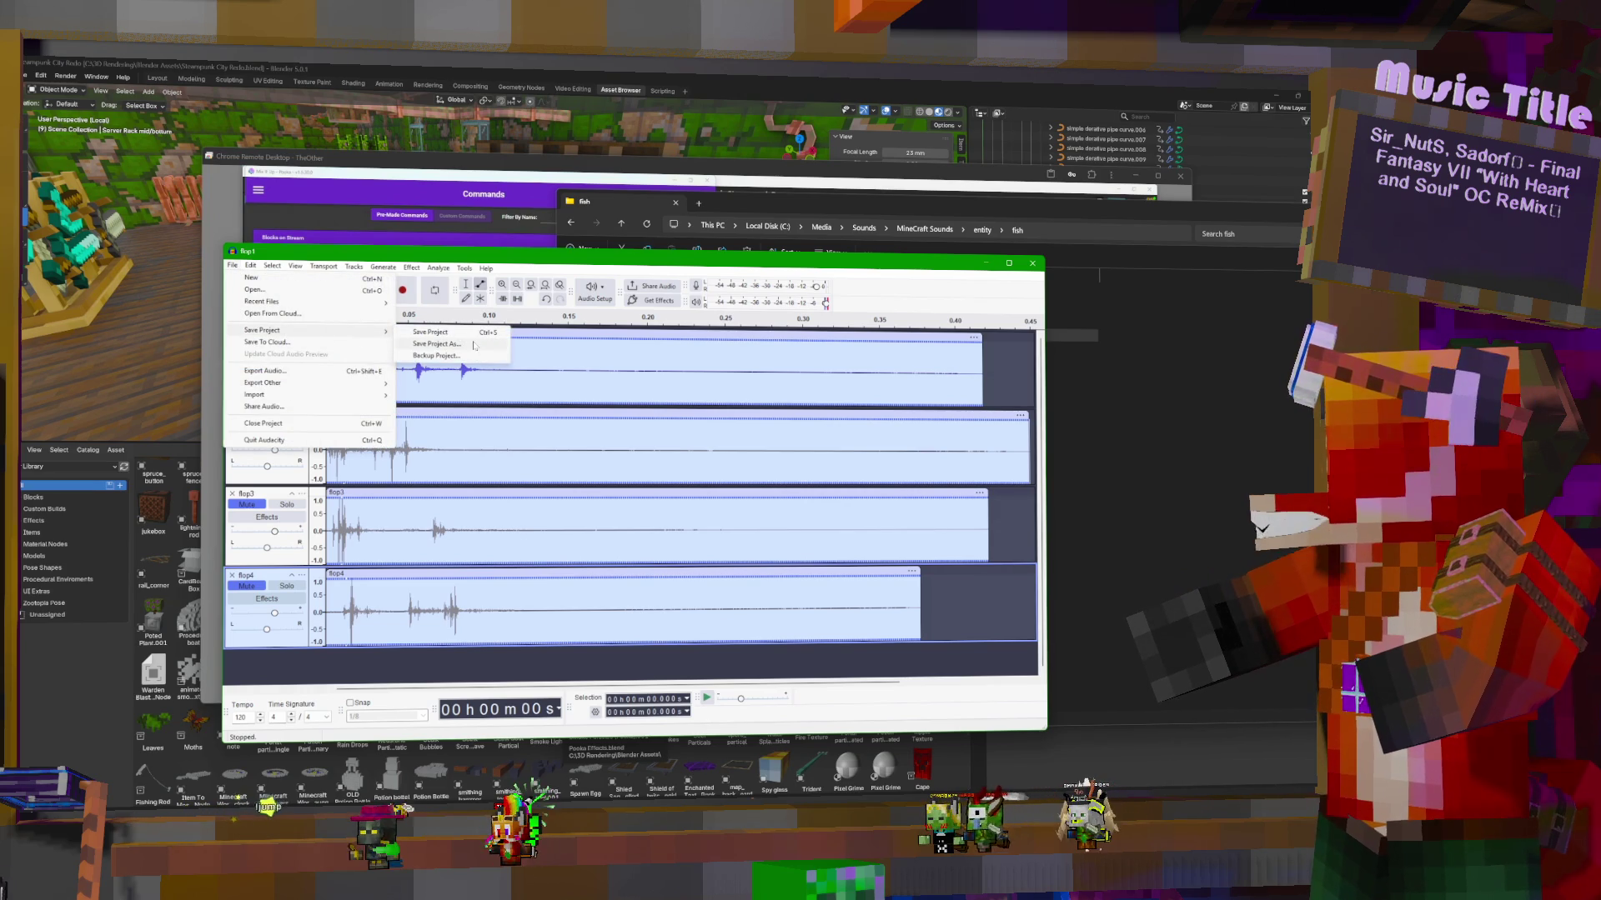
left_click(286, 372)
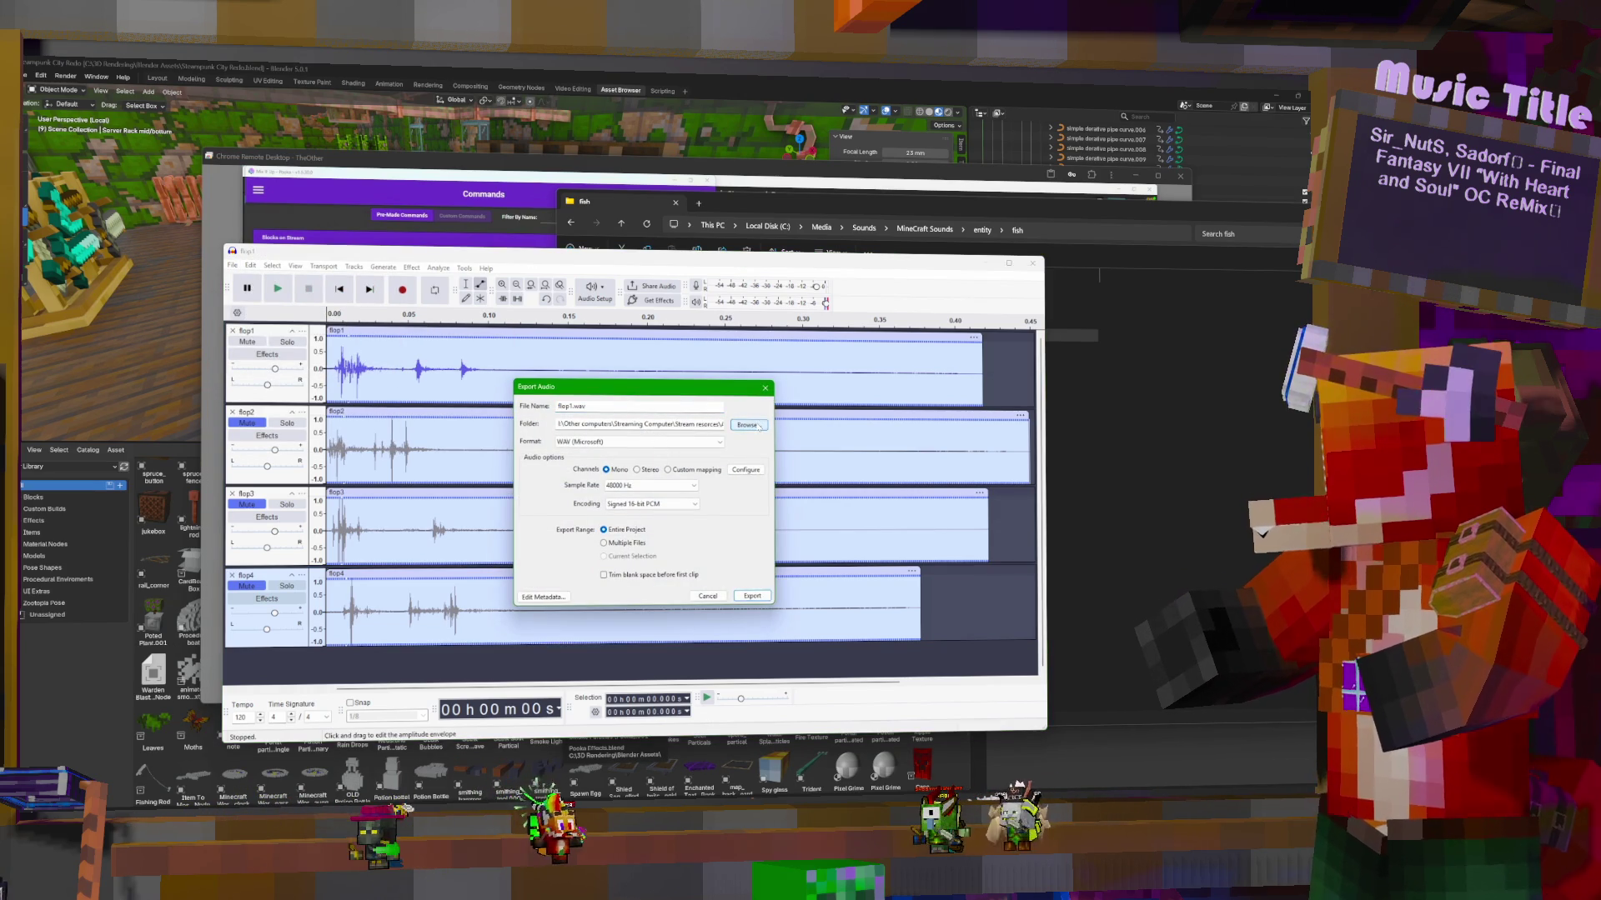
left_click(759, 427)
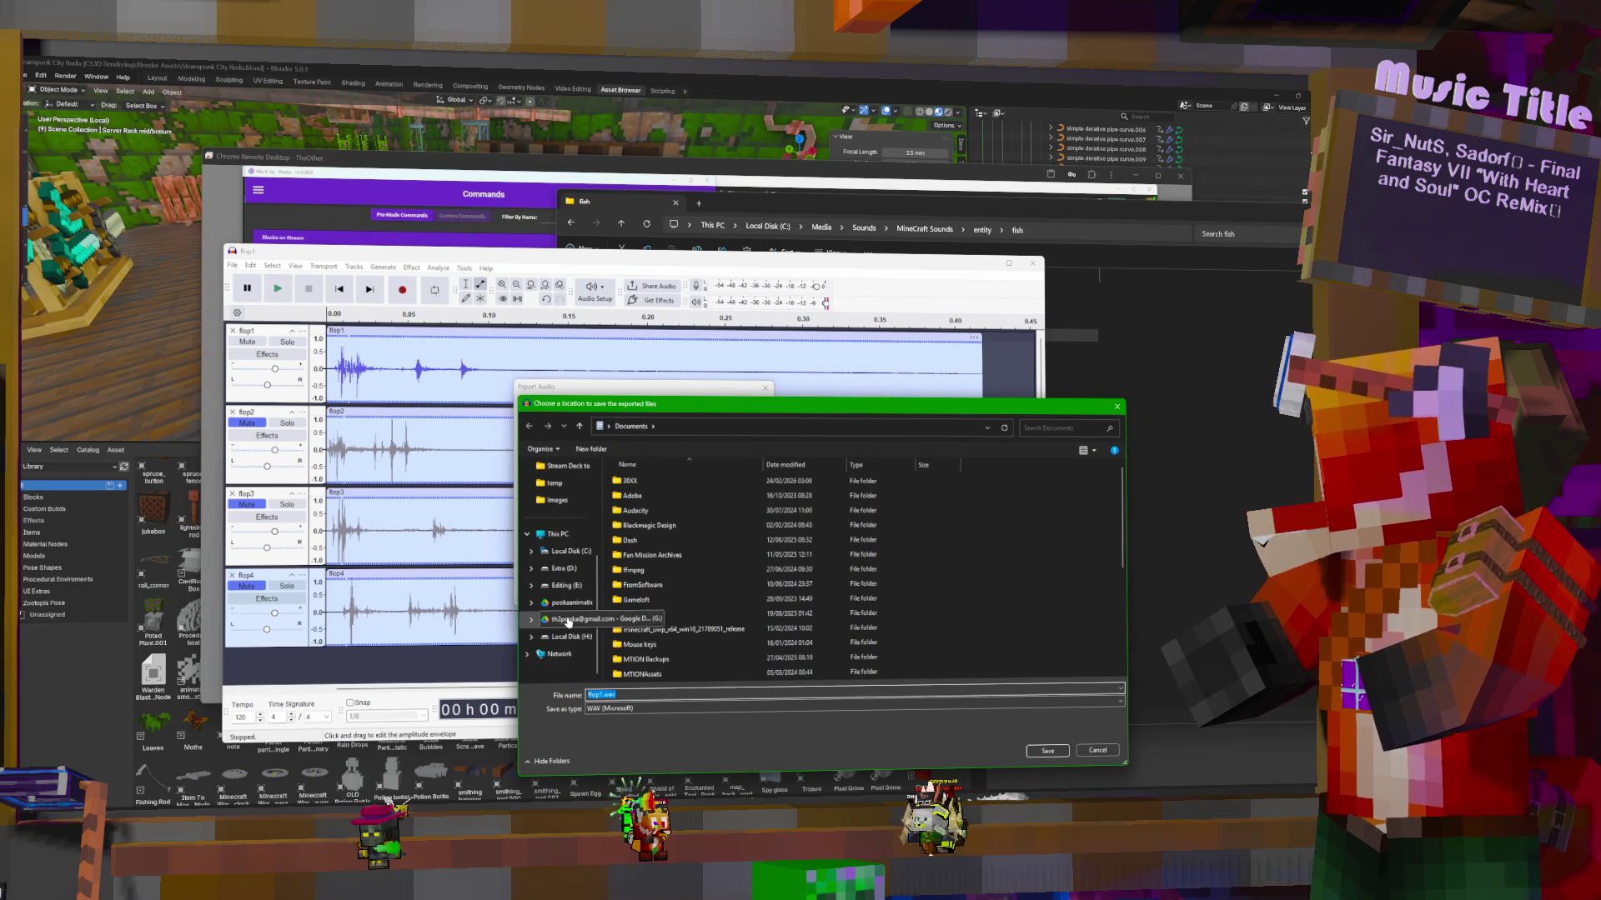
left_click(571, 622)
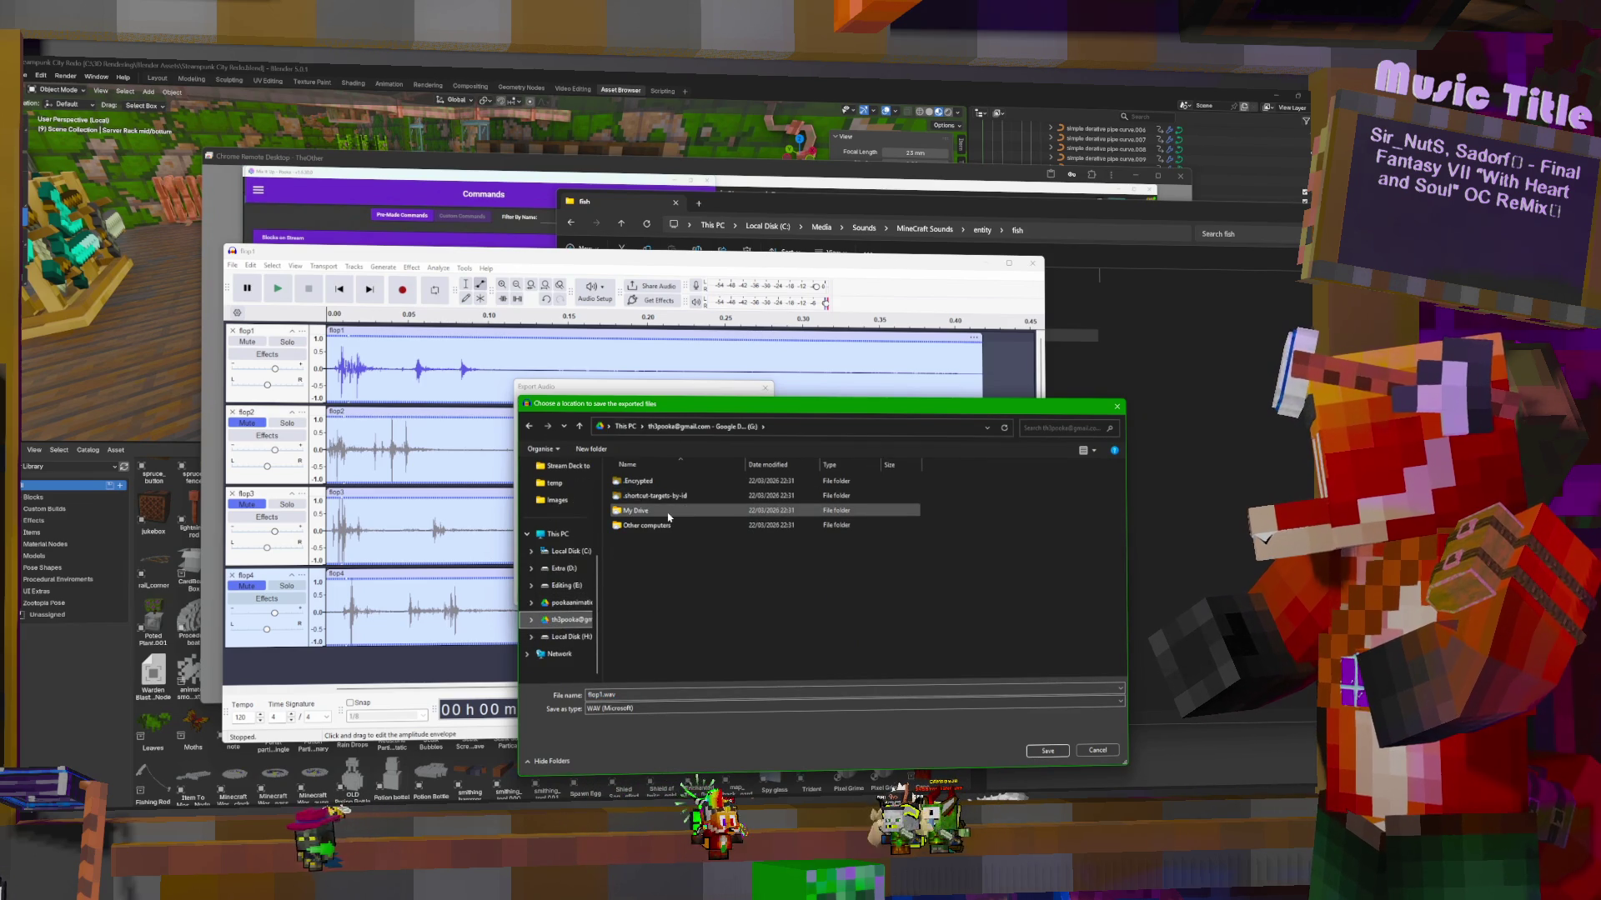
double_click(647, 525)
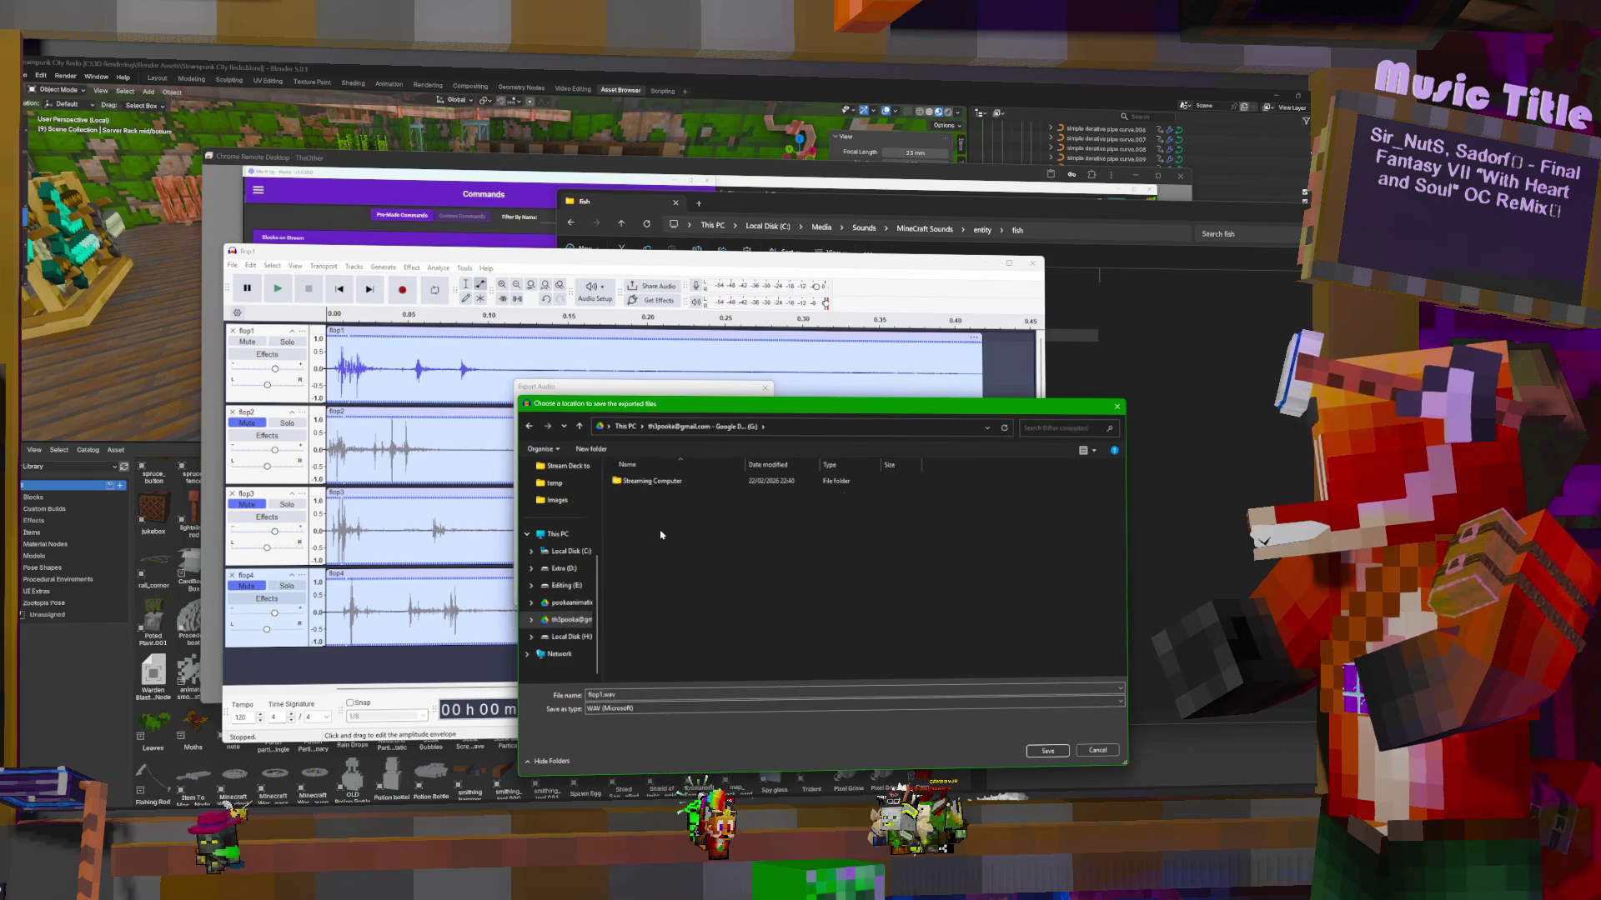
double_click(644, 484)
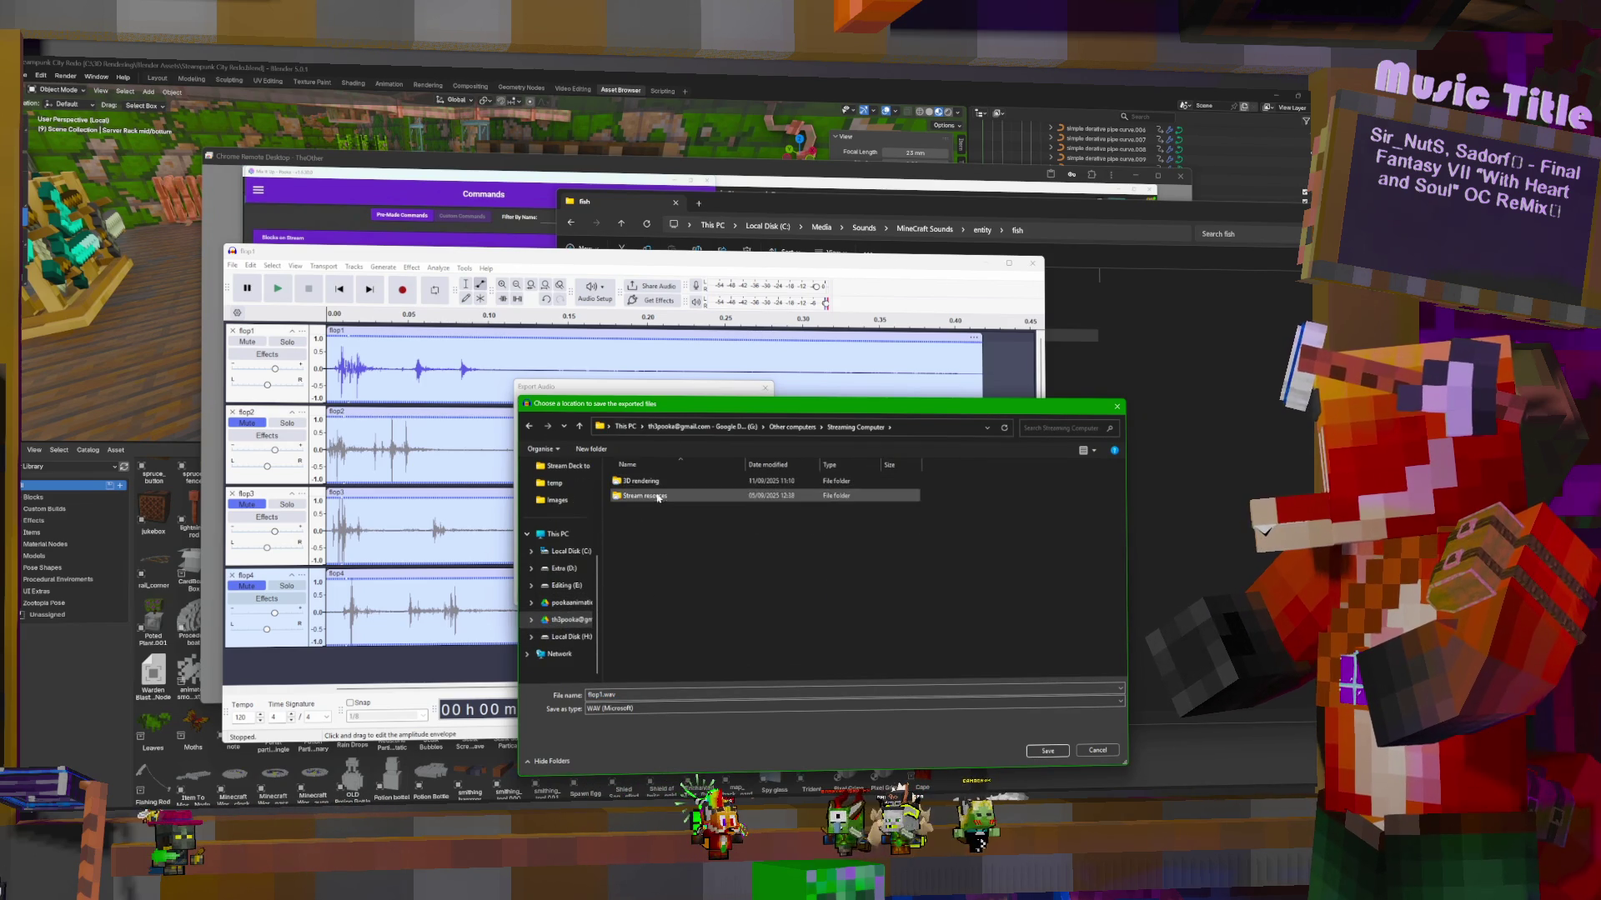
double_click(659, 496)
double_click(632, 495)
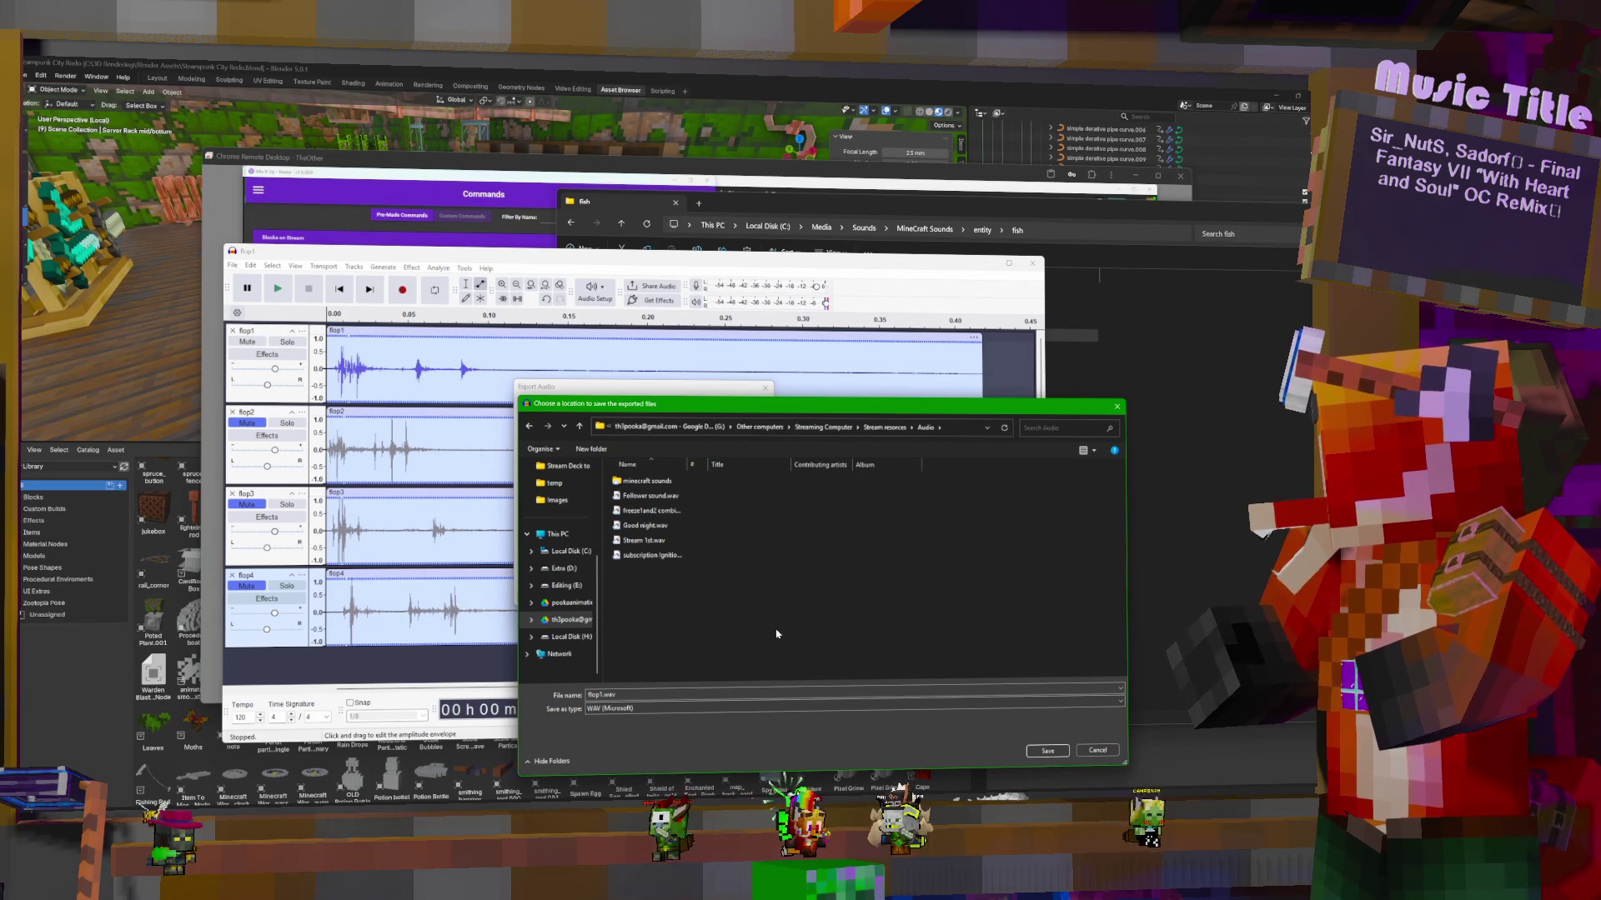
double_click(696, 481)
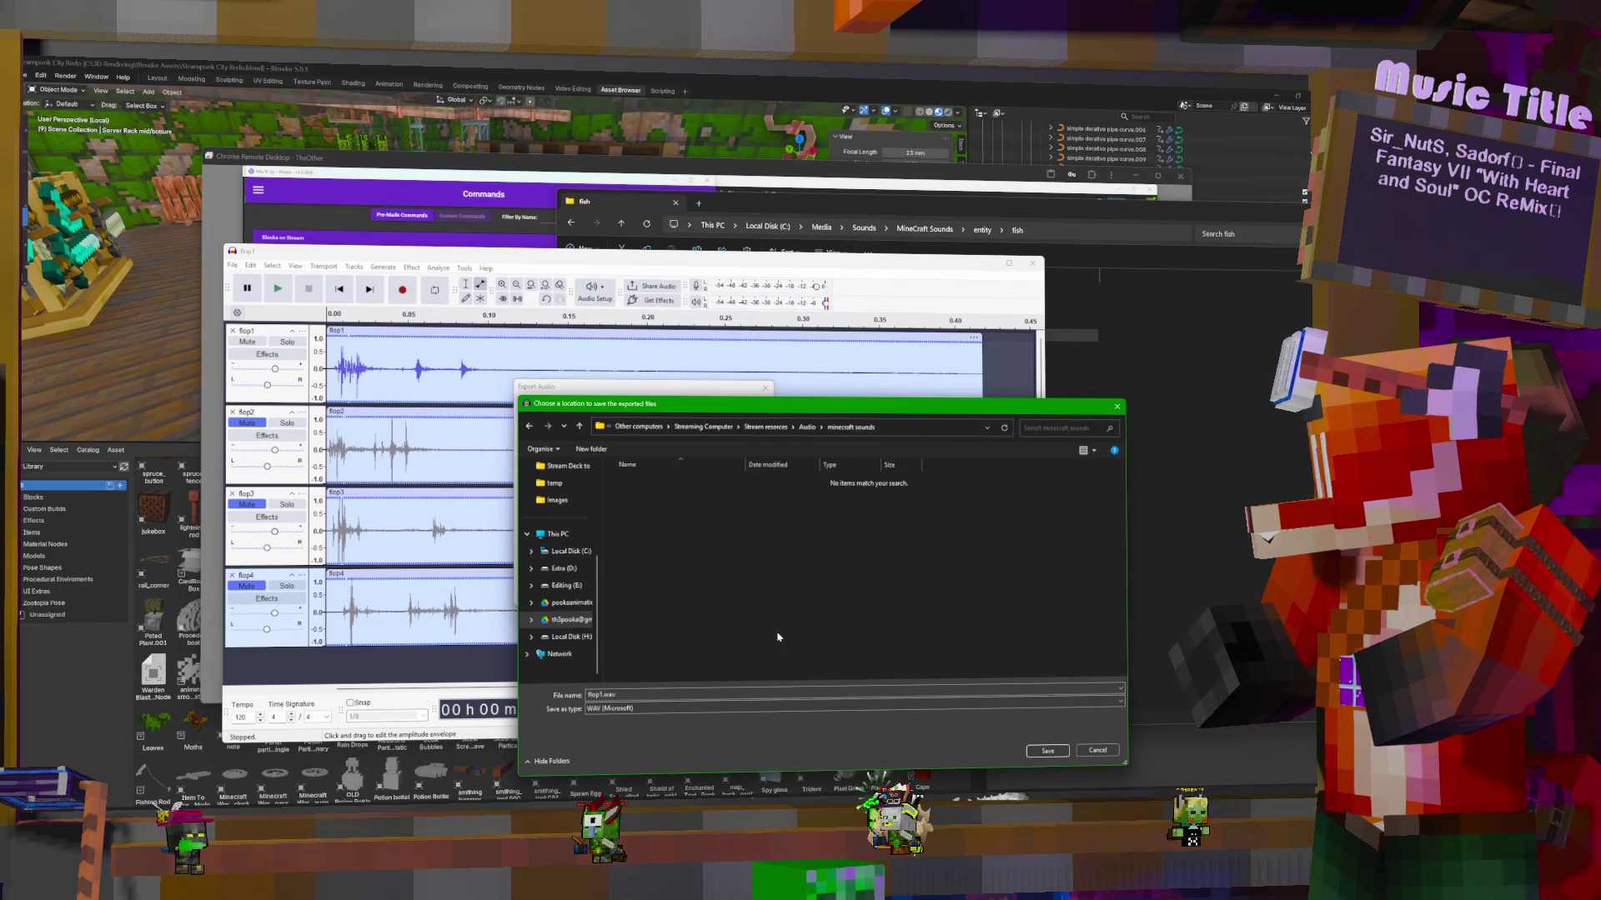
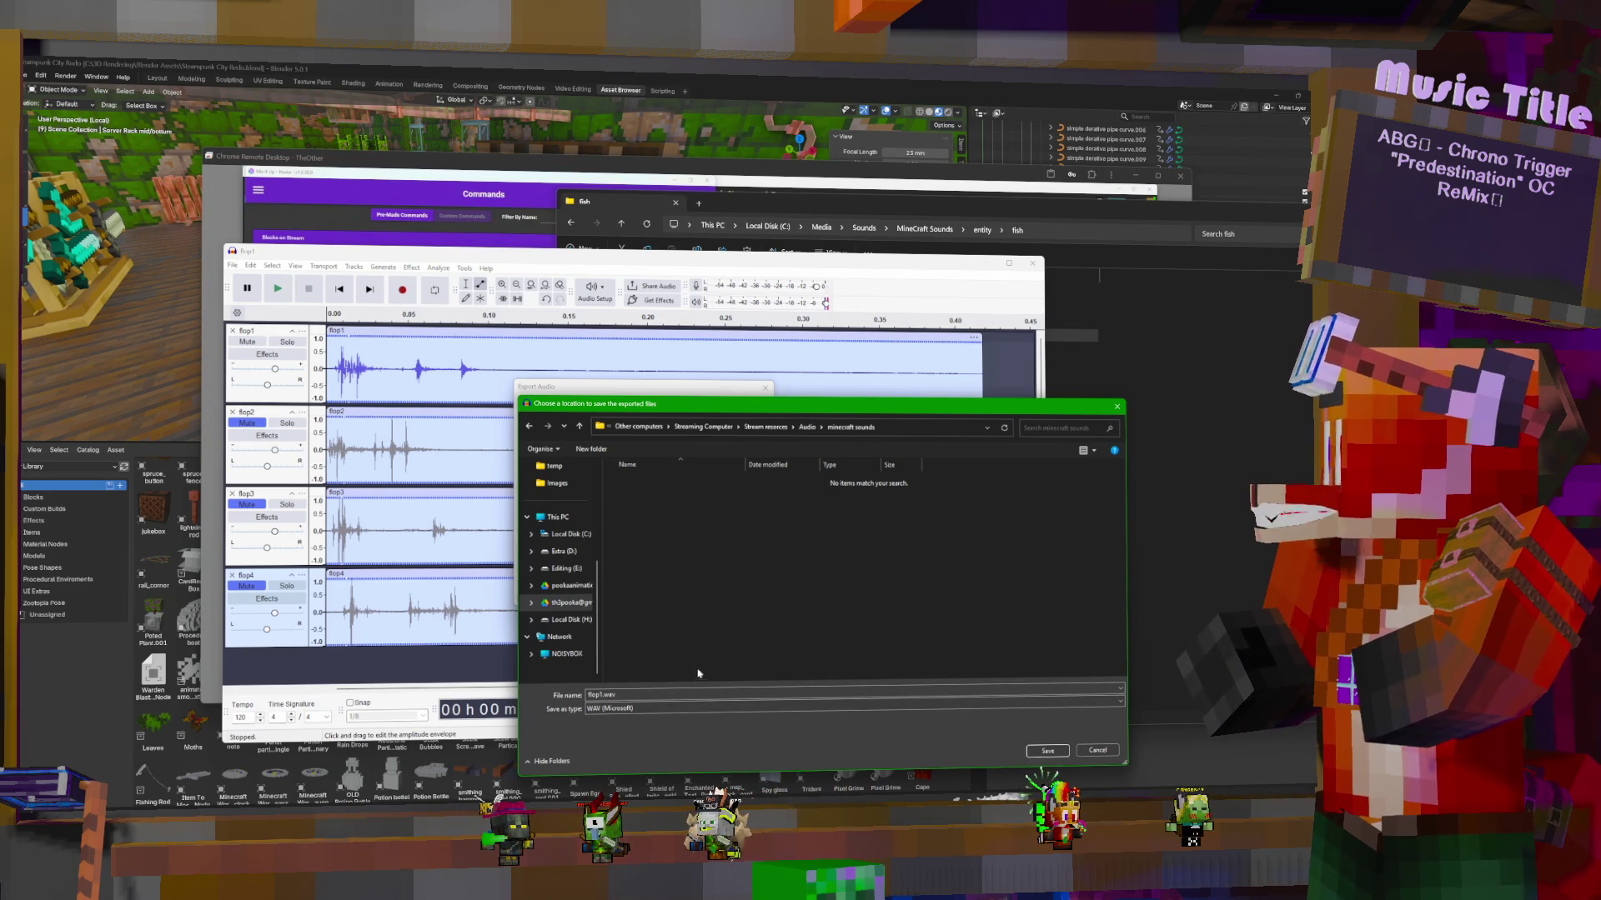
Set flop1 to save as an MP3 file in the minecraft sounds folder
left_click(778, 705)
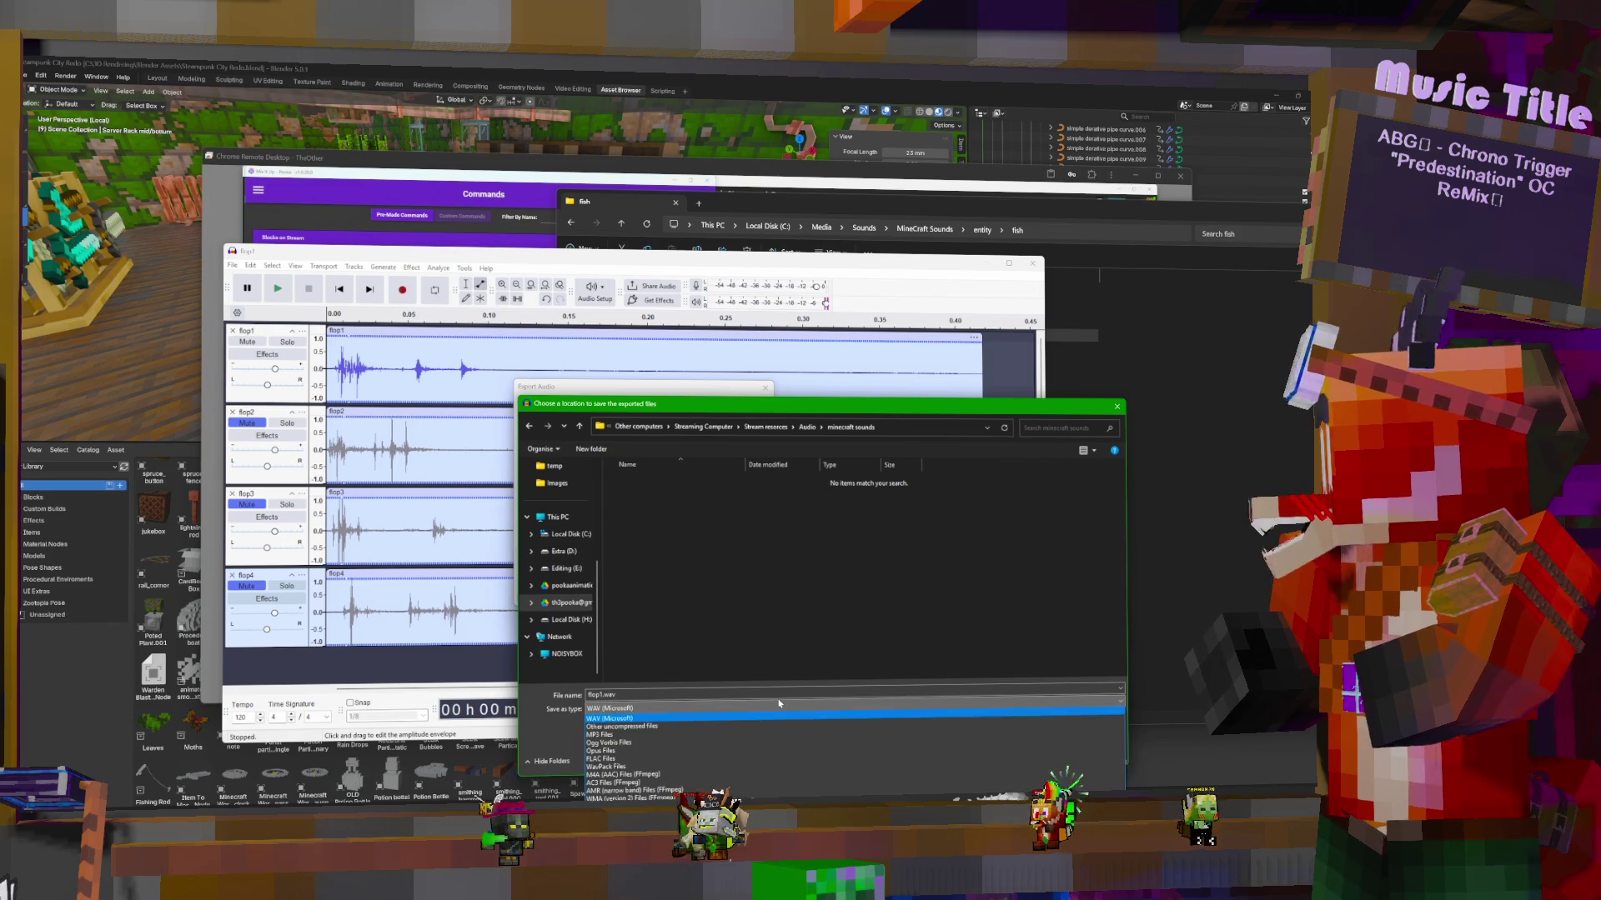
left_click(692, 744)
left_click(693, 709)
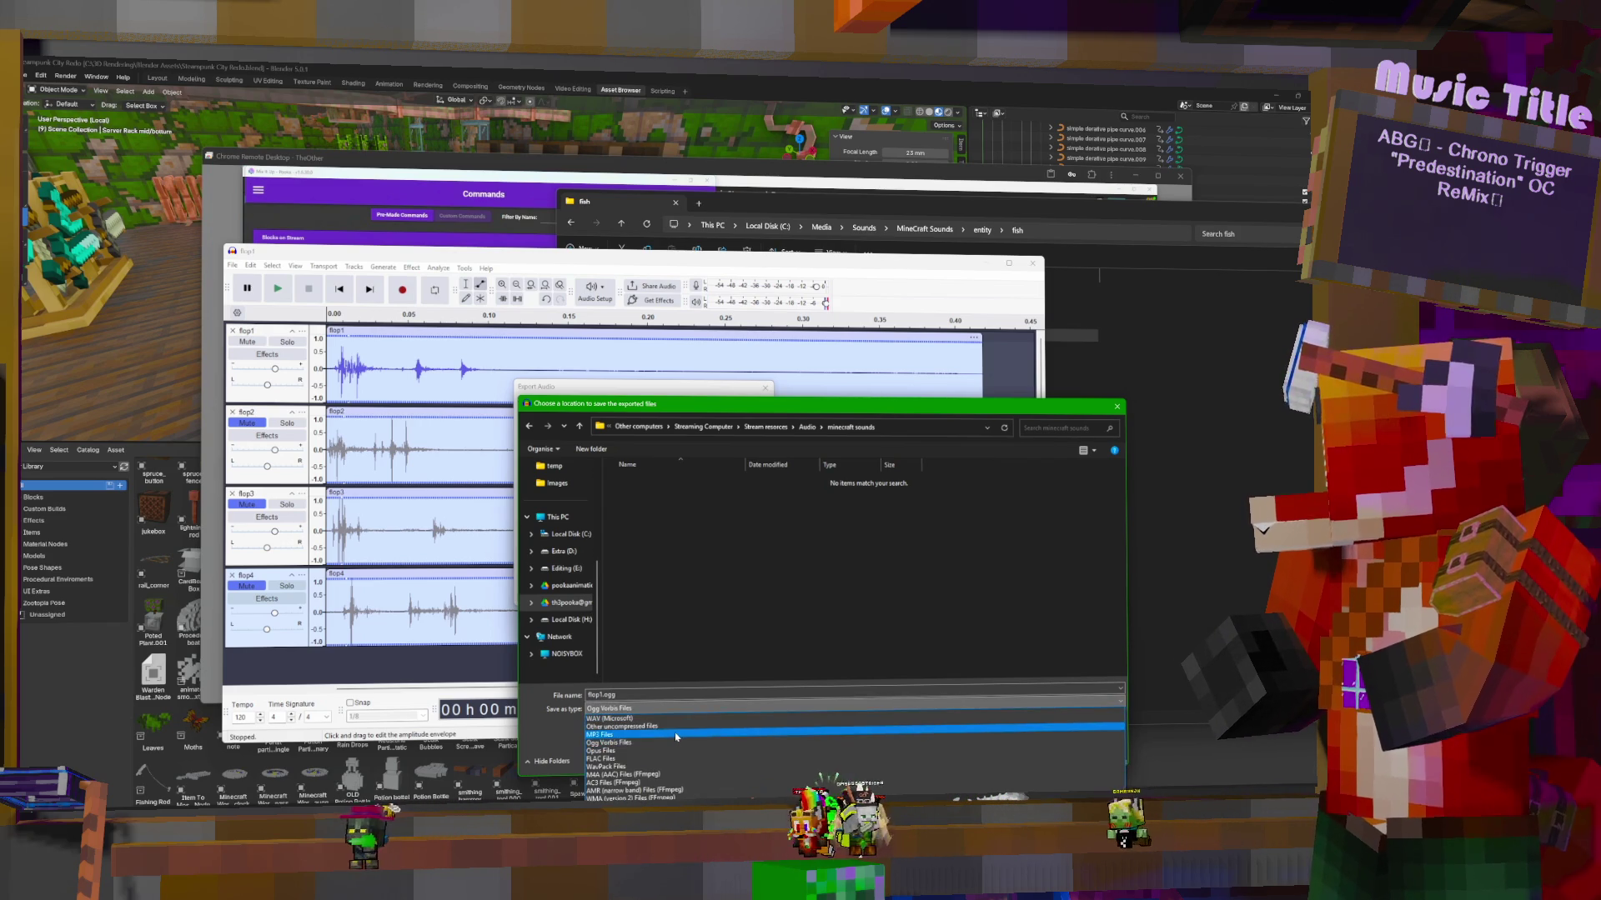
left_click(675, 735)
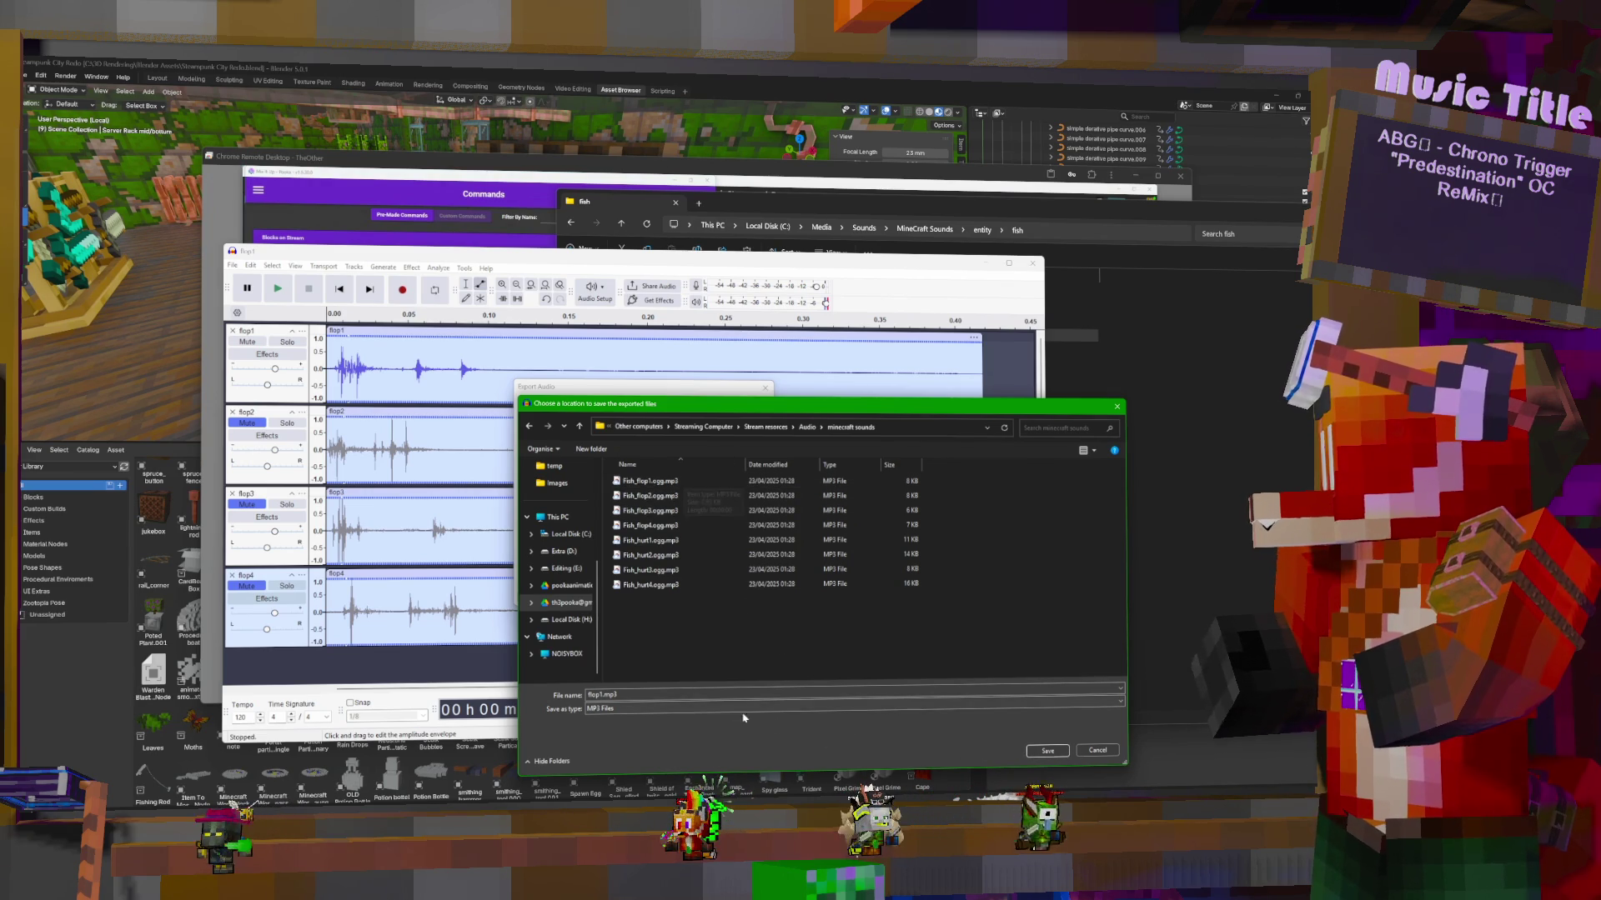
left_click(1048, 752)
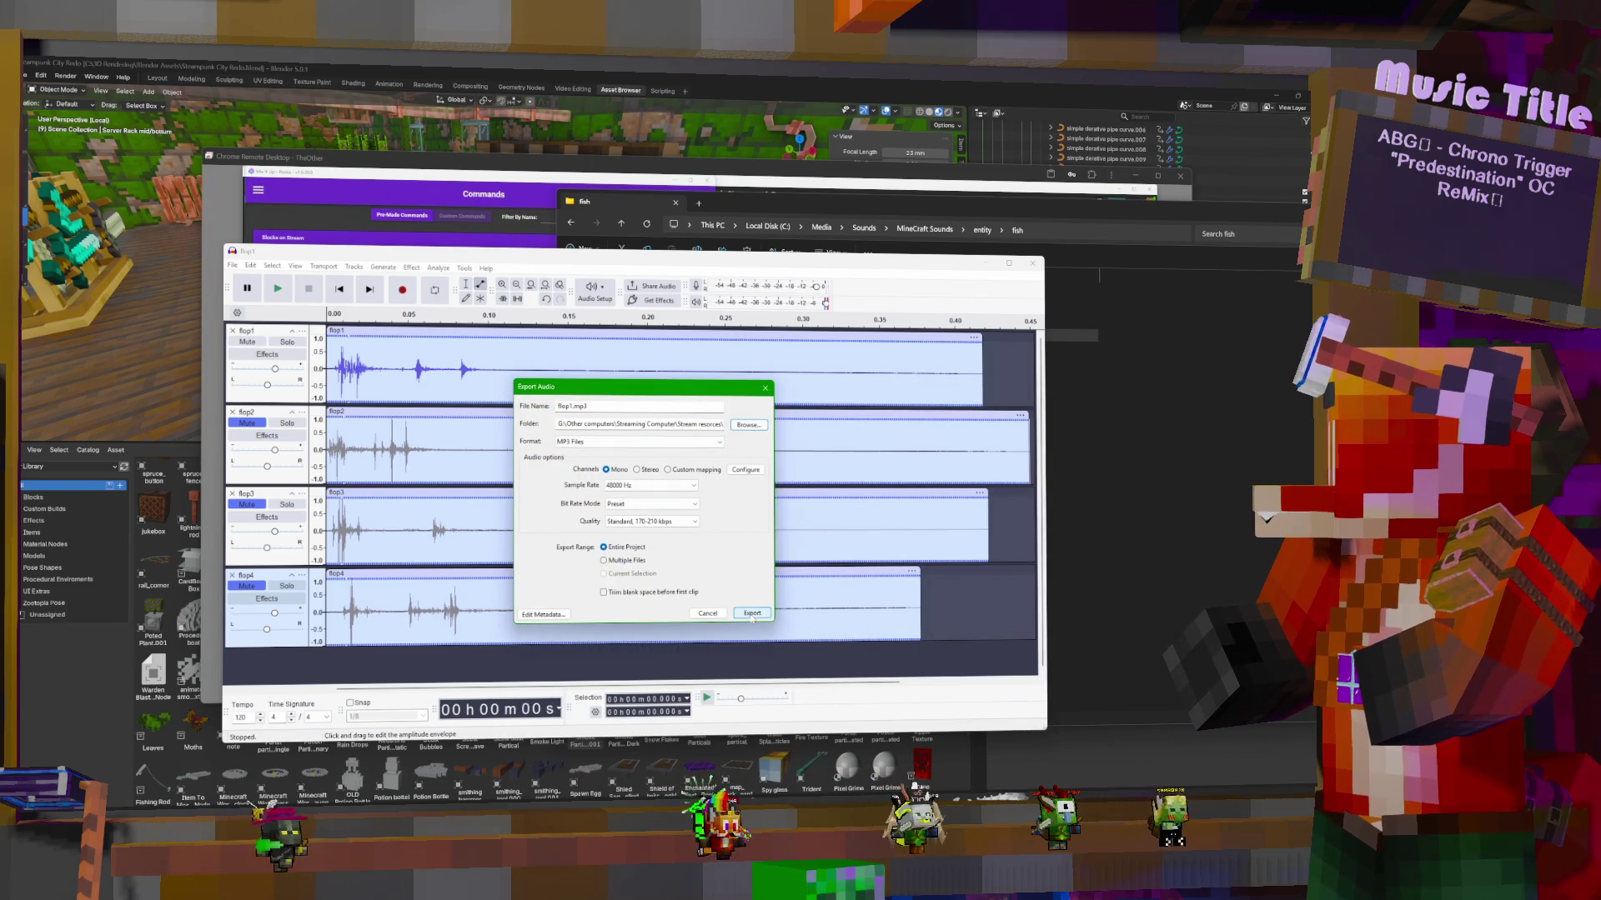
Export flop1.mp3, then mute flop1 and unmute flop2
left_click(751, 615)
left_click(247, 341)
left_click(252, 424)
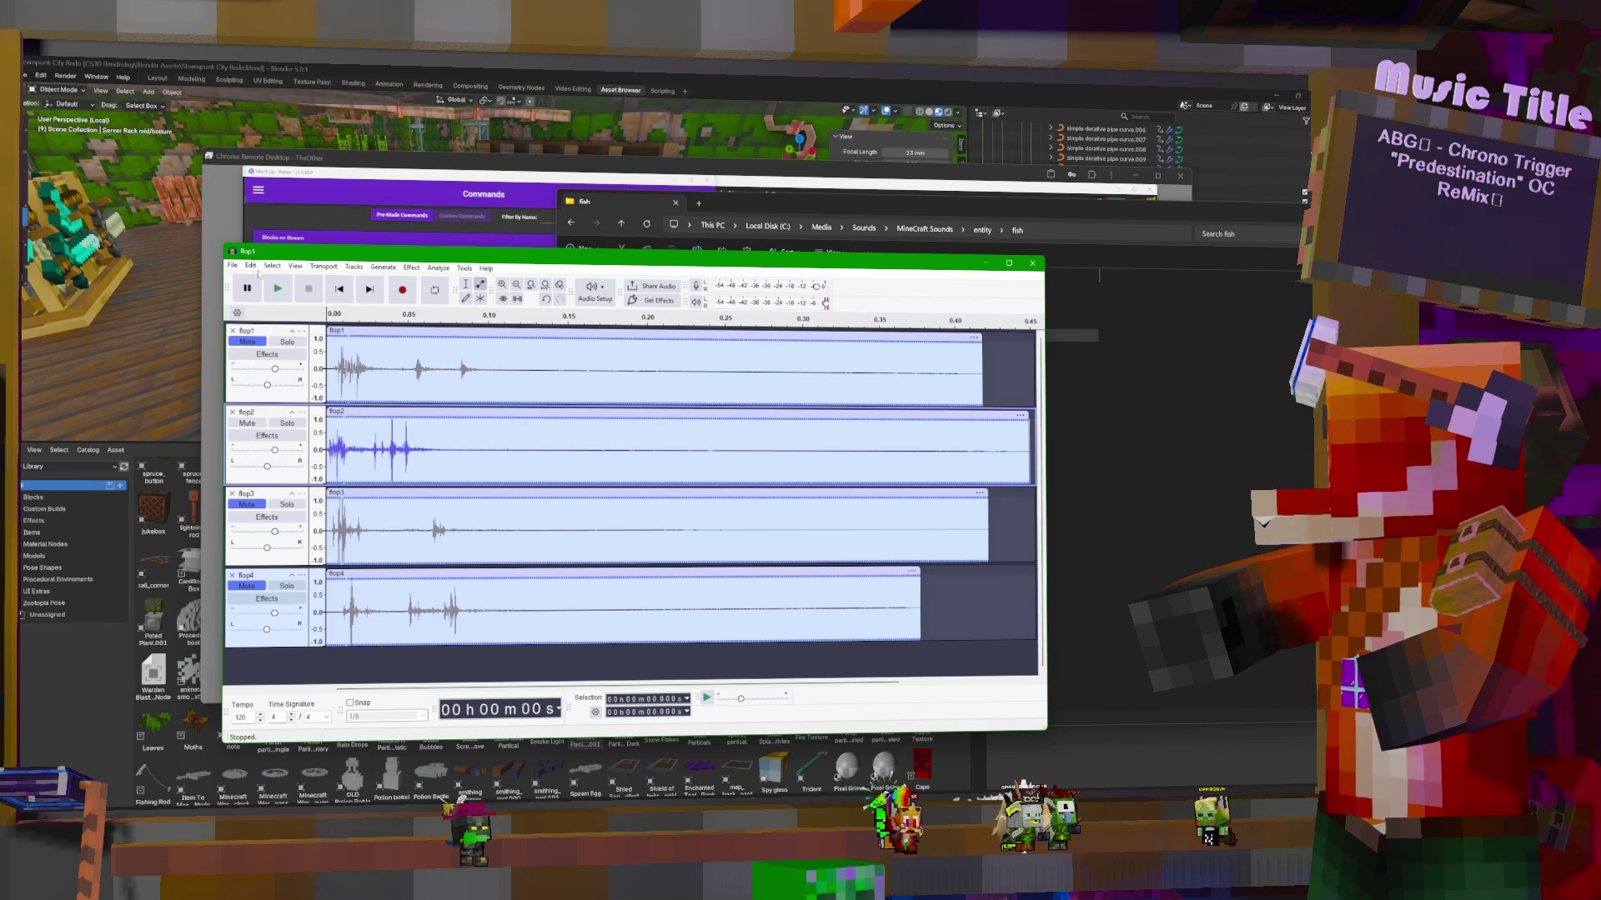
Export flop2.mp3 and unmute flop3 for the next export
left_click(250, 266)
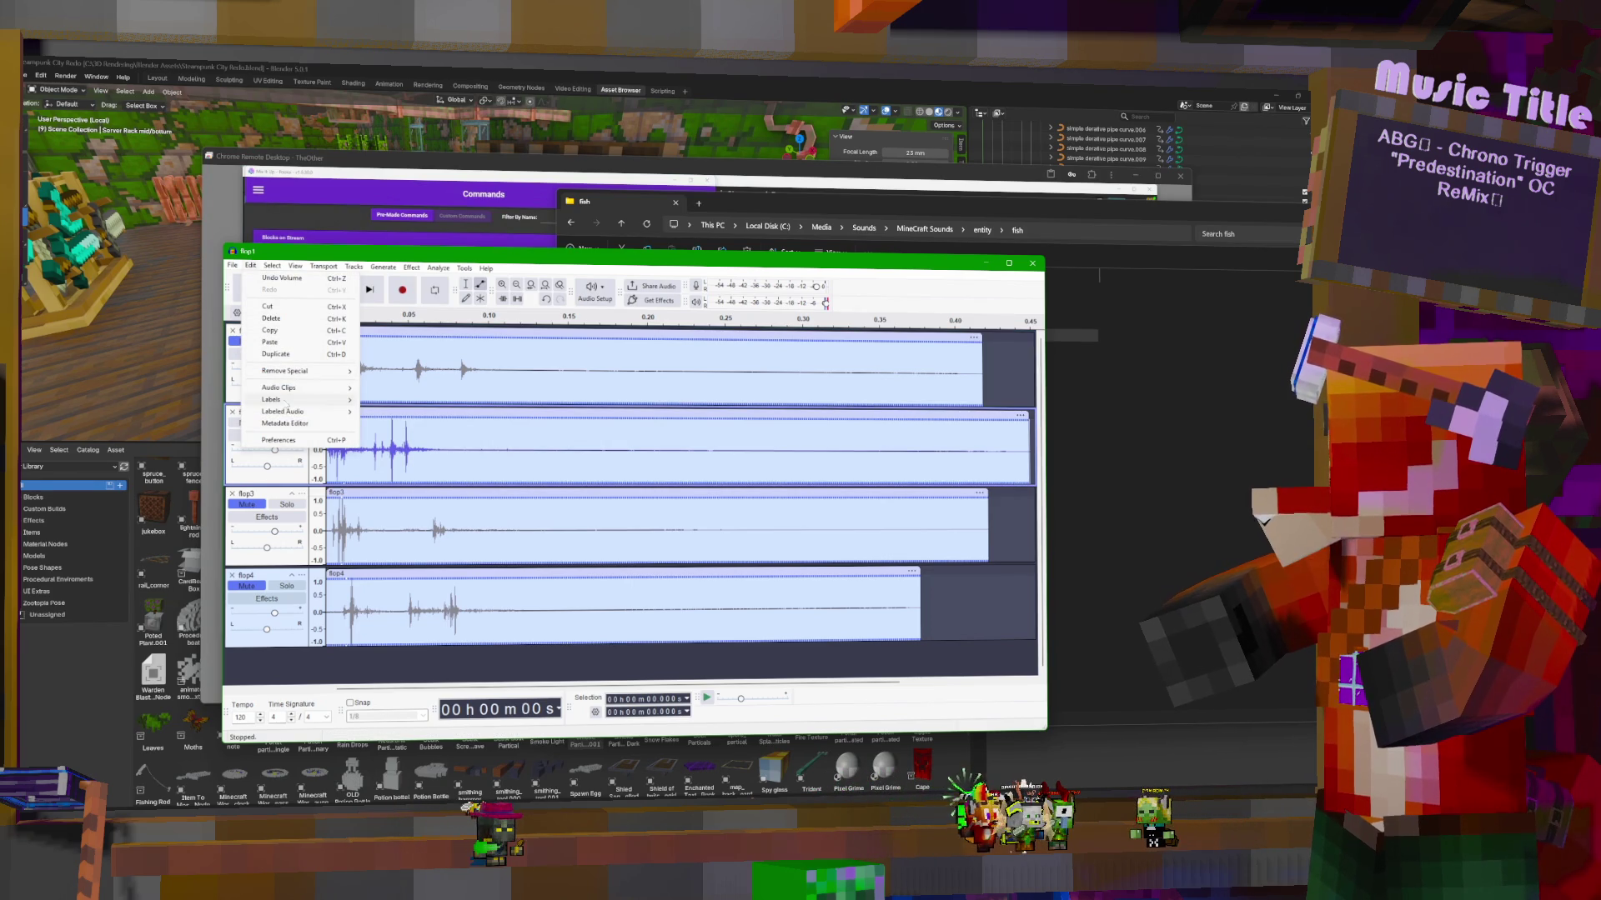
mouse_move(238, 271)
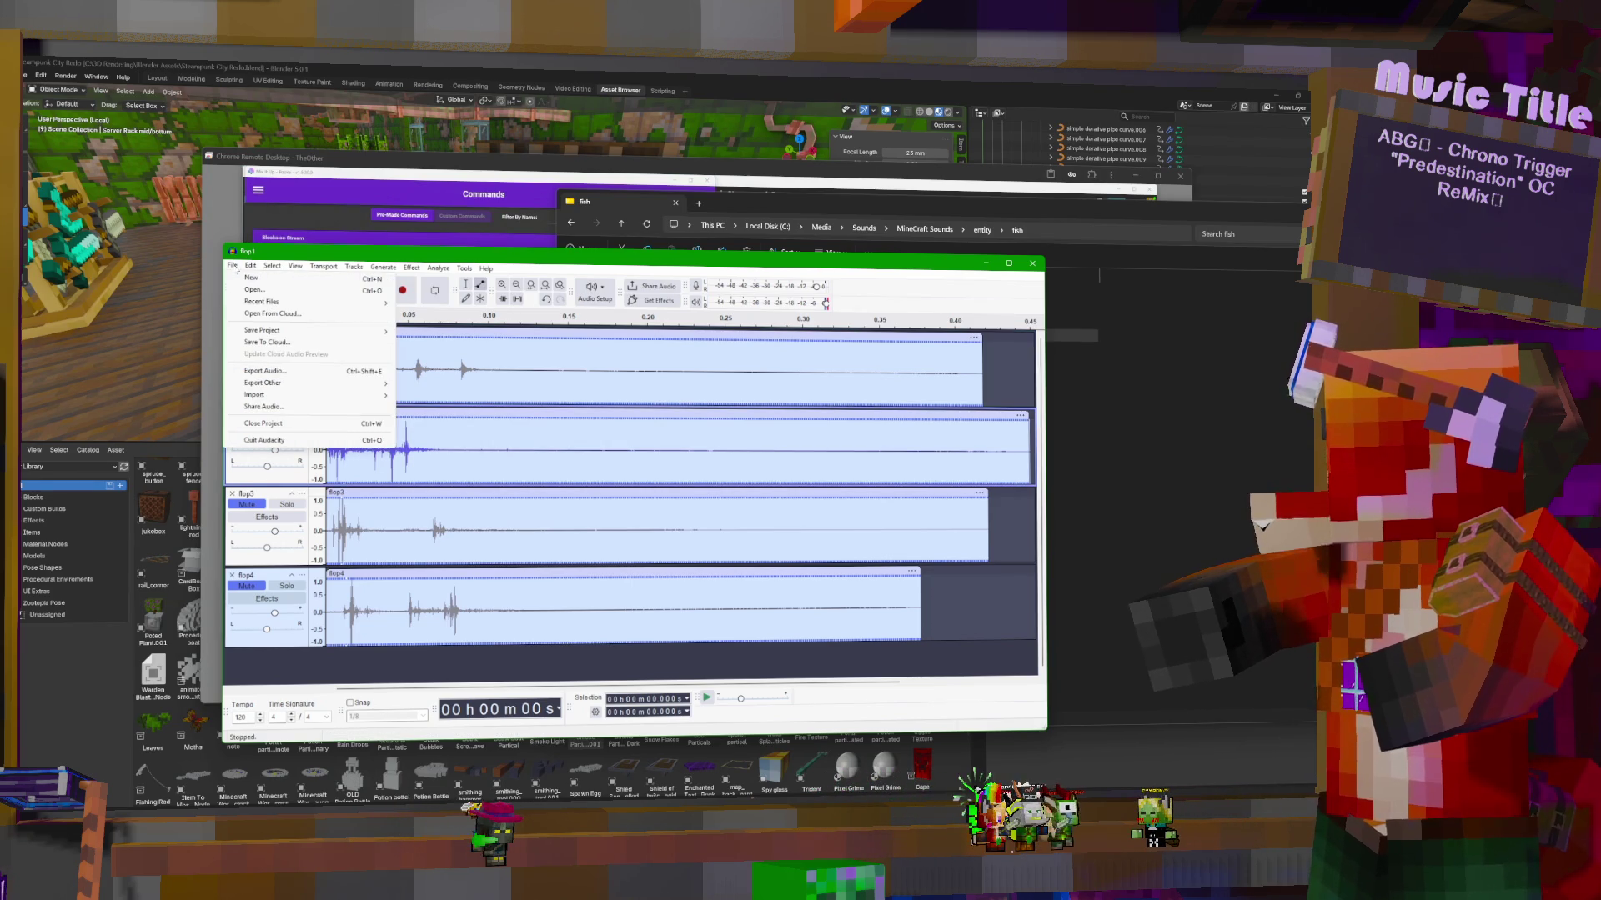
left_click(280, 375)
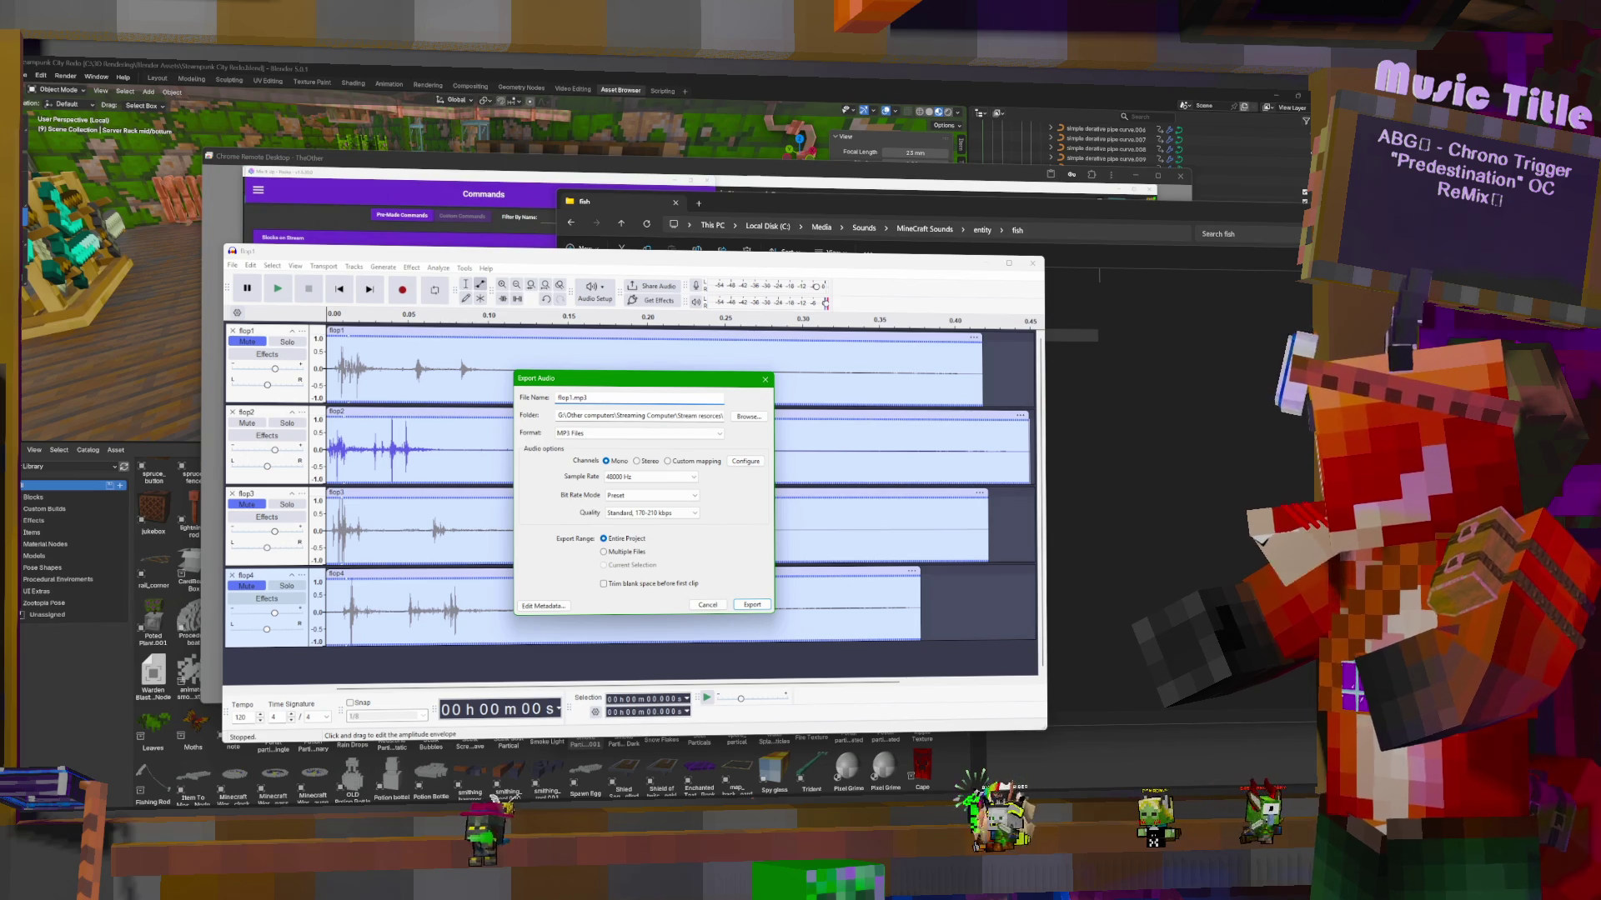
type("2")
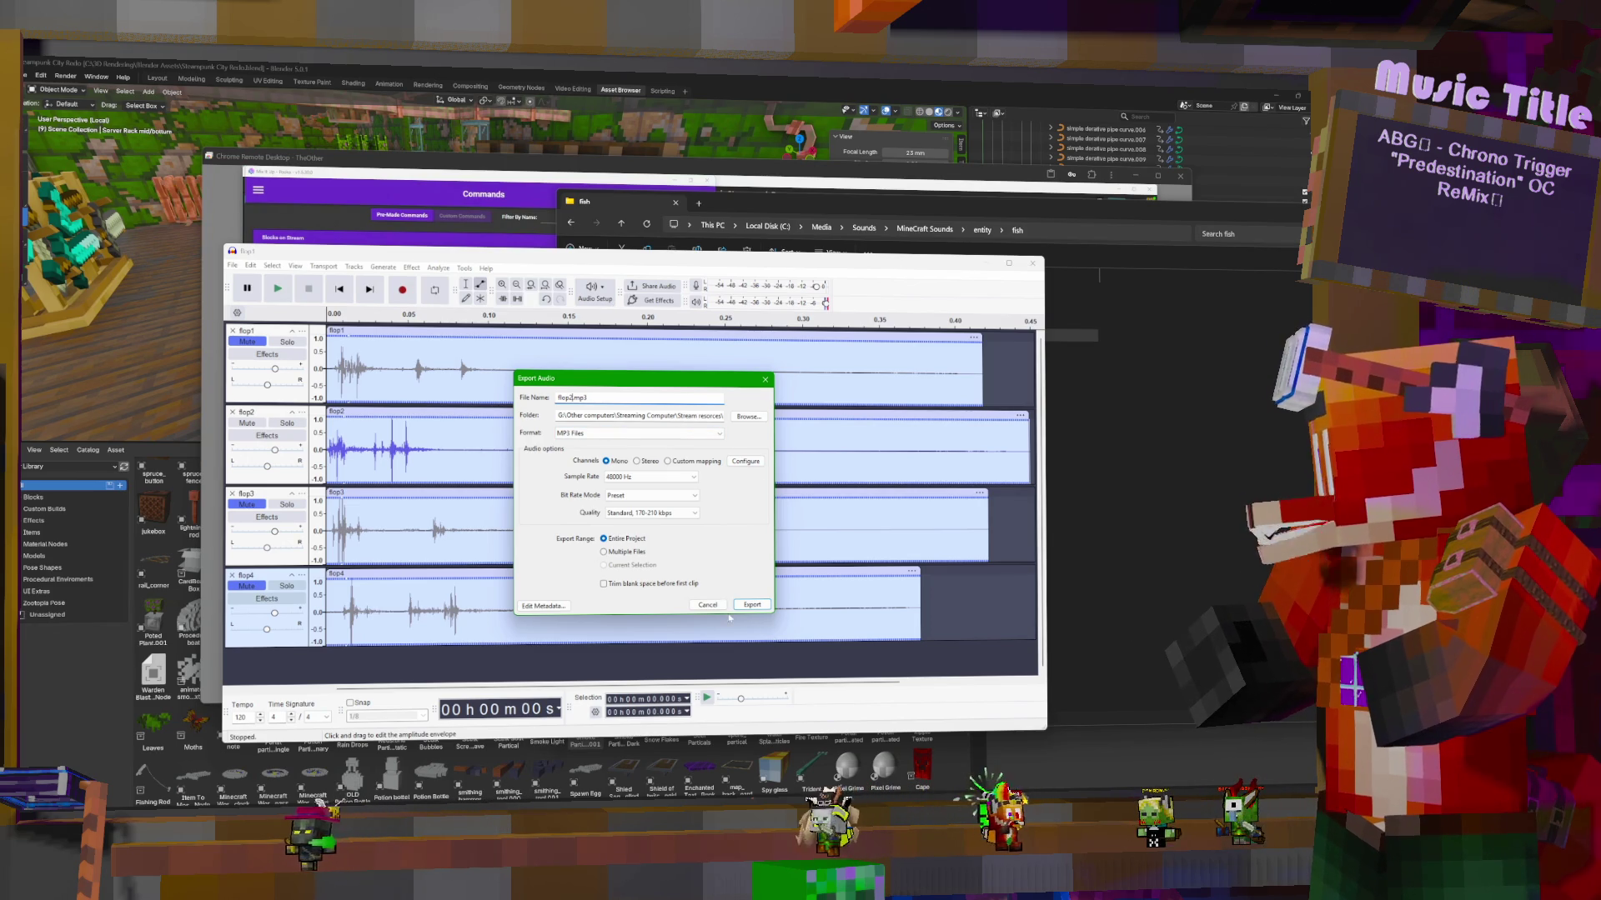
left_click(752, 605)
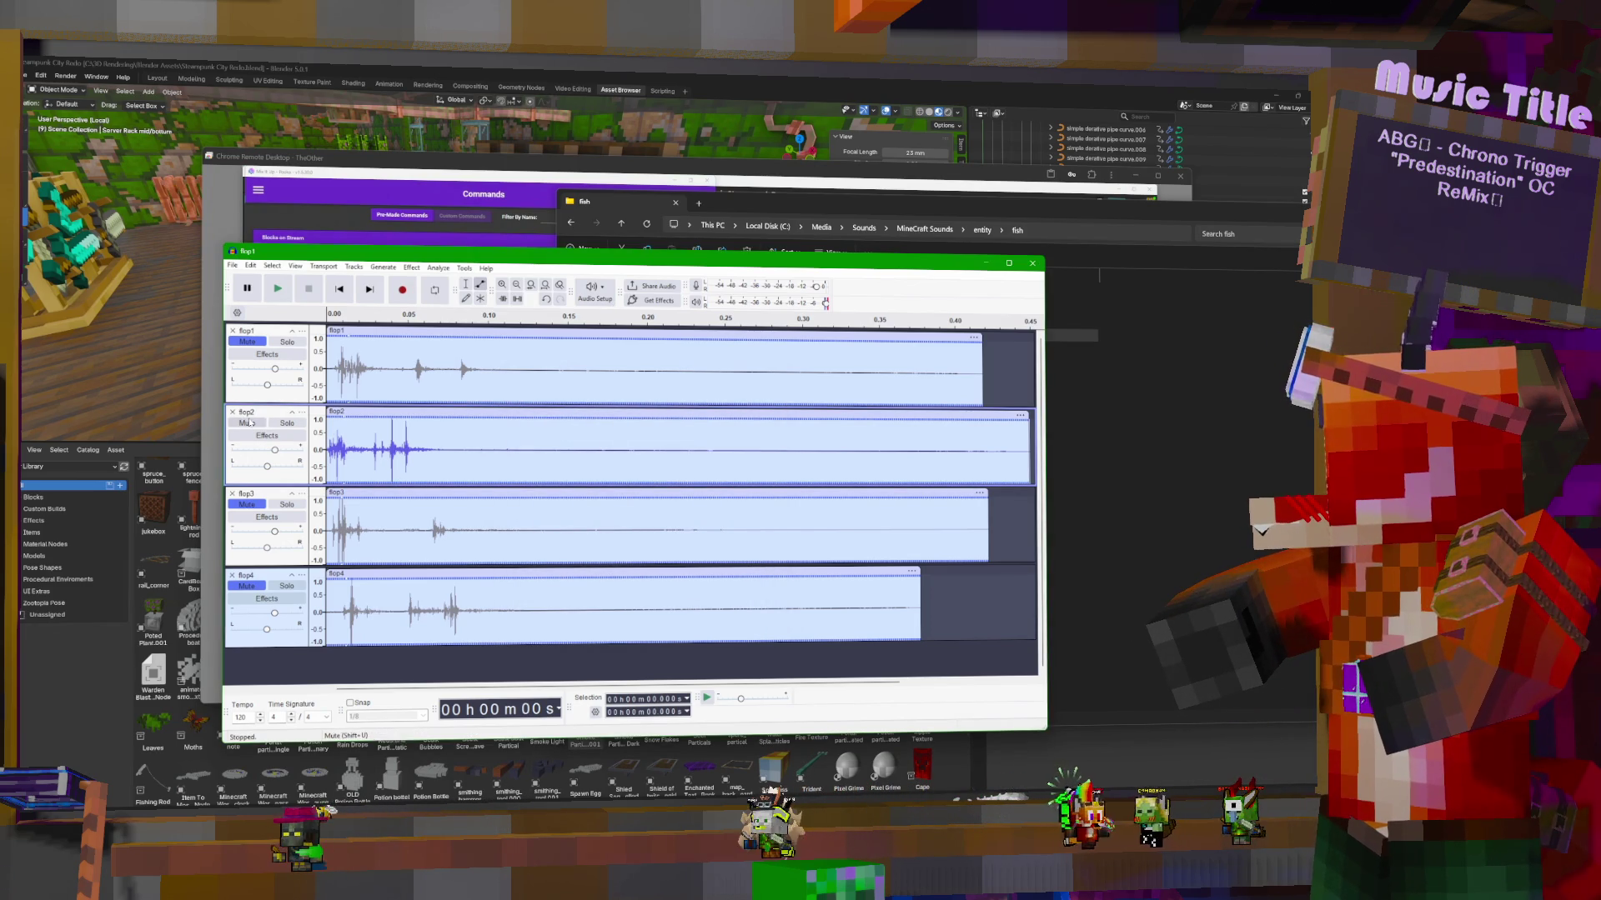
left_click(248, 505)
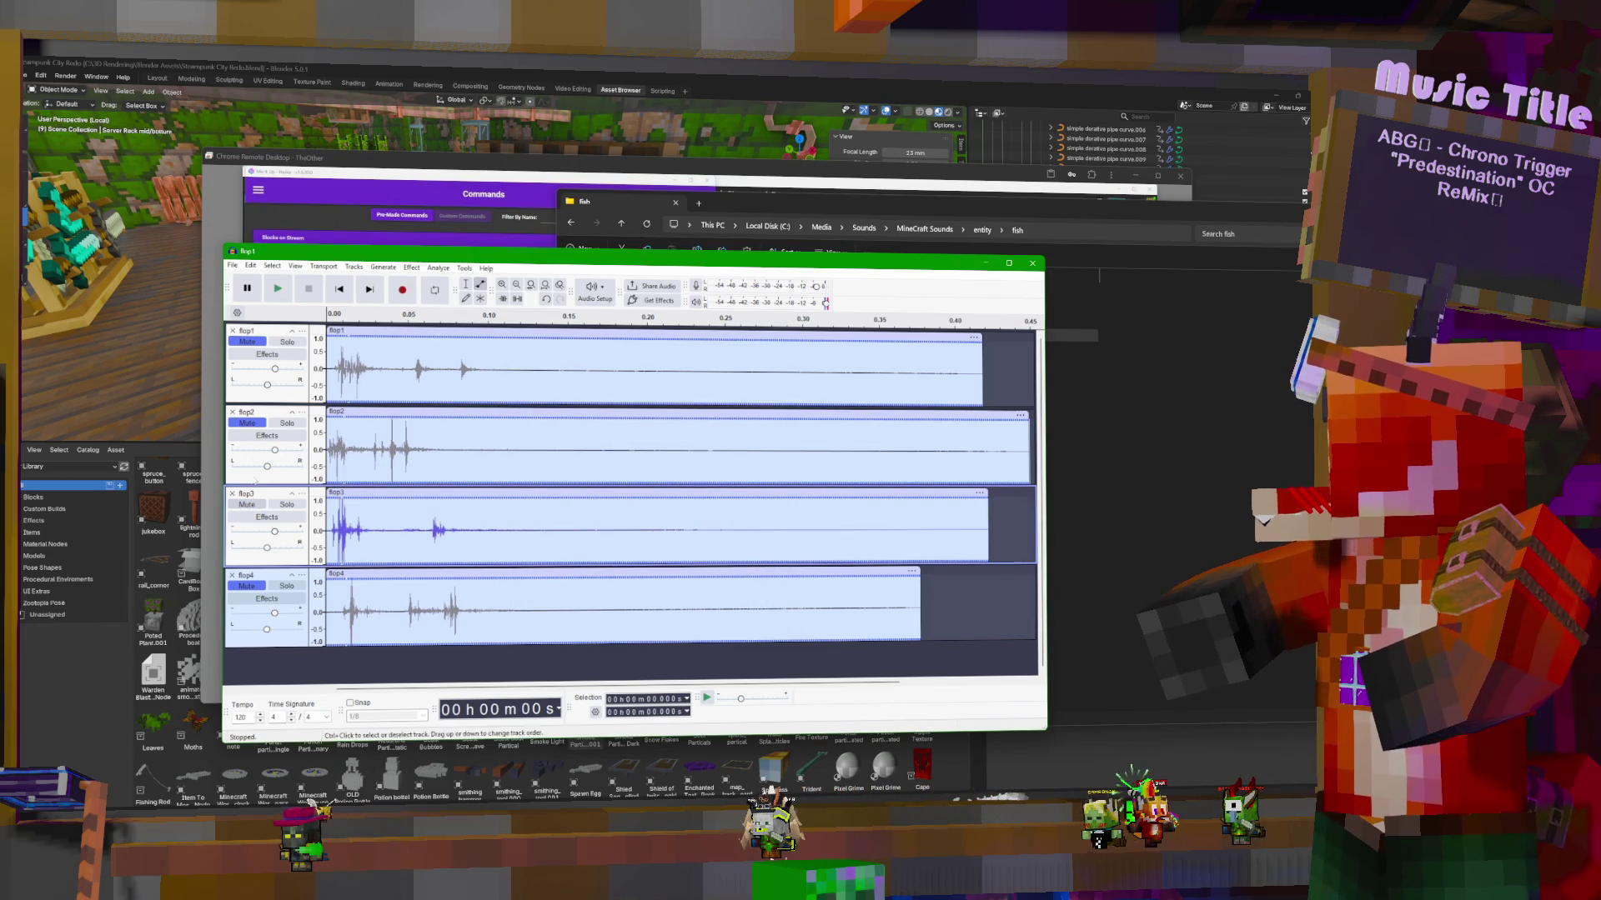
Export flop3.mp3 with only the flop3 track audible
left_click(236, 266)
left_click(283, 371)
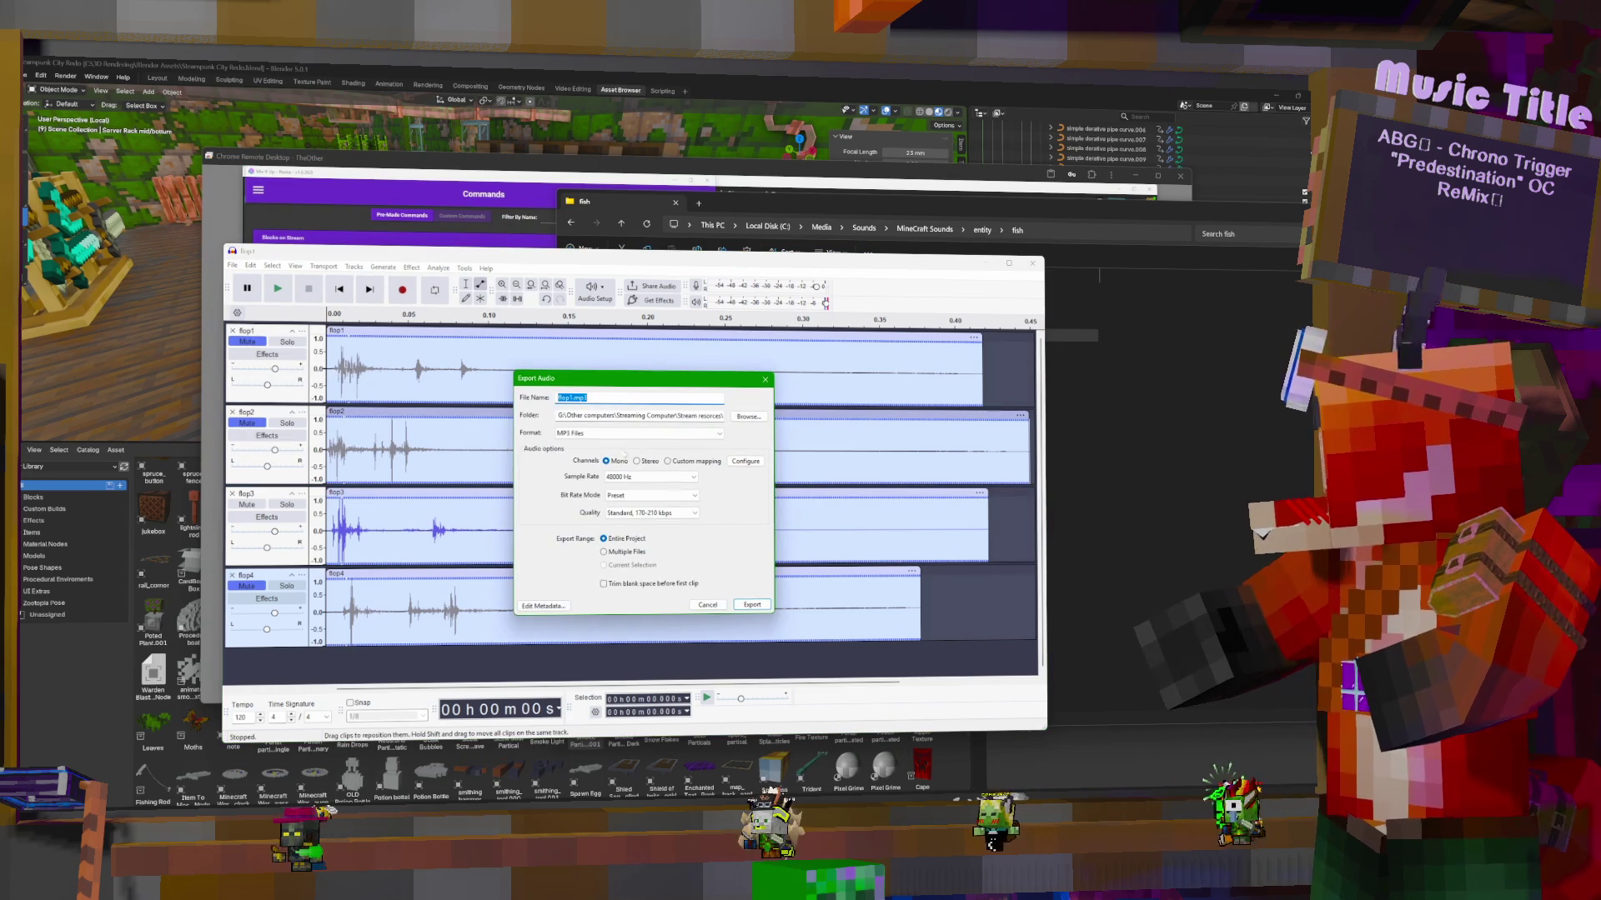
left_click(569, 398)
key("BackSpace")
type("3")
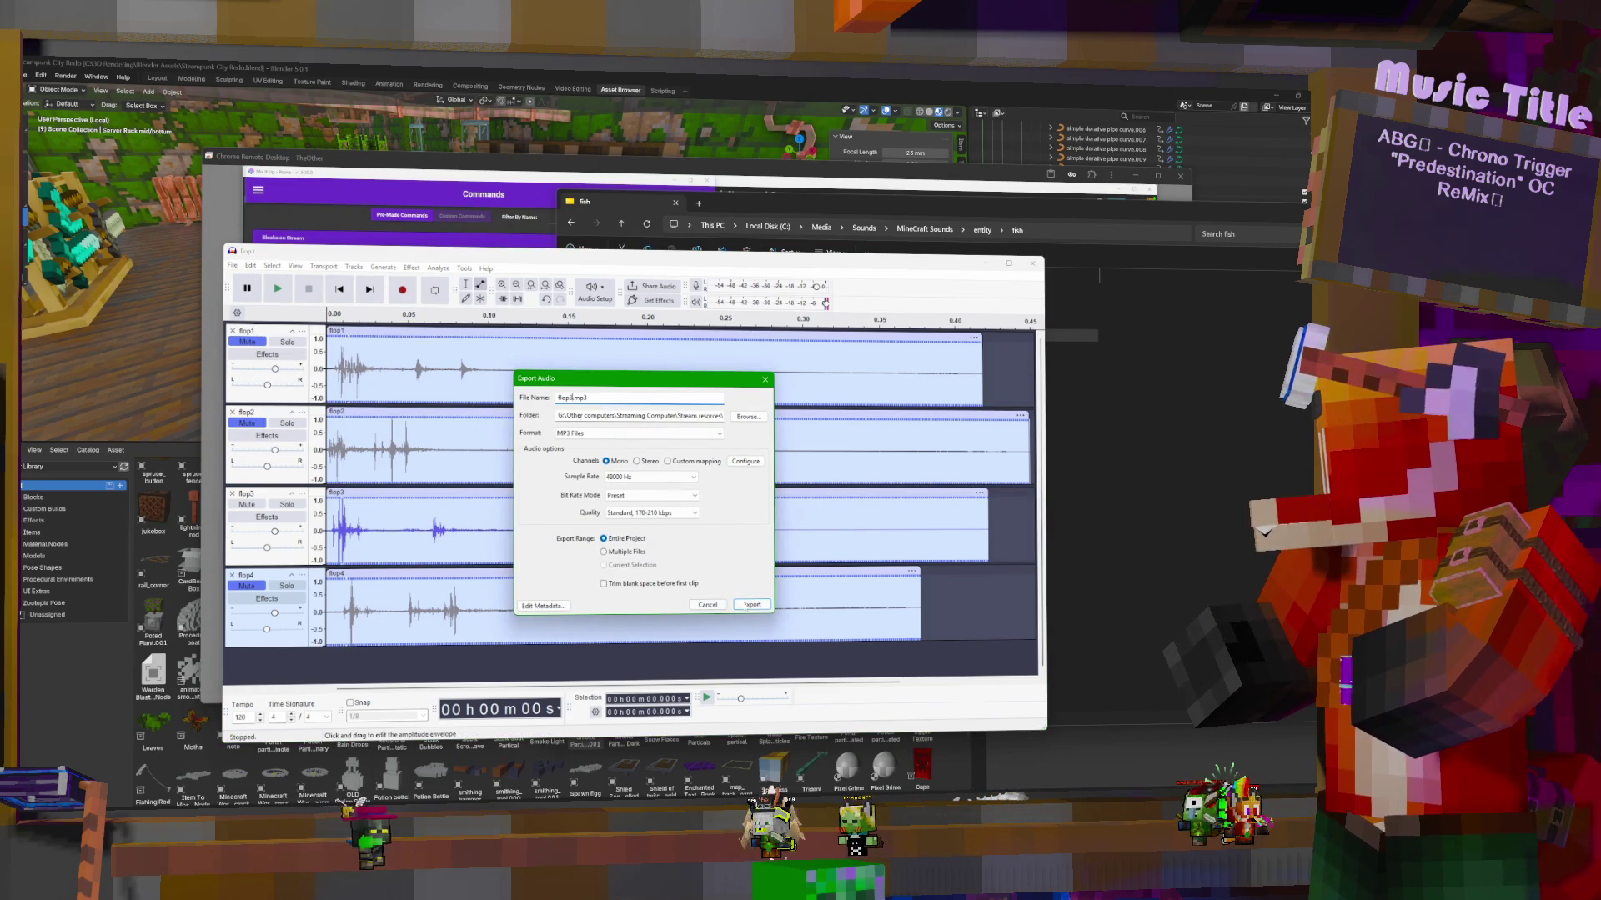
left_click(739, 603)
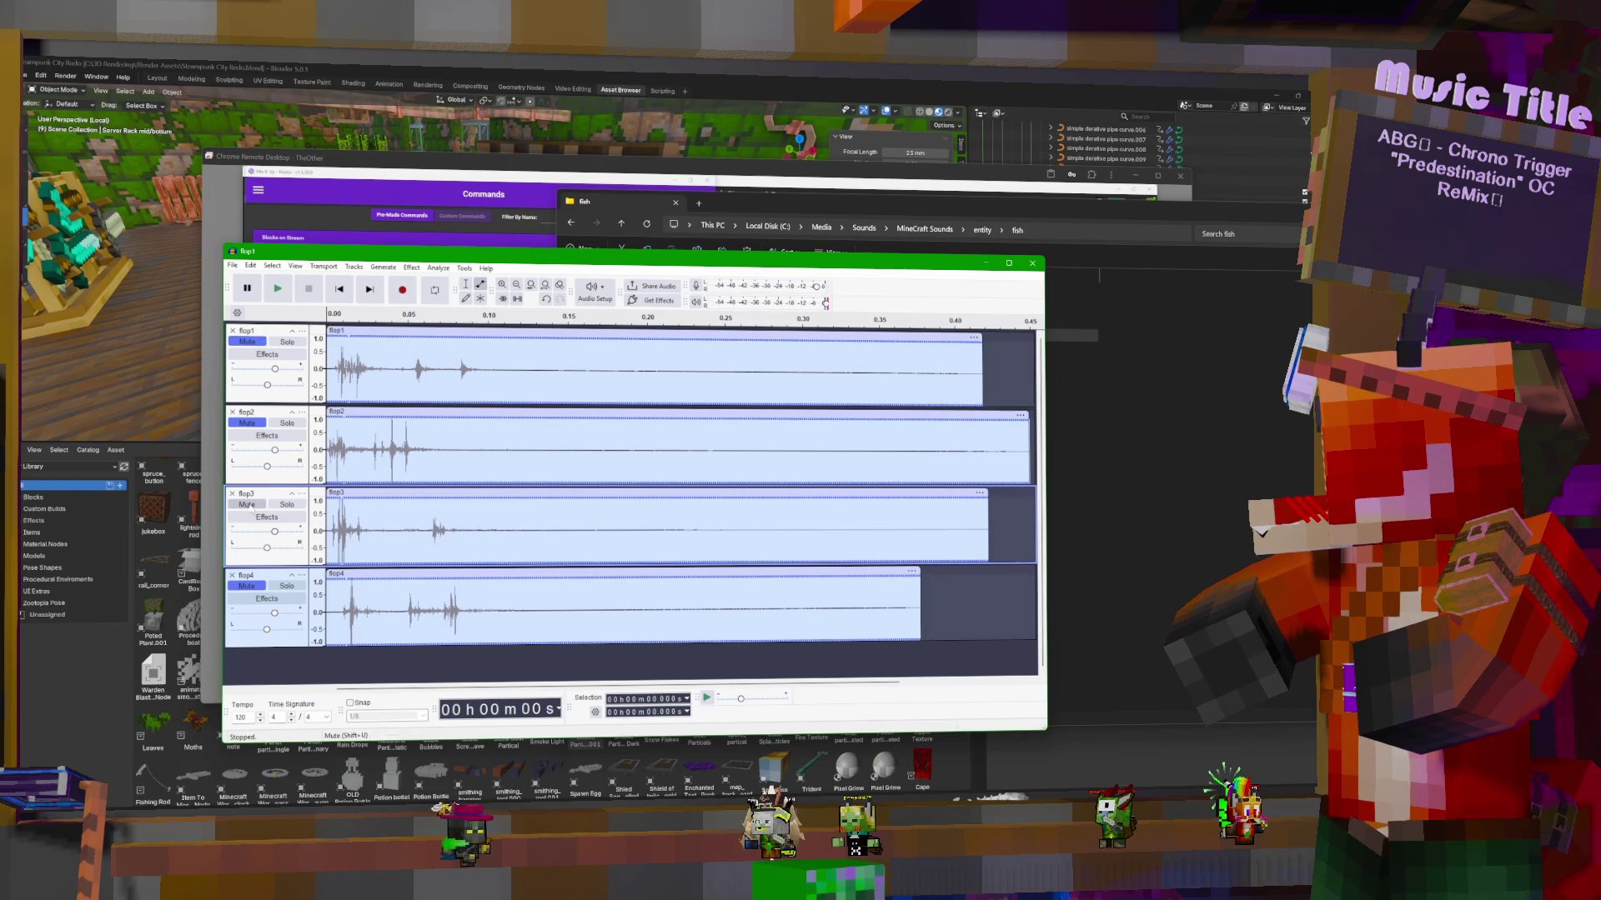
Switch the audible track to flop4 and export flop4.mp3
left_click(255, 593)
left_click(230, 265)
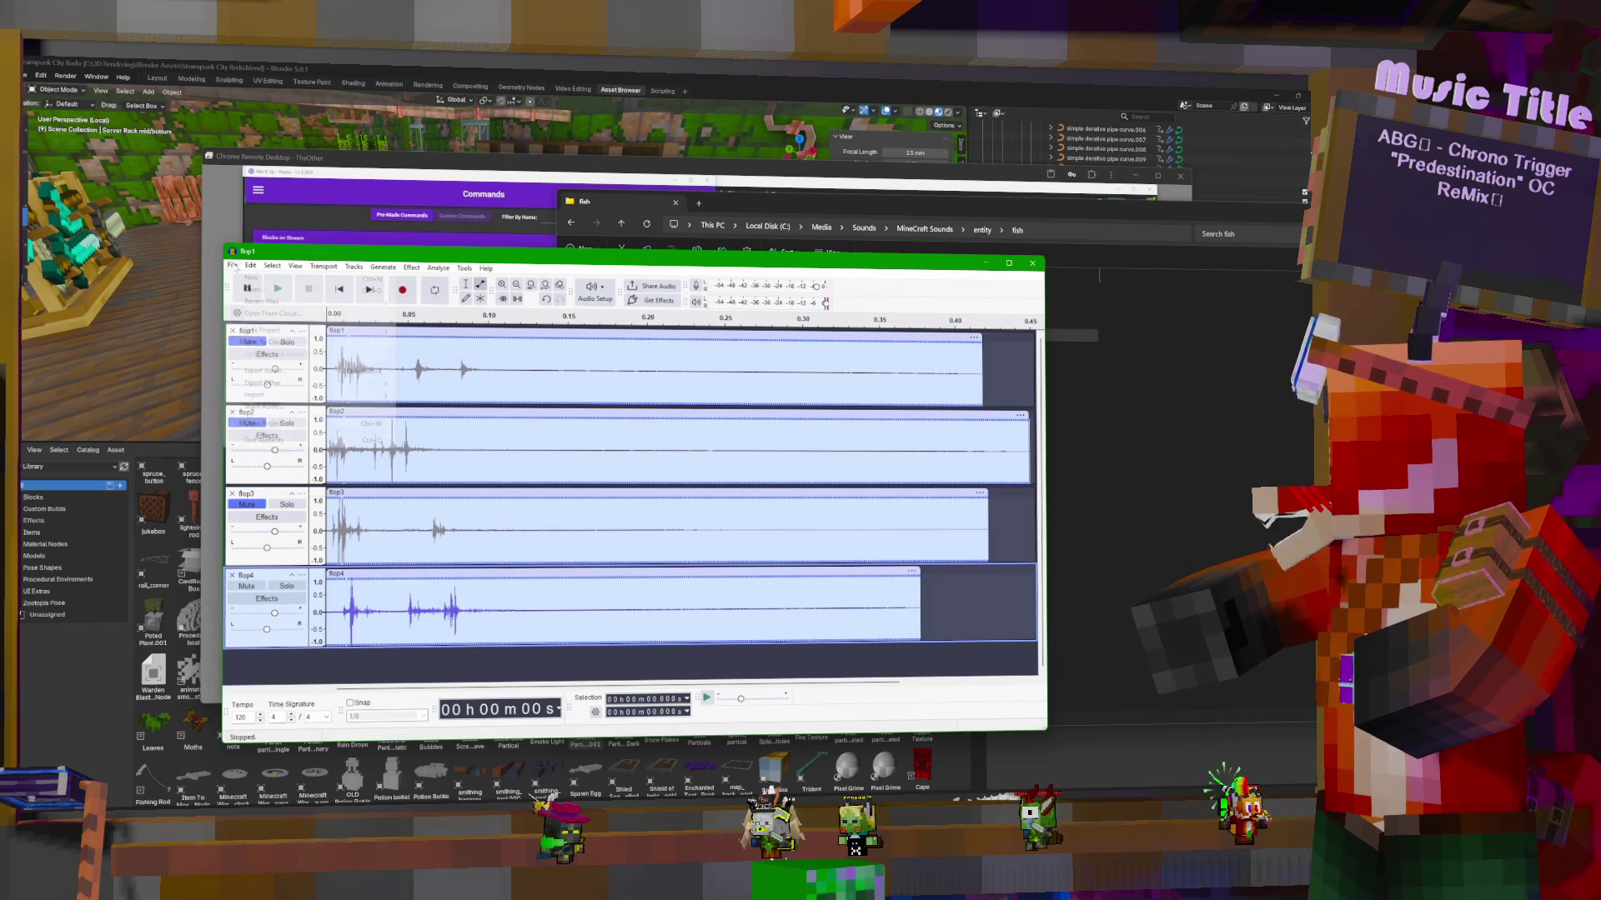
left_click(266, 370)
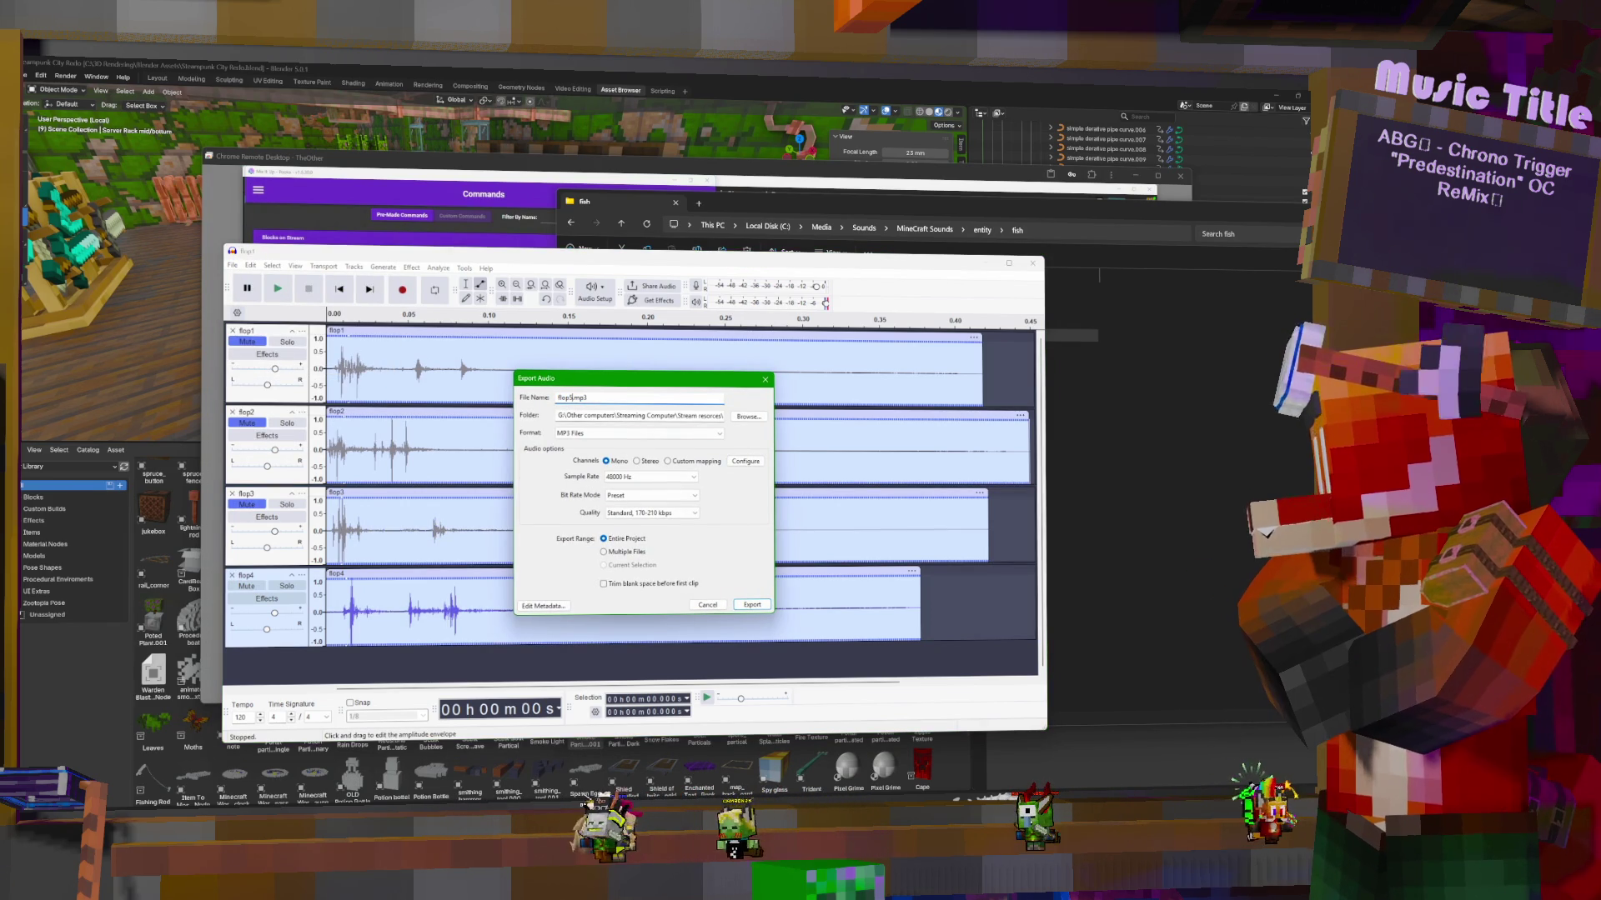
type("4")
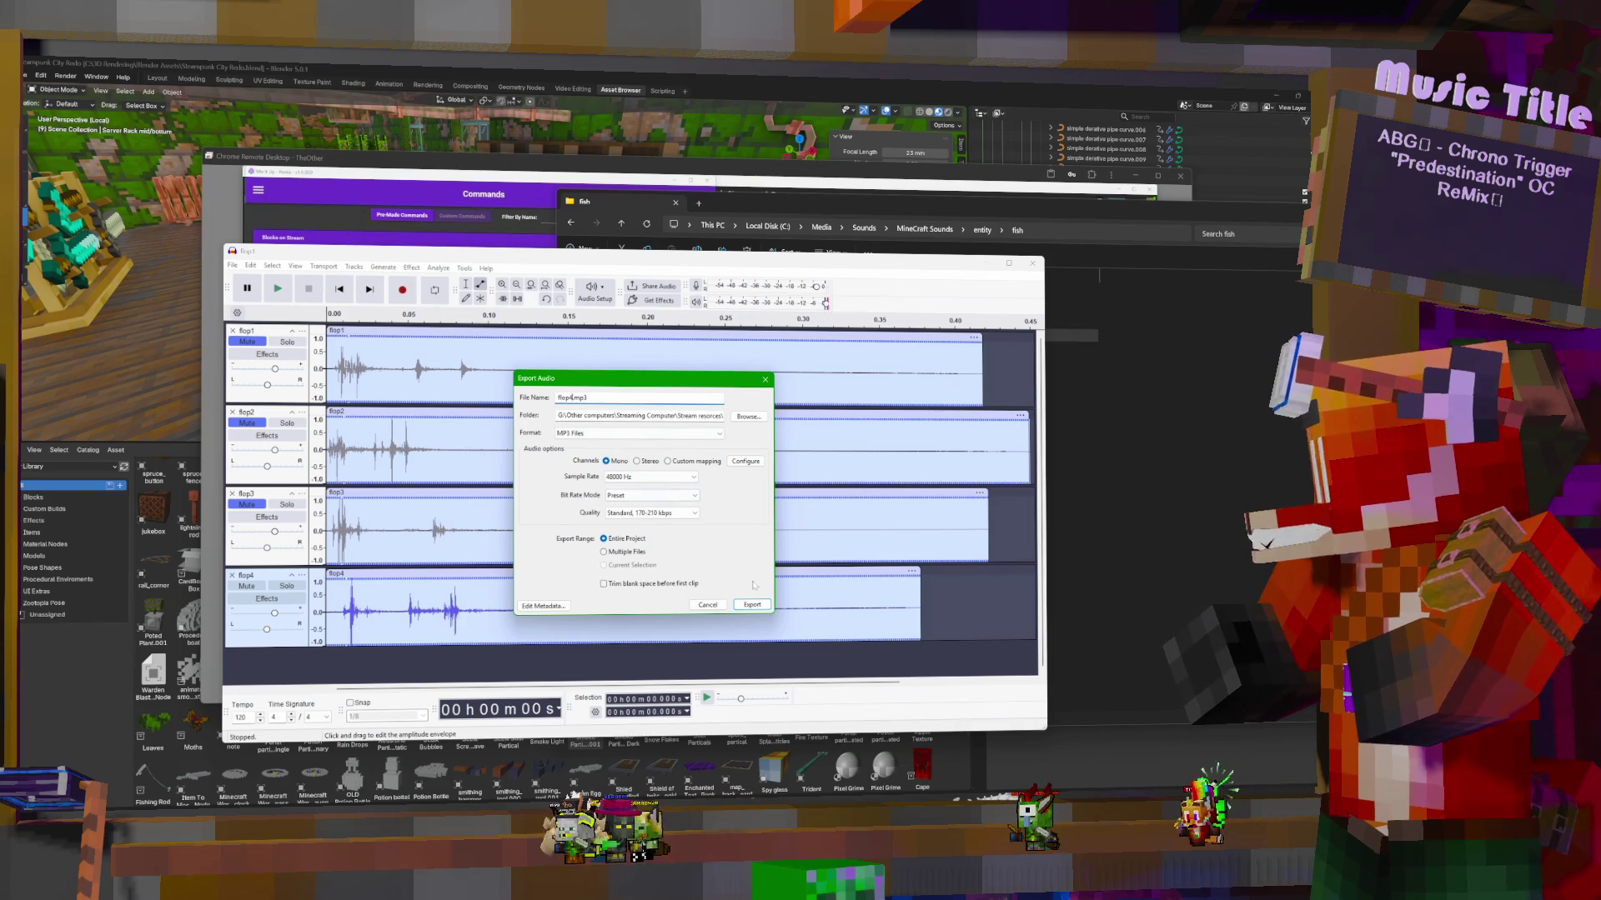
left_click(752, 605)
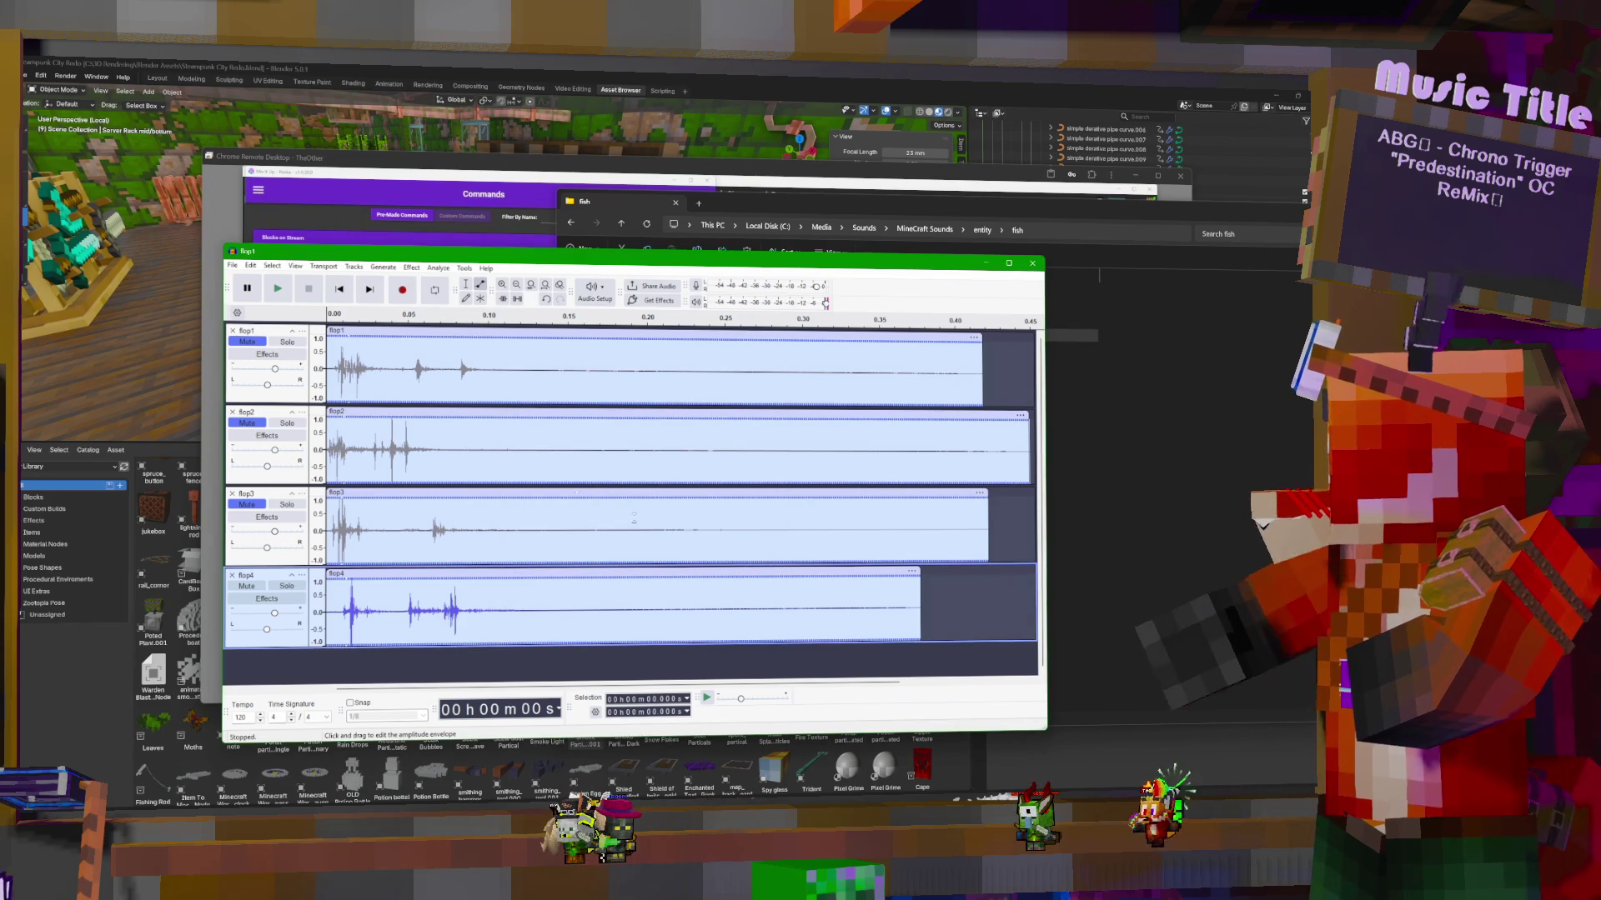
left_click(236, 265)
Save the project as 'fish flop louder.aup3' and close its window
mouse_move(310, 335)
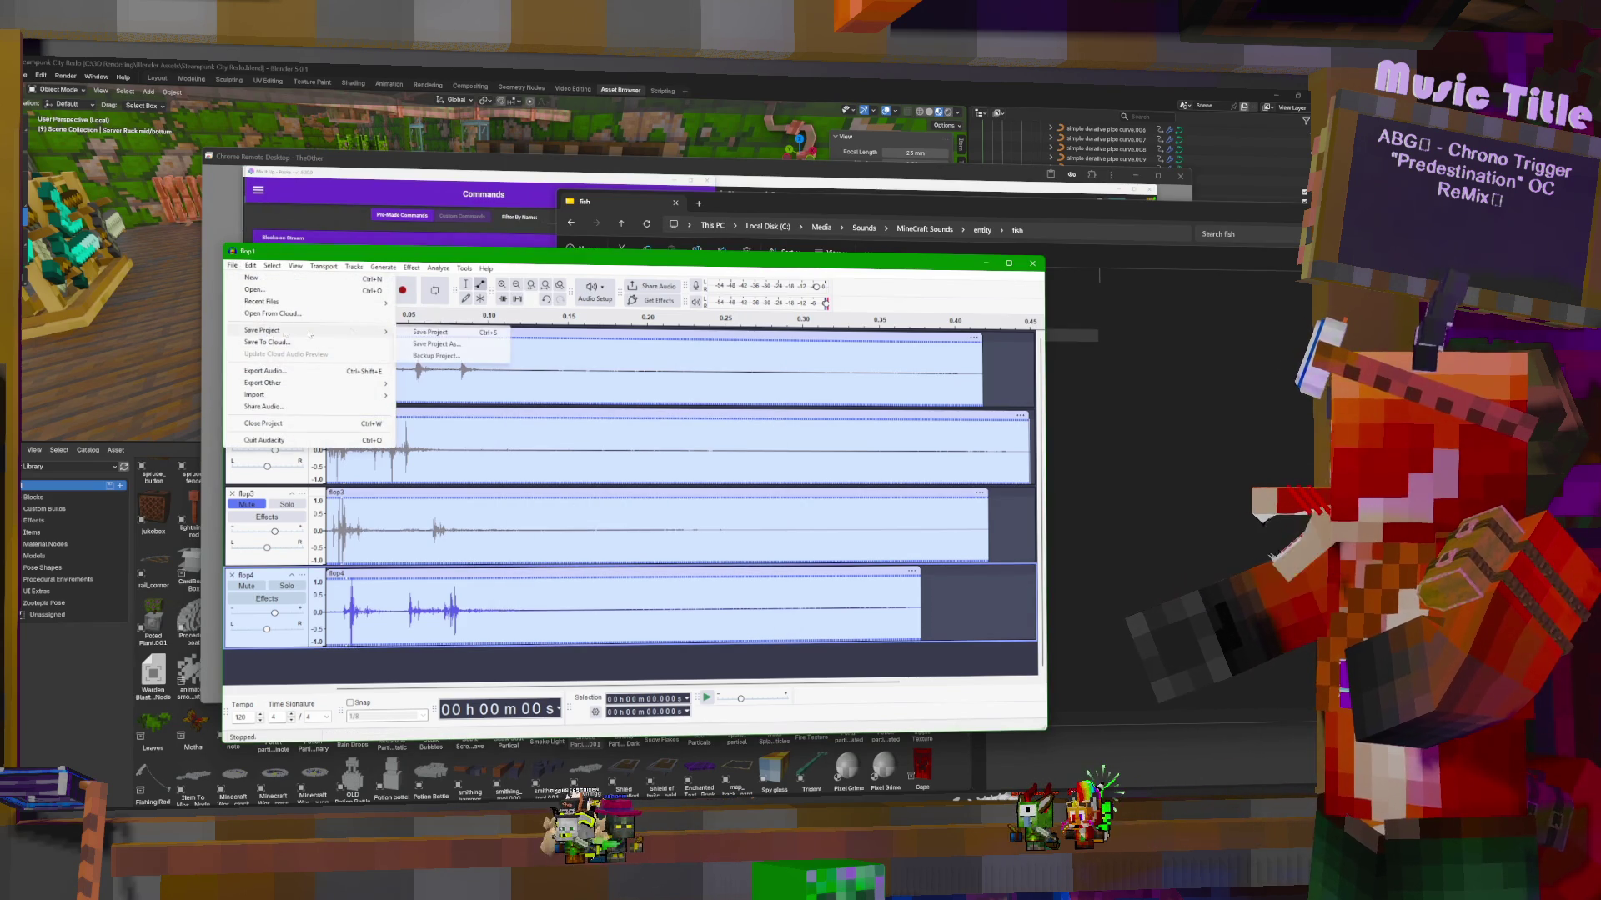
left_click(454, 345)
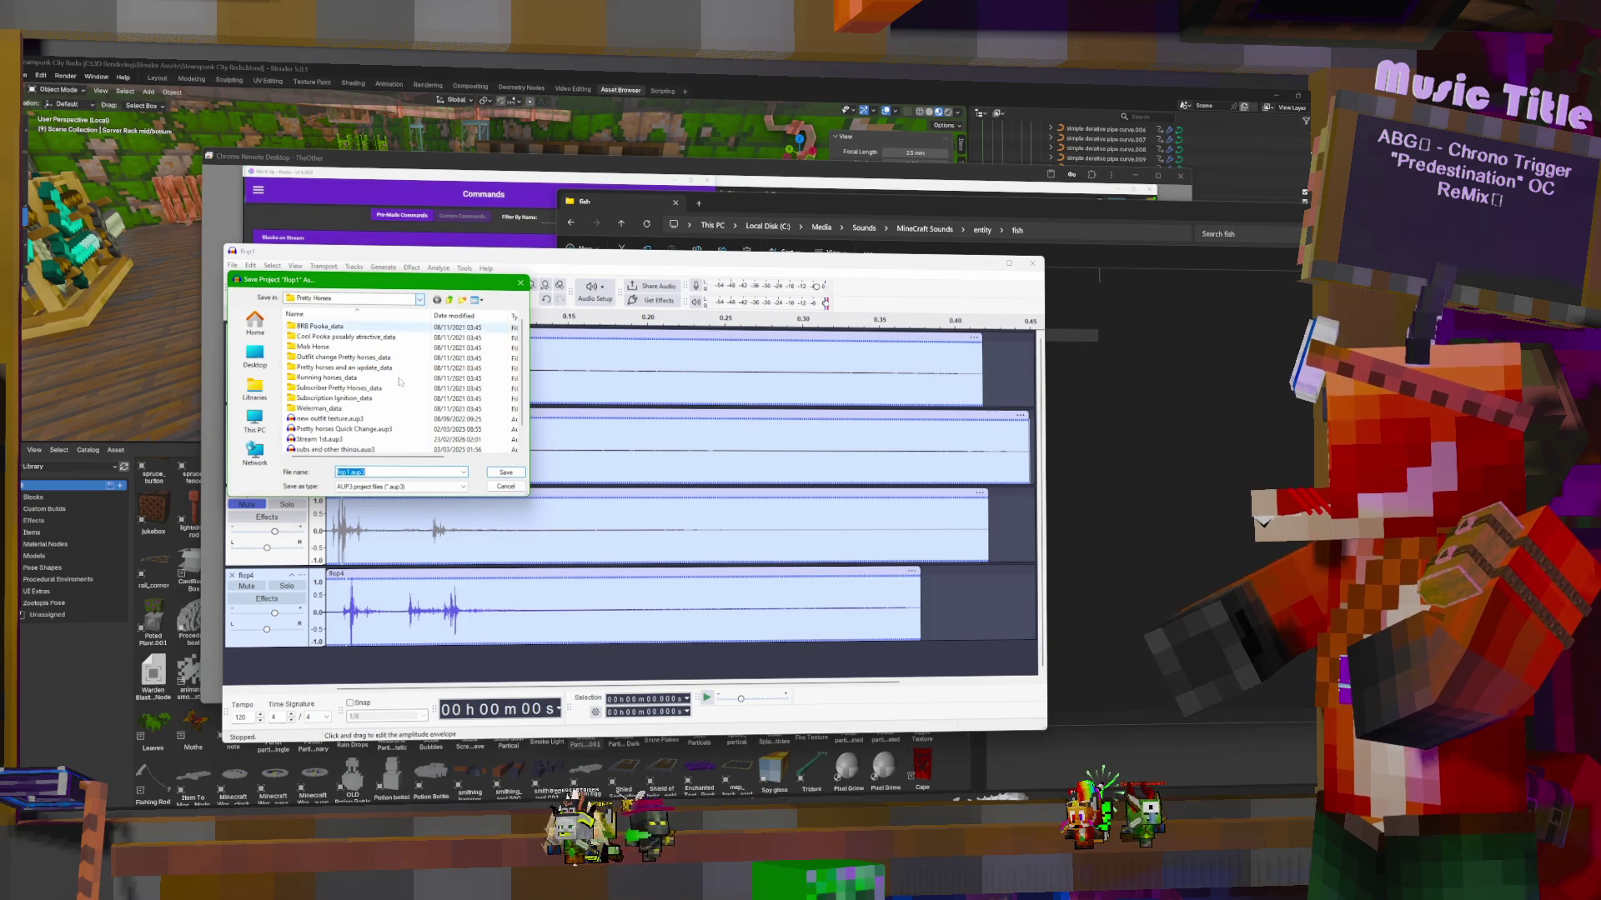
left_click(367, 472)
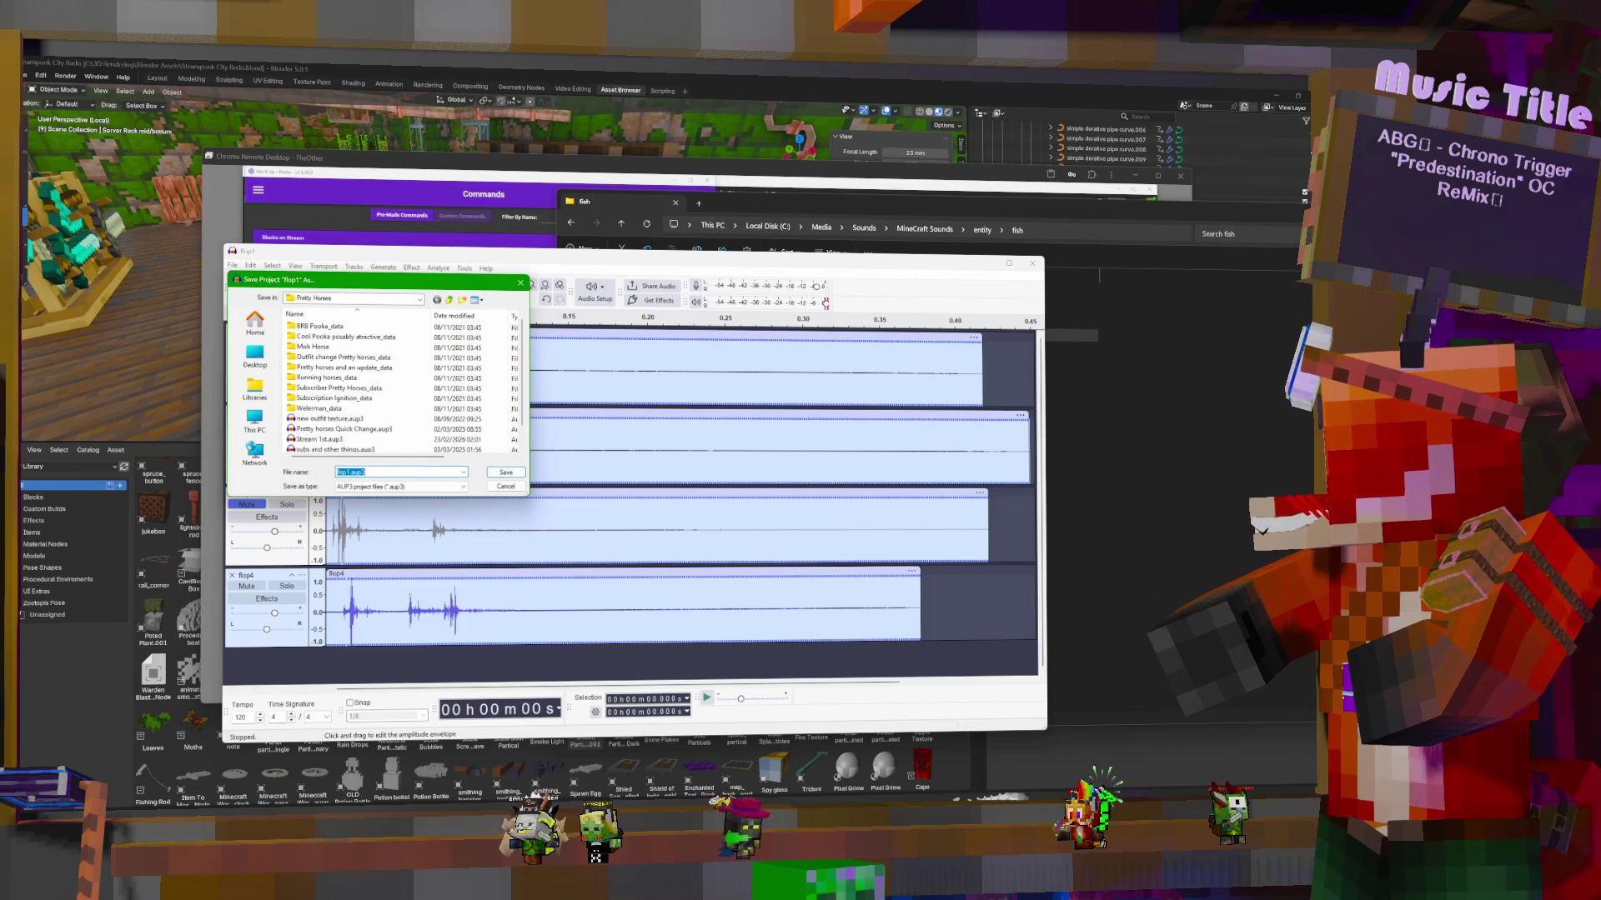
type("fish f")
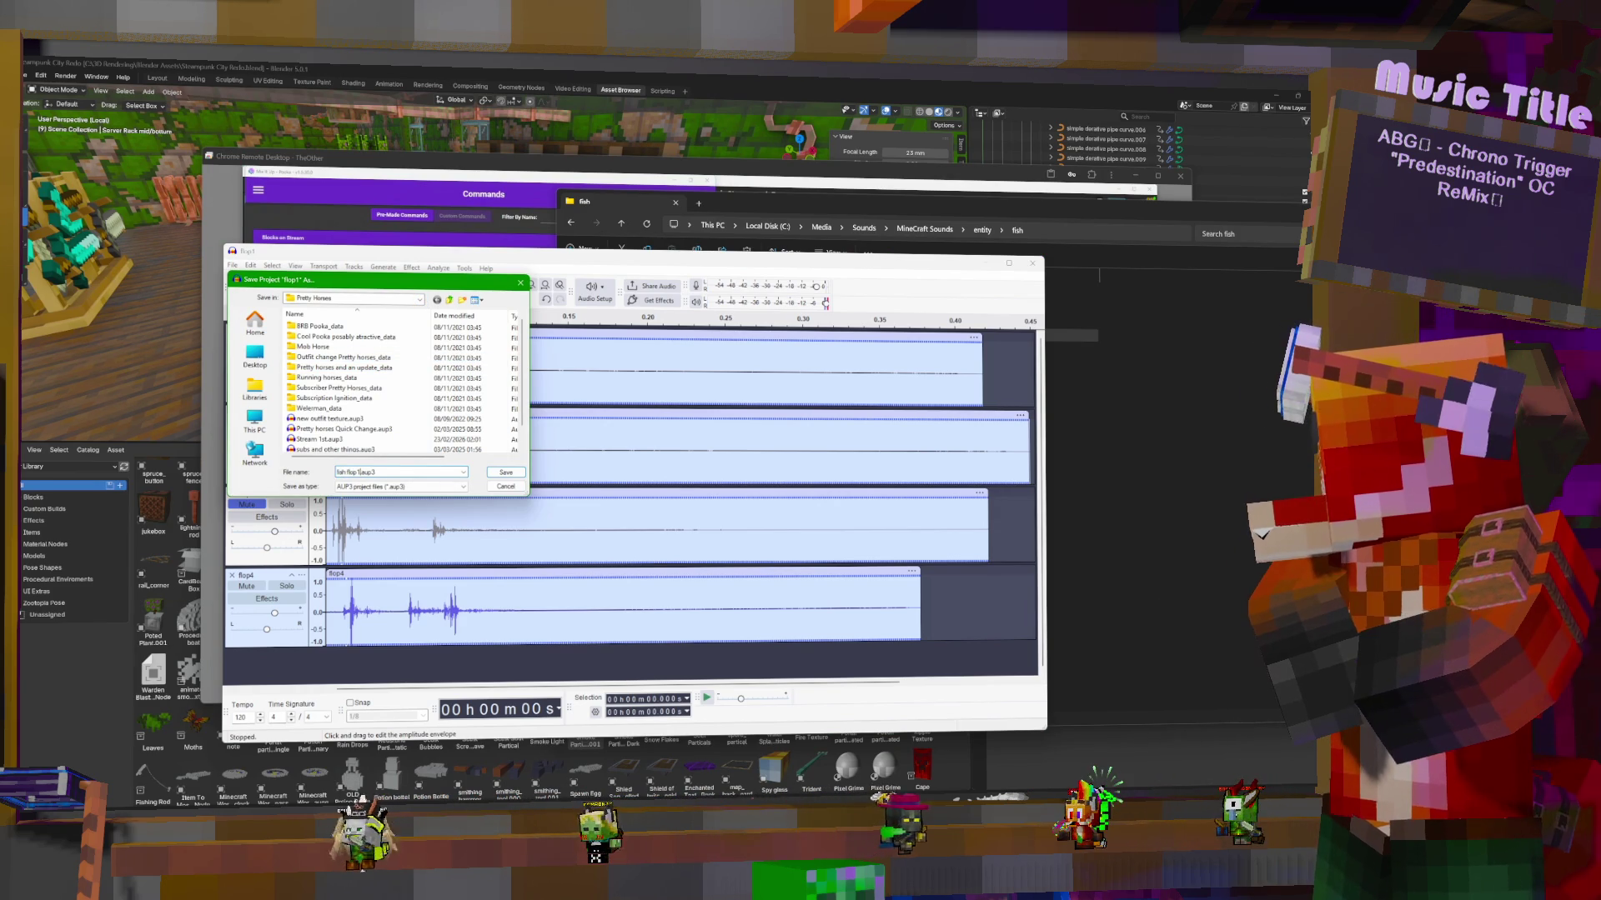
type("lop lou")
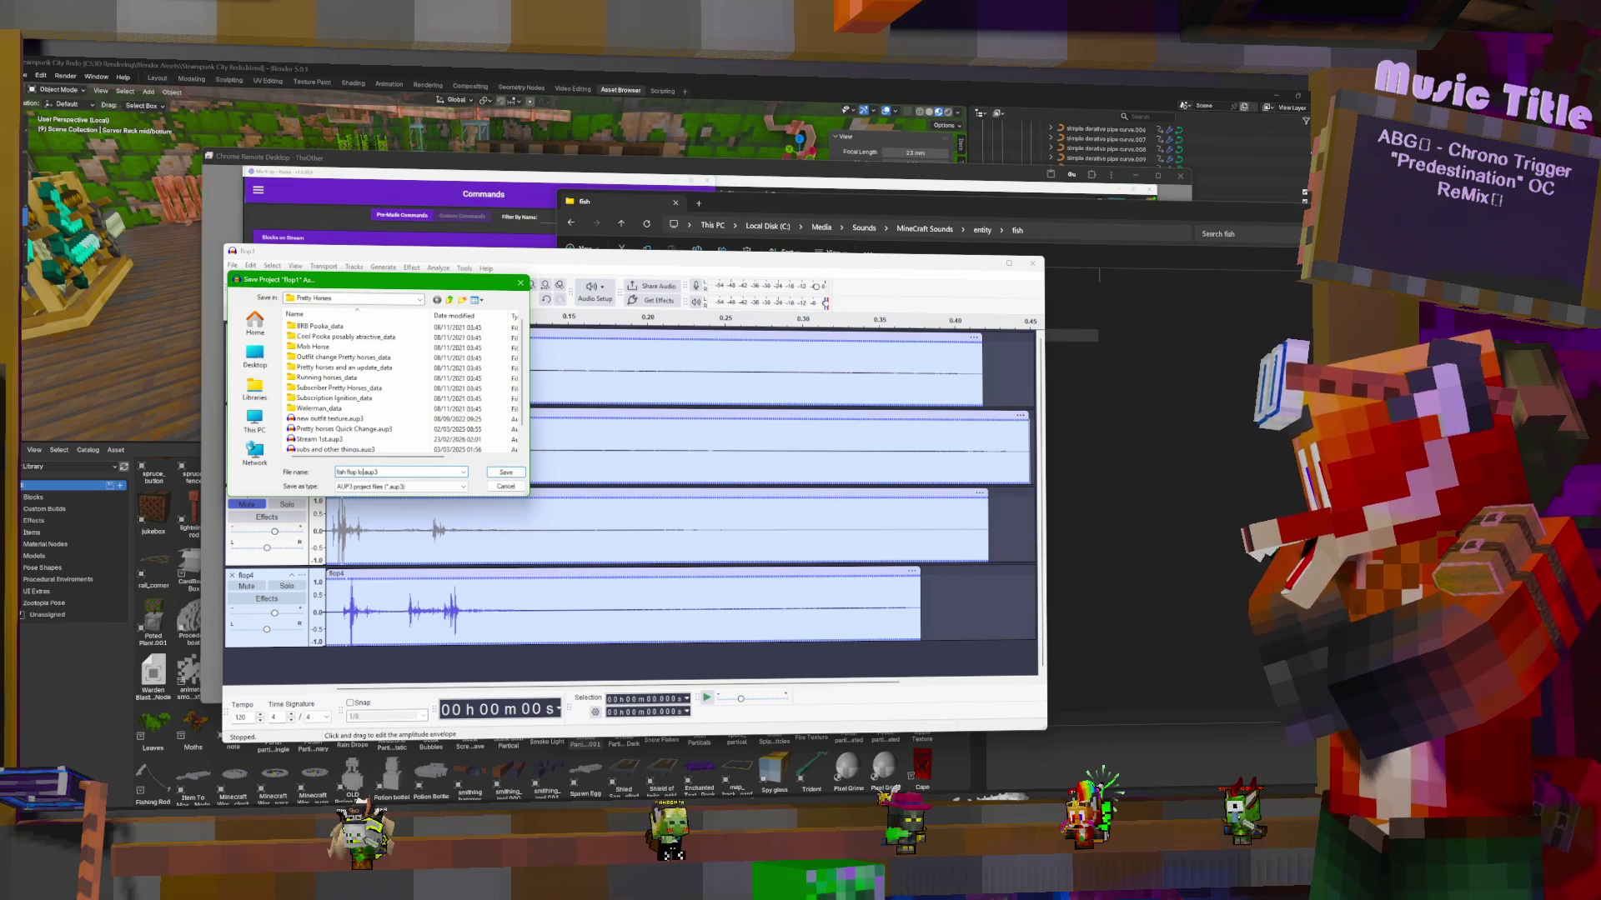
type("der")
key("Return")
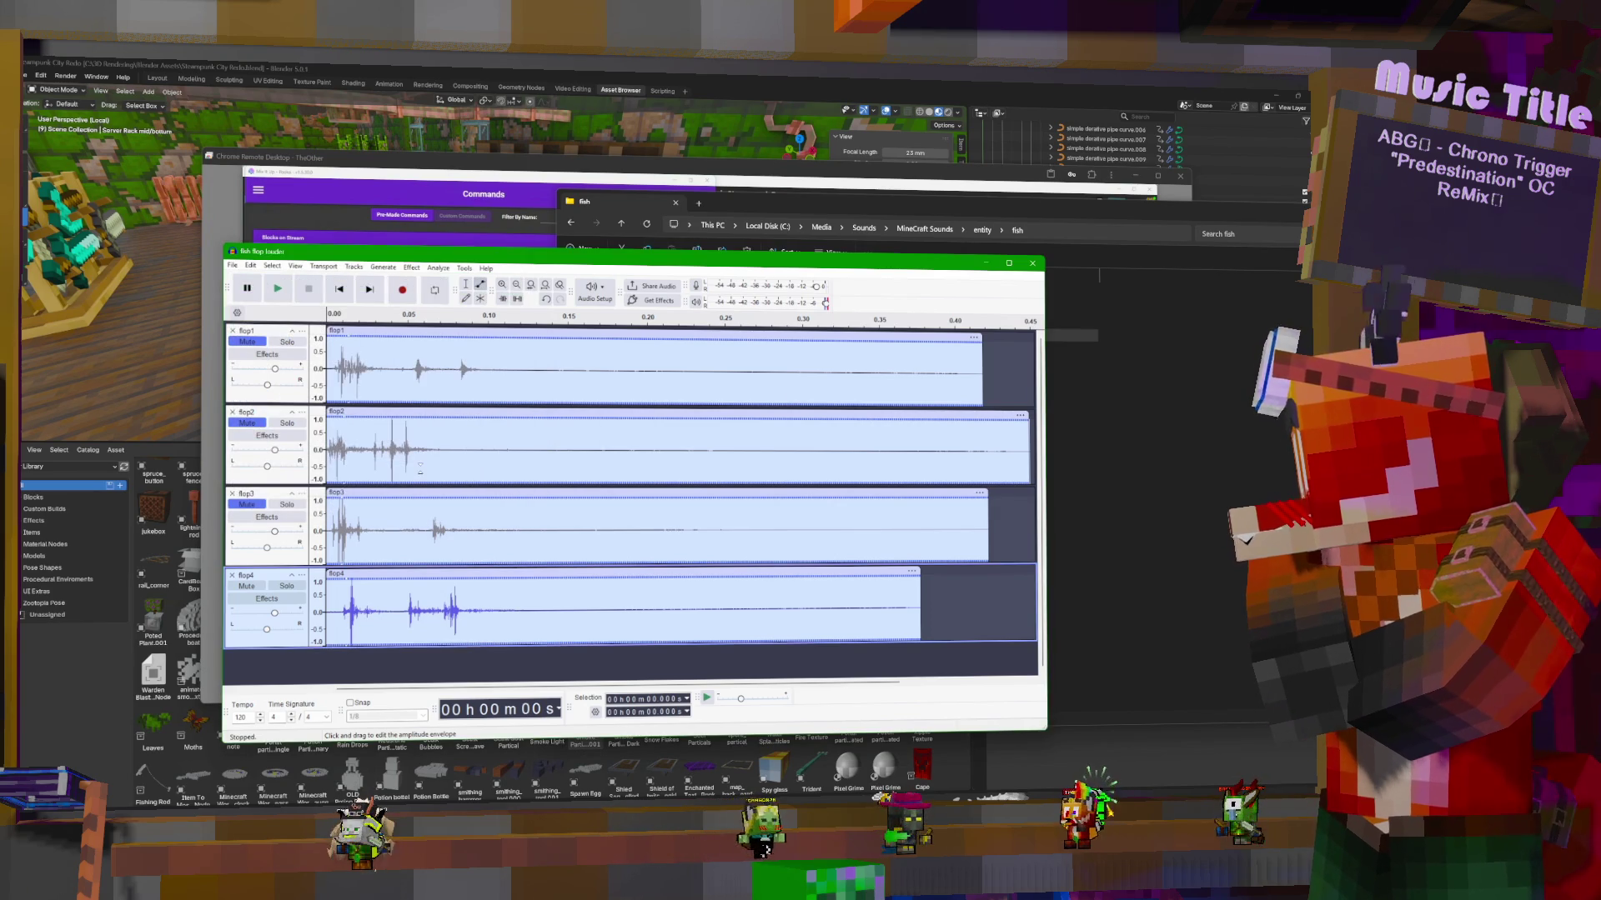
left_click(1032, 263)
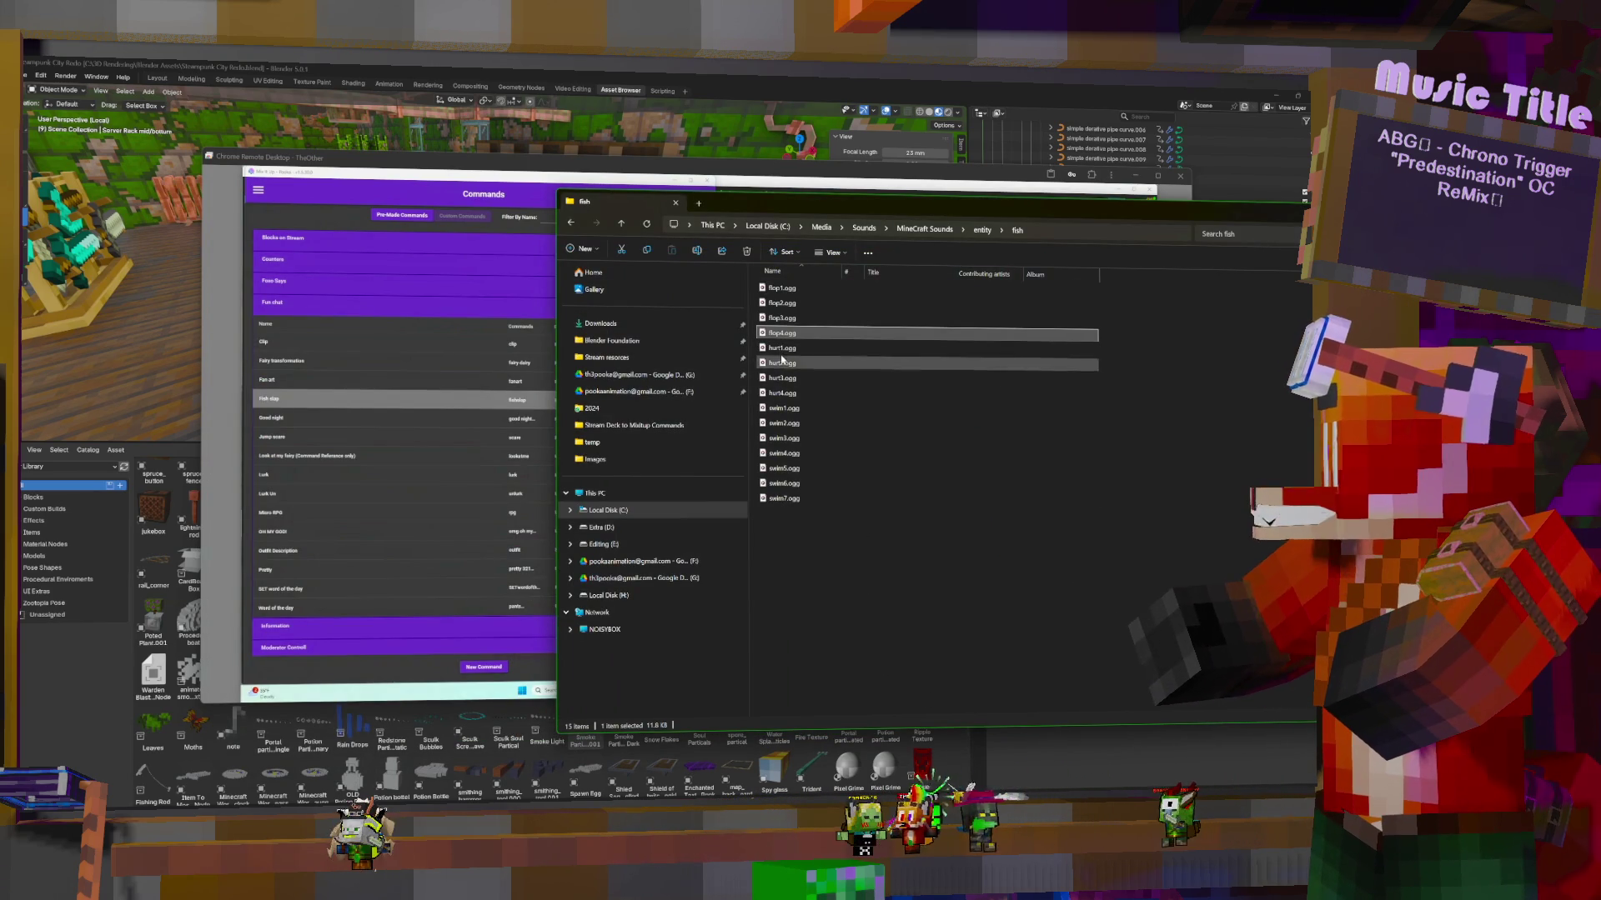
Point the first sound action to flop1.mp3 in Stream resources > Audio > minecraft sounds
double_click(1164, 215)
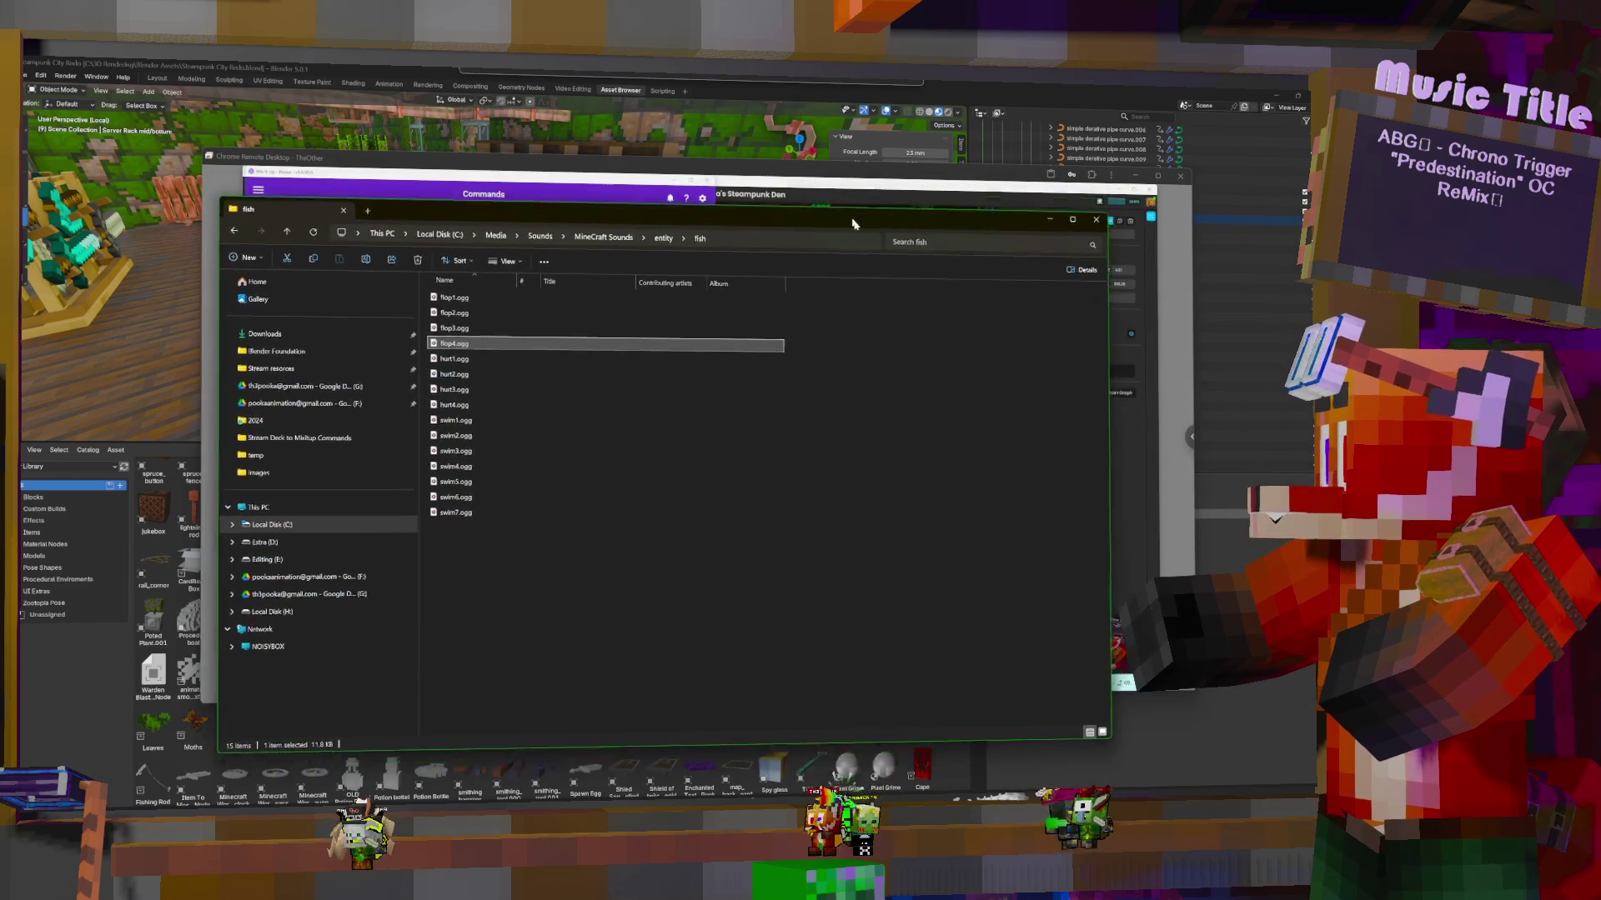
left_click(1134, 174)
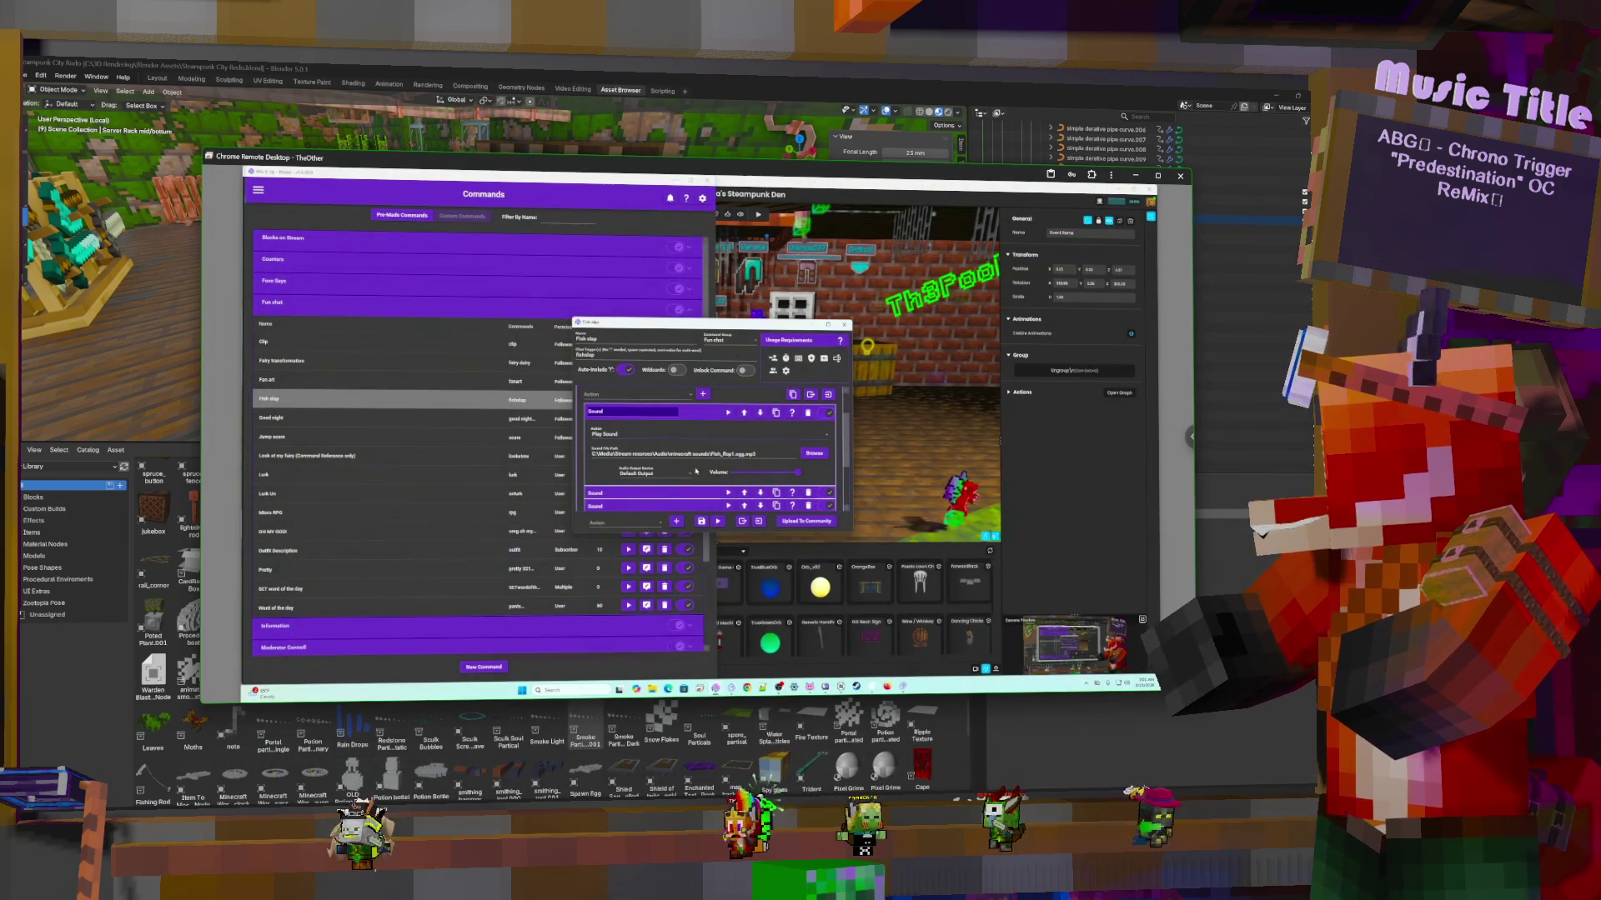
left_click(814, 453)
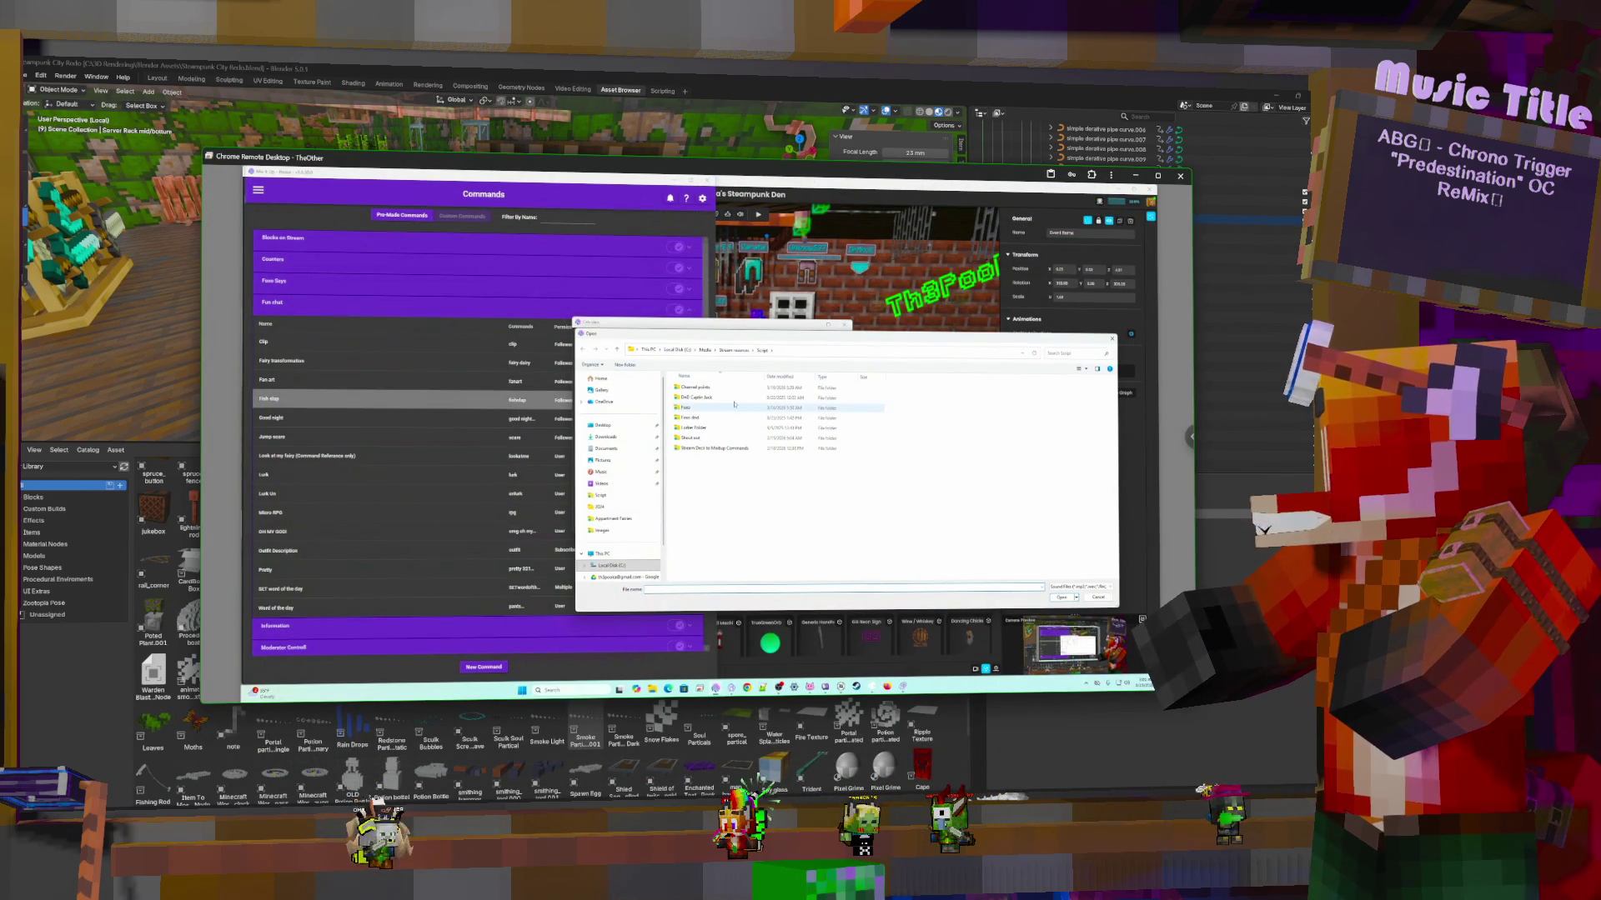
left_click(728, 350)
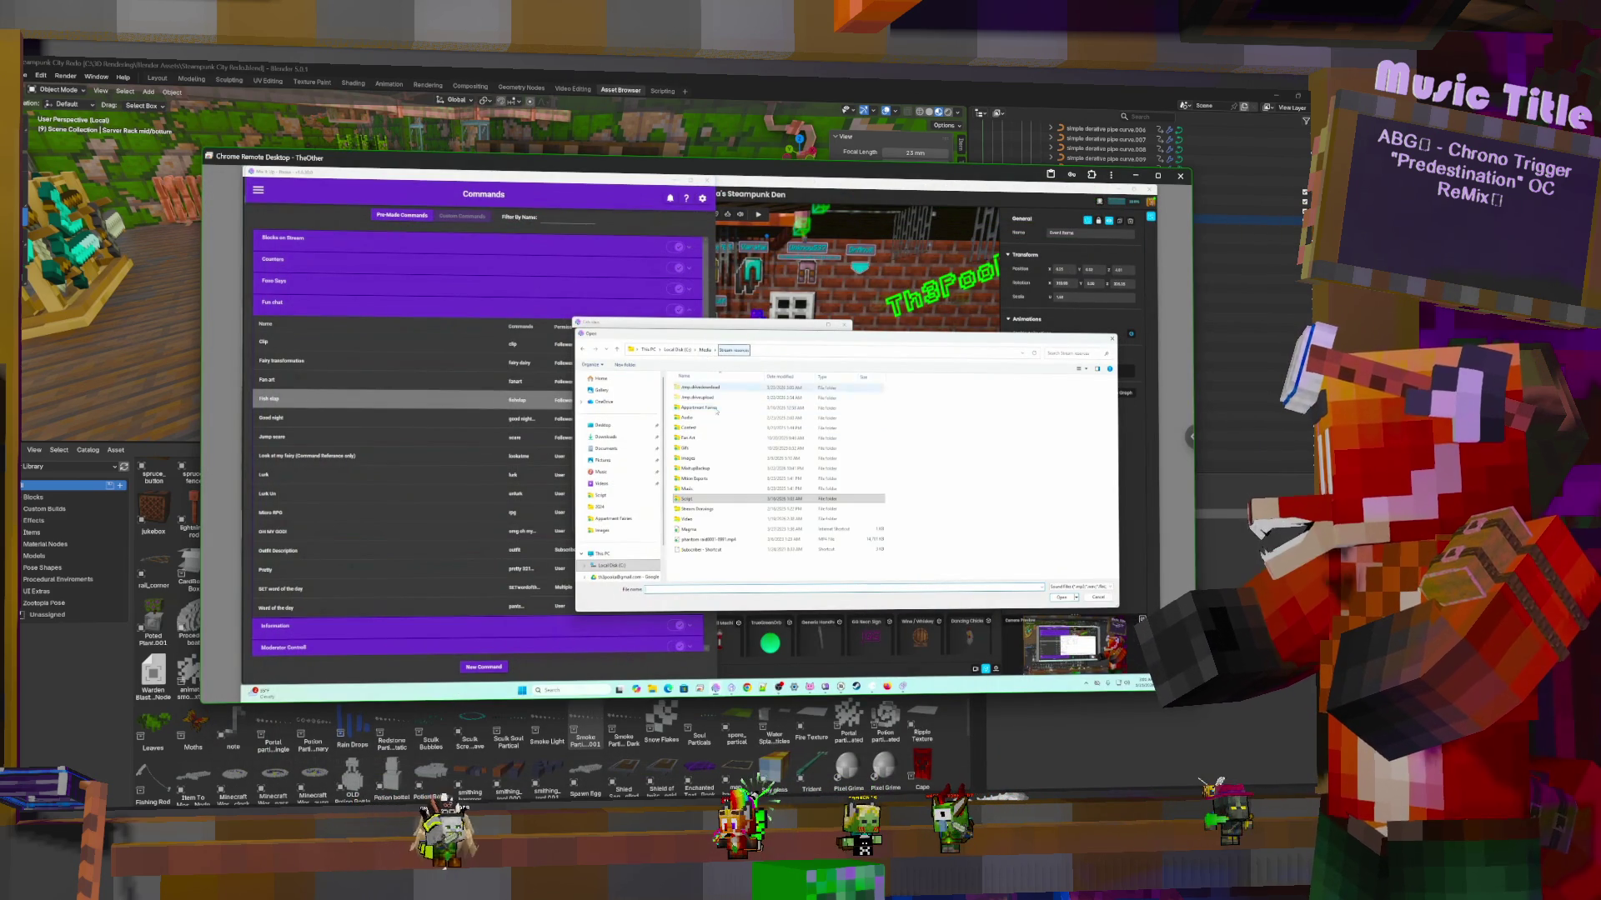
double_click(698, 419)
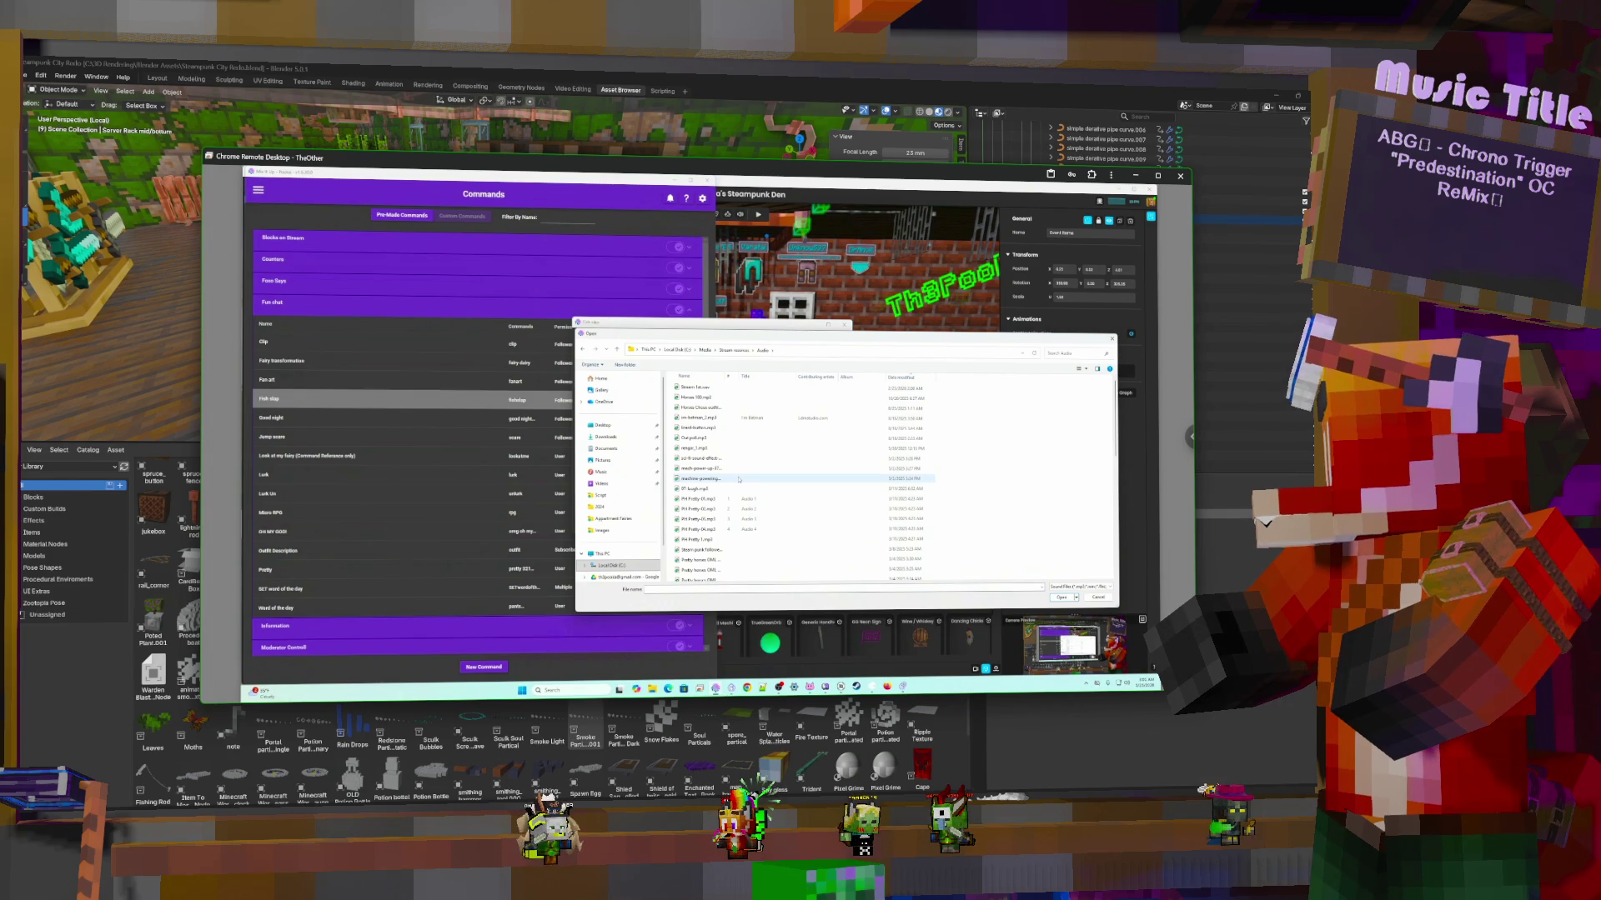
scroll(741, 475, "down", 5)
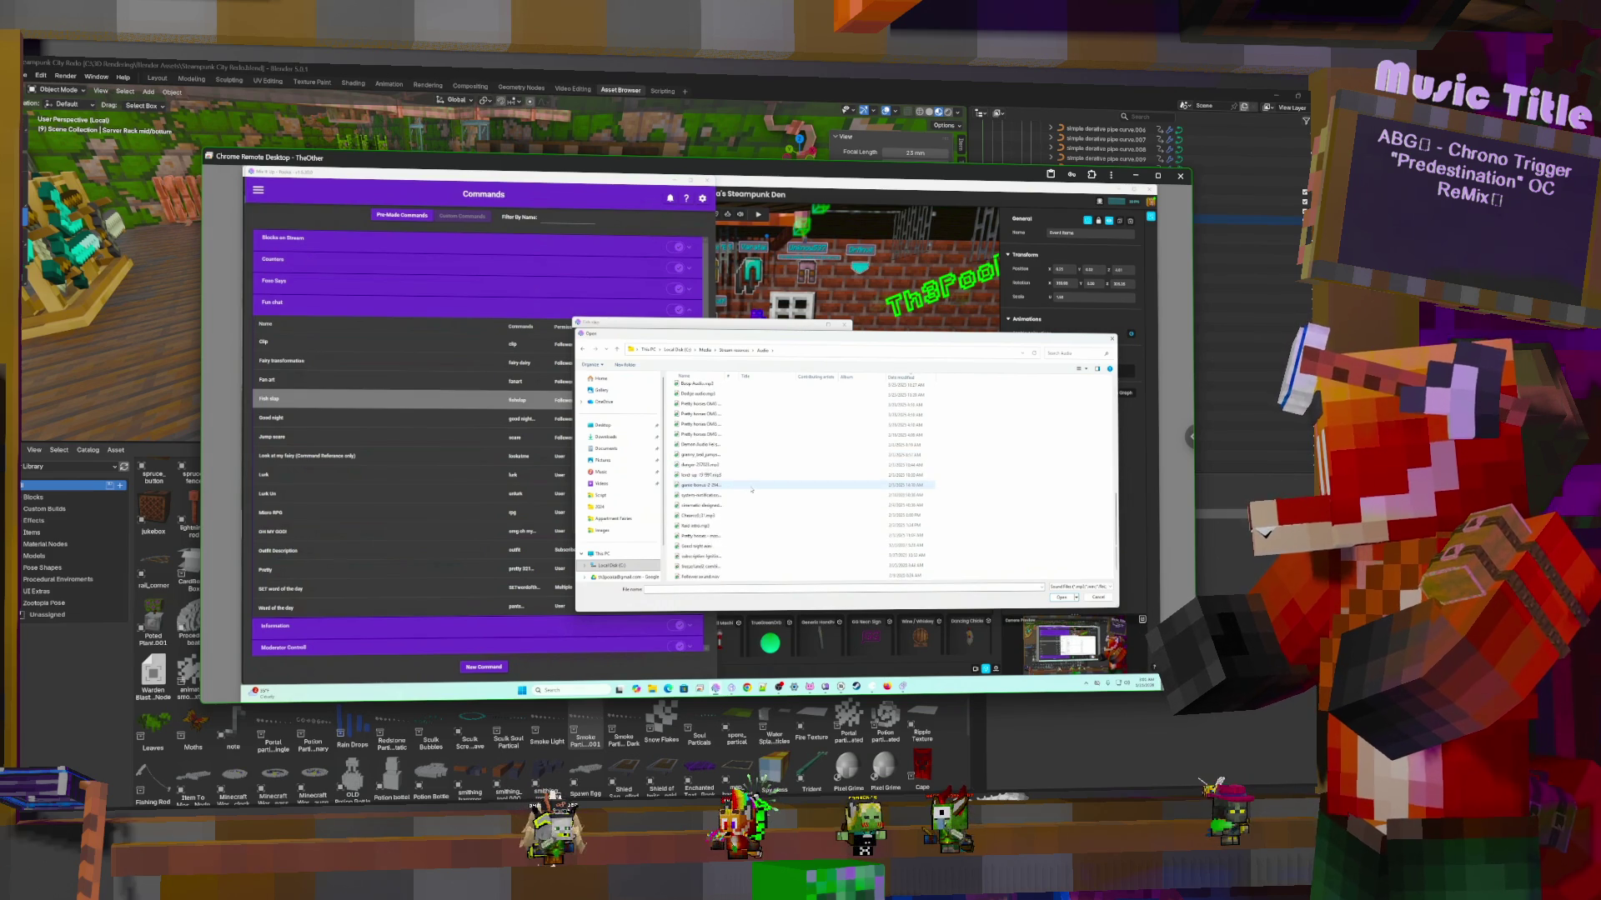
double_click(700, 576)
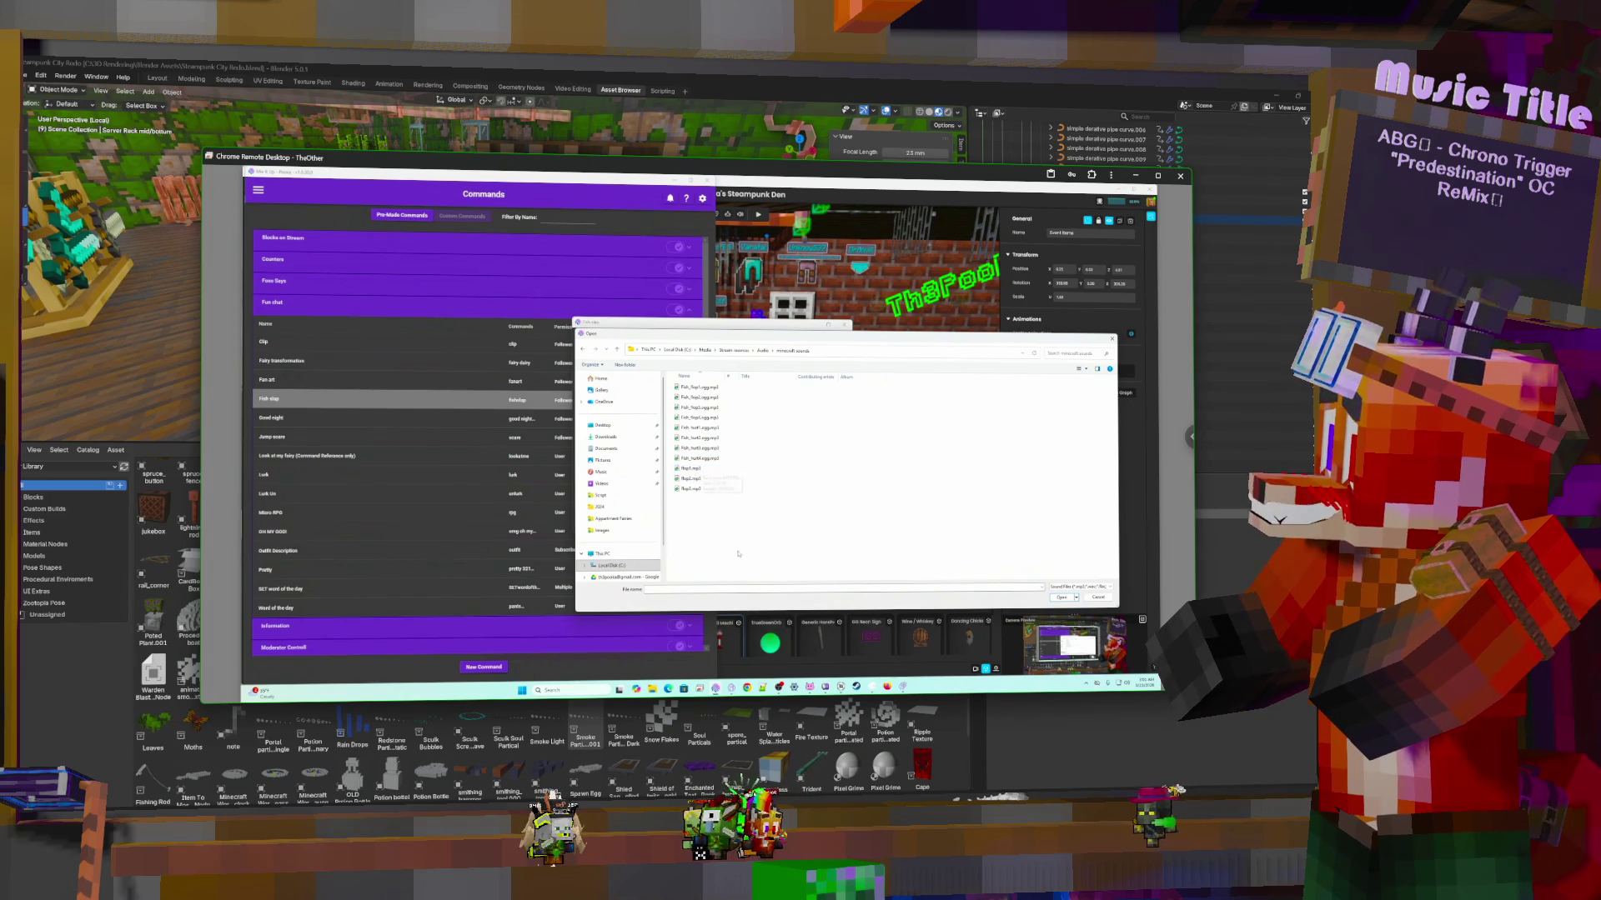
double_click(687, 468)
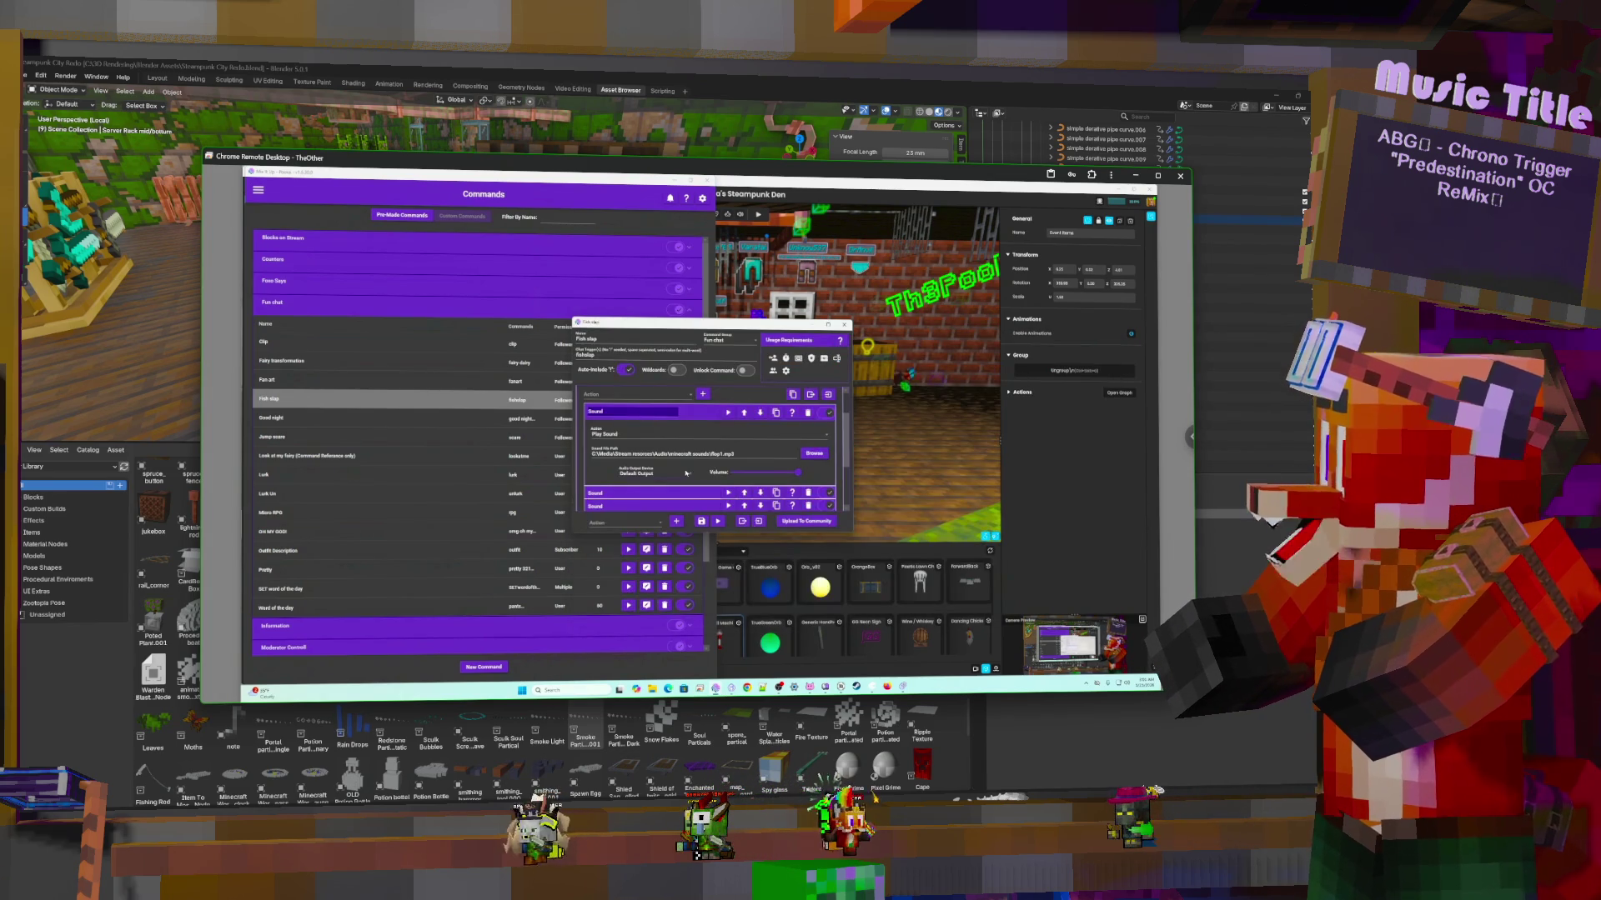
Set the second sound action's file to flop2.mp3
left_click(696, 412)
left_click(696, 424)
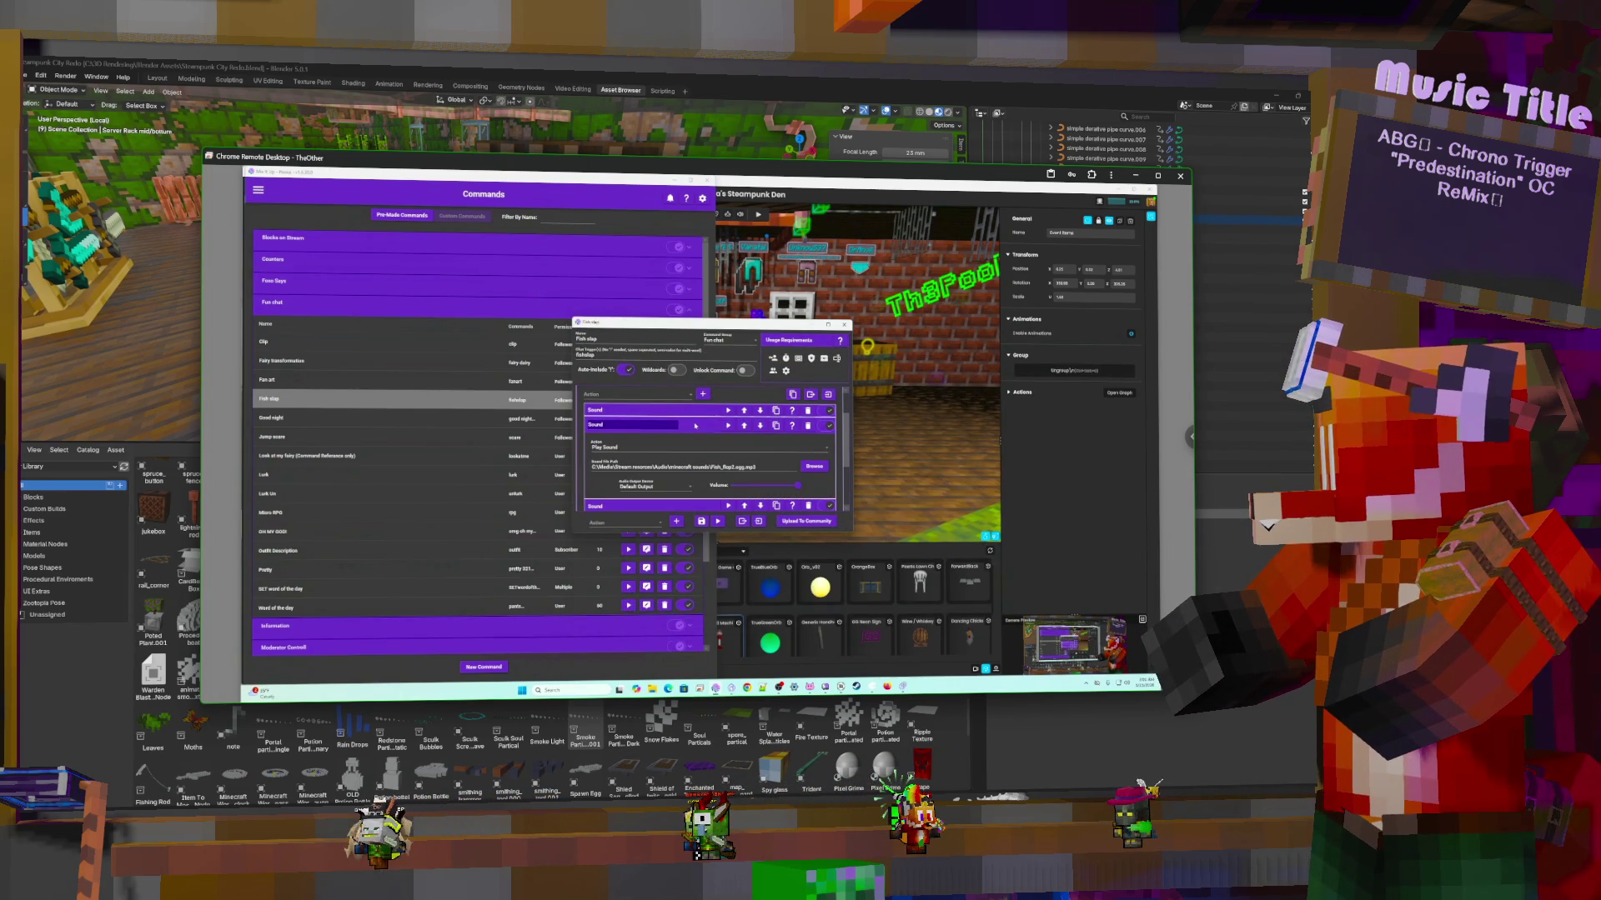
left_click(808, 467)
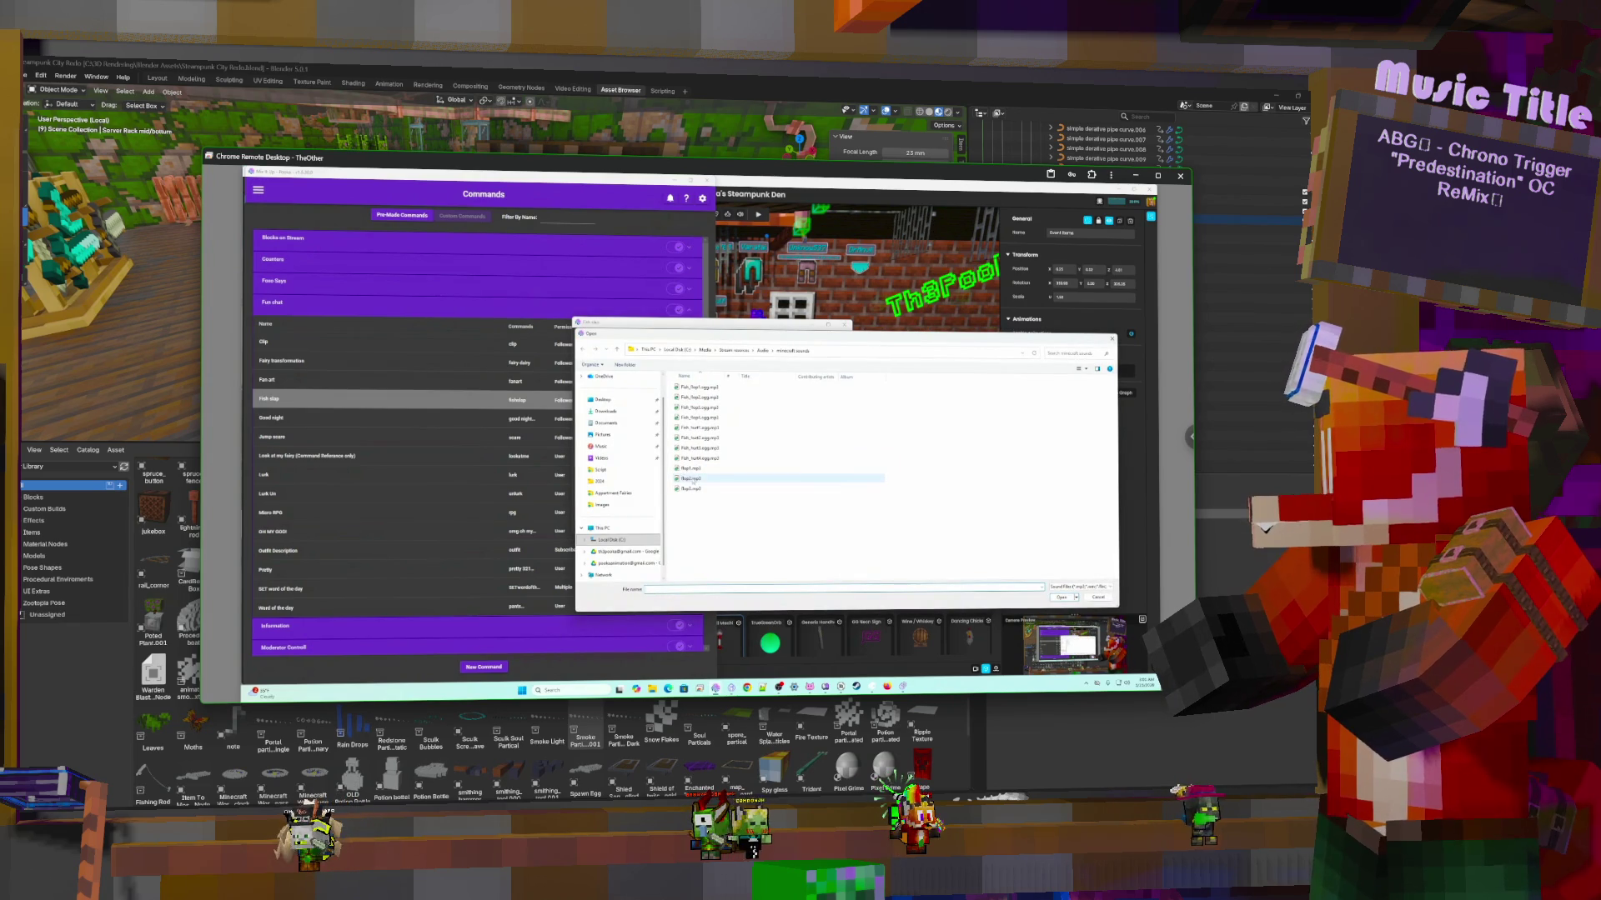
left_click(691, 480)
double_click(692, 480)
Set the third sound action to flop3.mp3 and begin choosing the fourth's file
left_click(701, 423)
left_click(707, 437)
left_click(814, 479)
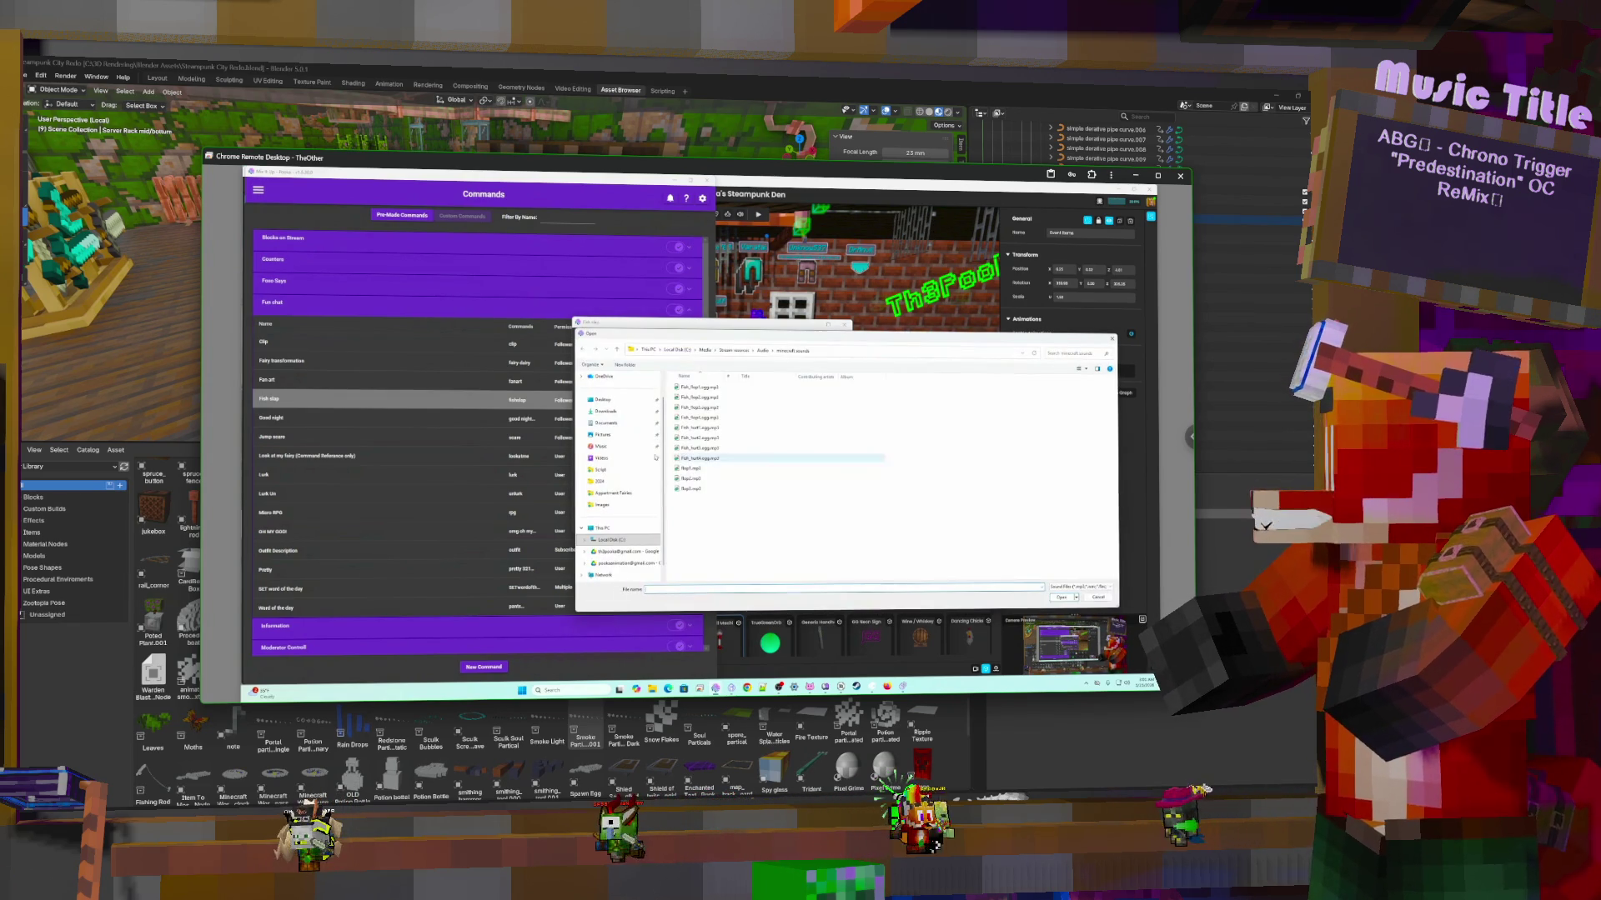
double_click(693, 489)
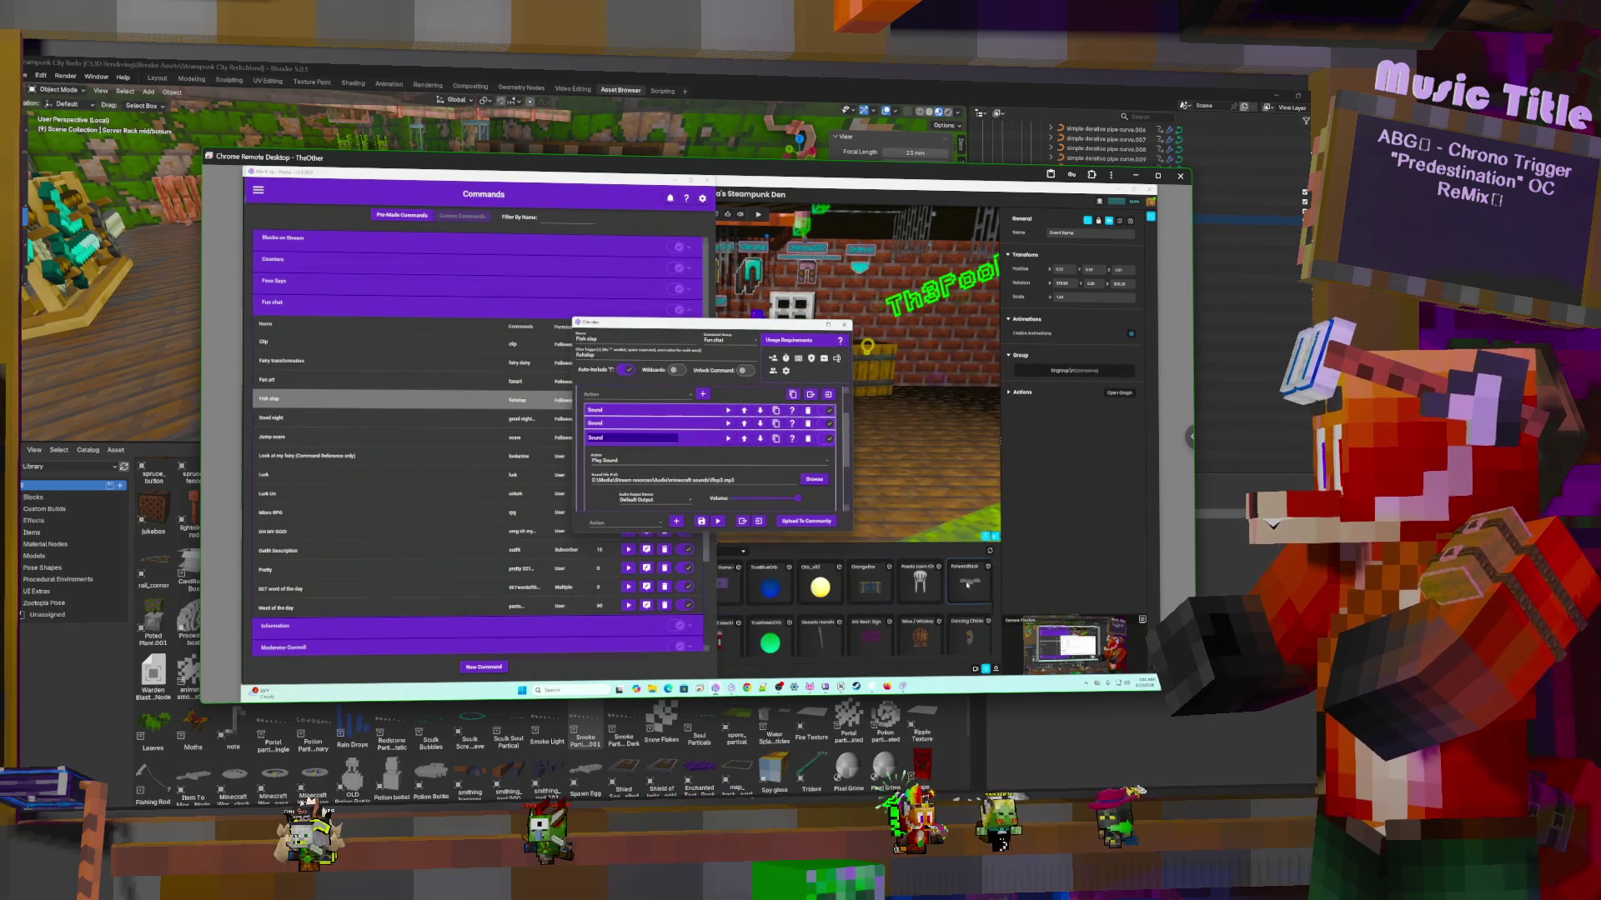
left_click(692, 437)
left_click(700, 450)
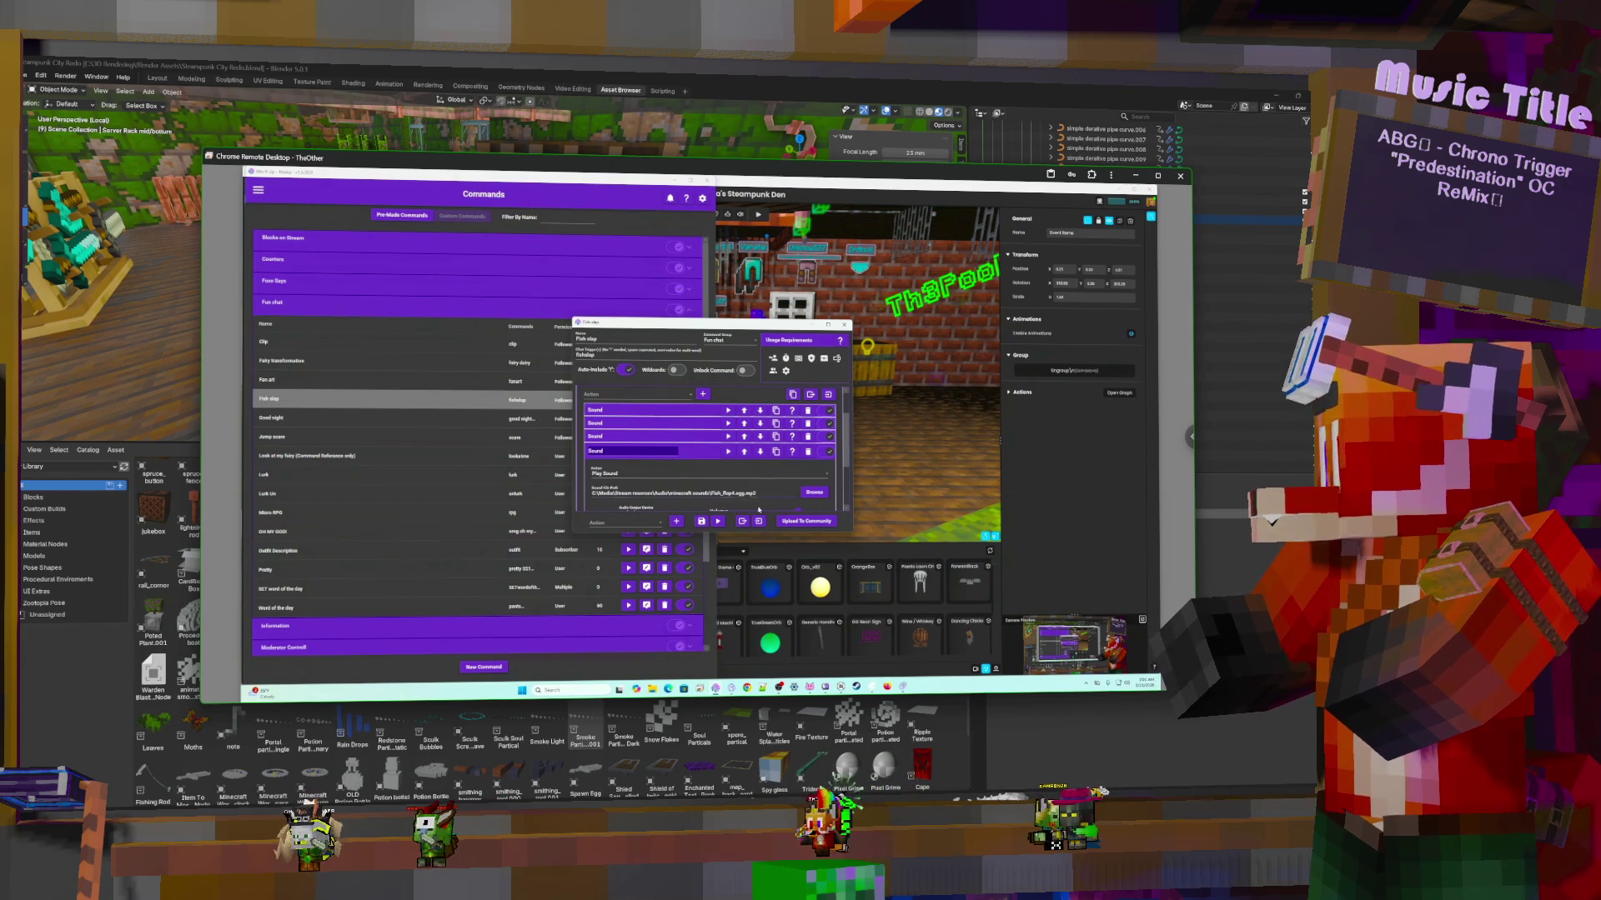
left_click(813, 492)
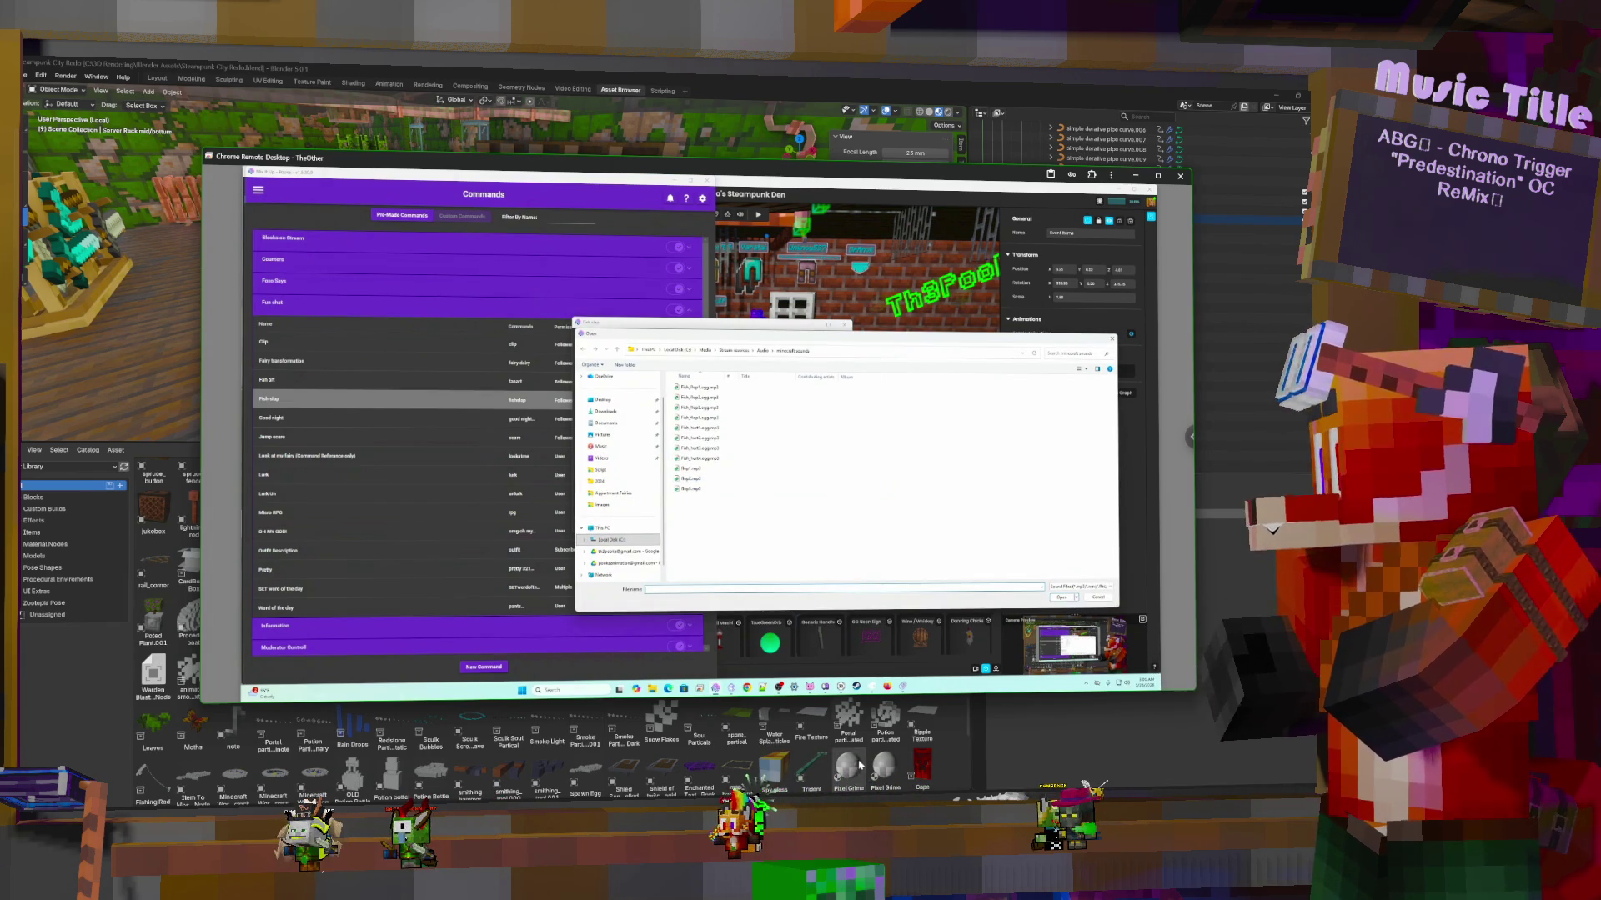
key("super+s")
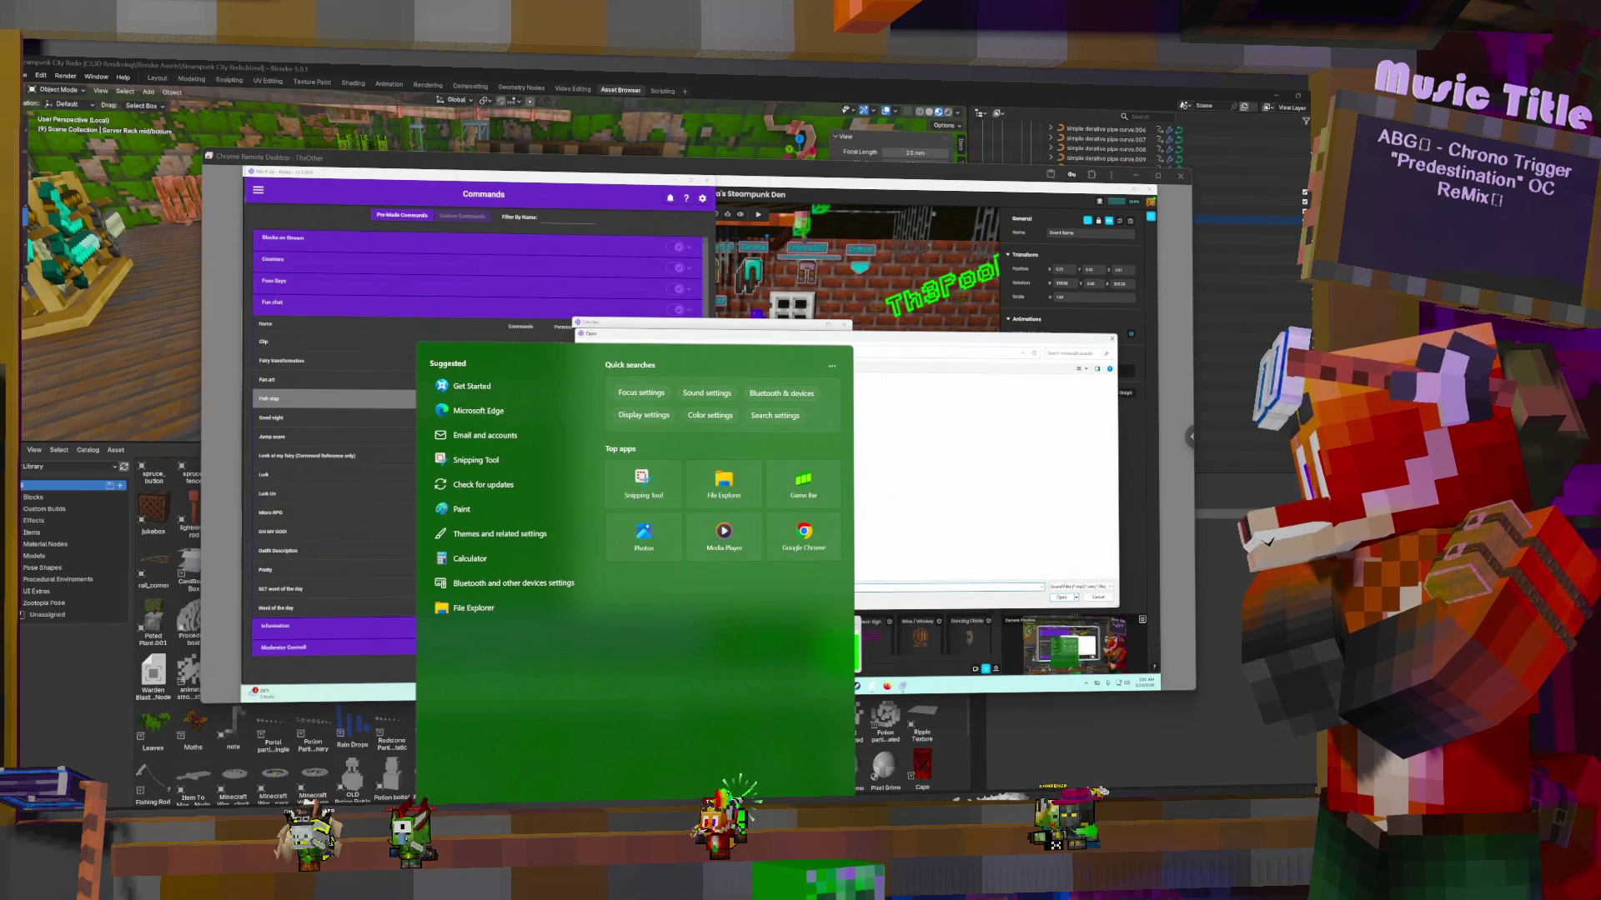
Launch Audacity and reopen the recent project fish flop louder
type("au")
left_click(521, 428)
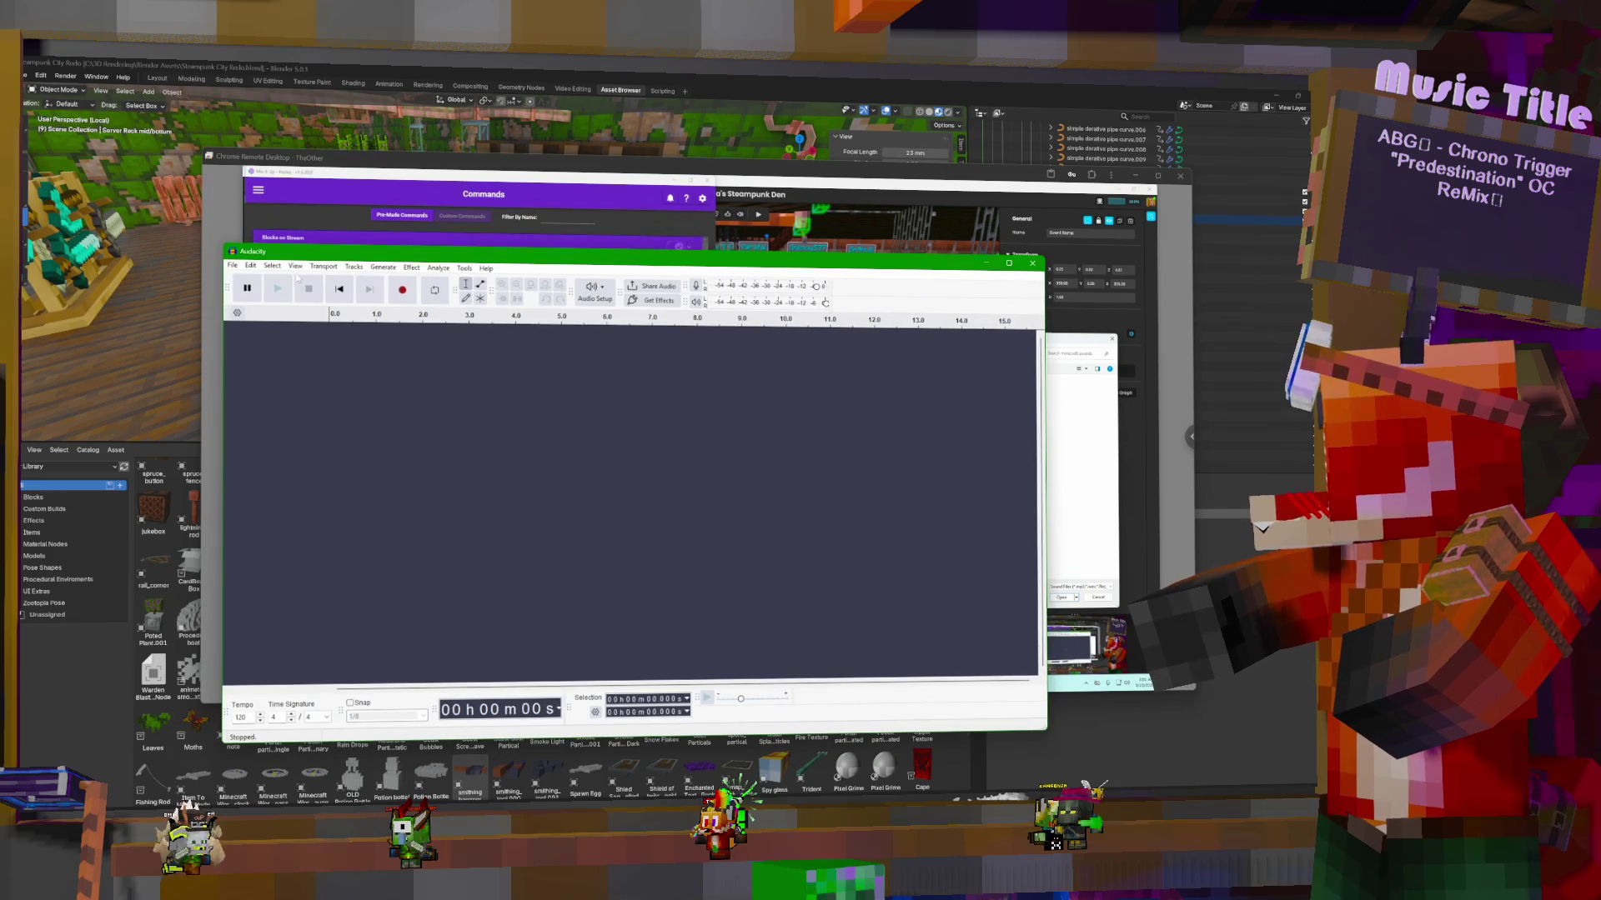
left_click(241, 266)
mouse_move(333, 302)
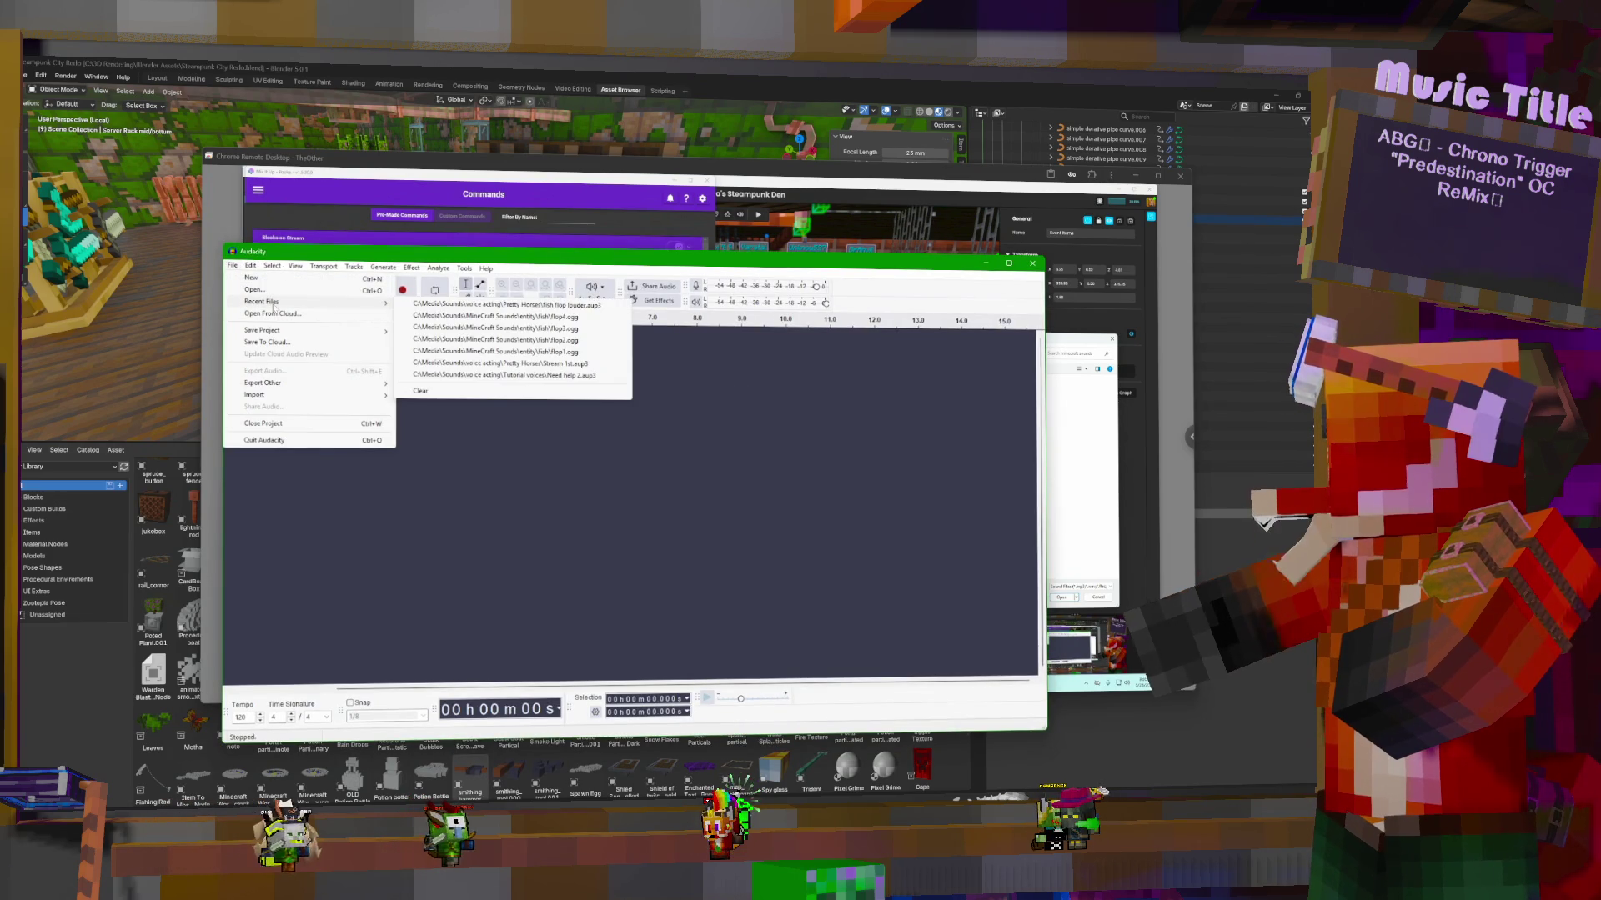
left_click(559, 305)
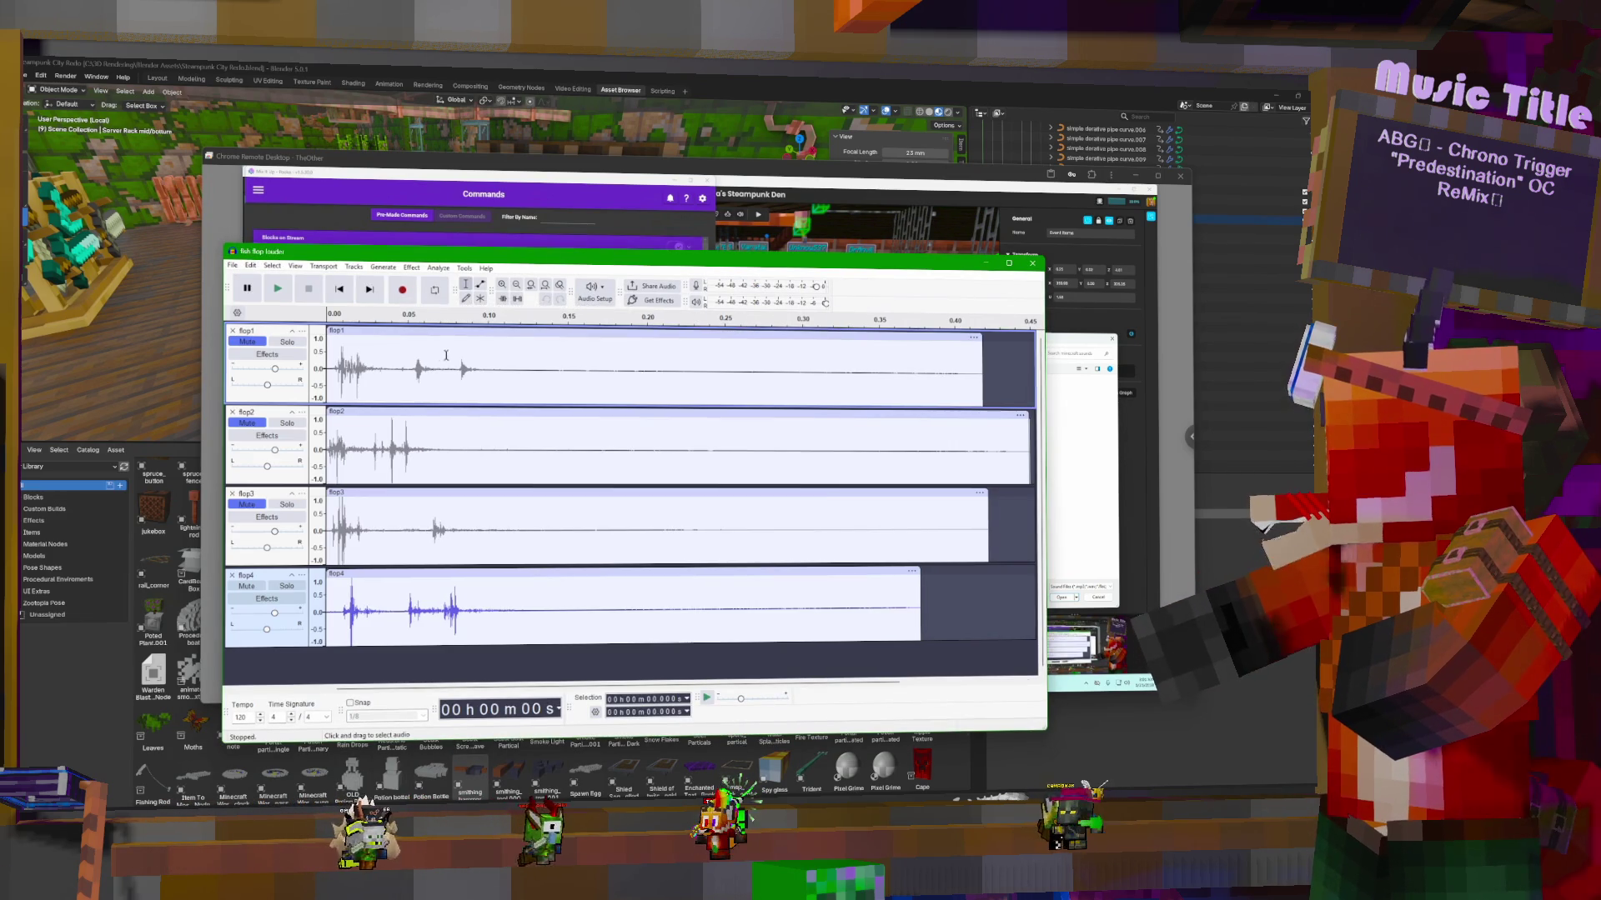
Export the project as fish4.mp3 into the minecraft sounds folder
left_click(233, 265)
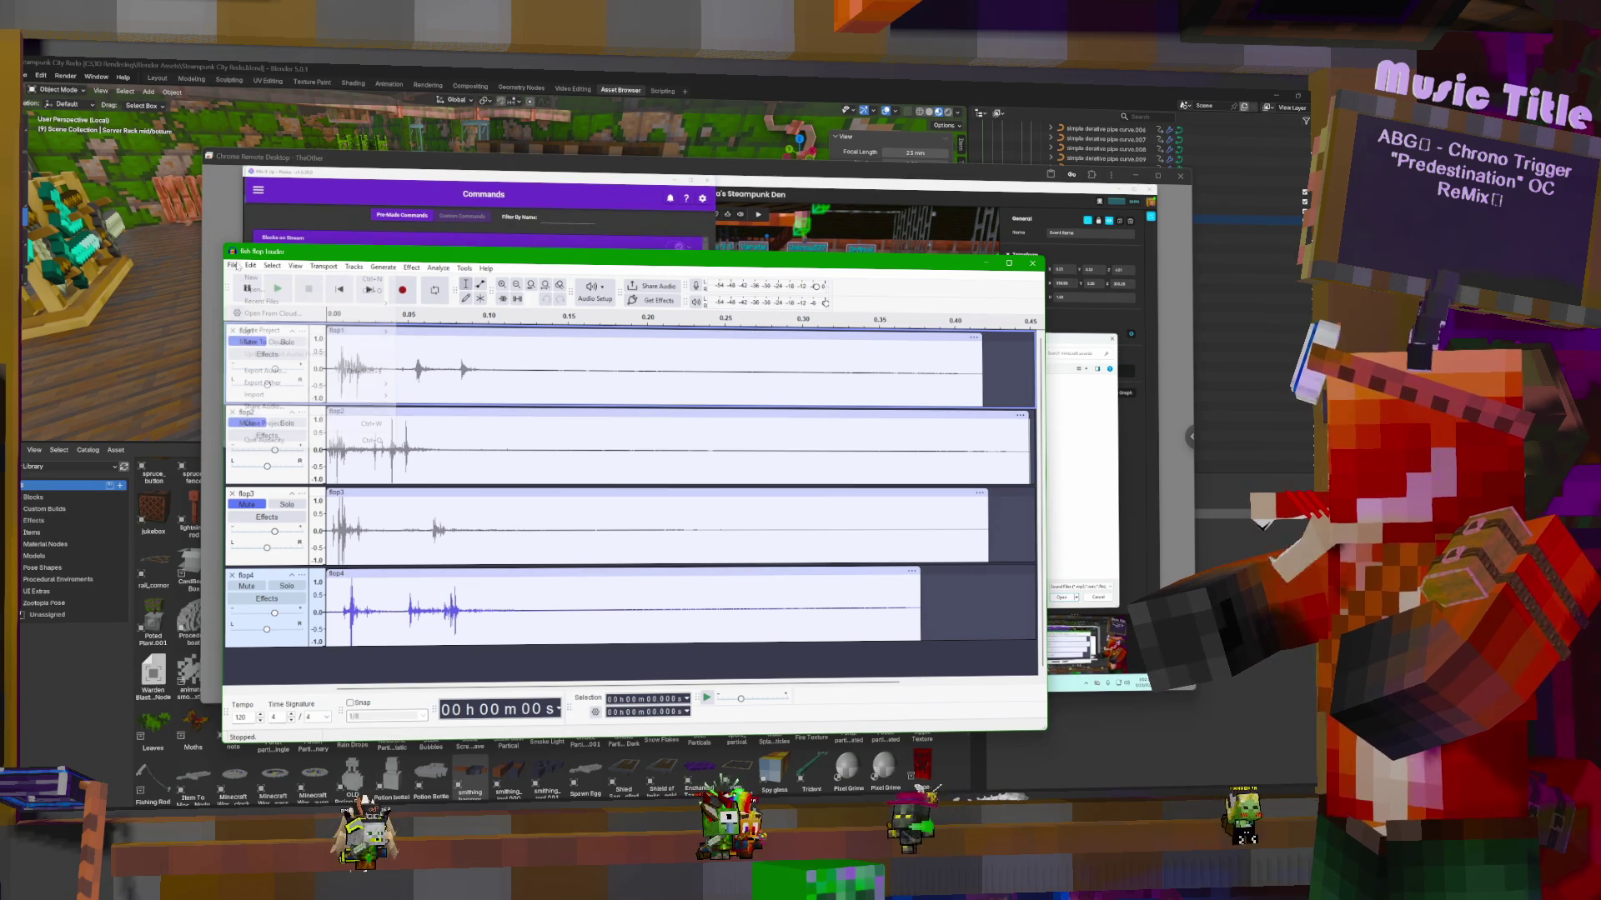
left_click(267, 371)
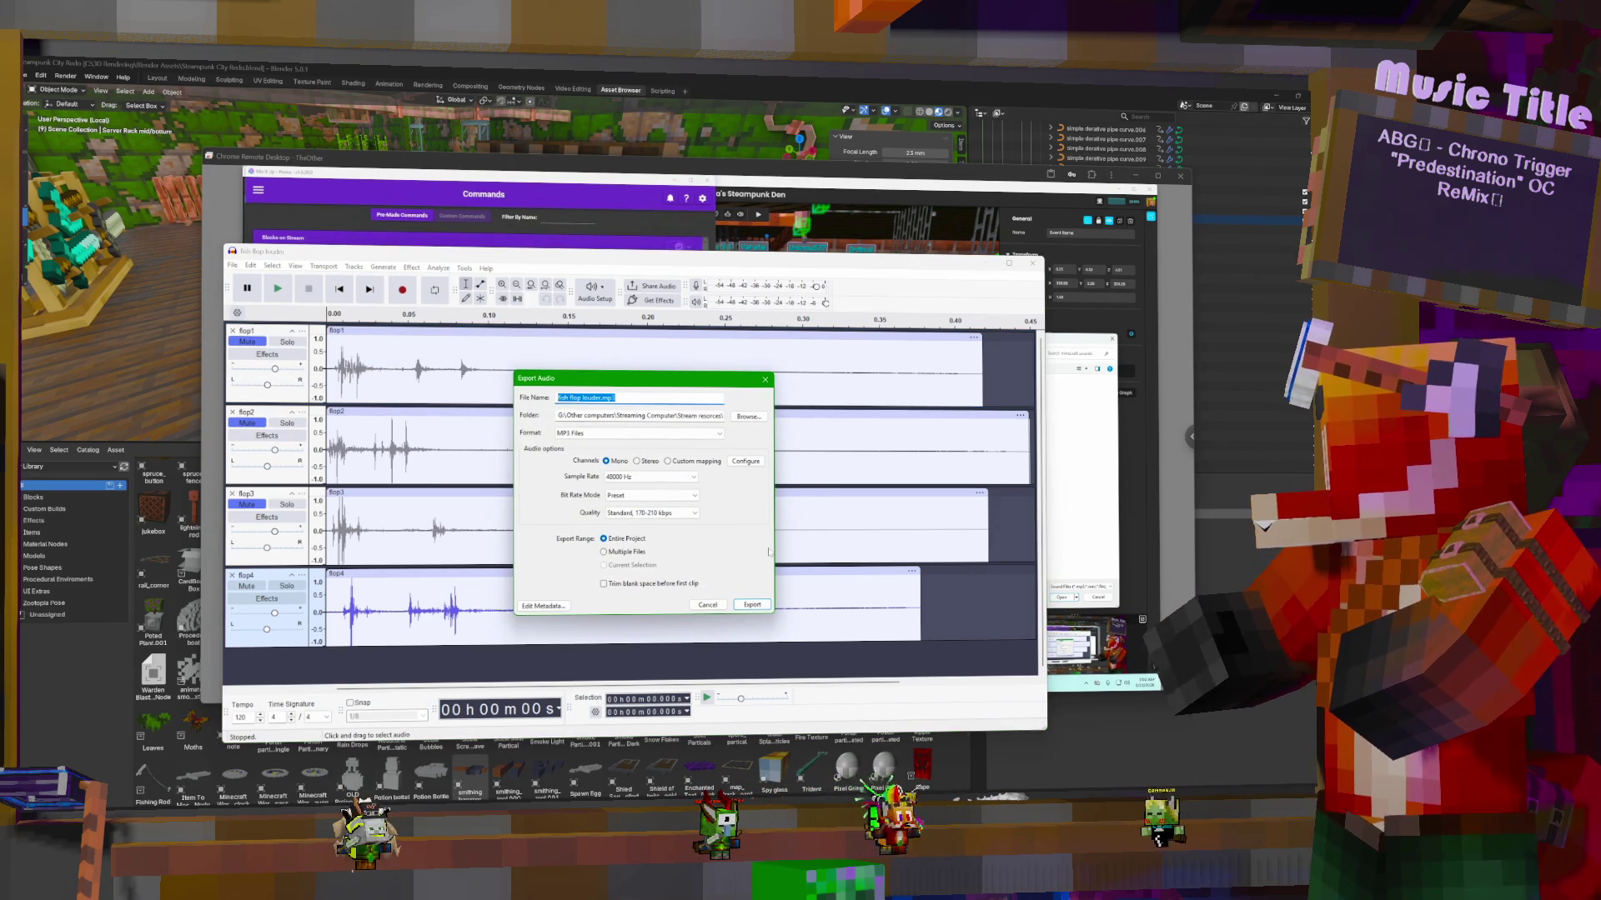
left_click(601, 397)
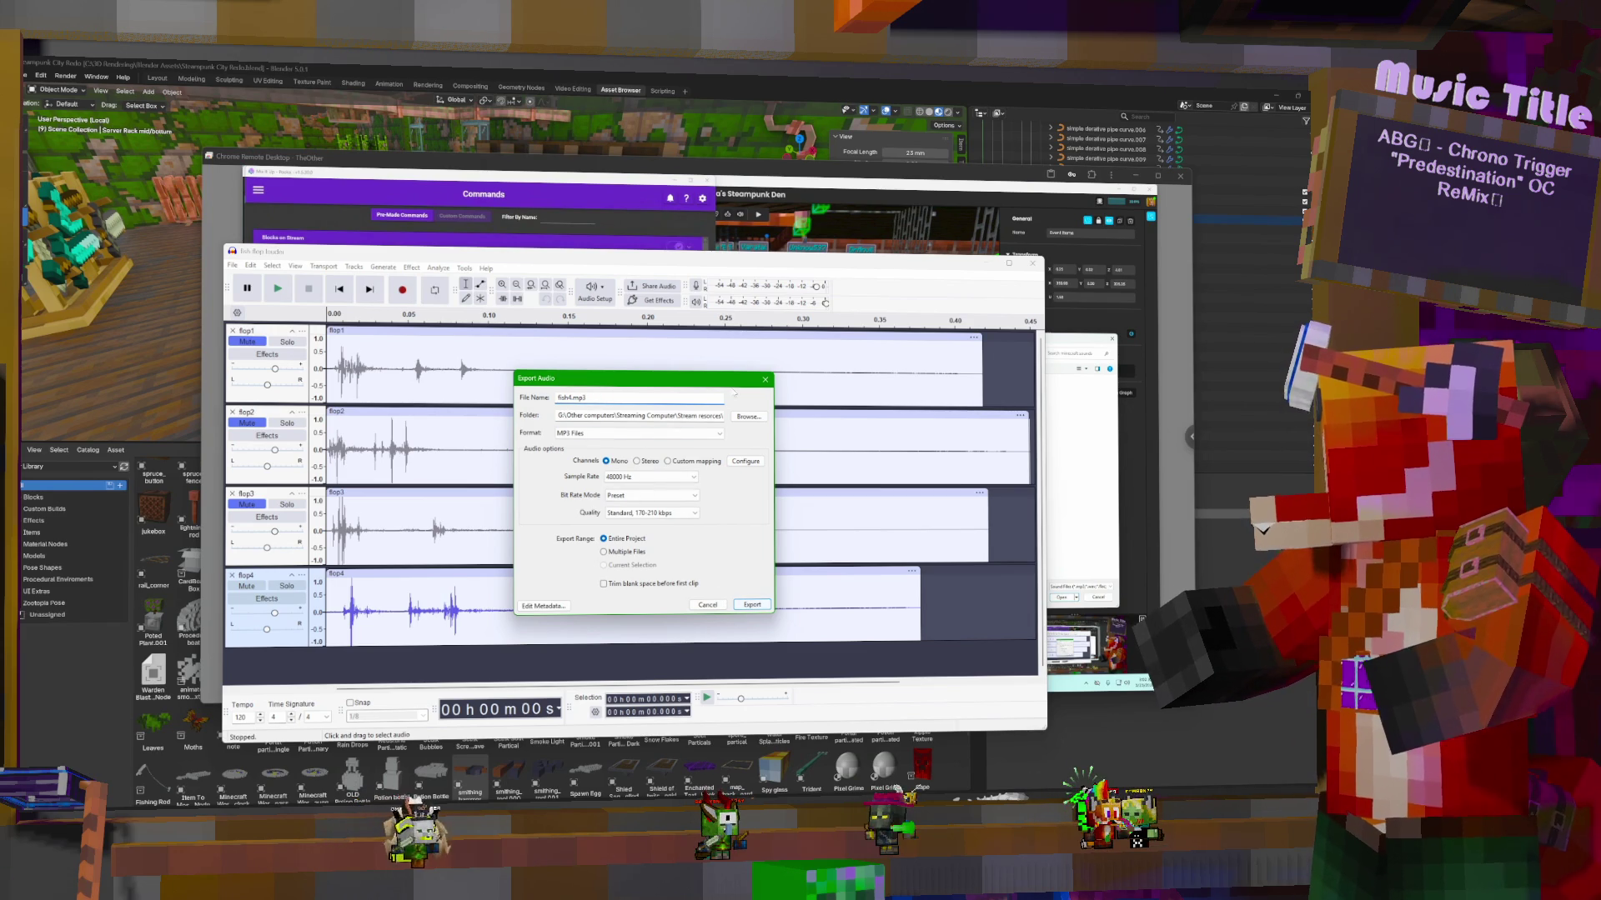
left_click(749, 416)
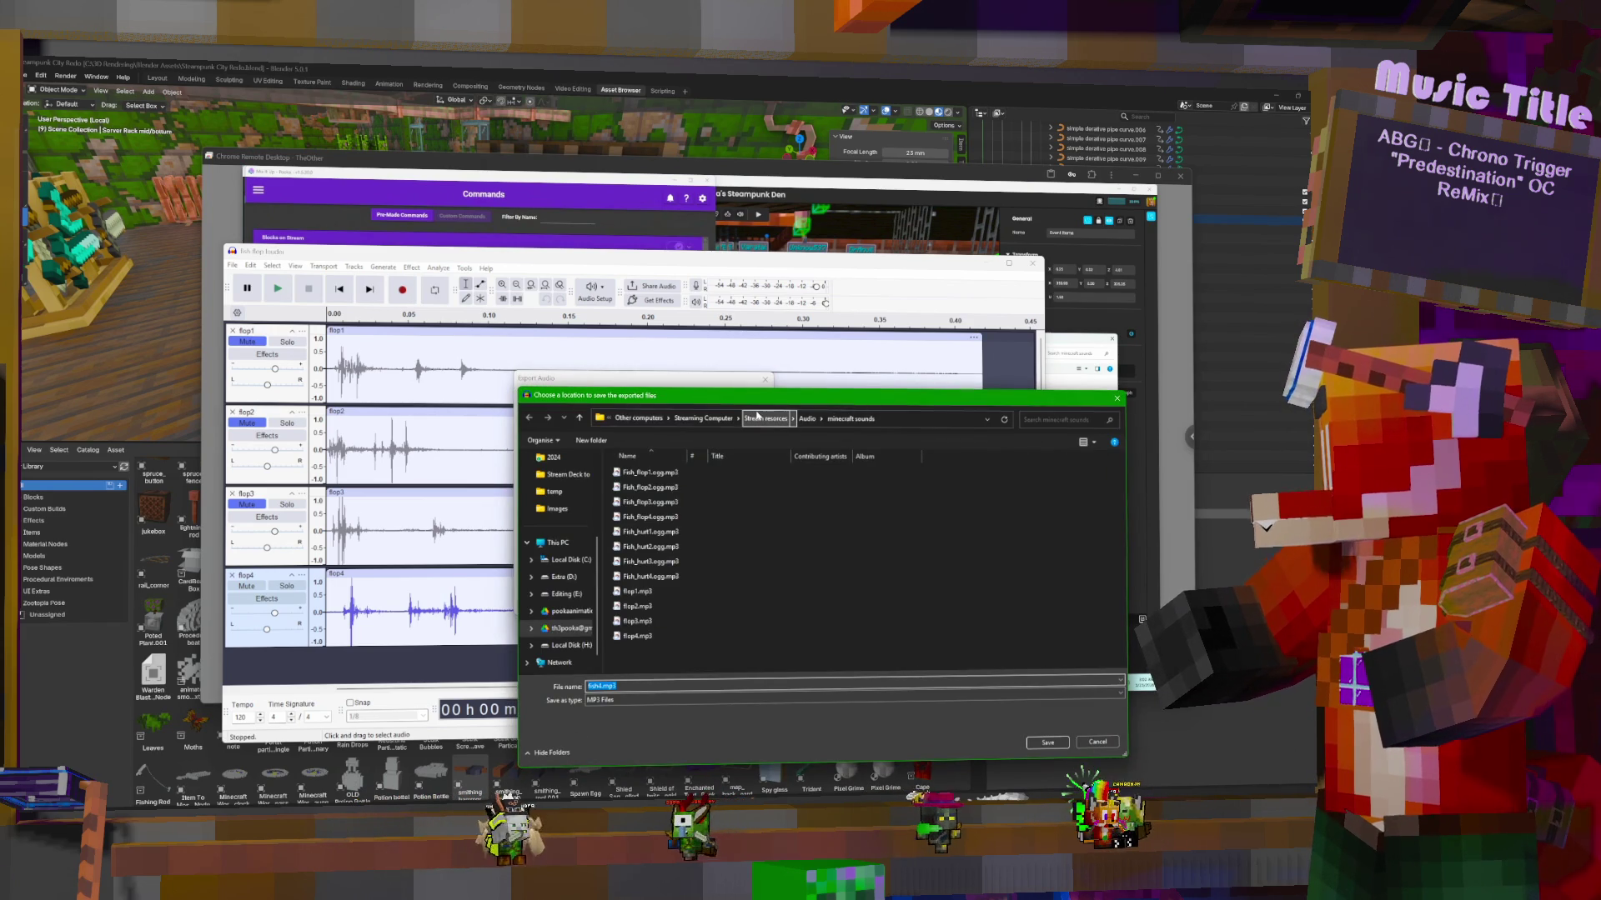
left_click(1094, 742)
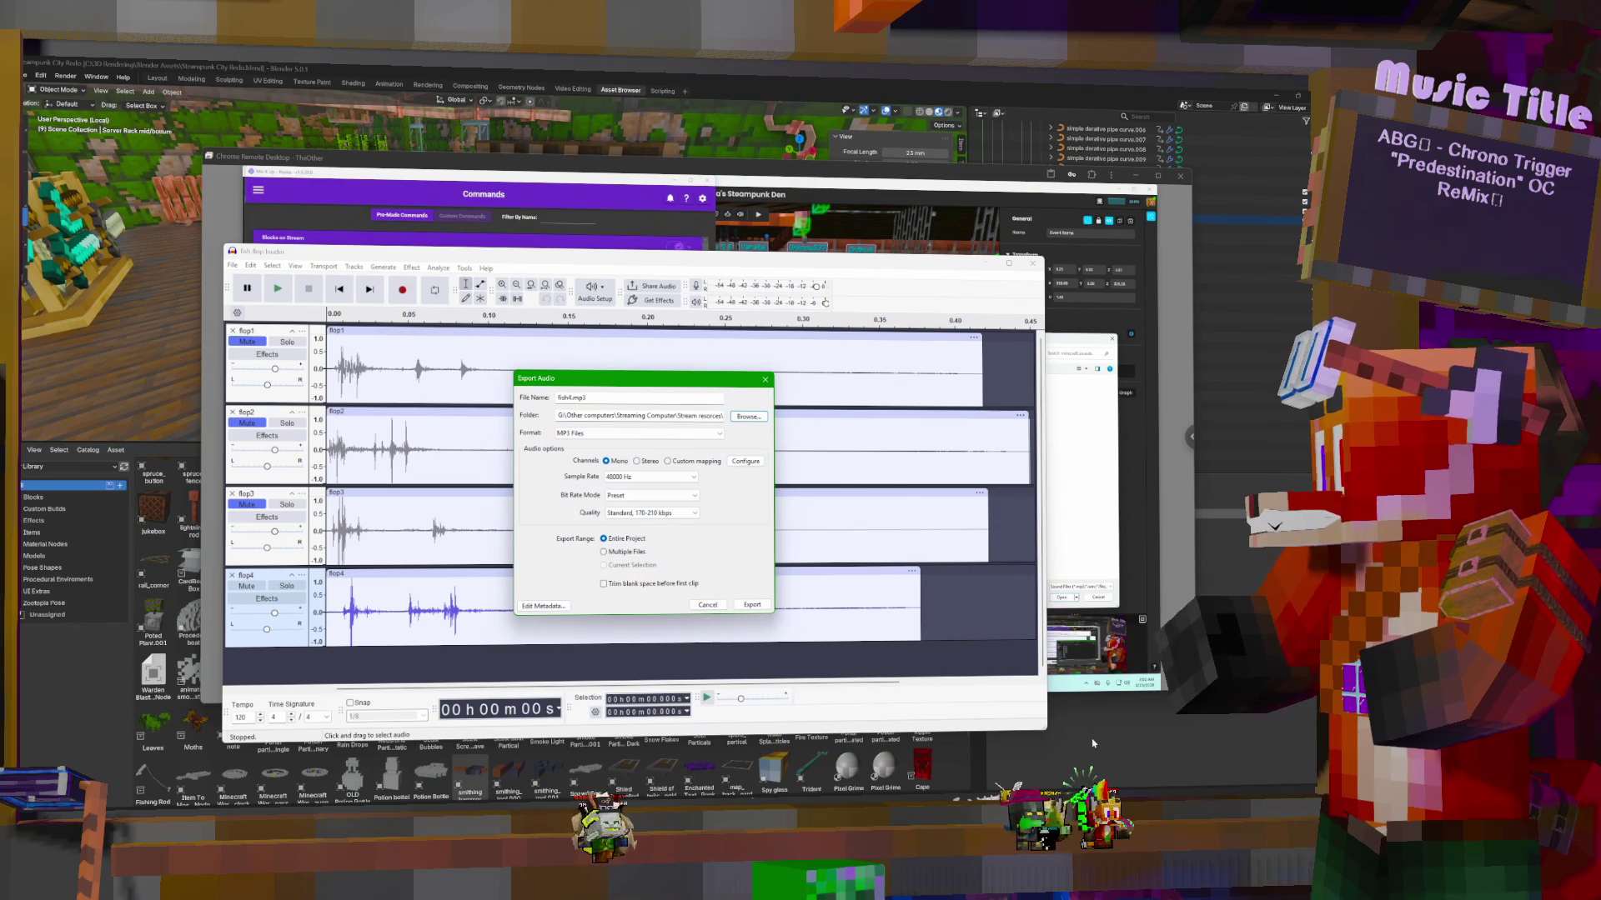
left_click(712, 606)
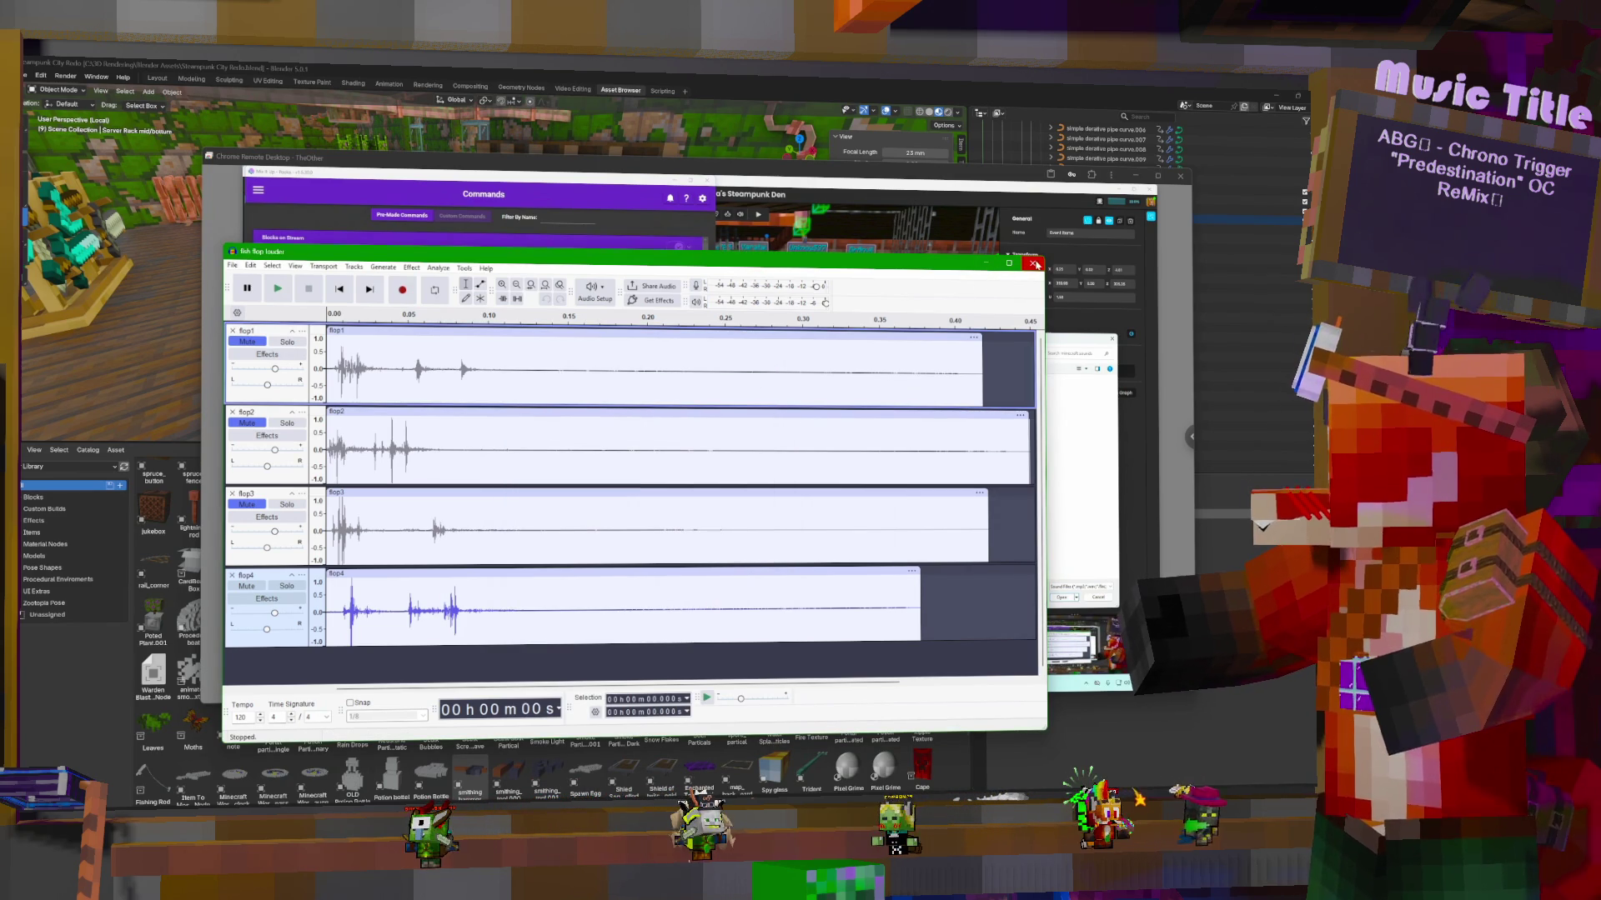
Close Audacity and set the fourth sound action's file to flop4.mp3
left_click(1032, 263)
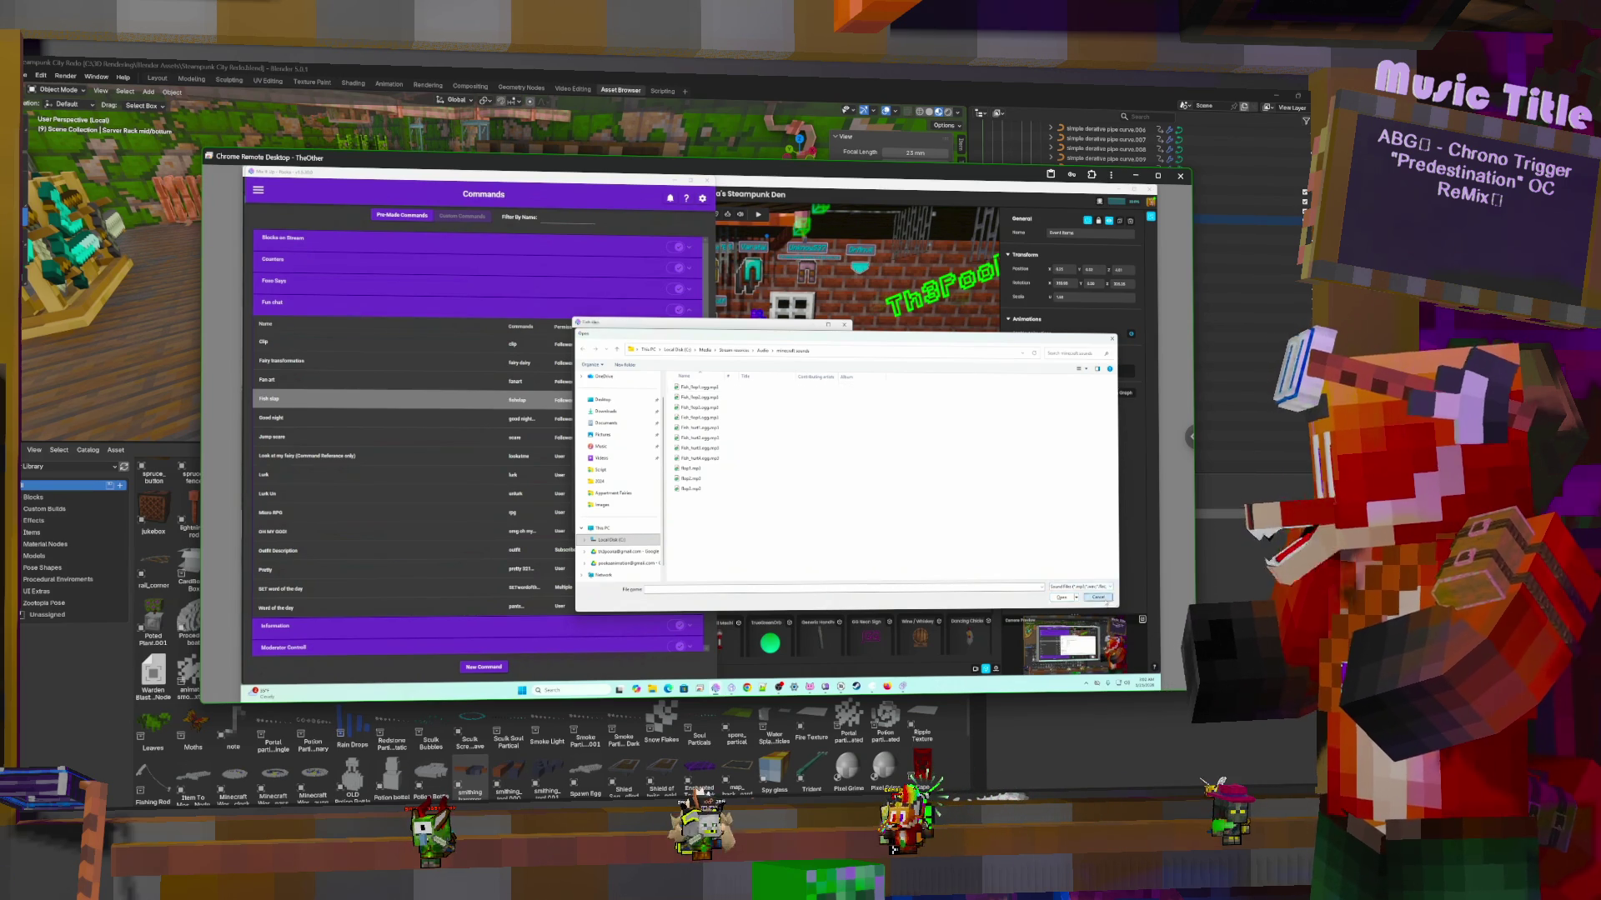
left_click(1098, 597)
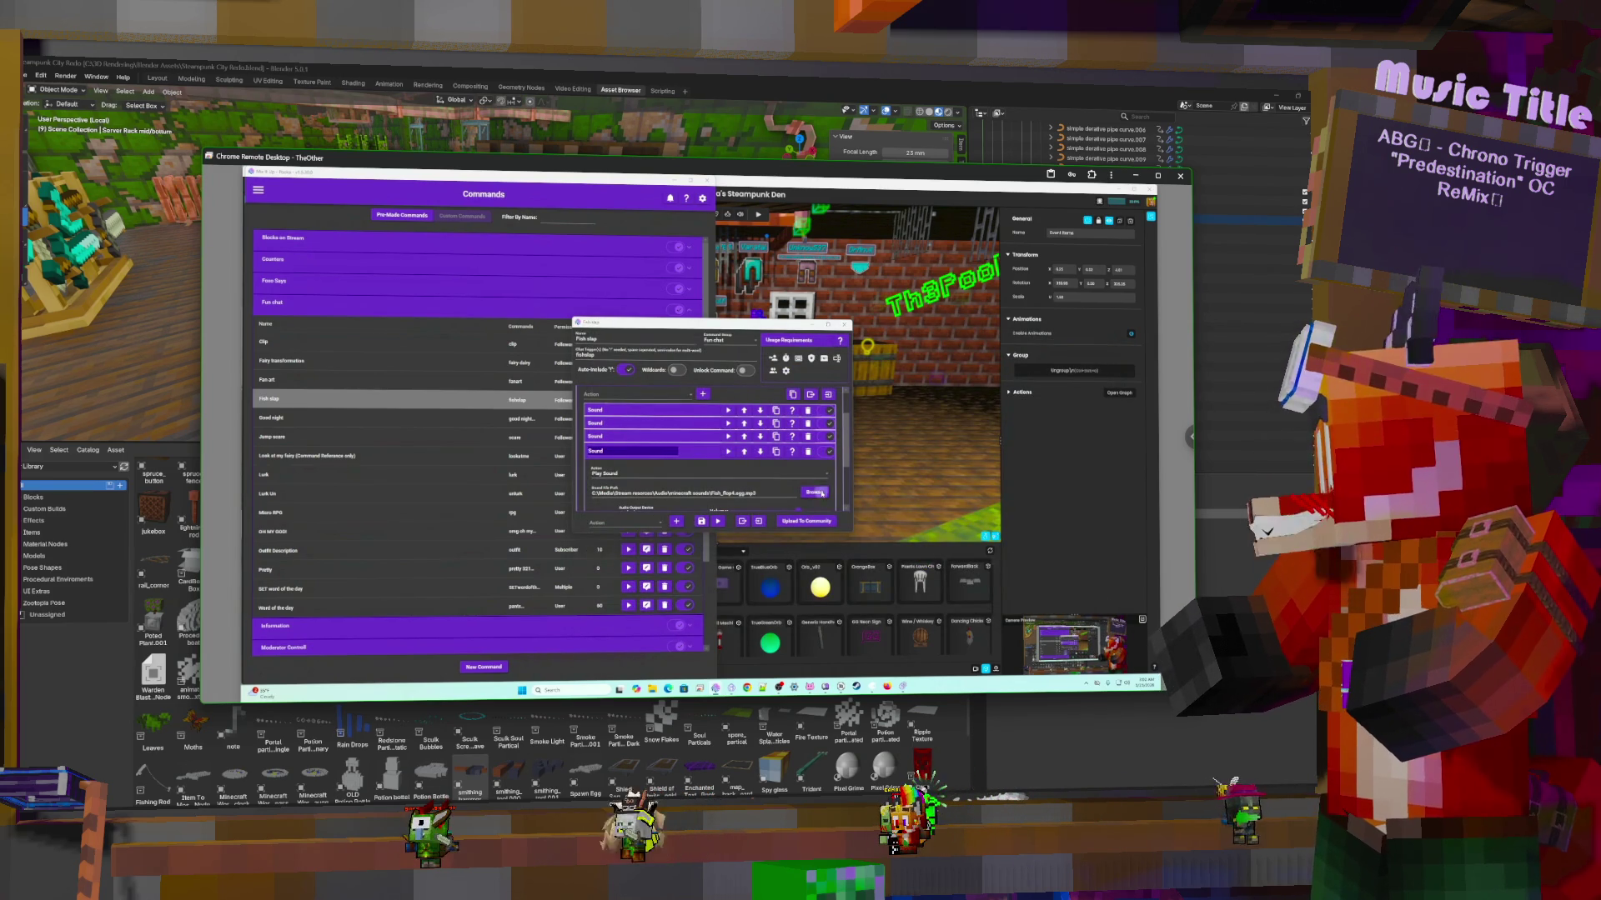
left_click(814, 493)
double_click(725, 499)
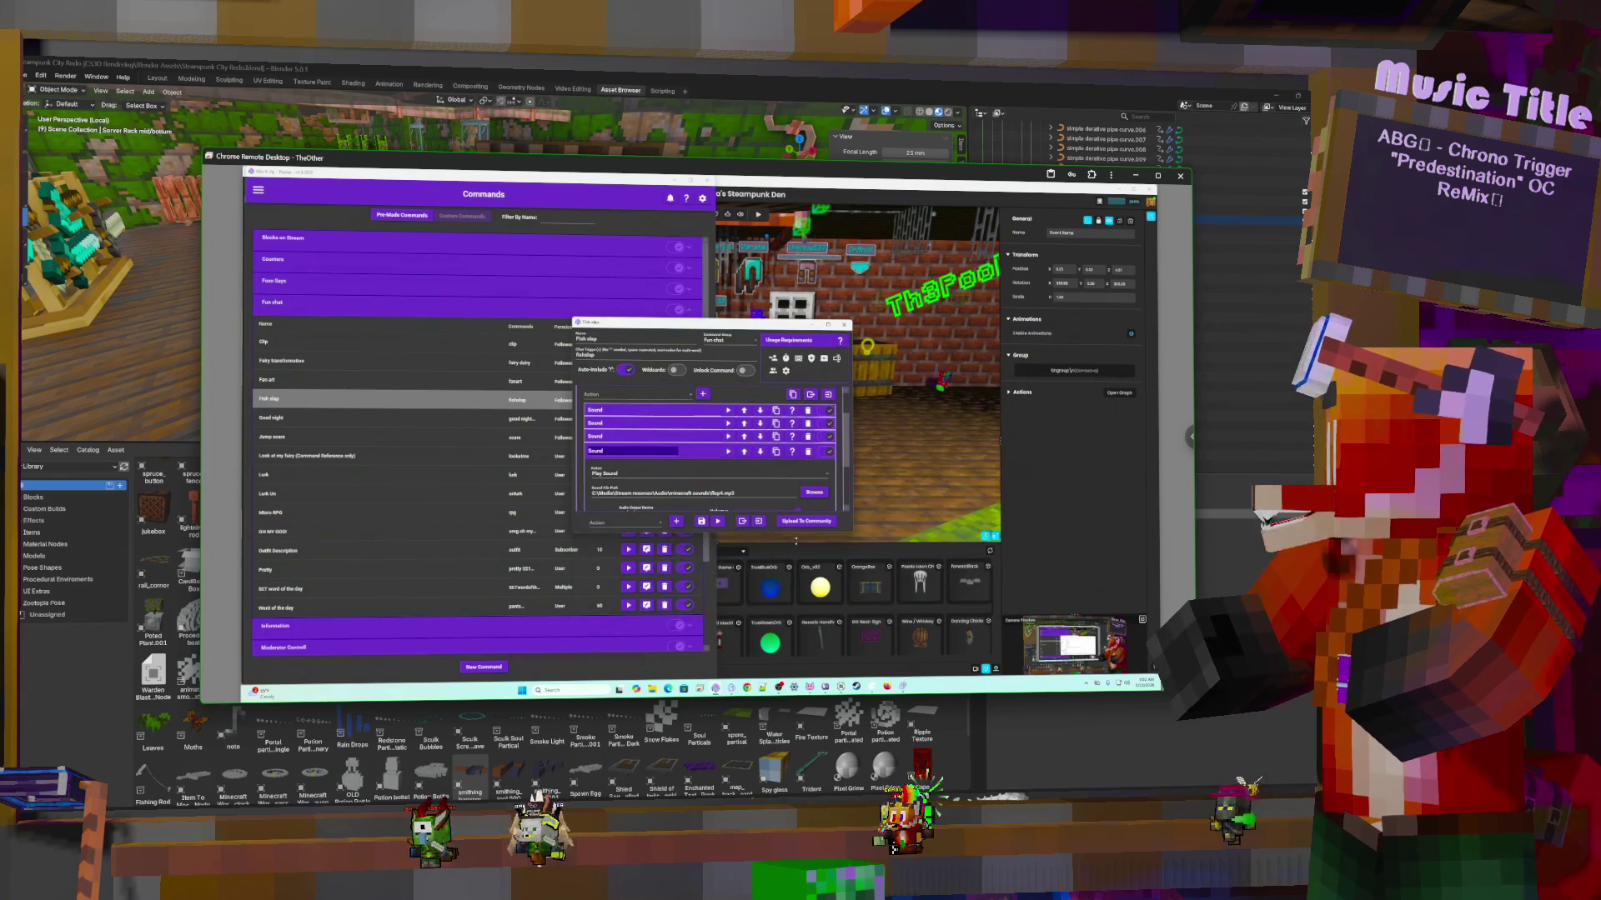
left_click(711, 454)
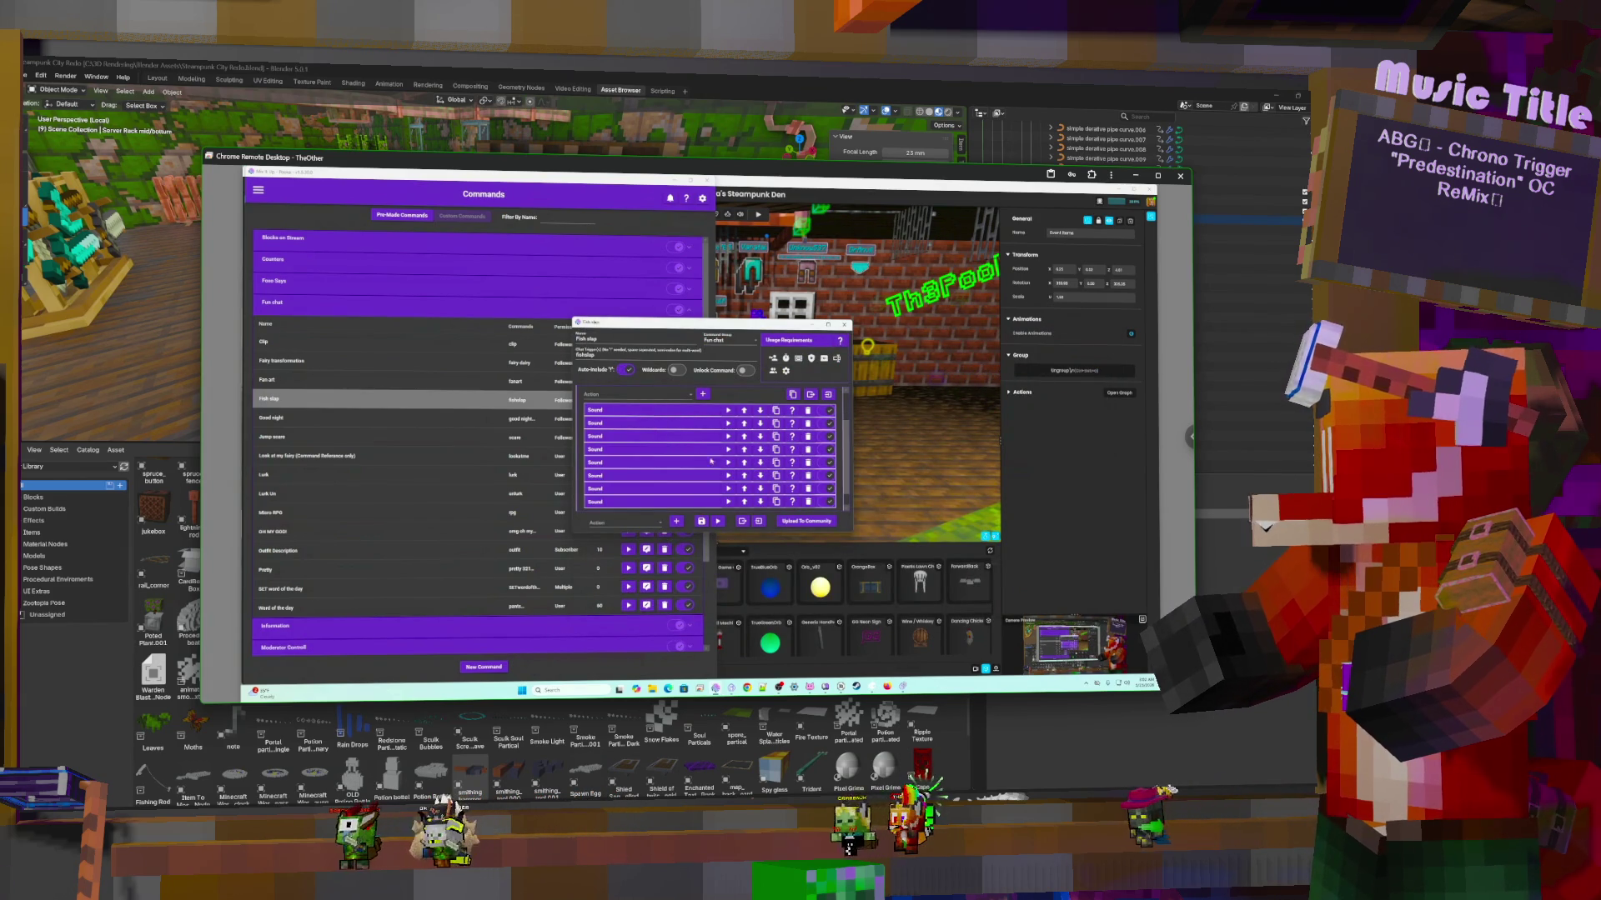
Turn off the fifth through eighth sound actions
left_click(827, 462)
left_click(828, 476)
left_click(830, 489)
left_click(831, 502)
scroll(826, 484, "down", 1)
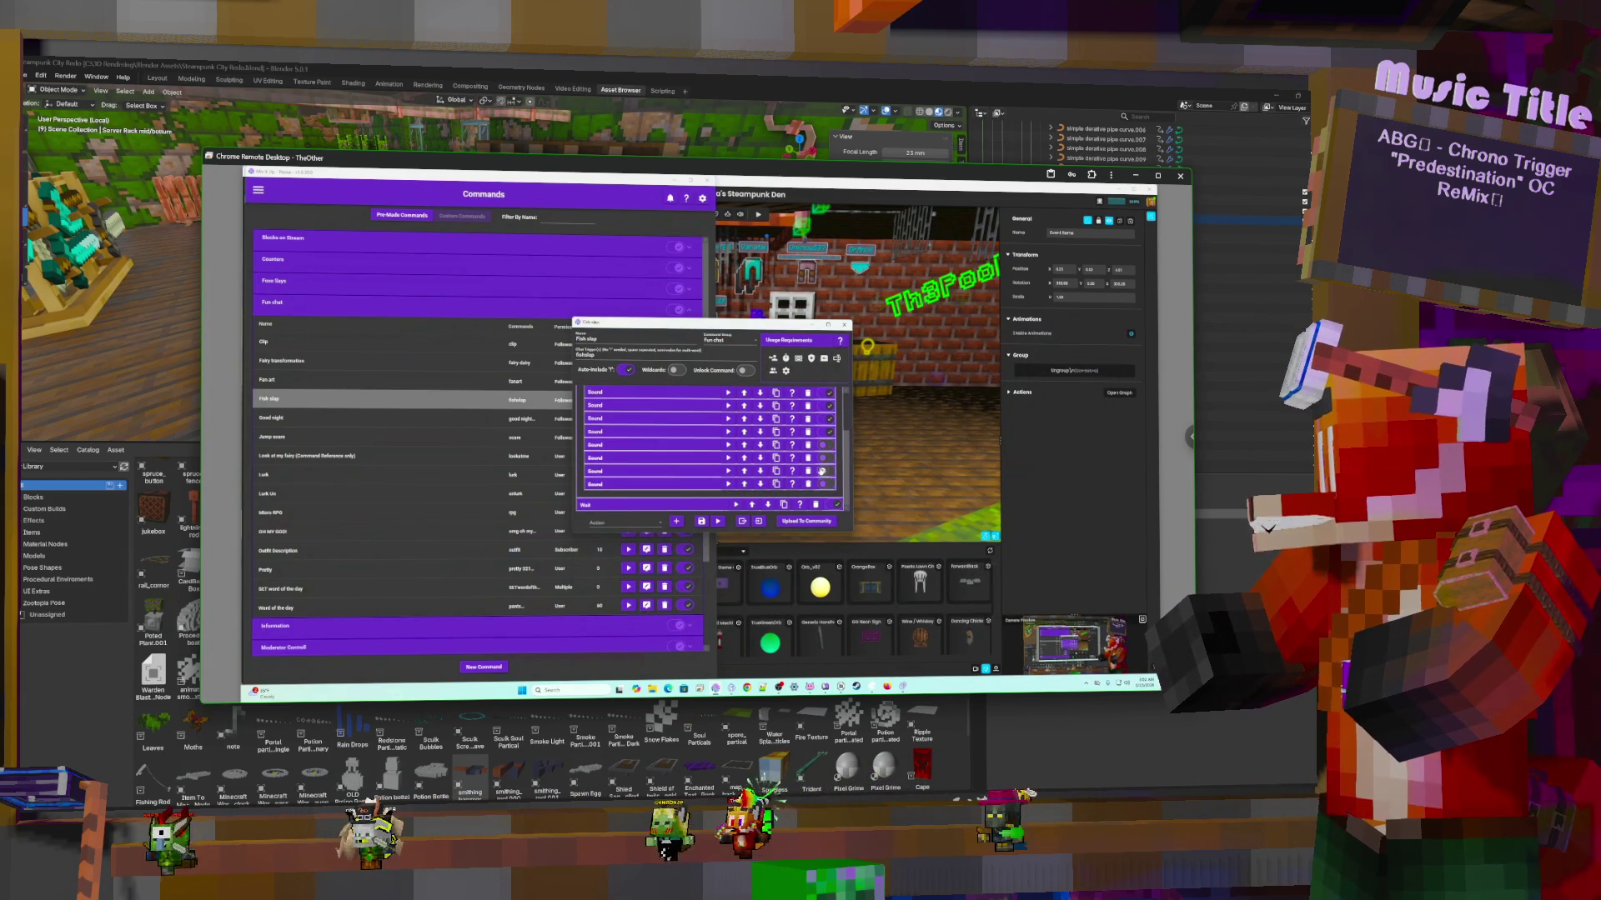
scroll(821, 471, "up", 3)
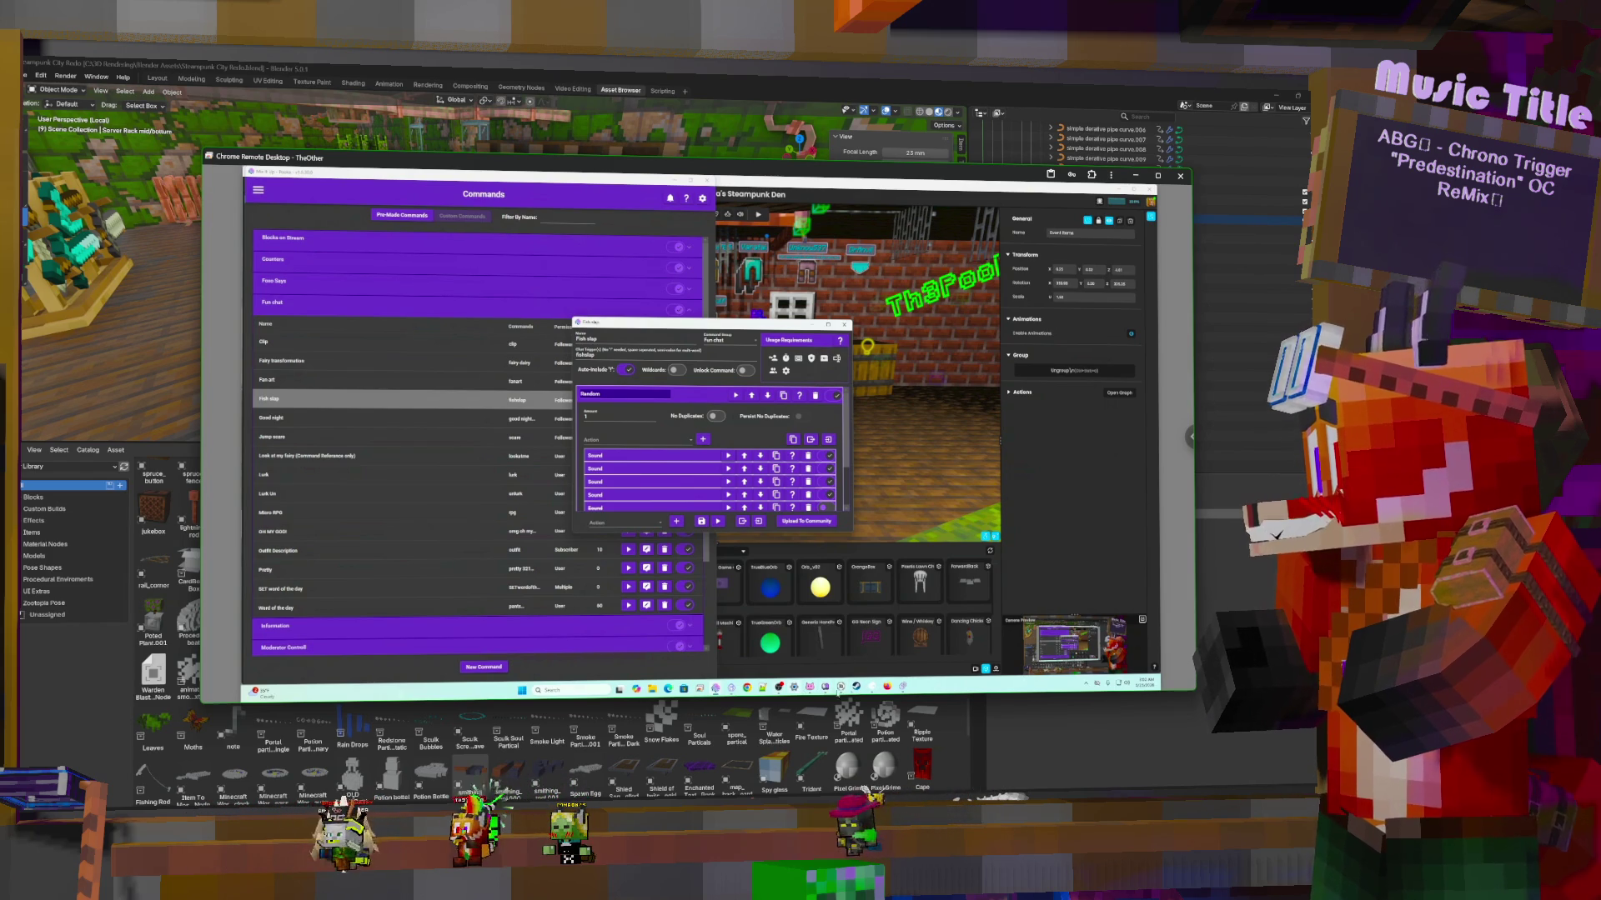
key("alt+Tab")
left_click(673, 325)
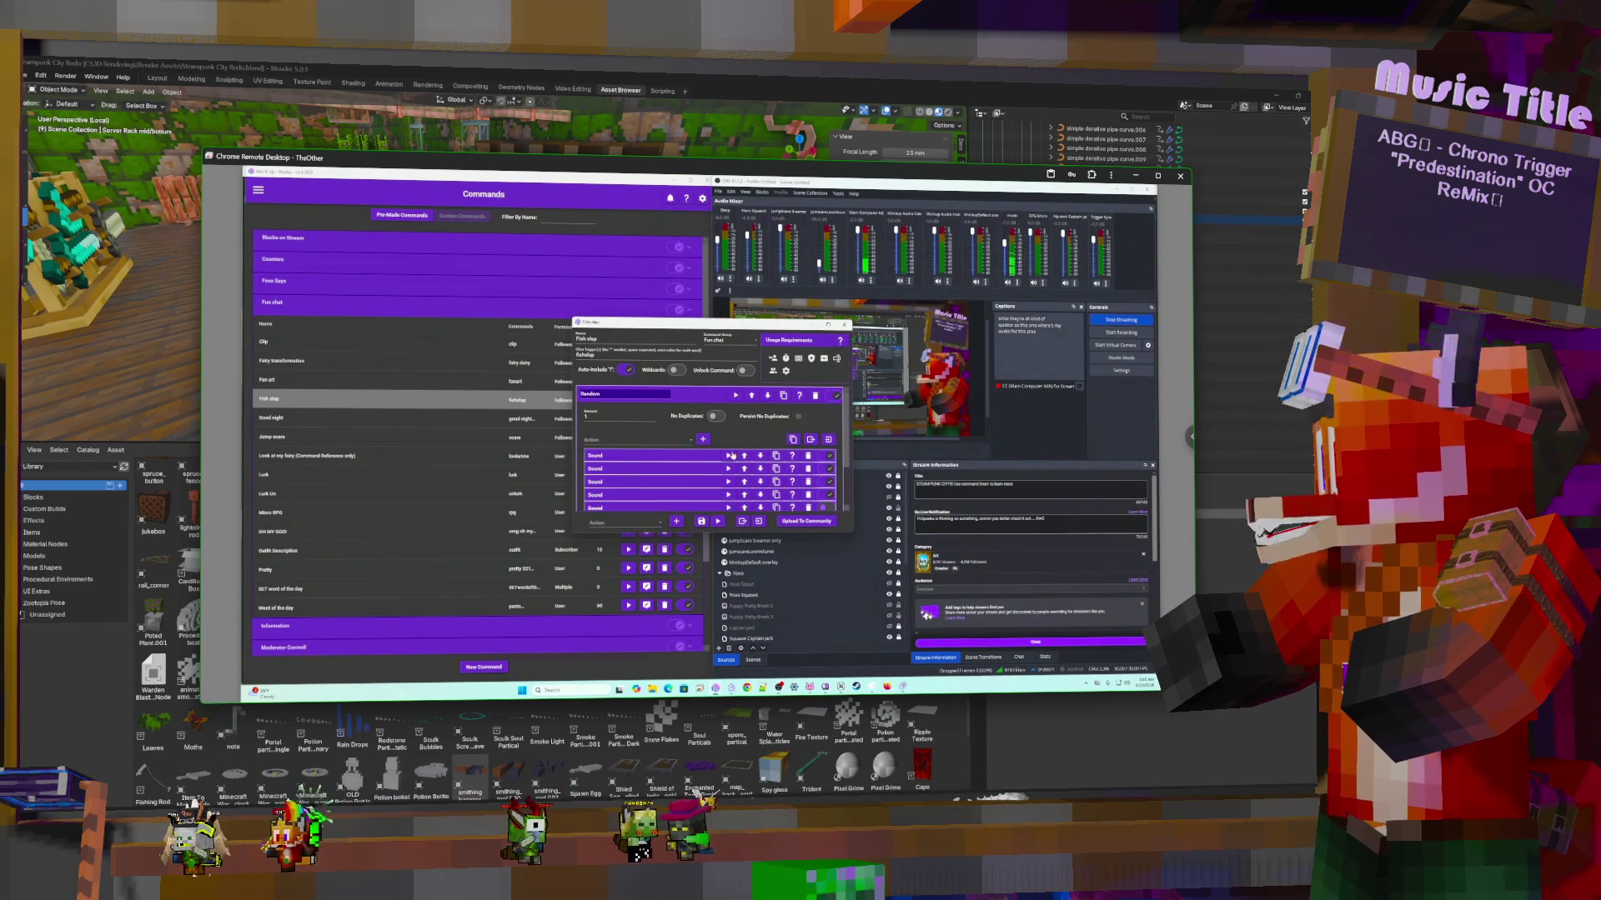
Save the Fish slap command and minimize the Chrome Remote Desktop window
scroll(729, 459, "down", 1)
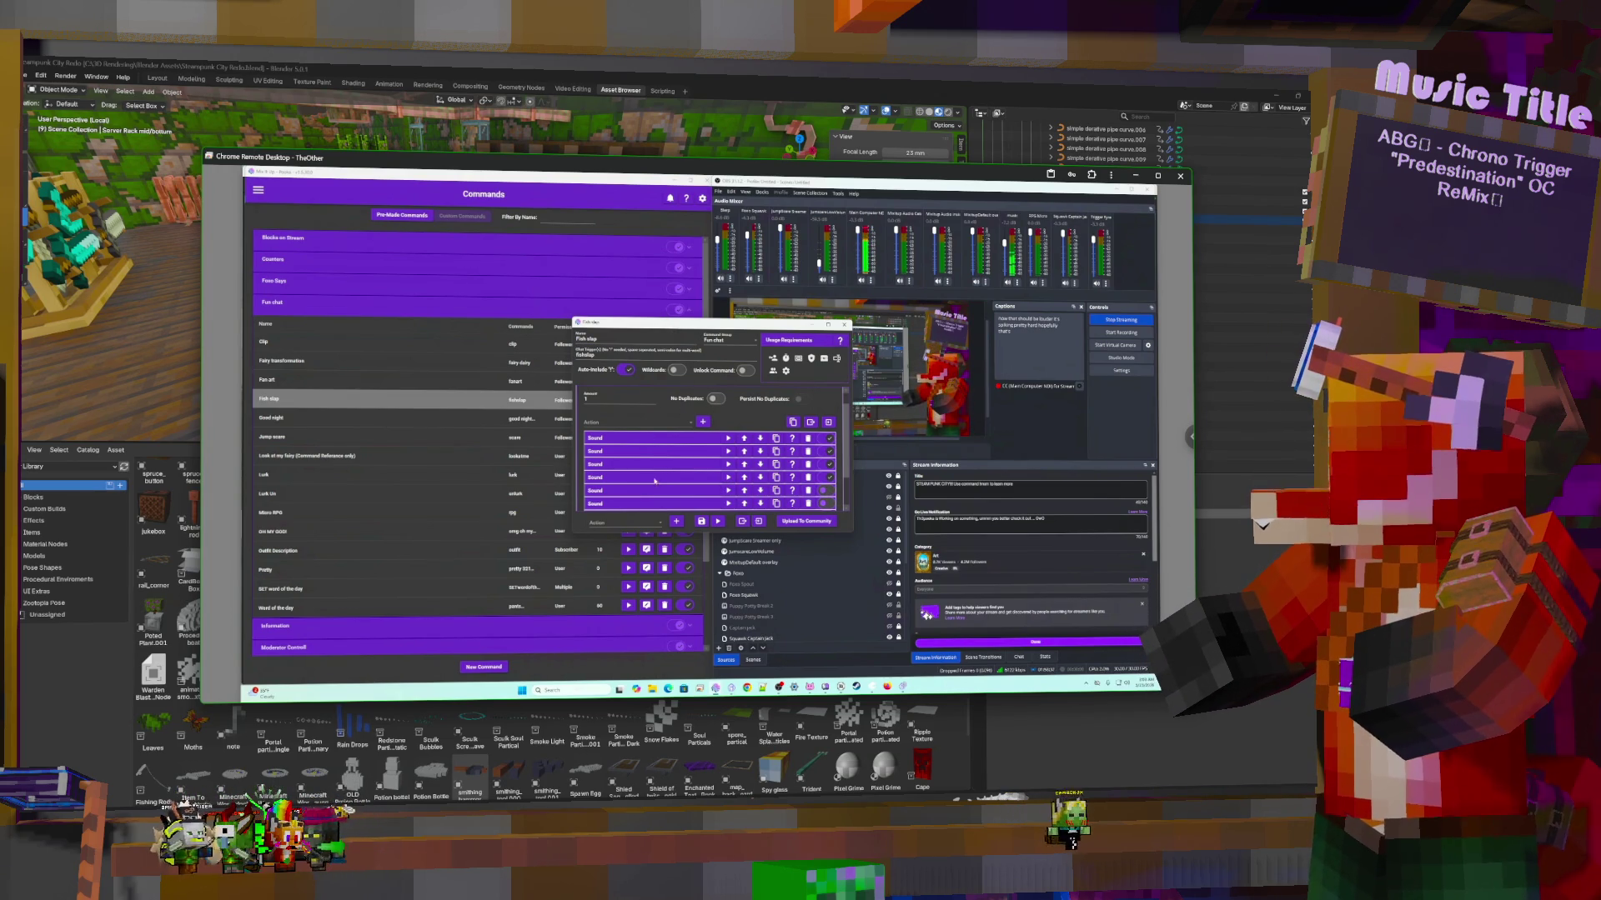
left_click(701, 521)
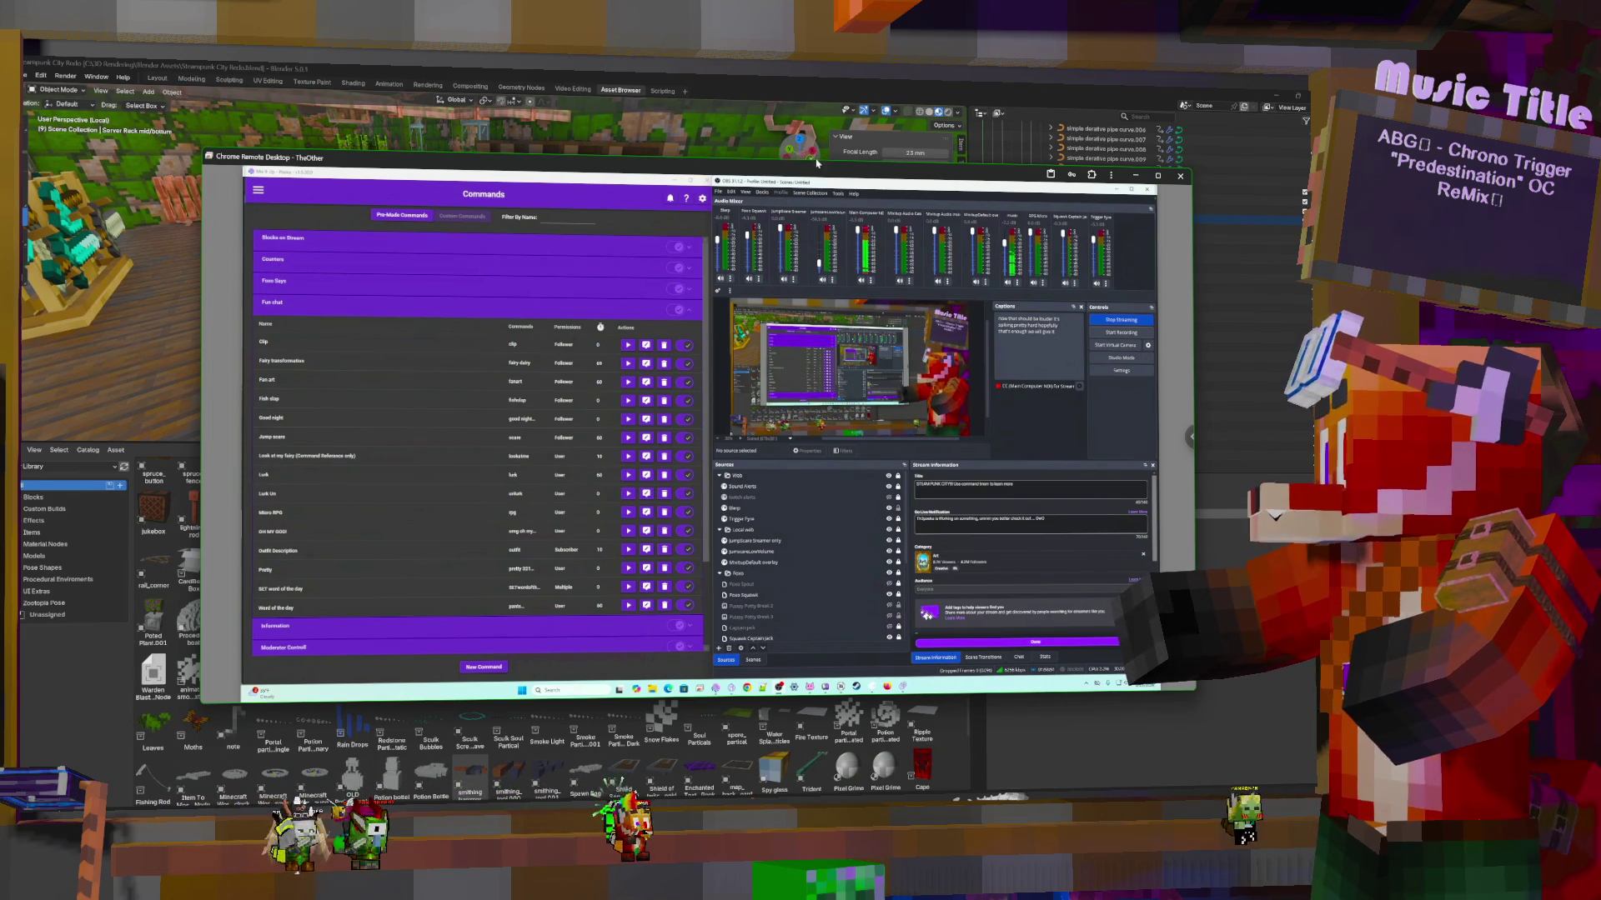
left_click(1134, 175)
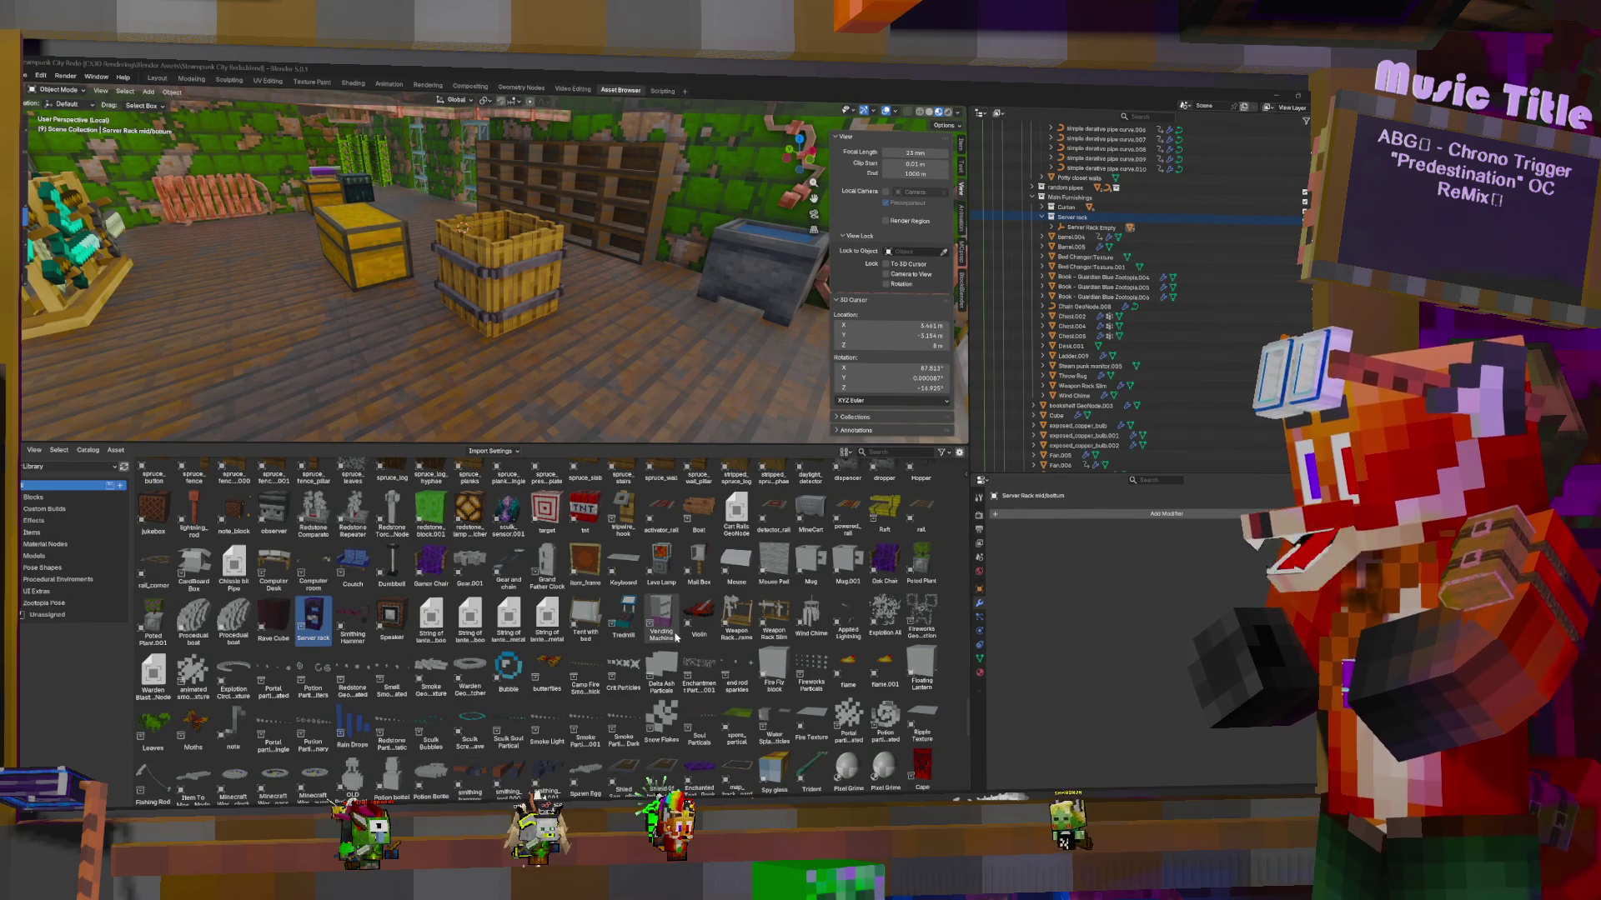
scroll(675, 638, "down", 1)
scroll(675, 637, "down", 5)
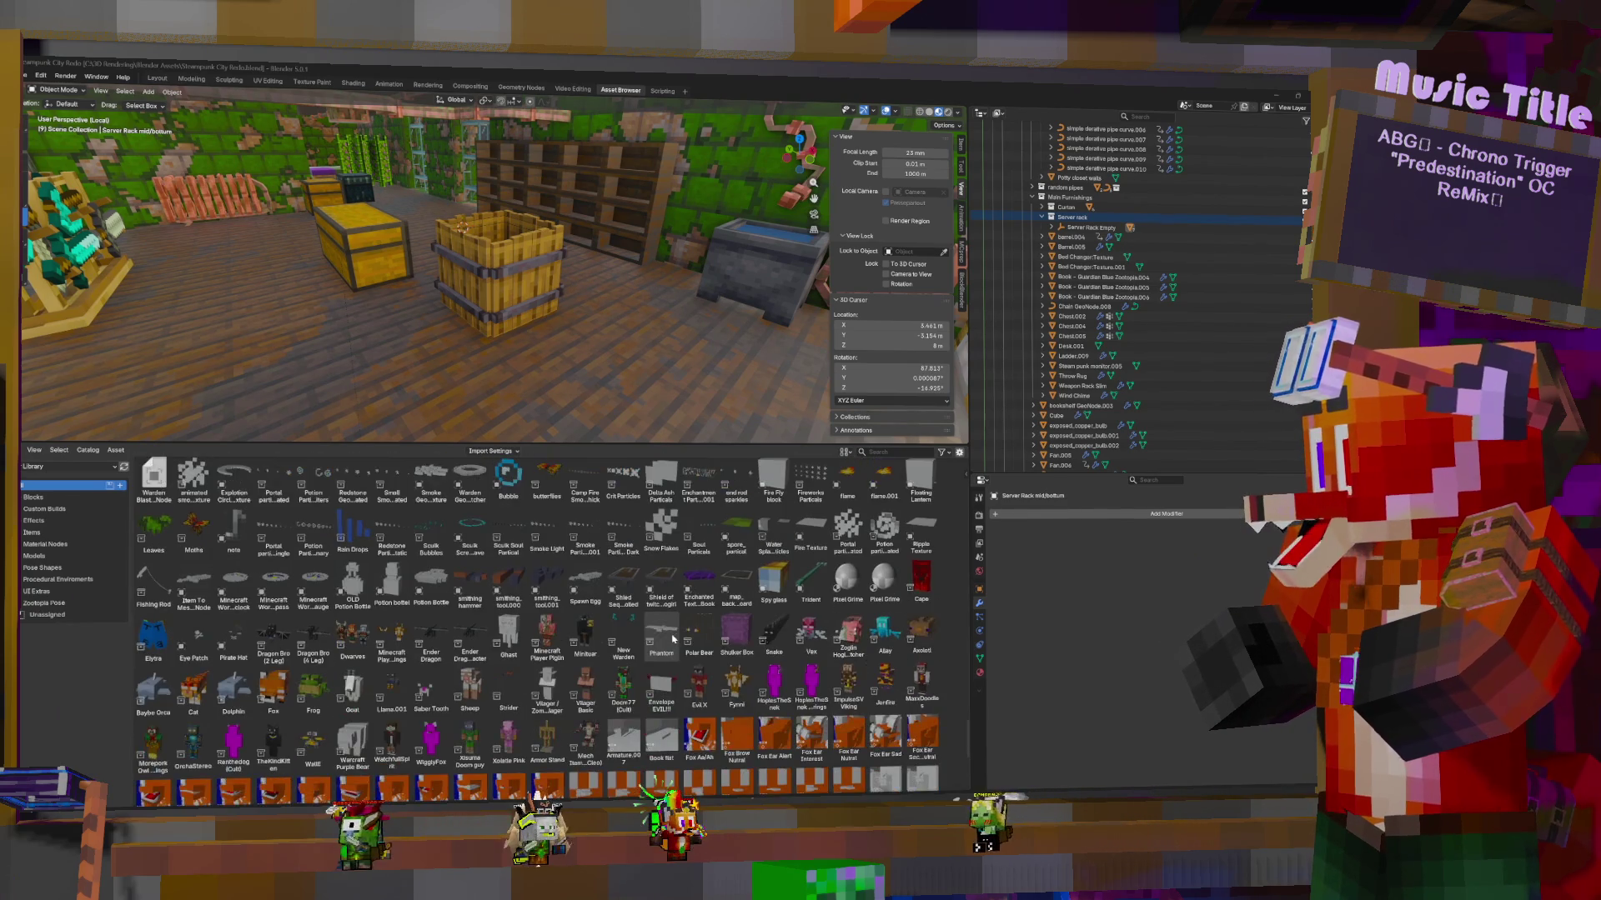
scroll(672, 637, "down", 2)
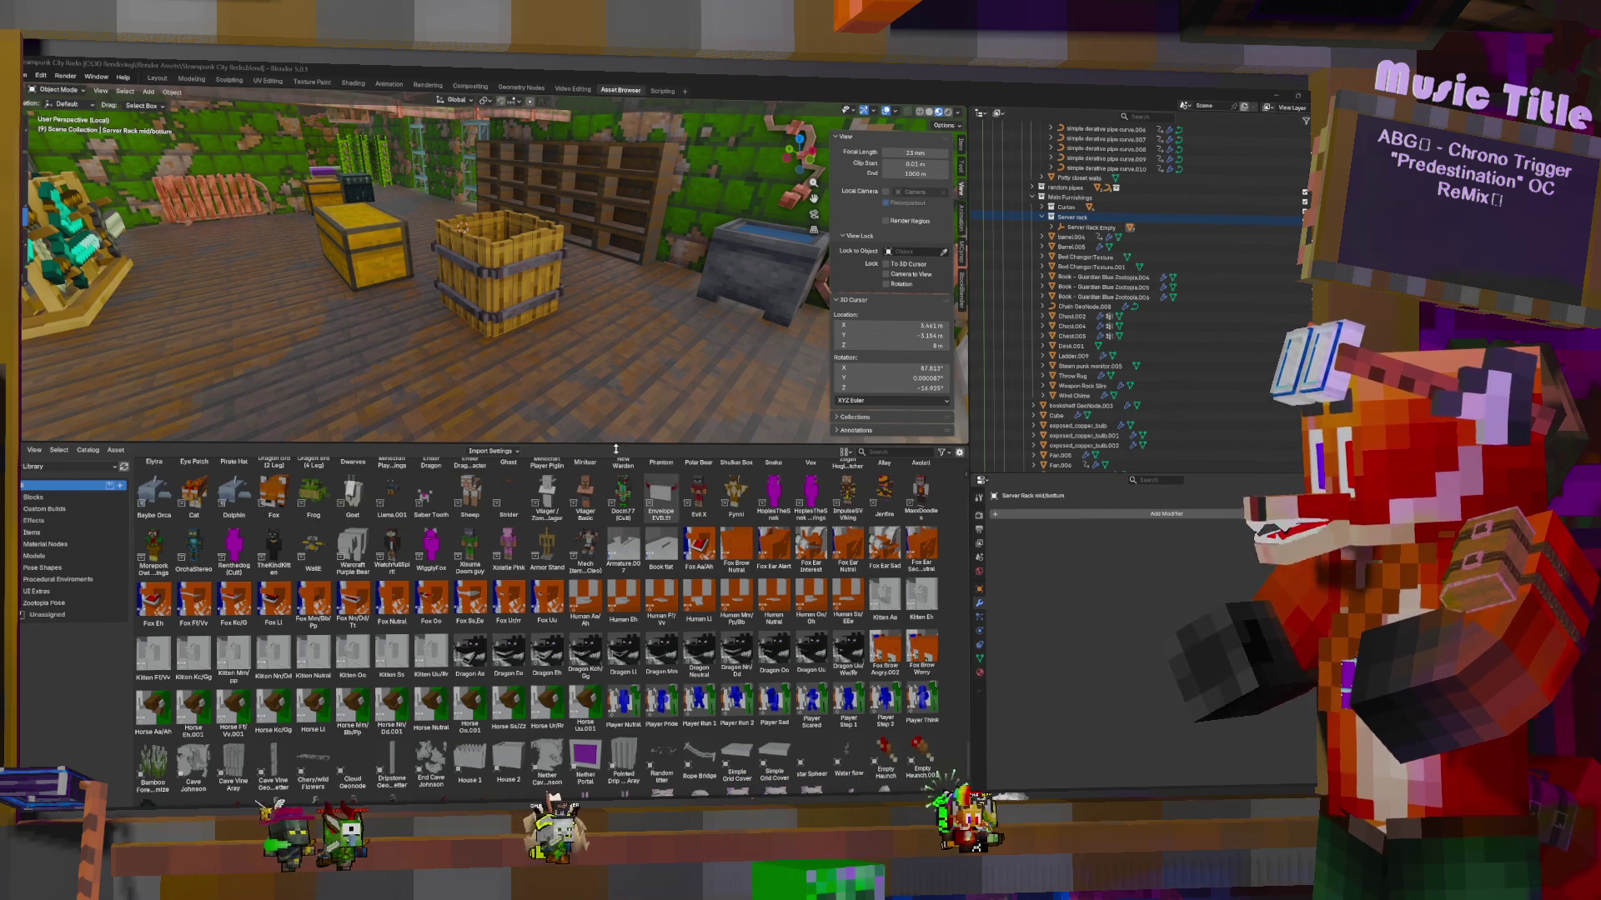
scroll(617, 578, "down", 1)
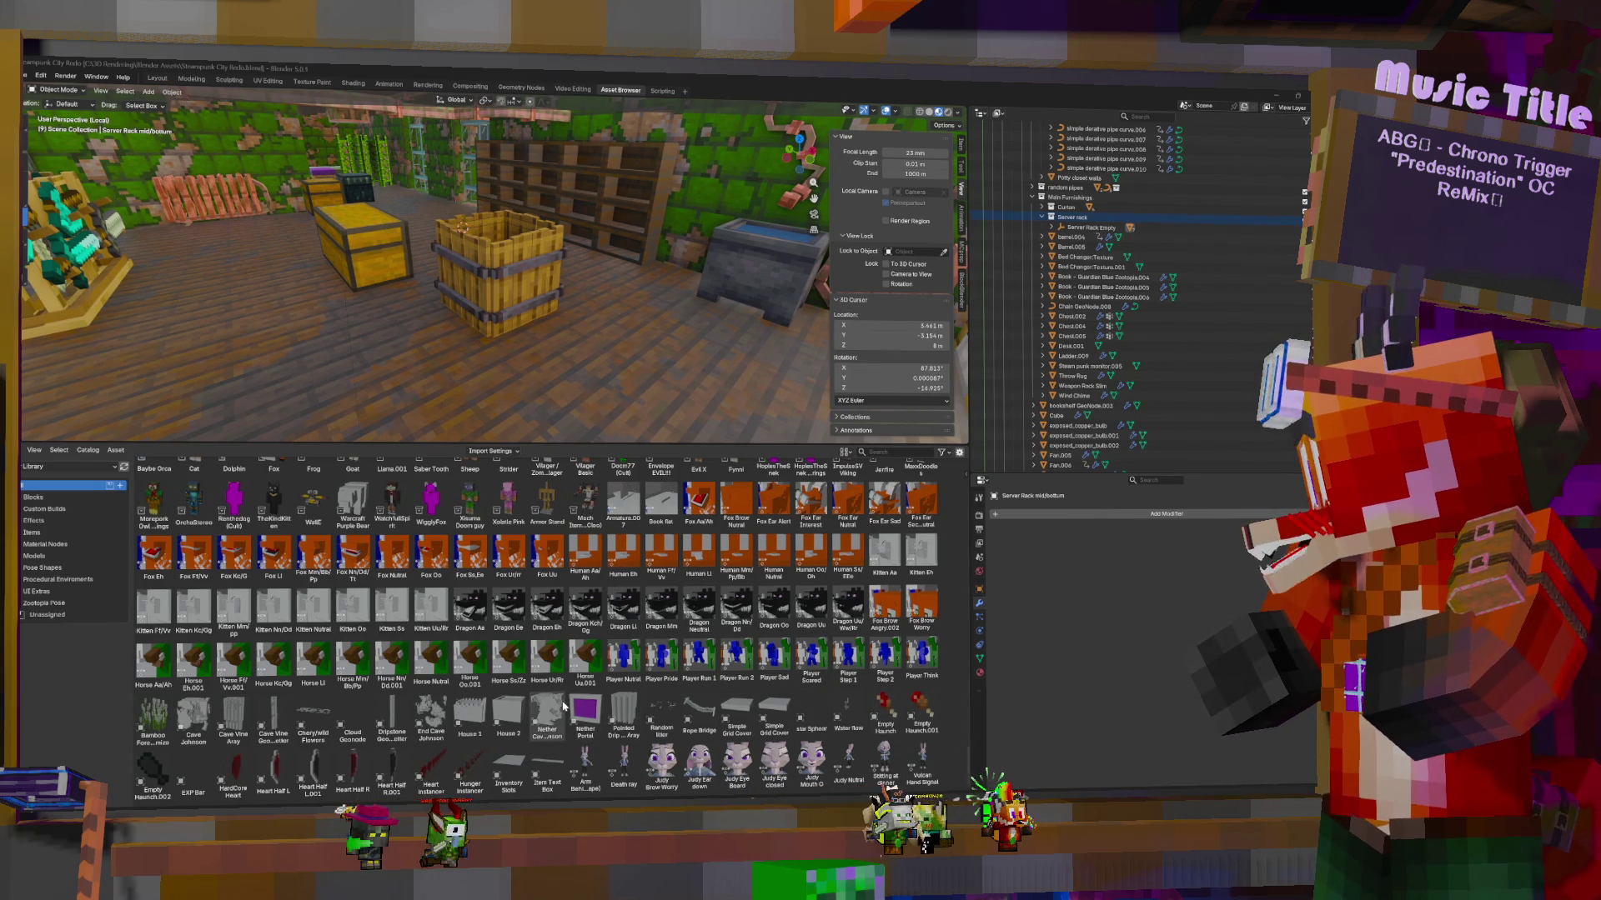
scroll(555, 703, "up", 1)
scroll(555, 703, "up", 5)
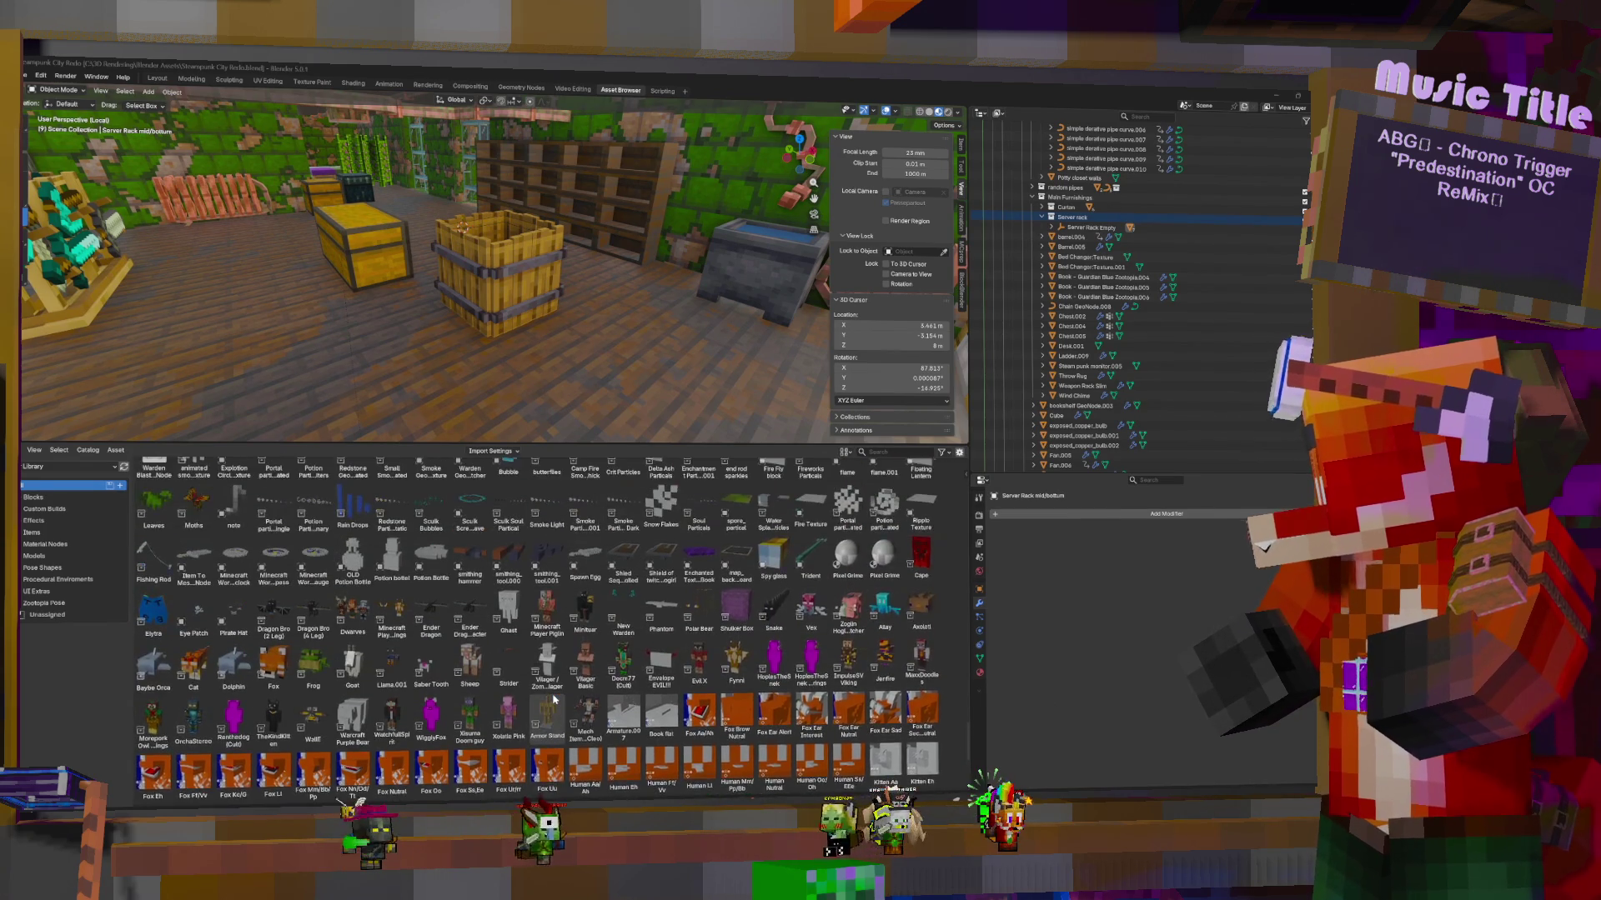
scroll(555, 703, "up", 1)
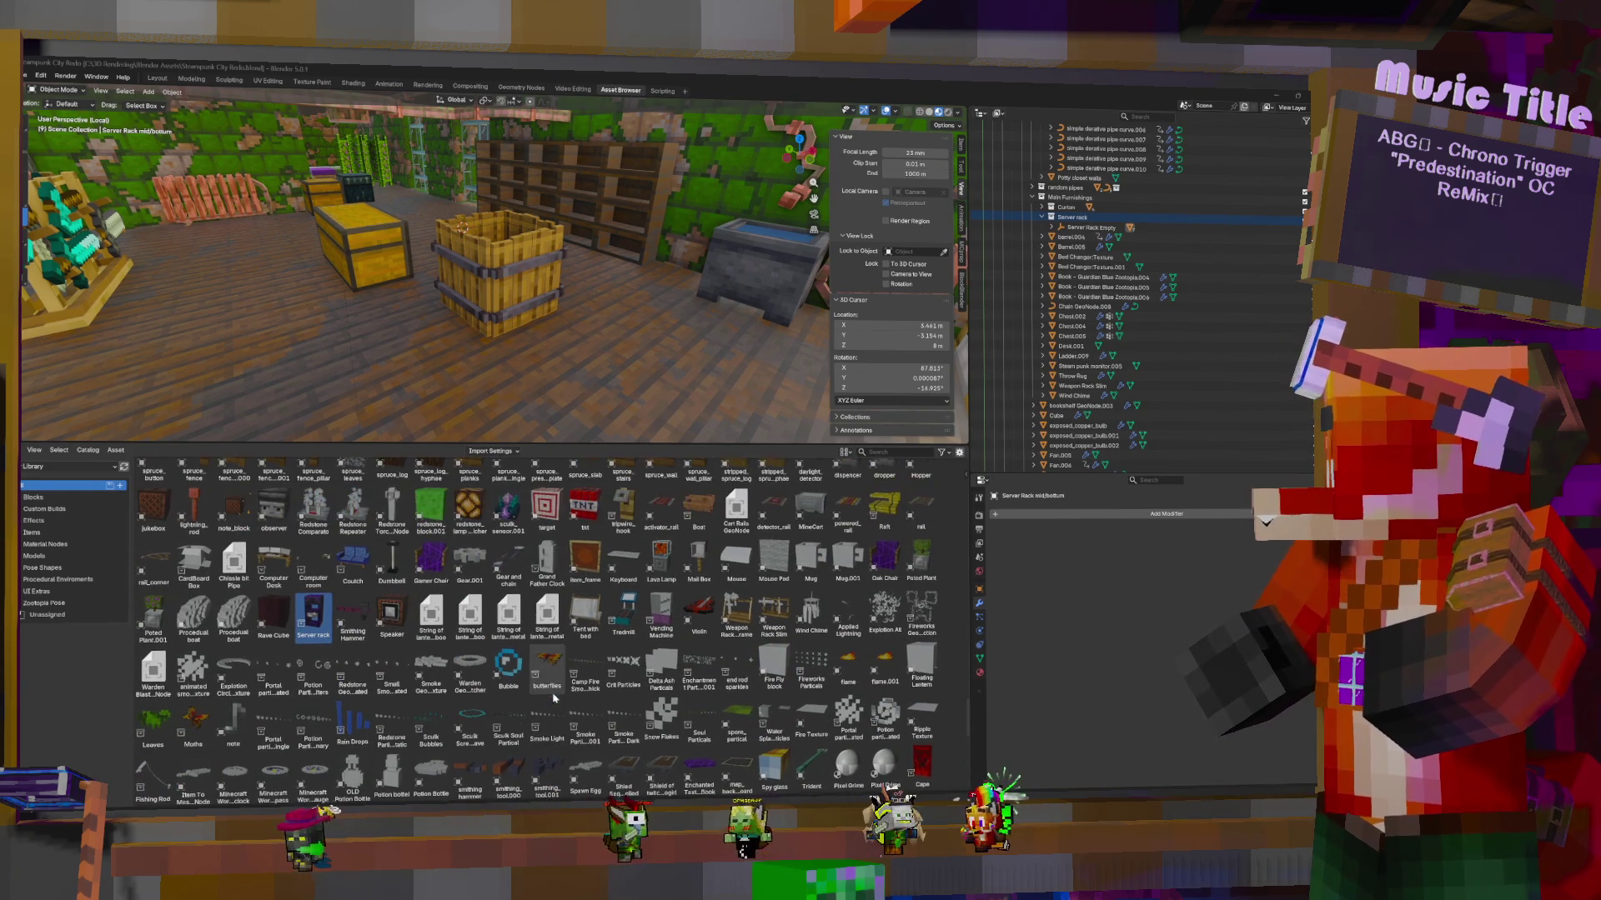
Snap the Server Rack Empty to the 3D cursor
left_click(1090, 226)
middle_click_drag(606, 288, 532, 279)
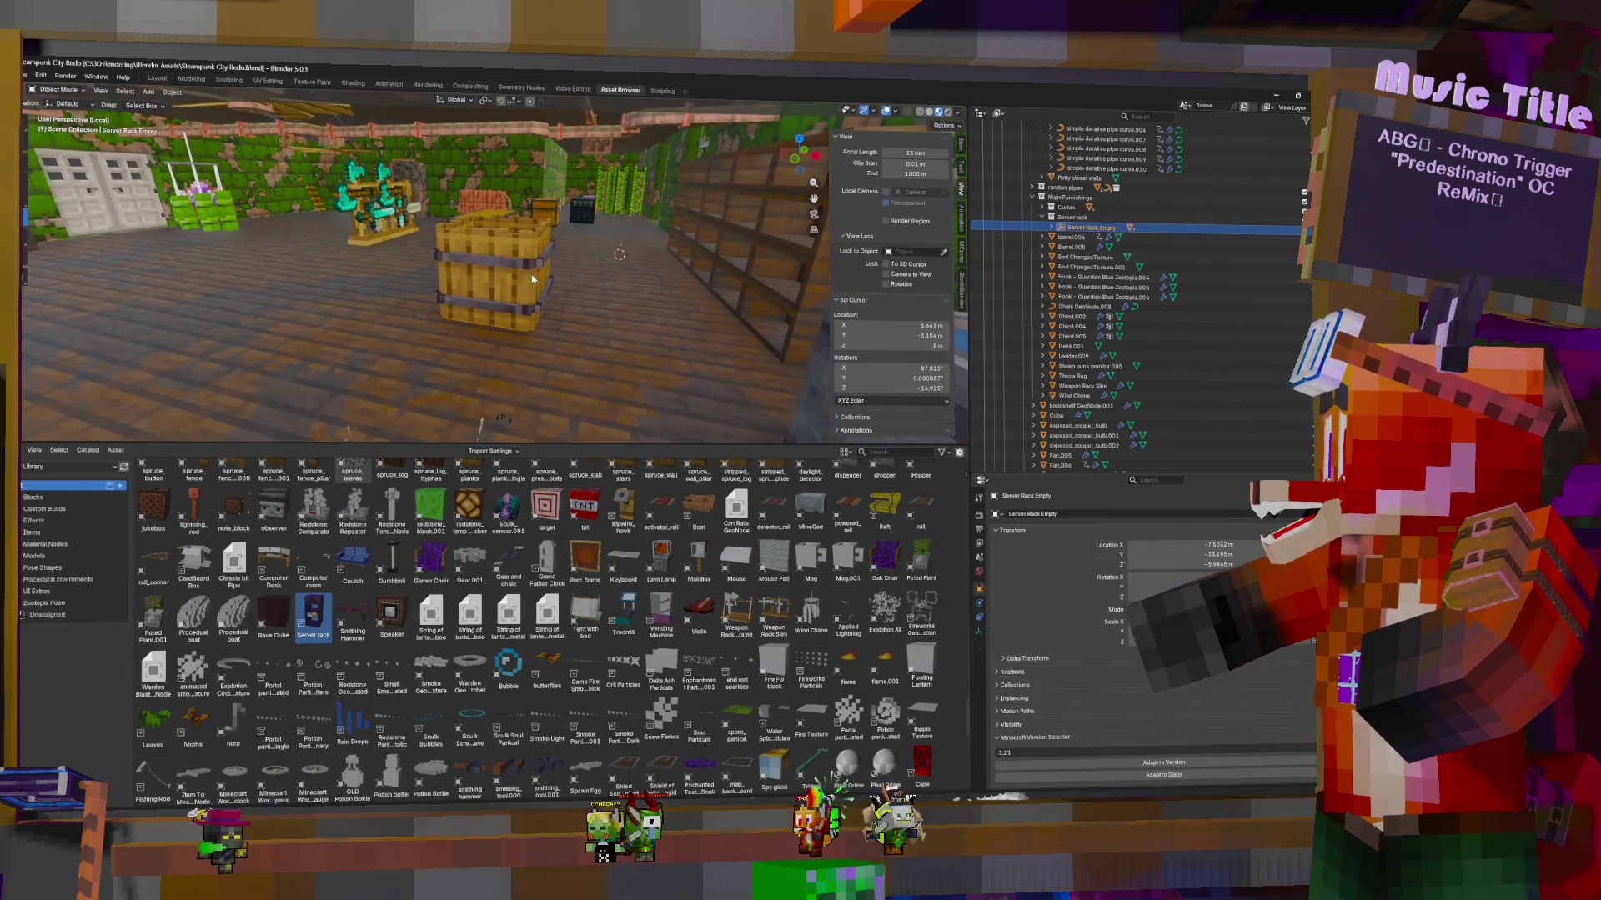
key("shift+s")
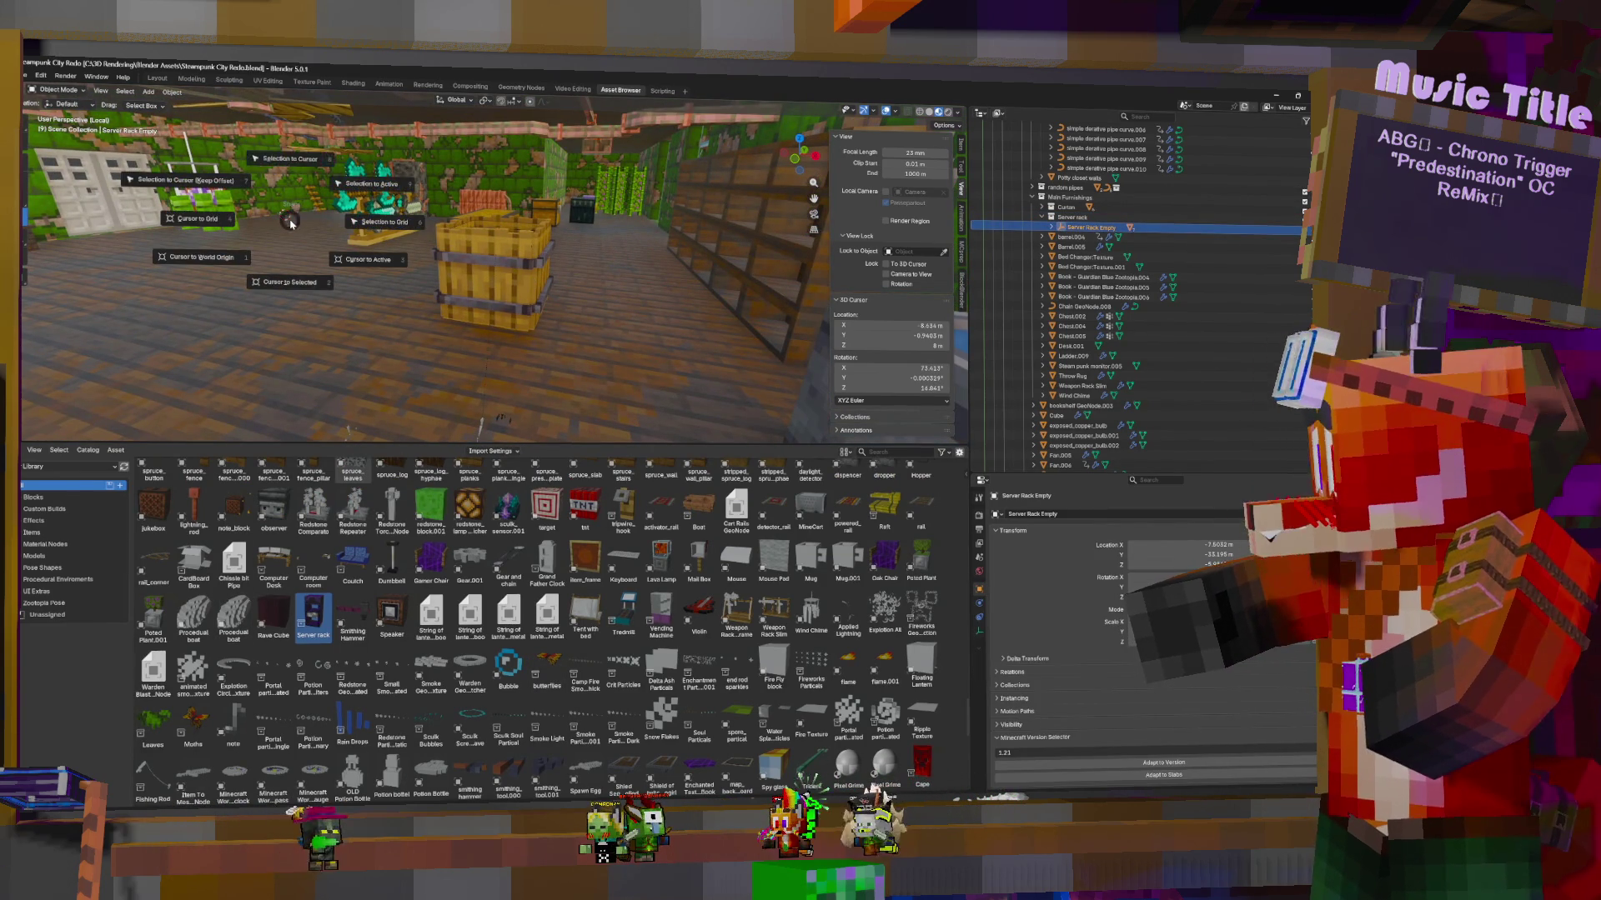
left_click(292, 167)
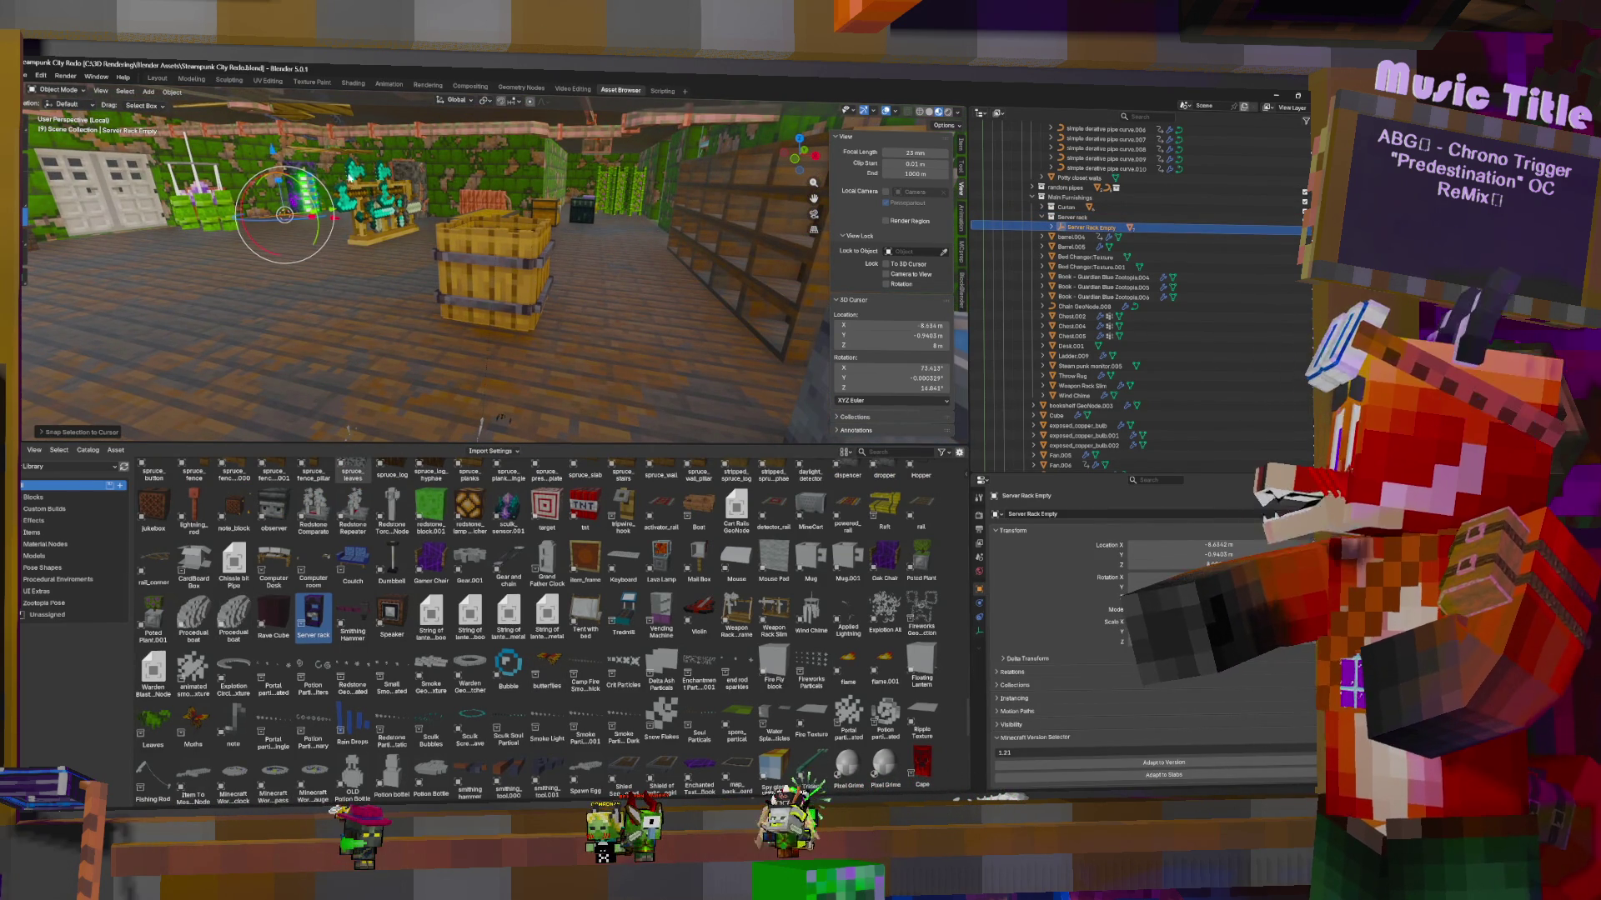
Move the server rack across the floor plane, then slide it far along Y
key("g")
key("shift+z")
left_click(647, 503)
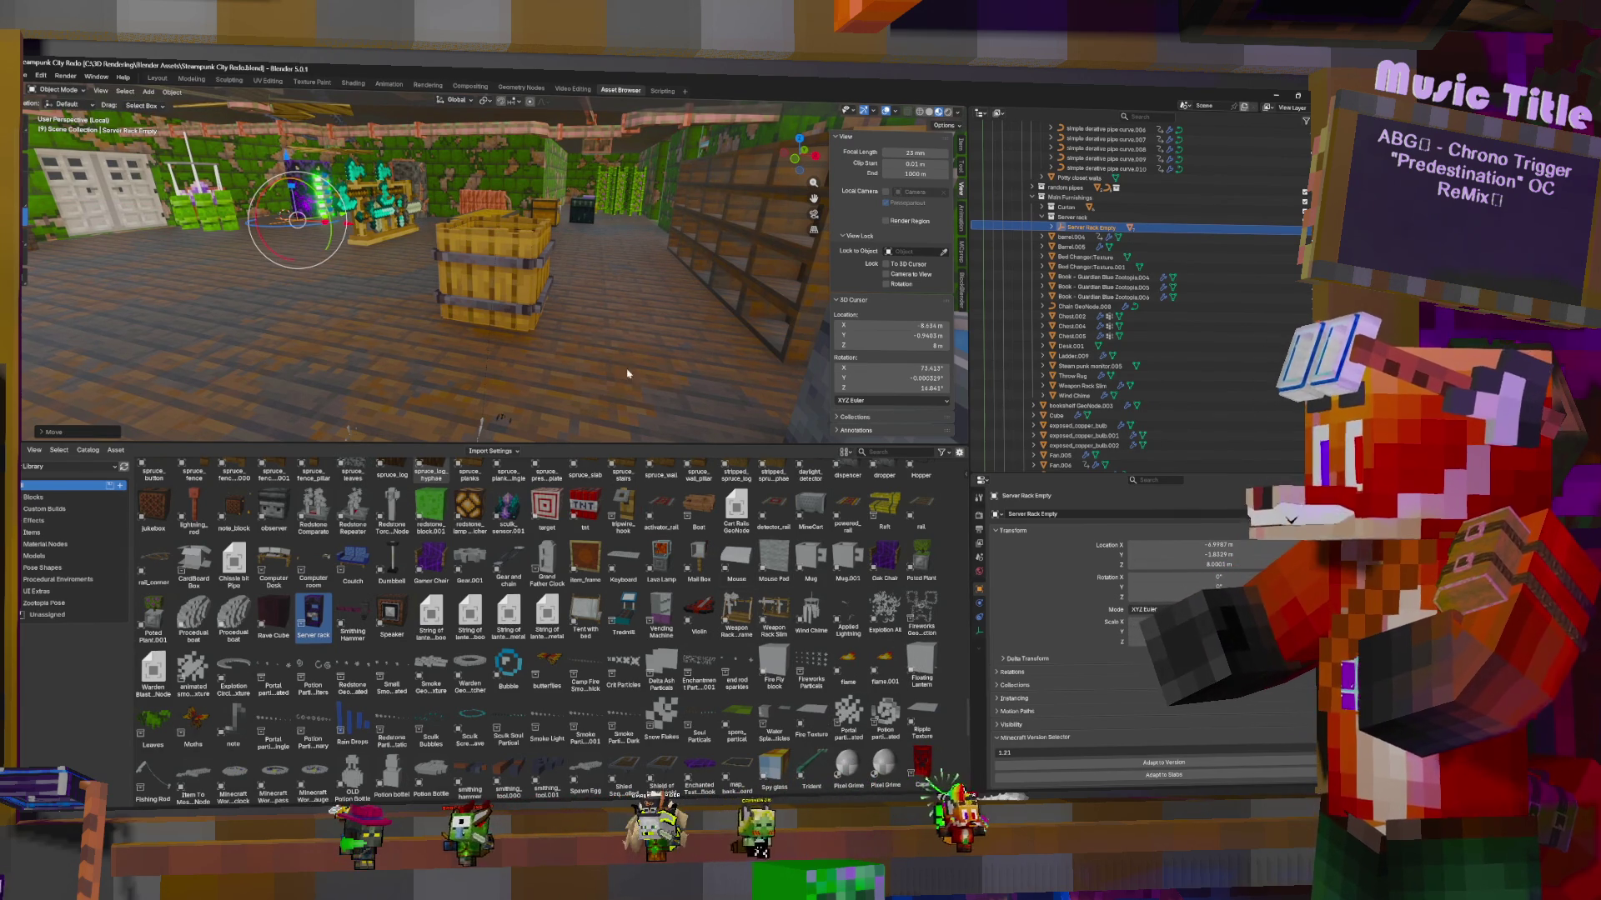
middle_click_drag(525, 315, 739, 344)
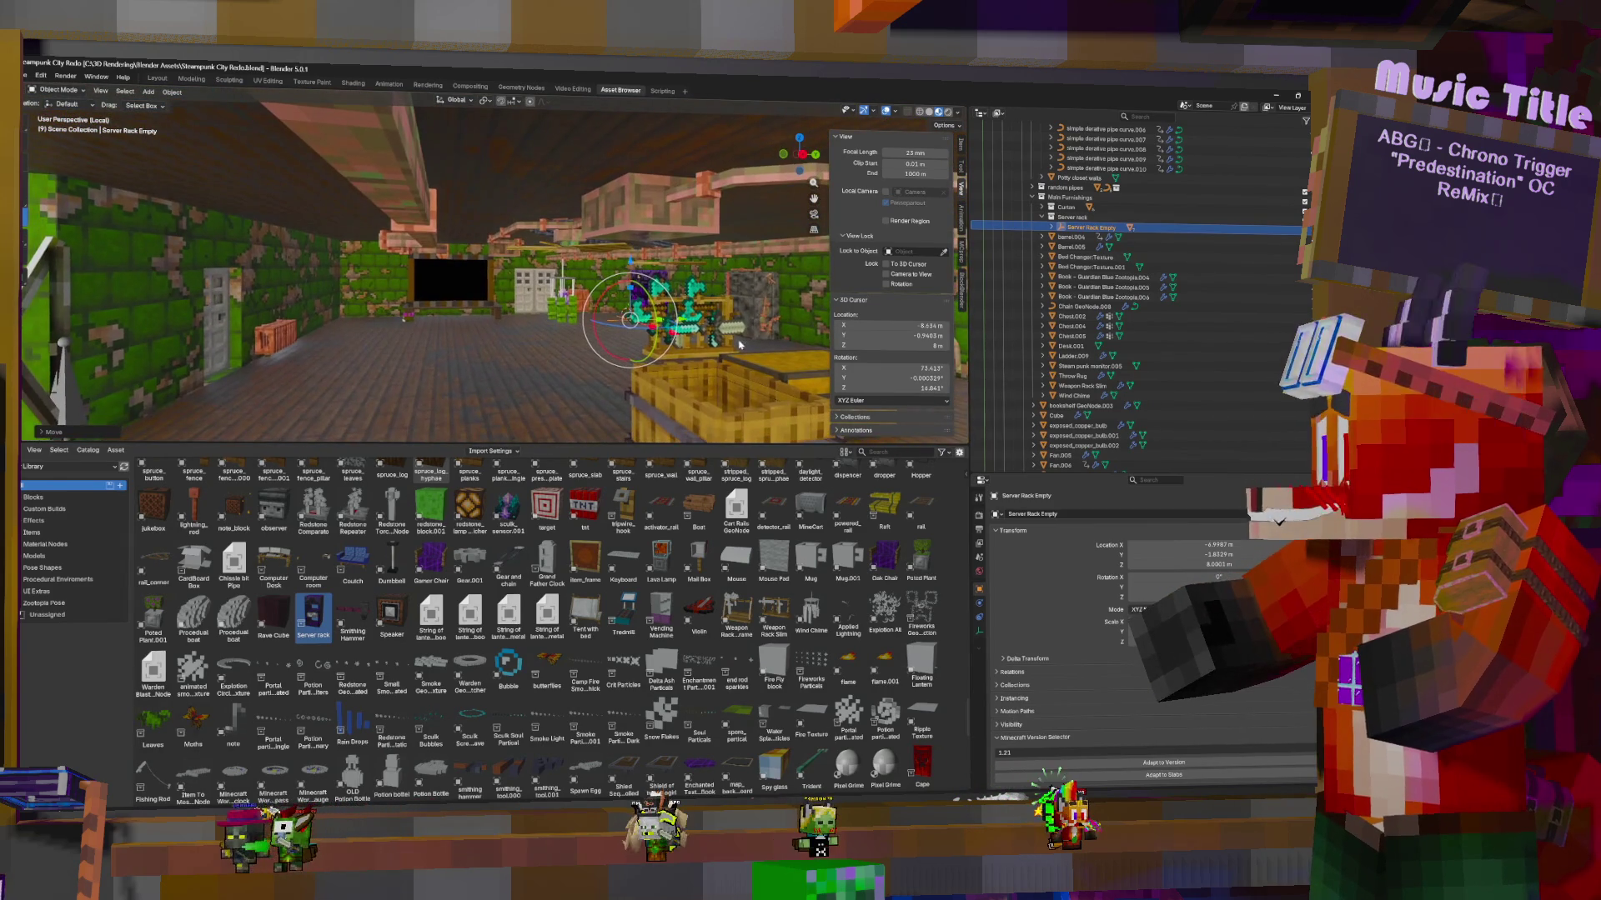
key("g")
key("y")
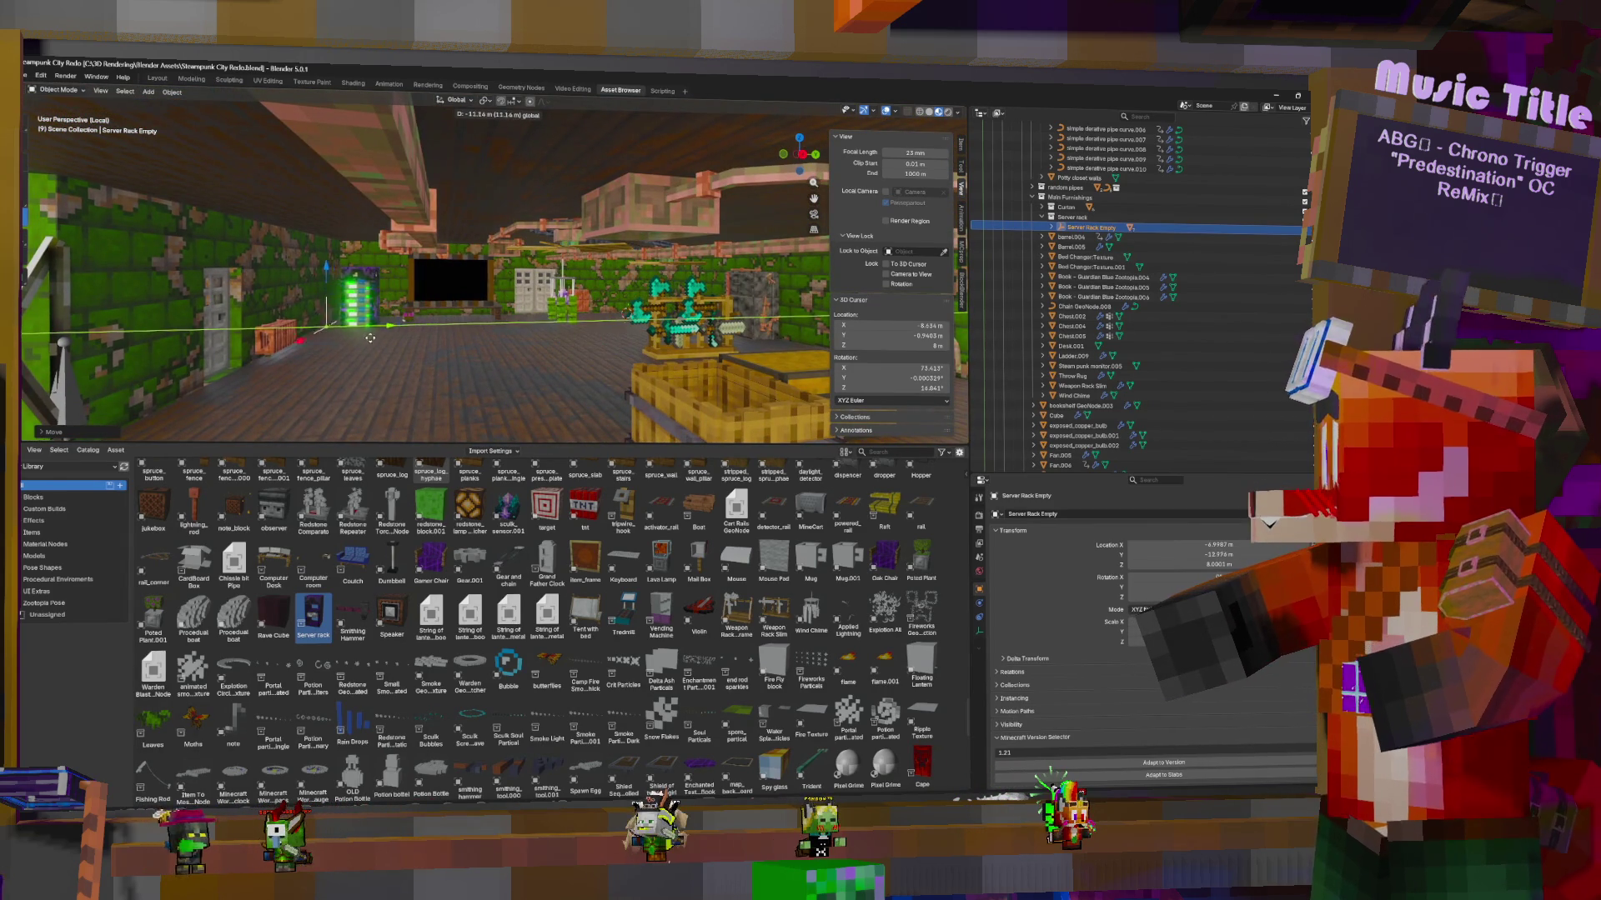
left_click(307, 282)
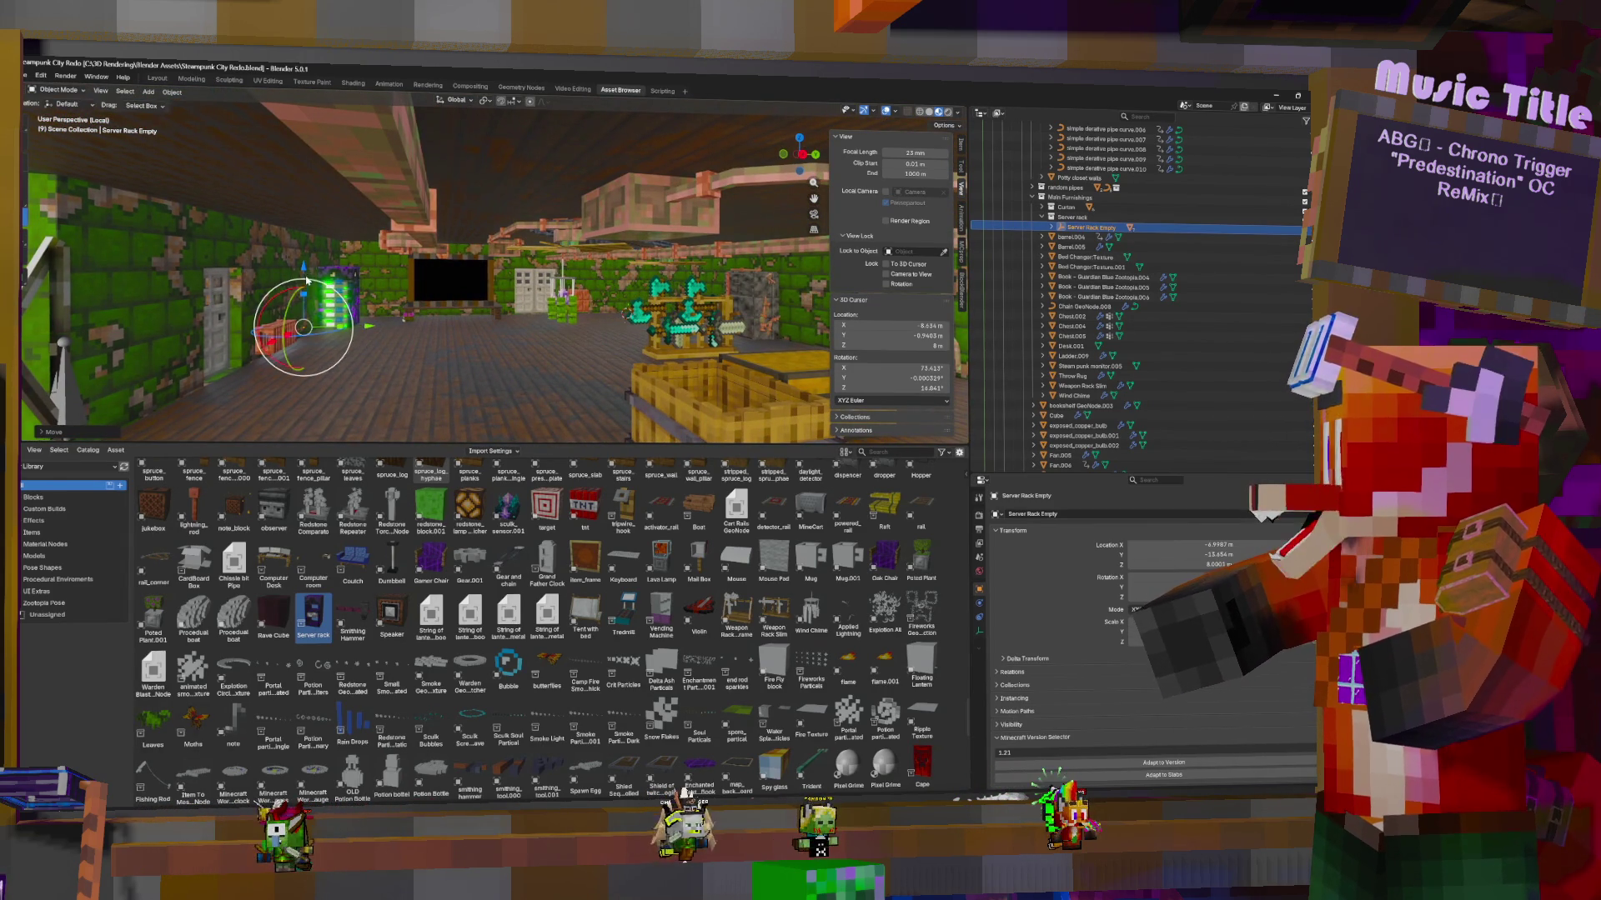
left_click_drag(303, 263, 324, 255)
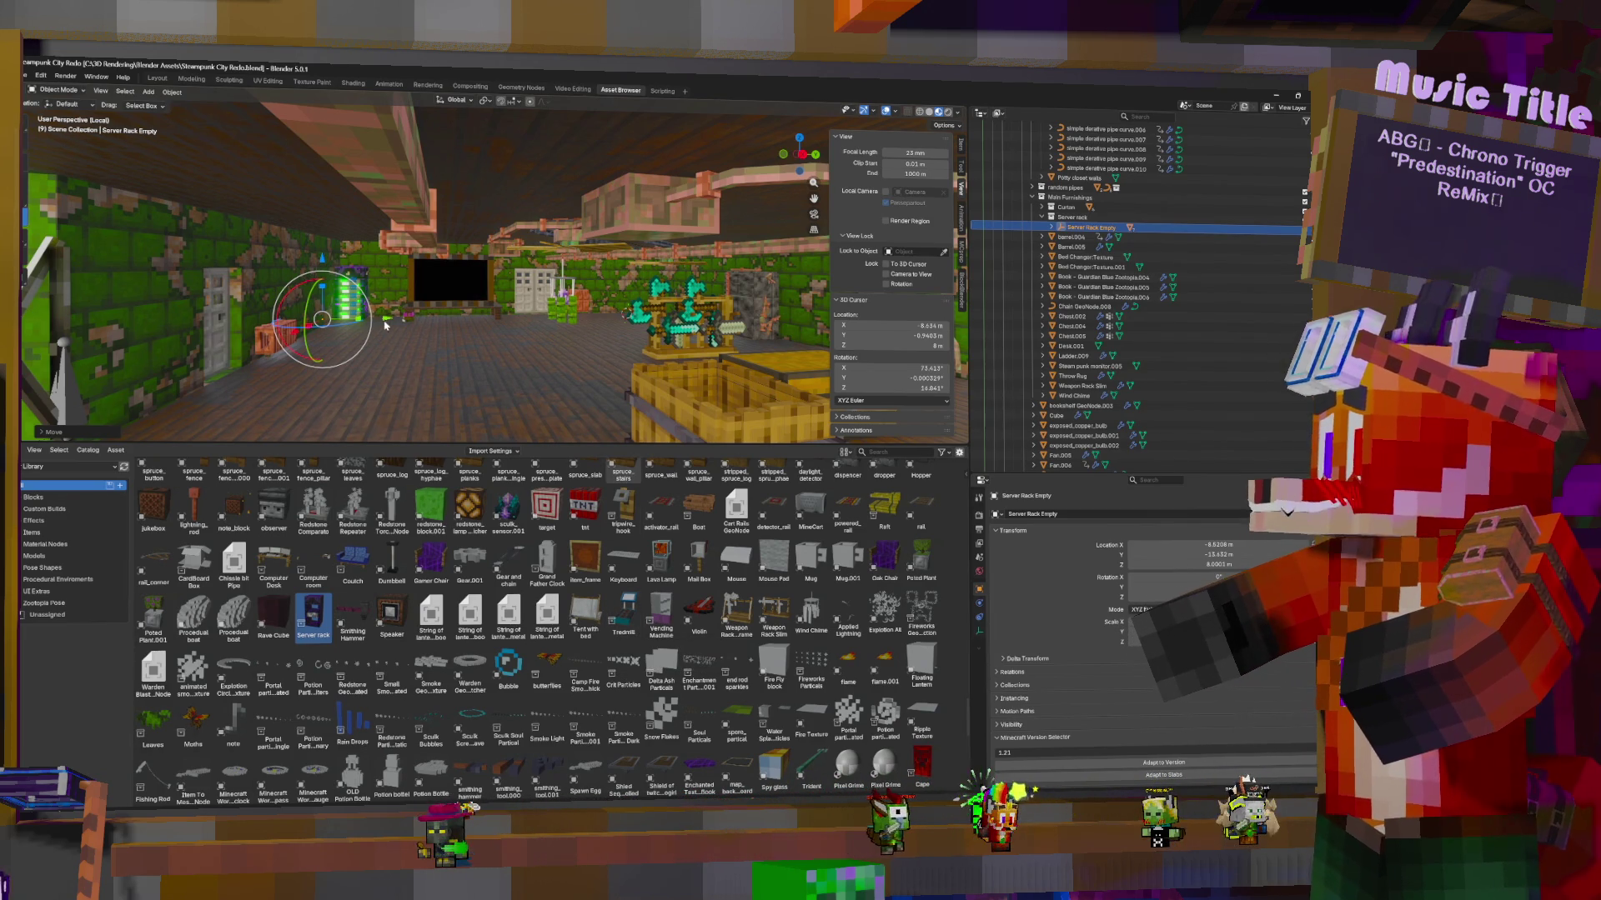
Nudge the server rack along Y against the far wall and lift it slightly
key("g")
key("y")
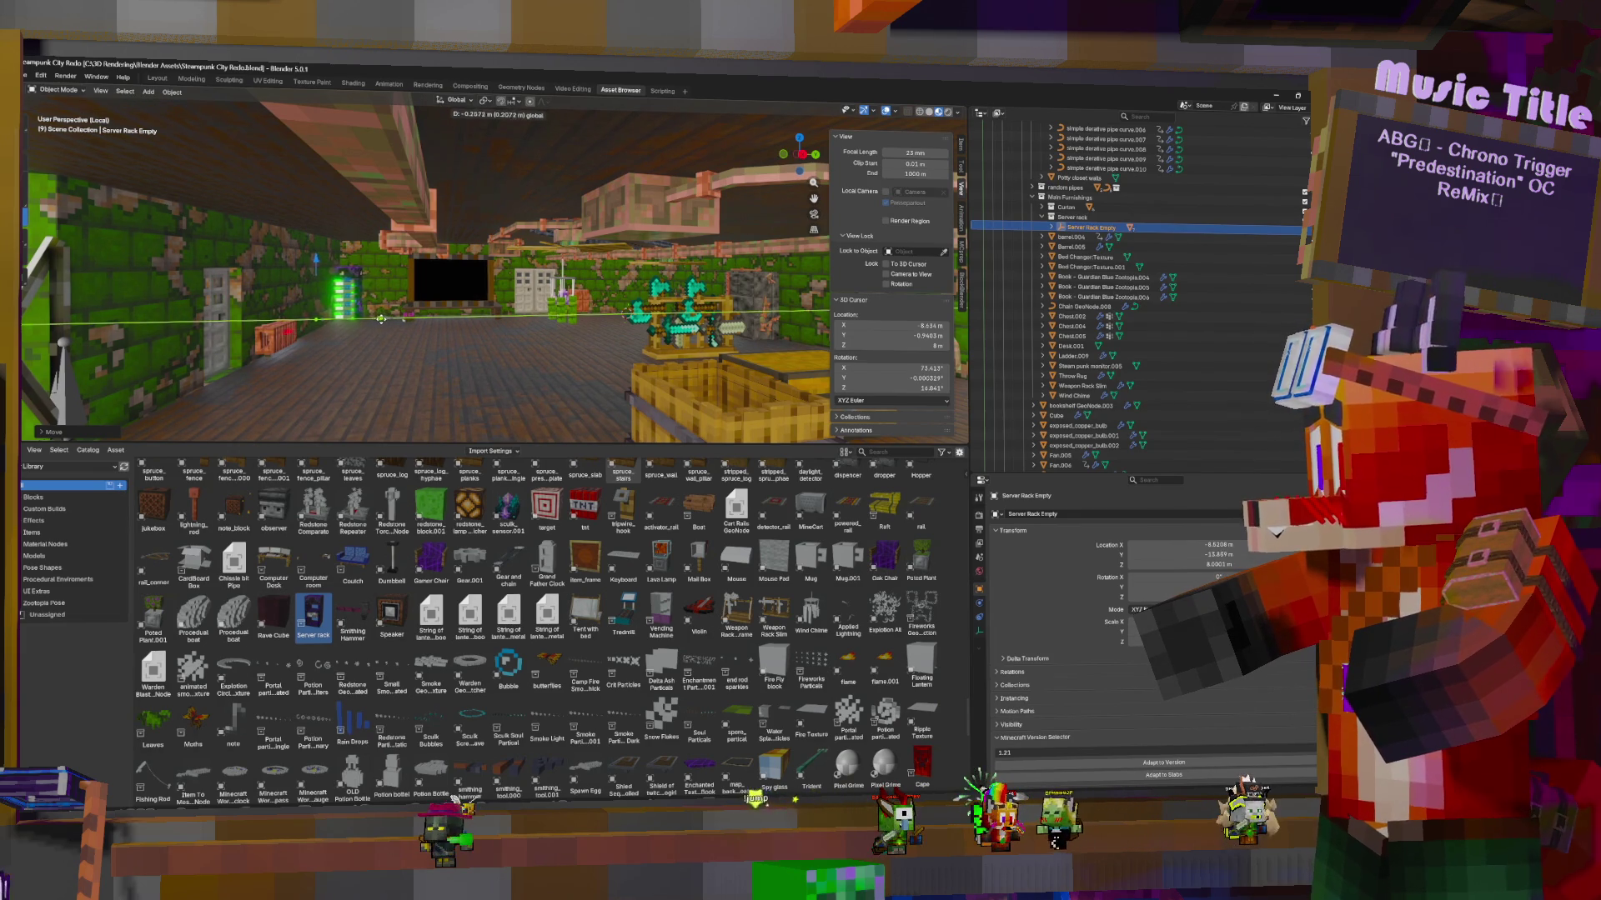
left_click(320, 265)
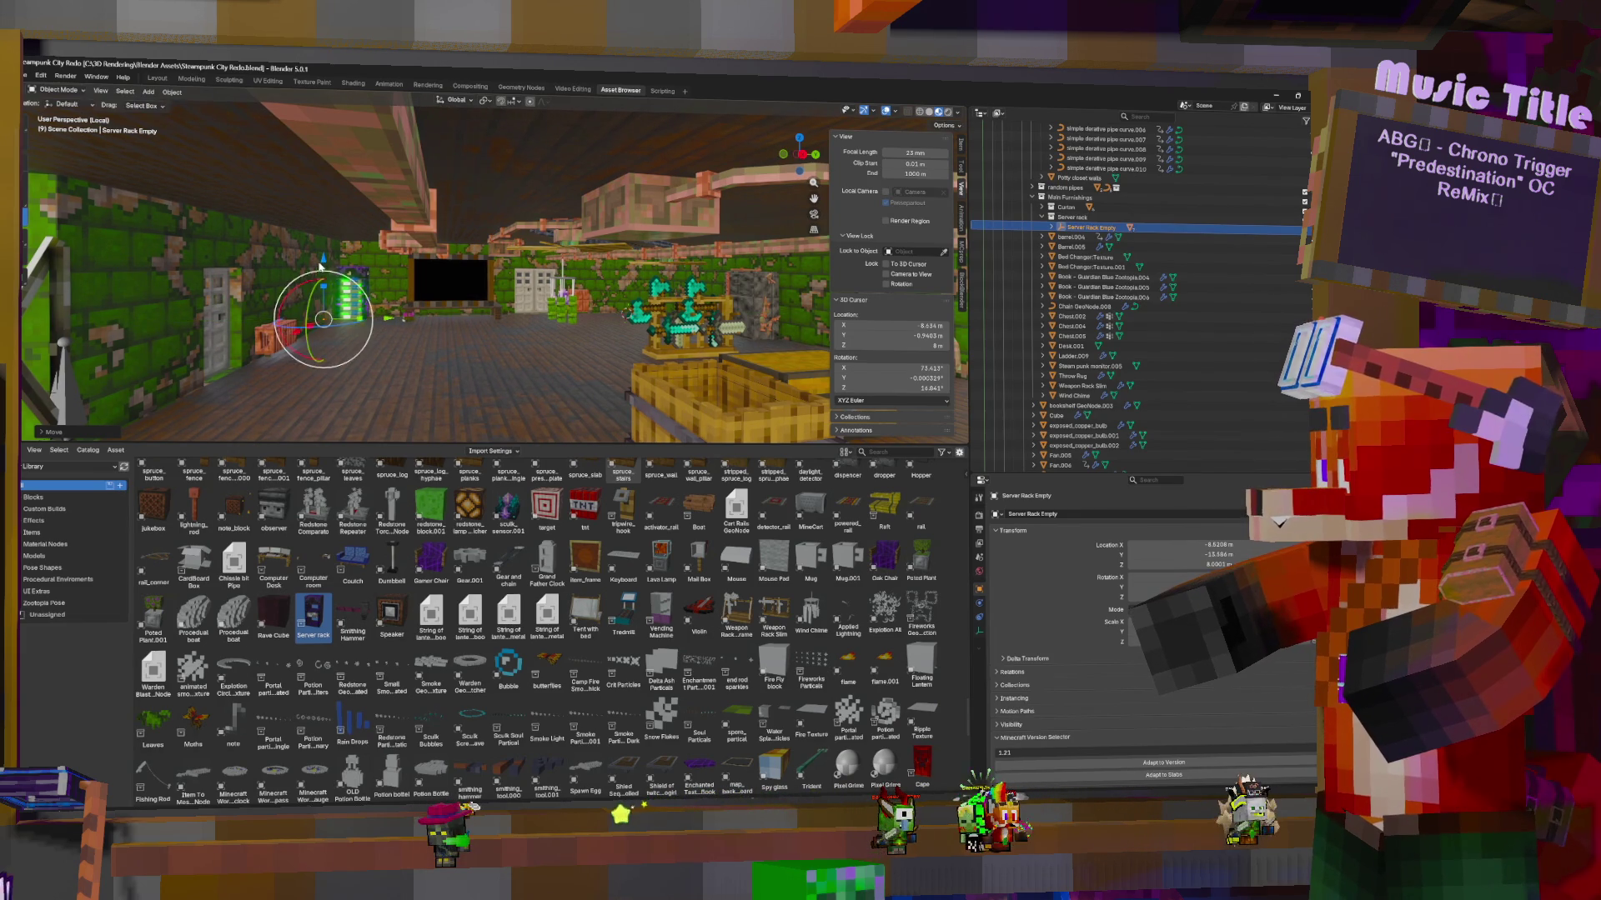
left_click_drag(322, 264, 327, 264)
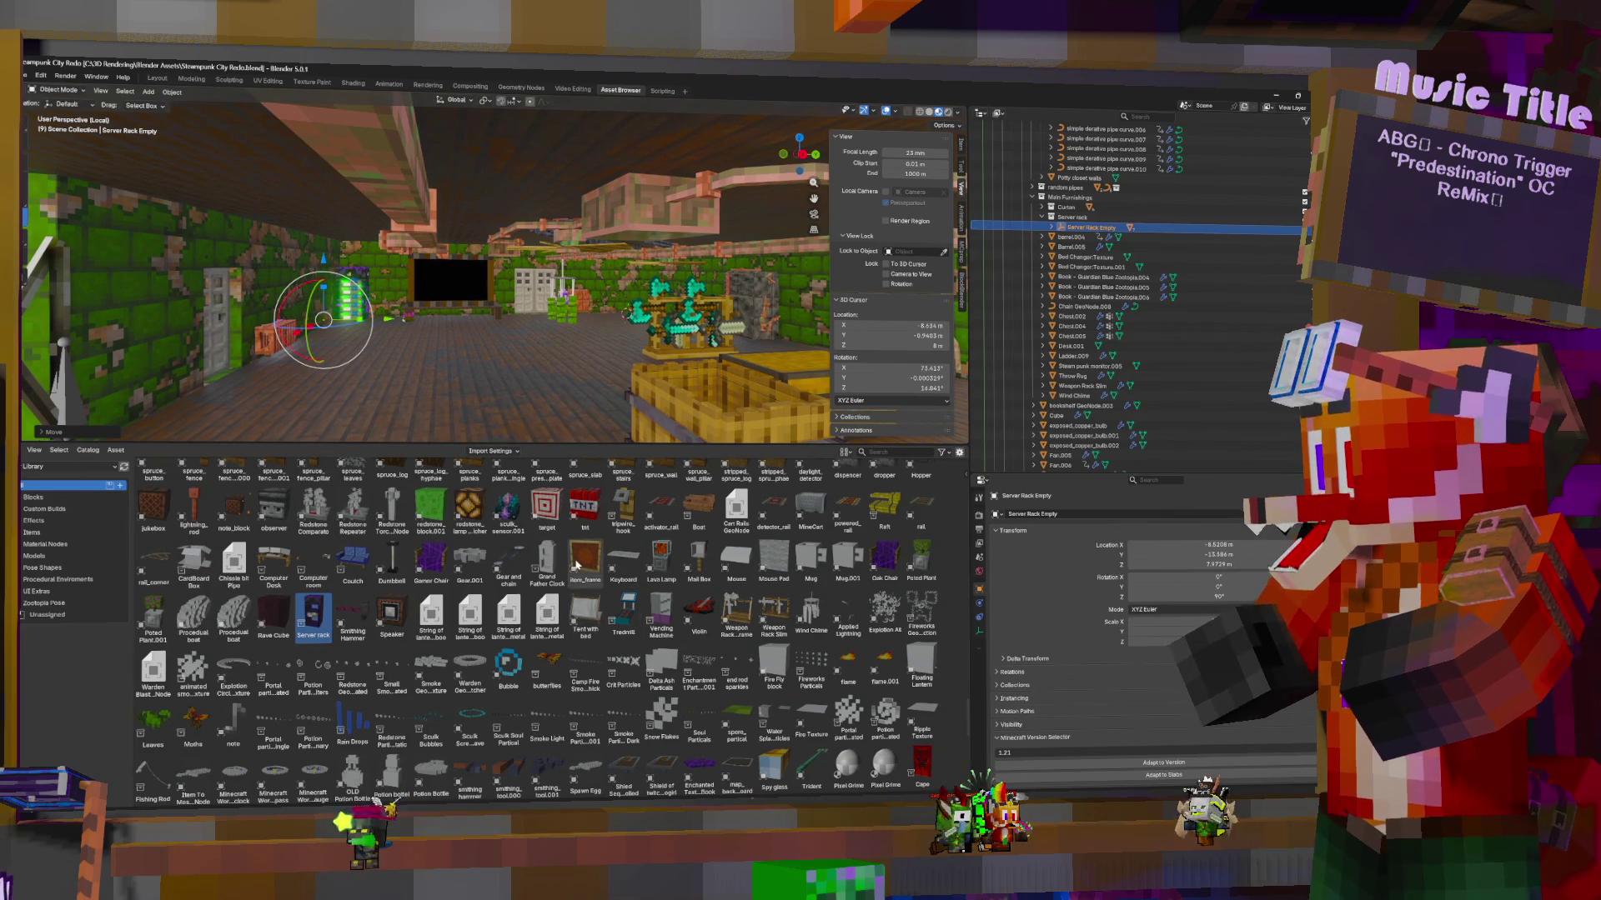
mouse_move(598, 308)
middle_mouse_down()
mouse_move(467, 310)
mouse_move(613, 333)
middle_mouse_up()
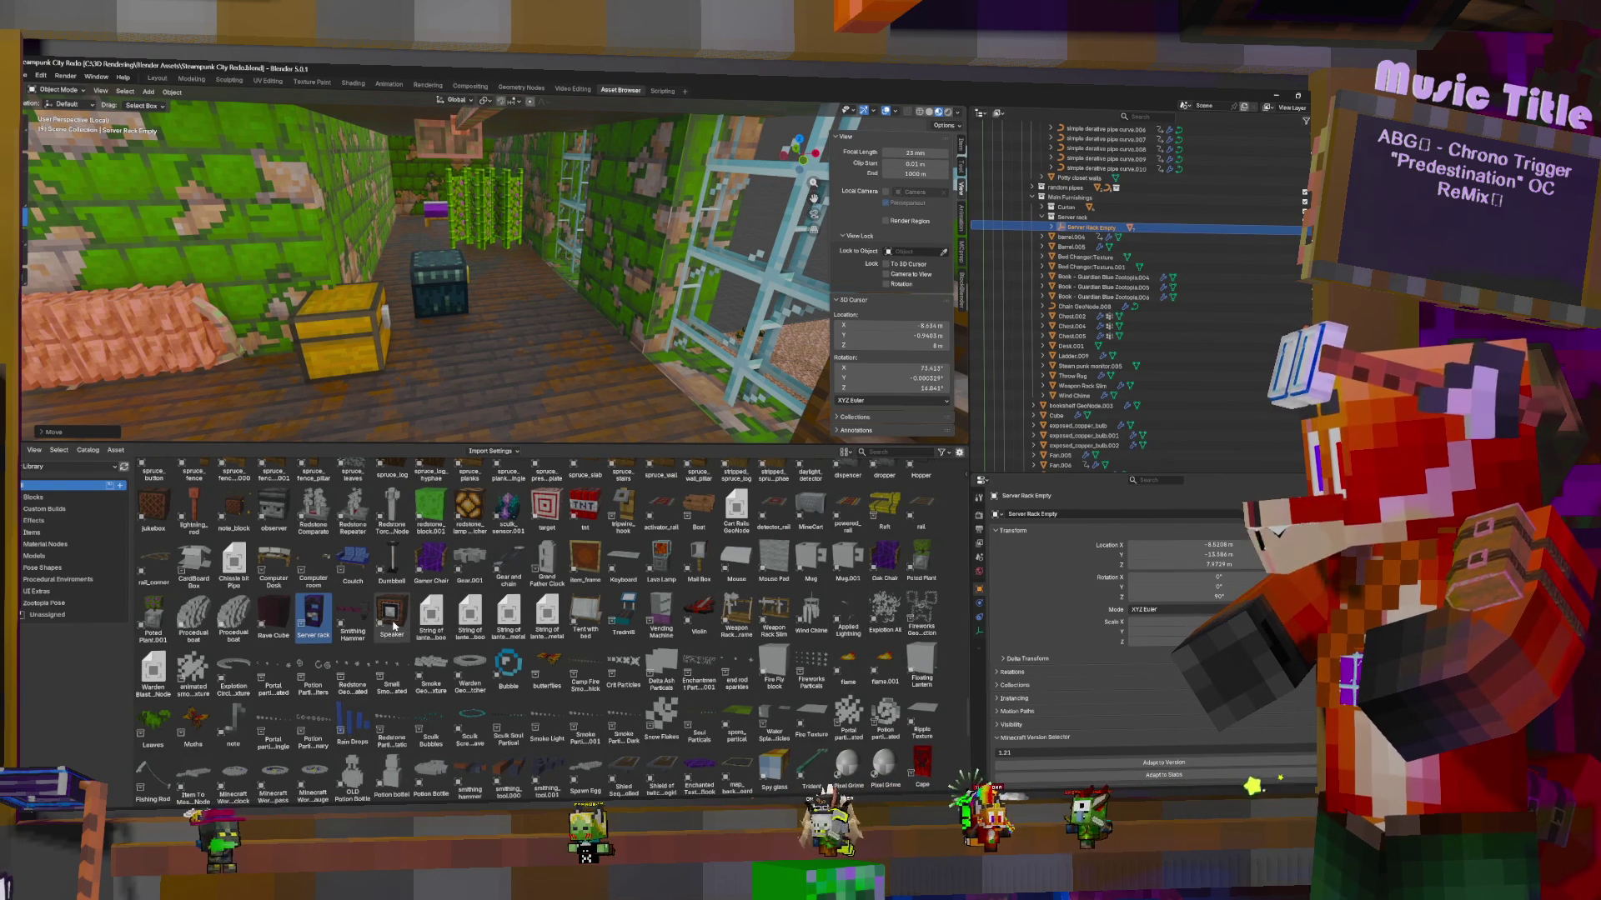
Drop the Tredmill asset into the room and move its collection into another collection
left_click_drag(626, 614, 520, 290)
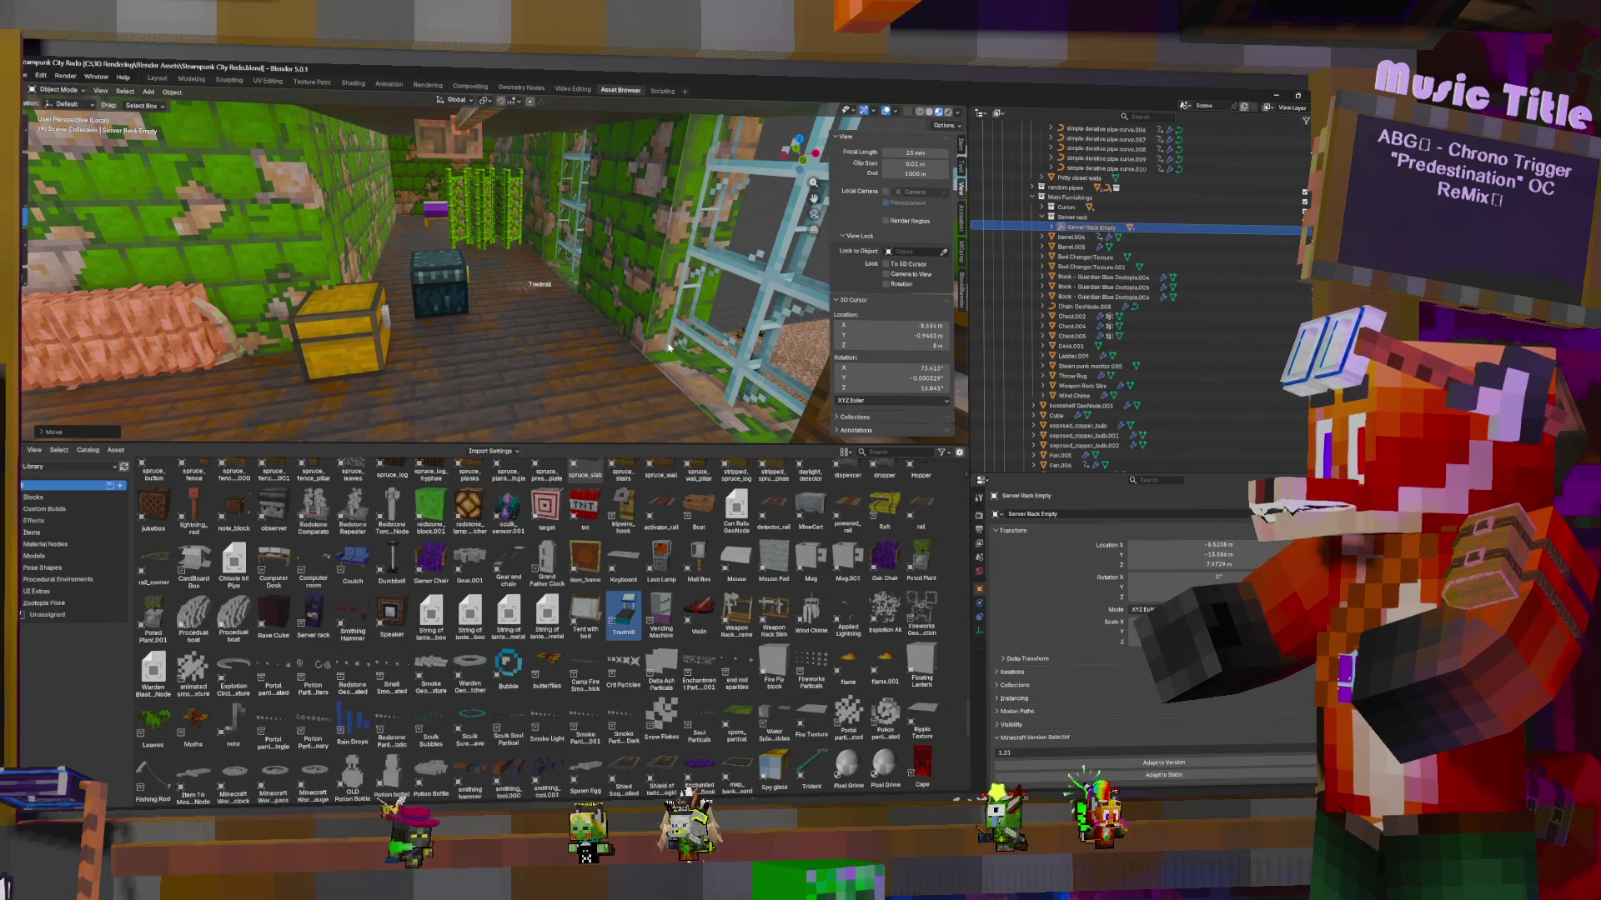
left_click(671, 348)
scroll(1167, 375, "down", 5)
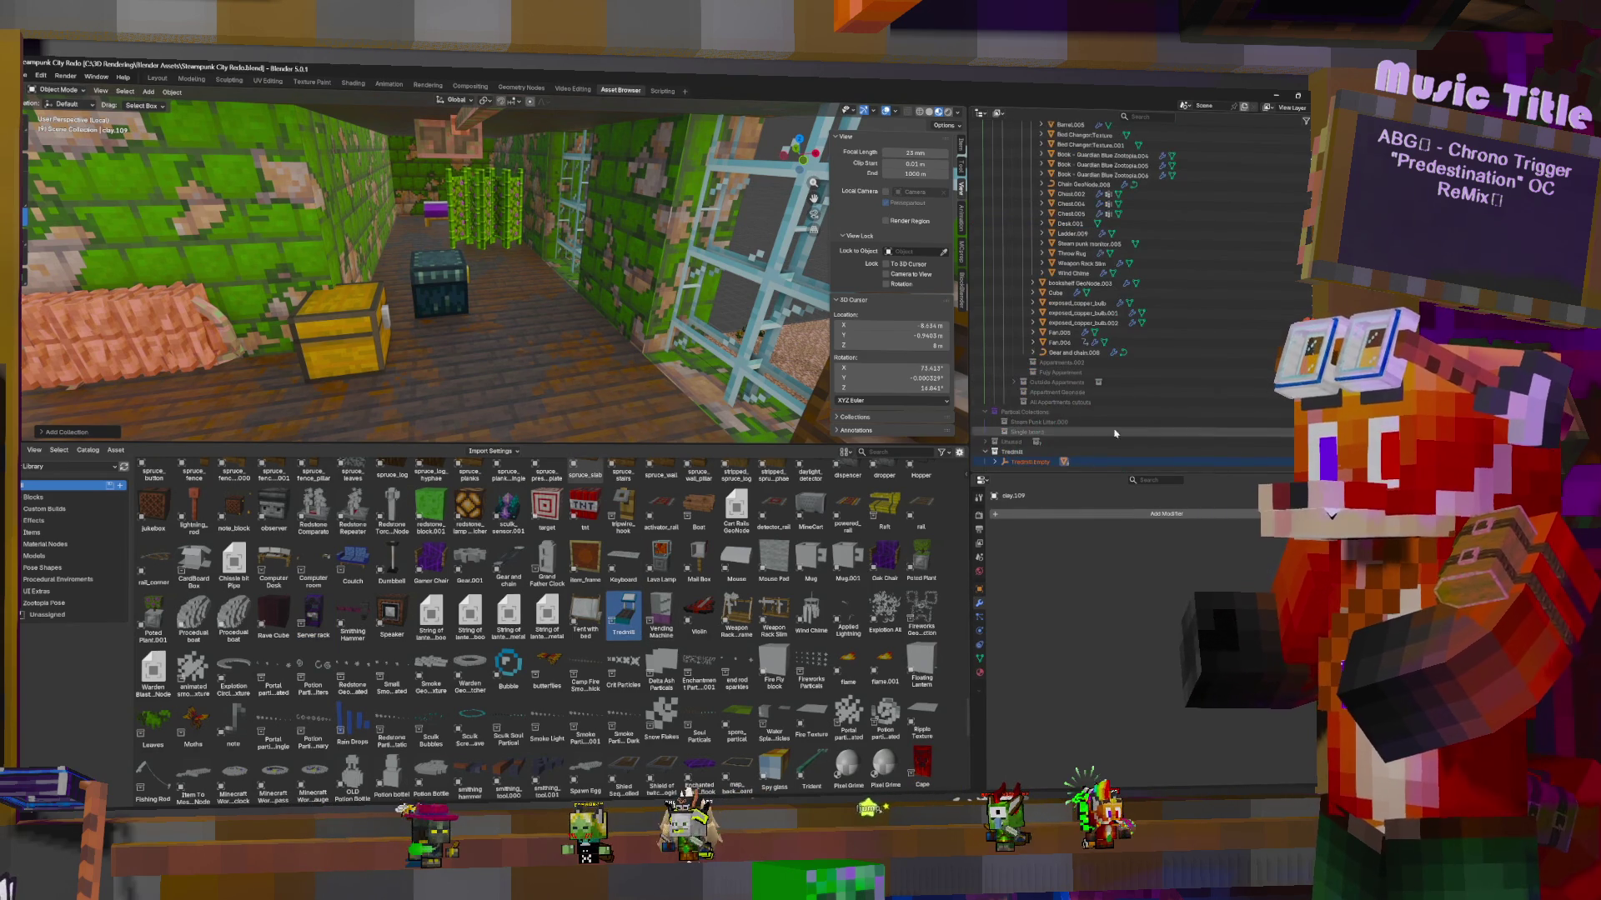
mouse_move(1057, 407)
left_mouse_down()
mouse_move(1076, 146)
mouse_move(1082, 198)
mouse_move(1067, 160)
left_mouse_up()
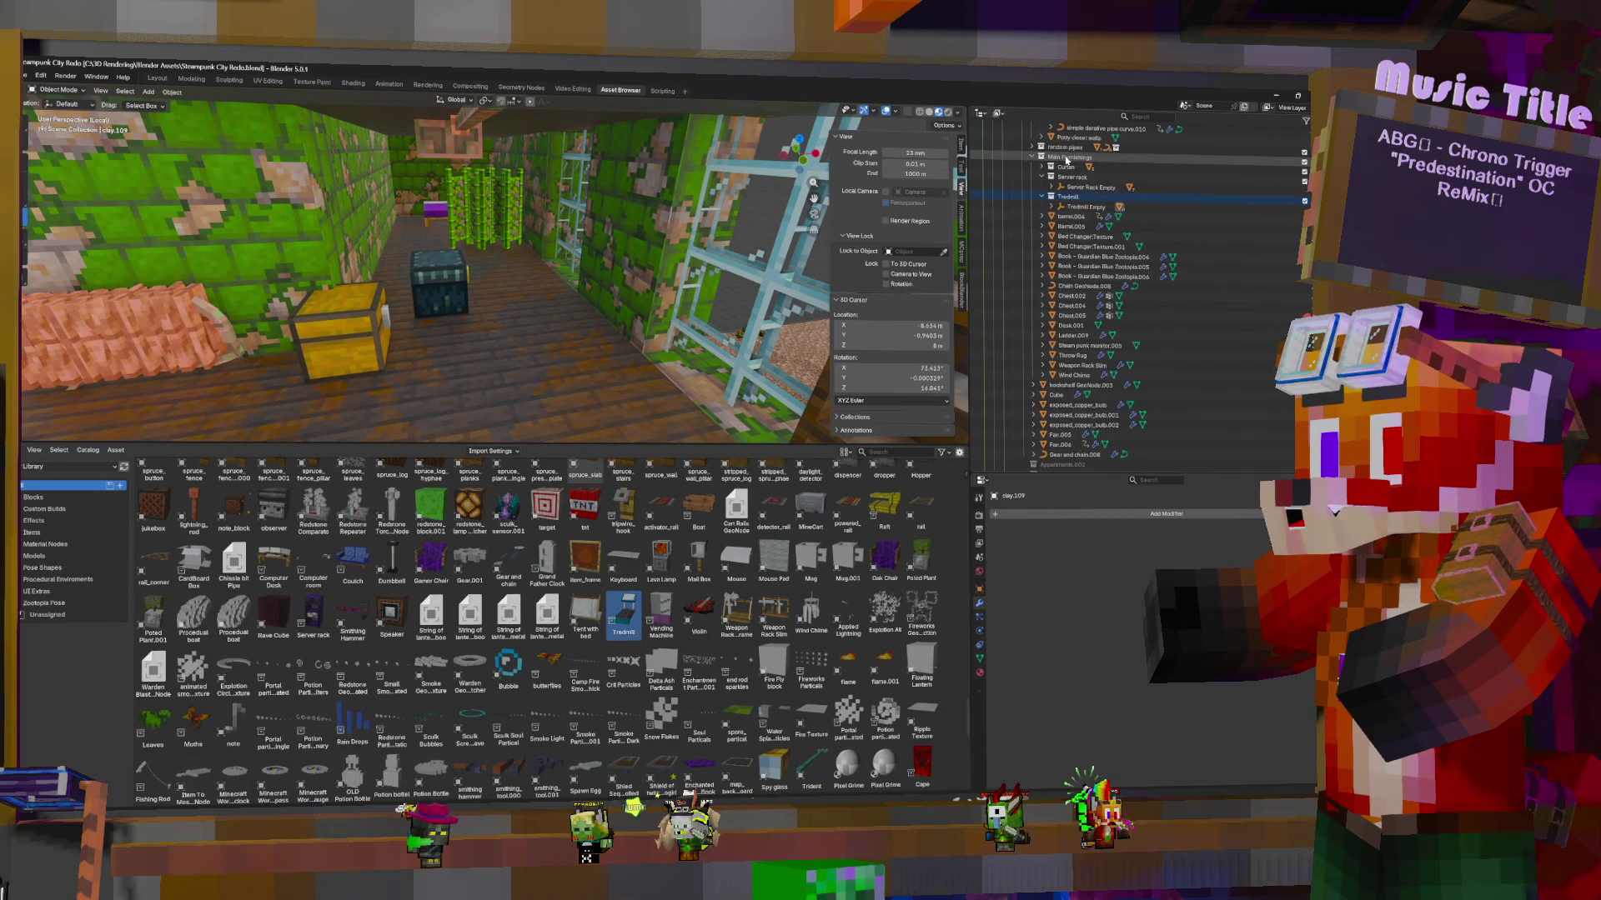
Snap the Tredmill Empty to the 3D cursor and rotate it
left_click(1086, 207)
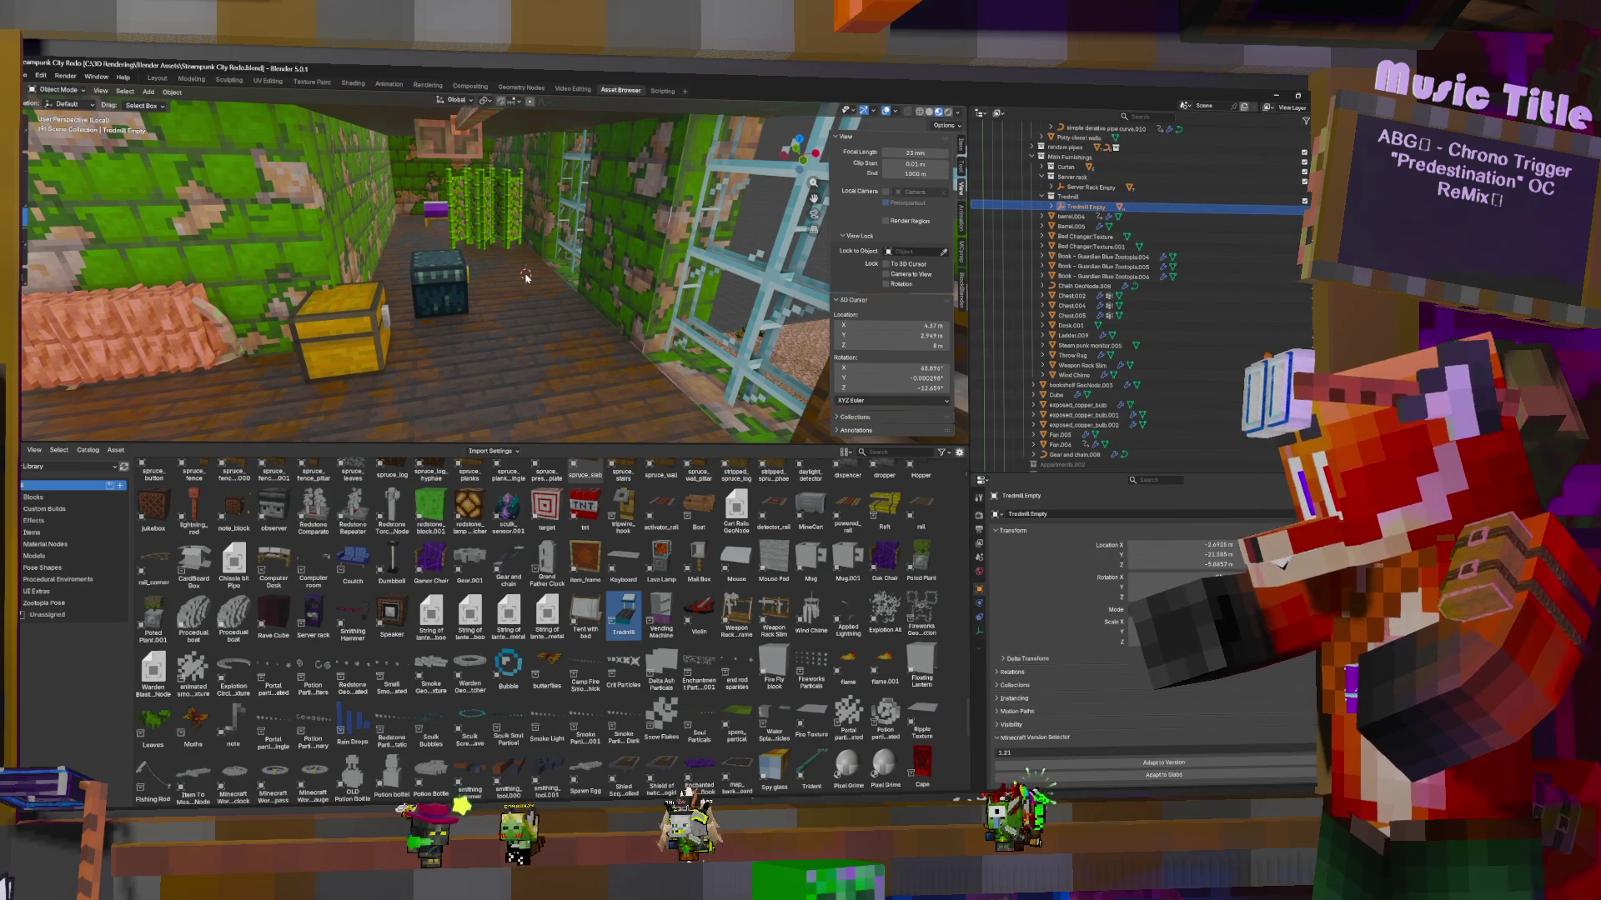
key("shift+a")
mouse_move(494, 291)
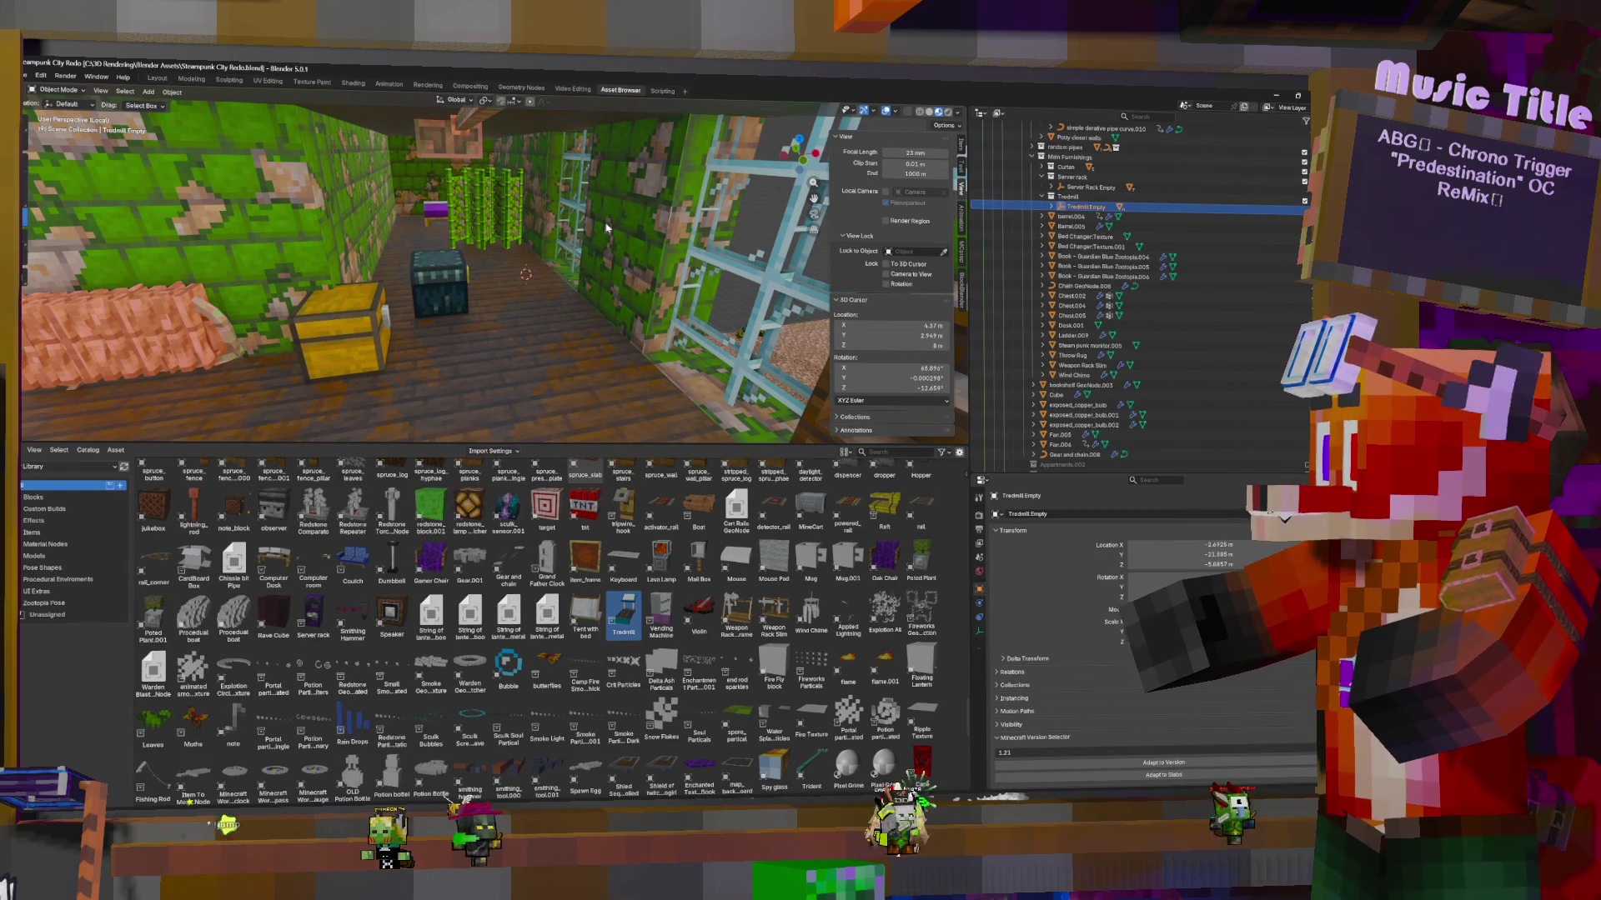
key("shift+s")
left_click(513, 178)
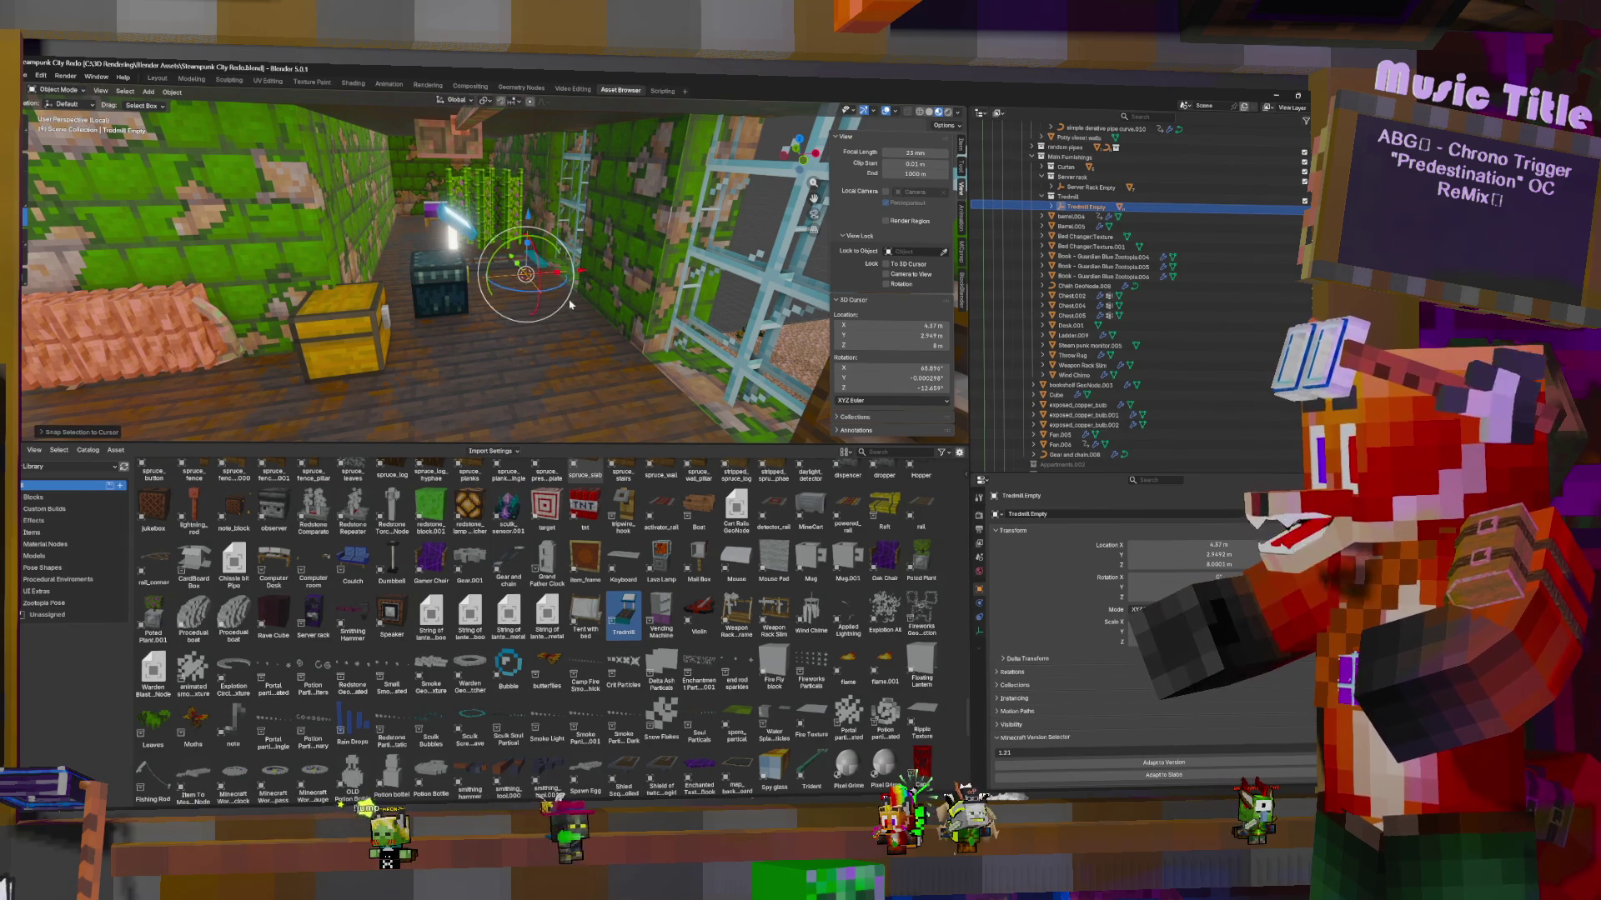
left_click_drag(576, 267, 575, 265)
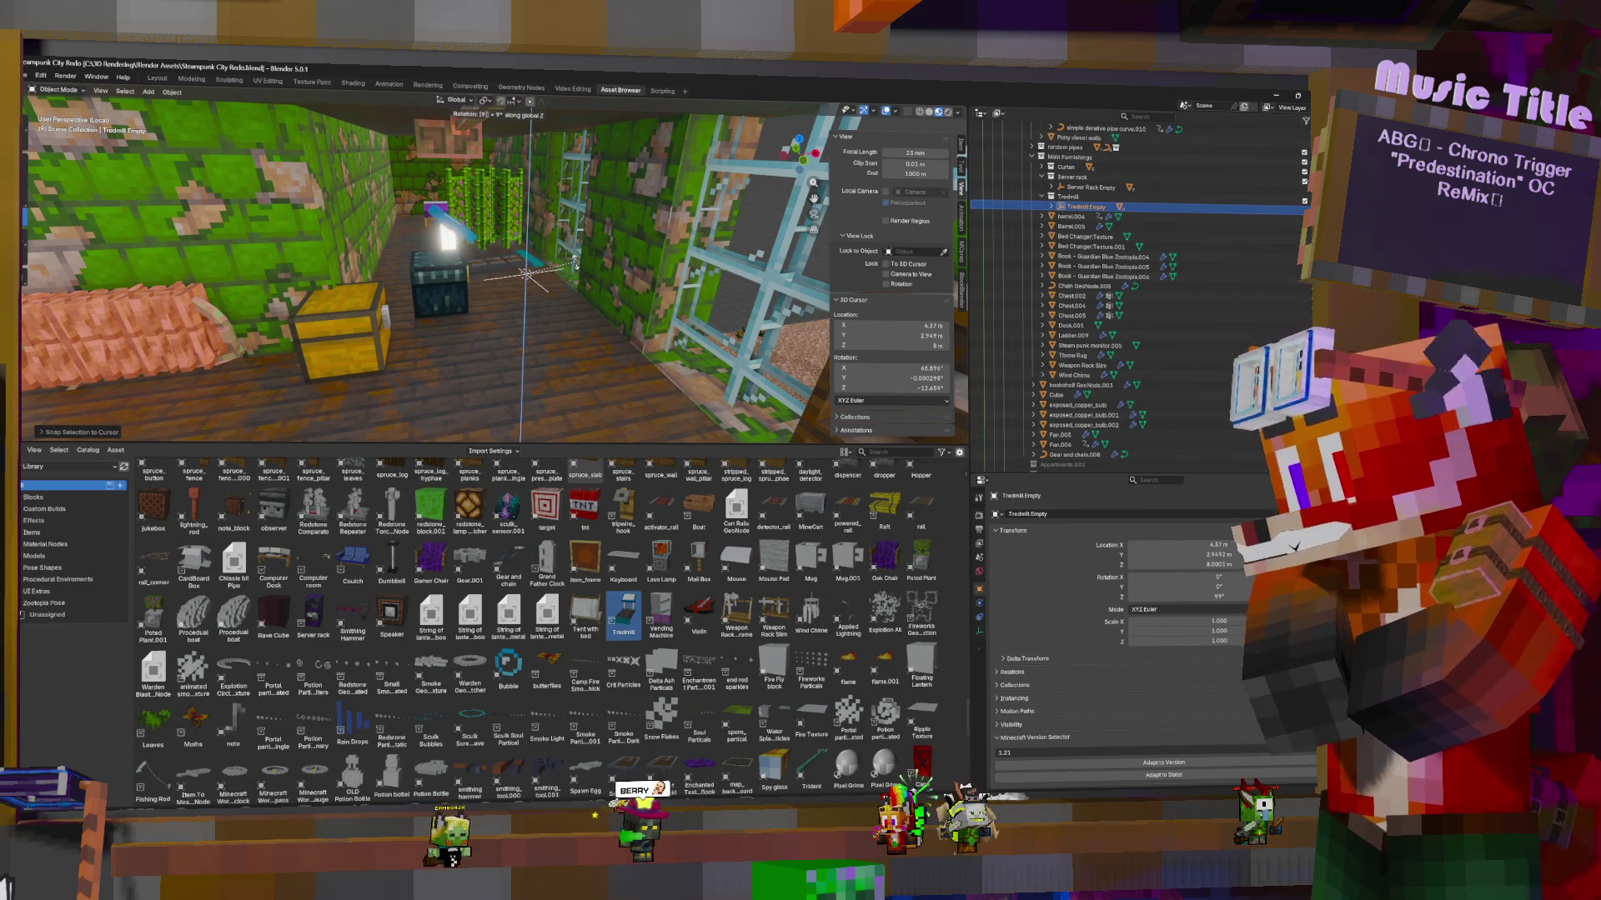
key("Return")
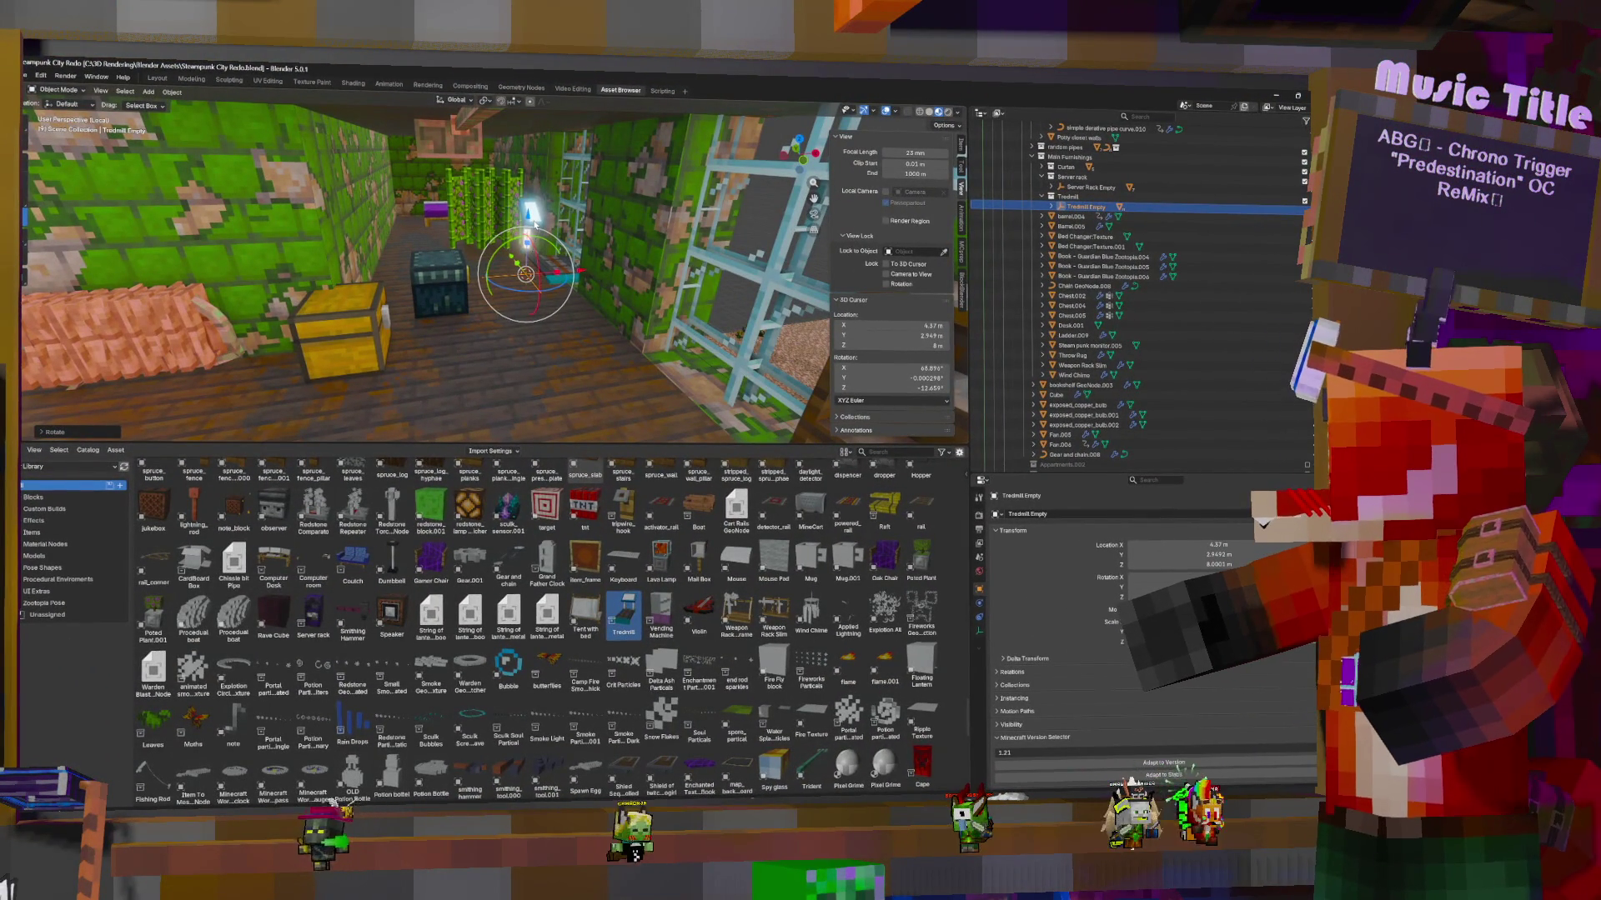
Move the Tredmill across the floor plane and adjust its height along Z
key("g")
key("shift+z")
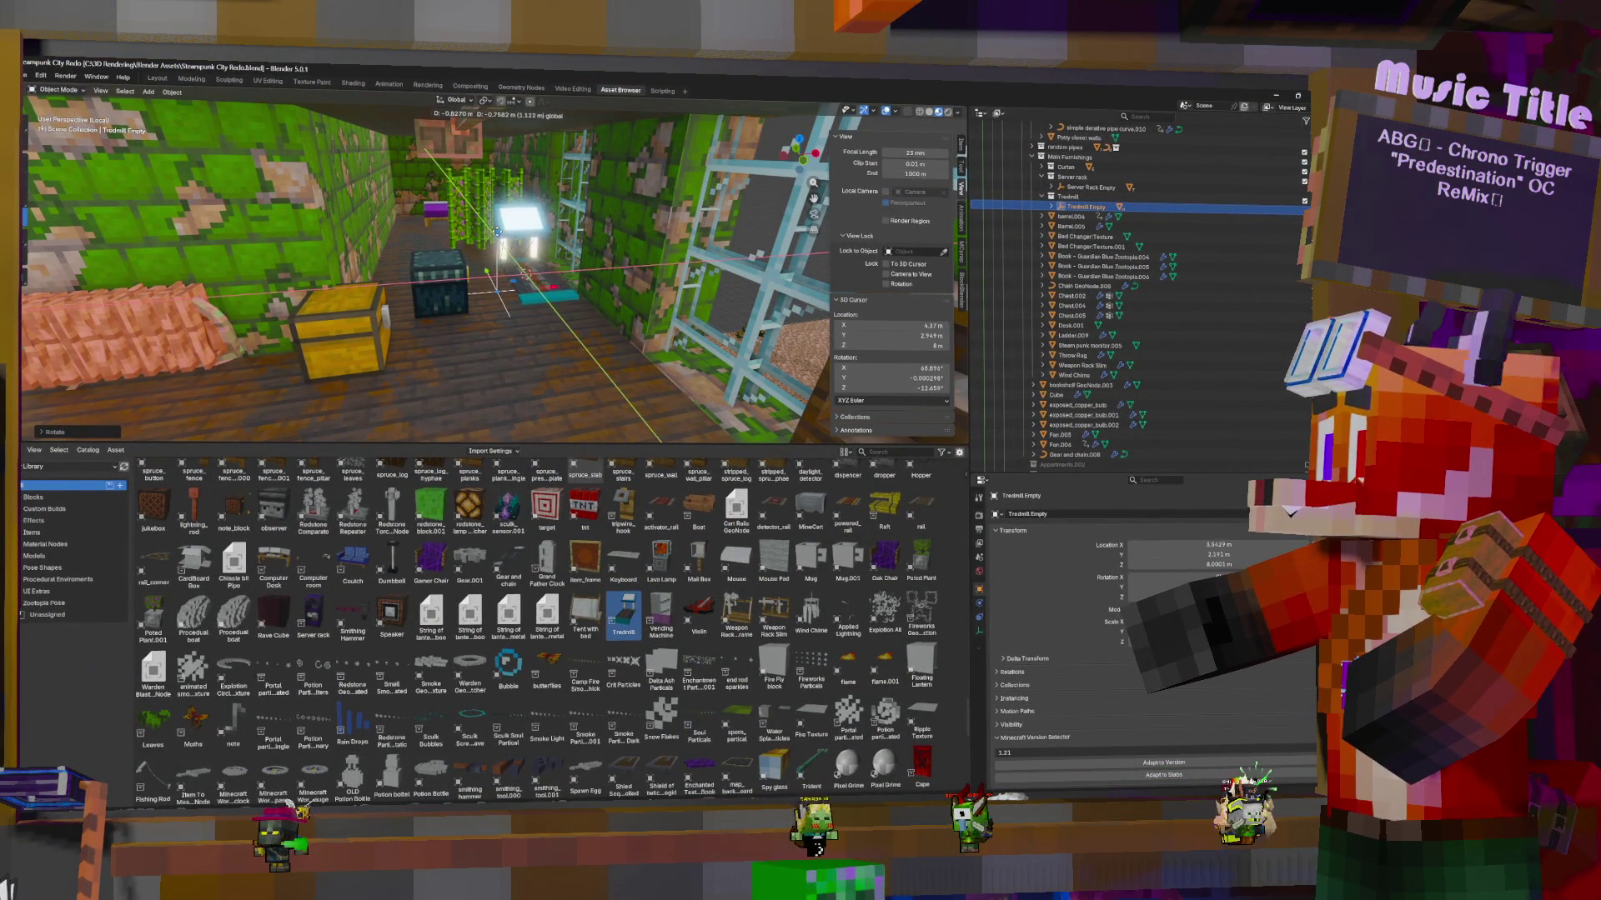
left_click(495, 226)
key("g")
key("z")
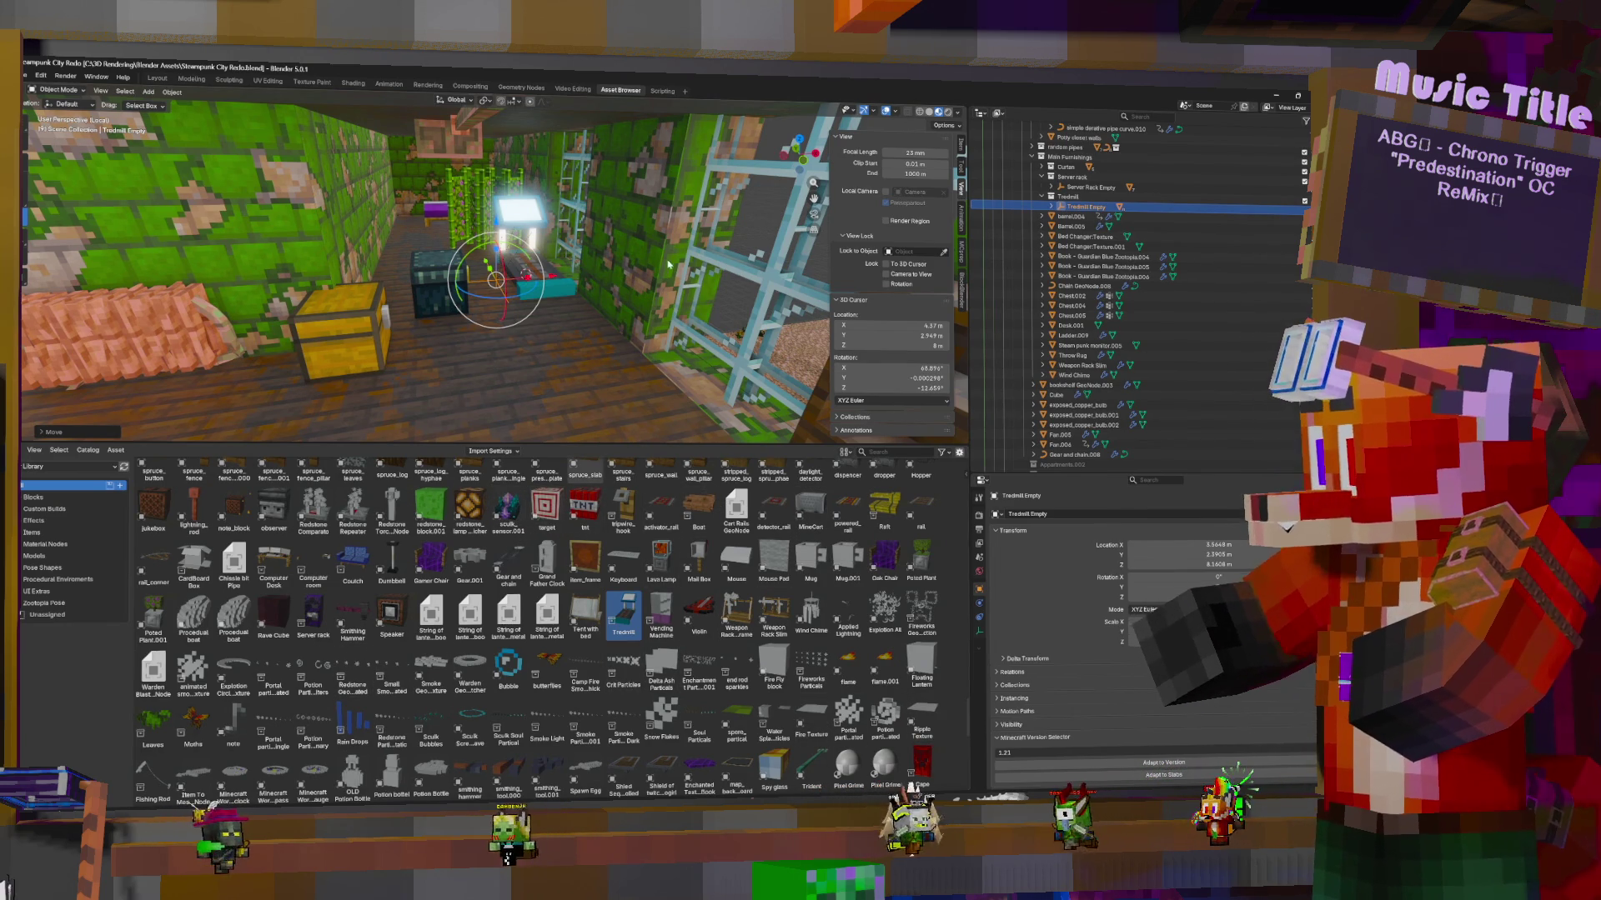
Select the Weapon Rack Slim and start sliding it to the right in the floor plane
mouse_move(668, 265)
middle_mouse_down()
mouse_move(917, 266)
mouse_move(750, 267)
mouse_move(584, 334)
mouse_move(500, 417)
mouse_move(406, 600)
middle_mouse_up()
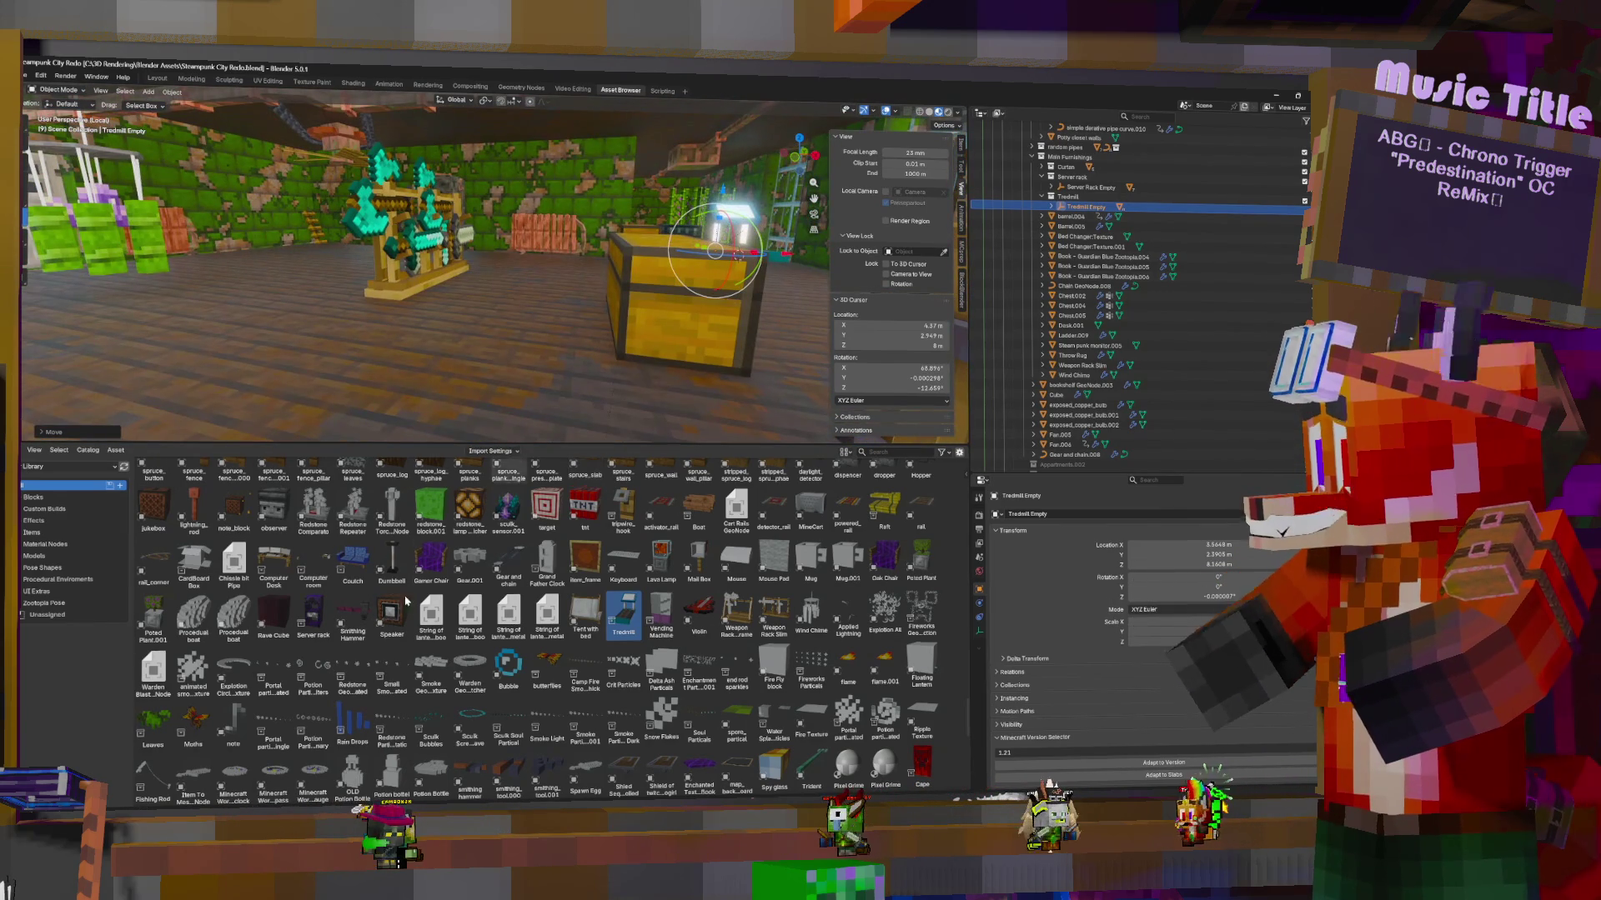
key("s")
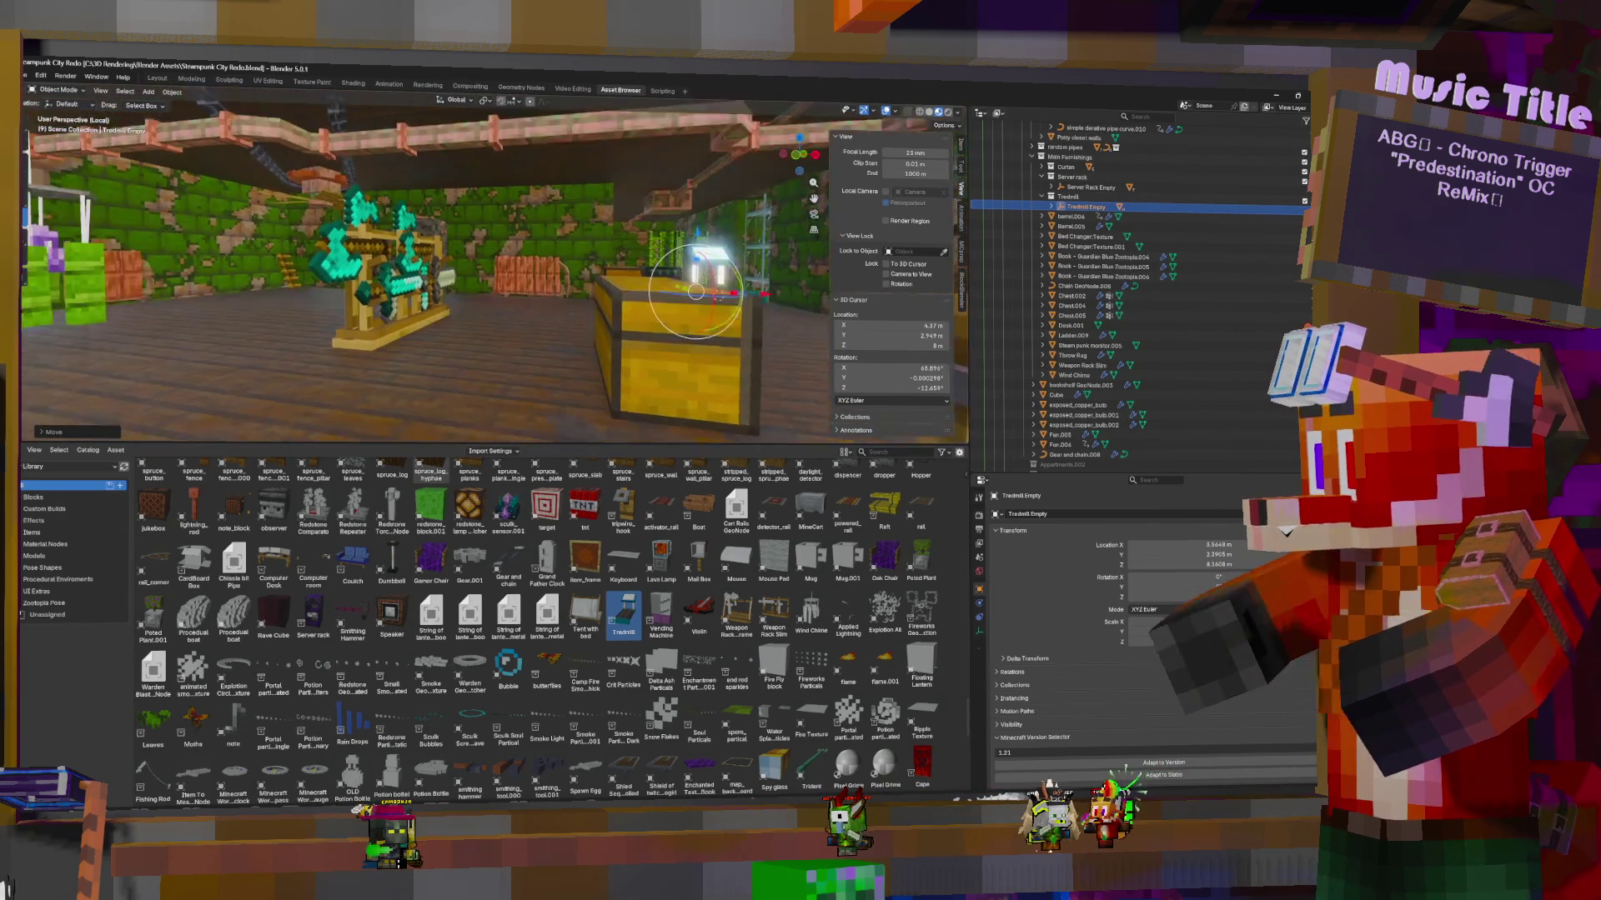
key("s")
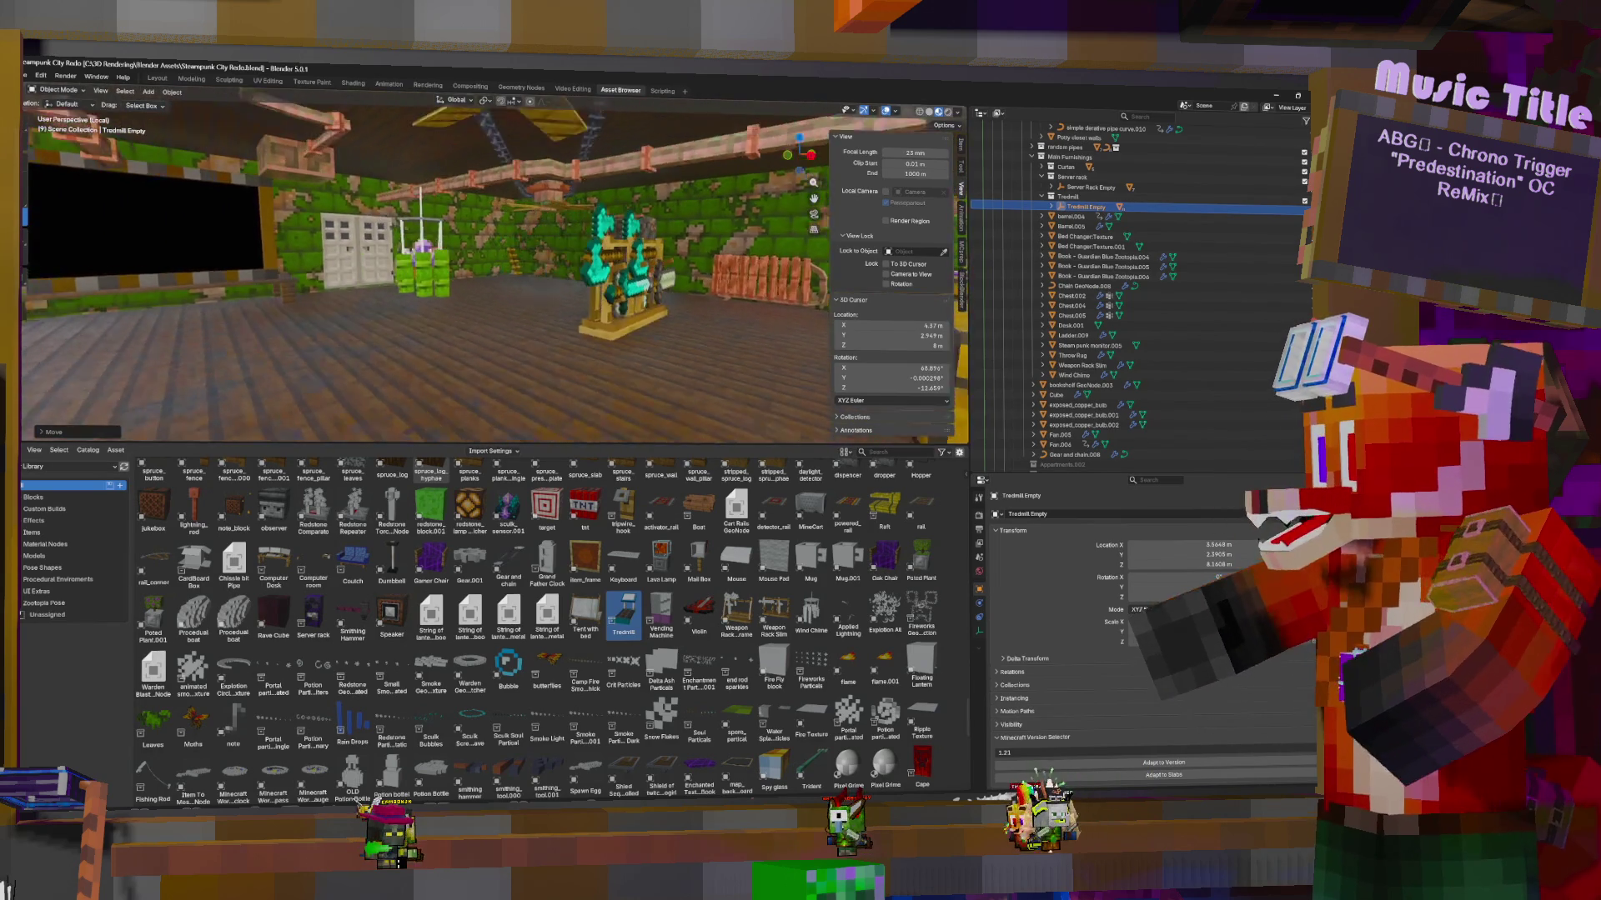
key("w")
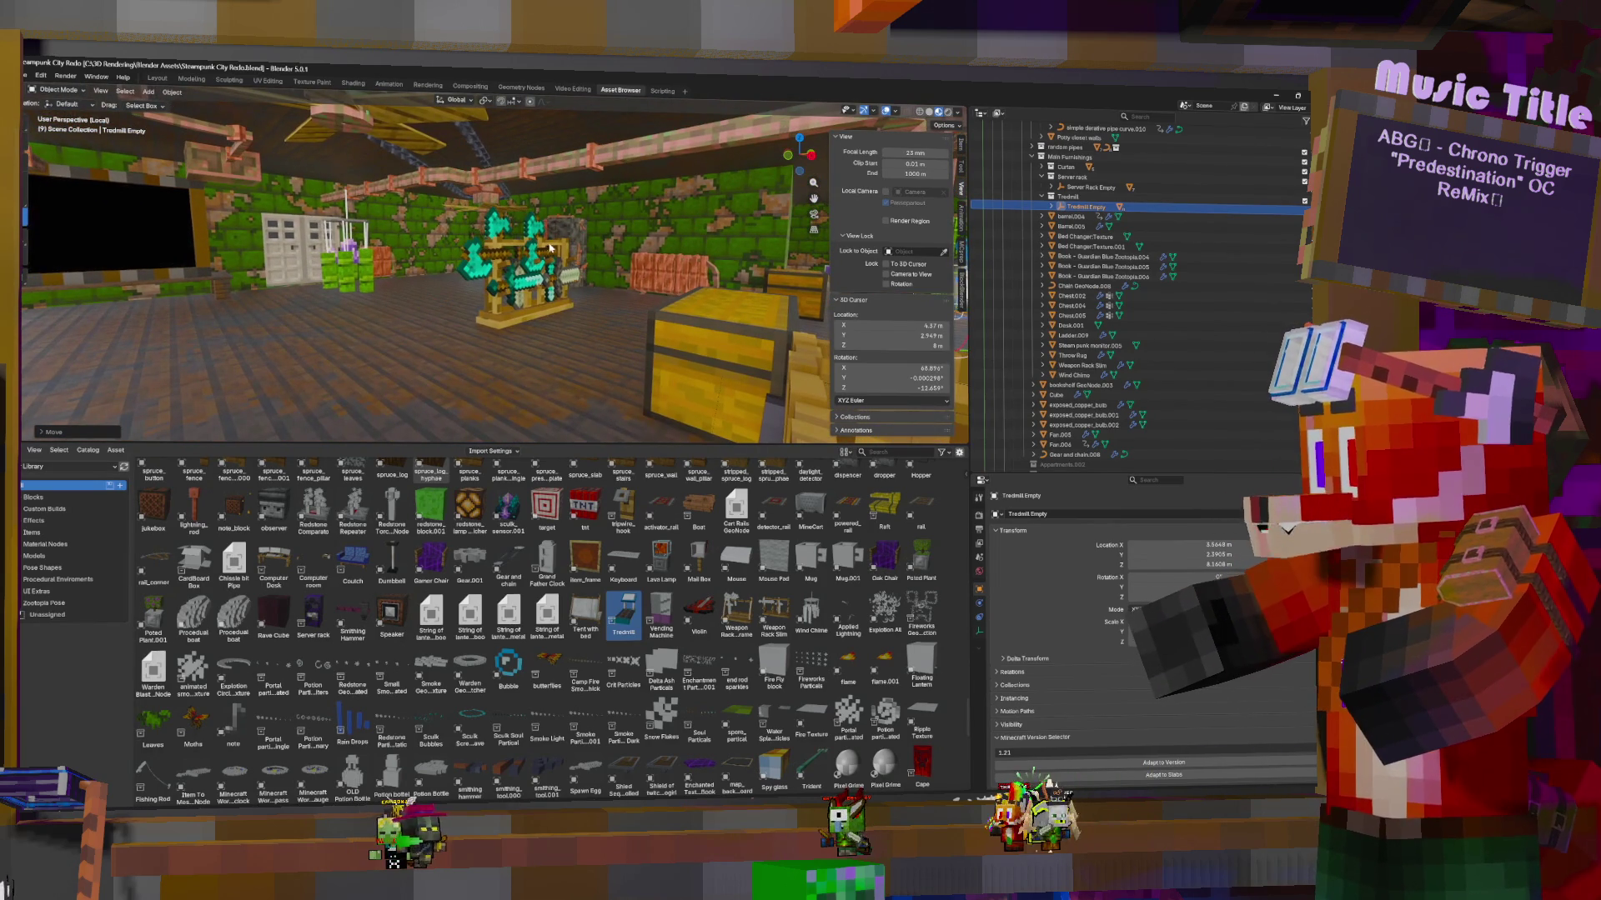
left_click(544, 258)
key("g")
key("shift+z")
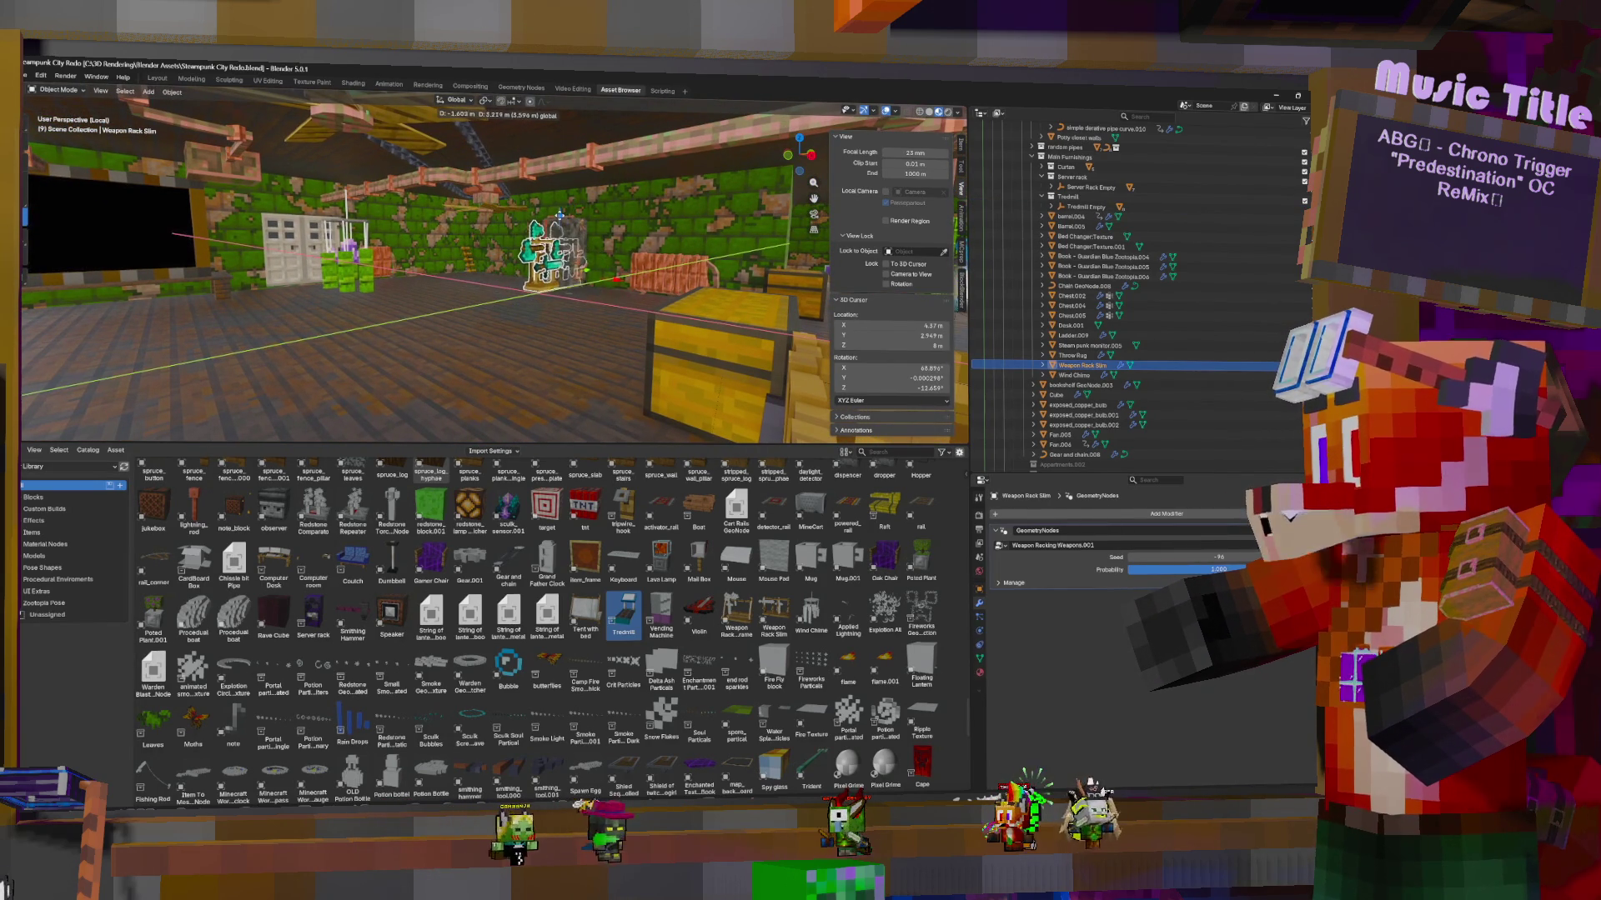
Set the weapon rack in place, then move the Cube a short way along X
left_click(560, 215)
left_click(552, 275)
mouse_move(552, 275)
middle_mouse_down()
mouse_move(651, 247)
mouse_move(631, 245)
middle_mouse_up()
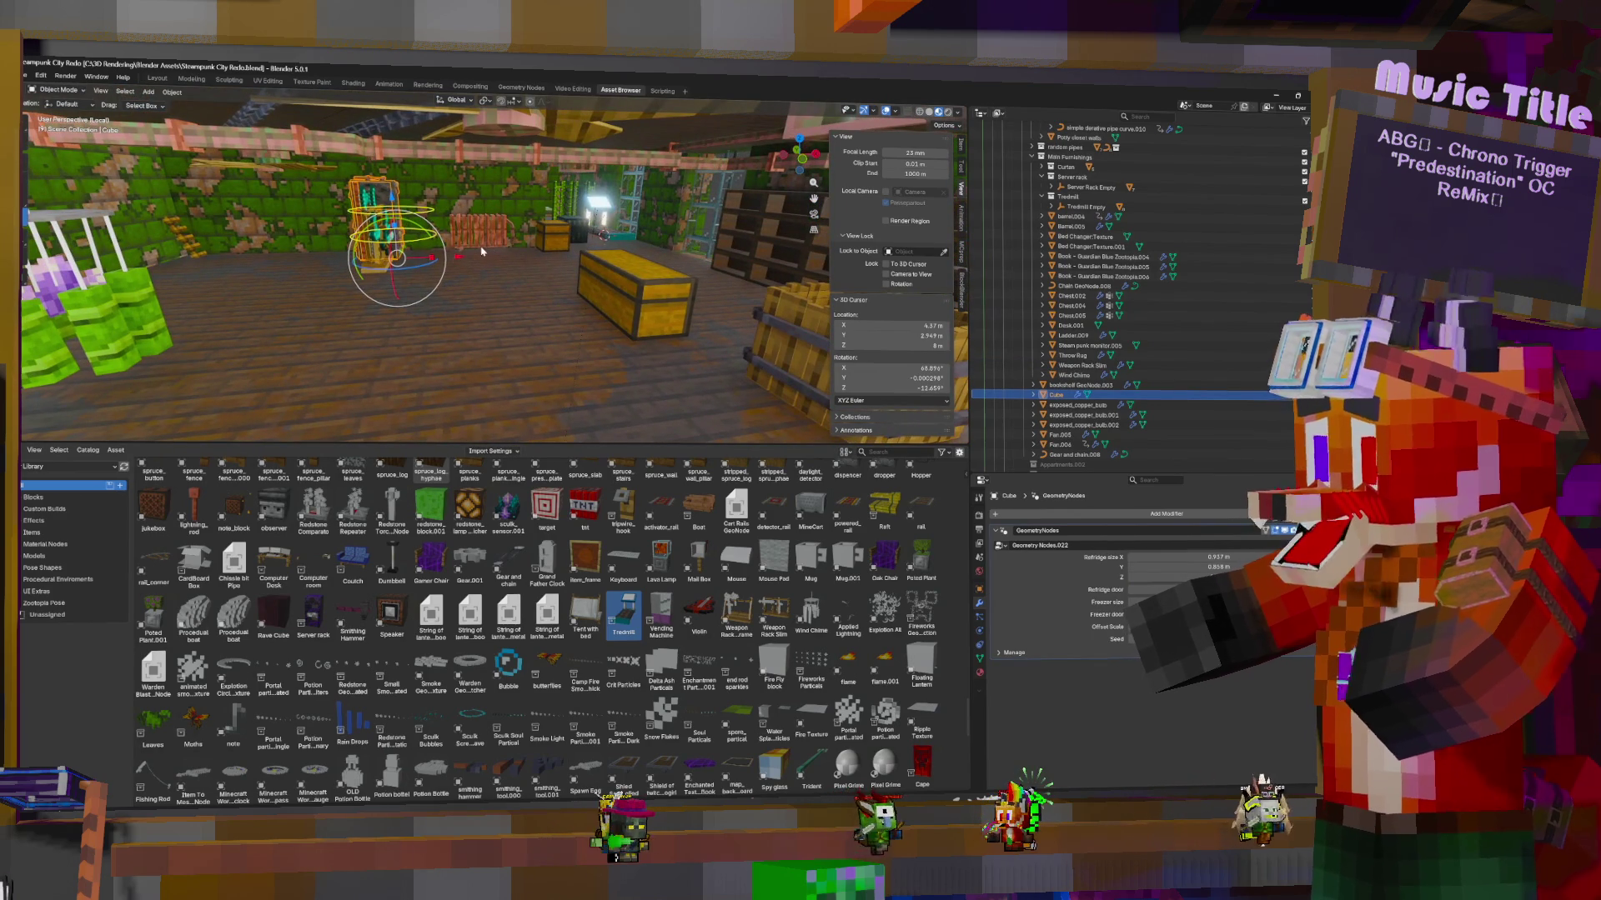
key("g")
key("x")
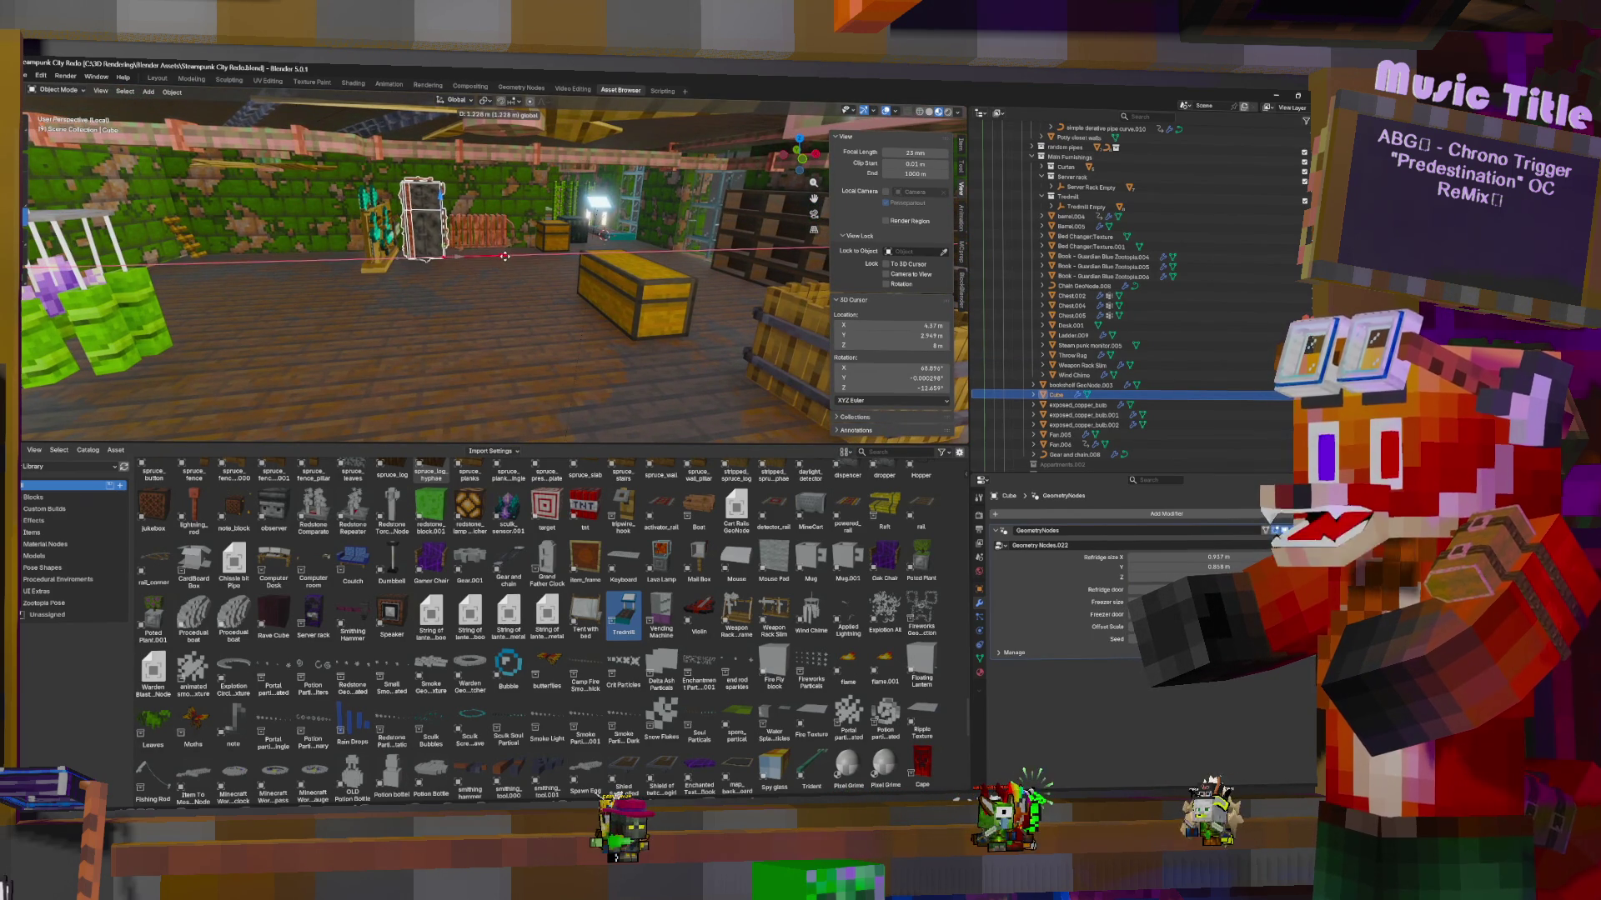
left_click(504, 255)
mouse_move(504, 256)
middle_mouse_down()
mouse_move(707, 236)
mouse_move(325, 245)
middle_mouse_up()
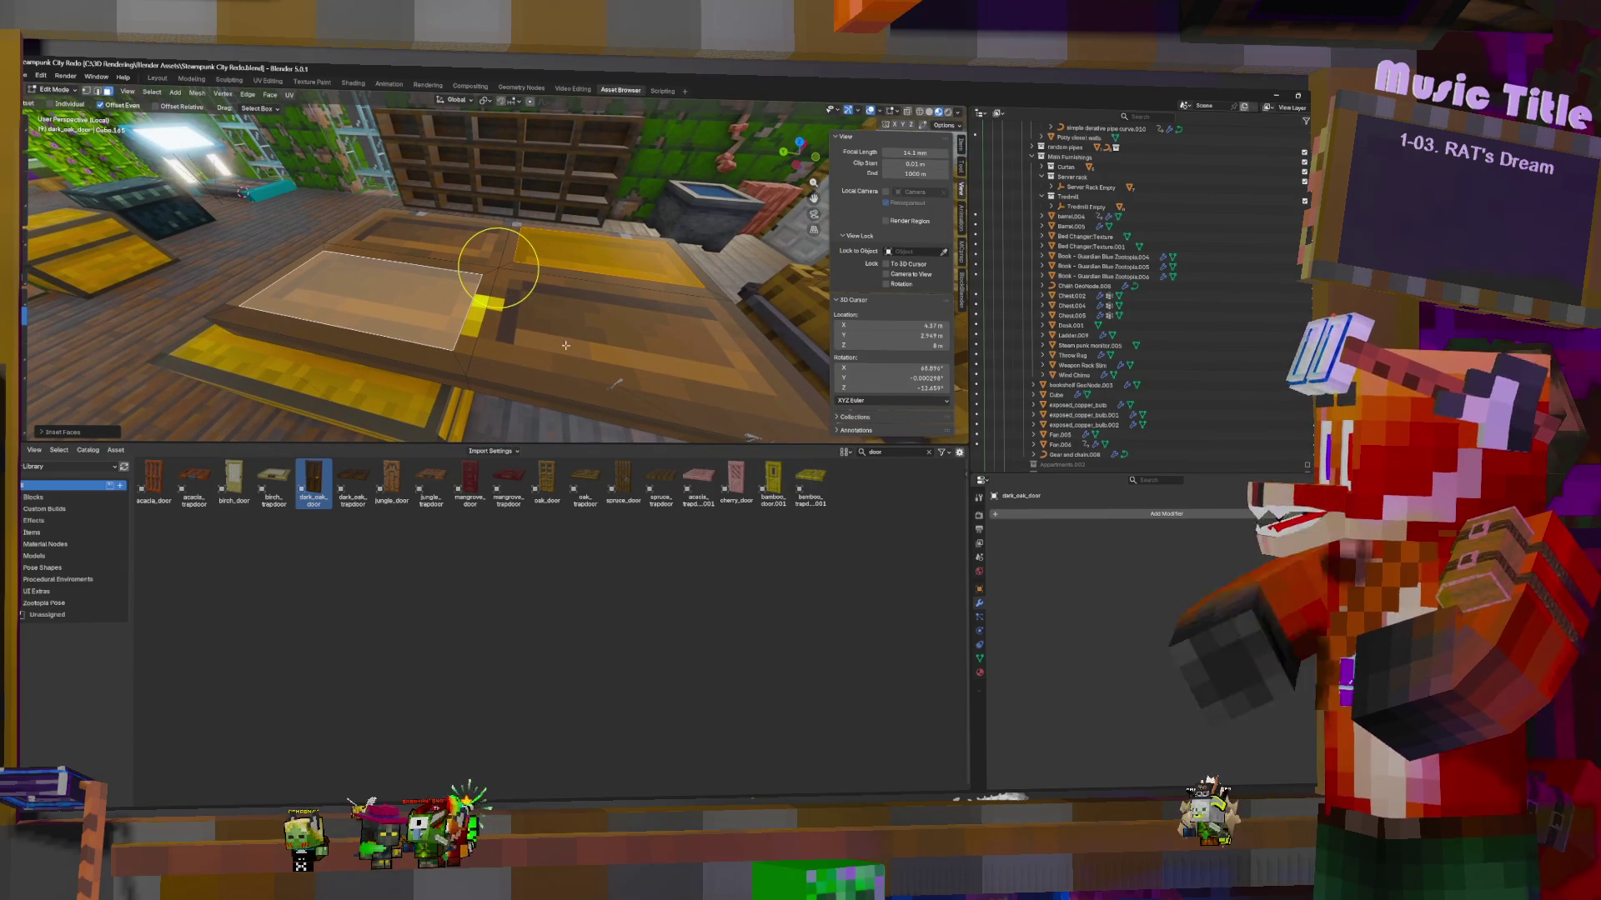
Select the large and small door faces and inset them with Individual enabled
left_click_drag(565, 345, 565, 291)
left_click(579, 321)
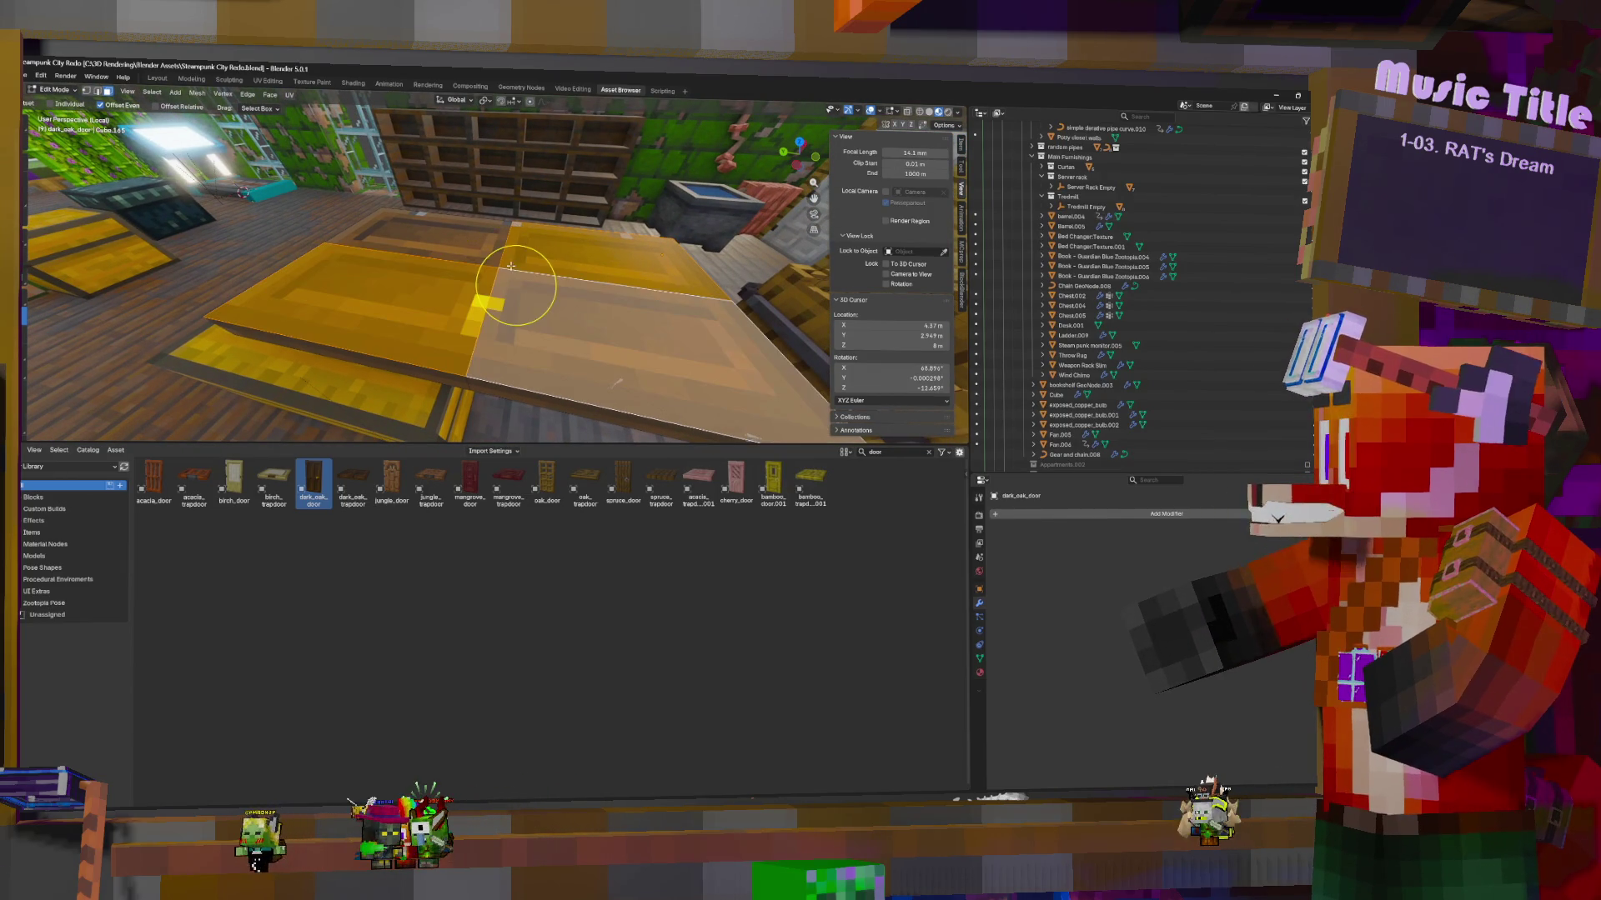
left_click(532, 266, "shift")
key("i")
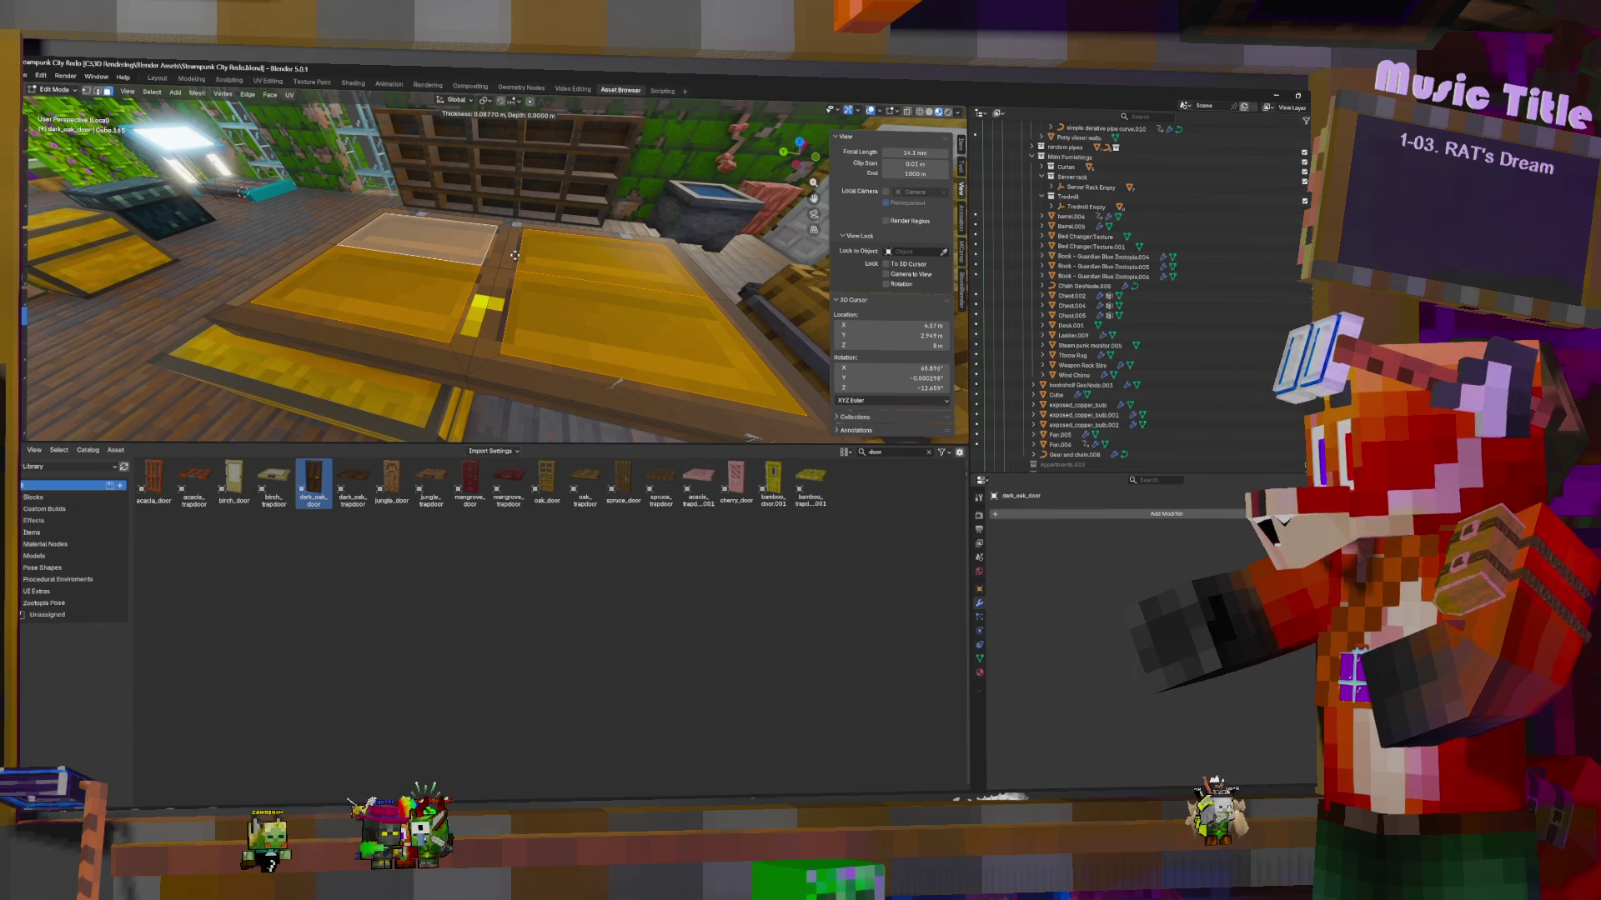
left_click(500, 265)
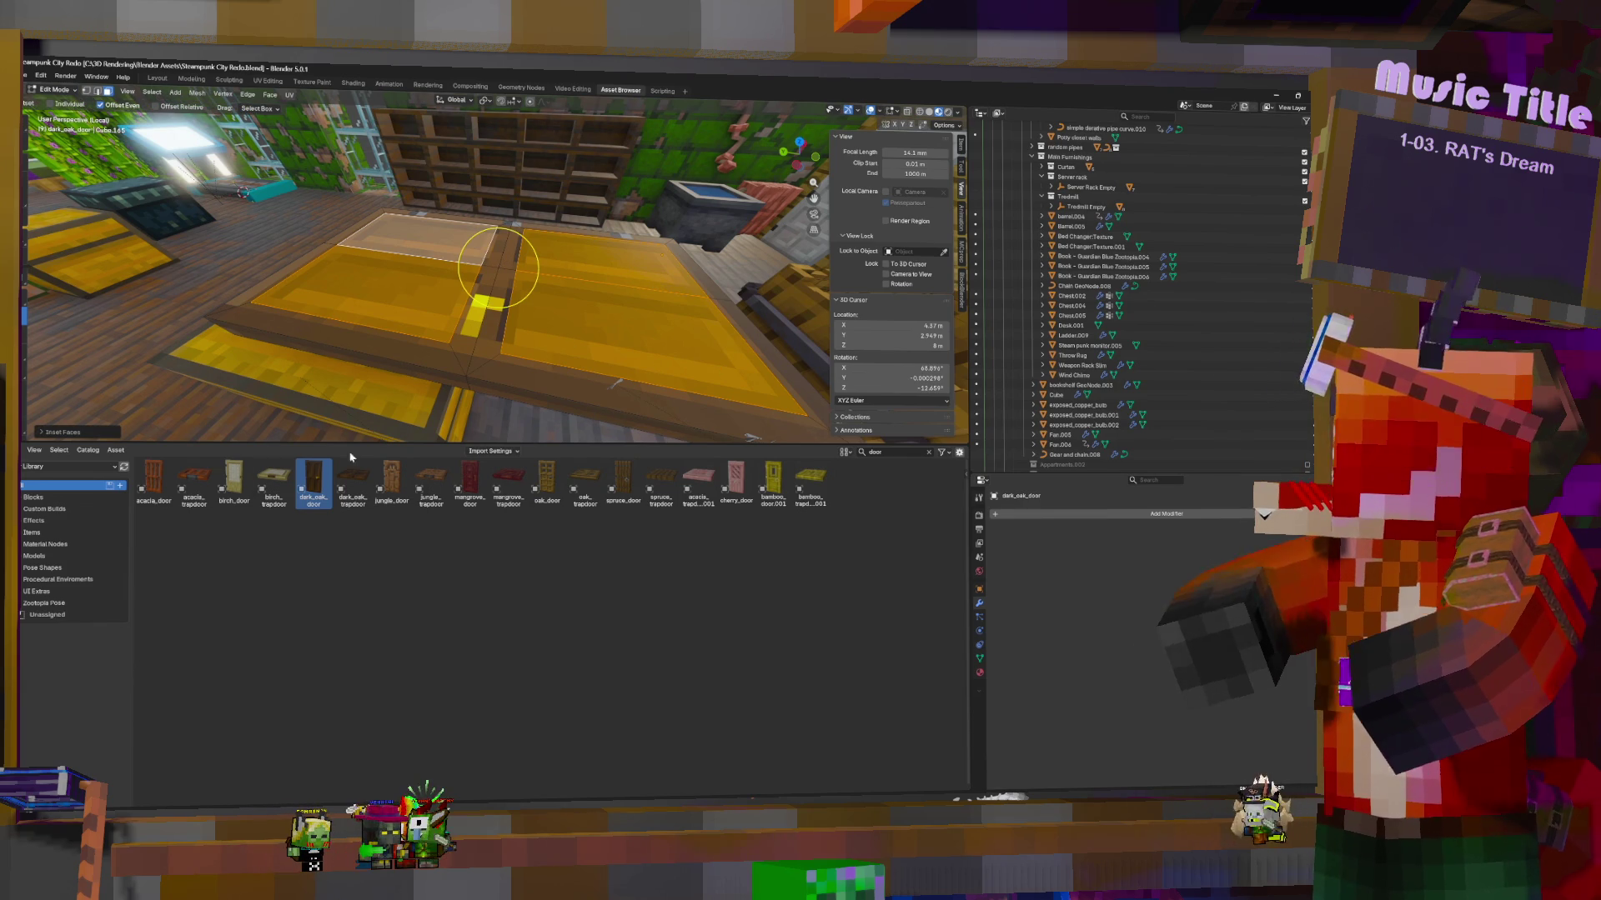
left_click(43, 433)
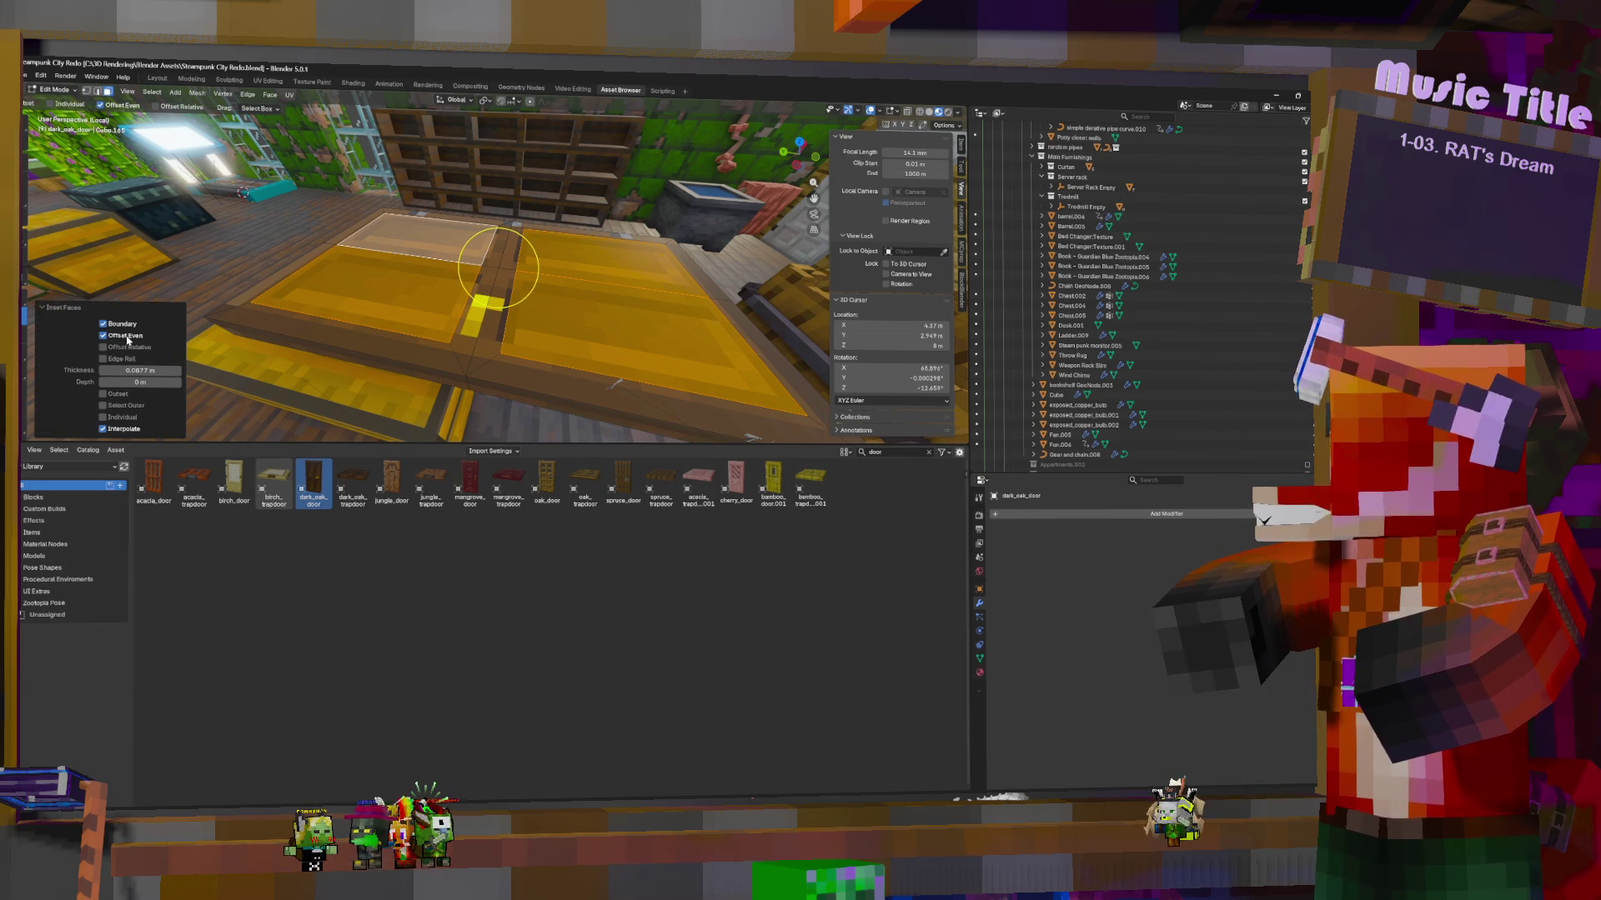
left_click(102, 417)
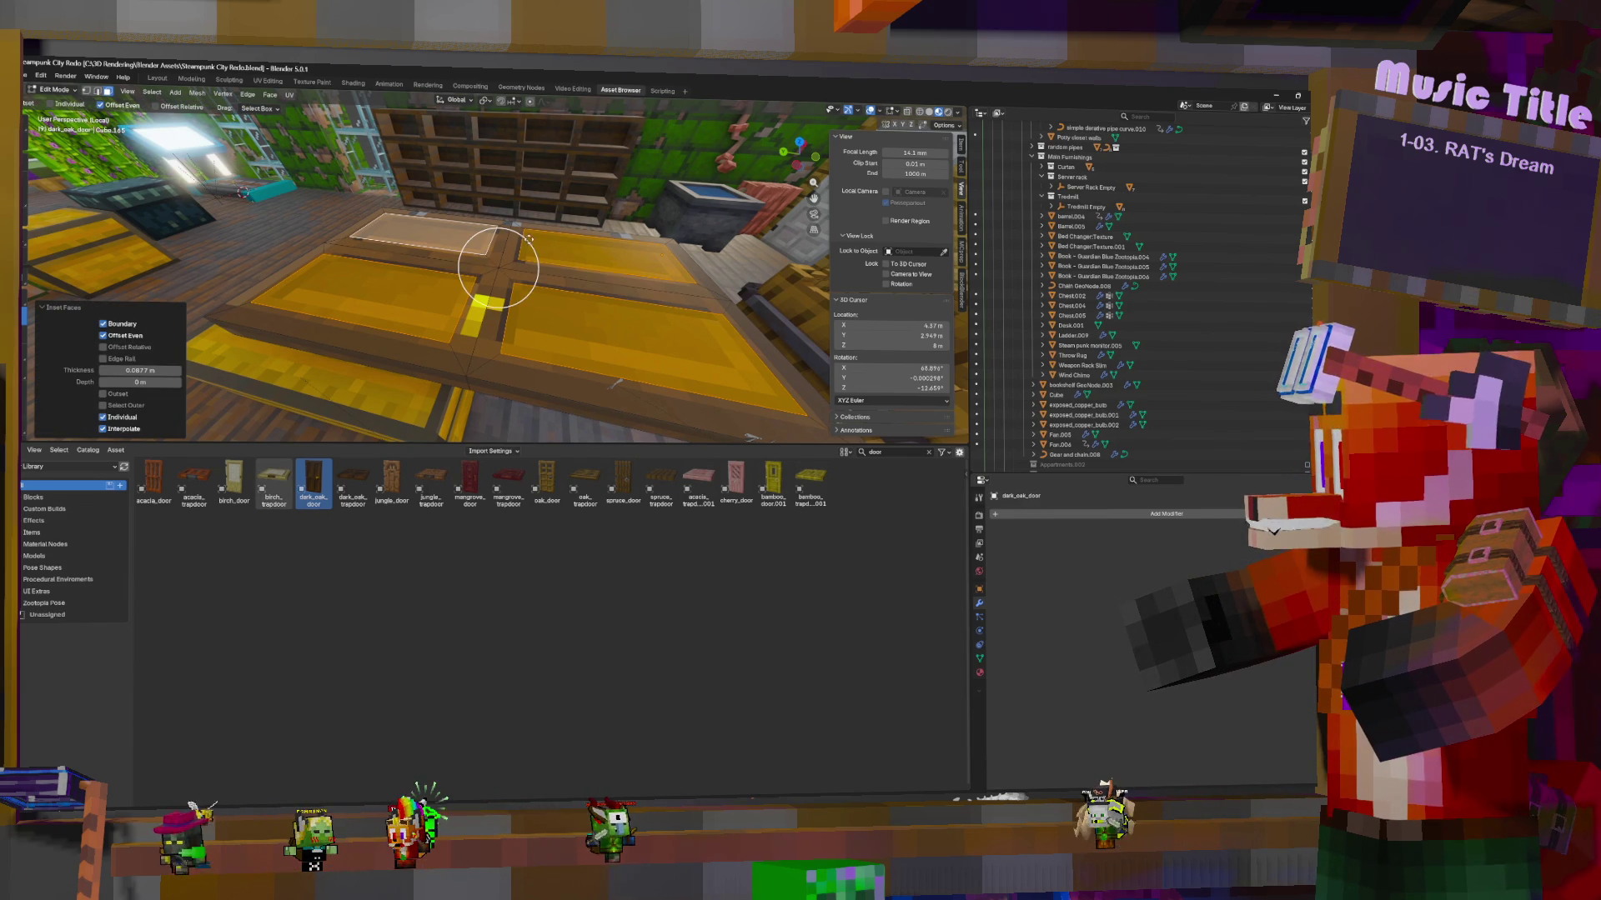
Undo and redo the individual inset on the door faces with a new thickness
key("i")
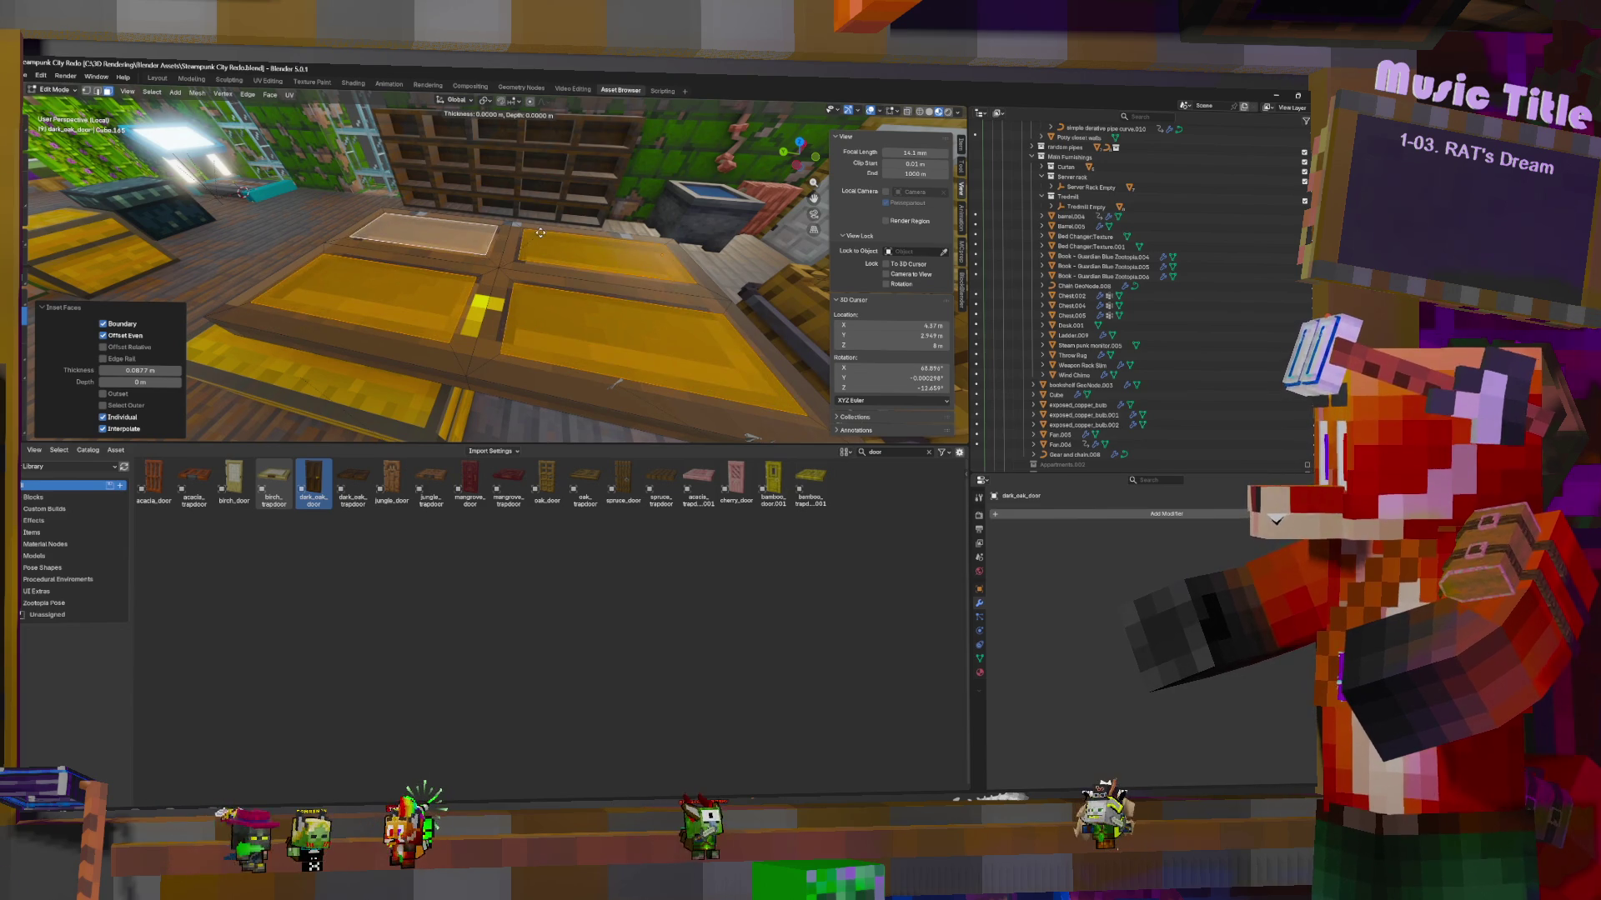
right_click(498, 267)
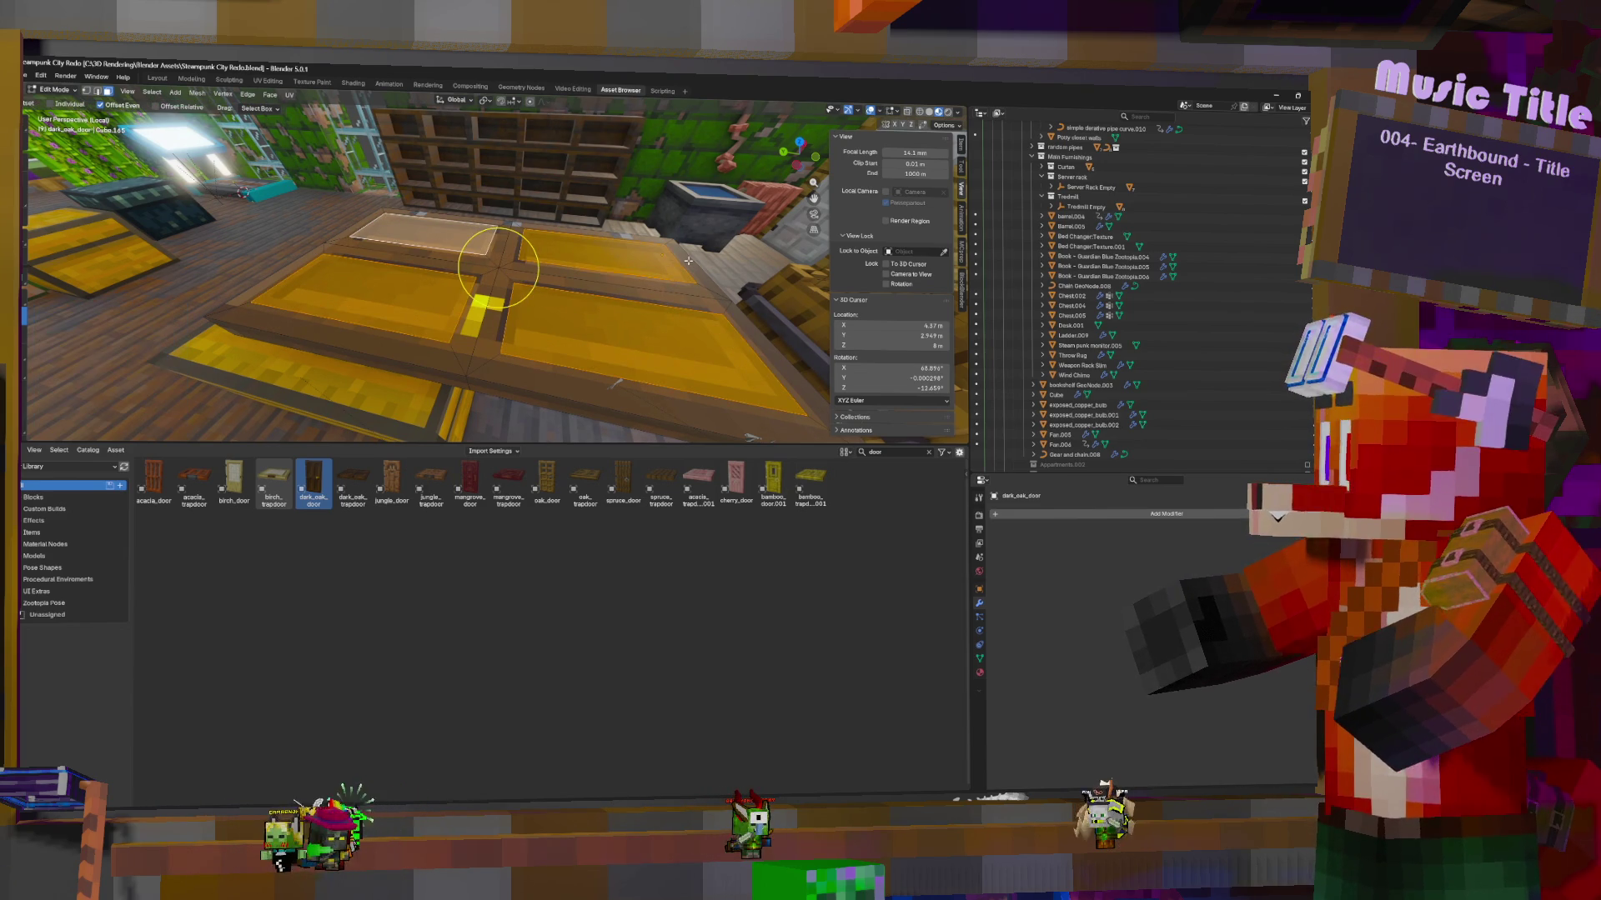
key("ctrl+z")
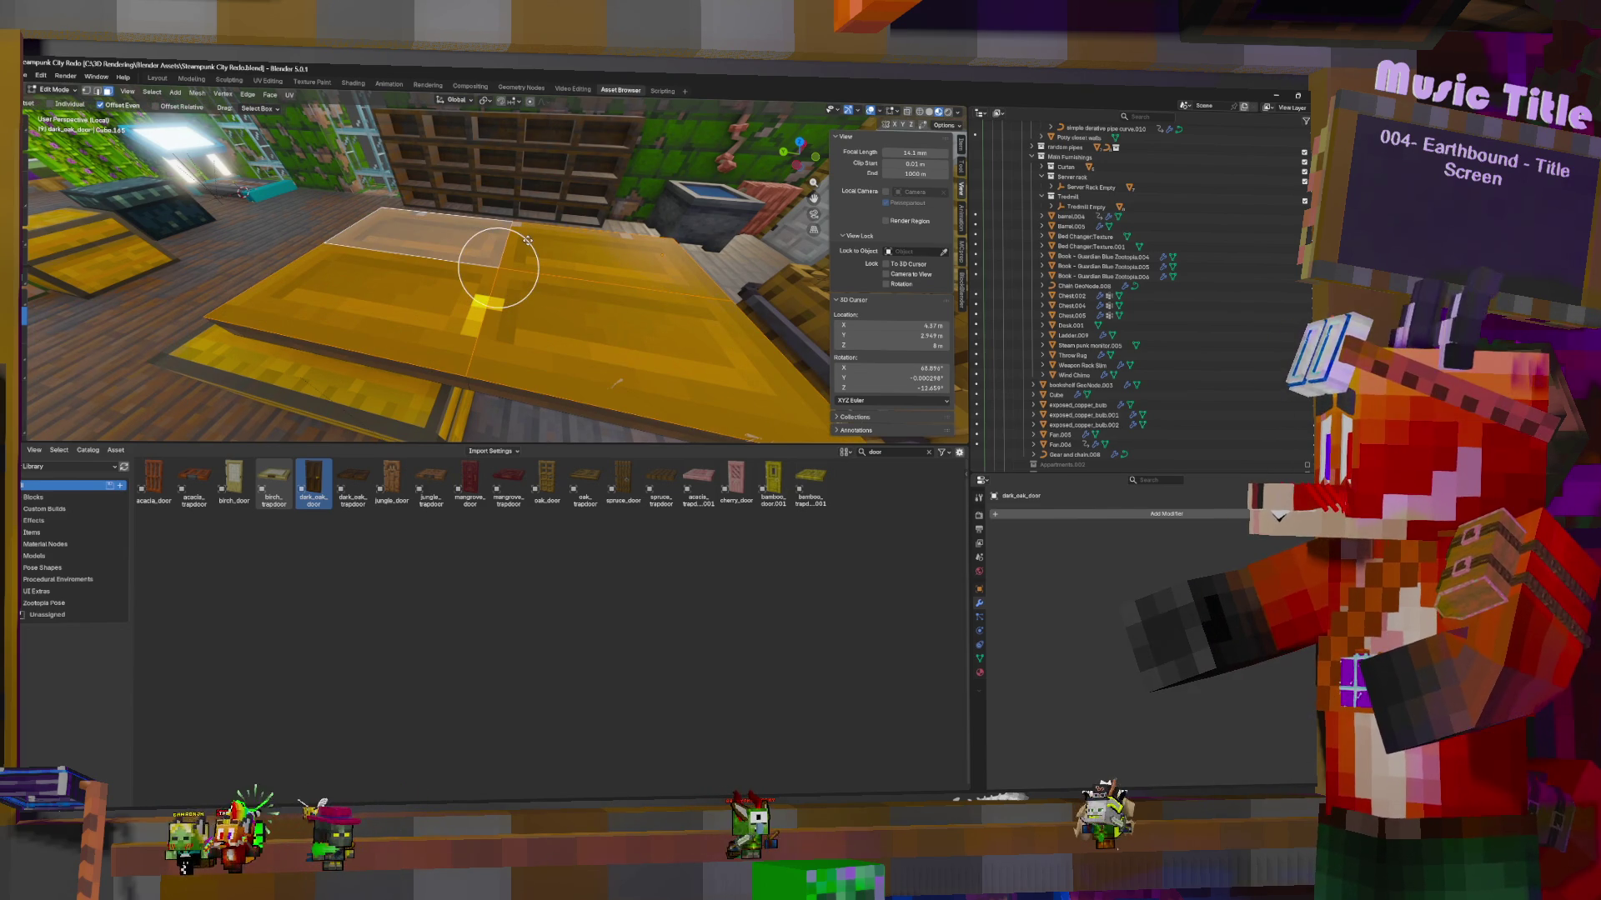
key("i")
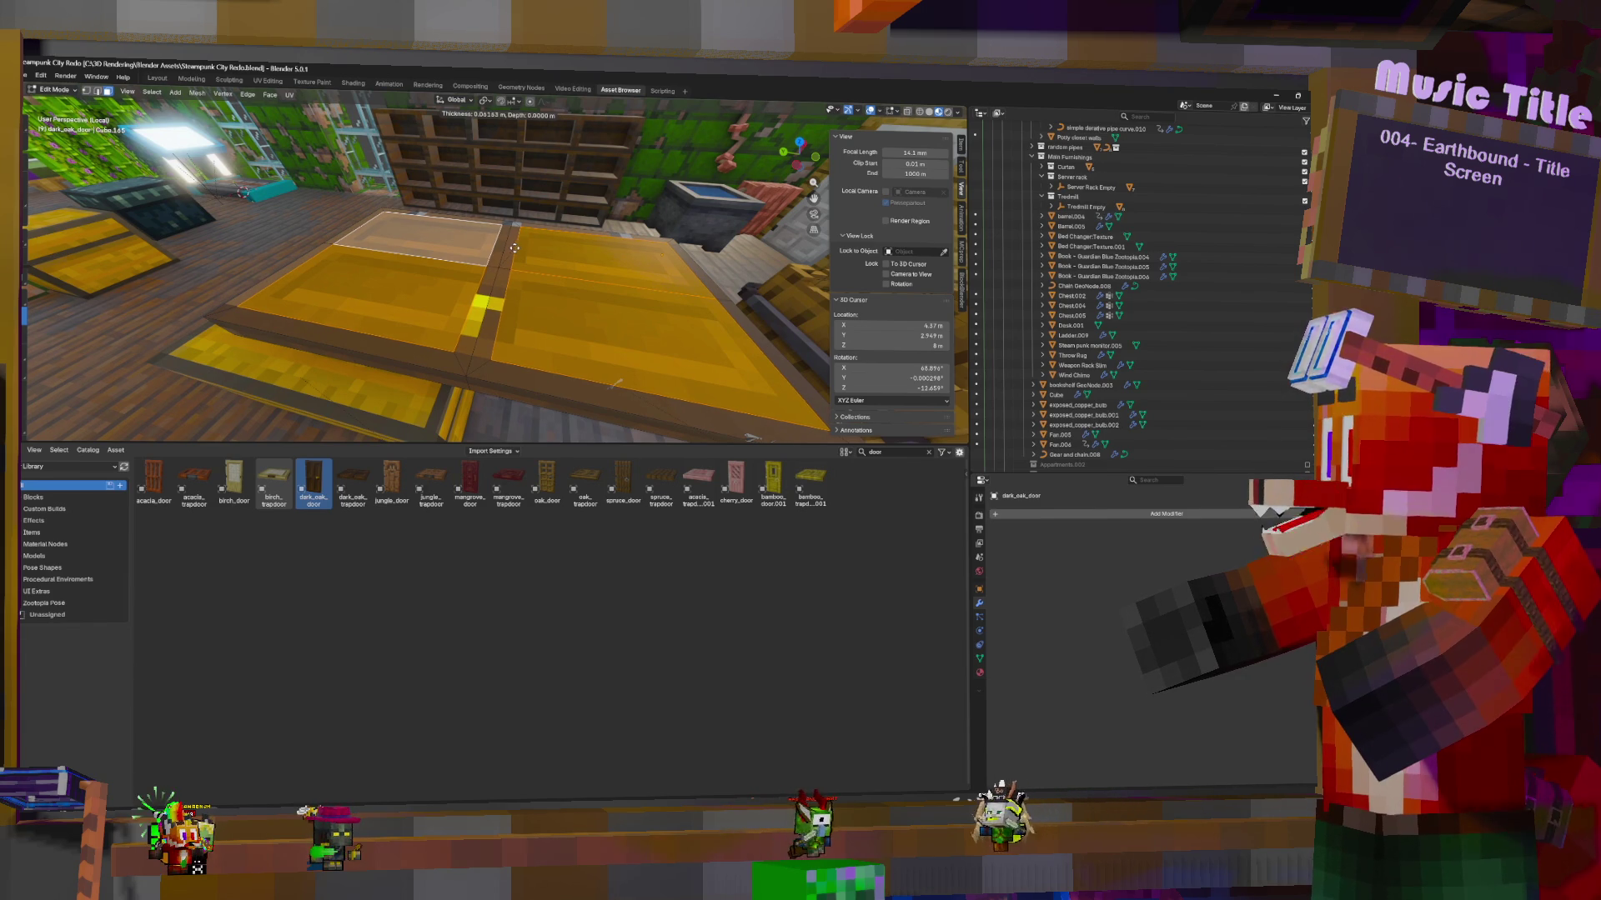
left_click(509, 248)
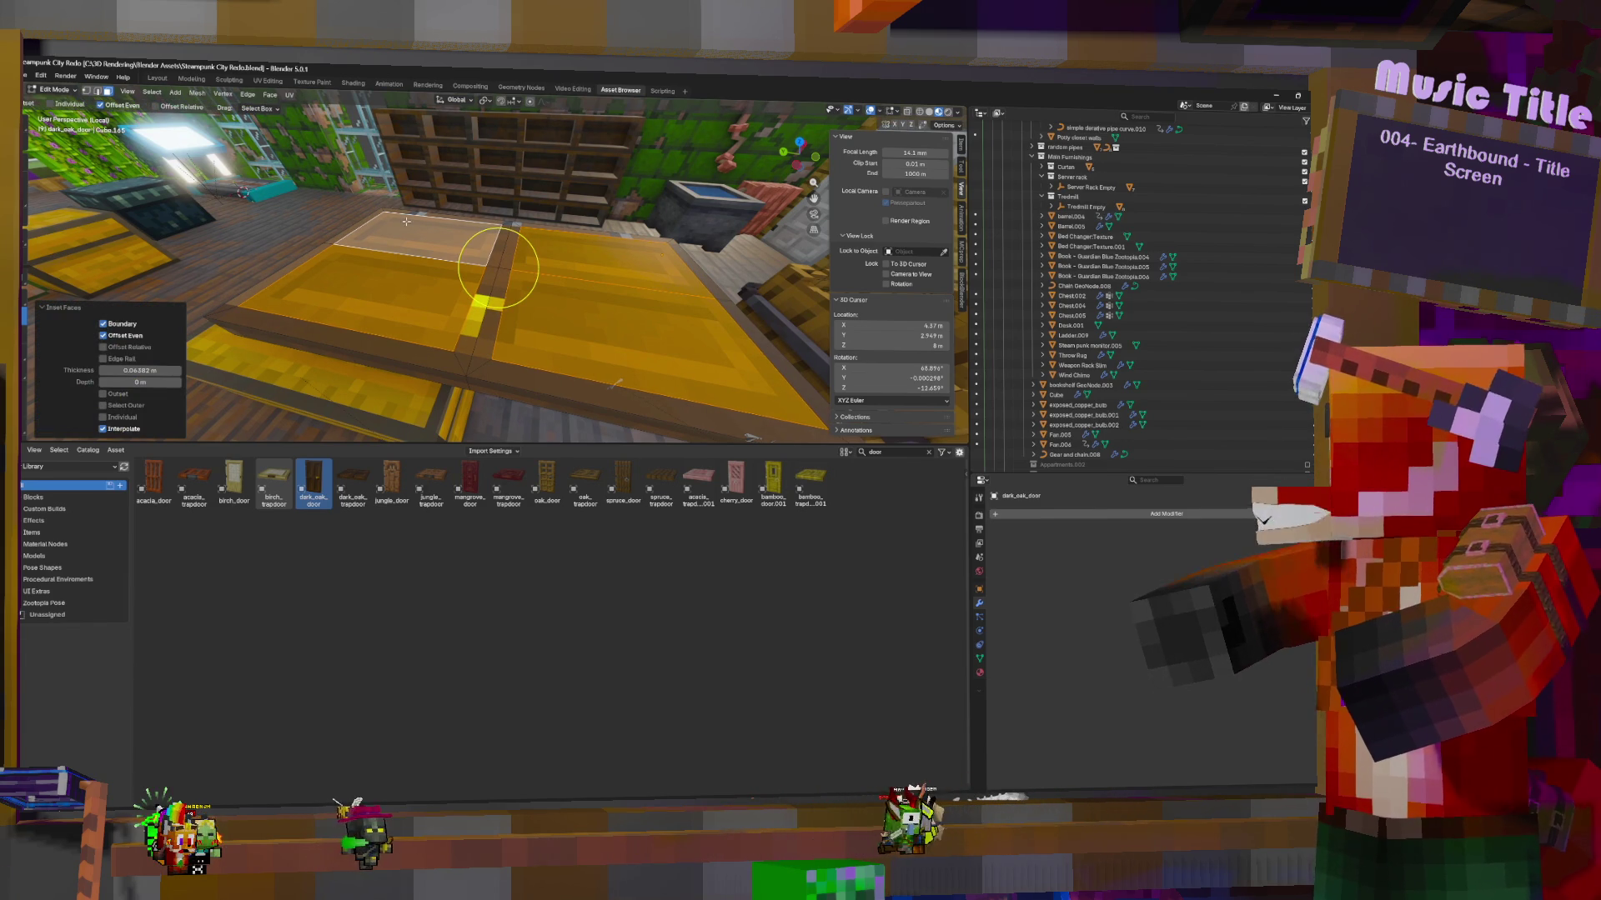
left_click(102, 417)
Inset the door faces again, nudge them slightly down along Z, and leave Edit Mode
middle_click_drag(568, 272, 625, 284)
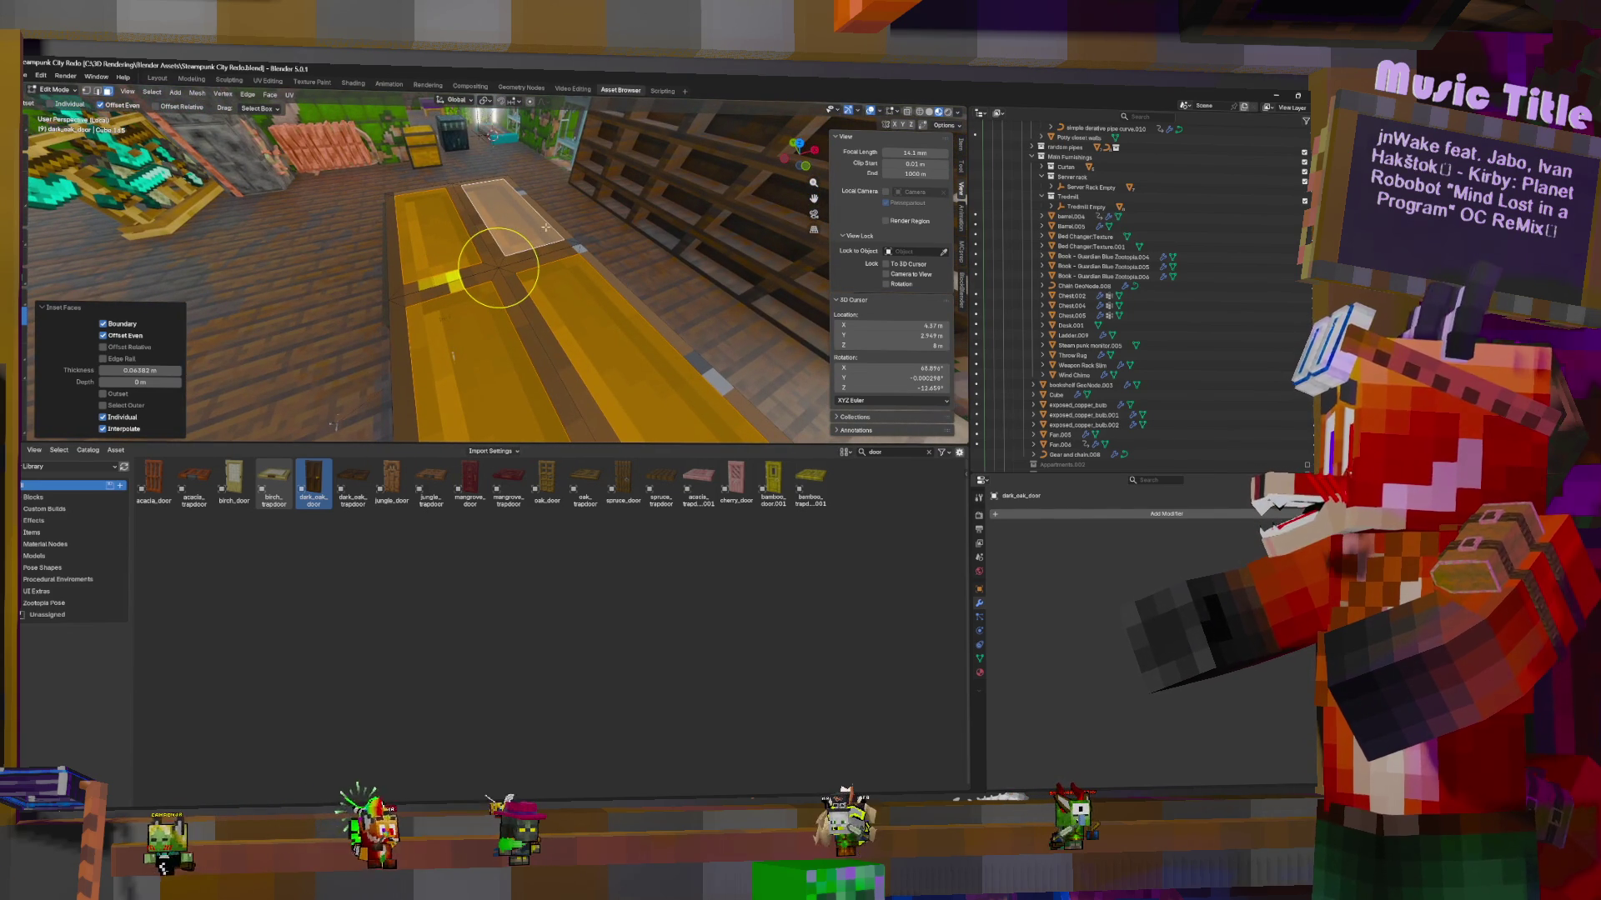
key("i")
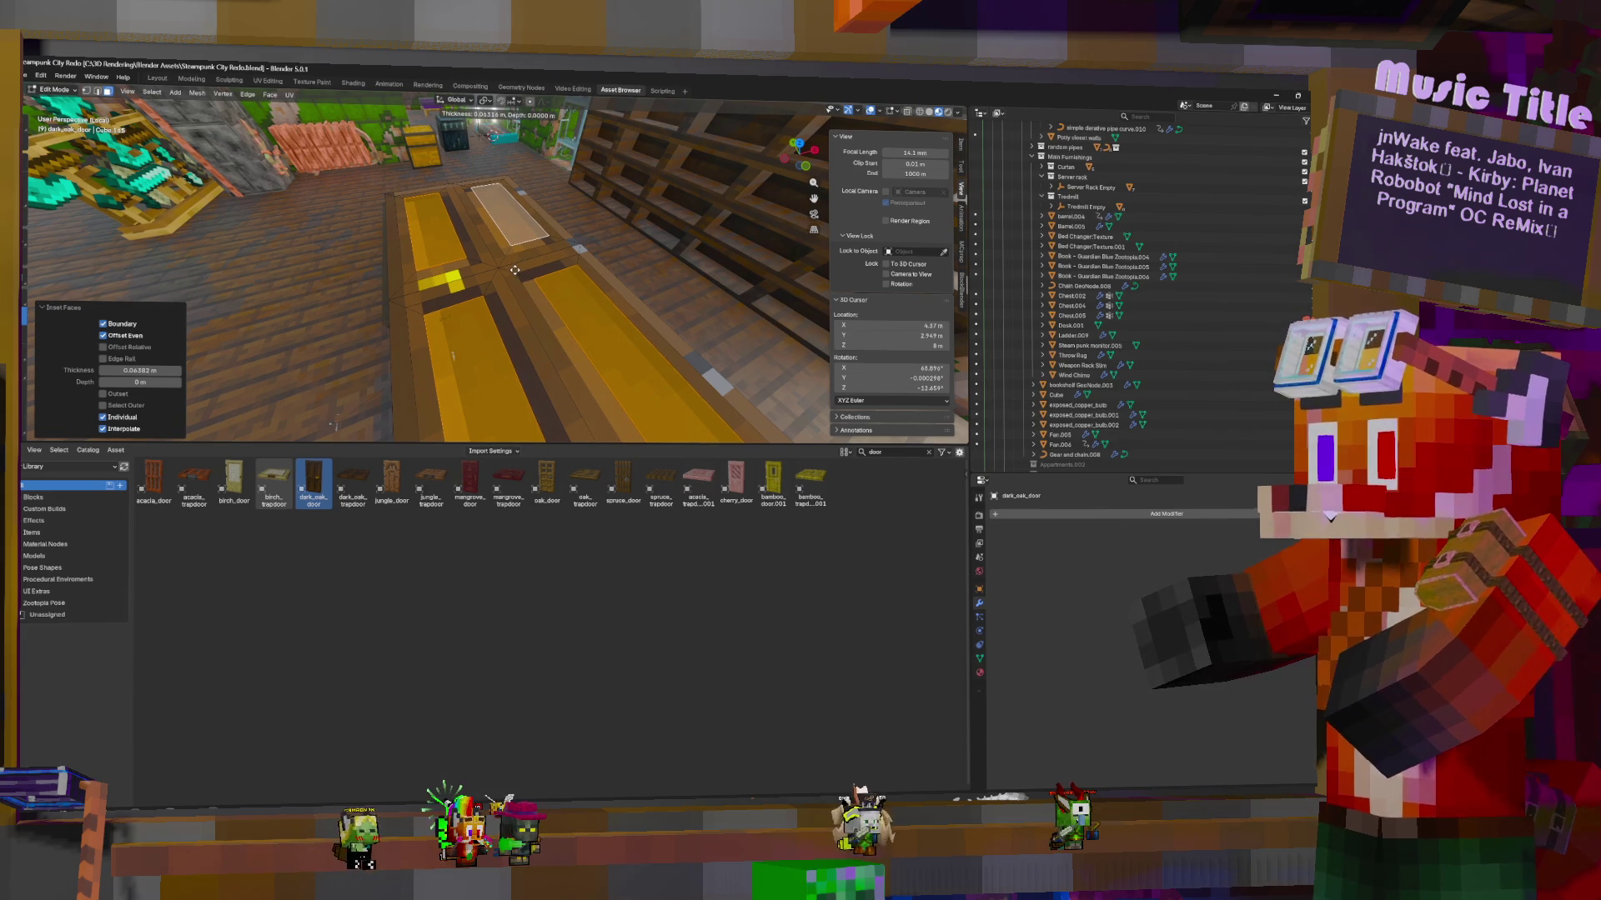
left_click(499, 267)
mouse_move(499, 267)
middle_mouse_down()
mouse_move(571, 237)
mouse_move(49, 222)
middle_mouse_up()
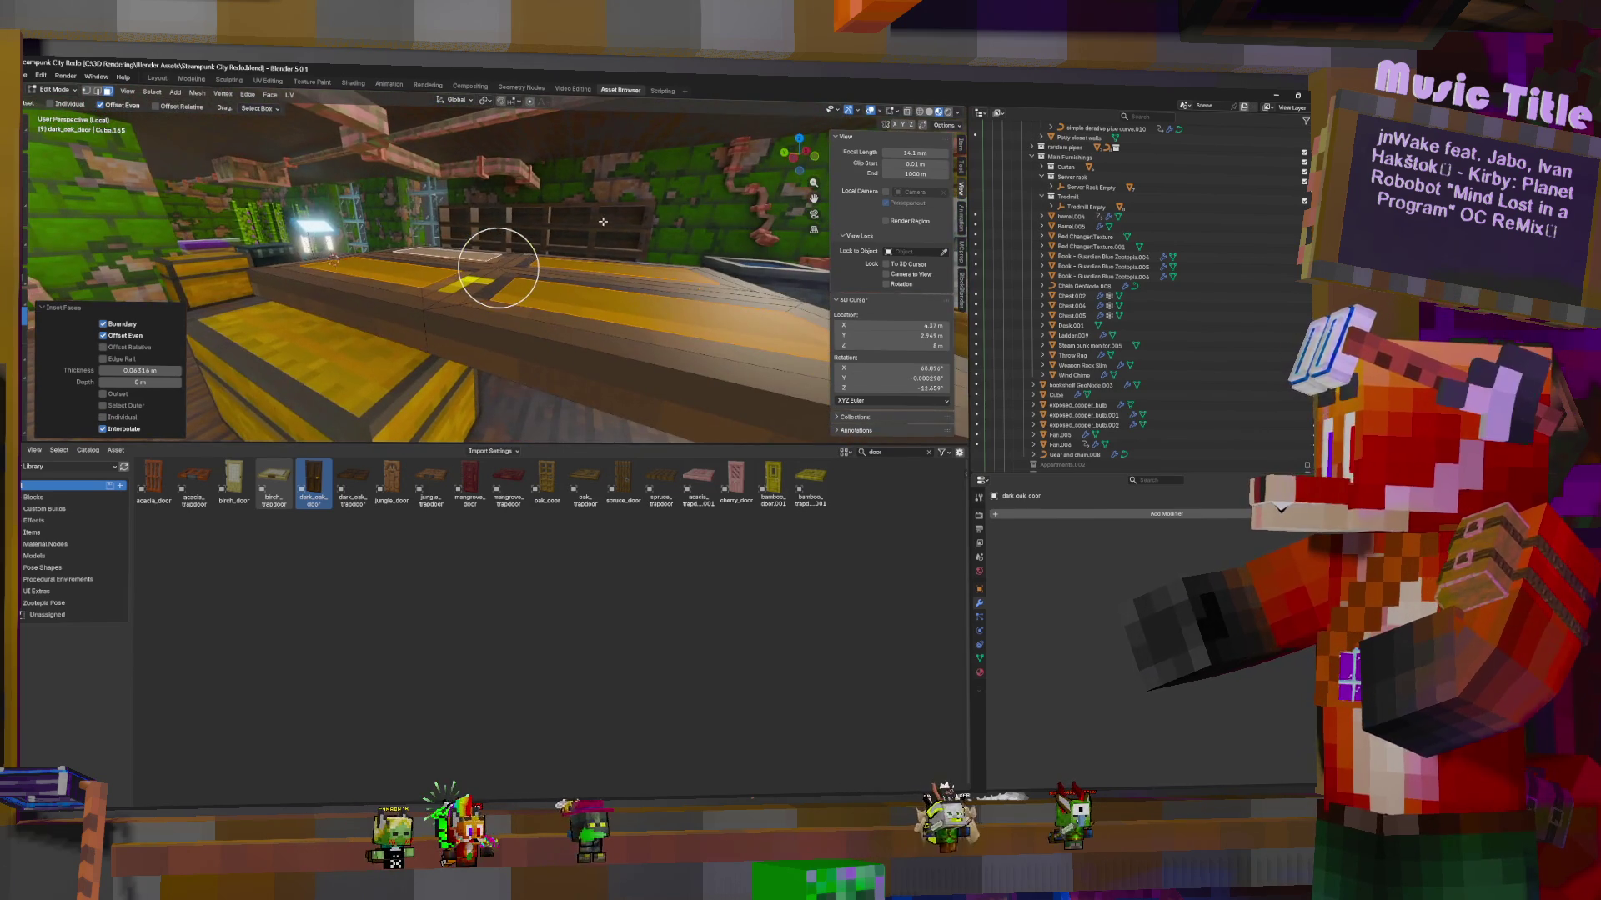
key("shift+space")
key("r")
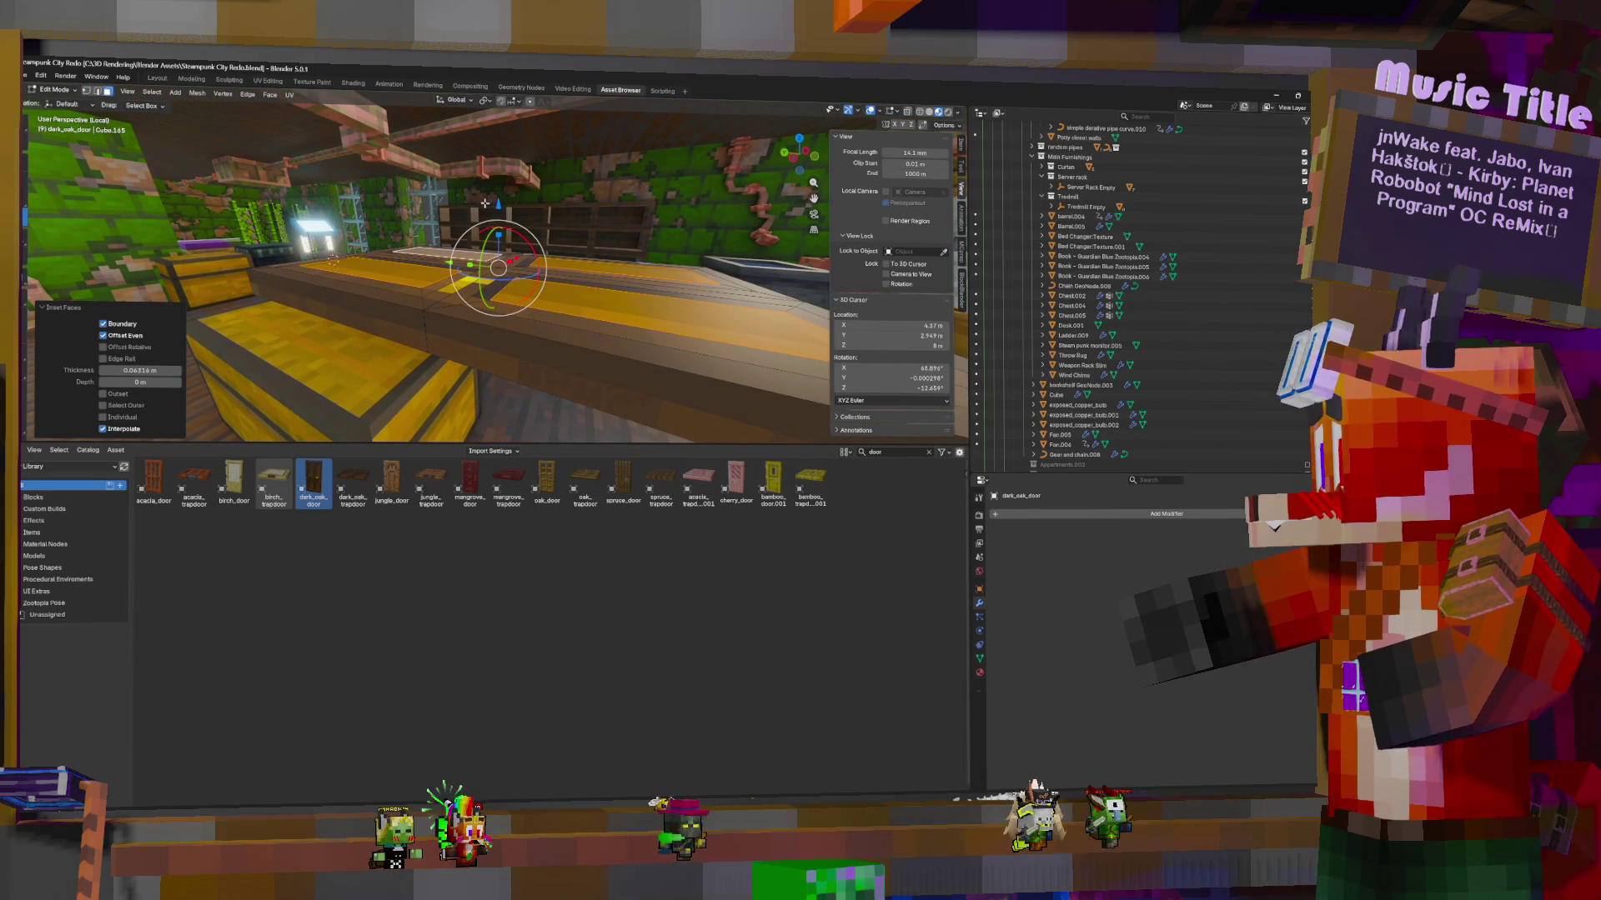
key("g")
key("z")
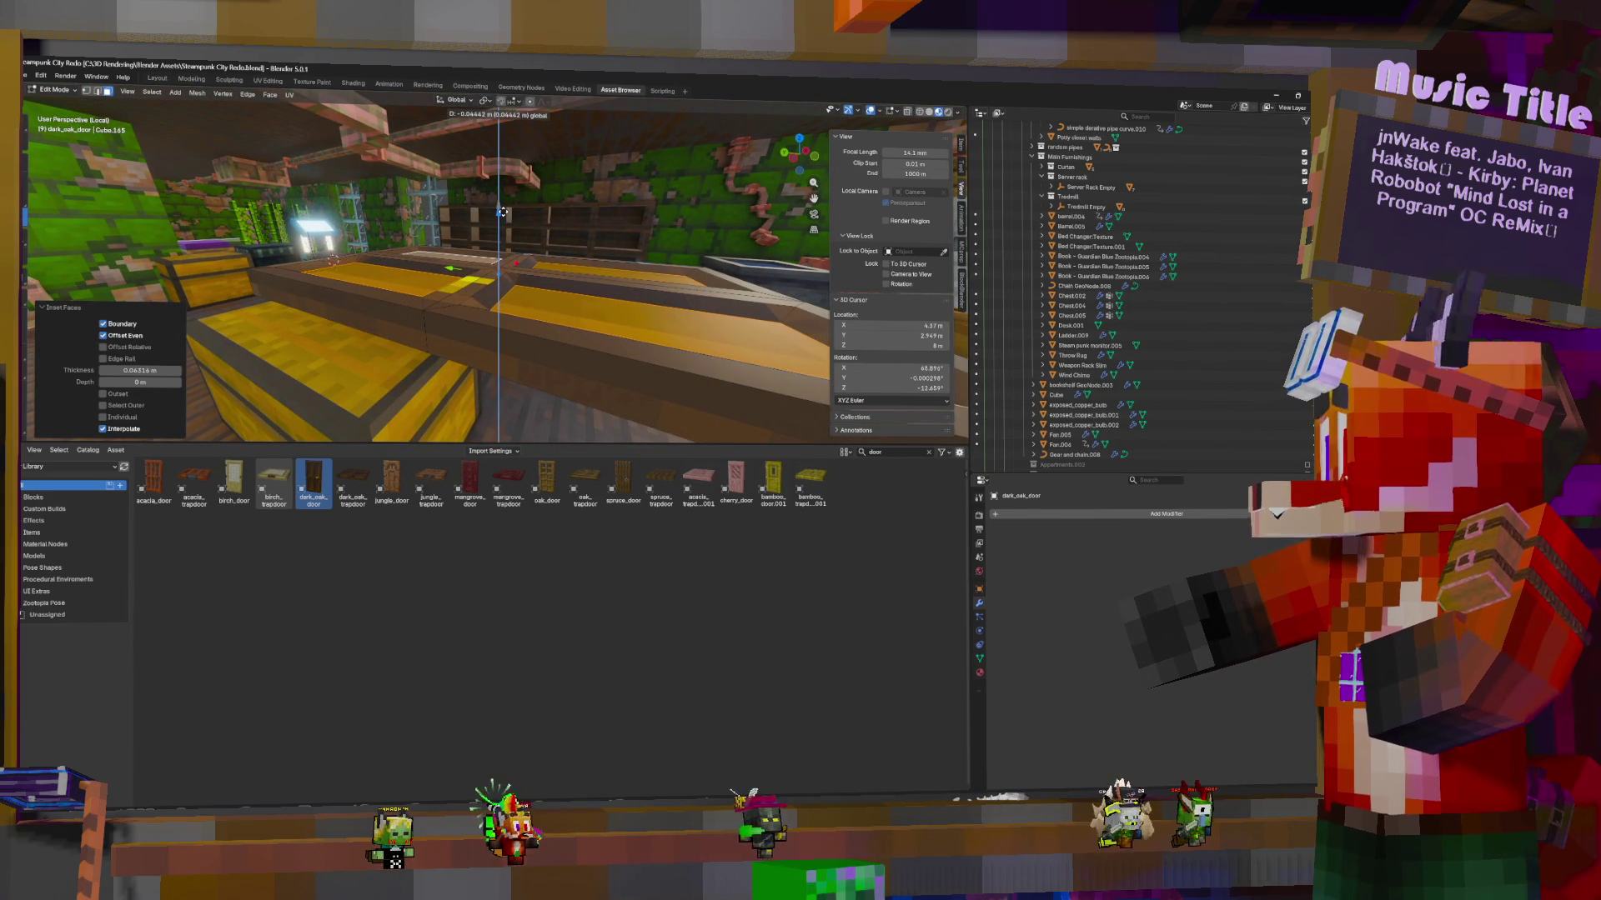
left_click(501, 208)
key("Tab")
mouse_move(501, 209)
middle_mouse_down()
mouse_move(611, 301)
mouse_move(645, 286)
mouse_move(544, 289)
middle_mouse_up()
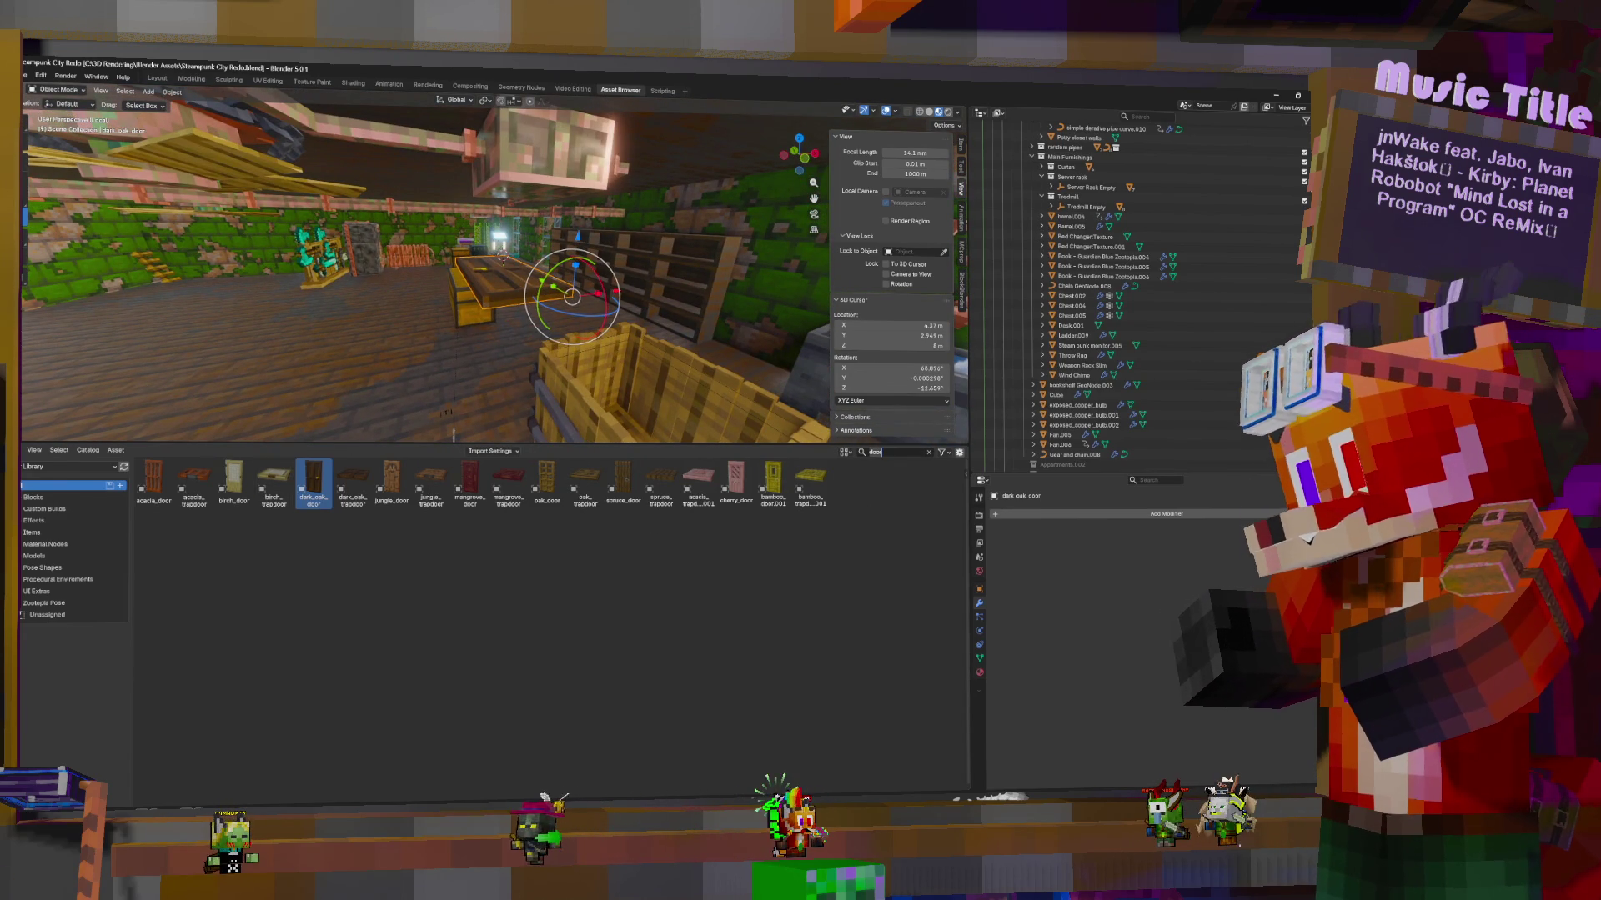
Search the assets for 'portal' and drag the Nether Portal into the scene
key("BackSpace")
key("BackSpace")
key("BackSpace")
type("portal")
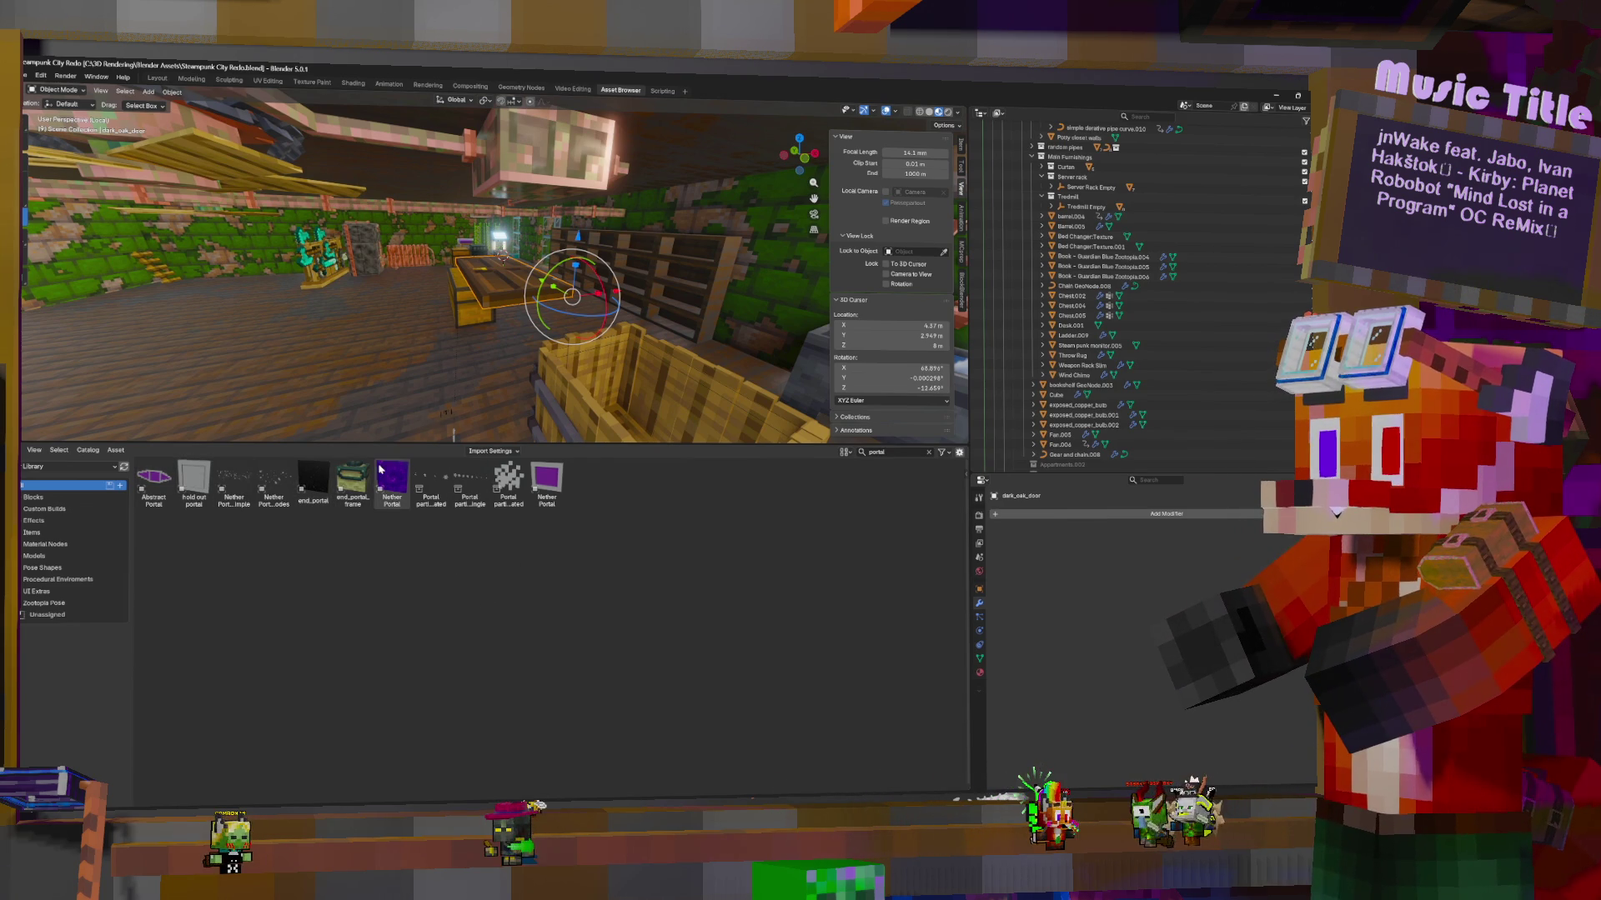
left_click(550, 486)
left_click_drag(550, 486, 201, 317)
Move the Nether Portal and dark_oak_door into the Main Furnishings collection
left_click_drag(268, 319, 254, 274)
scroll(998, 450, "down", 5)
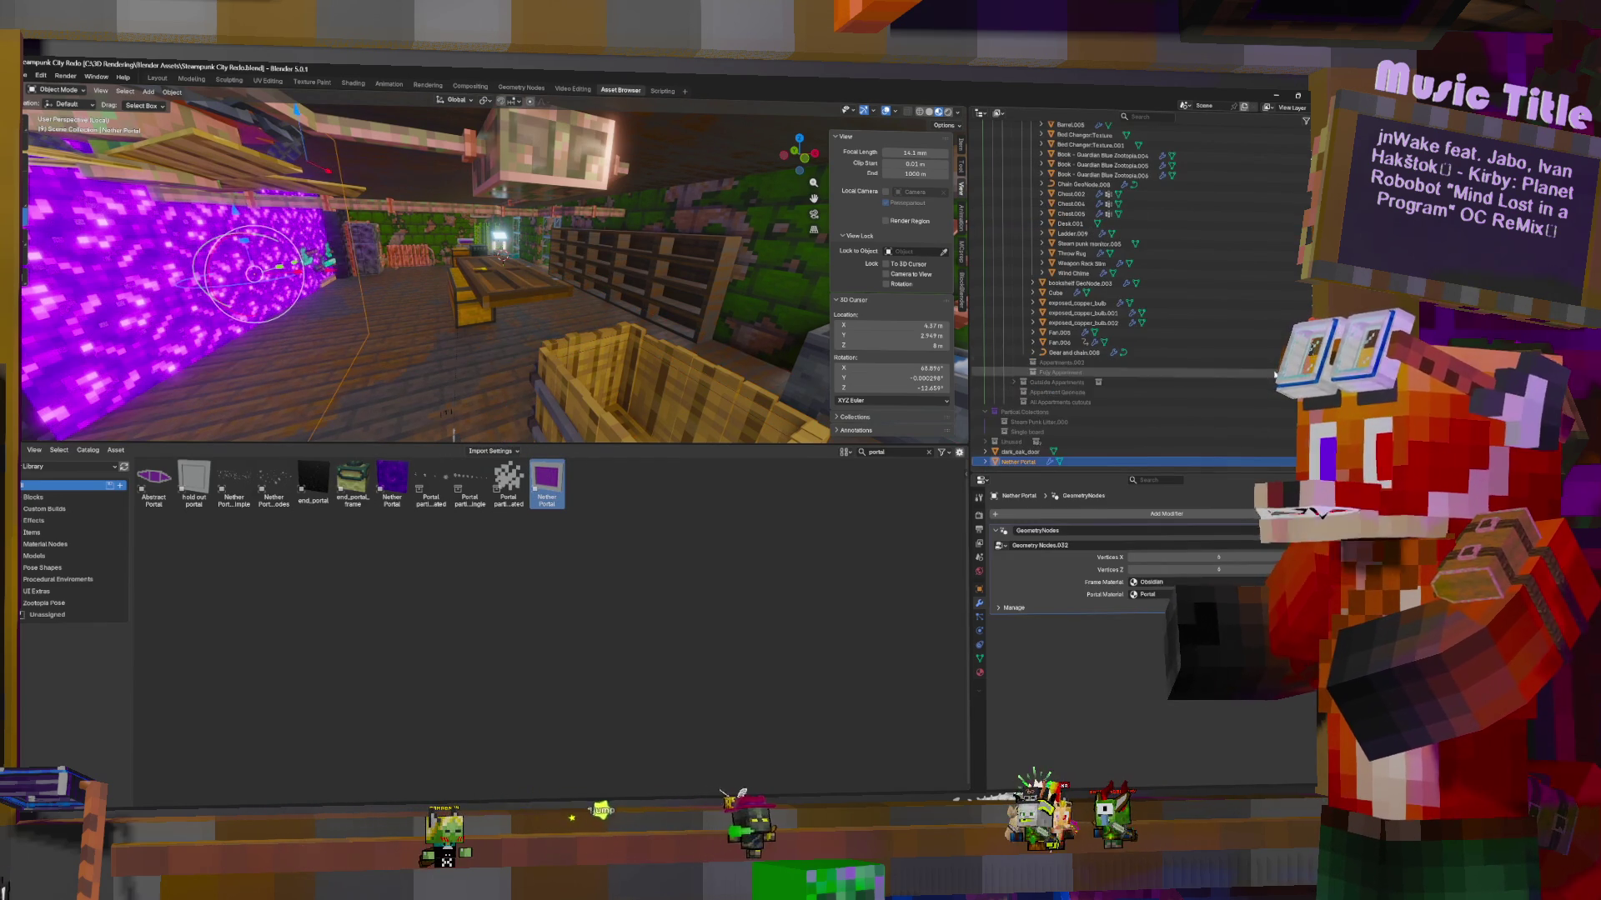
left_click(1019, 452, "ctrl")
mouse_move(1019, 457)
left_mouse_down()
mouse_move(1113, 289)
mouse_move(1059, 218)
left_mouse_up()
middle_click_drag(283, 250, 250, 278)
Reduce the Nether Portal to 2 vertices across and adjust its height
left_click(183, 261)
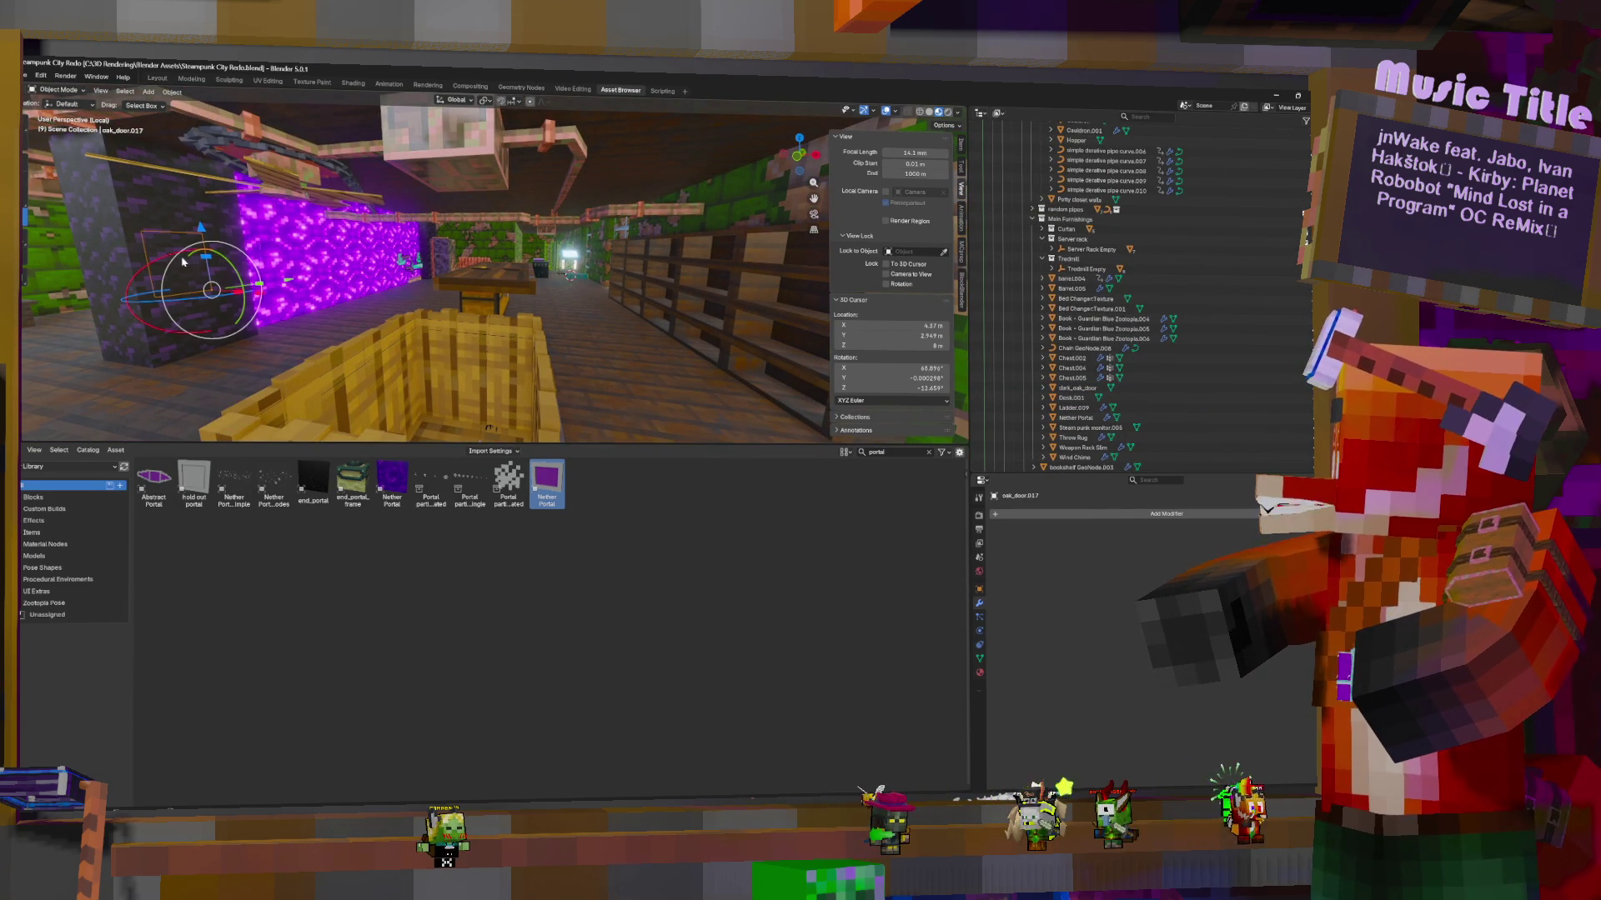
left_click(358, 208)
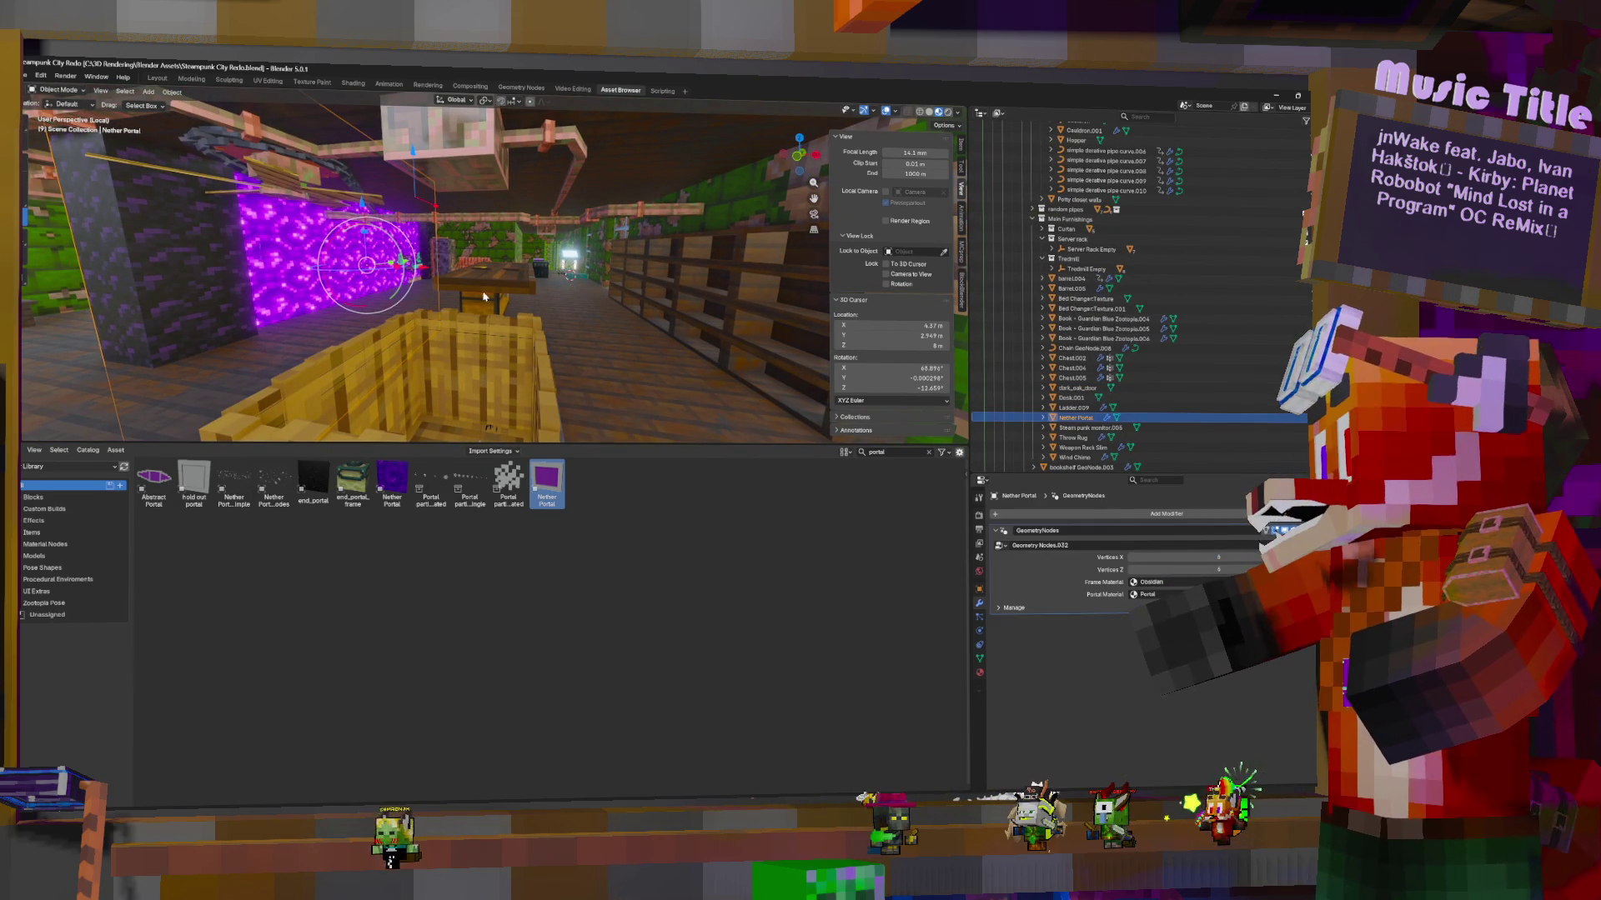
left_click_drag(417, 158, 420, 227)
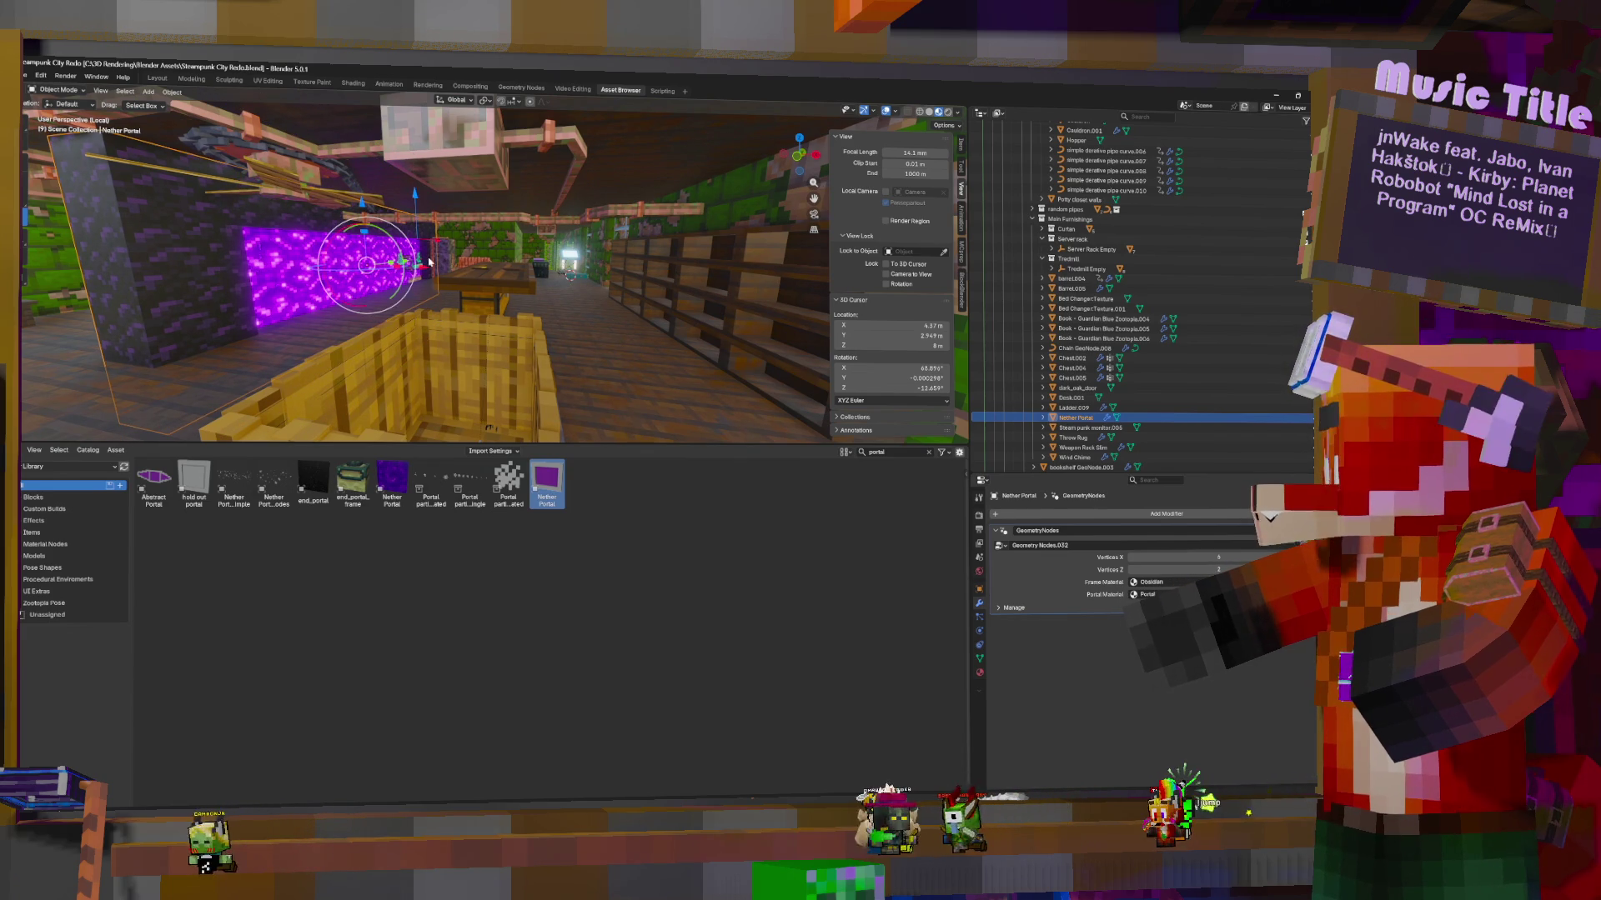
mouse_move(435, 242)
middle_mouse_down()
mouse_move(406, 251)
mouse_move(450, 268)
middle_mouse_up()
key("ctrl+z")
mouse_move(315, 220)
left_mouse_down()
mouse_move(350, 190)
mouse_move(347, 158)
left_mouse_up()
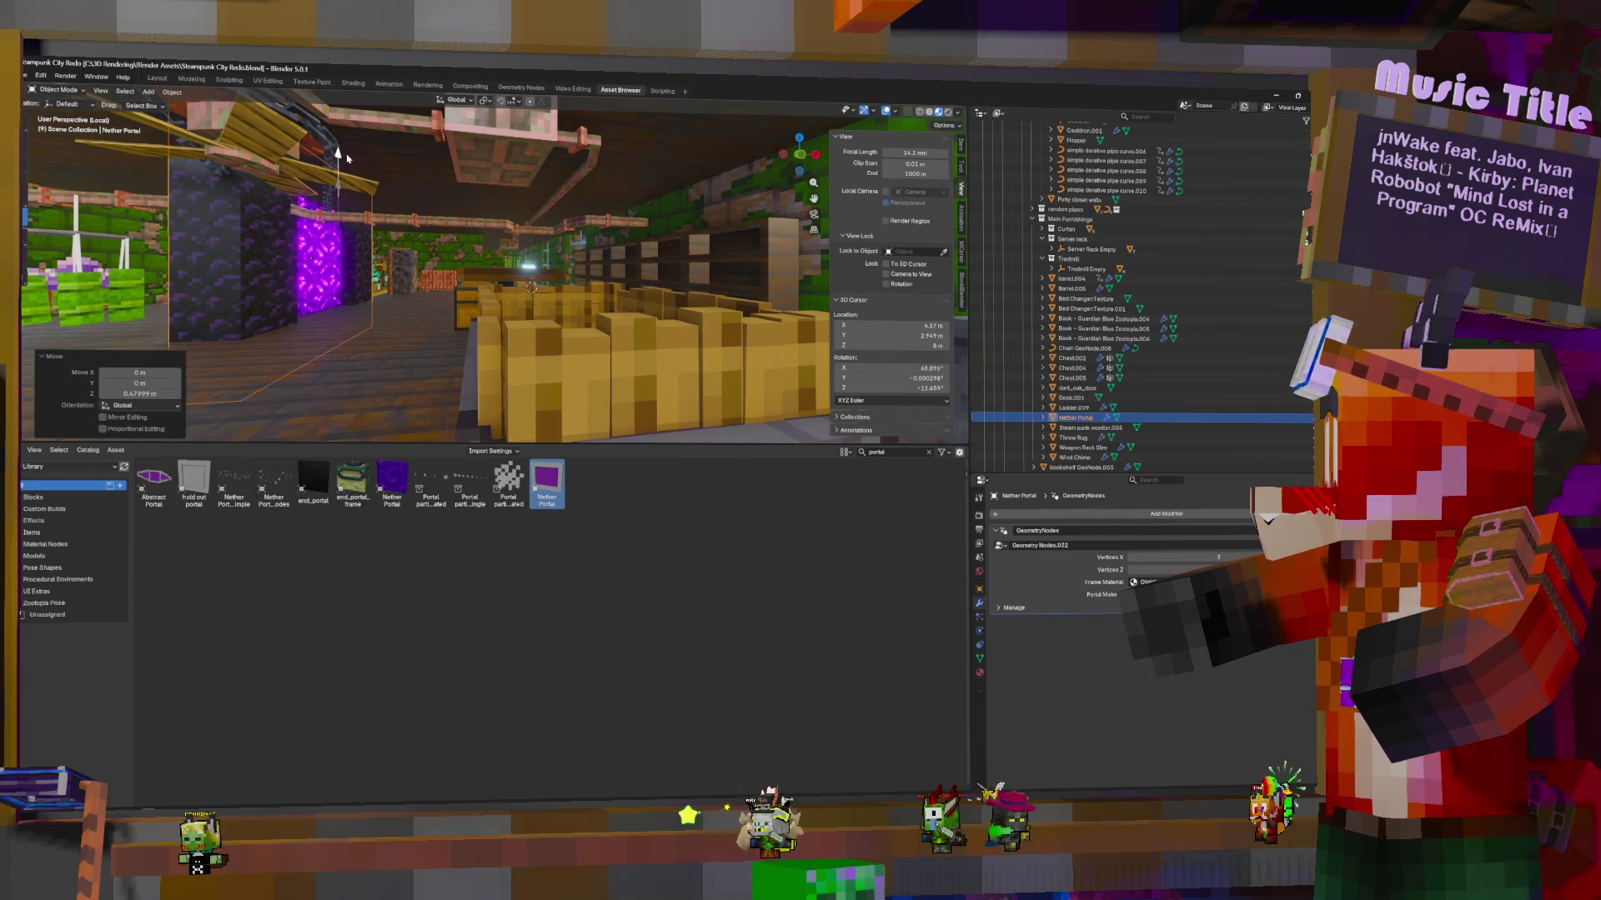
key("ctrl+z")
mouse_move(315, 219)
left_mouse_down()
mouse_move(315, 177)
mouse_move(321, 198)
left_mouse_up()
middle_click_drag(467, 275, 528, 269)
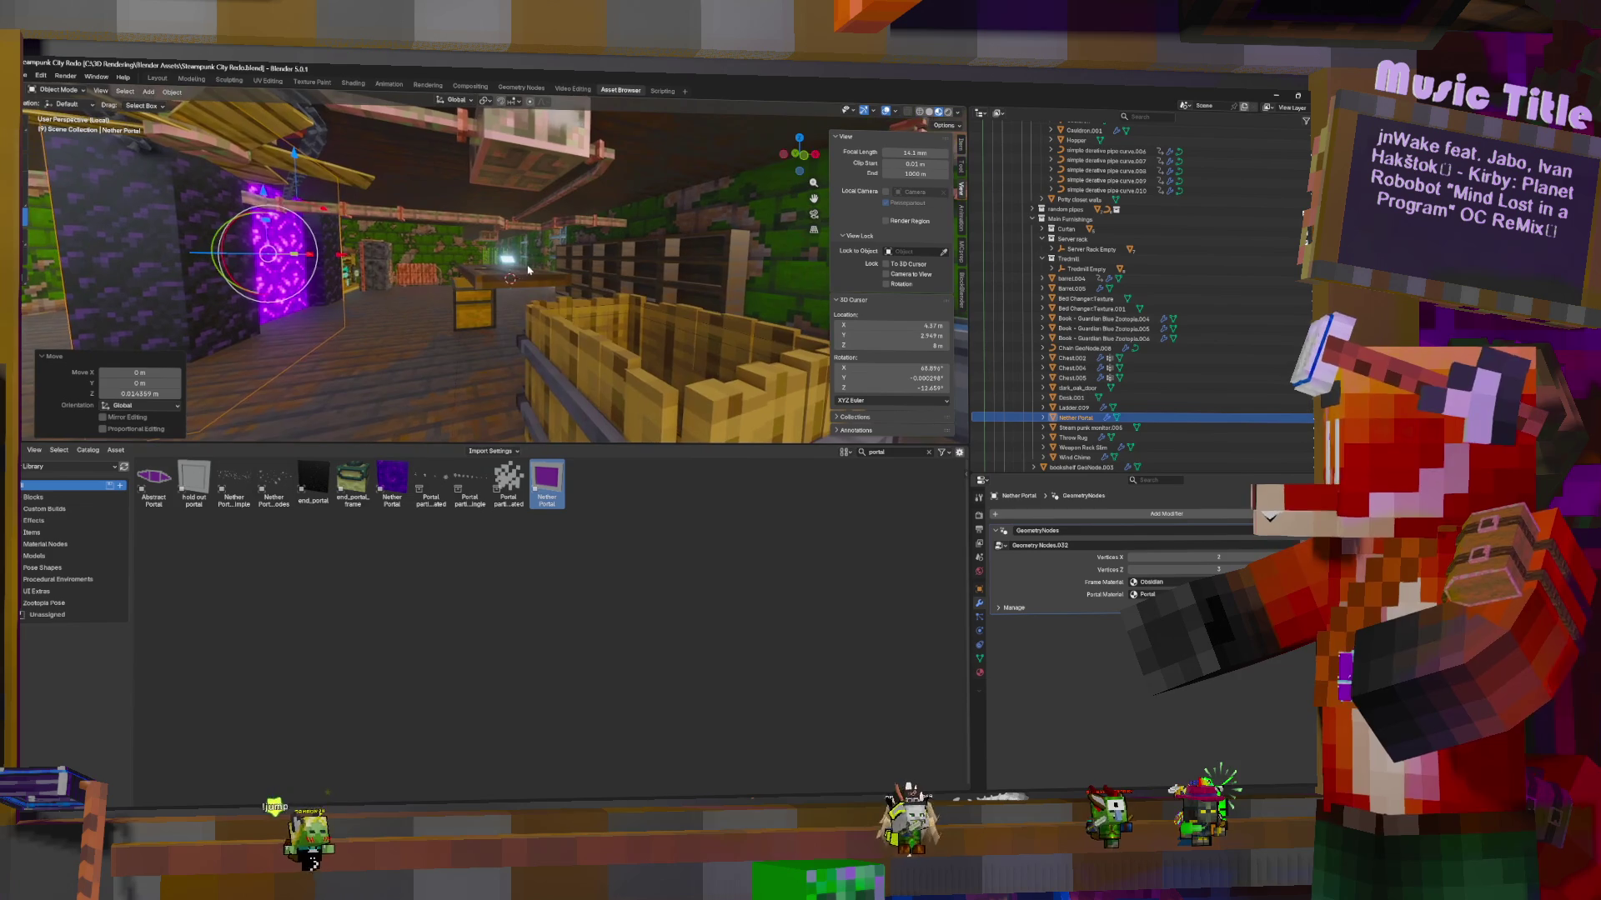
Rotate the portal 90° around Z with rz90 and move it to a new spot
type("rz90")
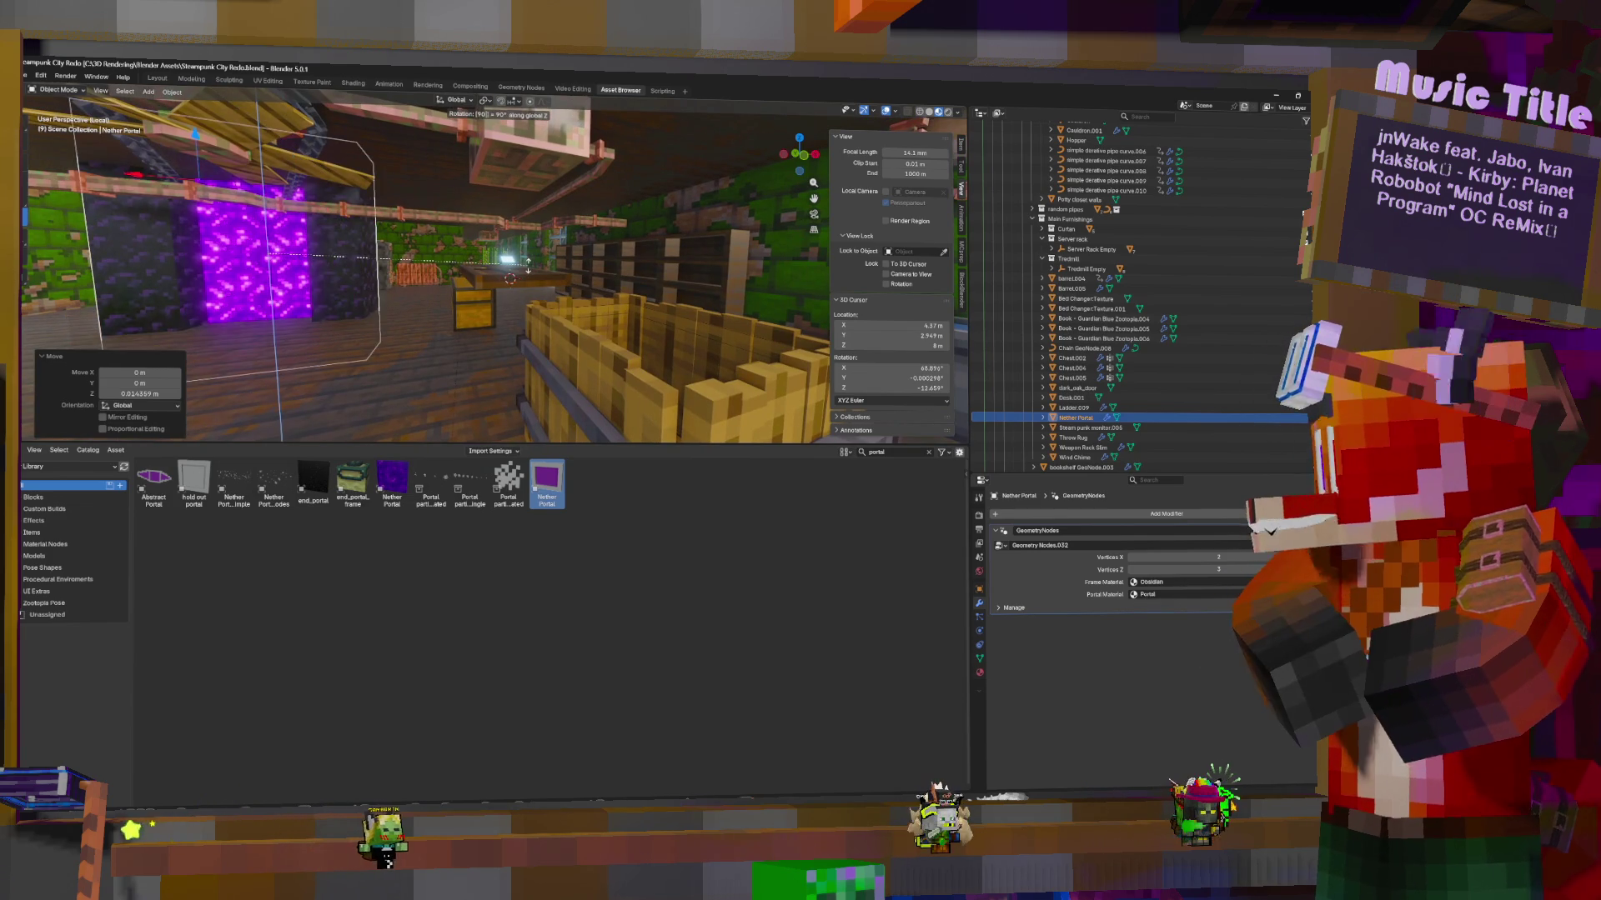
key("Return")
key("g")
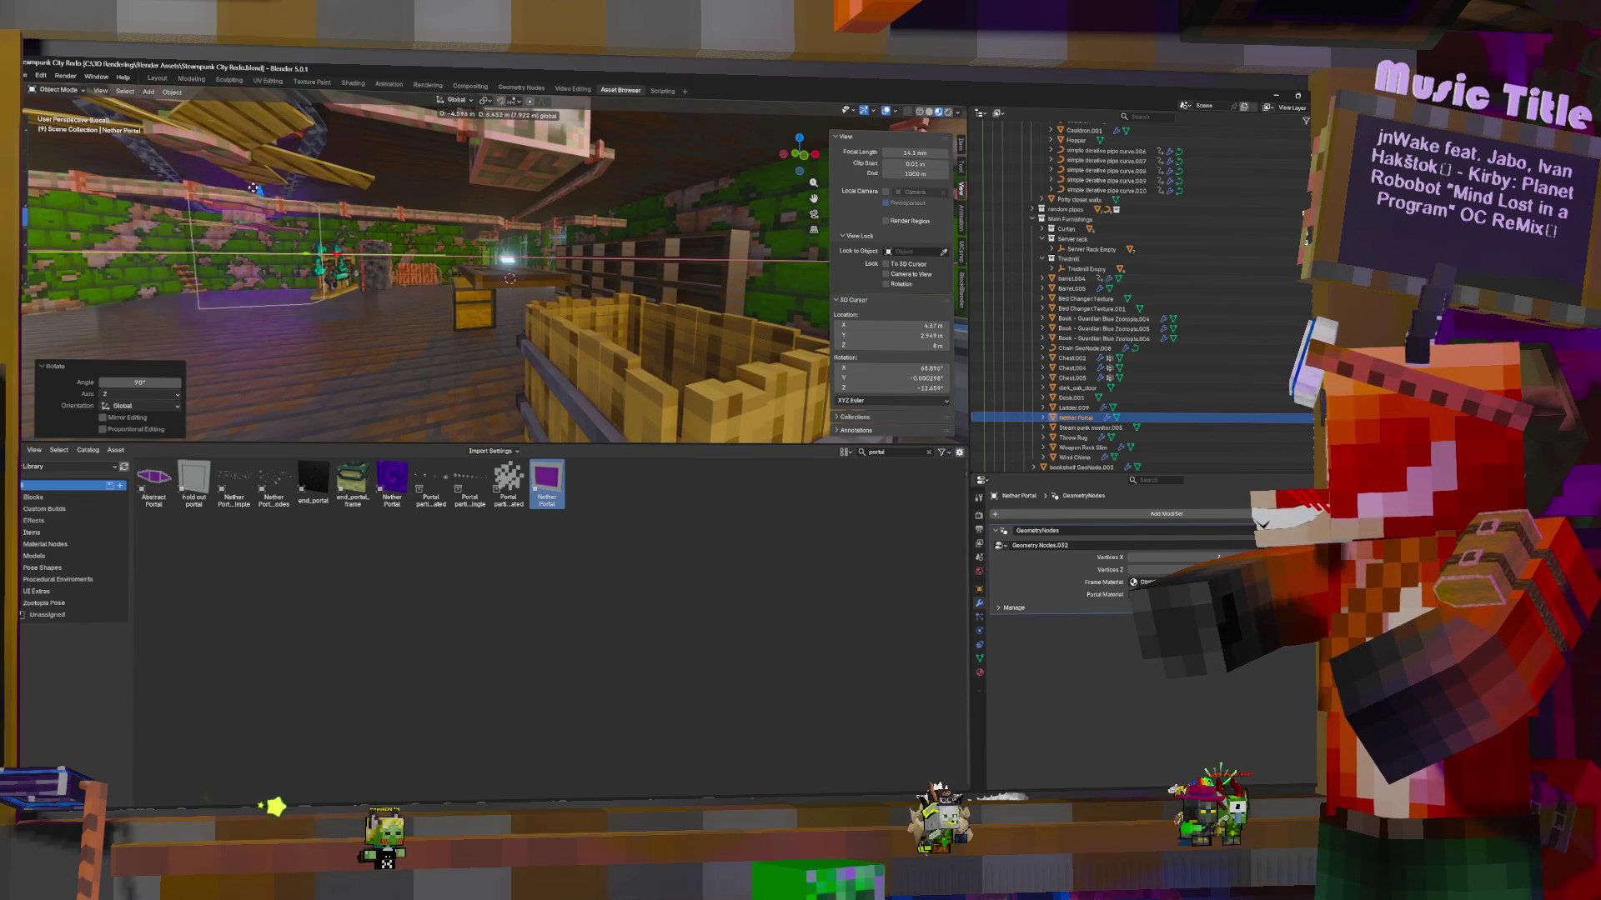
left_click(351, 260)
mouse_move(400, 250)
middle_mouse_down()
mouse_move(351, 261)
mouse_move(366, 195)
middle_mouse_up()
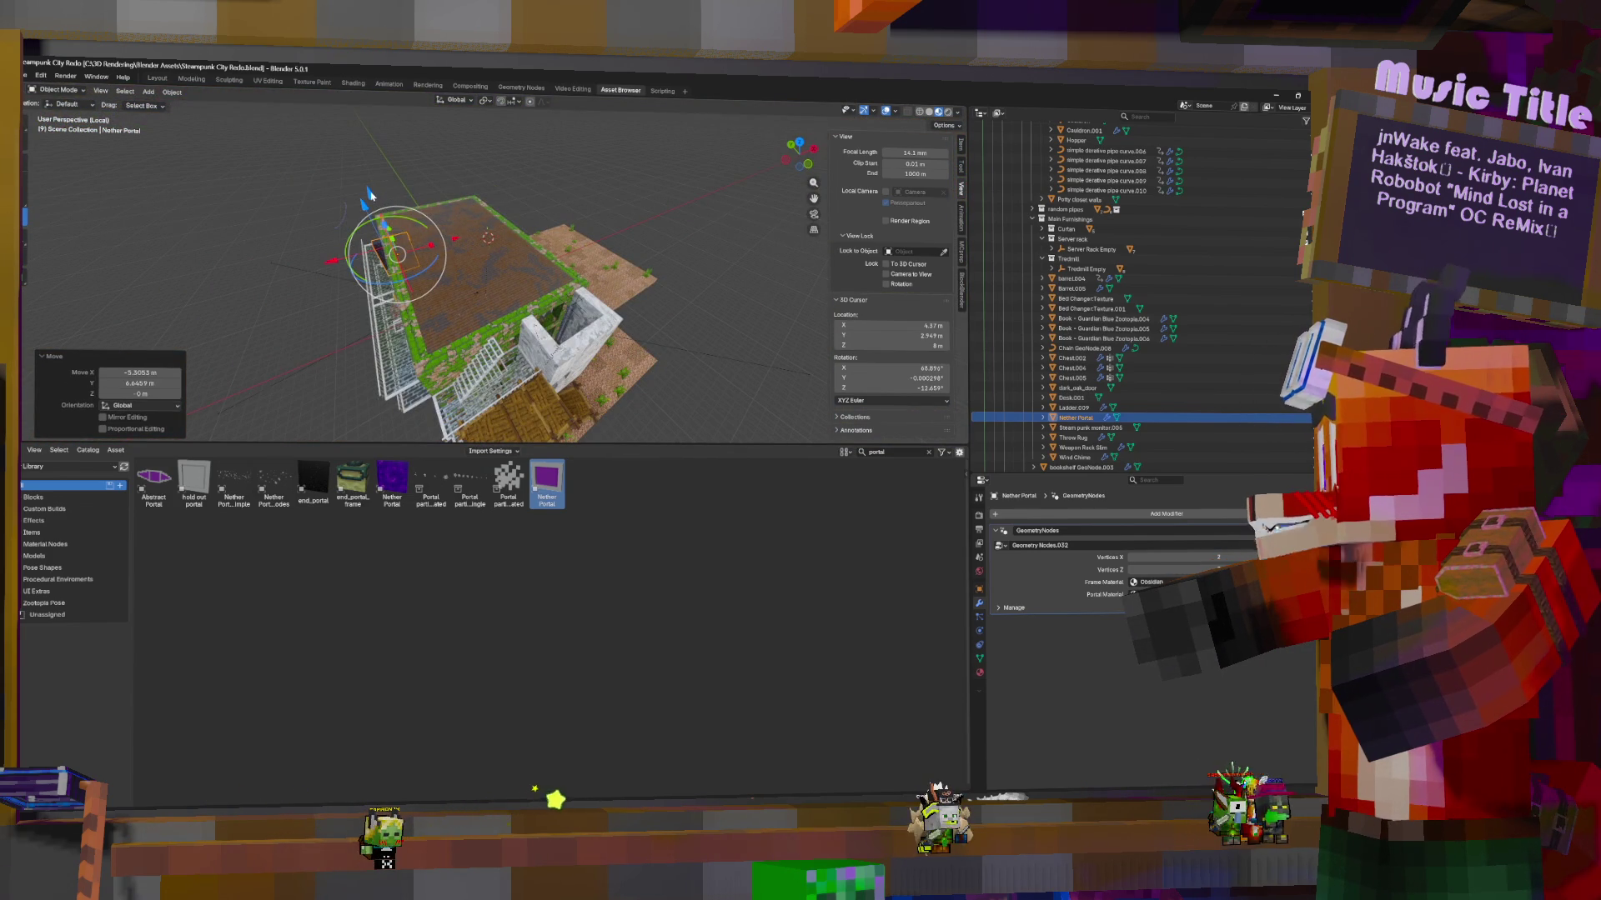
Slide the Nether Portal across the floor plane until it stands against the mossy wall
left_click_drag(370, 191, 397, 194)
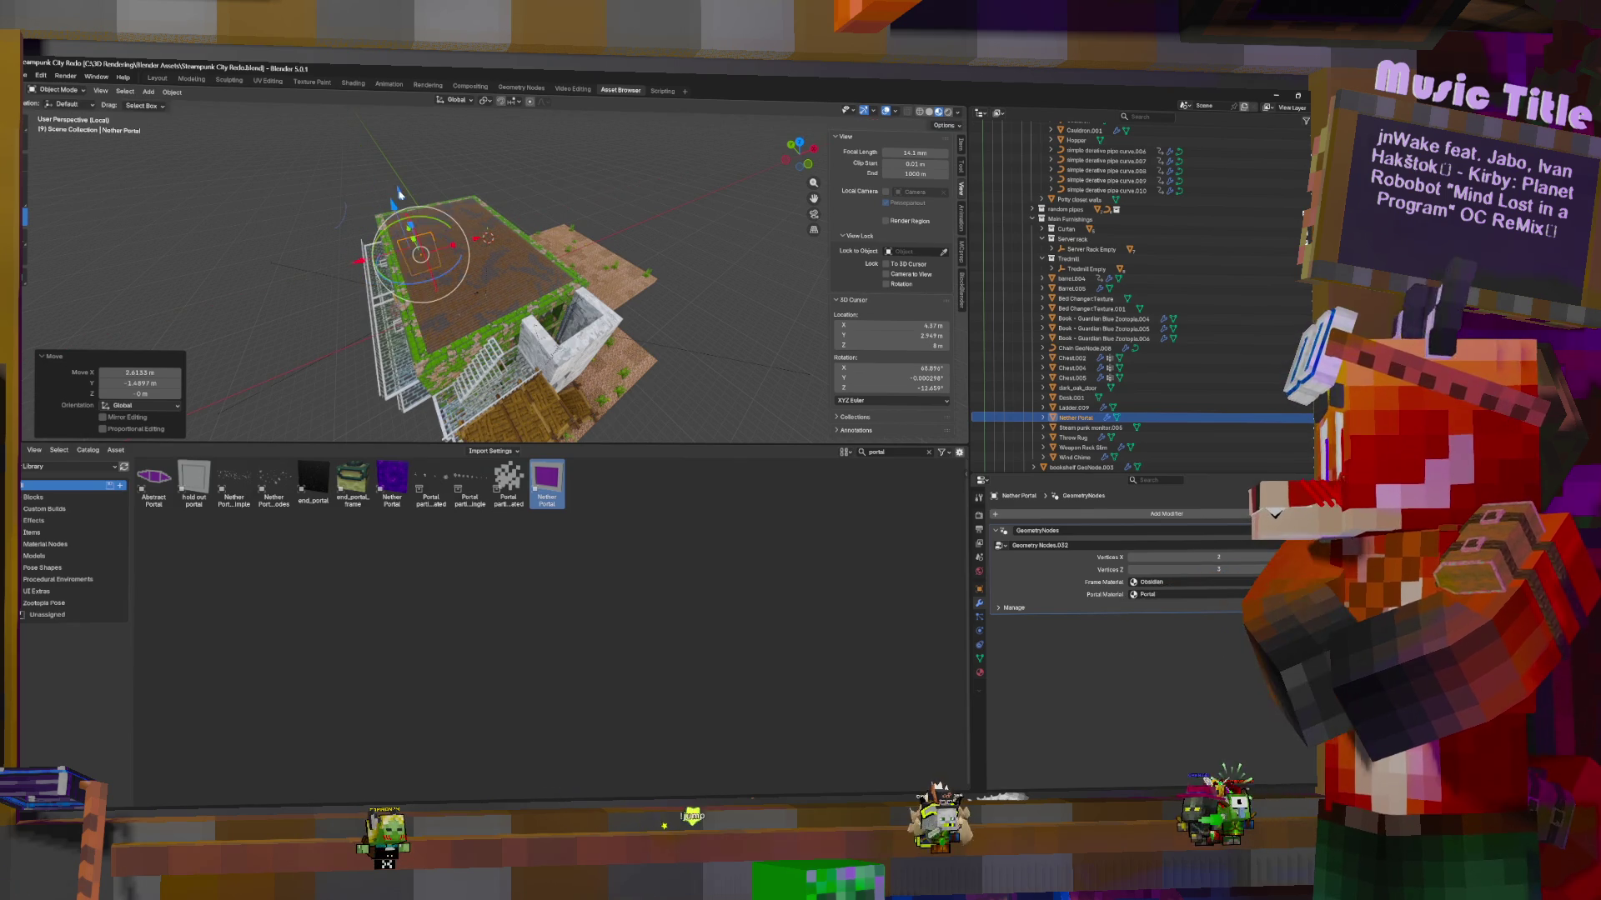
scroll(500, 263, "up", 8)
scroll(533, 260, "up", 2)
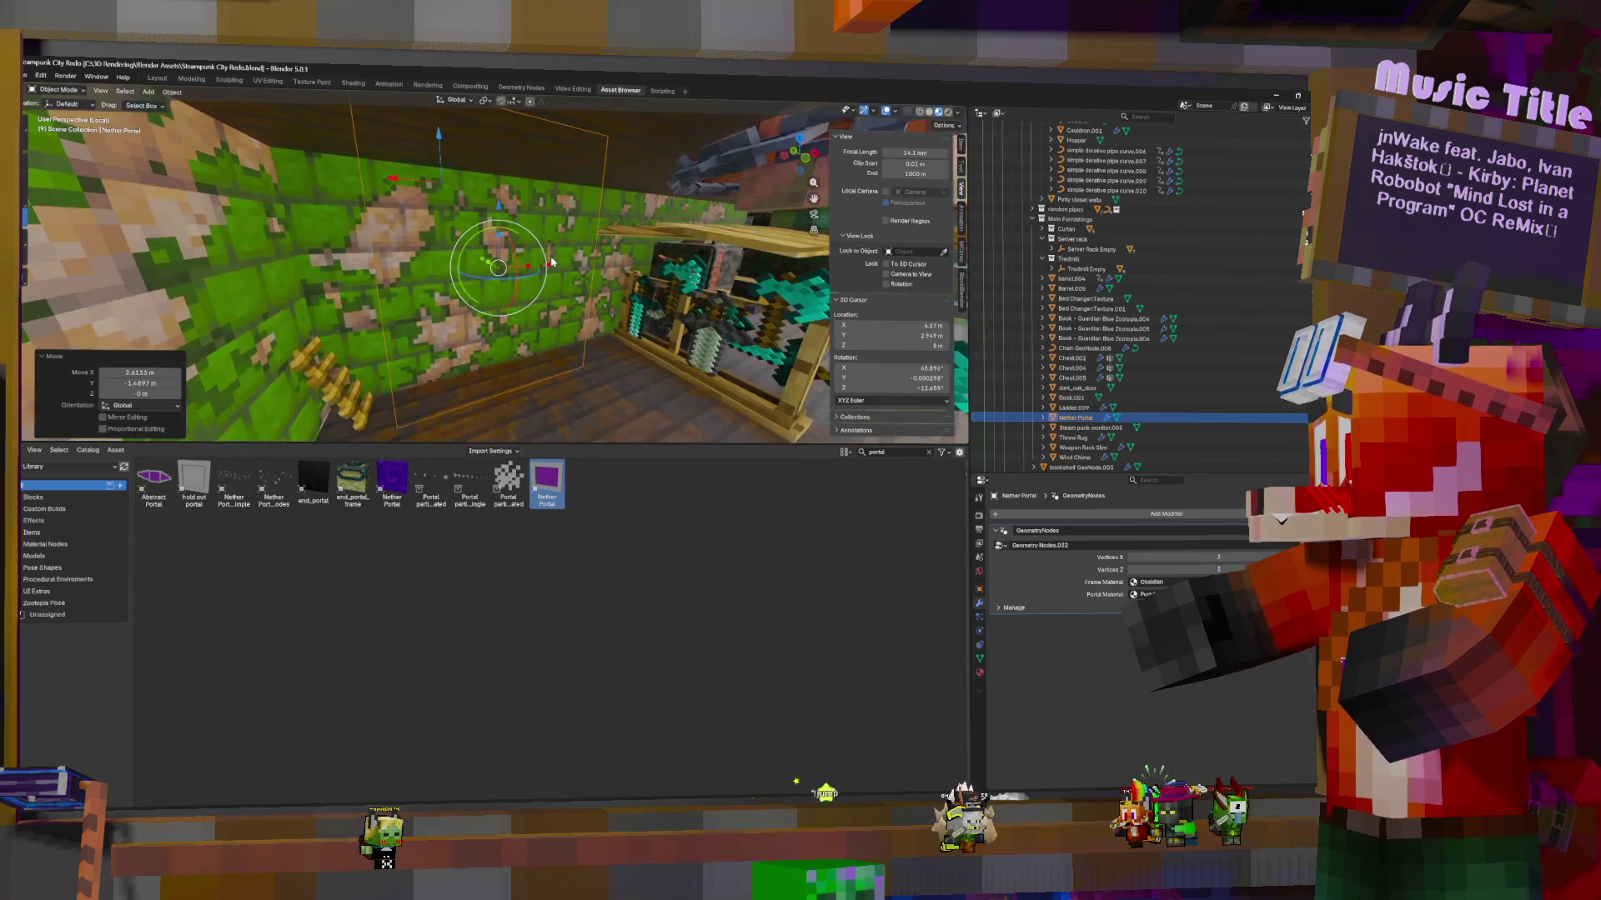
key("g")
key("shift+z")
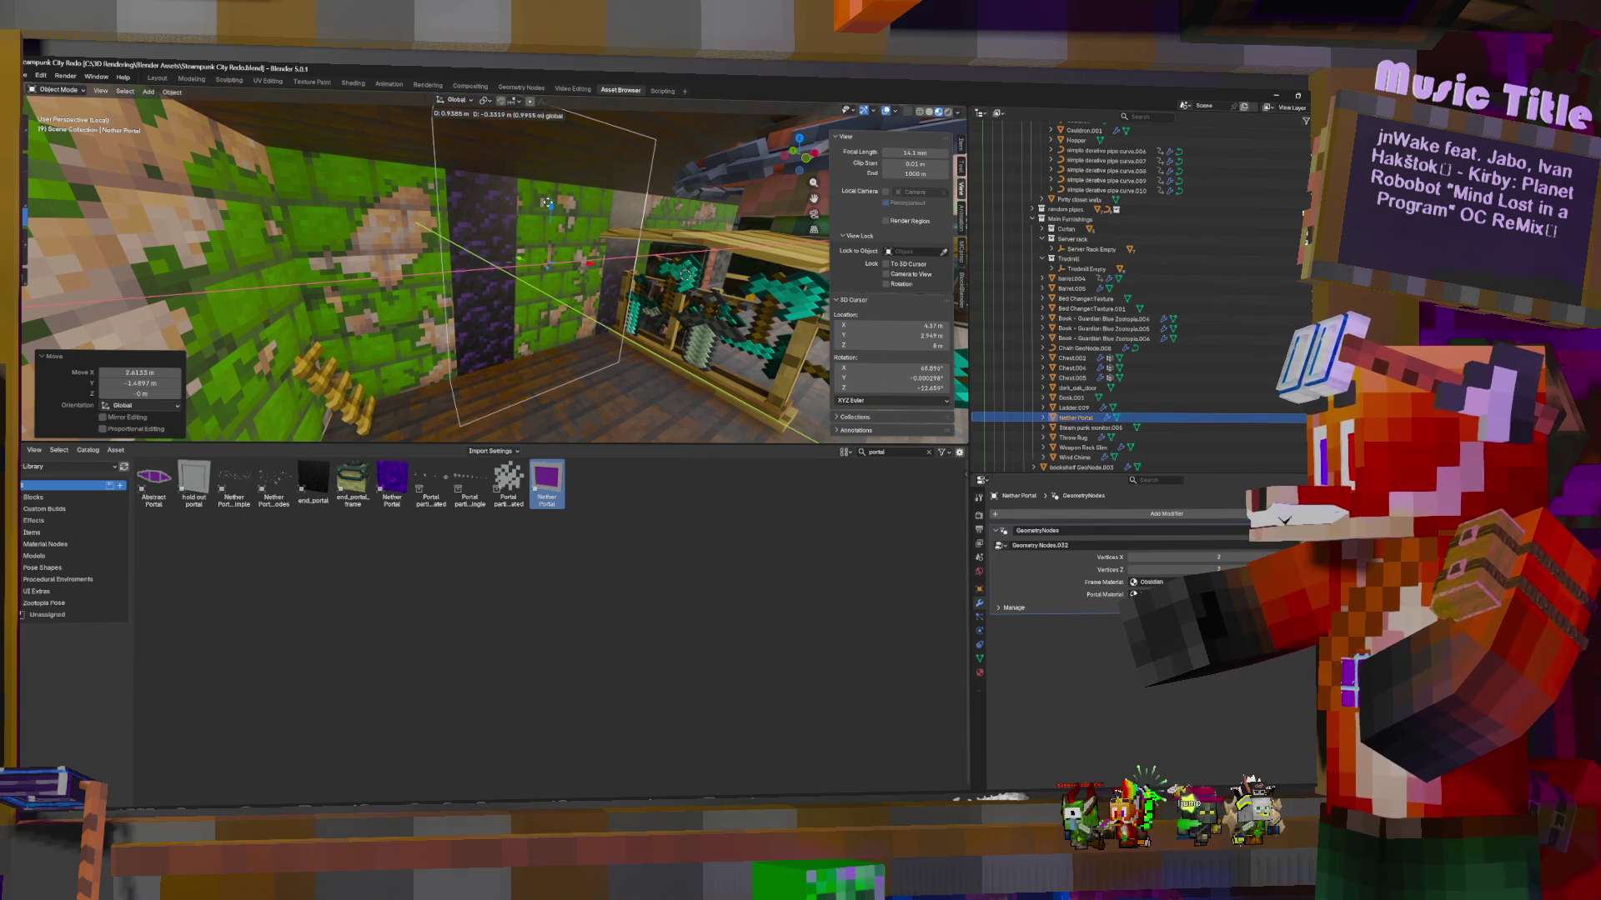
left_click(546, 203)
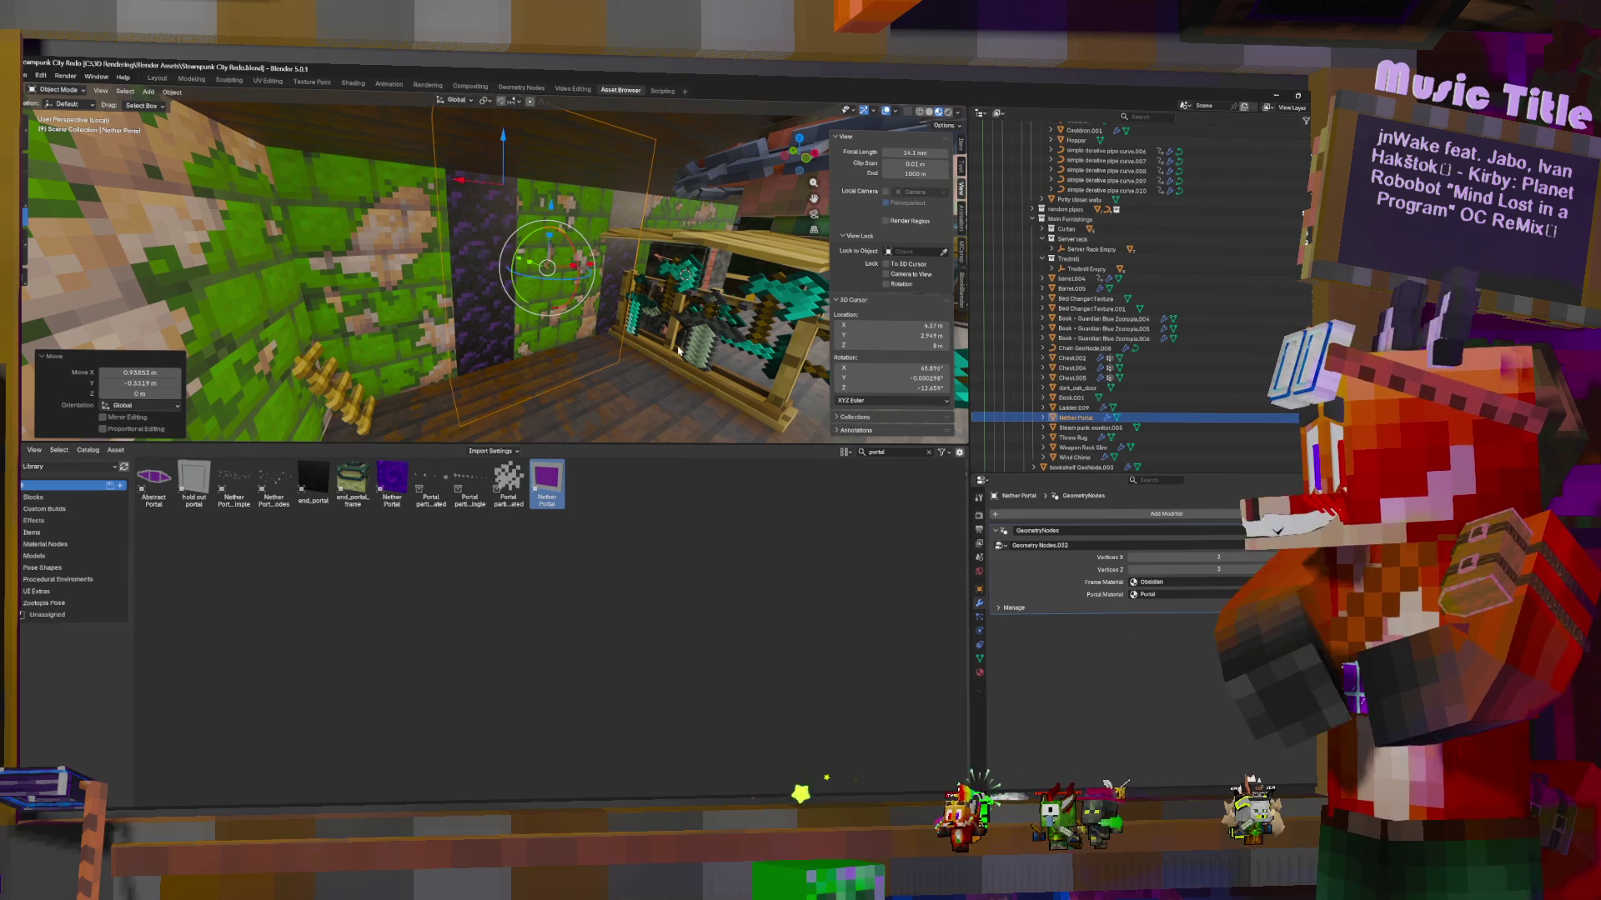
middle_click_drag(678, 350, 393, 423)
middle_click_drag(467, 350, 550, 342)
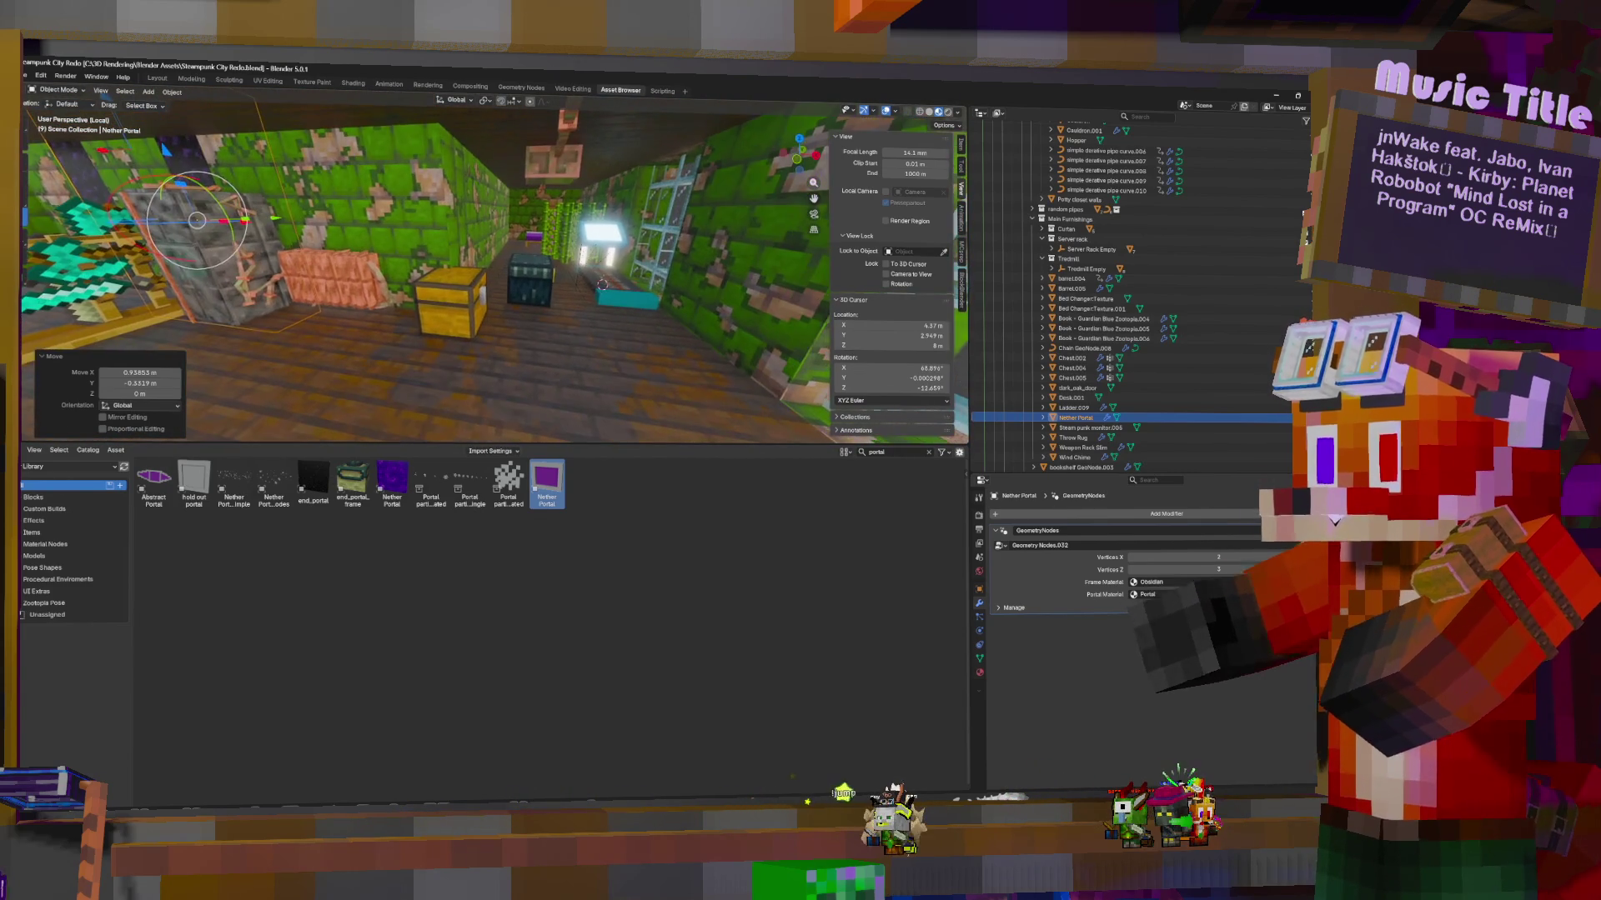
Move Chest.005 across the floor plane into the small green room
left_click(520, 285)
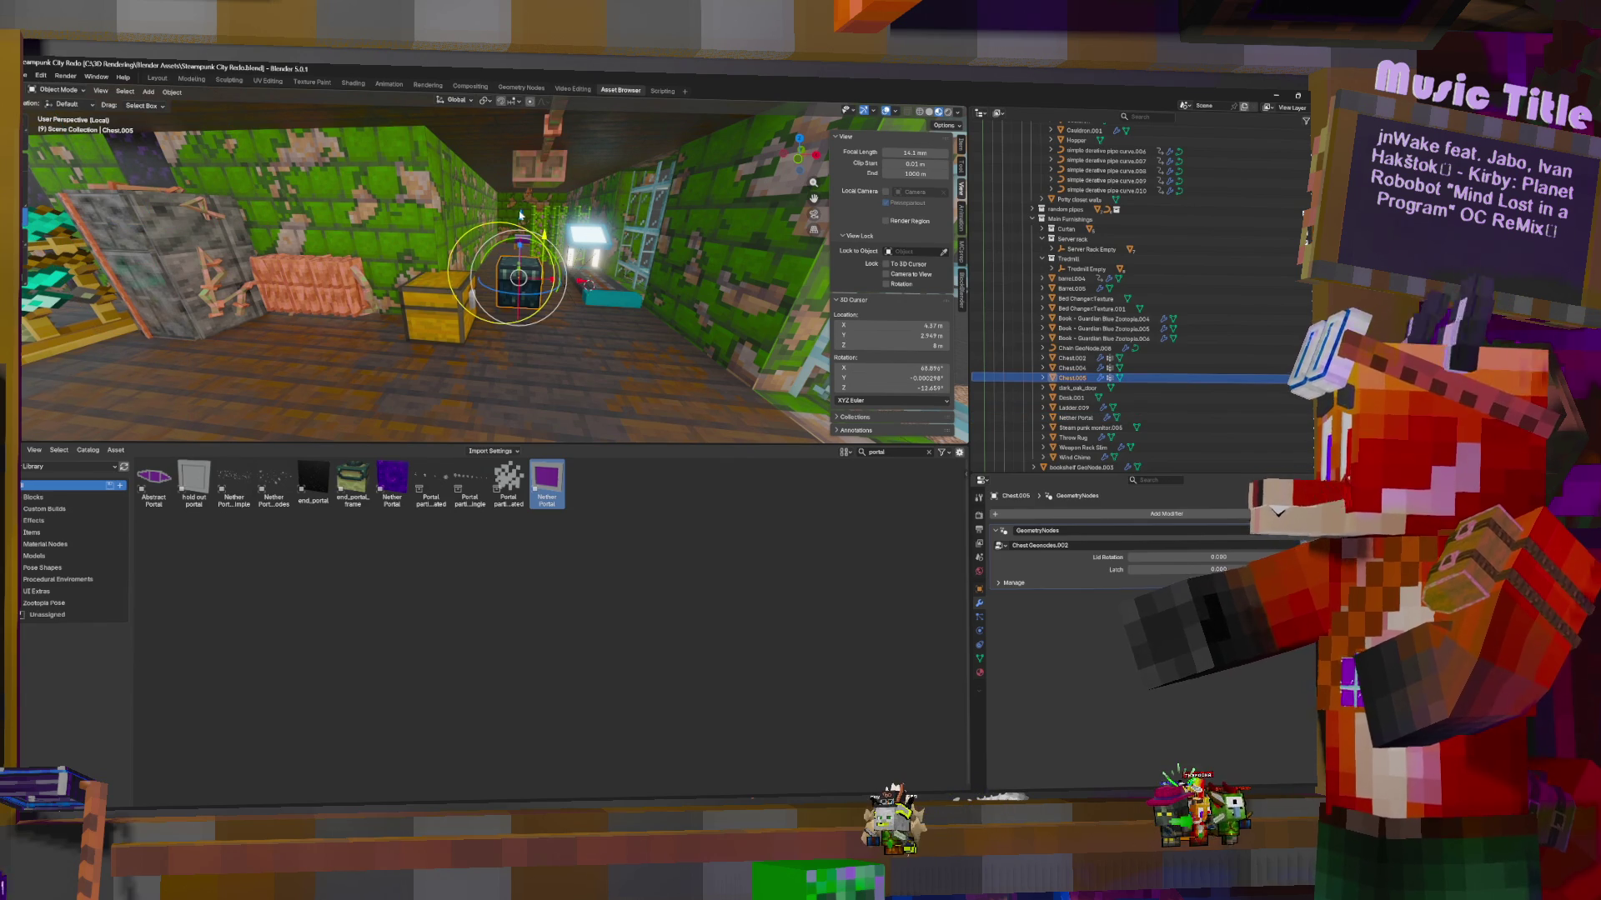
key("g")
key("shift+z")
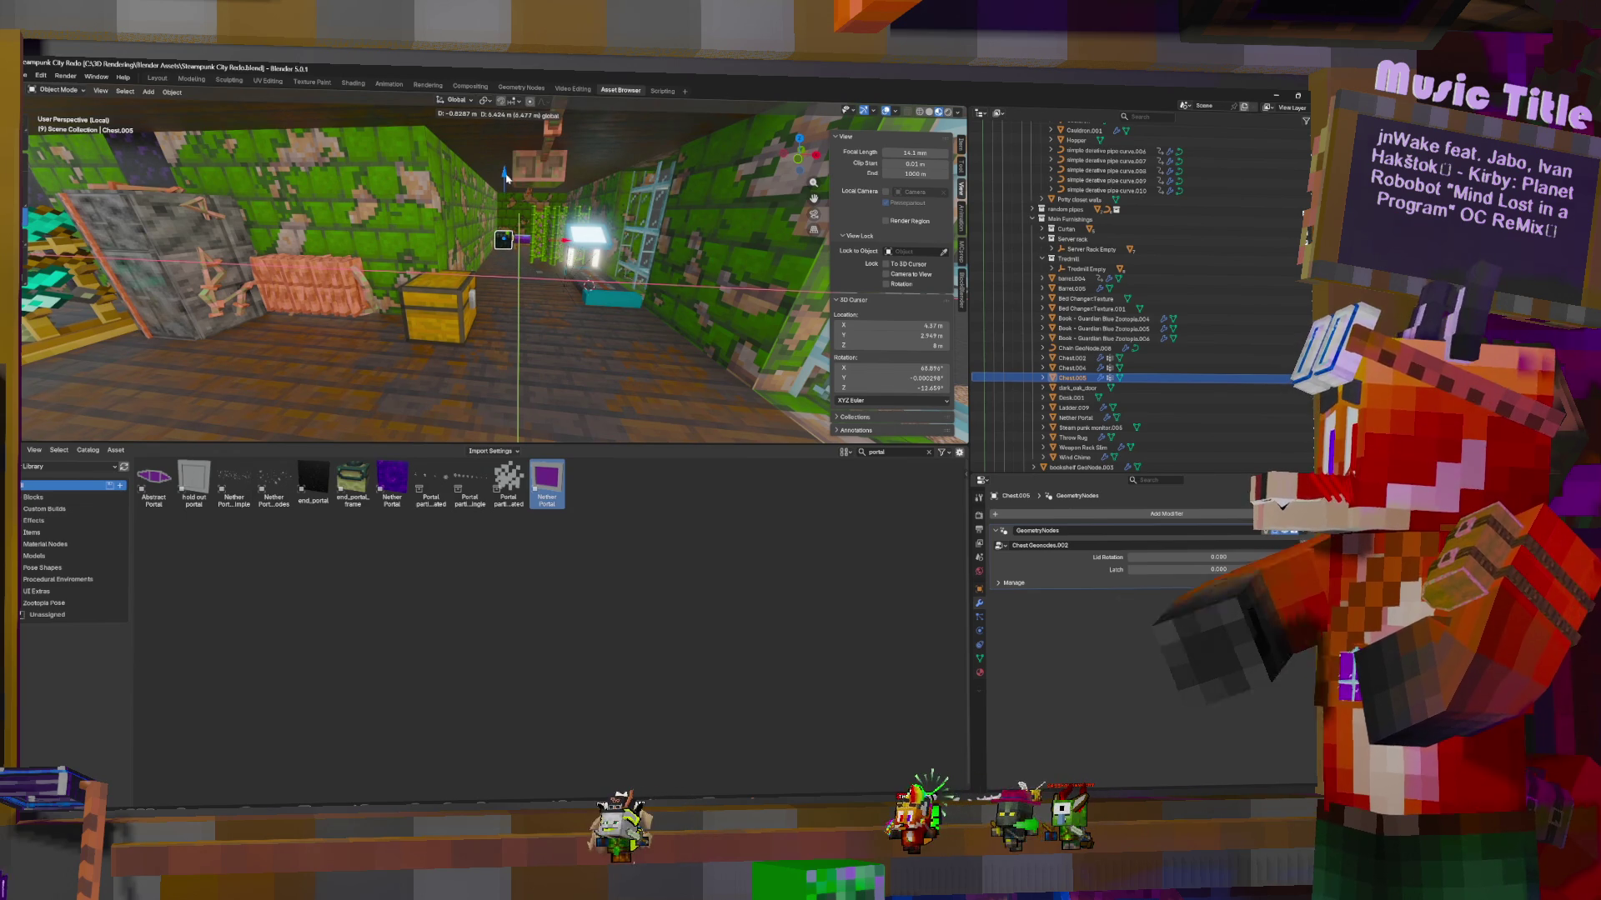
left_click(506, 178)
mouse_move(506, 178)
middle_mouse_down()
mouse_move(559, 279)
mouse_move(507, 283)
middle_mouse_up()
Turn the chest -90° around Z and set it down beside the purple bed
key("r")
key("z")
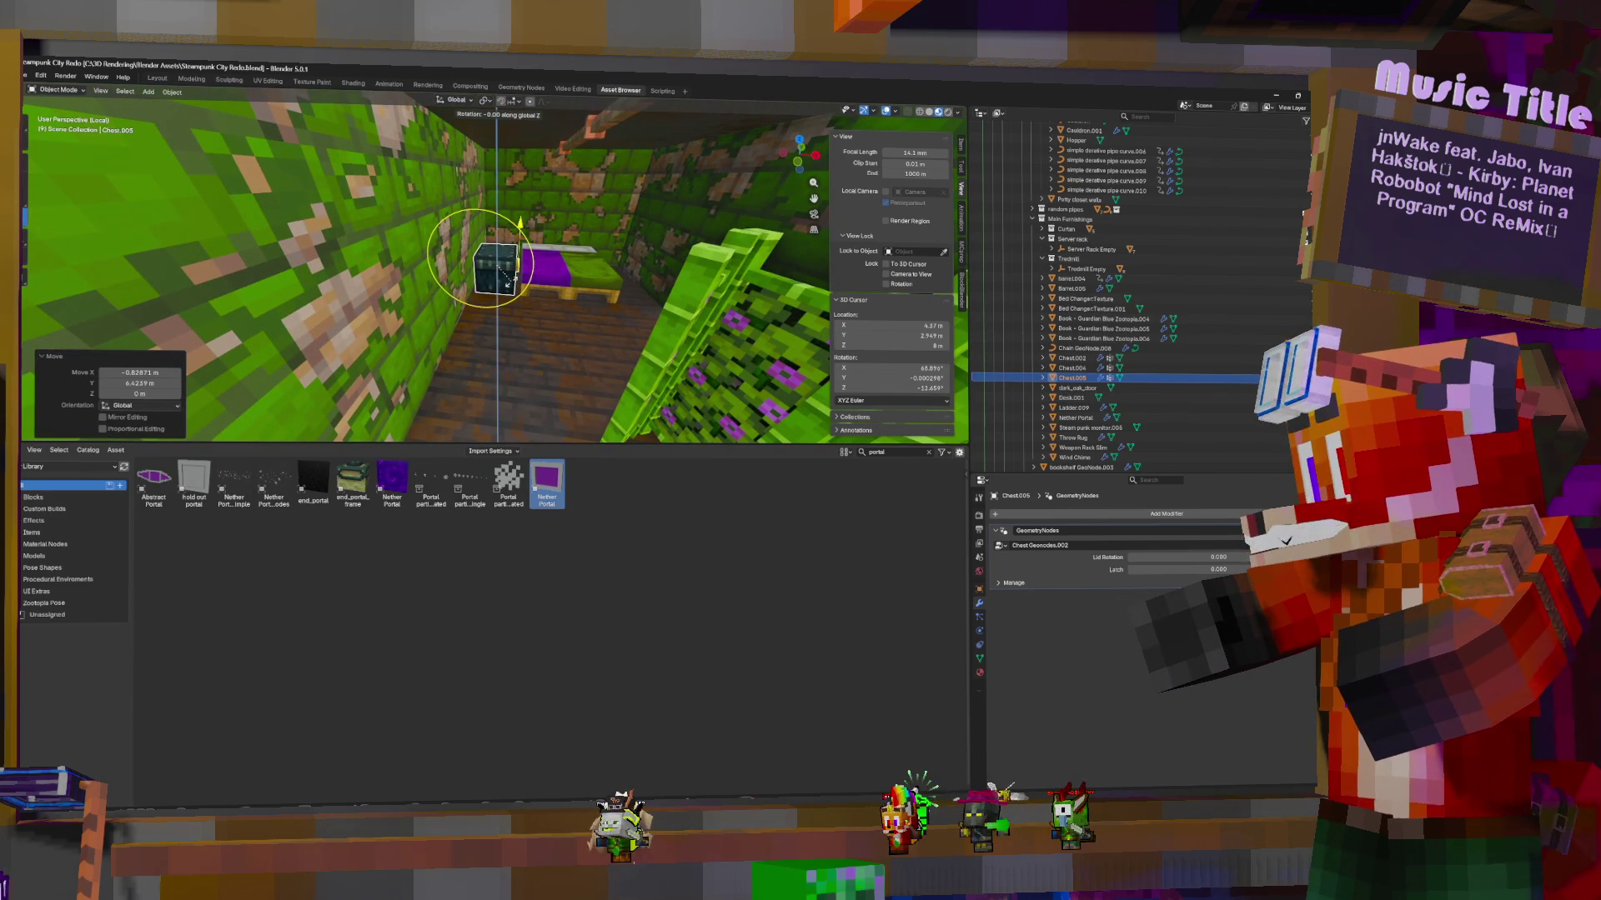
key("minus")
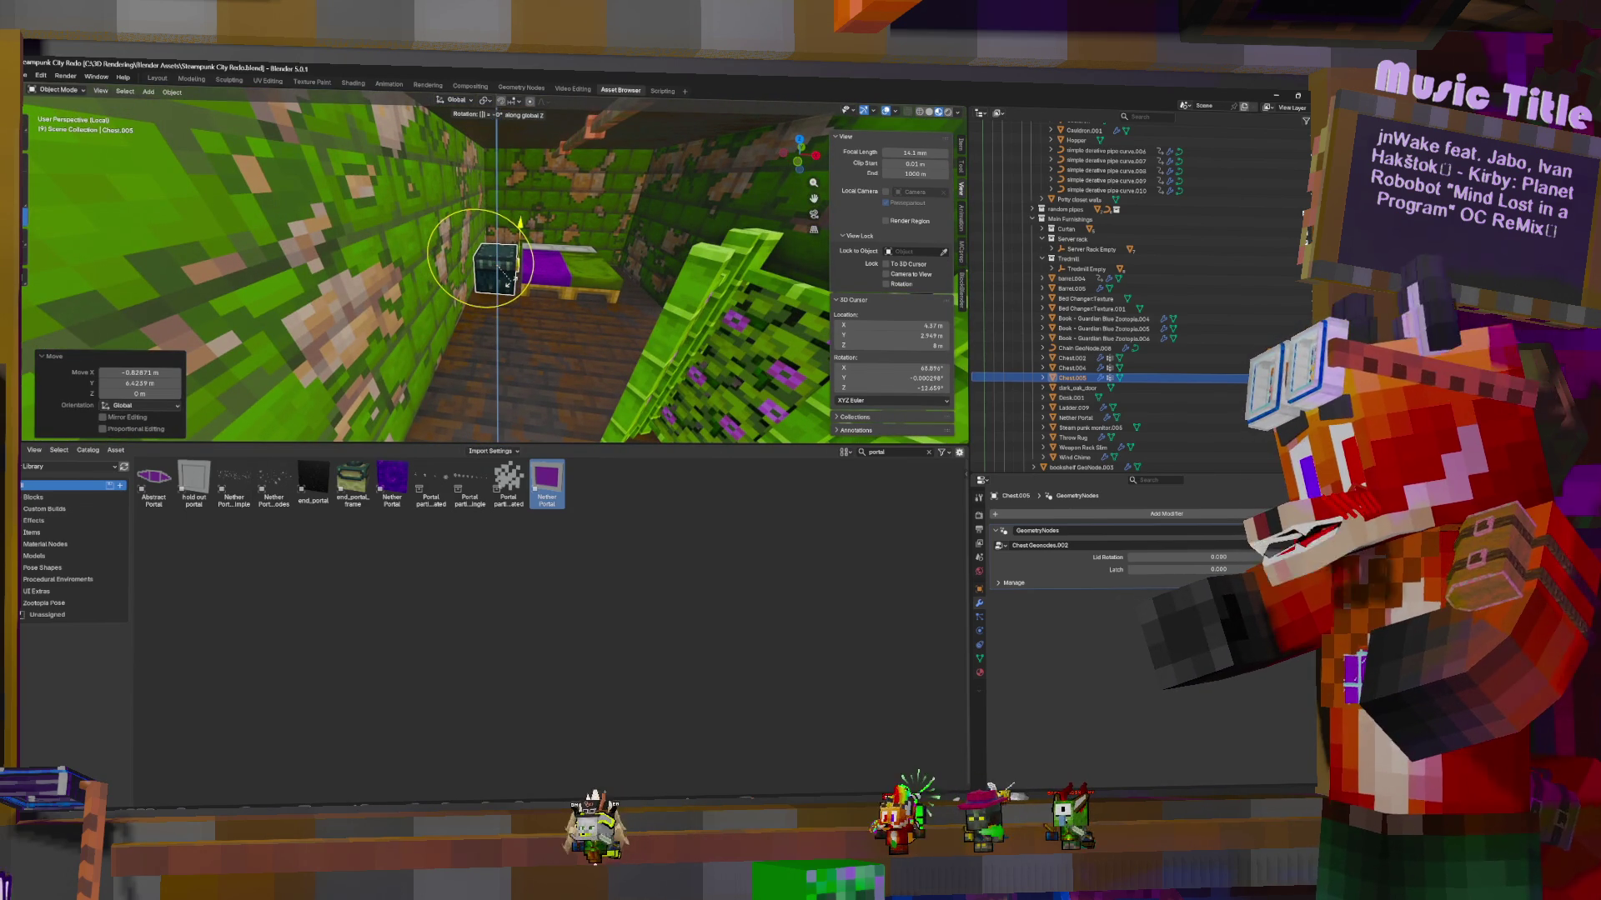
type("-(90")
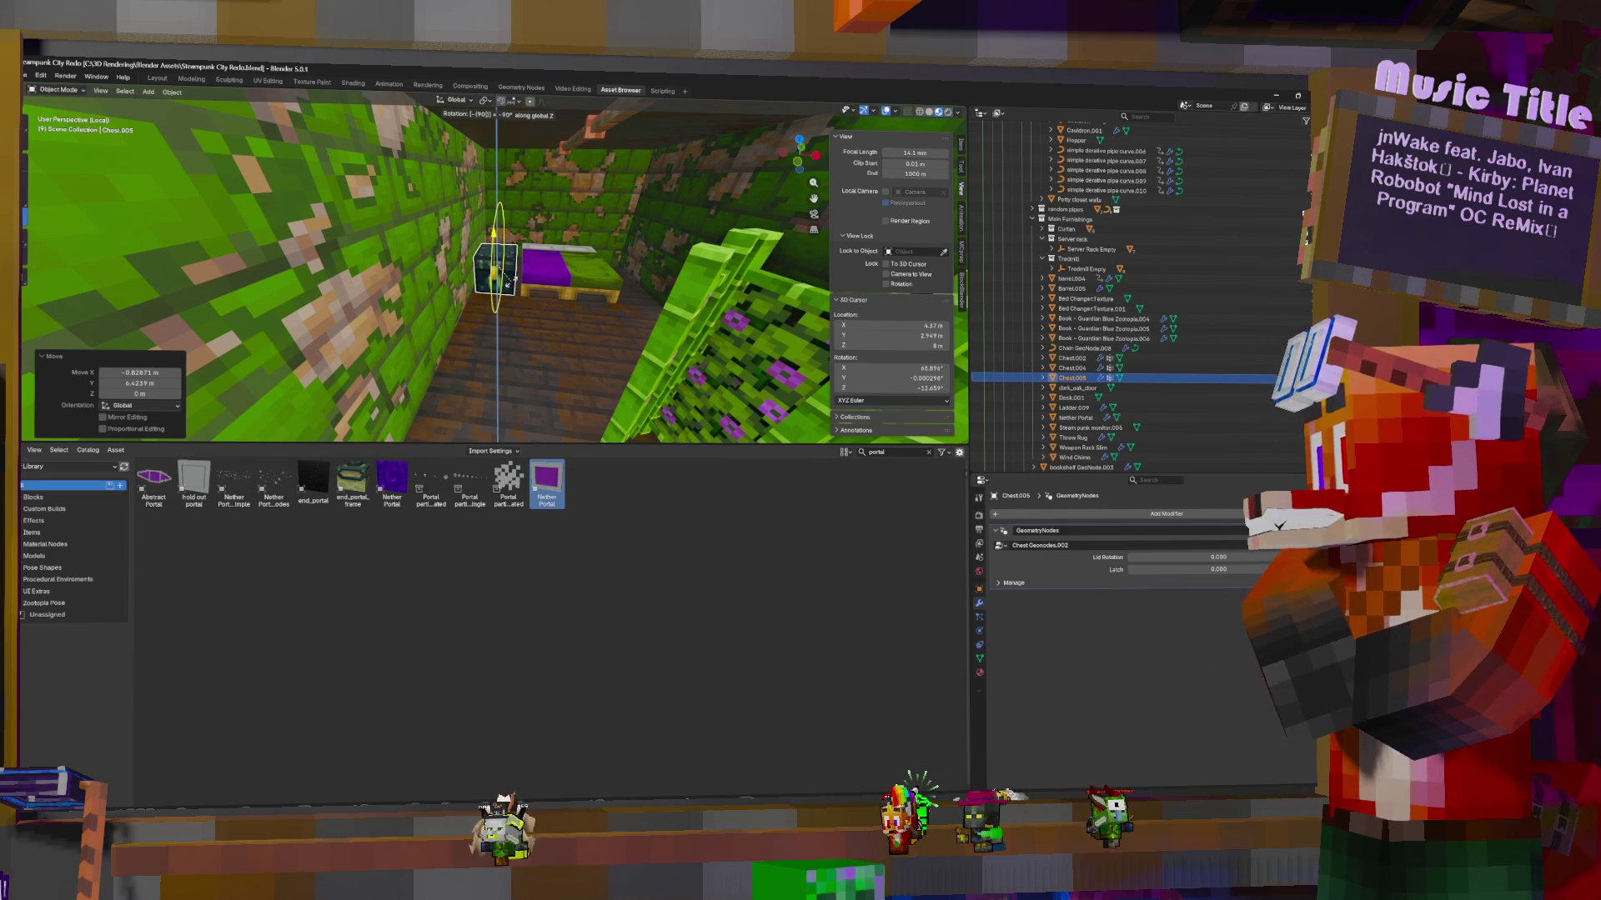
key("Return")
key("g")
key("shift+z")
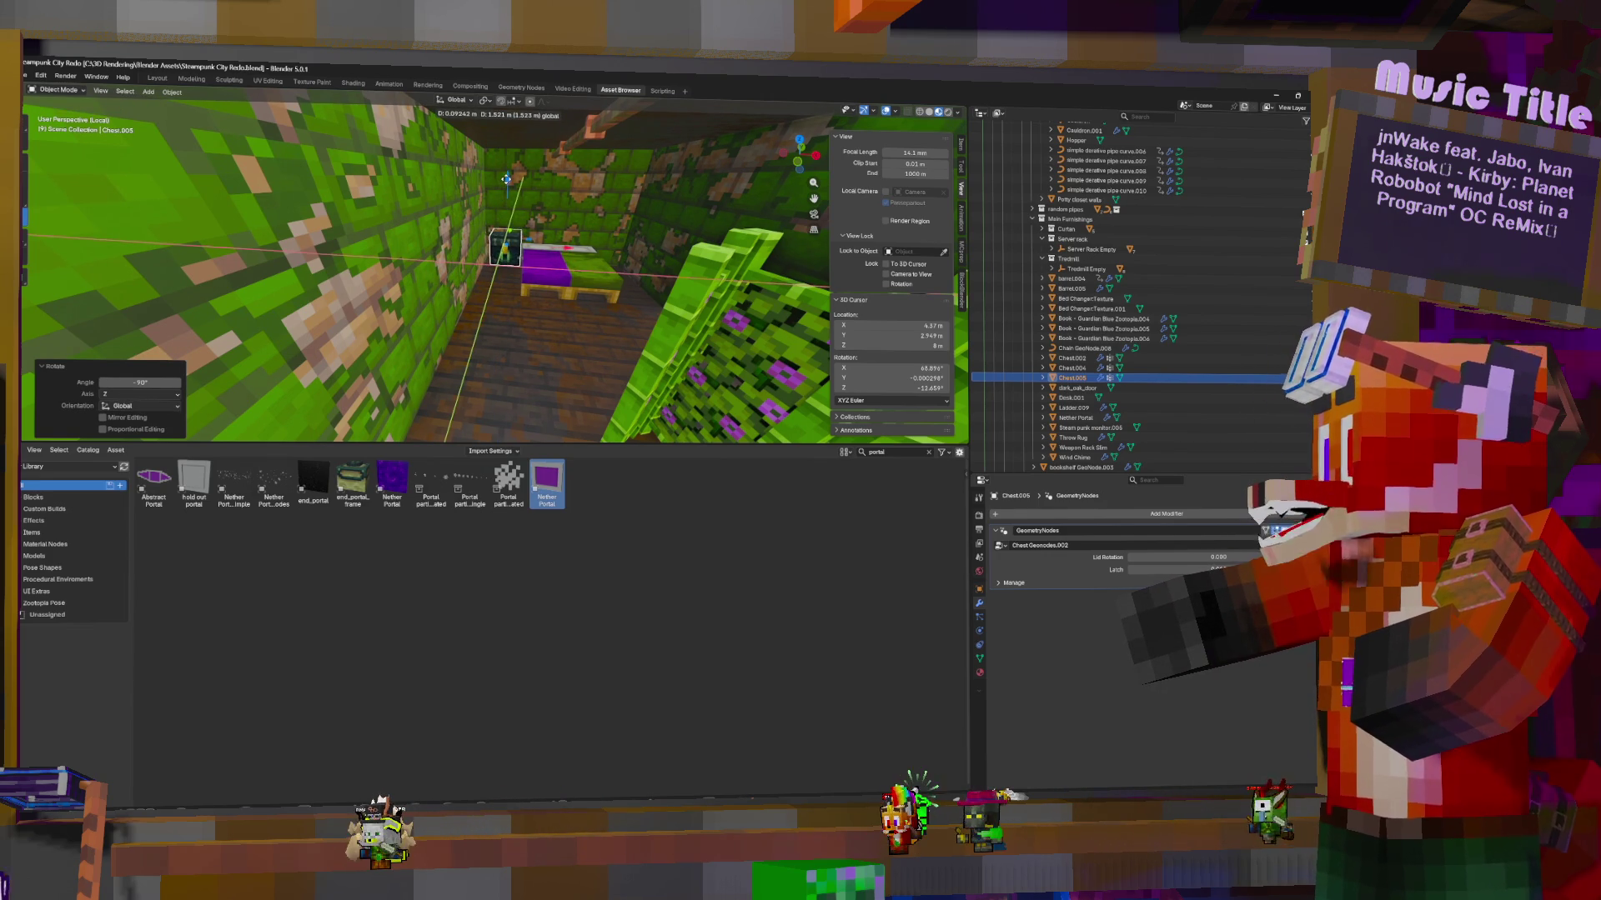
left_click(505, 183)
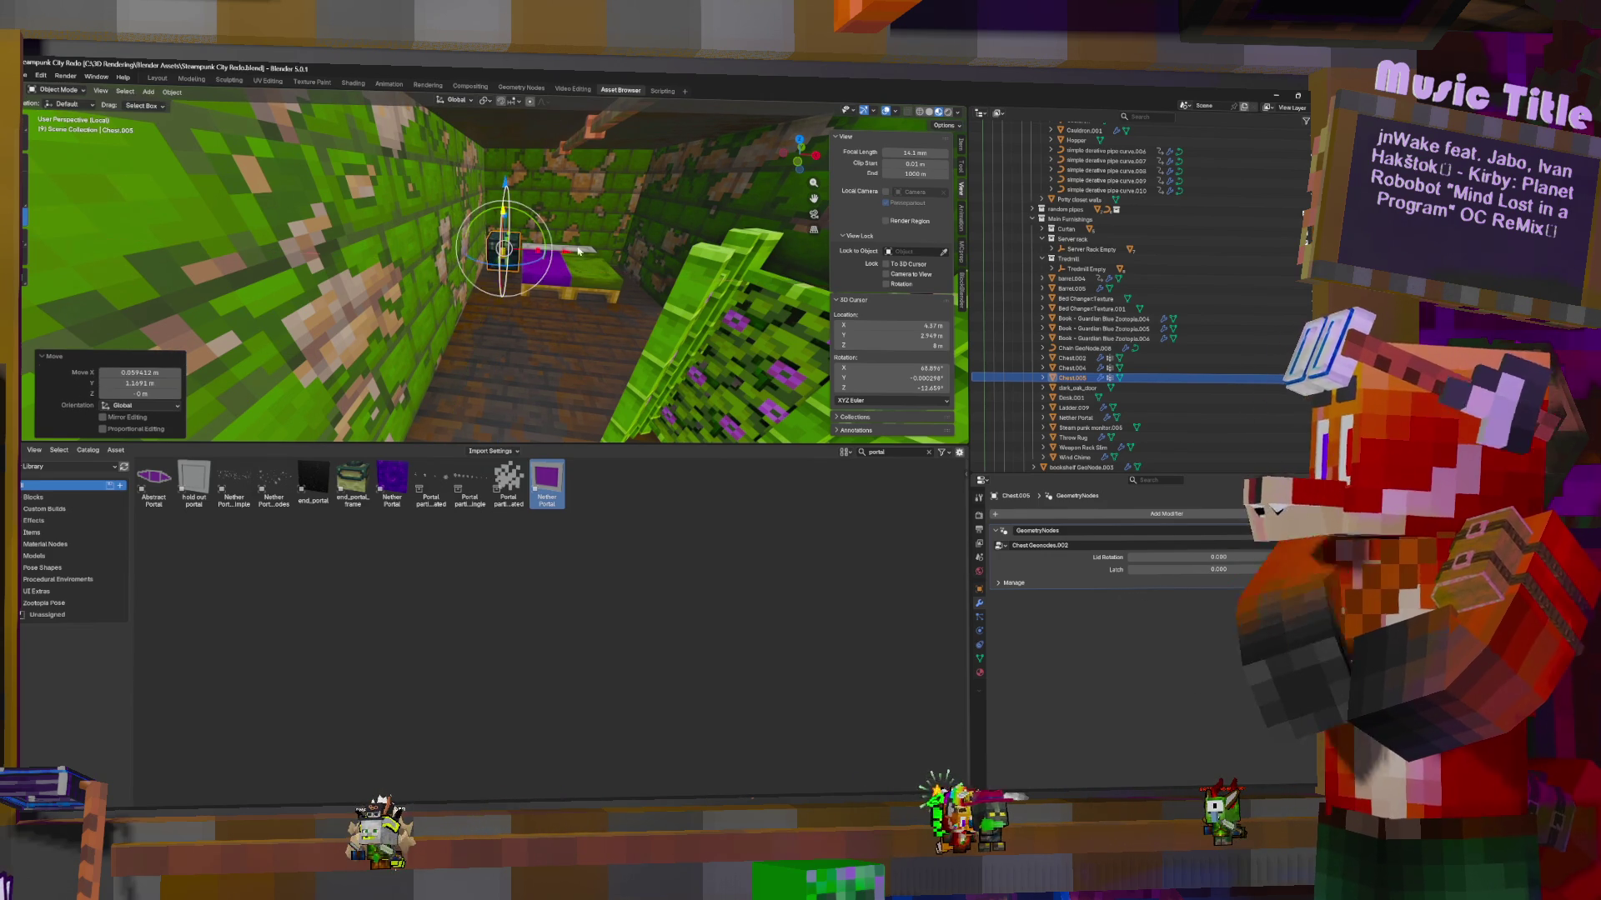
Select the mossy wall, then the Main Furnishings collection
mouse_move(642, 408)
middle_mouse_down()
mouse_move(420, 414)
mouse_move(559, 313)
middle_mouse_up()
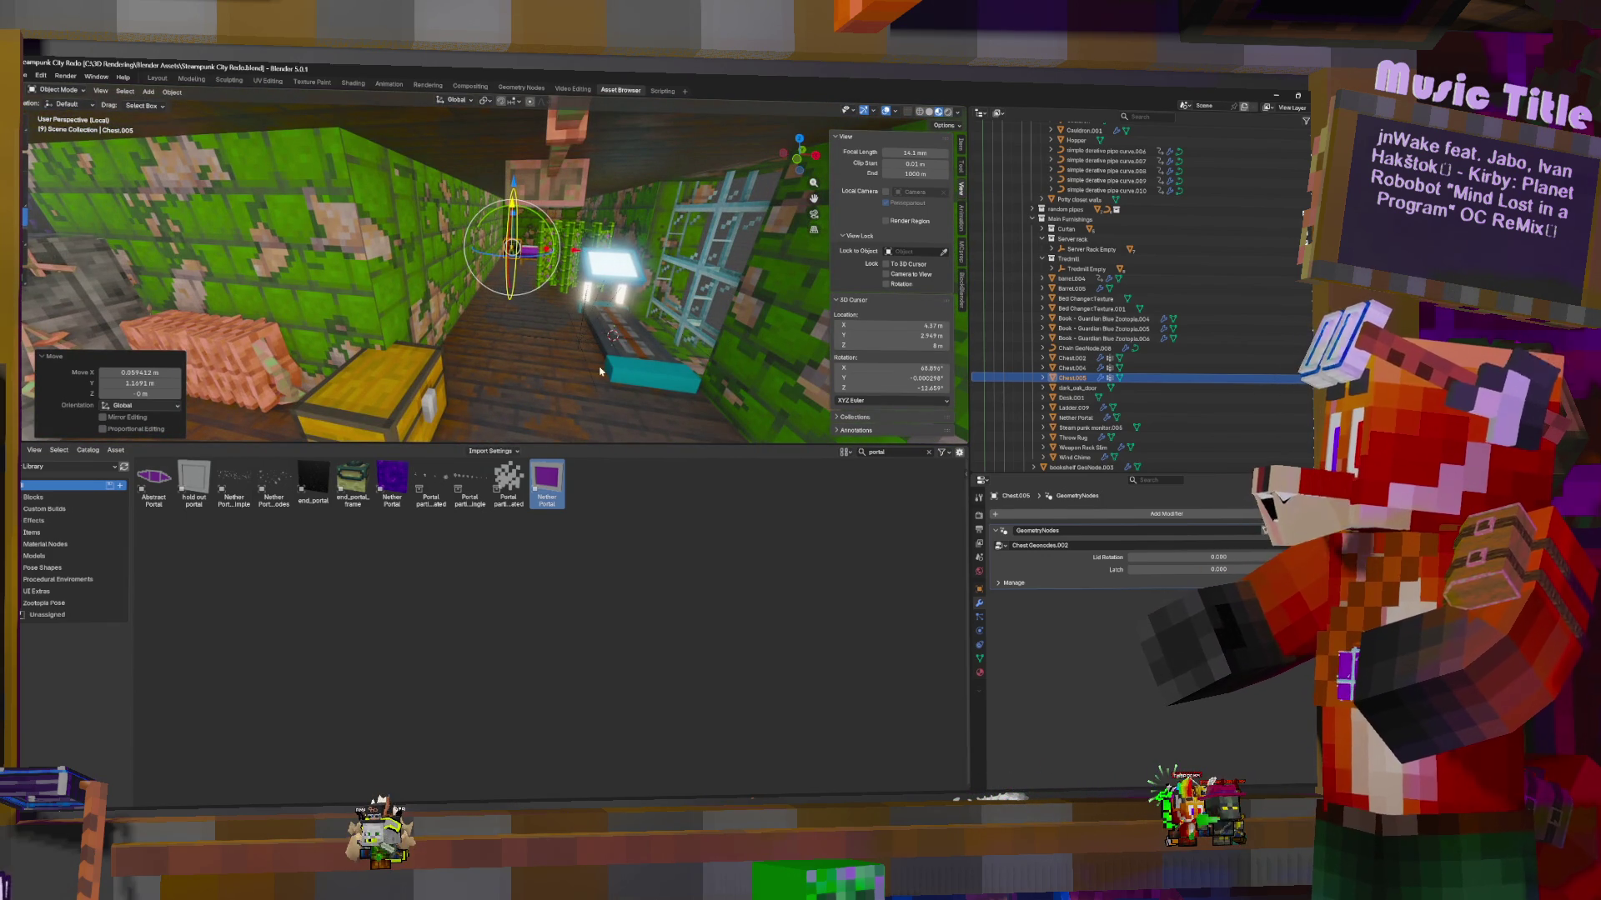
mouse_move(599, 371)
middle_mouse_down()
mouse_move(392, 388)
mouse_move(522, 317)
mouse_move(524, 291)
mouse_move(576, 300)
mouse_move(724, 403)
middle_mouse_up()
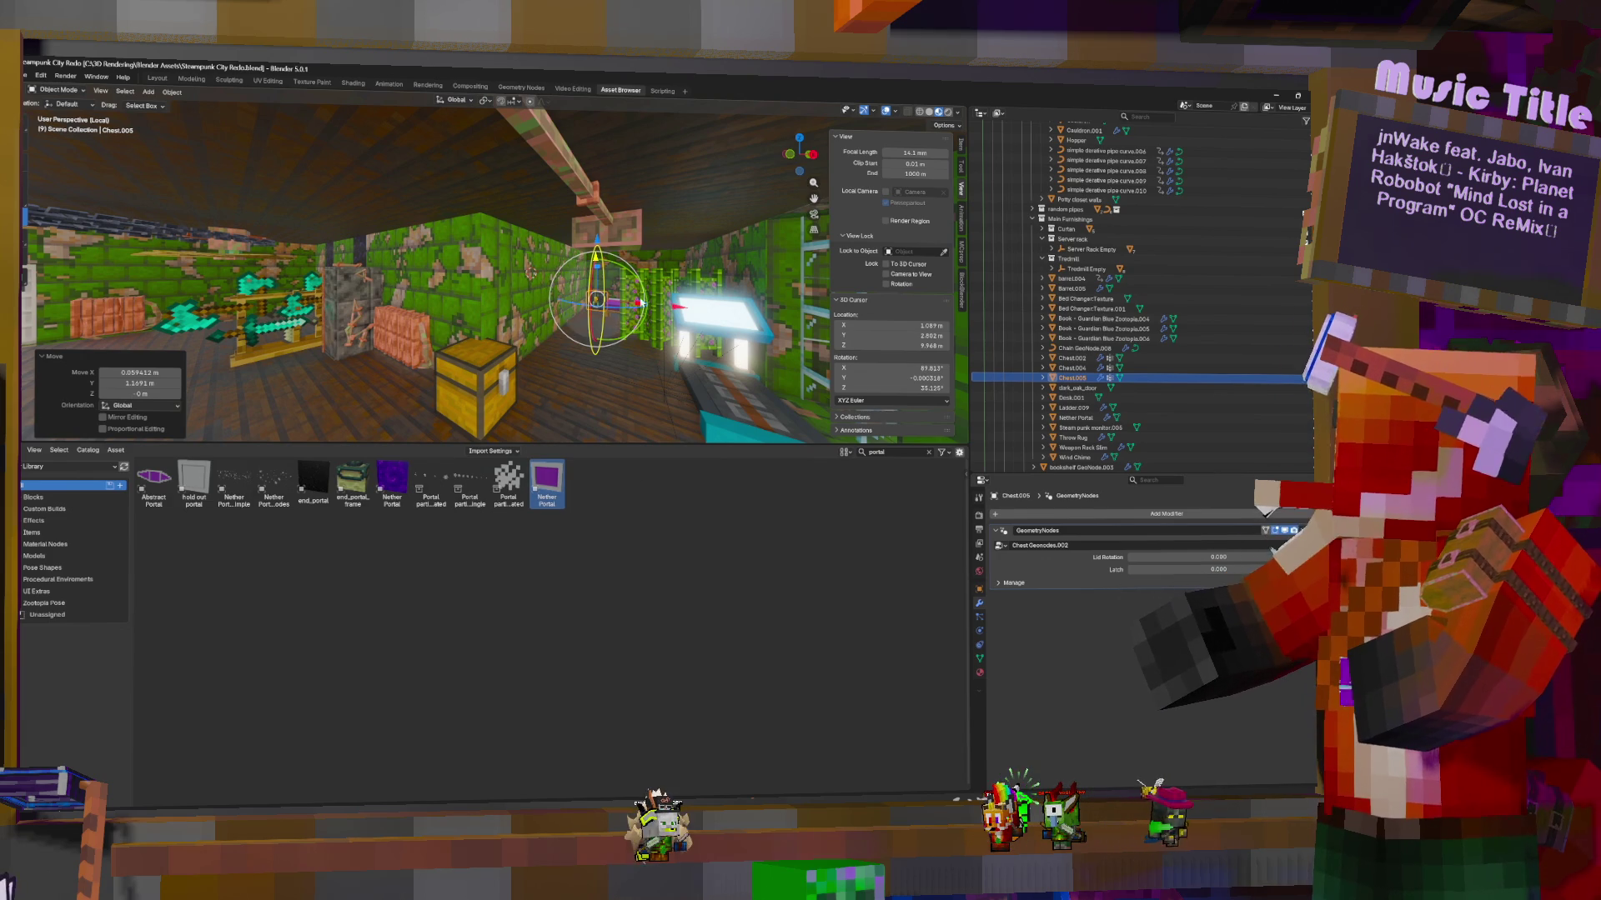
middle_click_drag(375, 250, 331, 242)
middle_click_drag(450, 283, 480, 290)
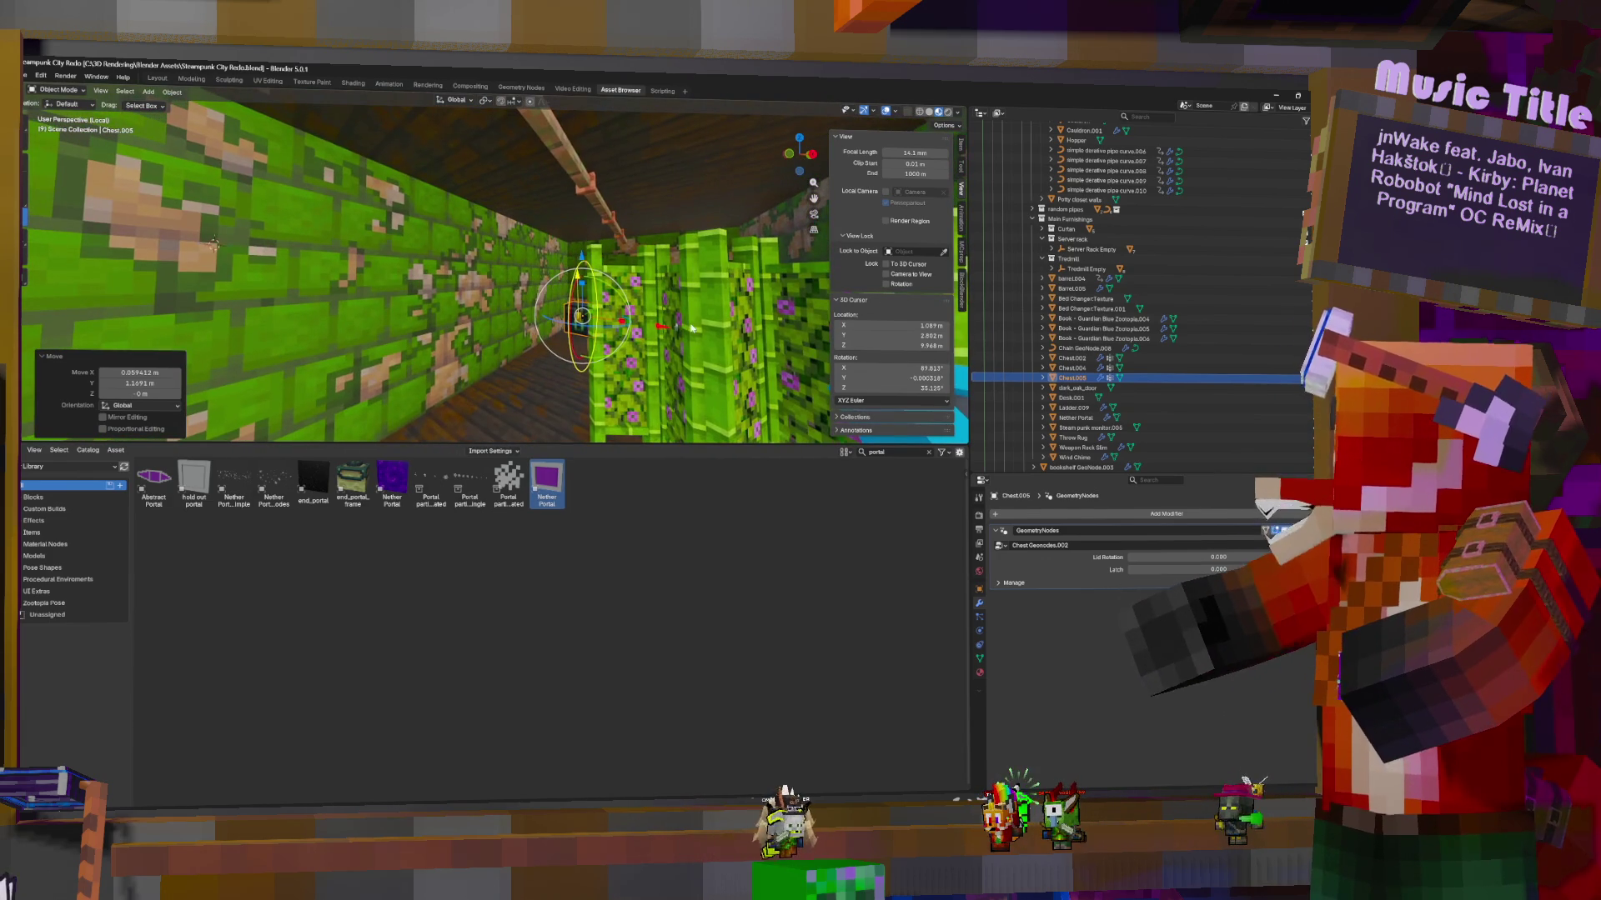
left_click(480, 289)
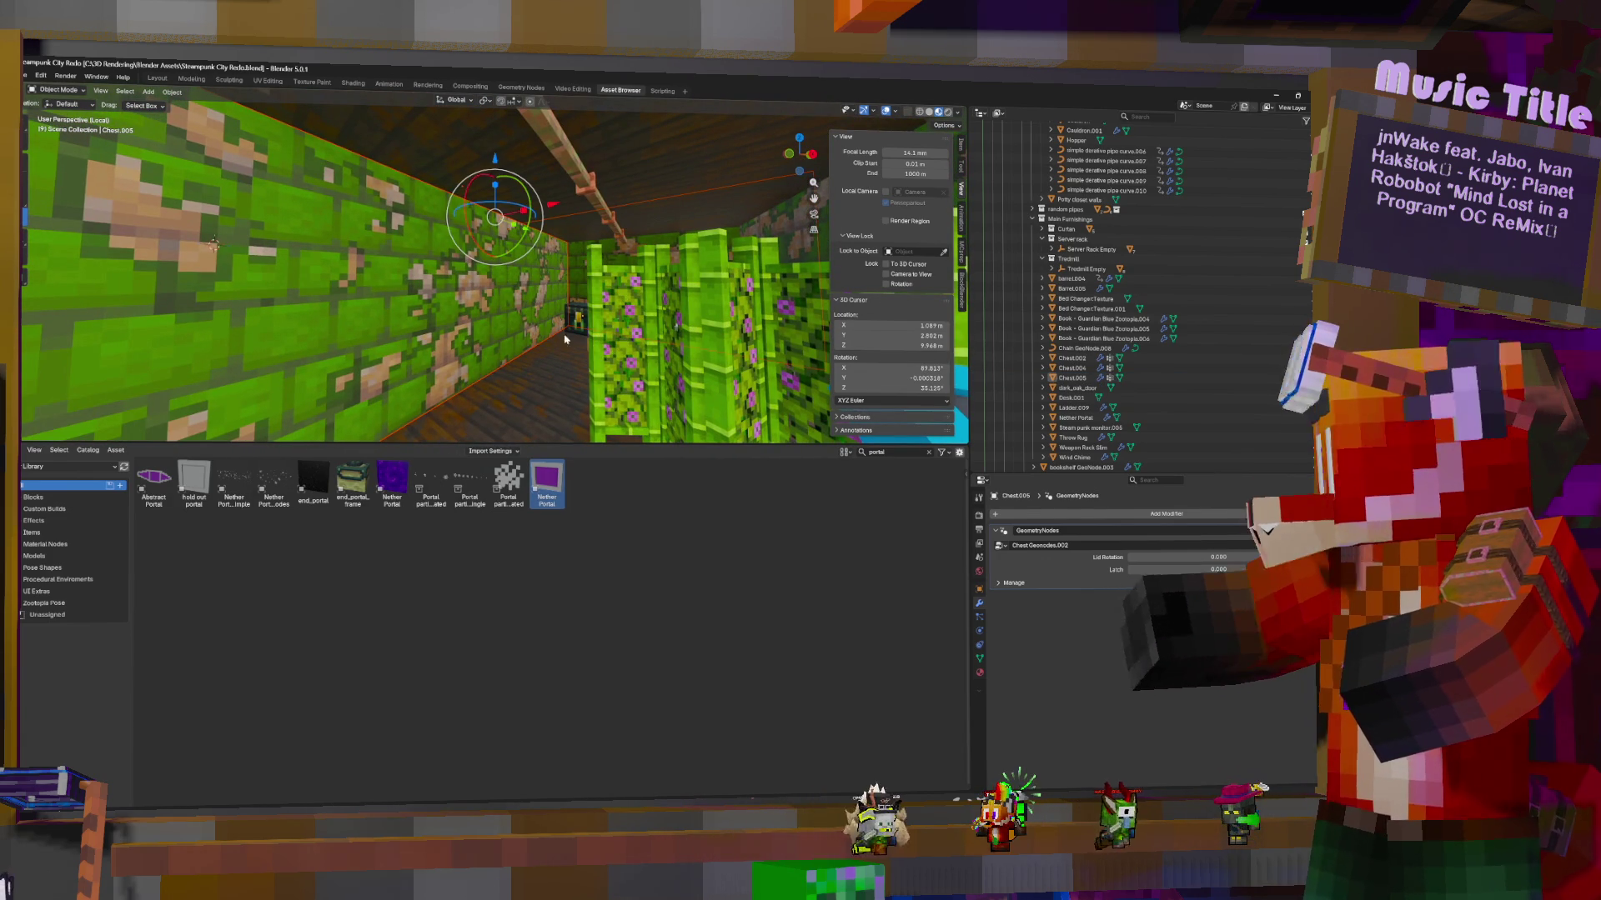
left_click(1047, 219)
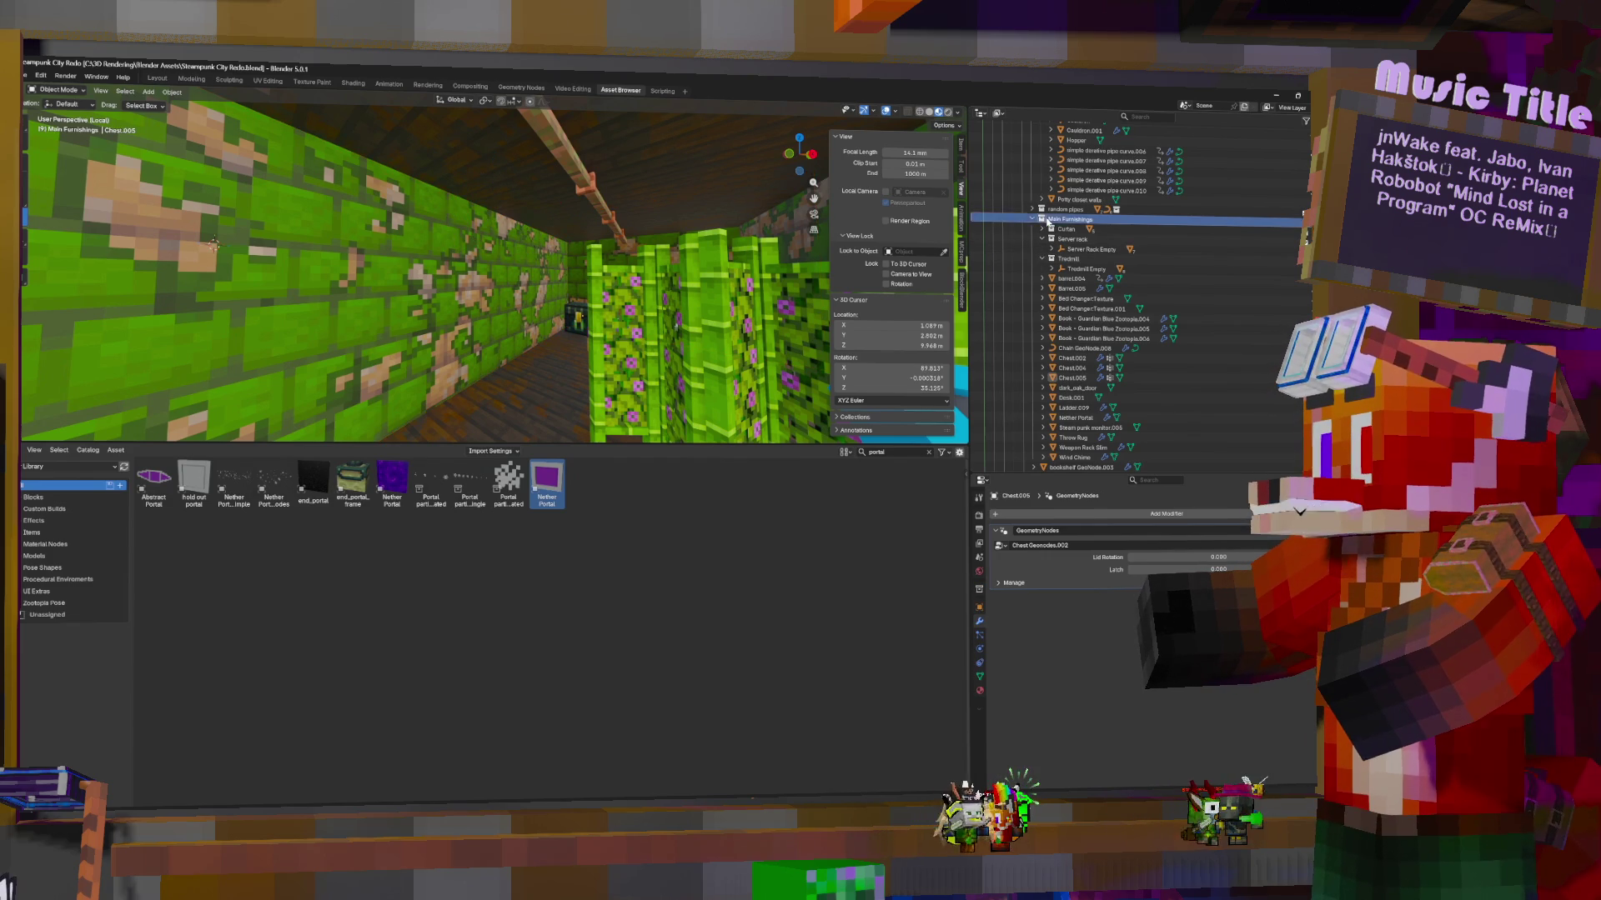
Add a collection under Main Furnishings named 'Fan art', make it active, then launch File Explorer
right_click(1046, 218)
left_click(1006, 210)
scroll(1123, 275, "up", 2)
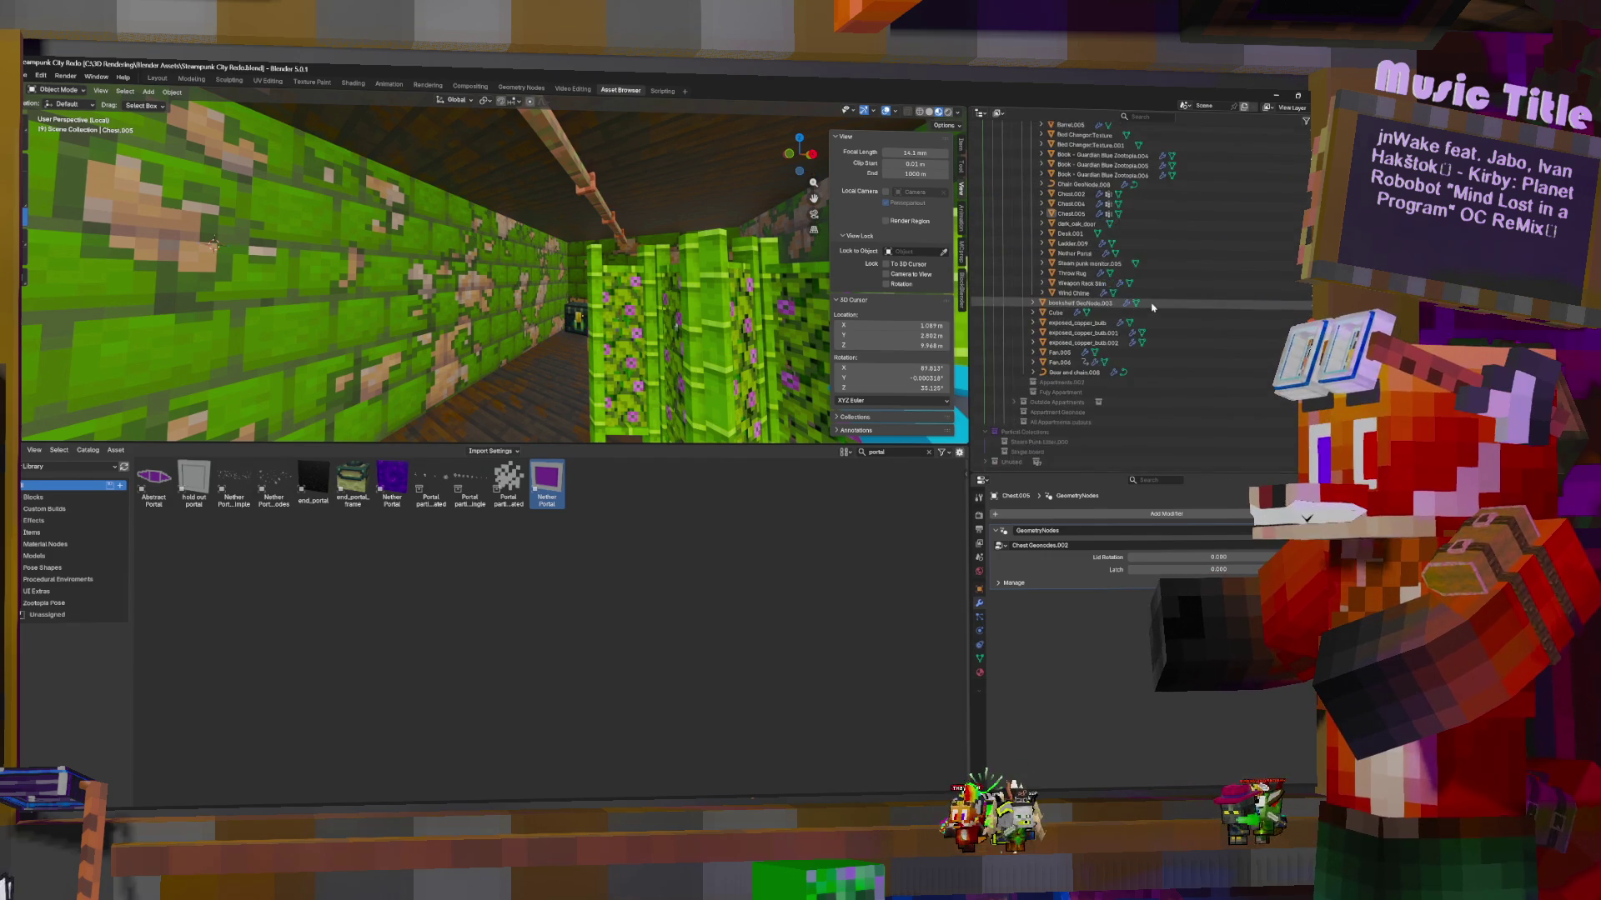
left_click(1082, 309)
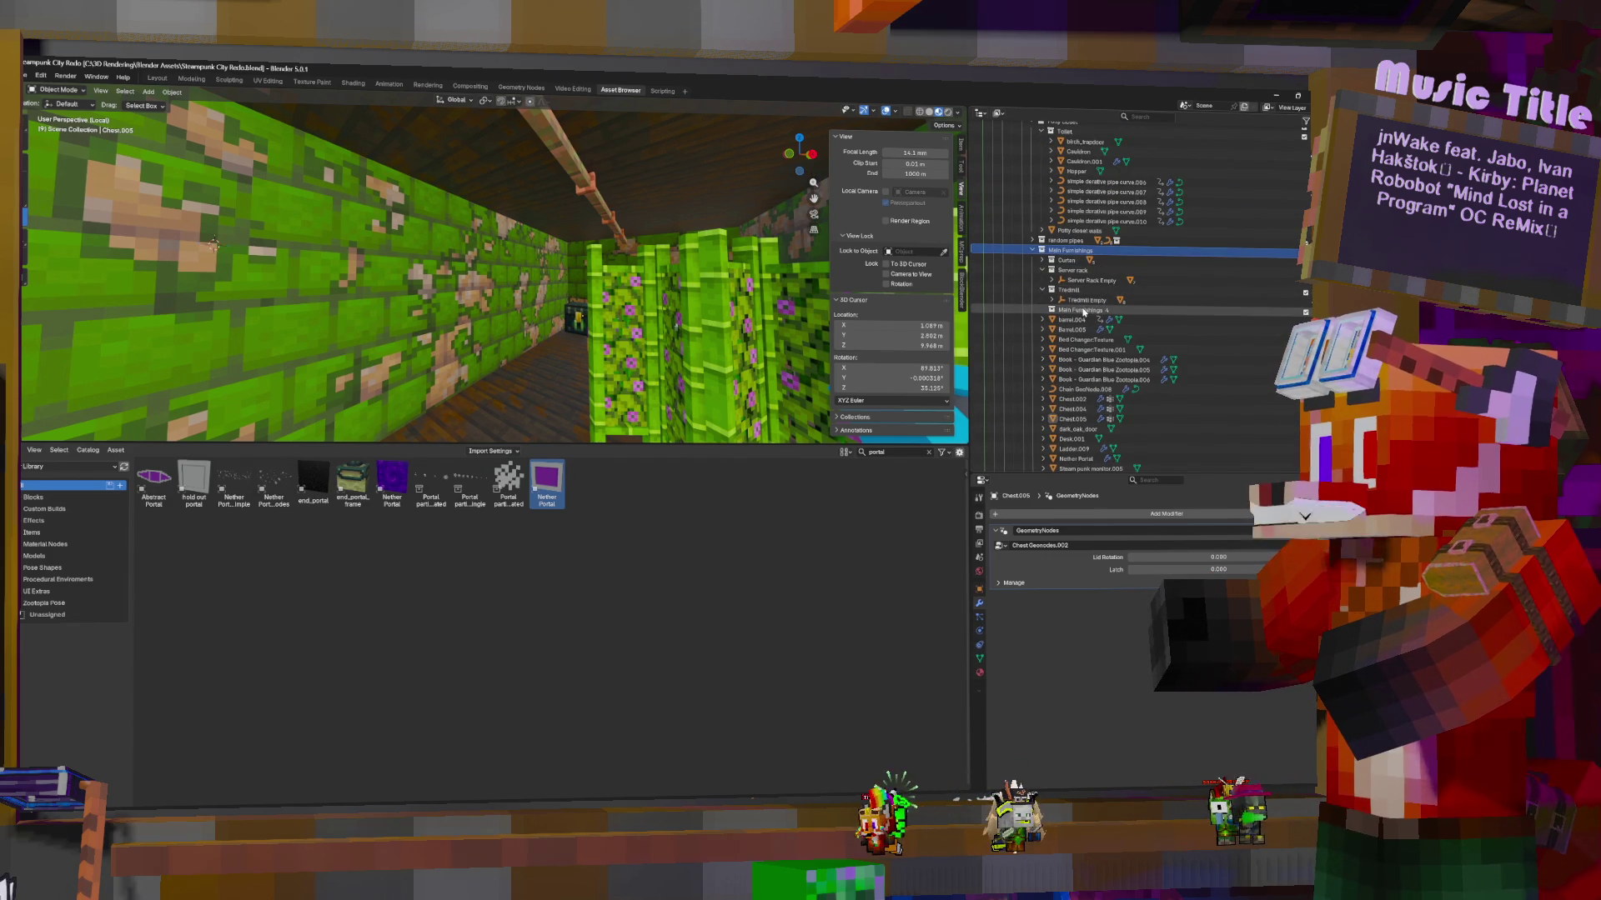
scroll(1083, 300, "down", 1)
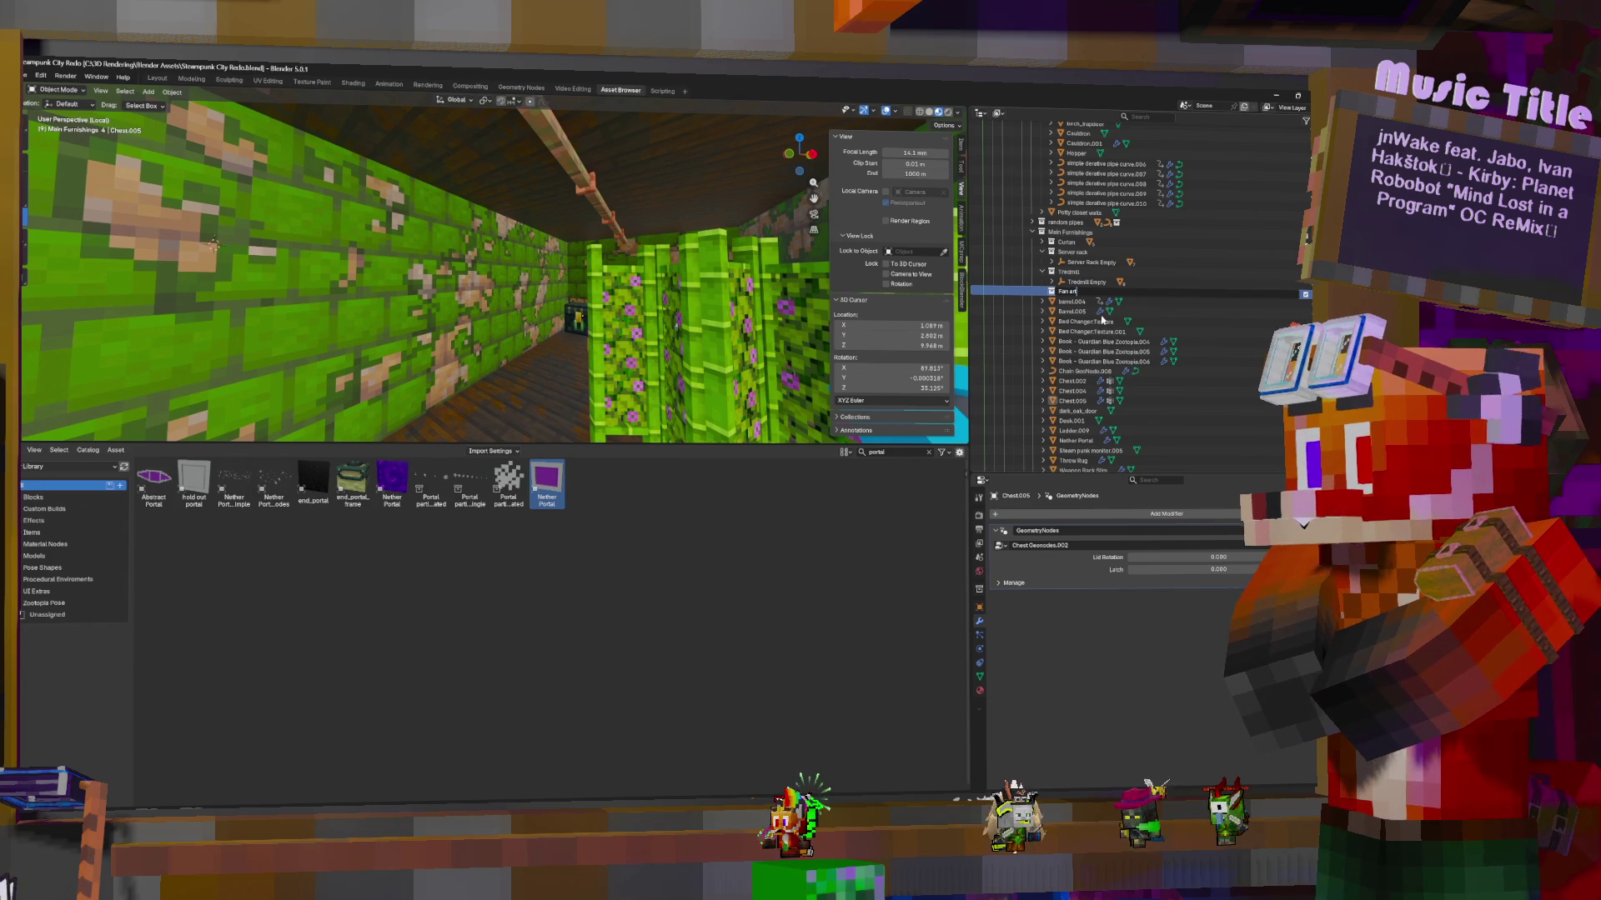
key("Return")
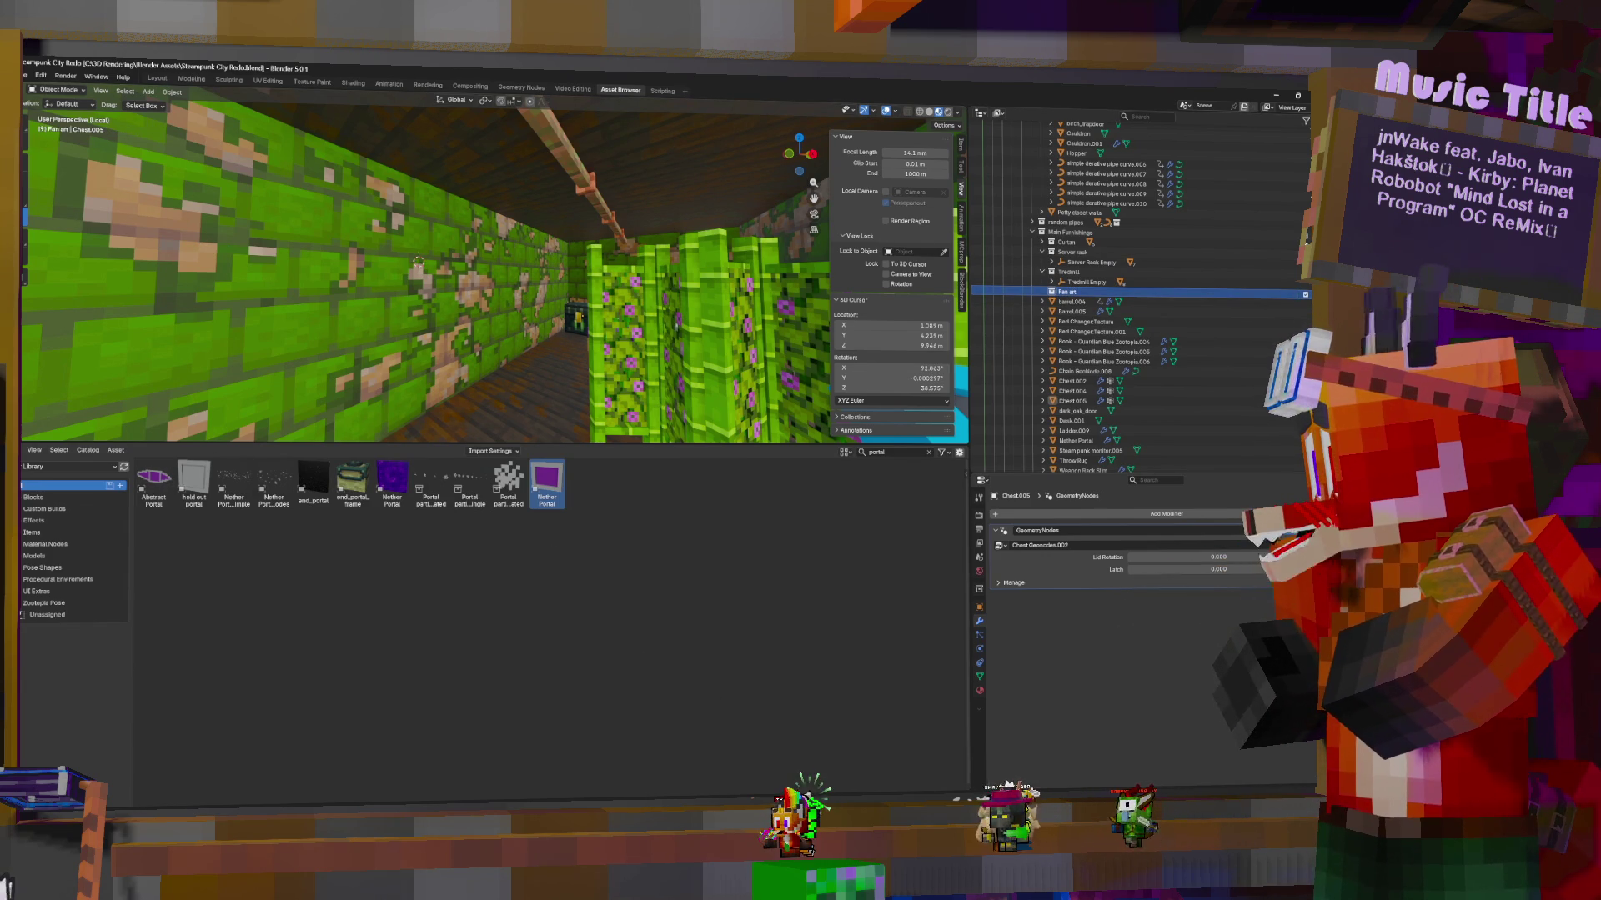
key("super+e")
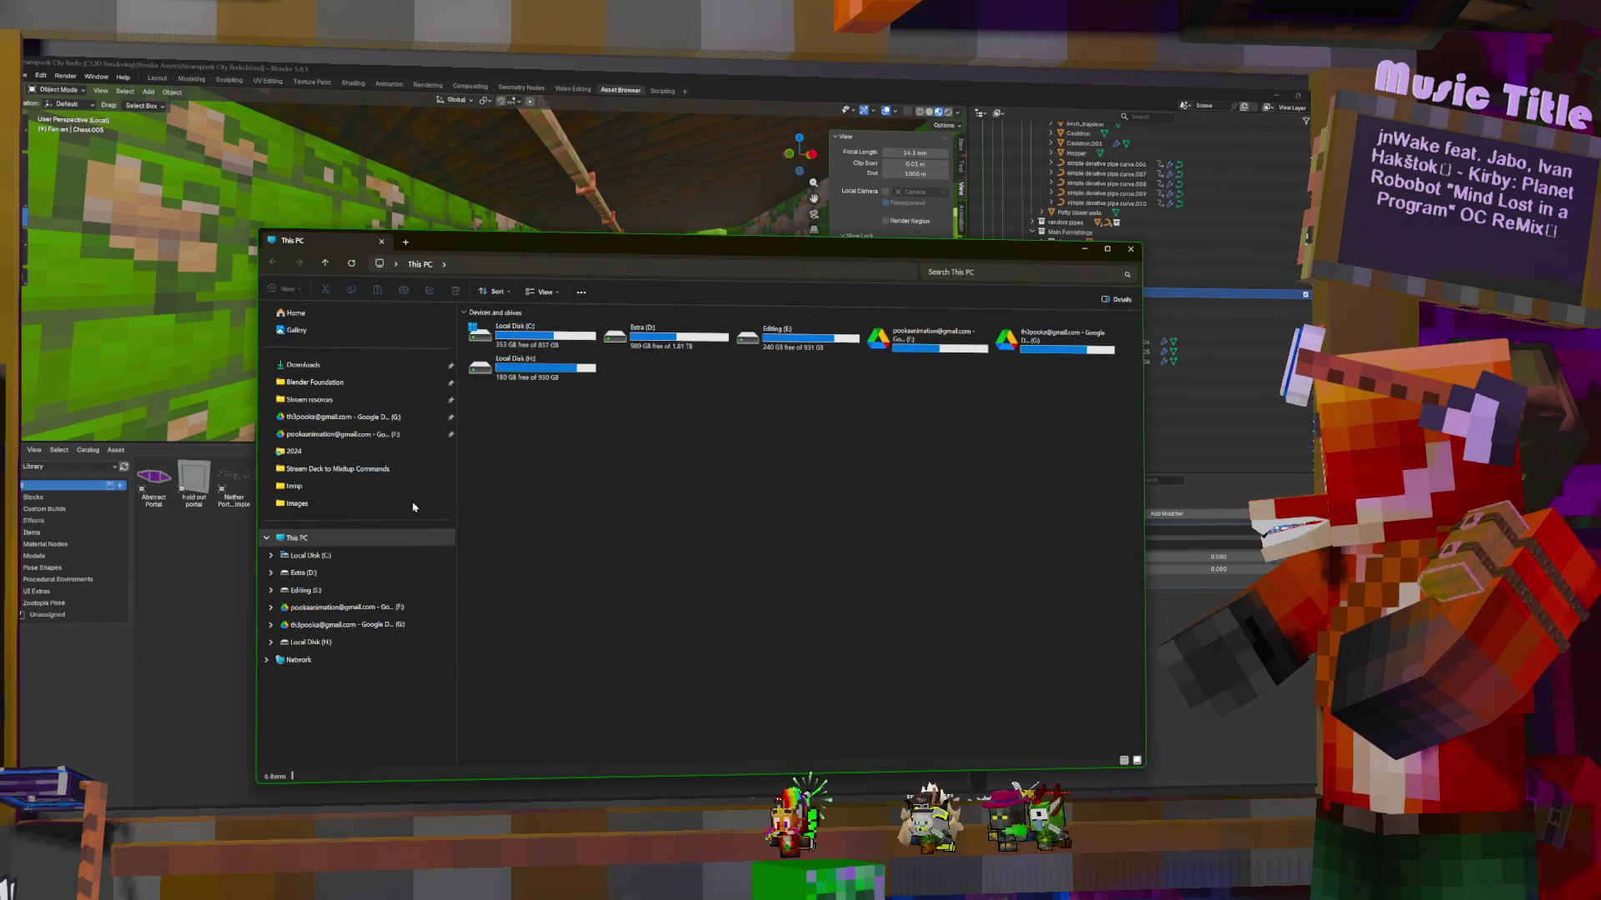
Browse Local Disk (C:) > Media > Stream resorces into the fan art folder, then close Explorer
left_click(338, 555)
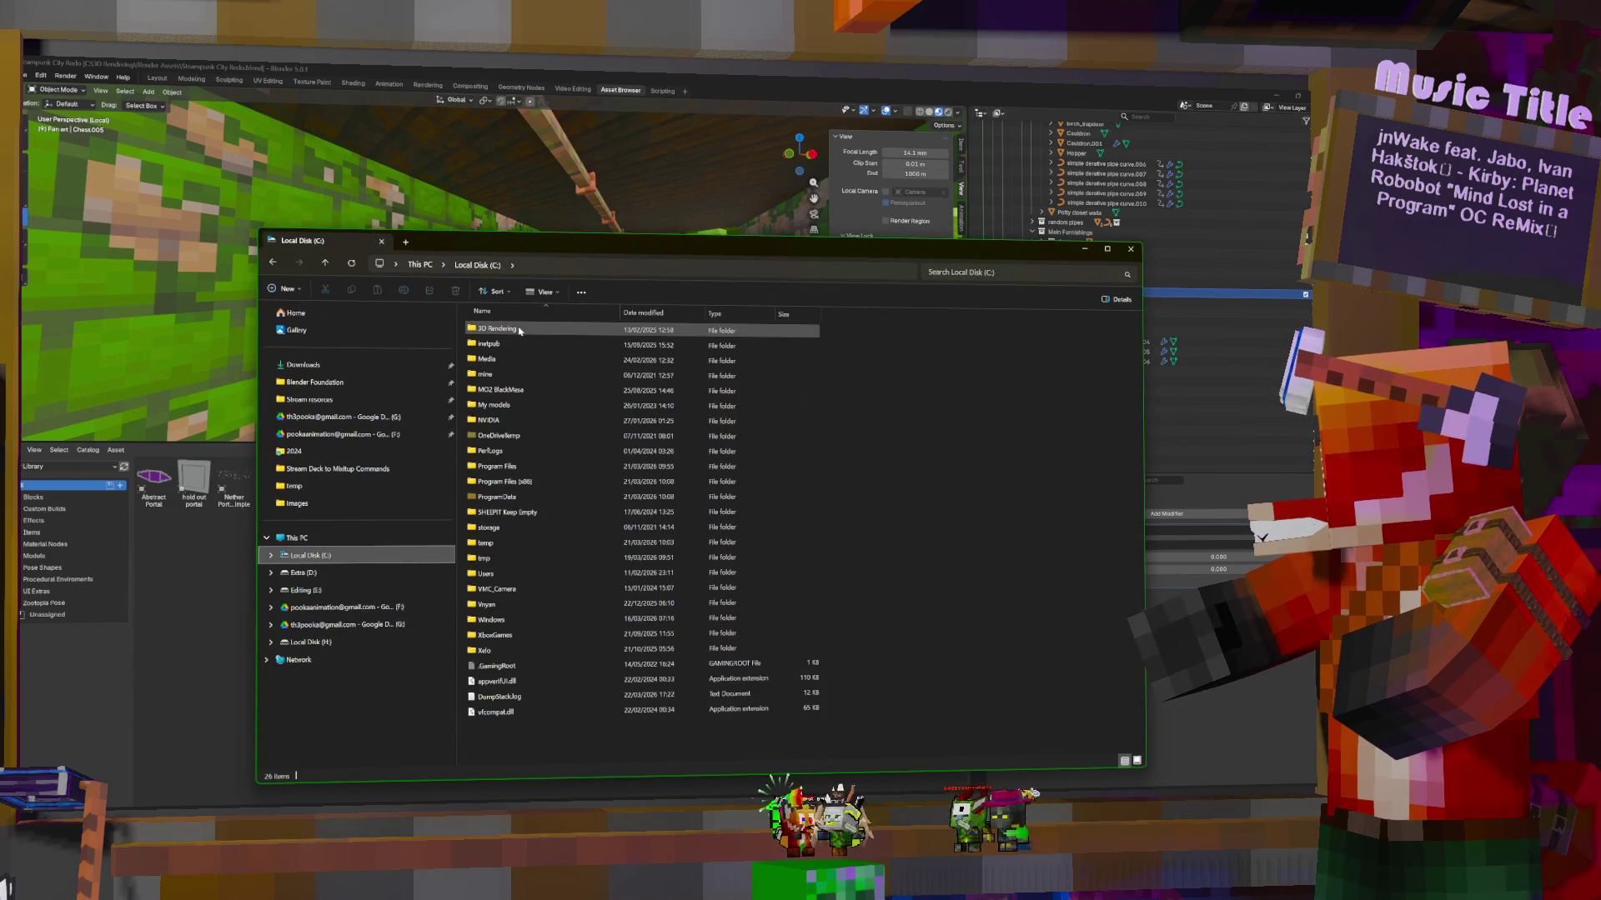
double_click(488, 359)
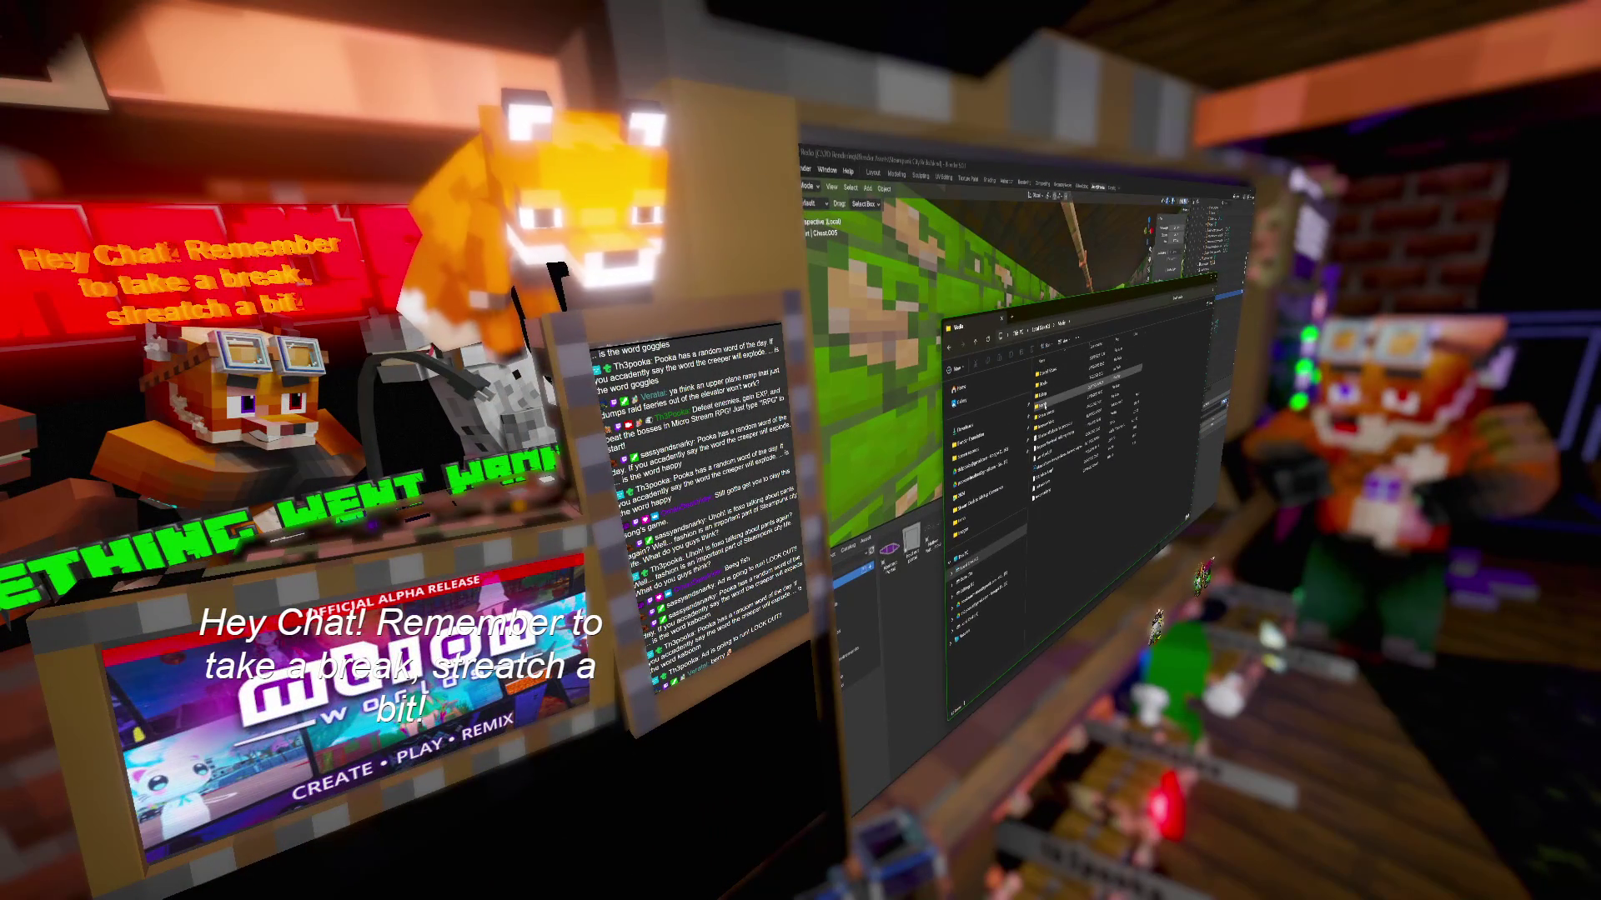
key("Return")
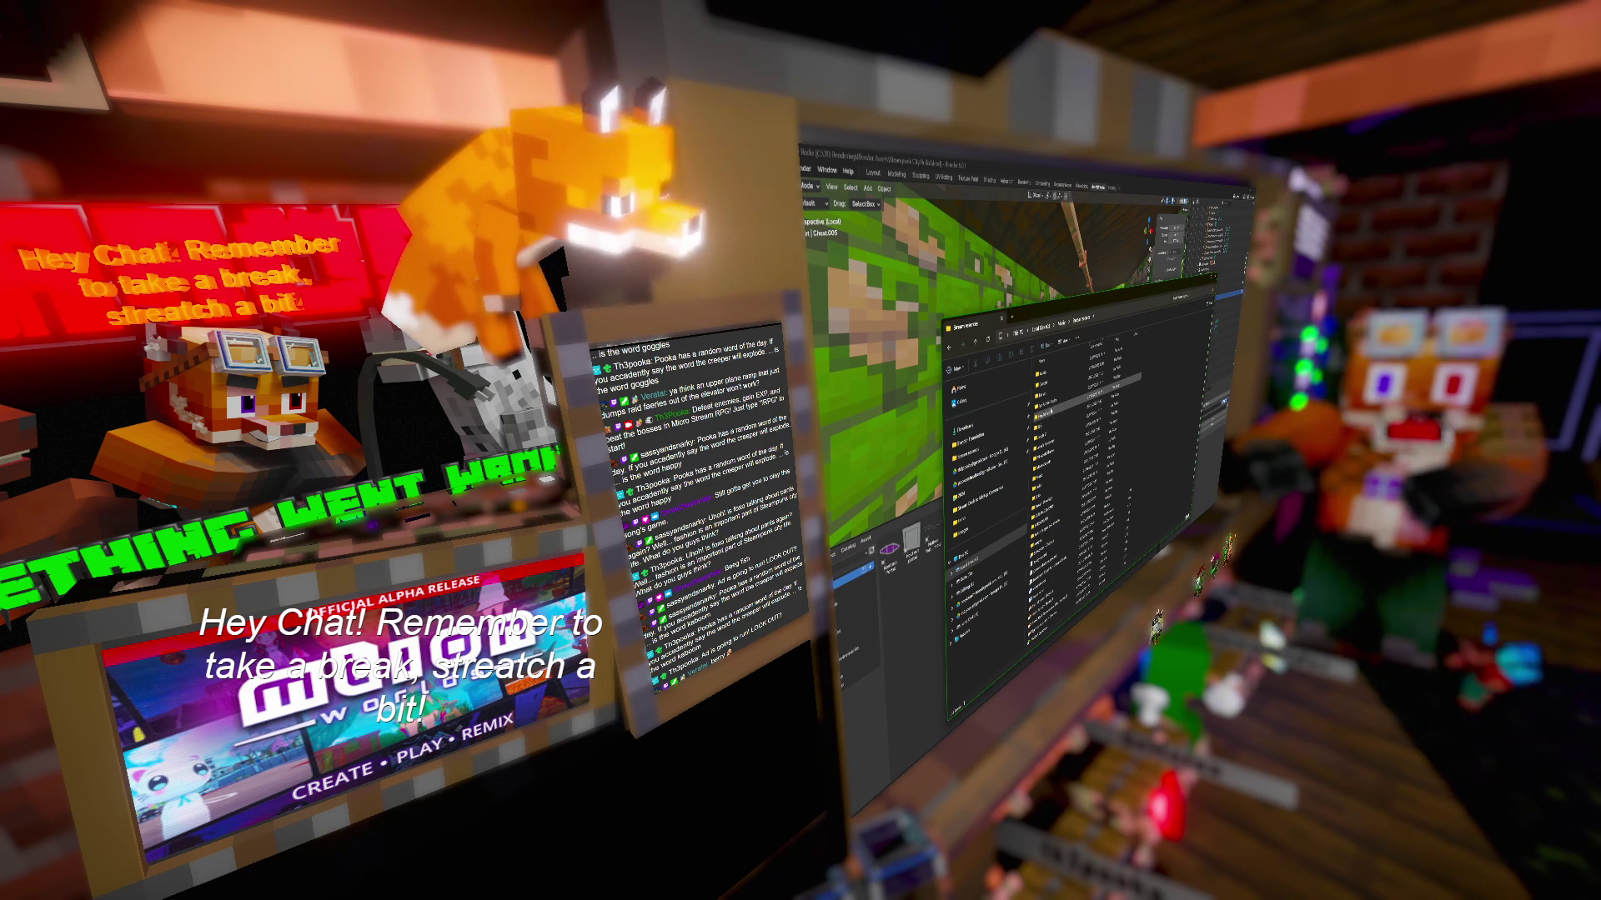
key("Return")
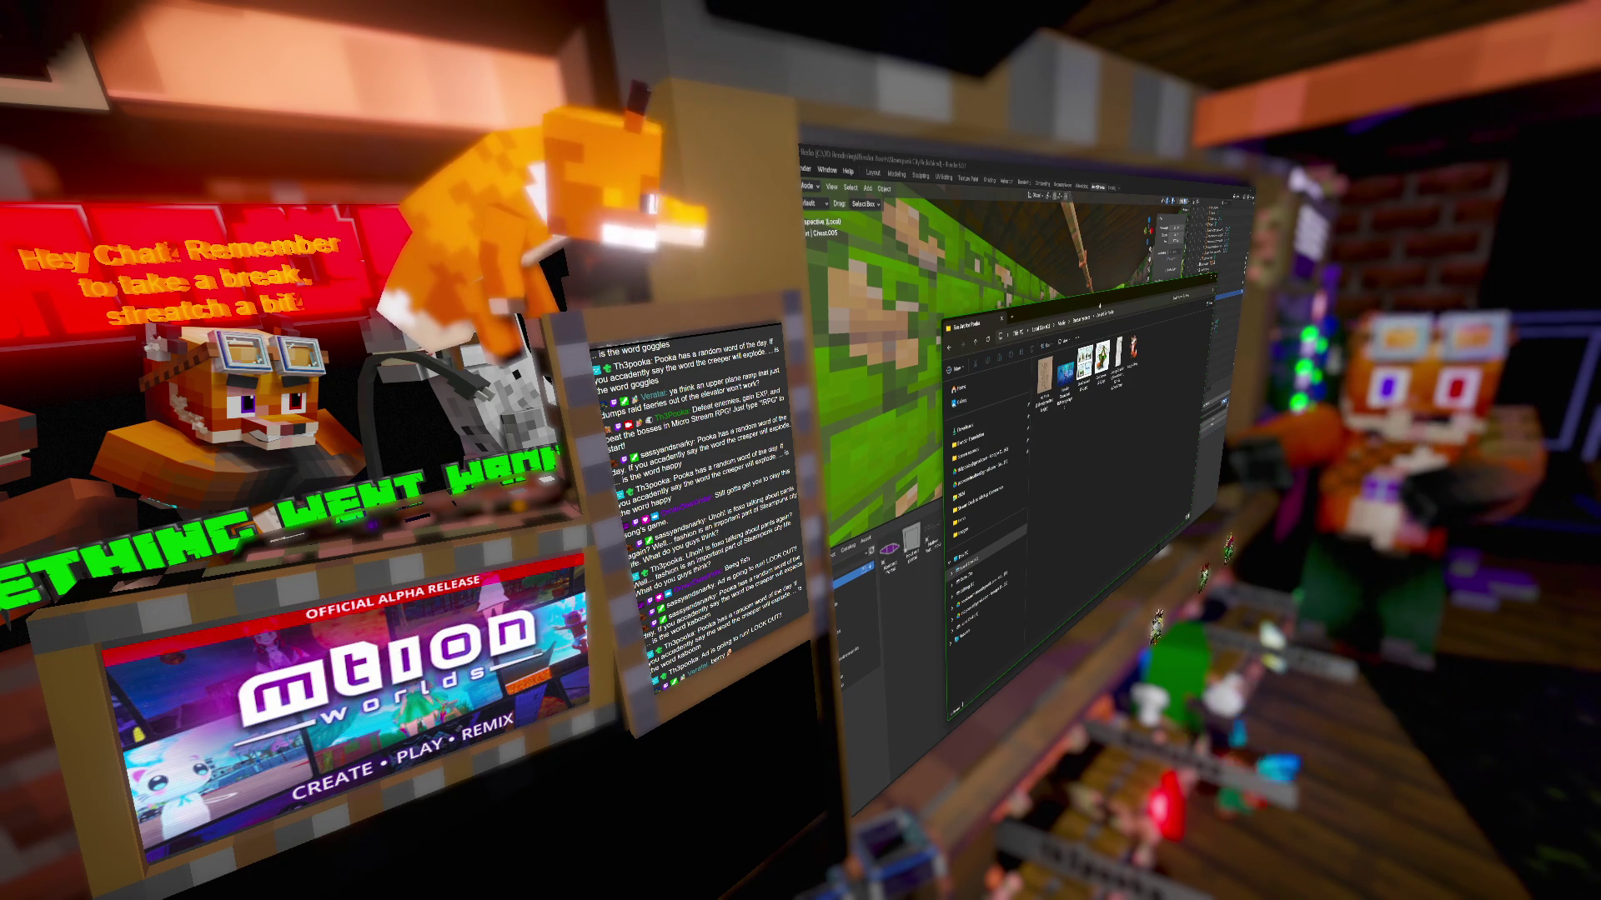
key("alt+Up")
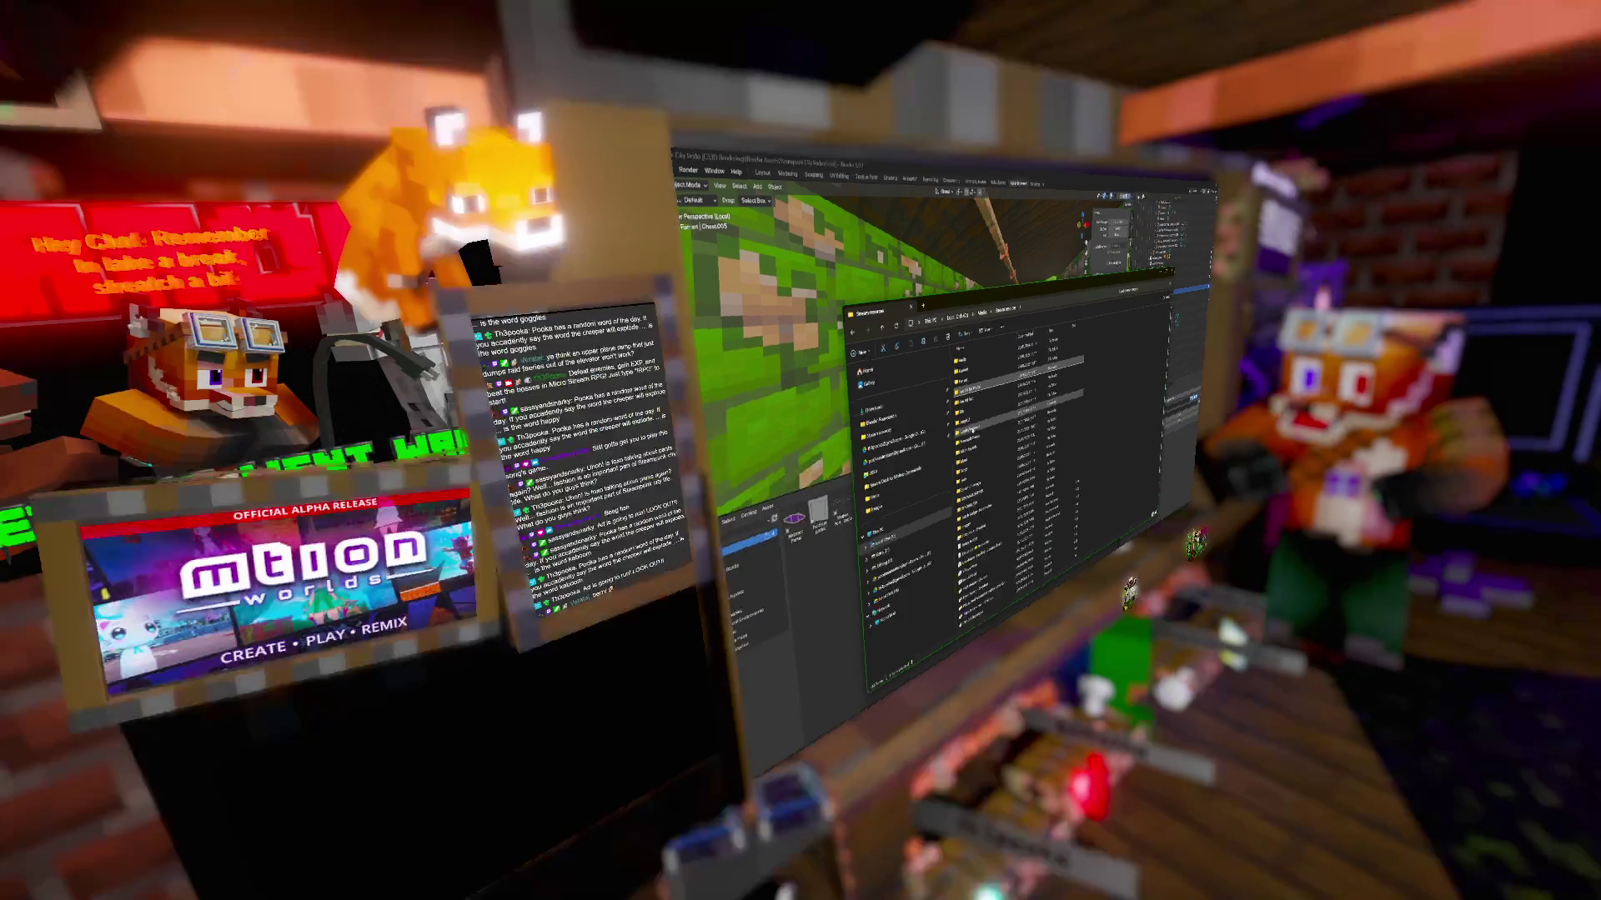
key("Return")
left_click(577, 270)
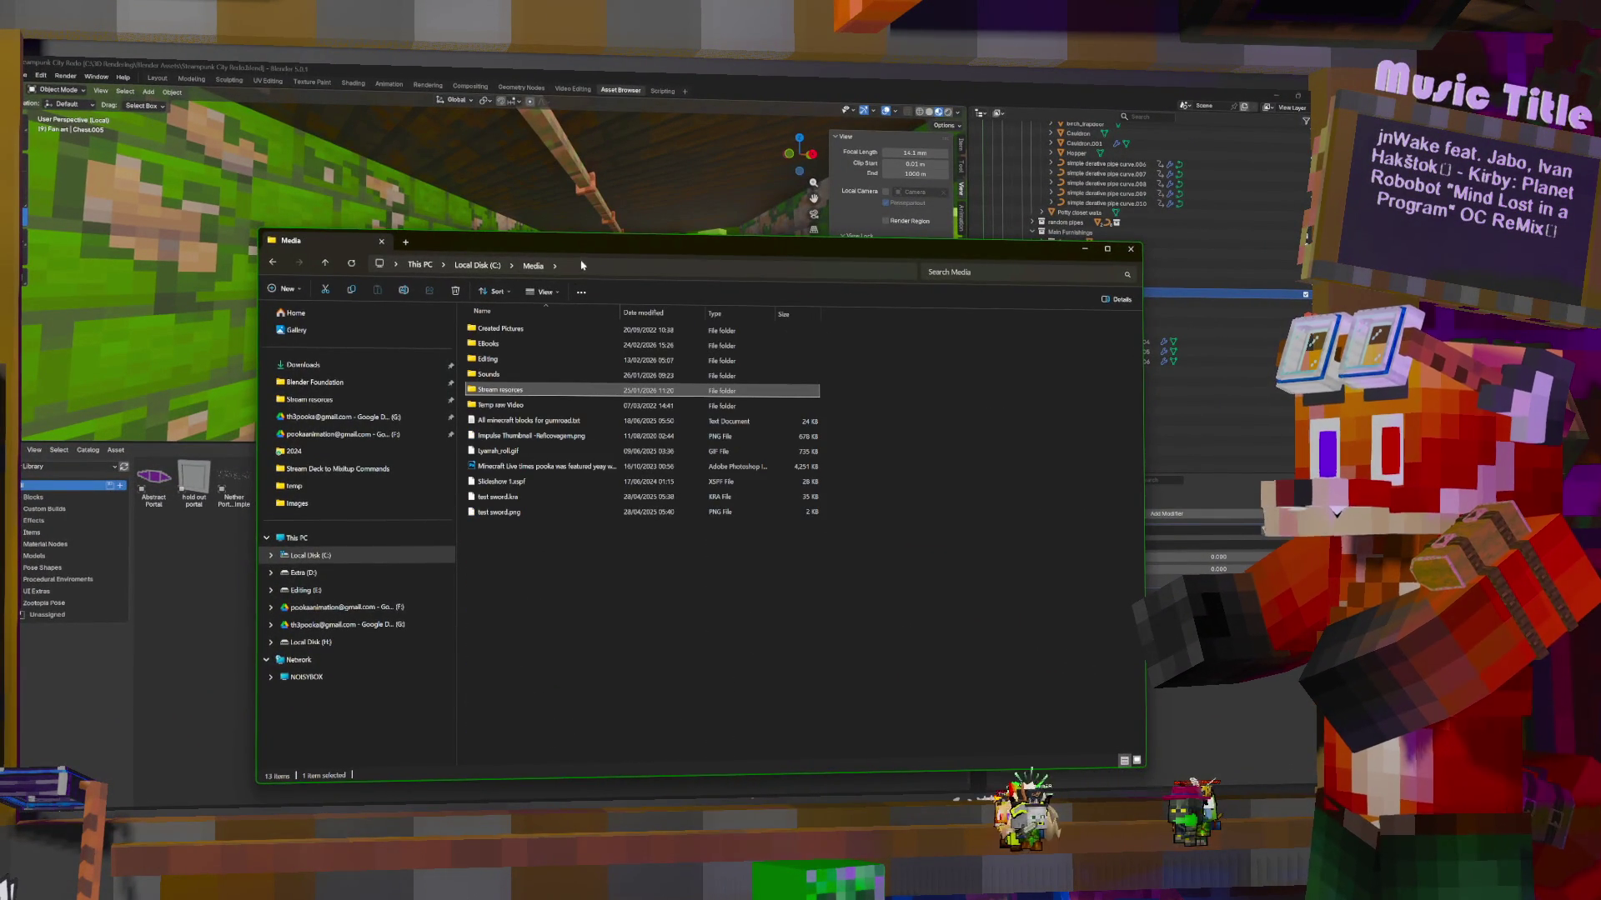
key("super+Down")
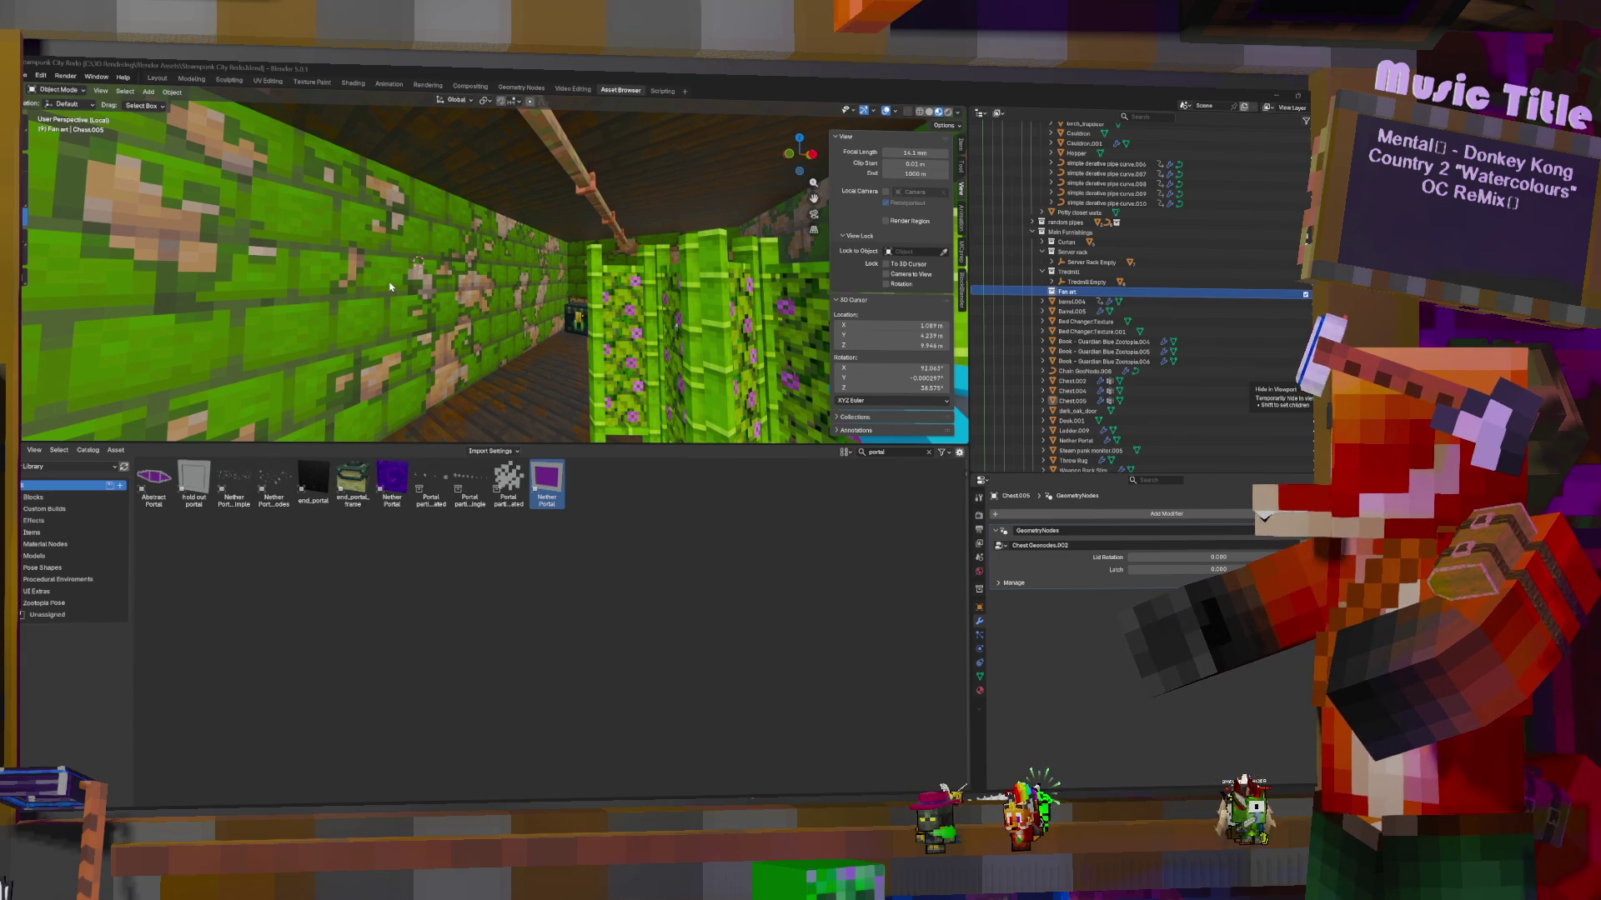
Drop in the dragon fan-art image, reset its rotation, rotate 90° about Y and move it to the wall
left_click_drag(390, 286, 390, 283)
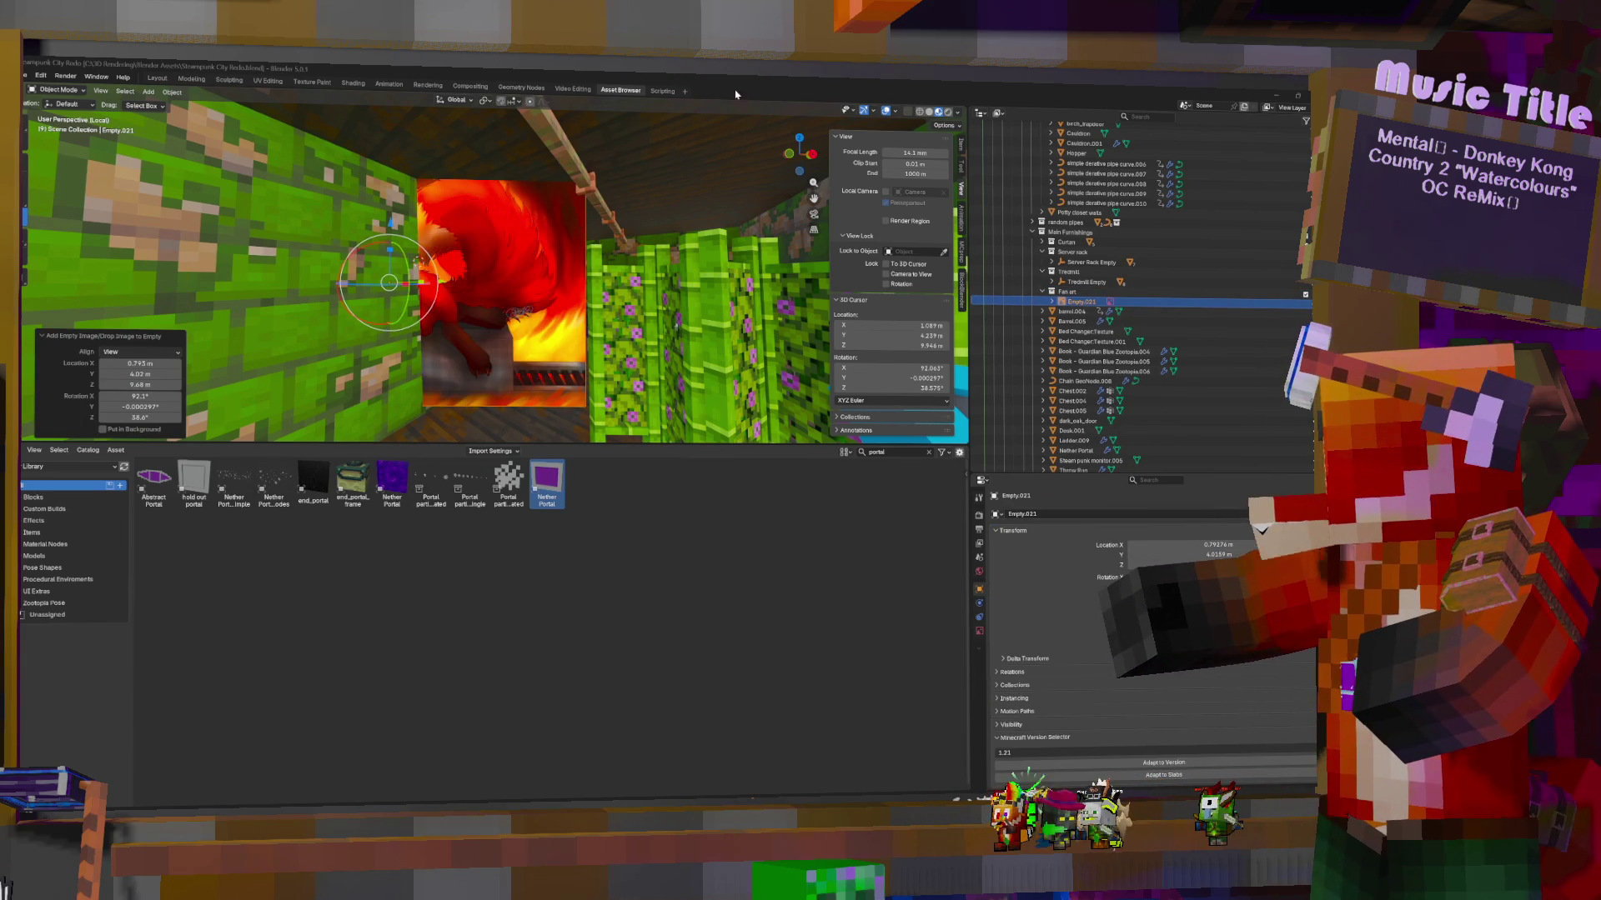
key("alt+r")
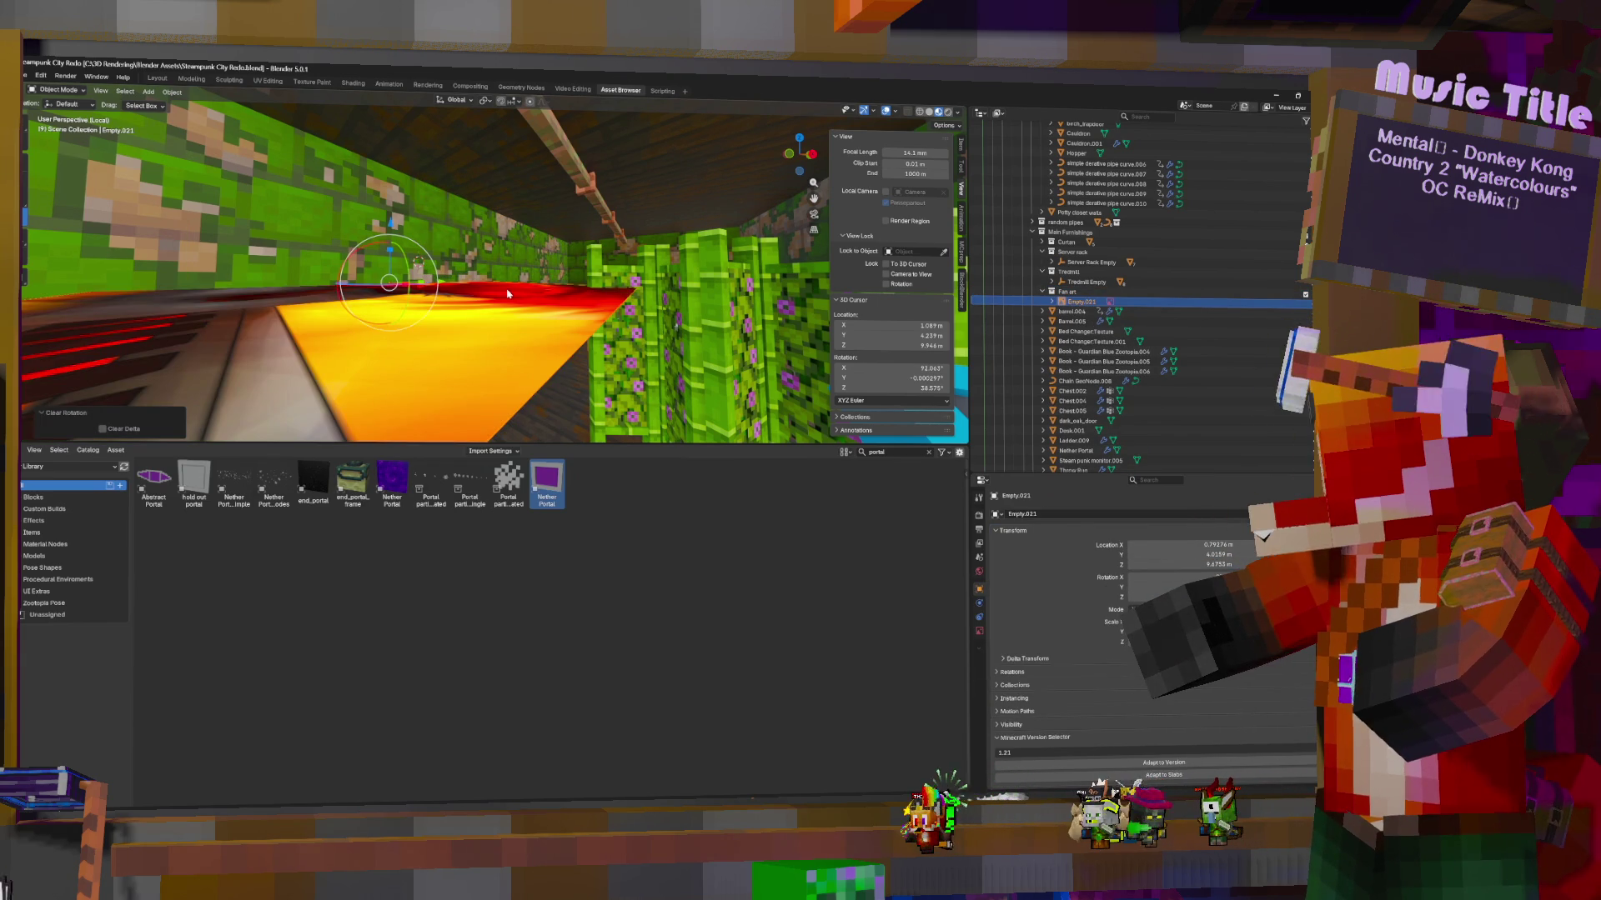
type("ry90")
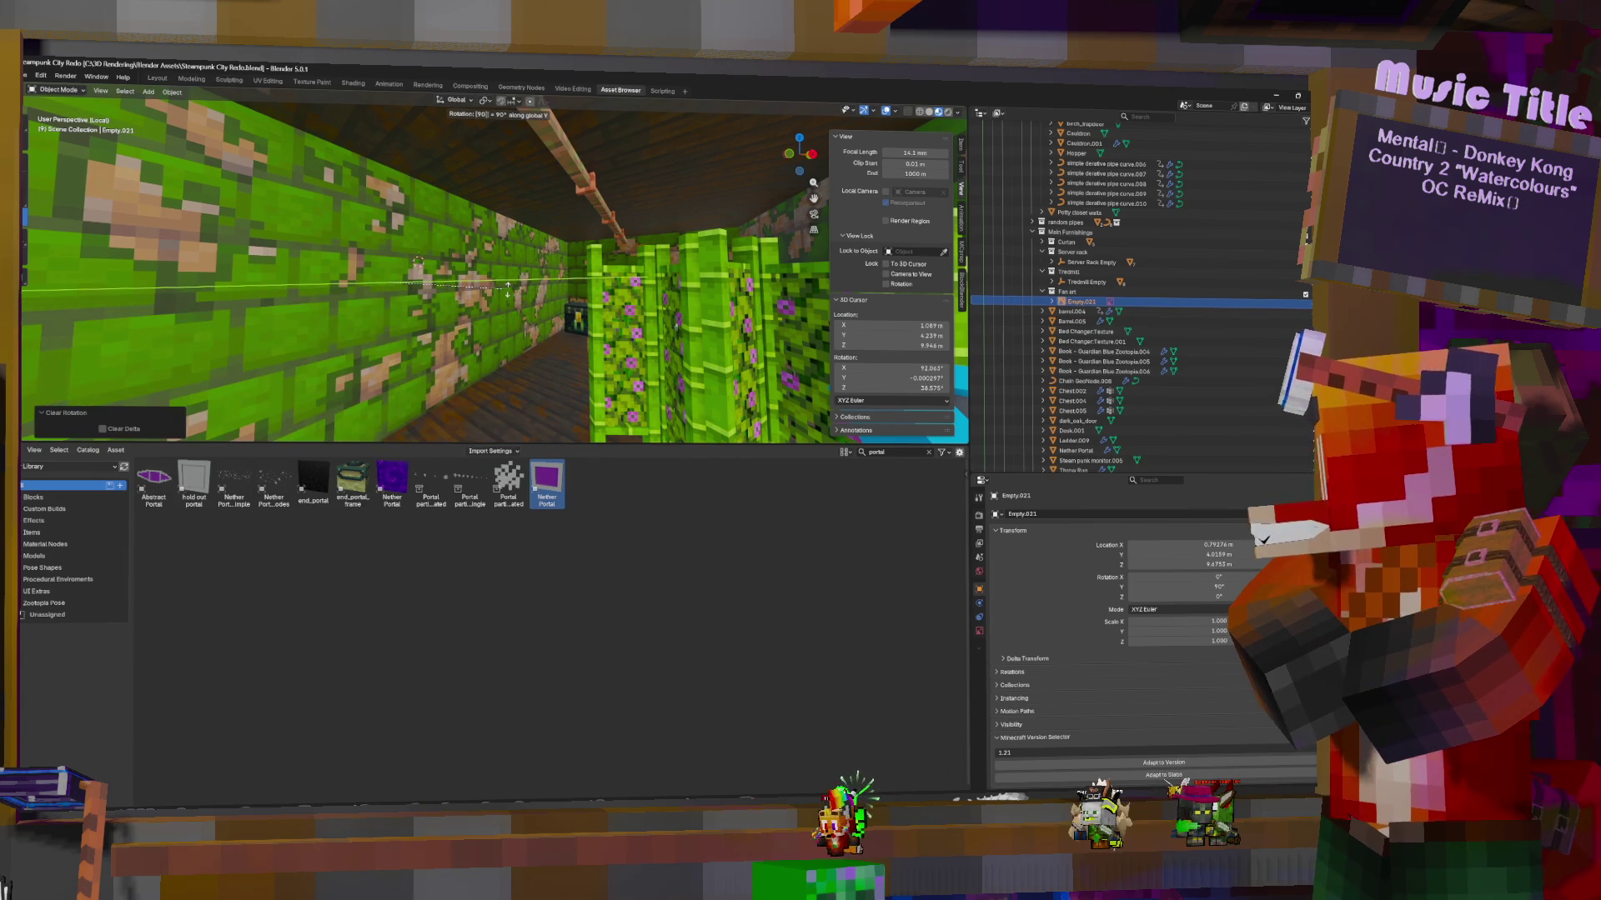
key("Return")
key("g")
key("x")
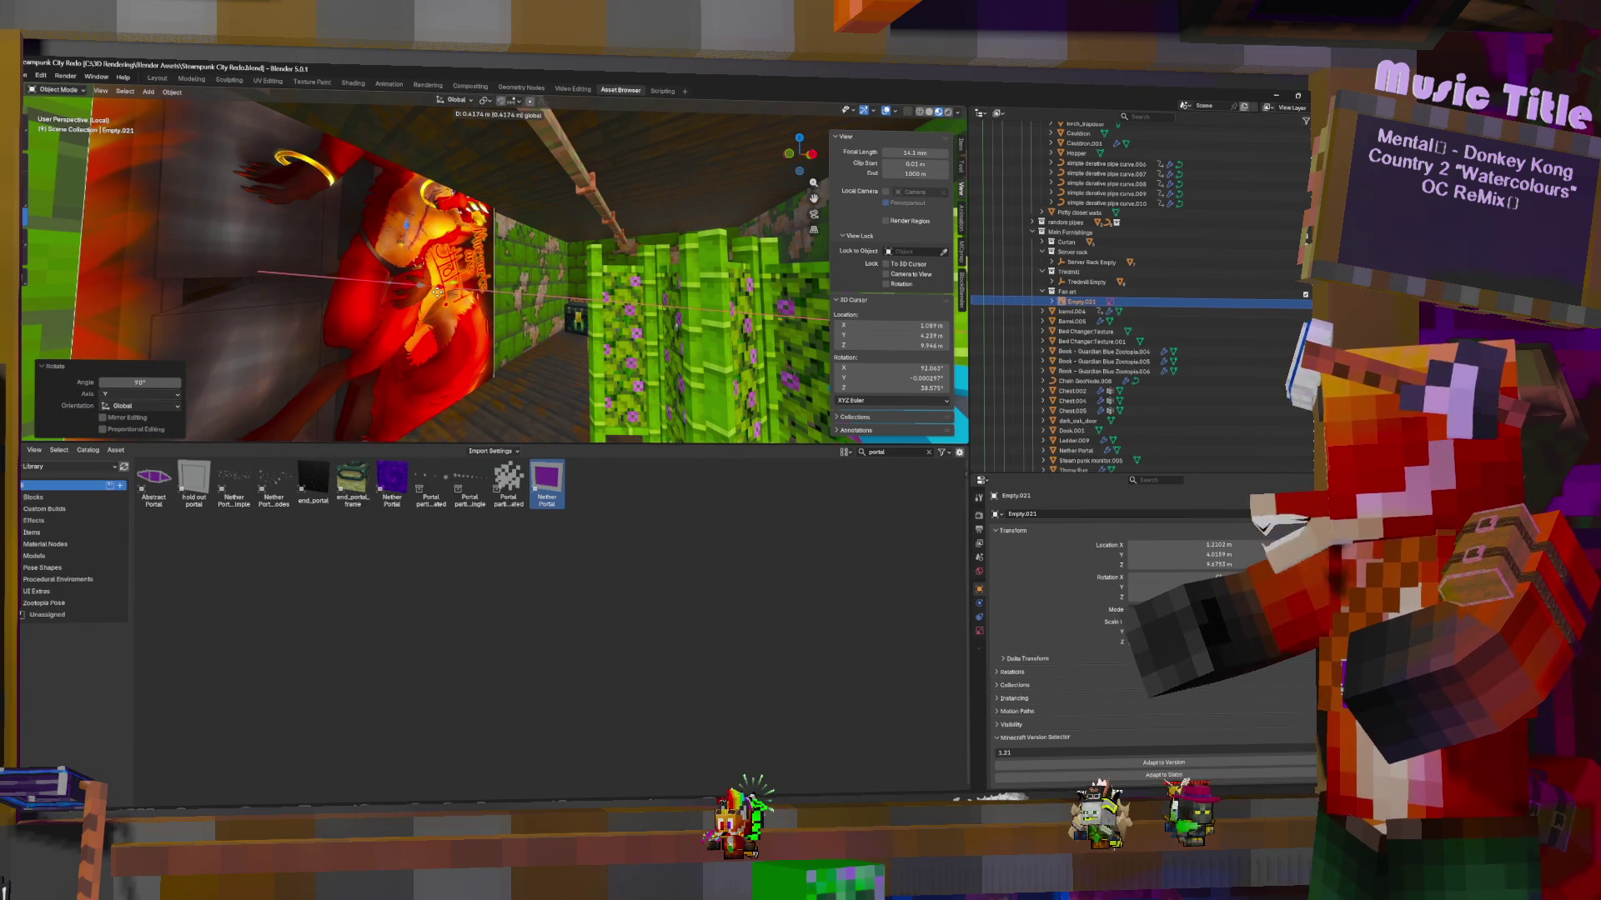
left_click(629, 286)
Stand the image upright with a 90° X rotation, scale it to 0.441 and slide it along Y
type("r")
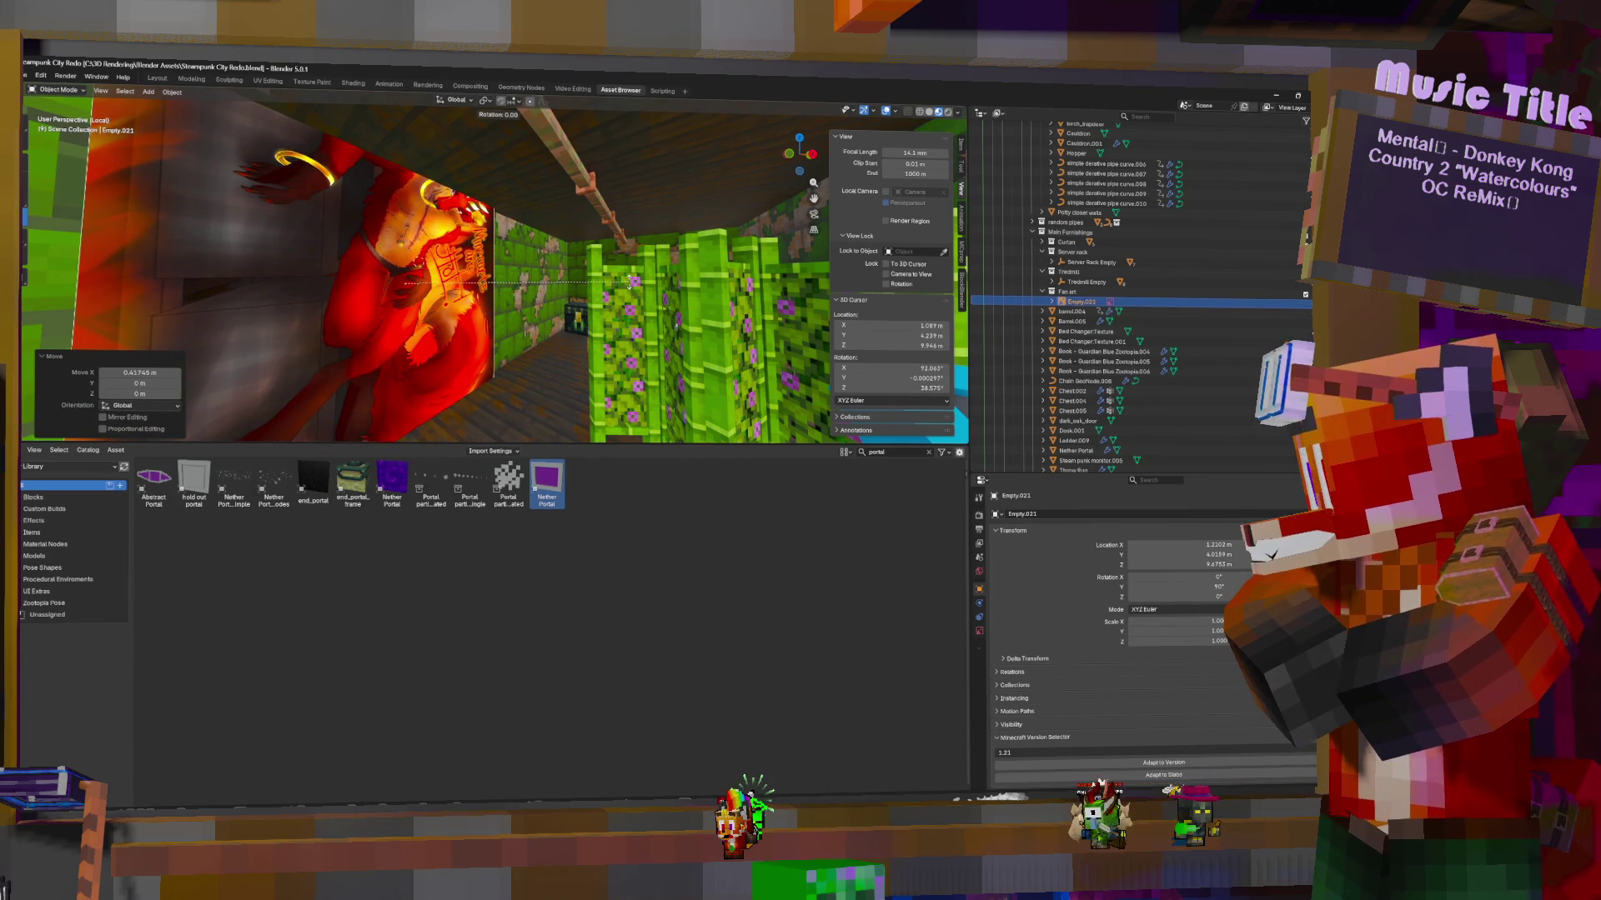
type("x90")
key("Return")
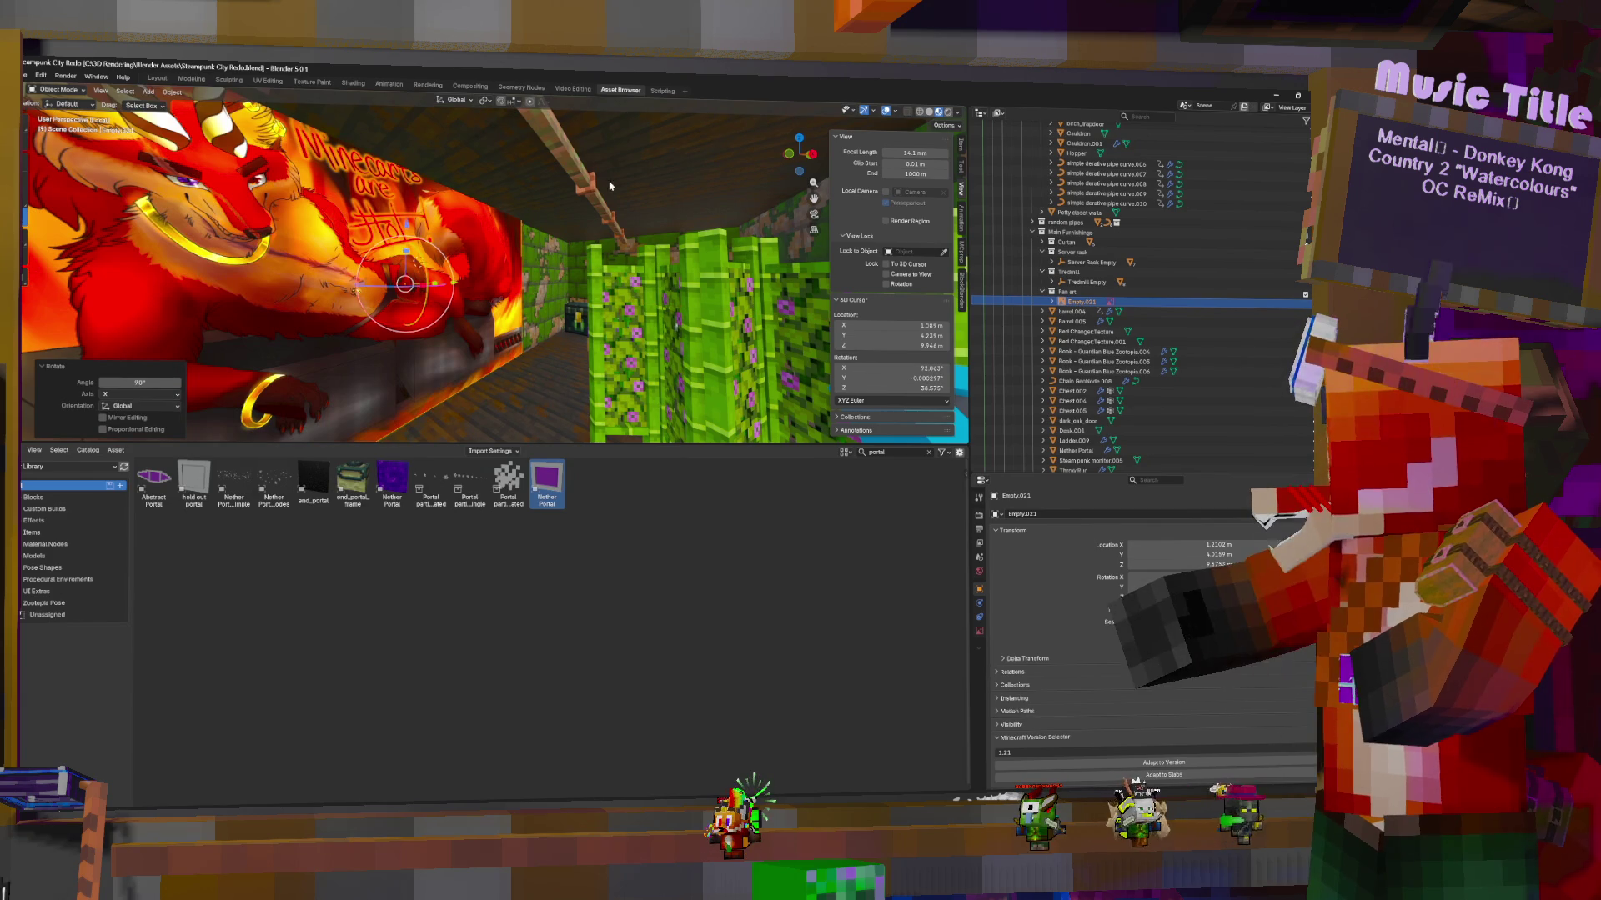
key("s")
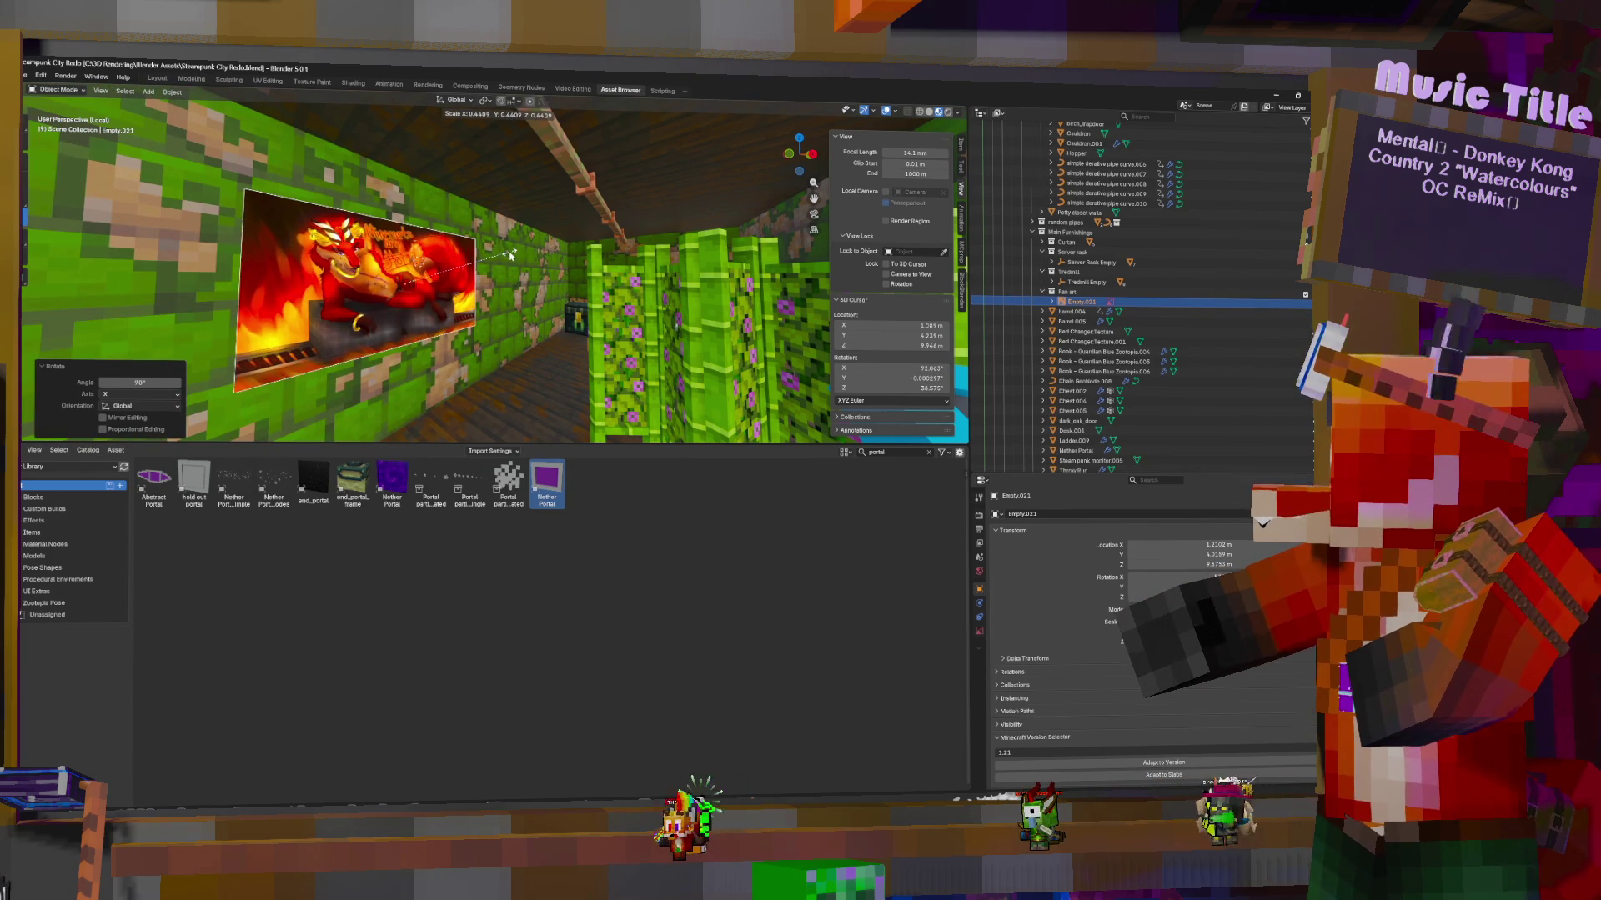
left_click(456, 288)
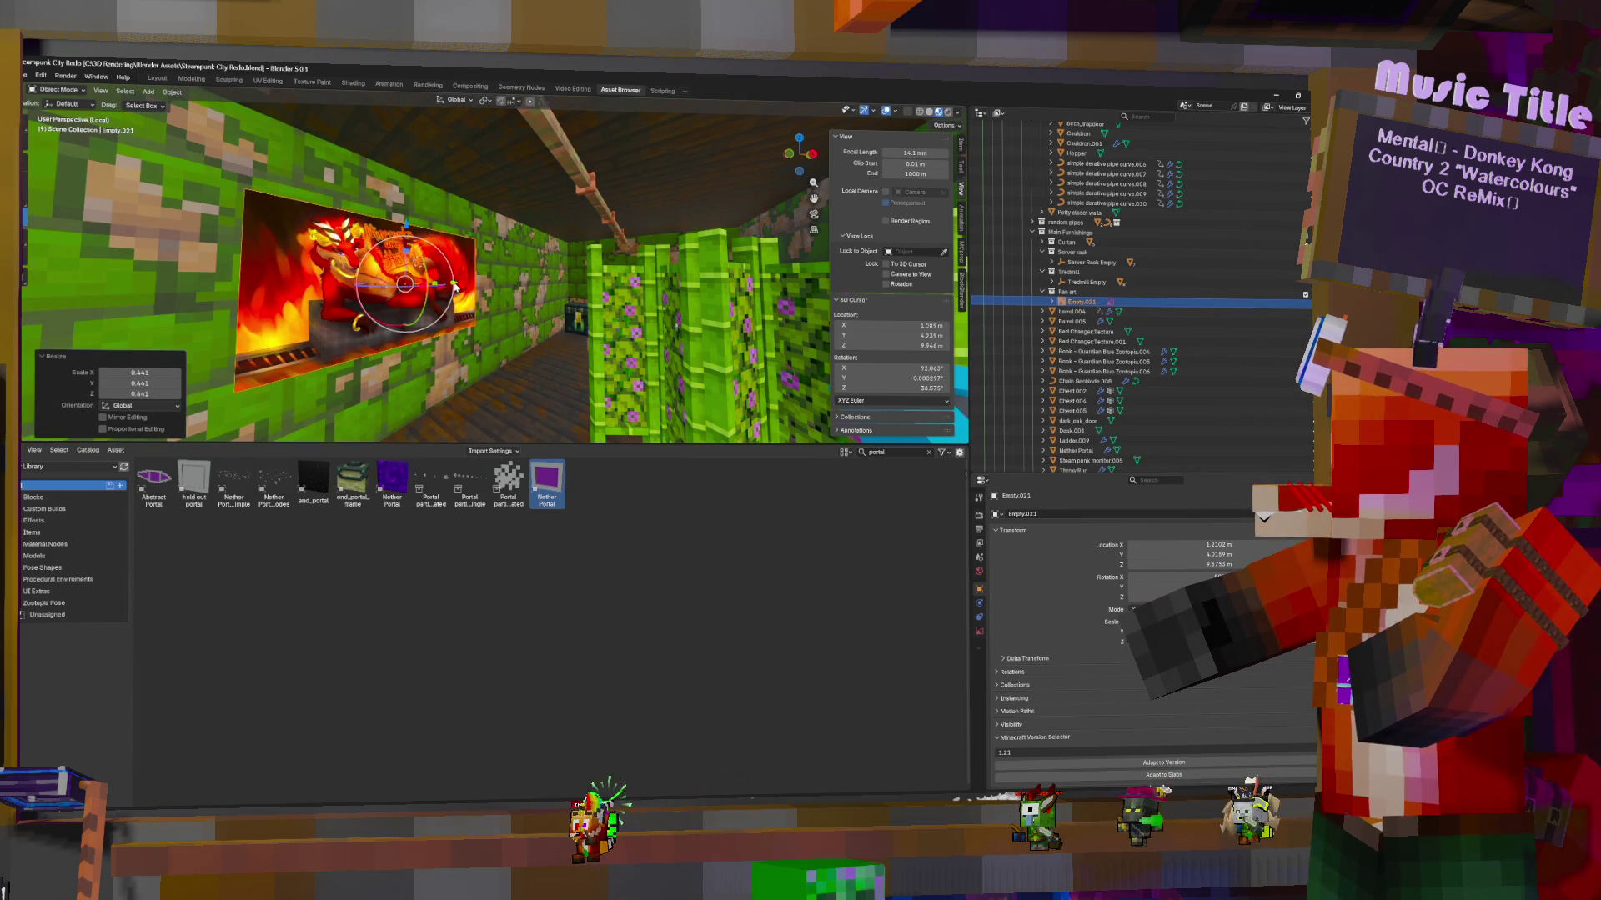
key("g")
key("y")
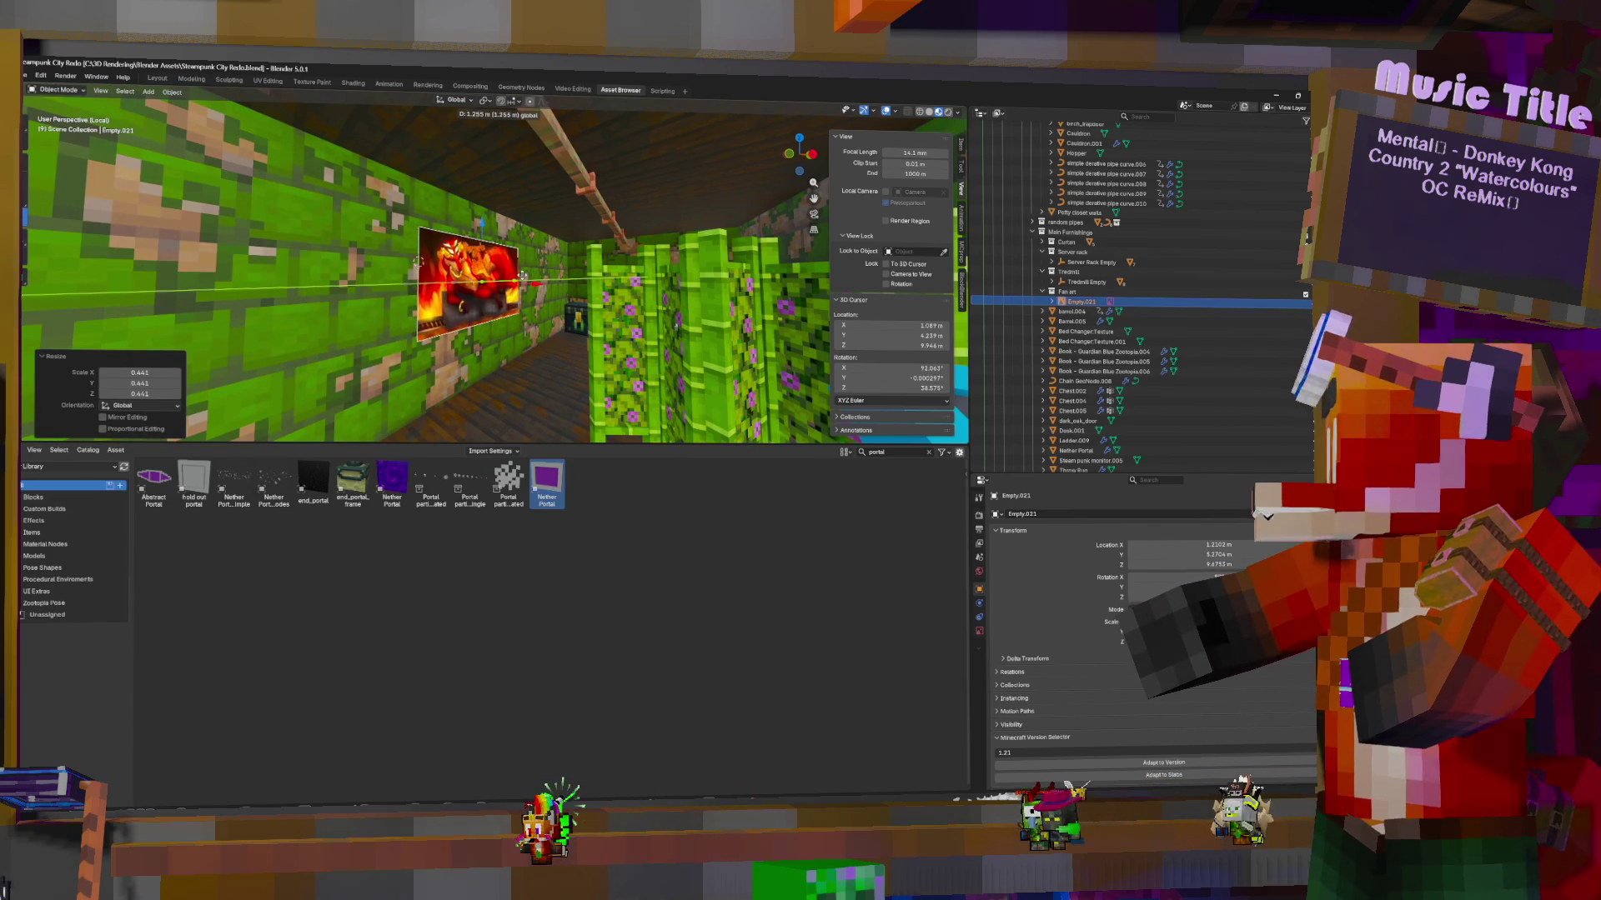
left_click(624, 311)
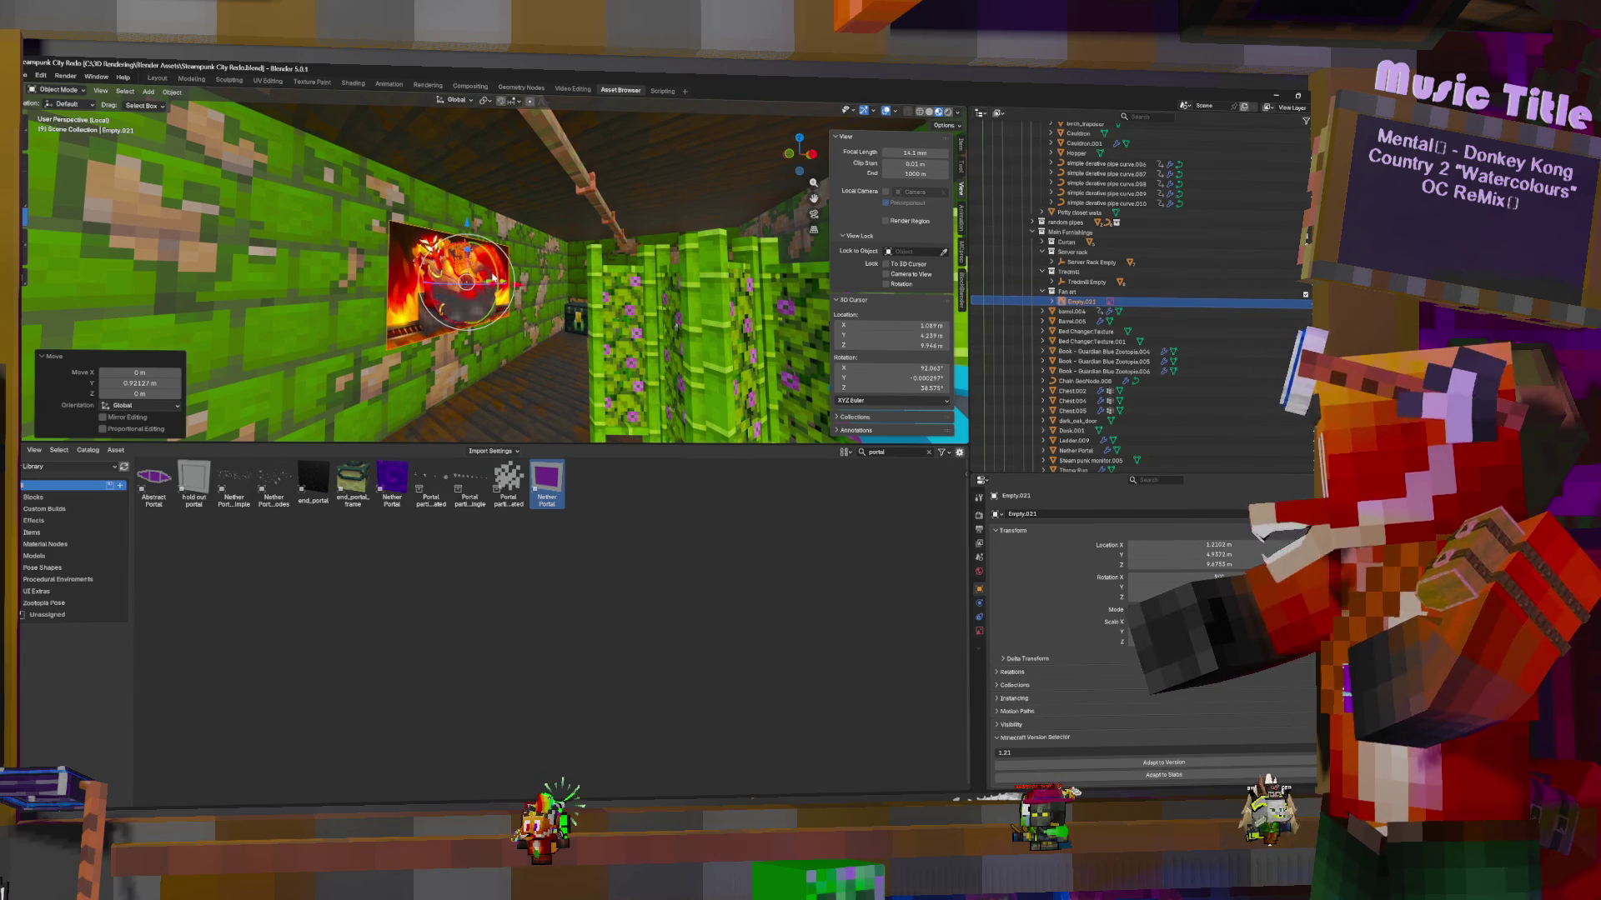
Convert the dragon image empty to a mesh plane with Closest interpolation and Alpha and Auto Refresh off
key("F3")
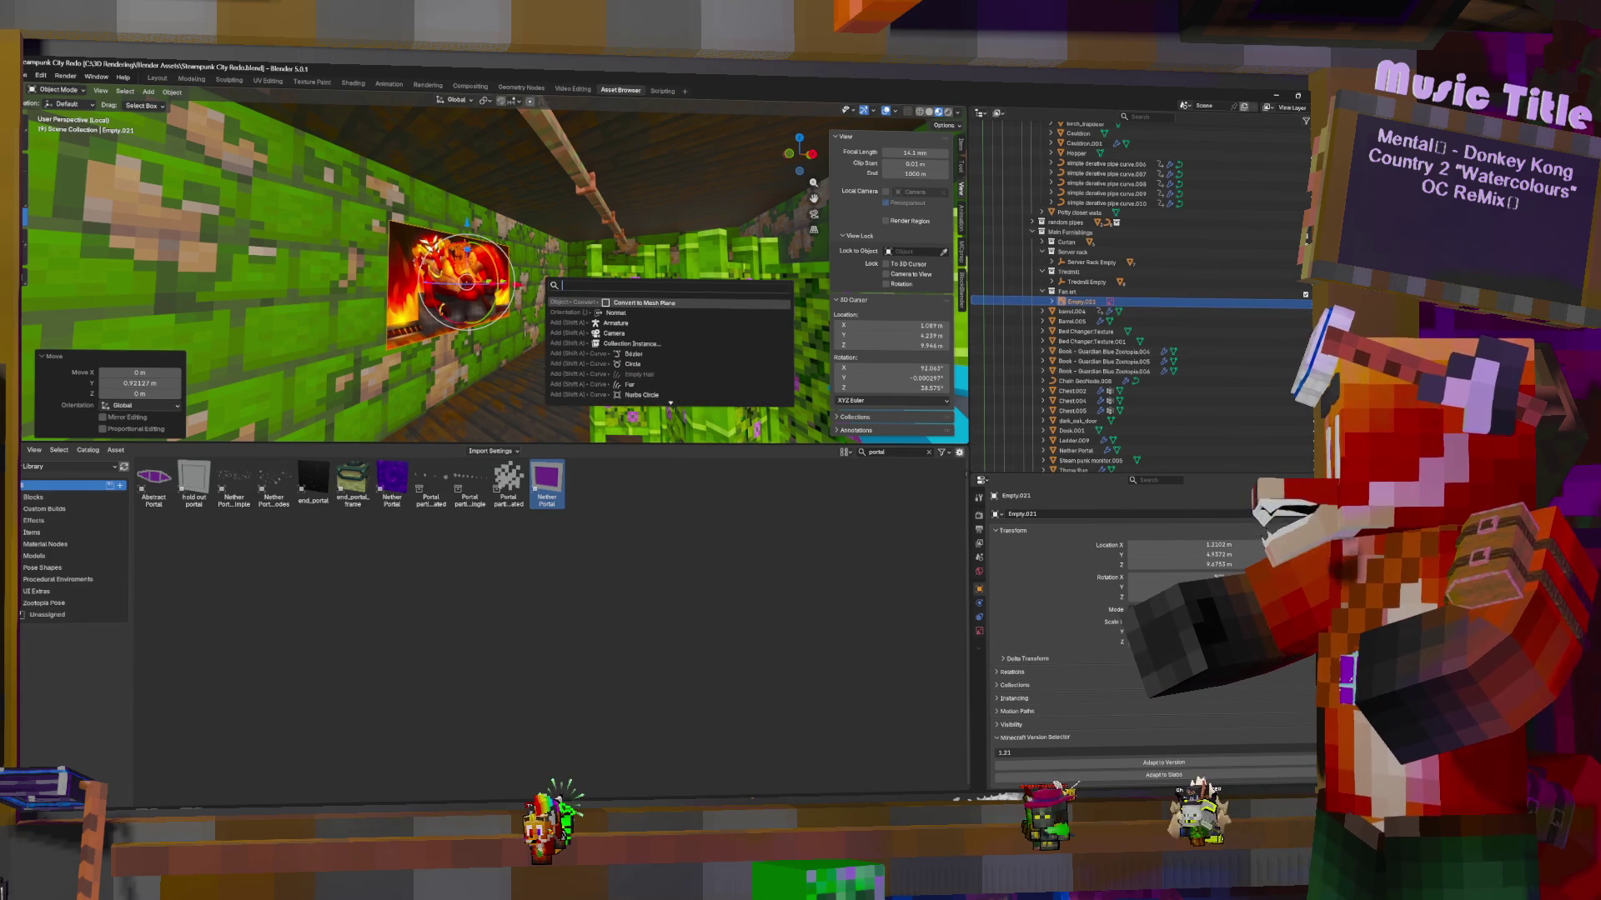
key("Return")
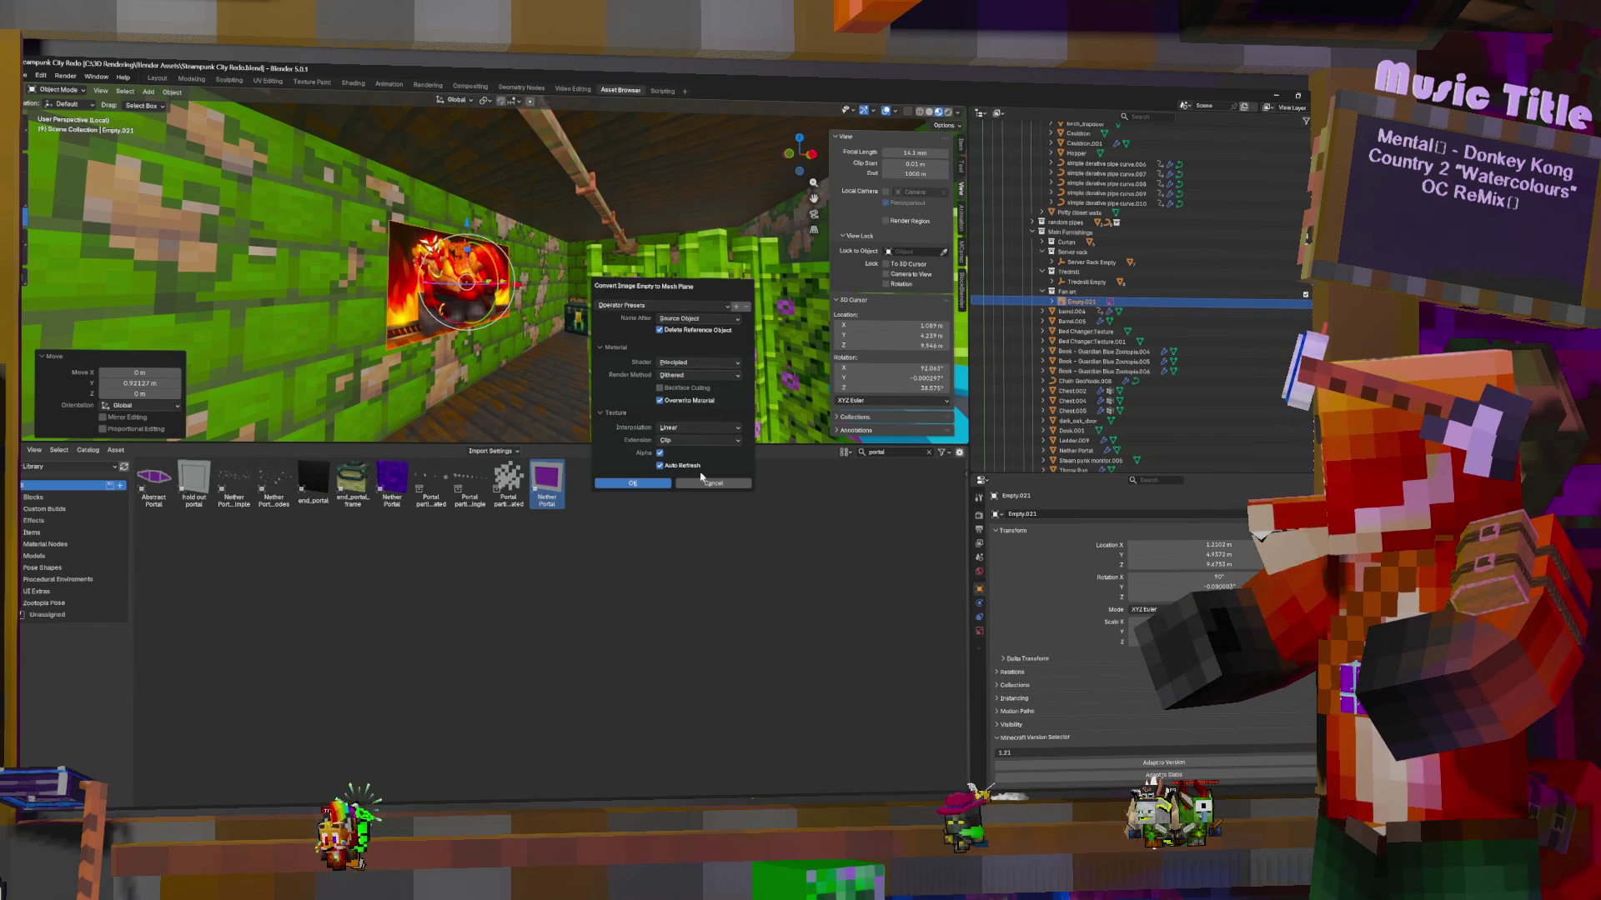
left_click(700, 431)
left_click(693, 439)
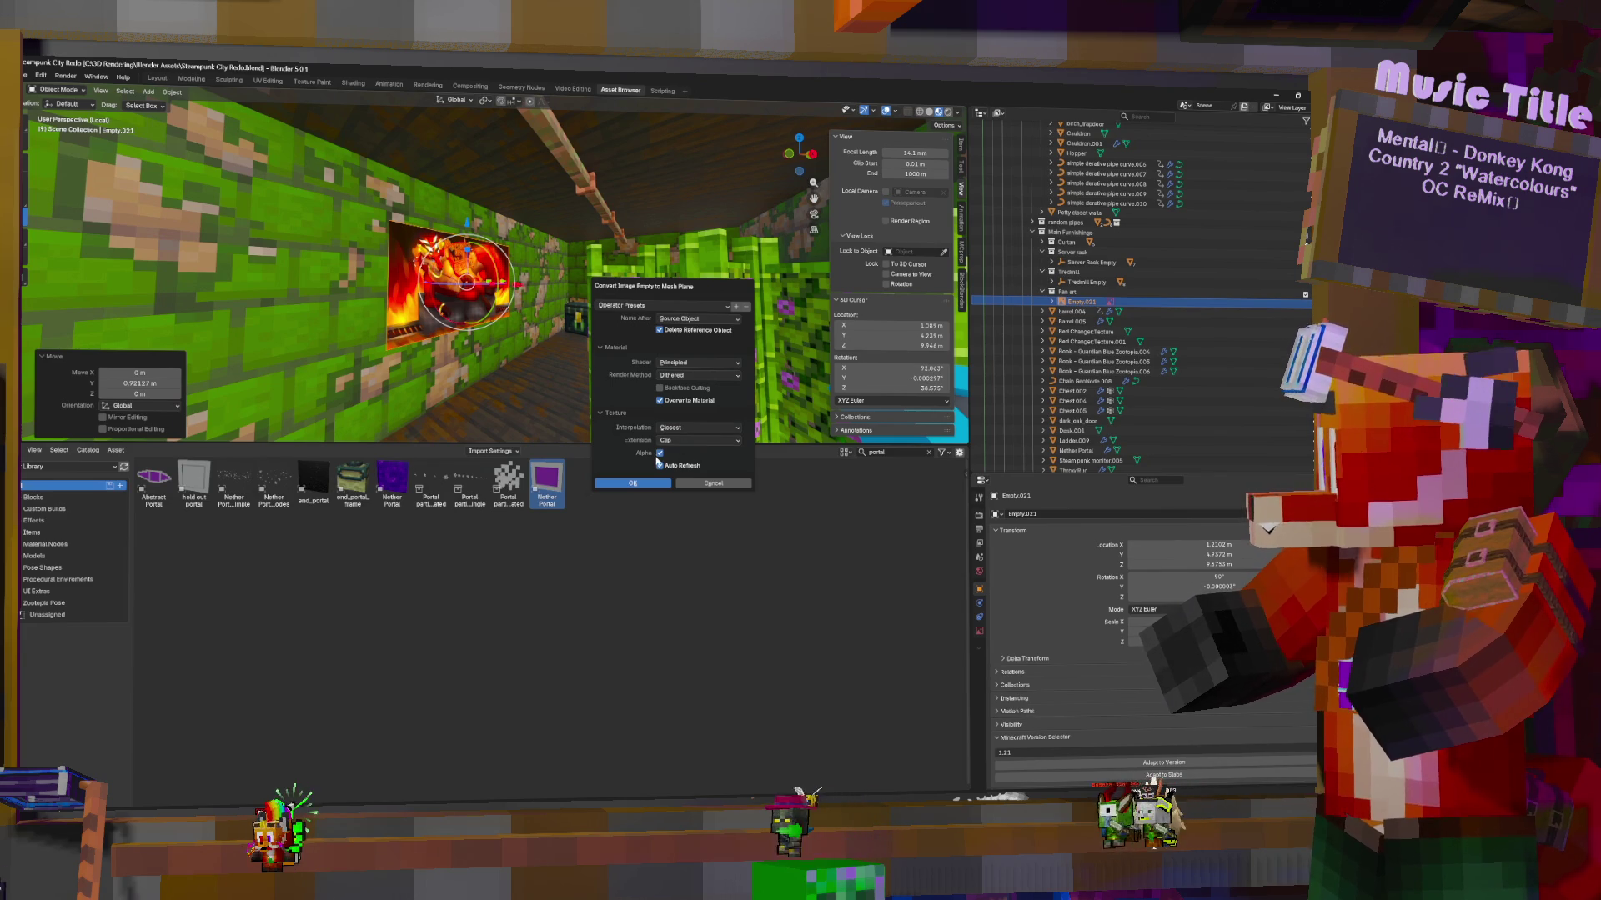
left_click(660, 453)
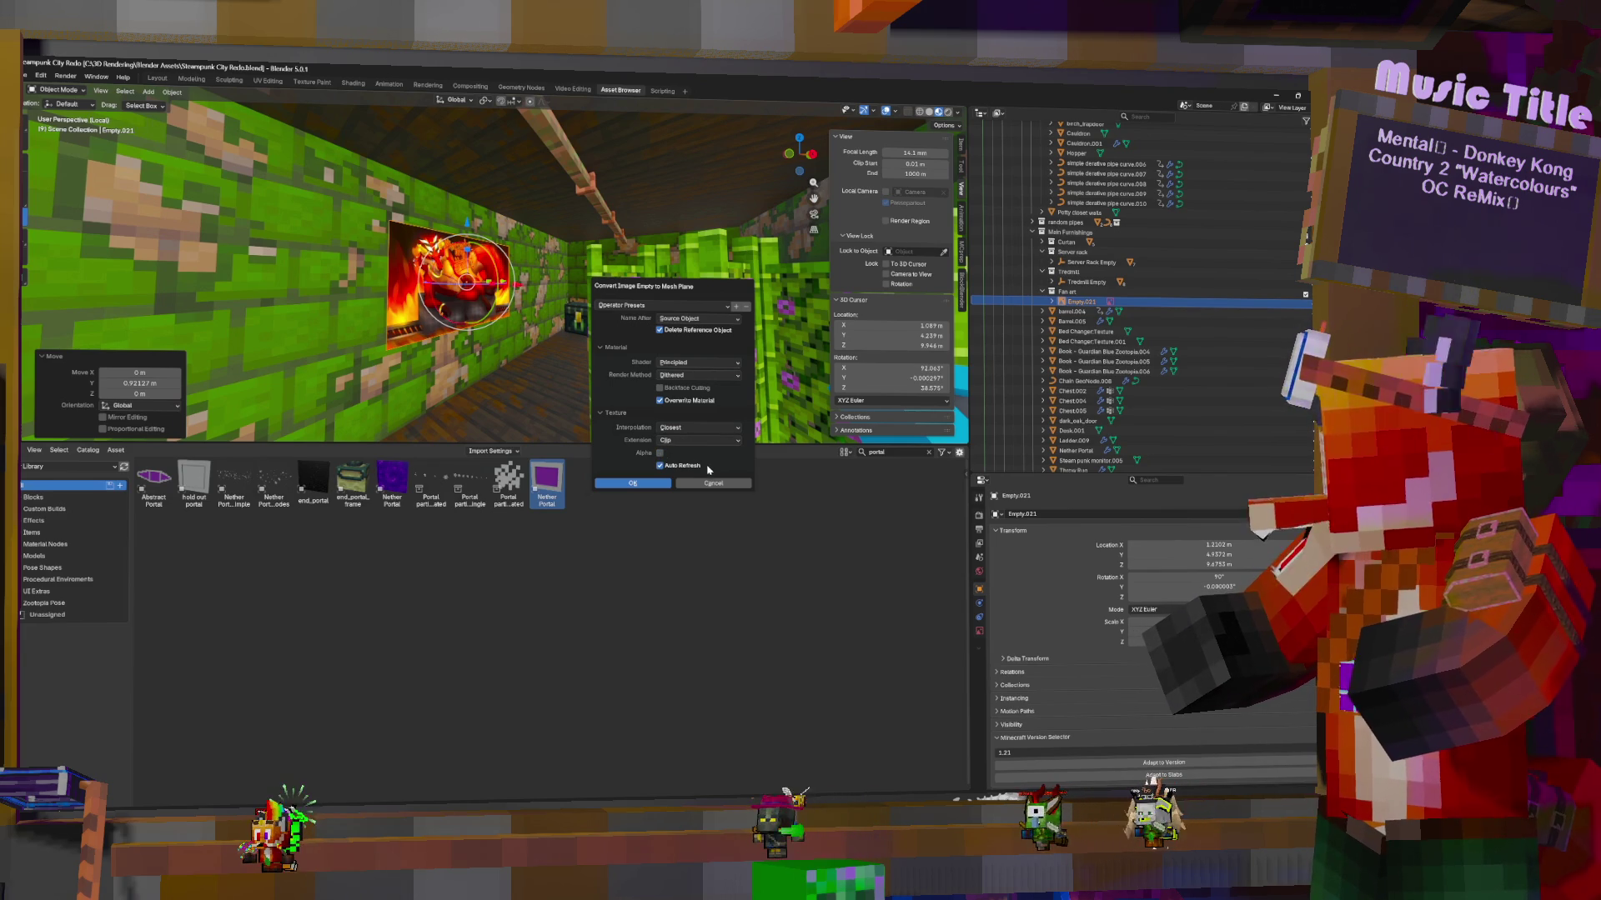
left_click(660, 465)
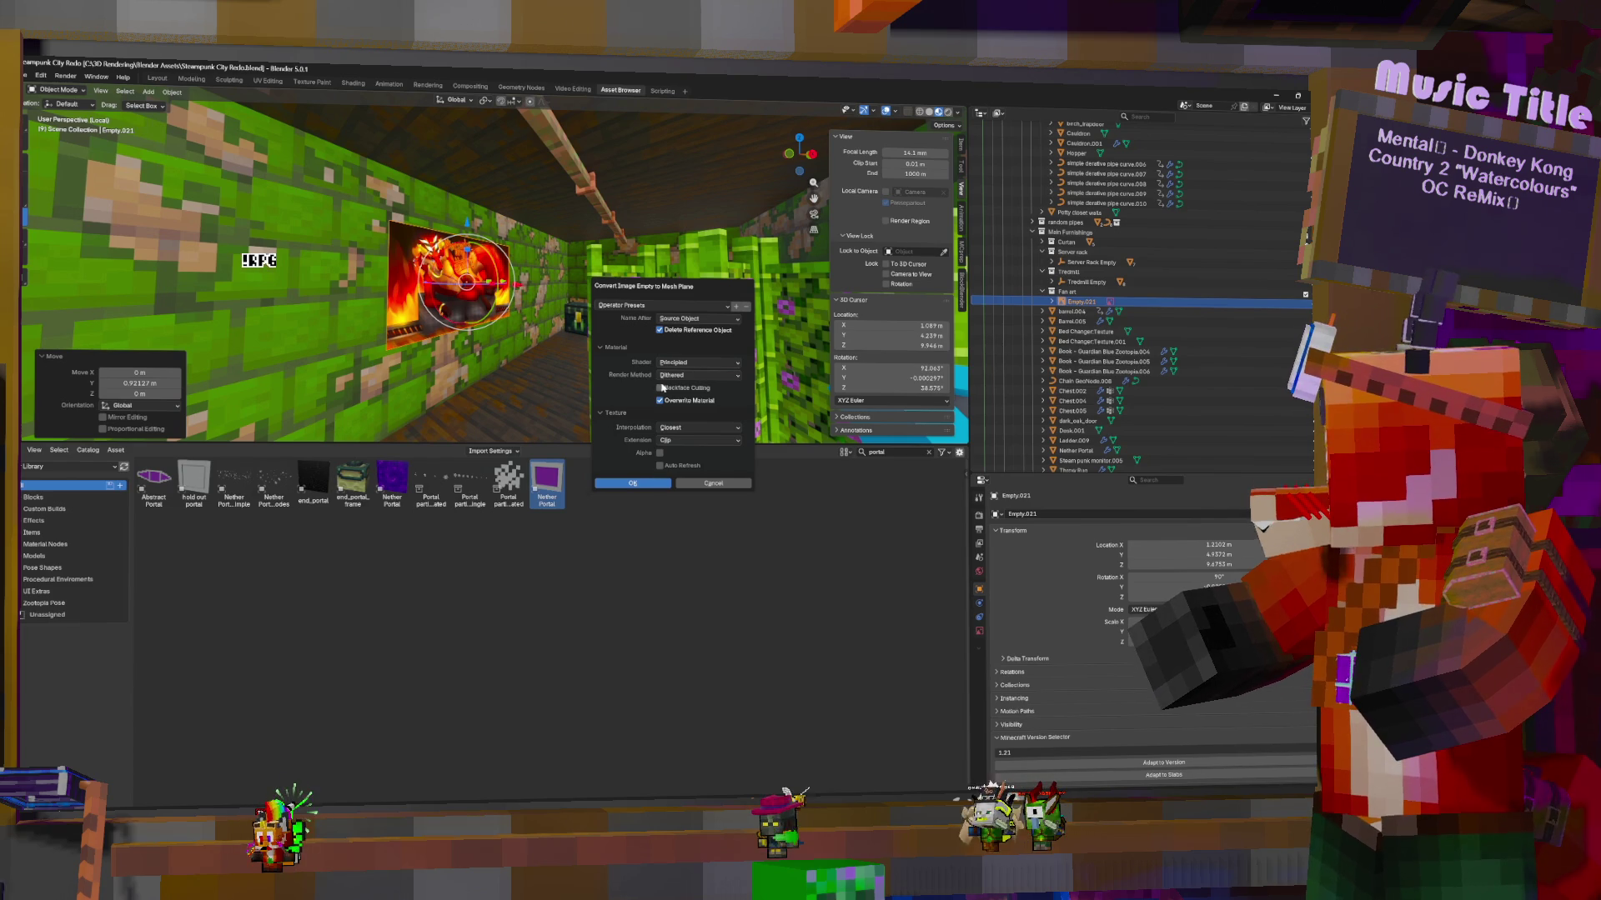
left_click(646, 485)
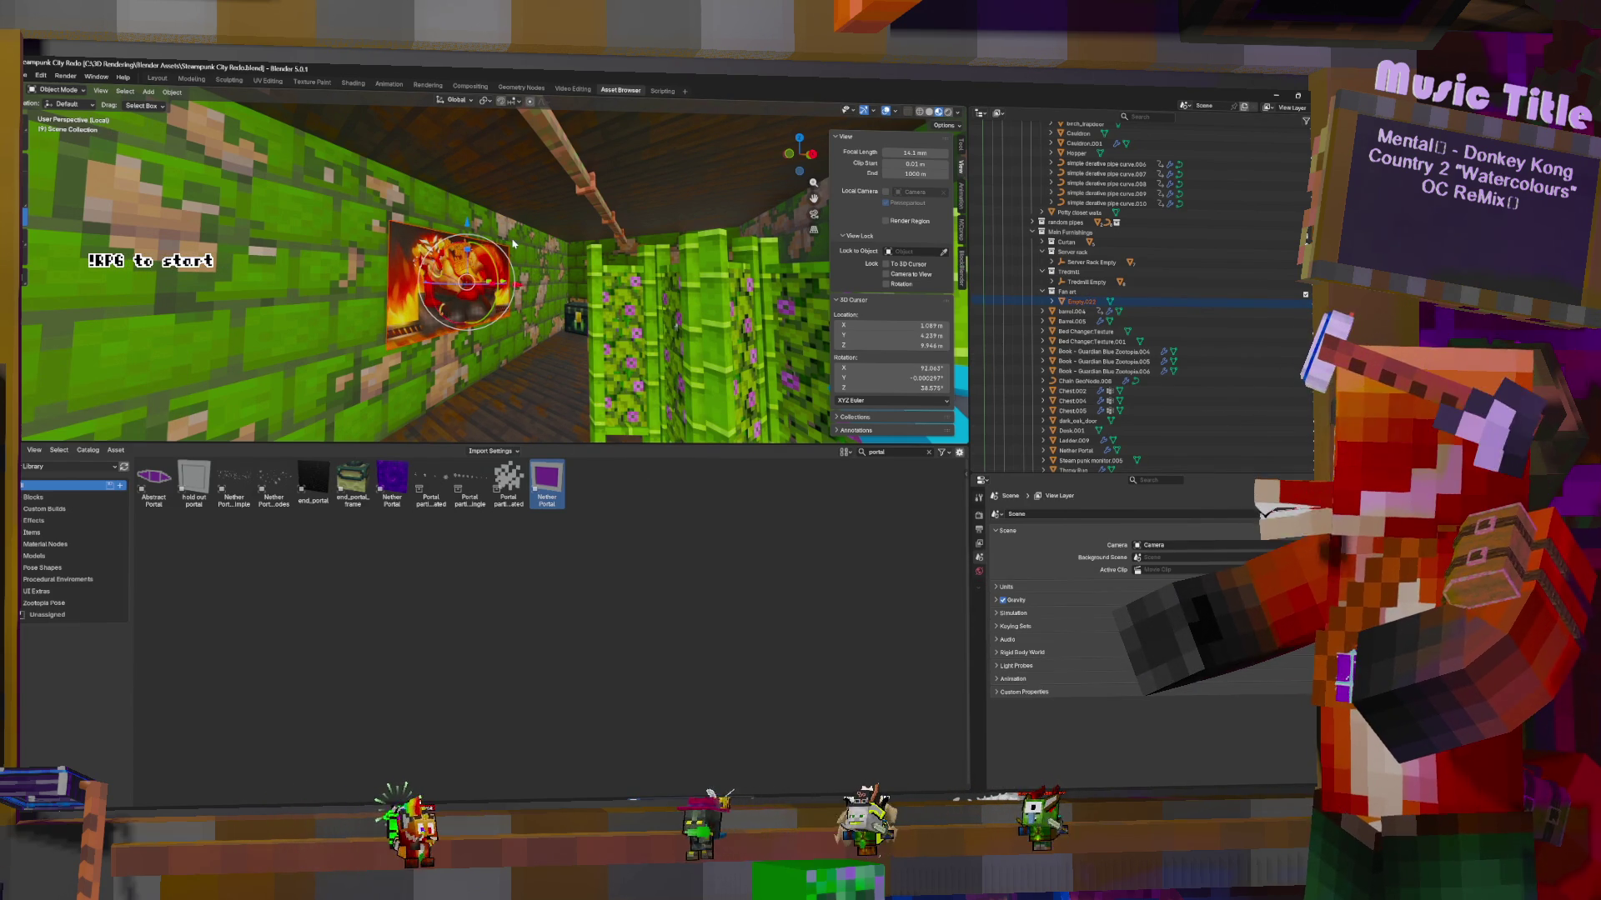
double_click(1081, 301)
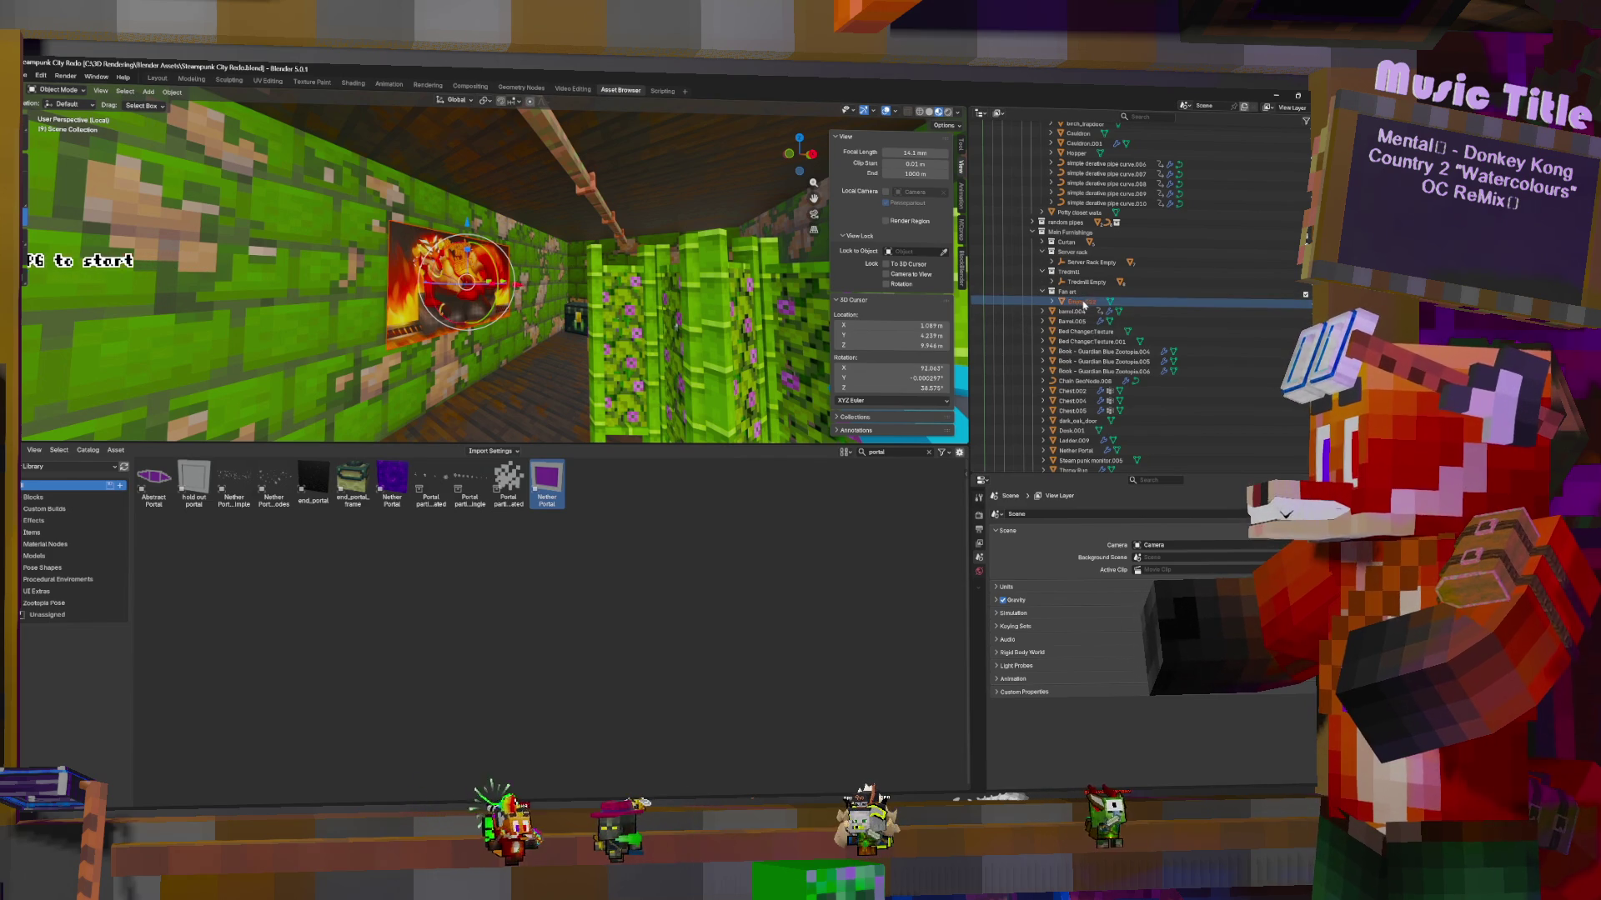
type("Ze")
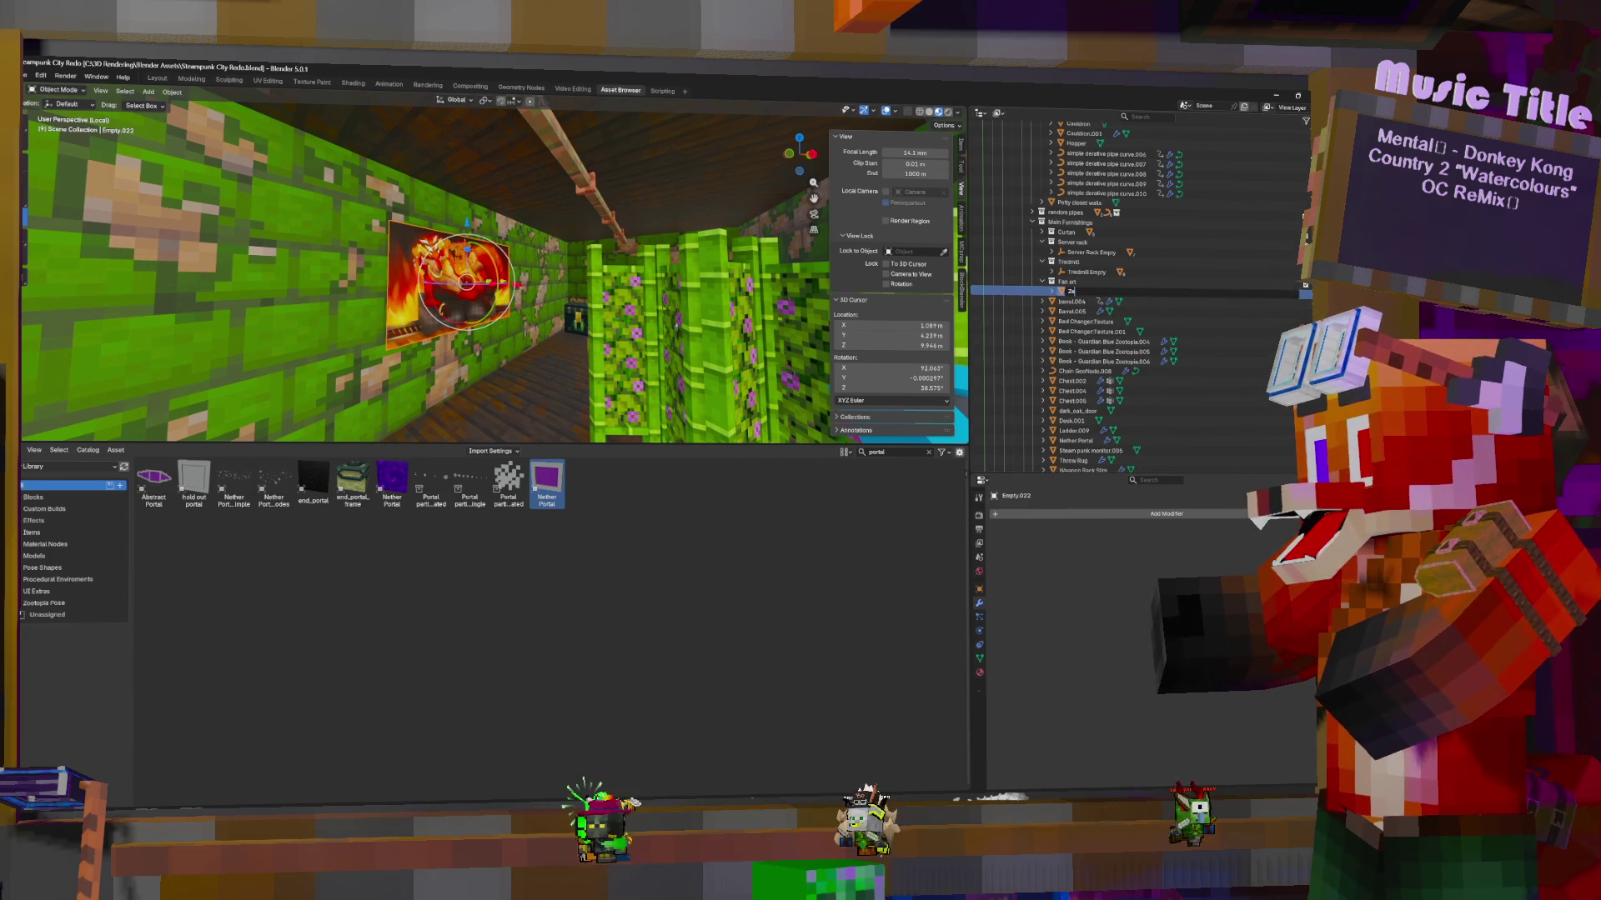
type("ro art")
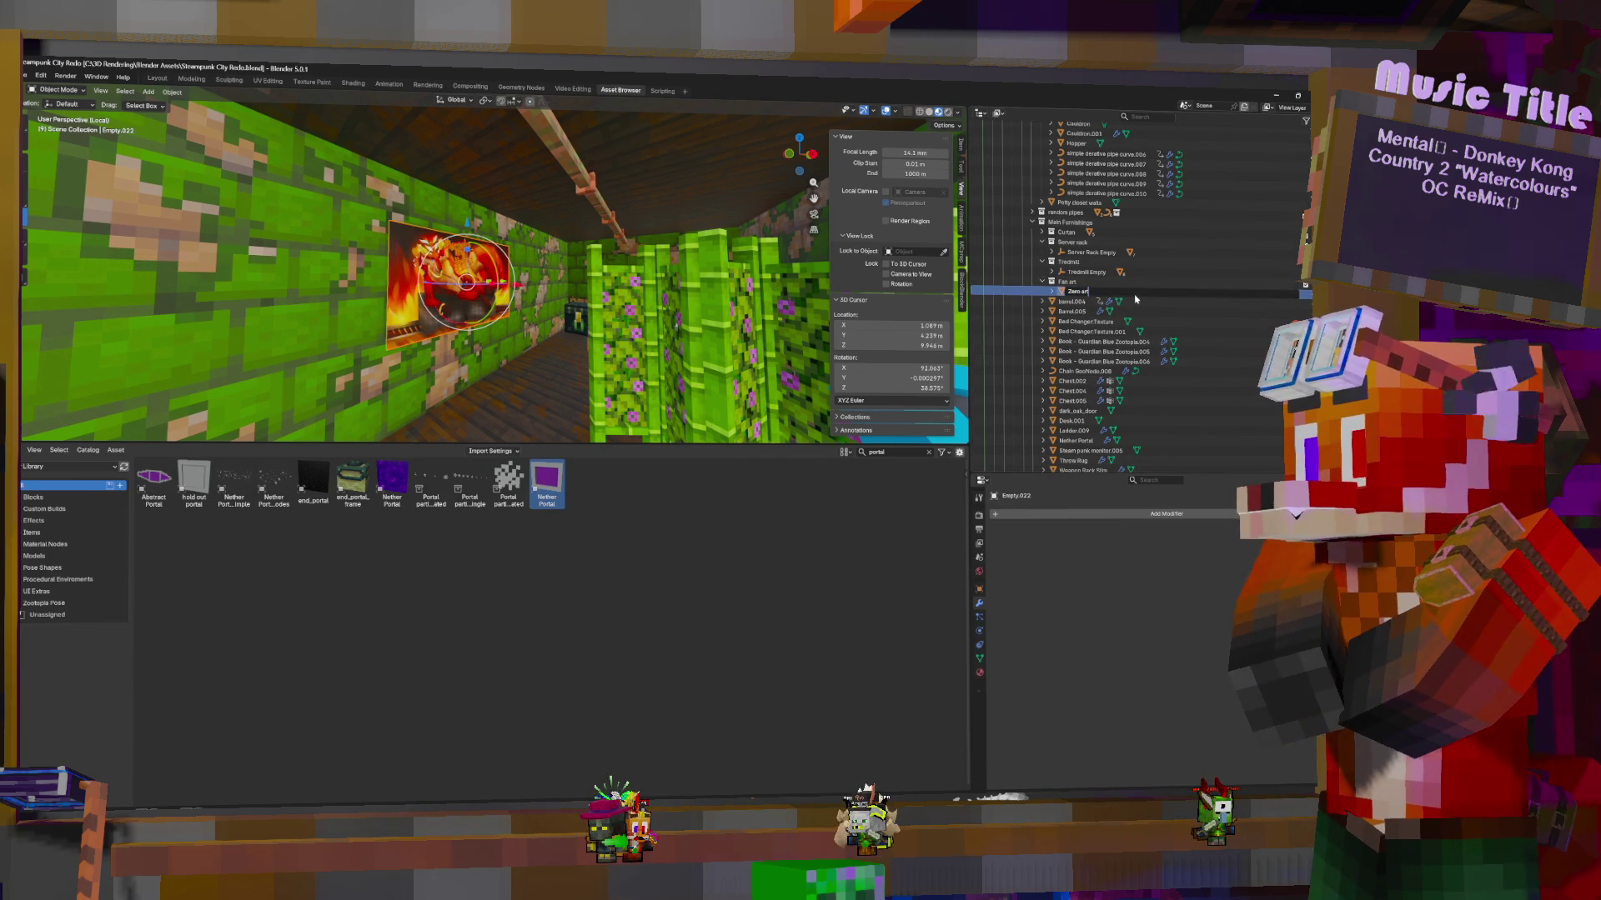
key("Return")
key("Tab")
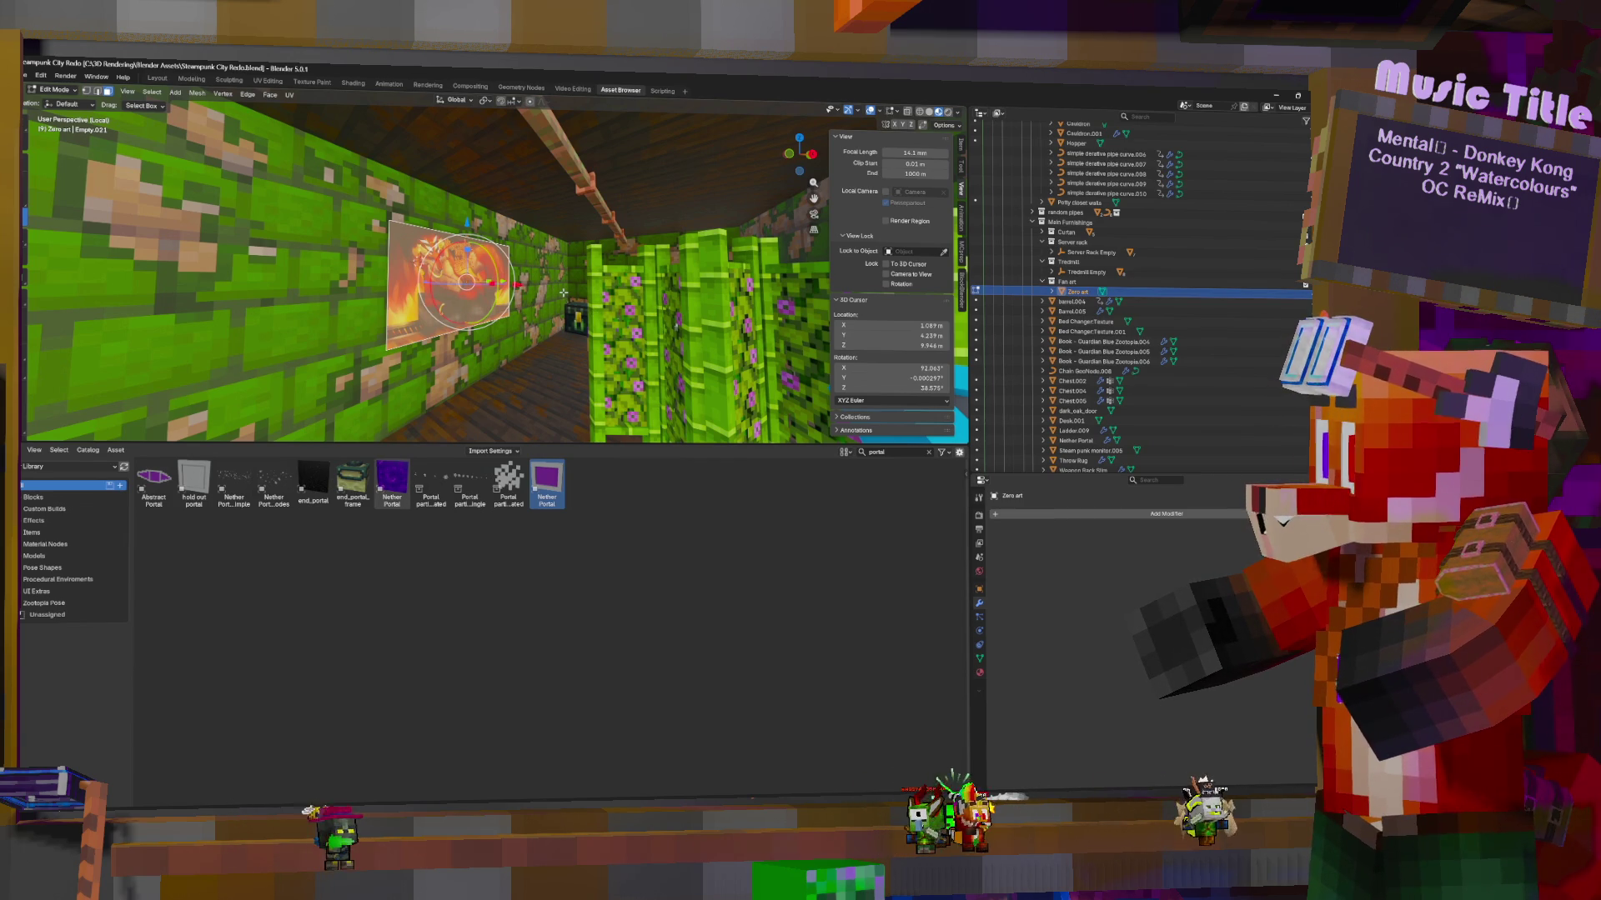
key("g")
key("z")
key("z")
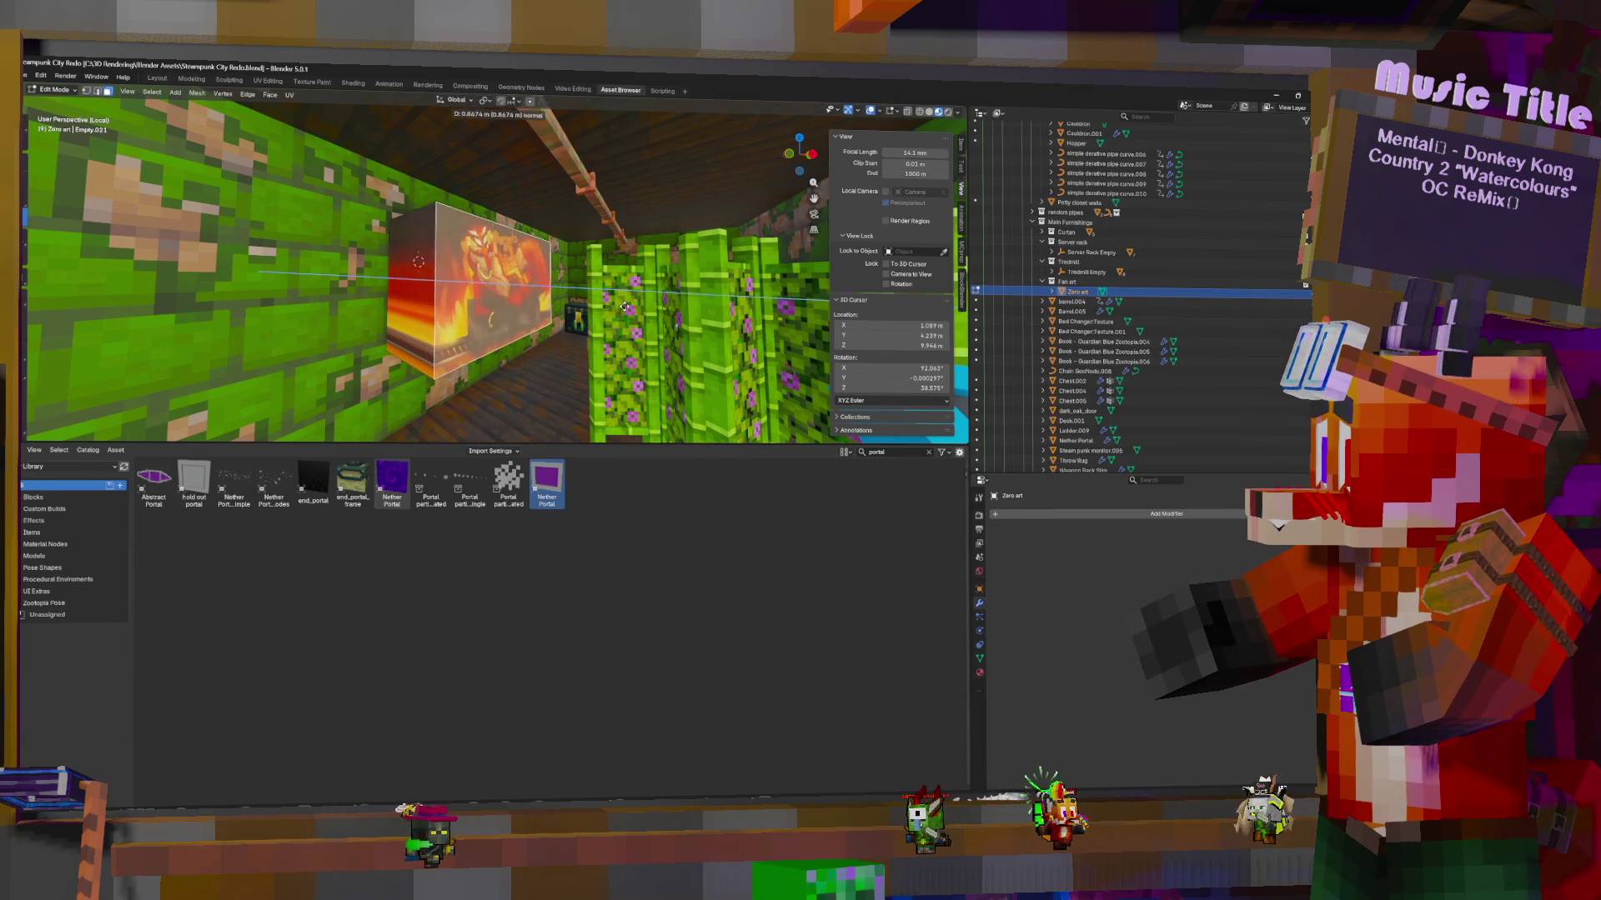
key("Escape")
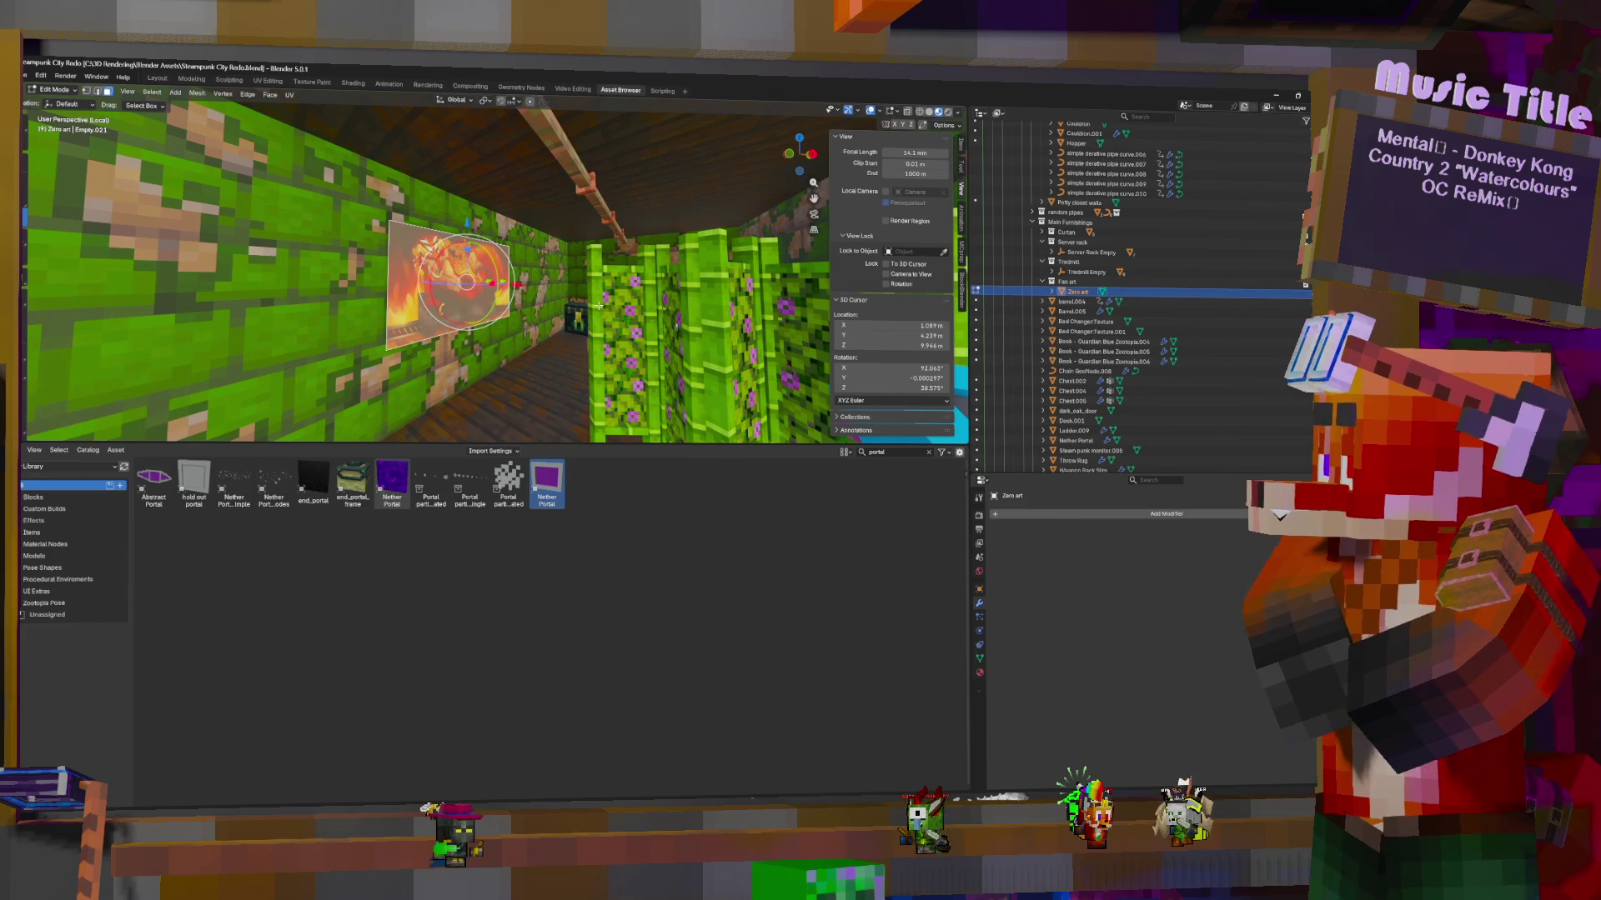
left_click(99, 90)
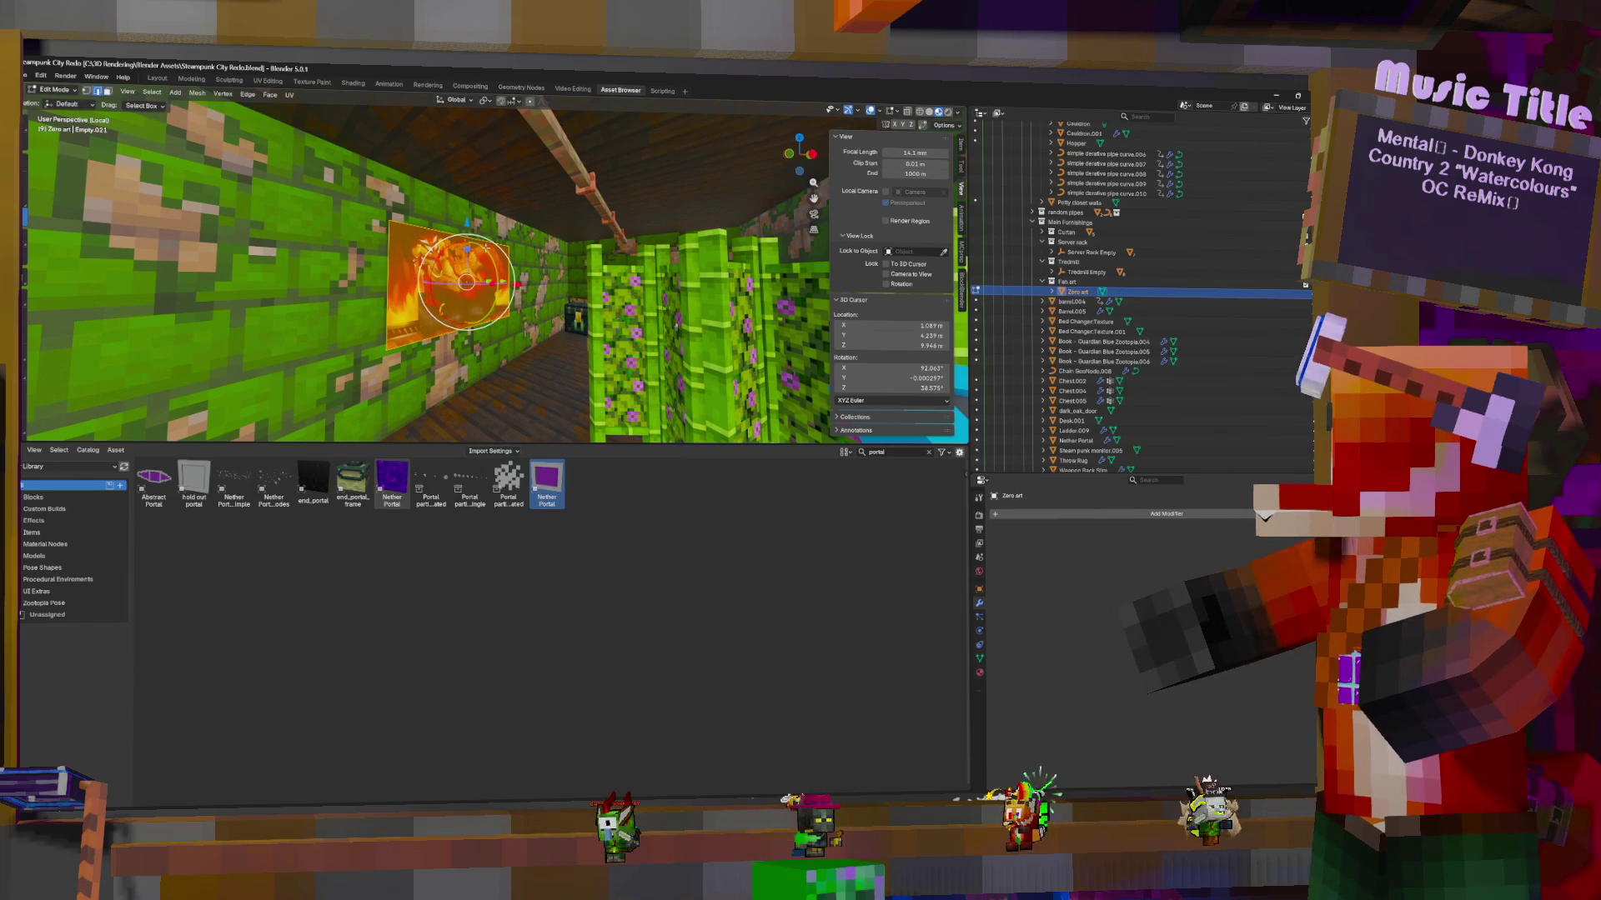
key("e")
left_click(569, 253)
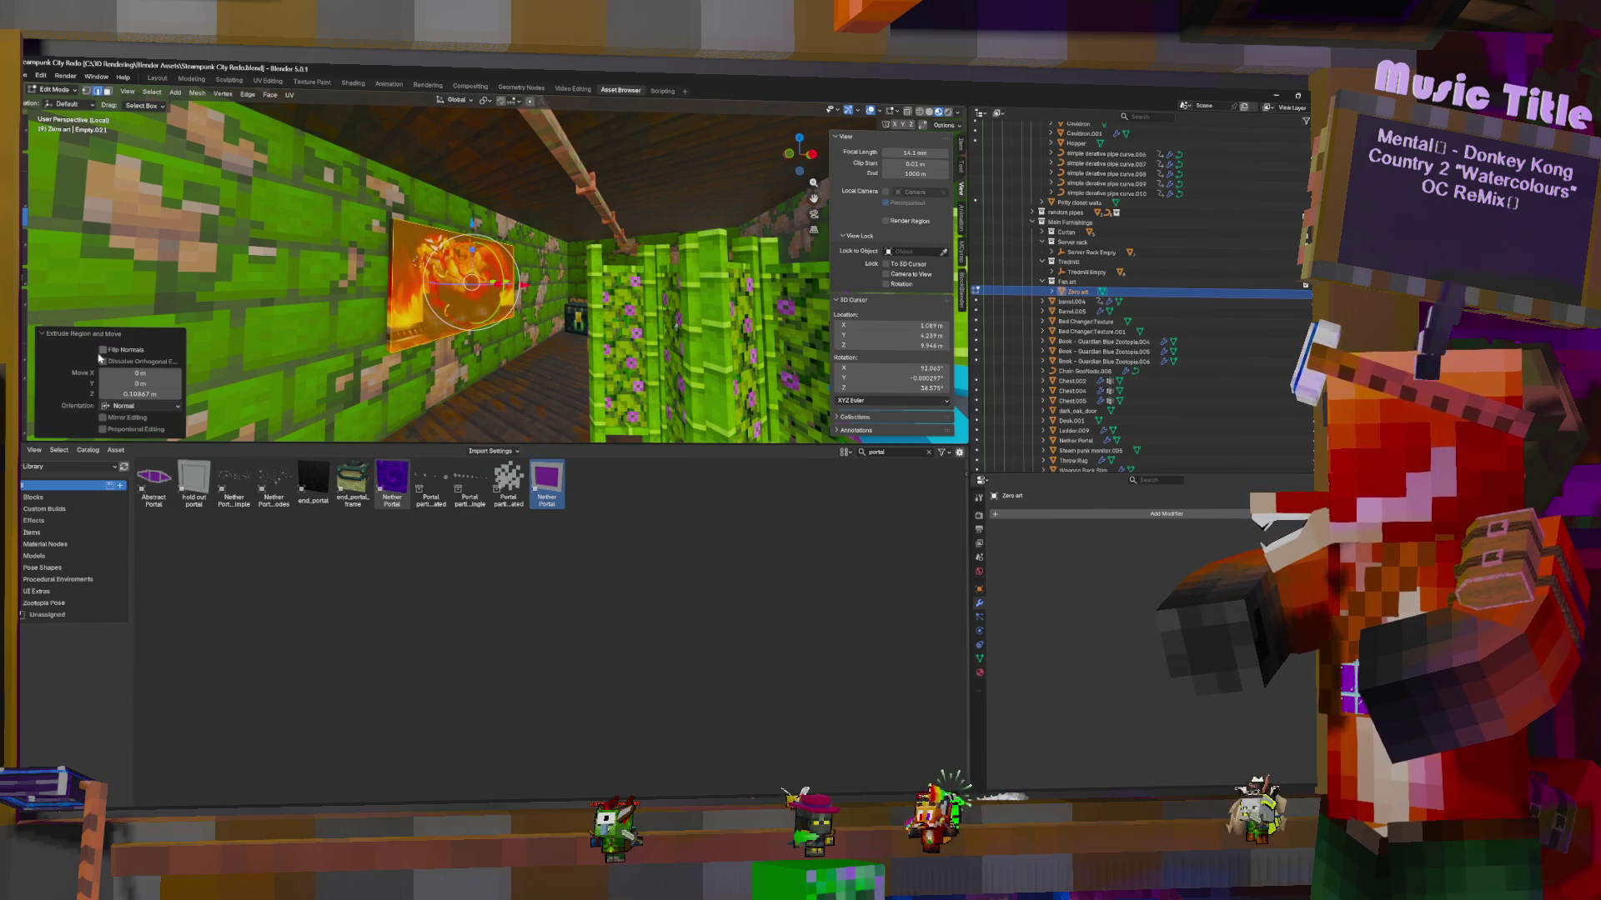
left_click(116, 407)
left_click(116, 410)
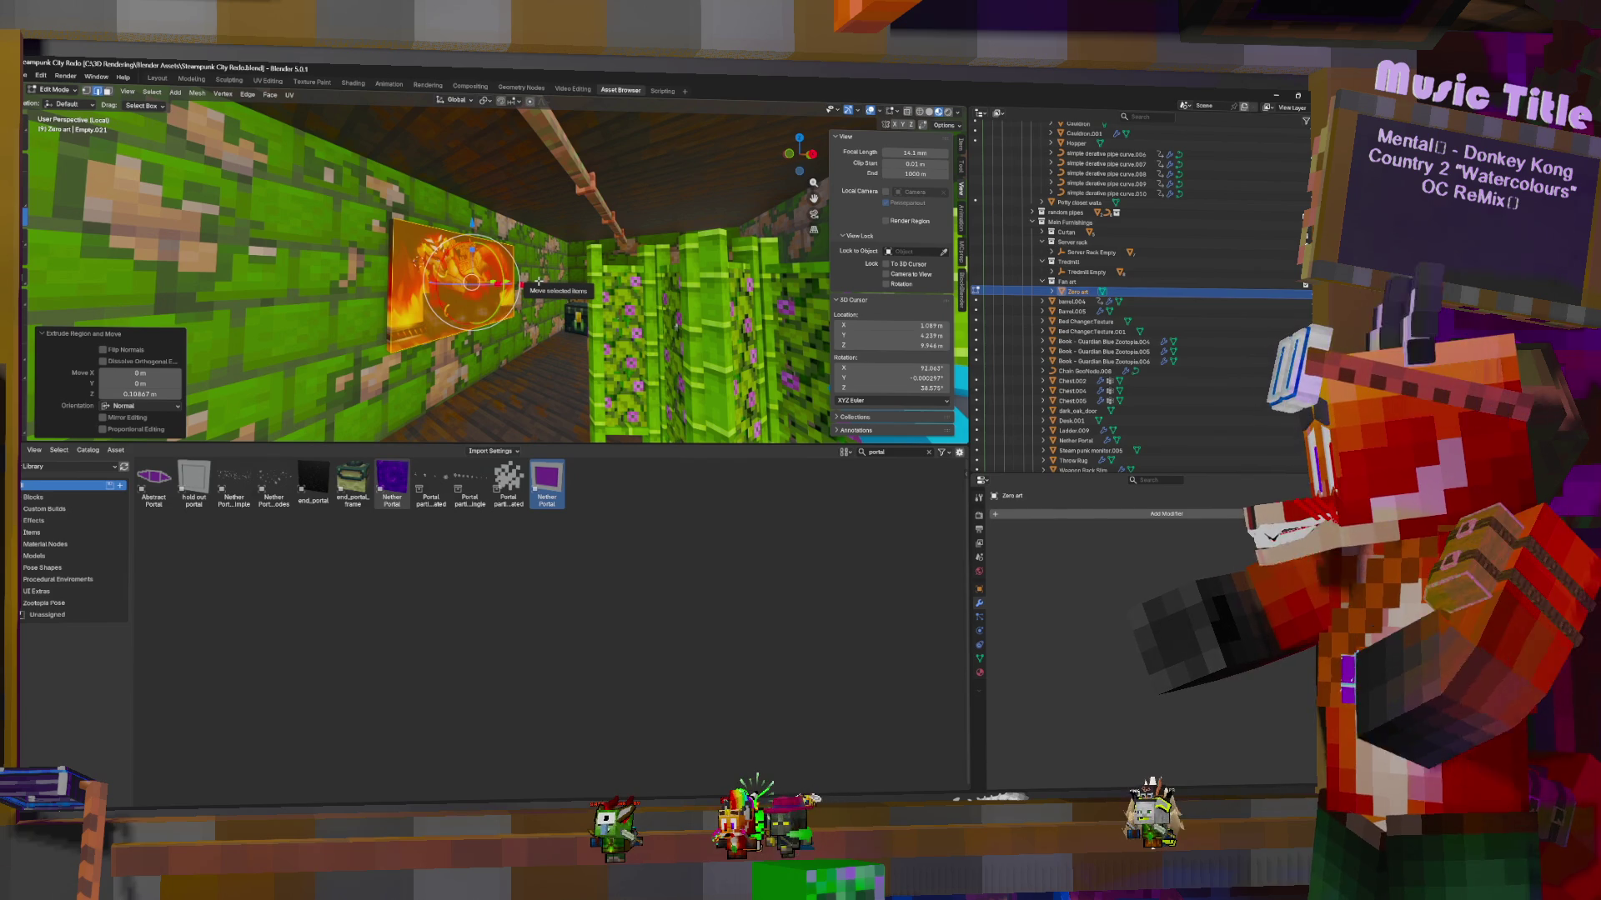
key("x")
left_click(510, 303)
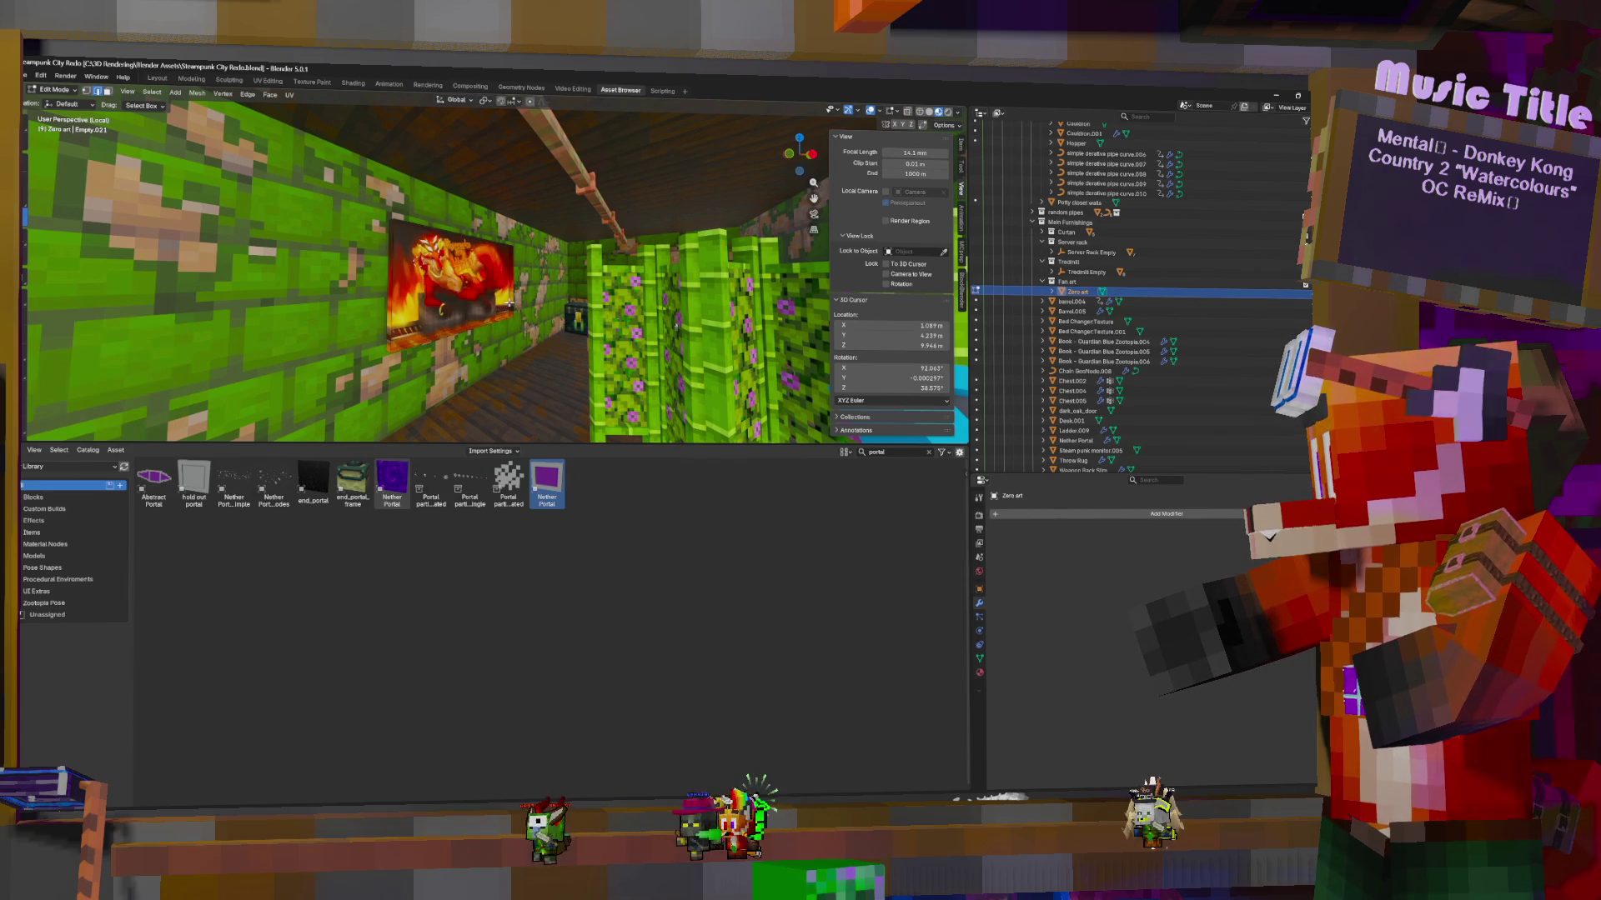
scroll(492, 317, "up", 3)
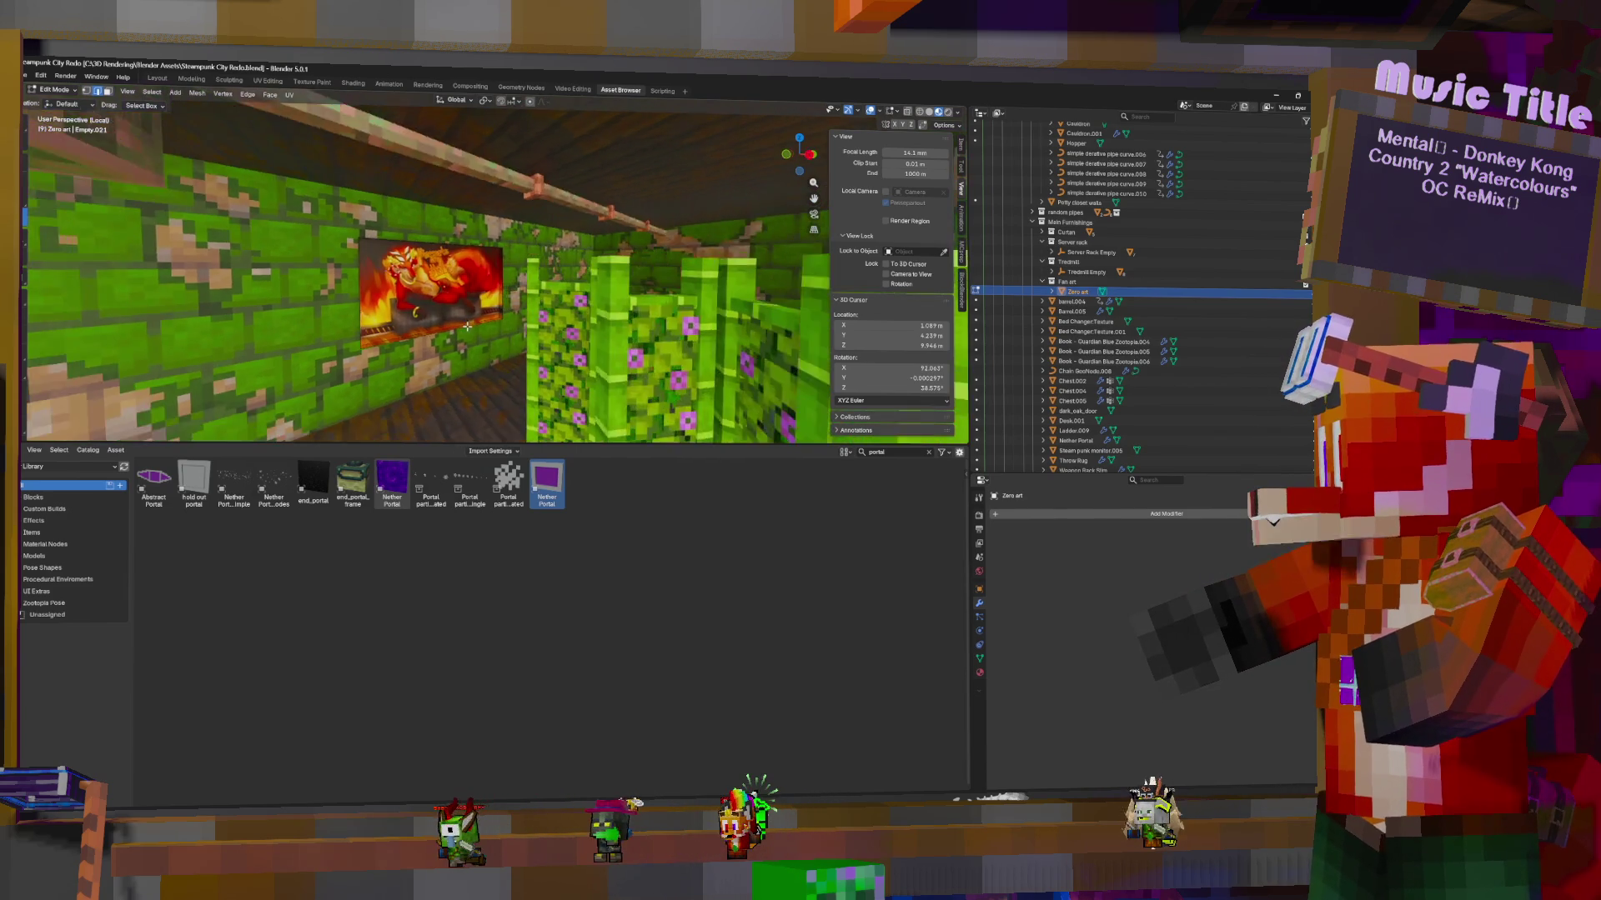
scroll(500, 314, "down", 3)
scroll(525, 307, "up", 5)
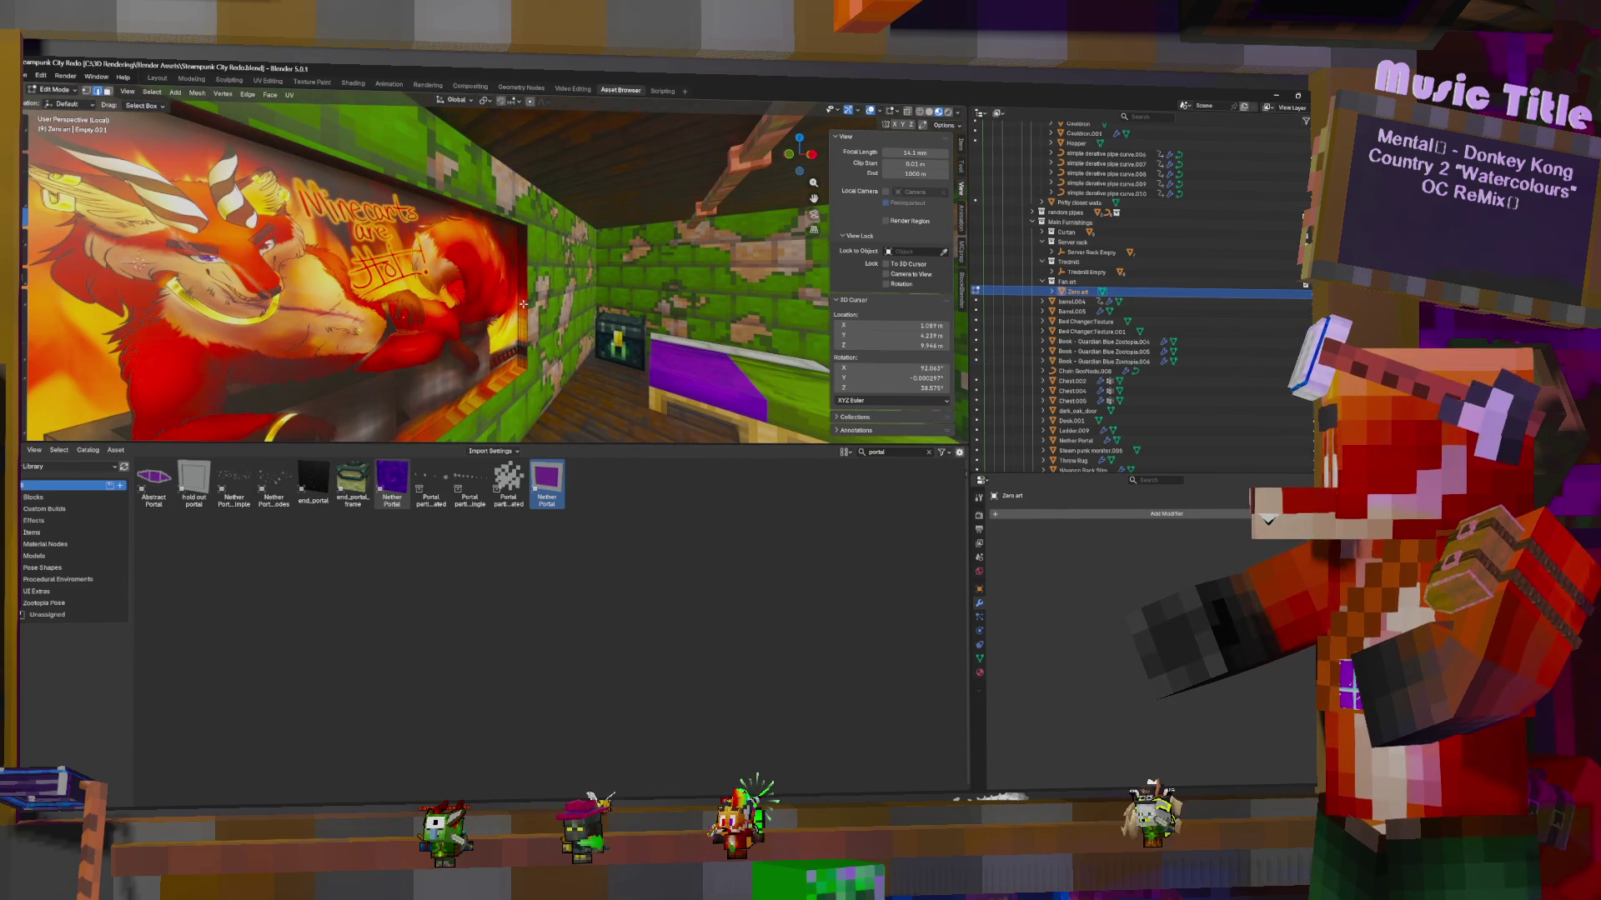
scroll(522, 305, "down", 2)
scroll(518, 302, "down", 4)
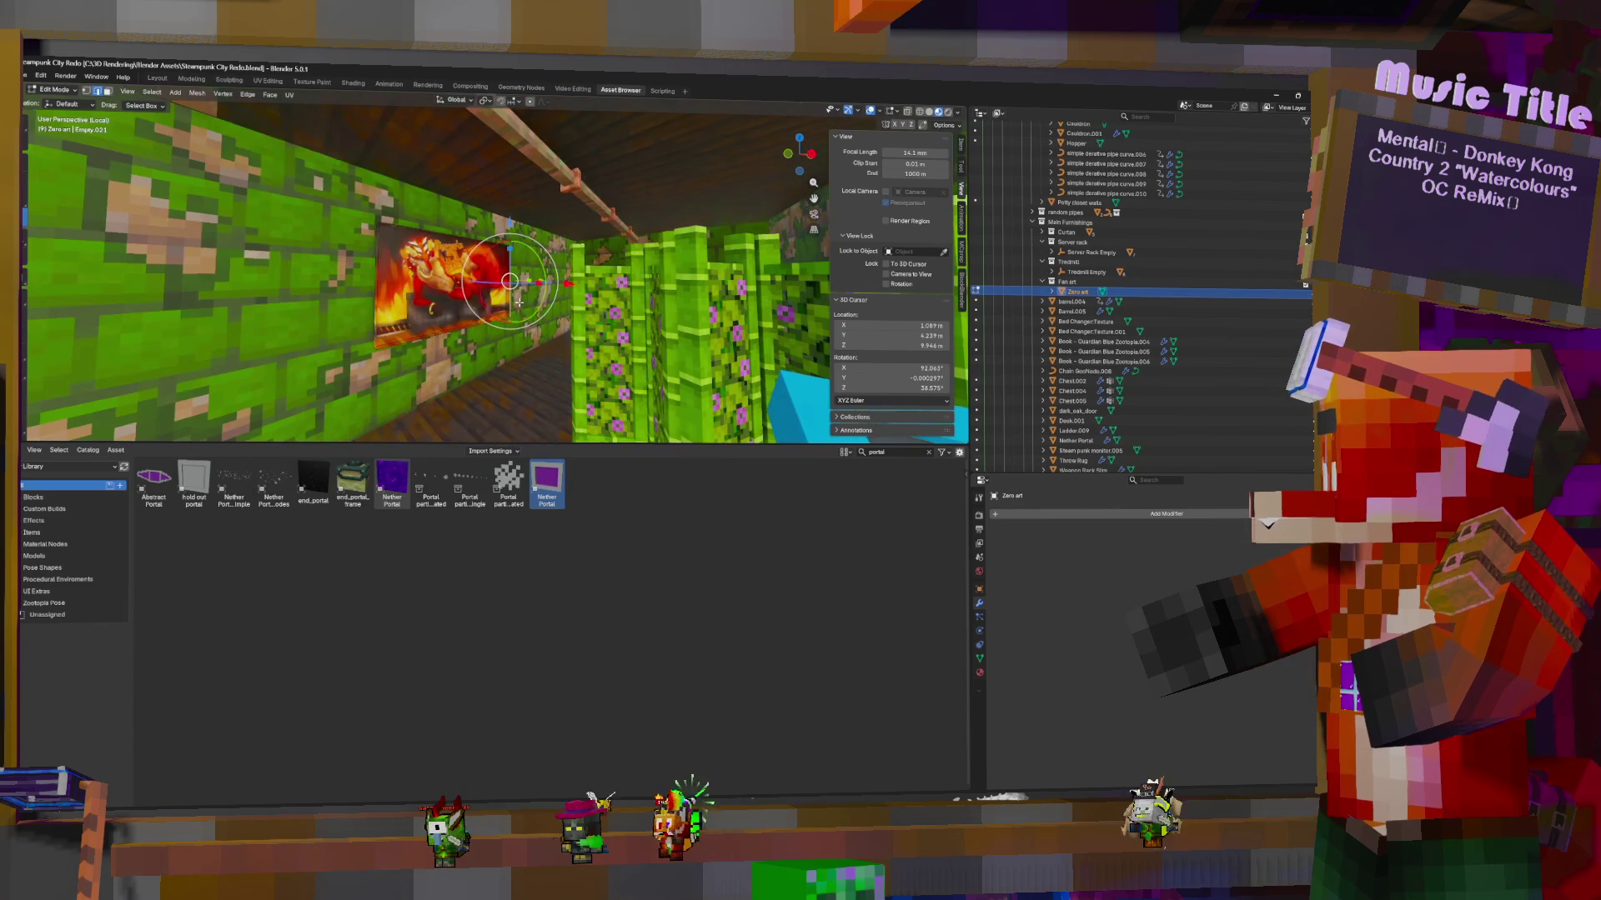
key("alt+a")
left_click(413, 229)
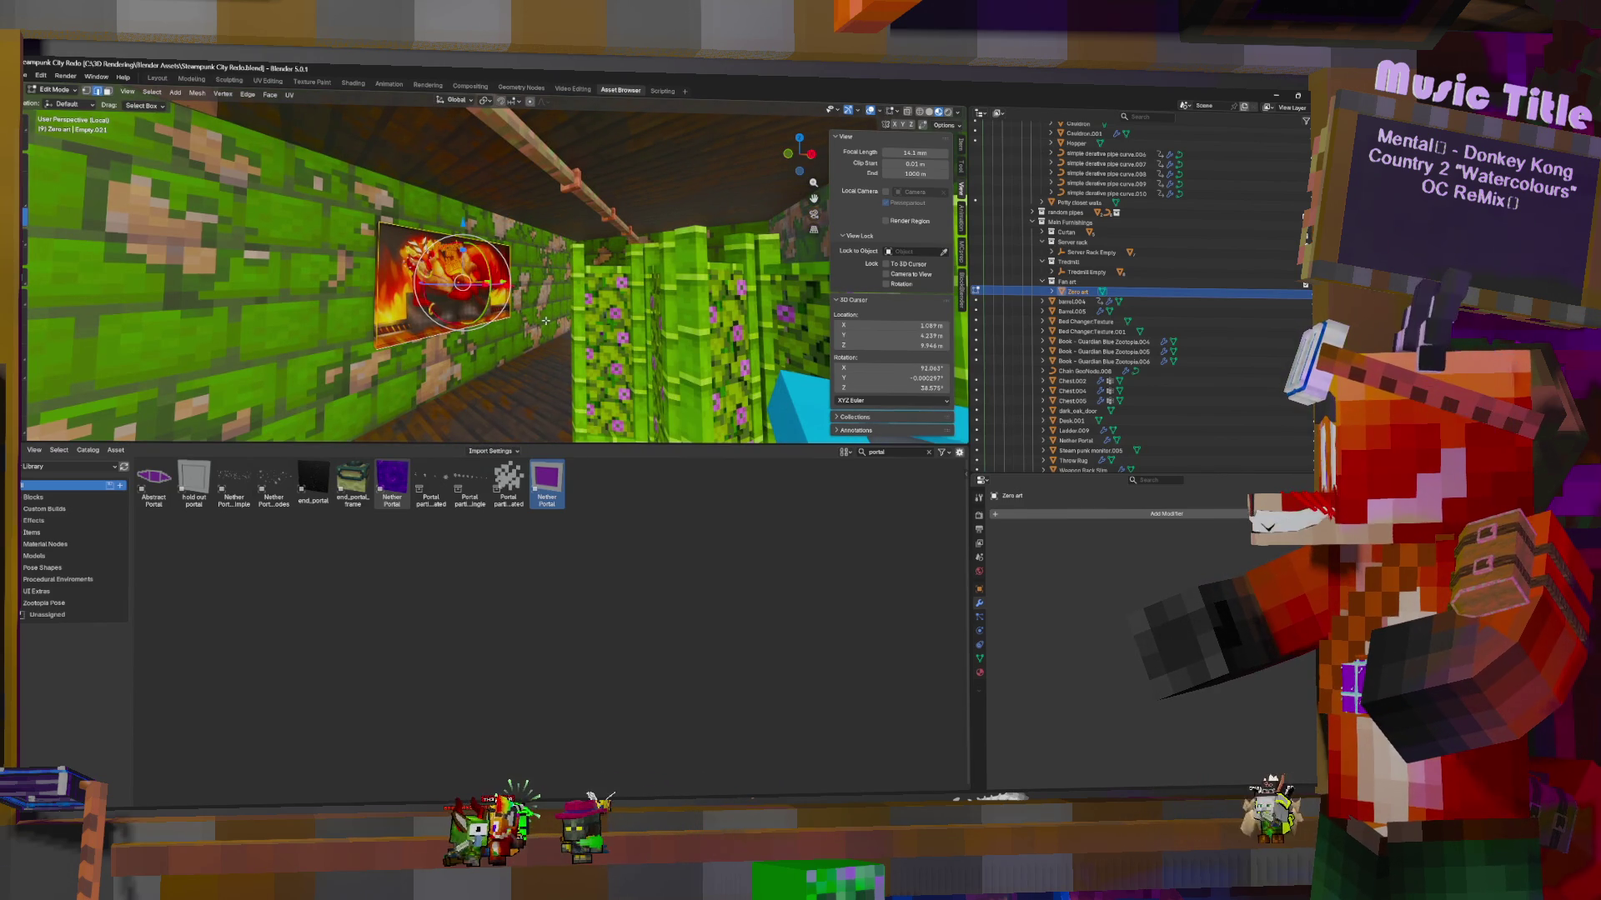
scroll(549, 322, "up", 3)
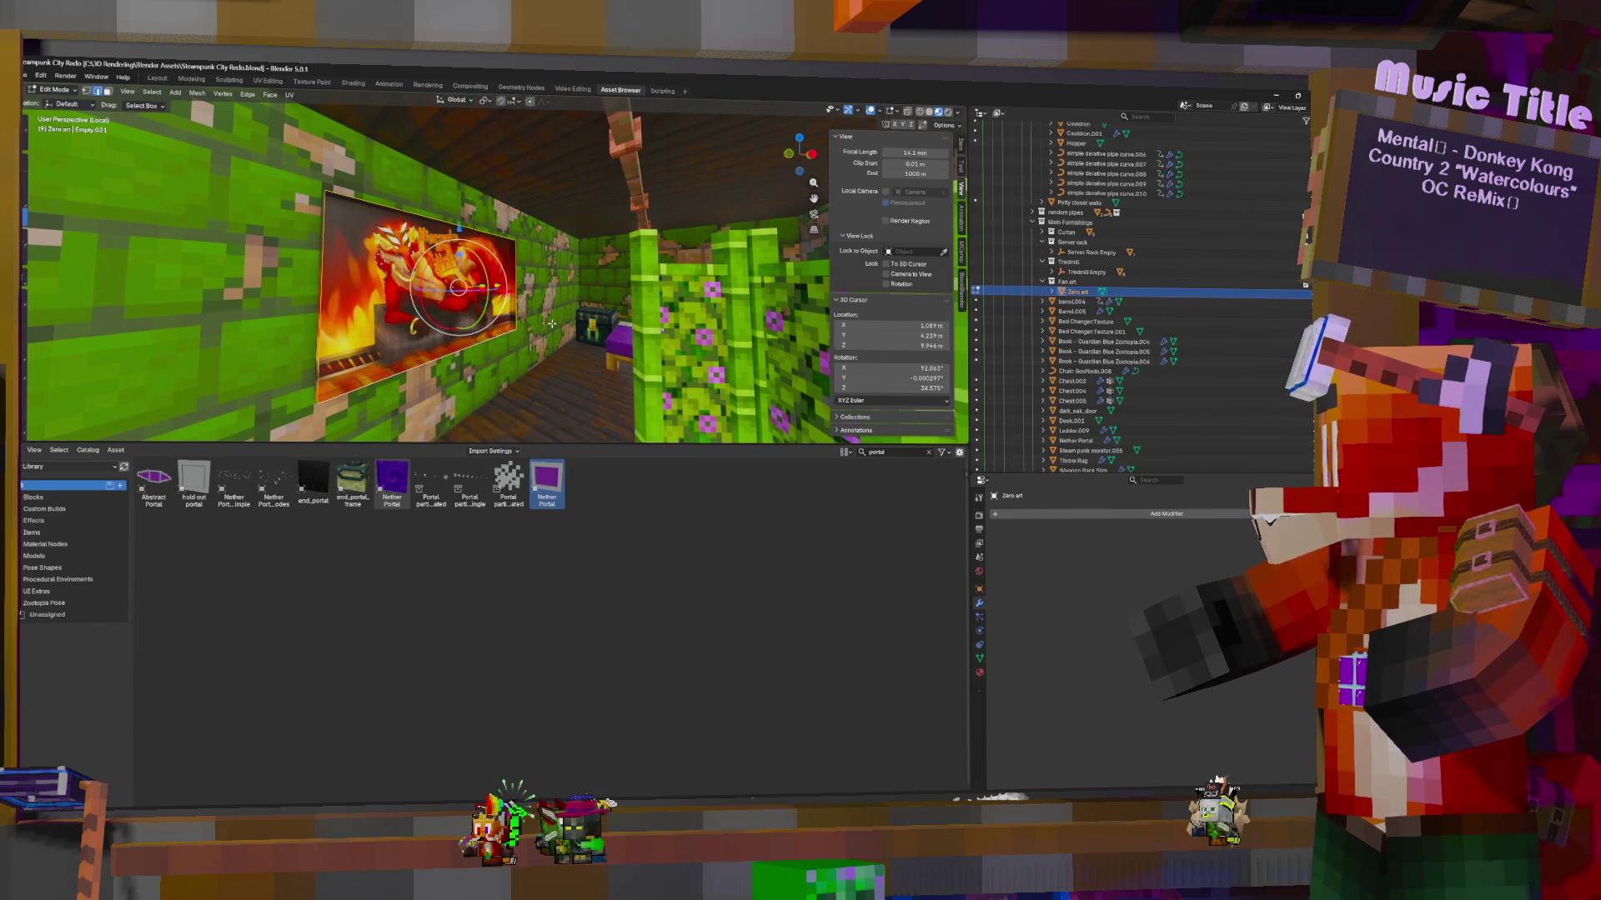
key("ctrl+KP_Add")
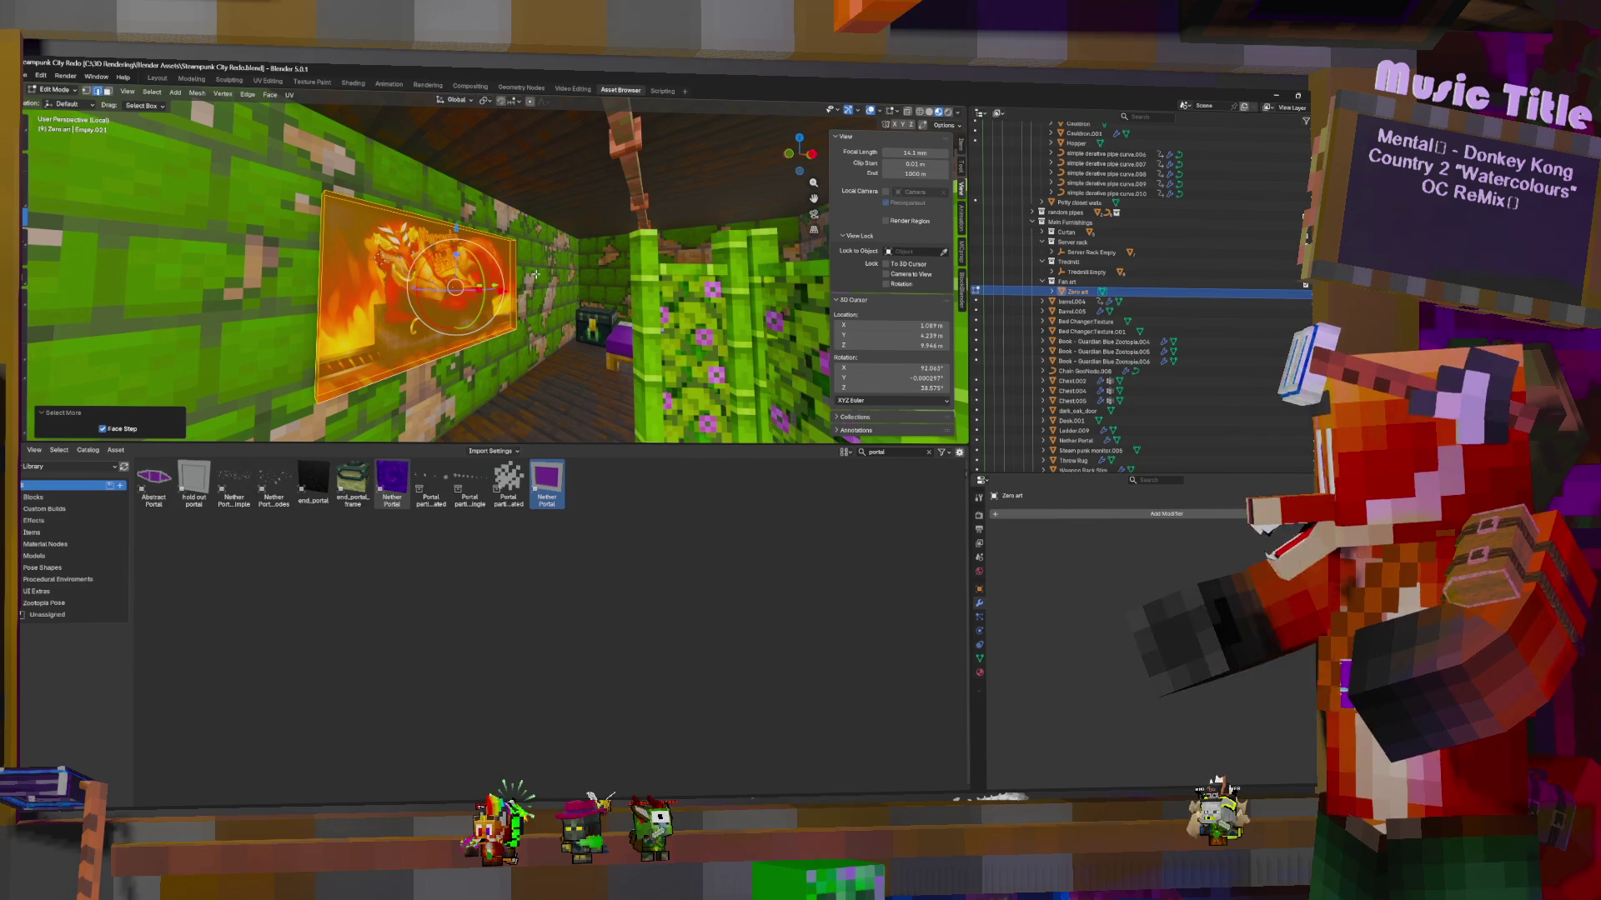
left_click(547, 296)
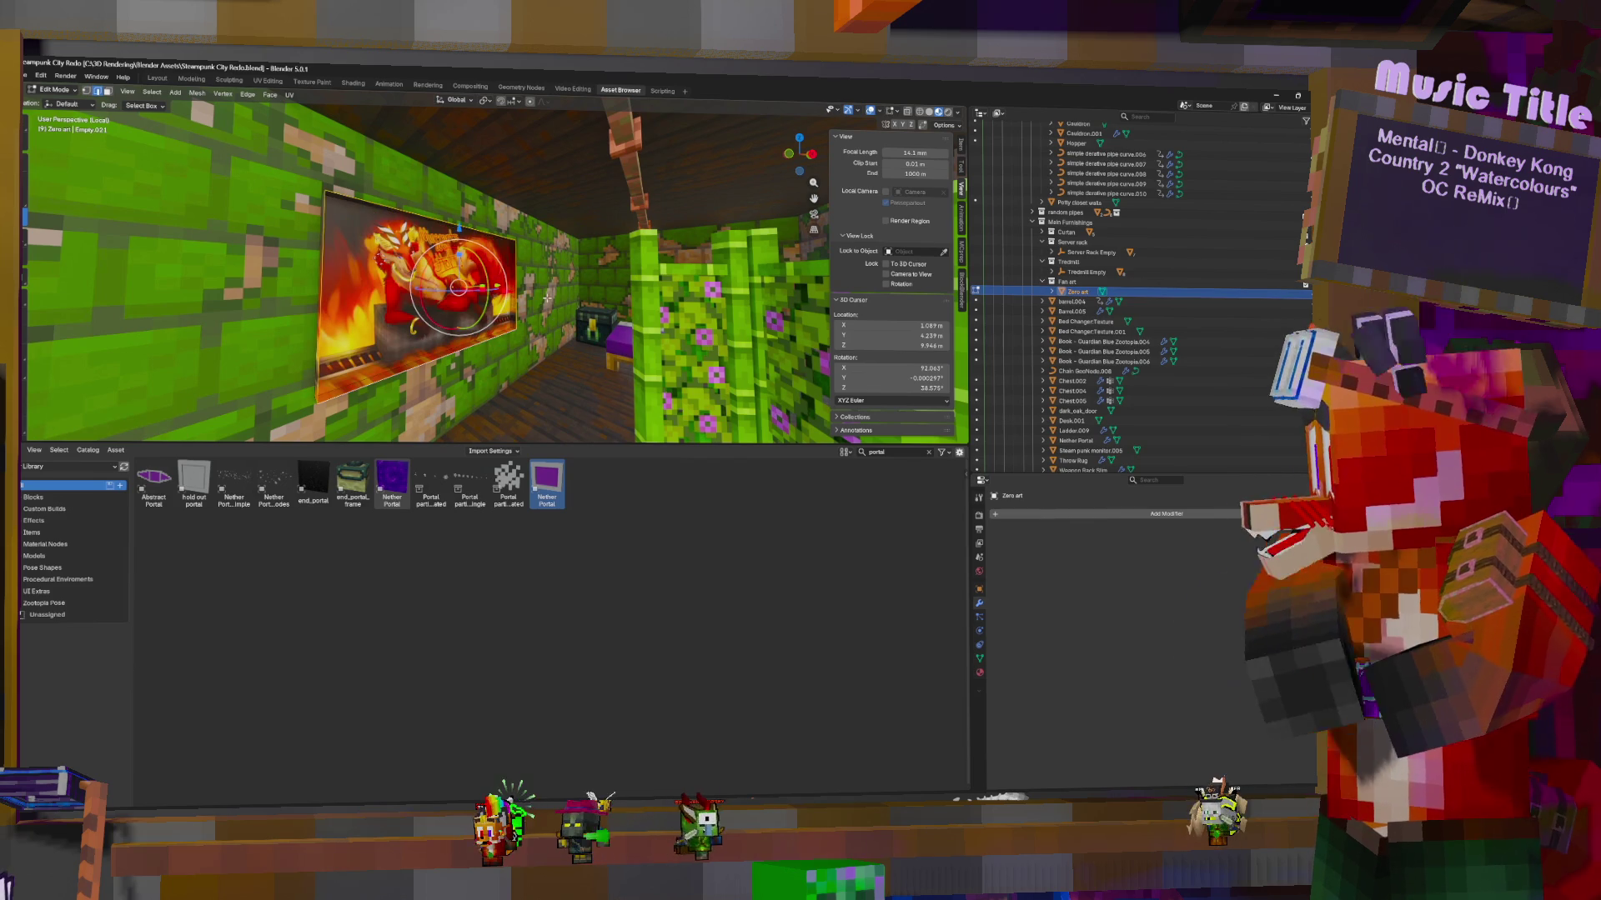
left_click(107, 92)
left_click(521, 268)
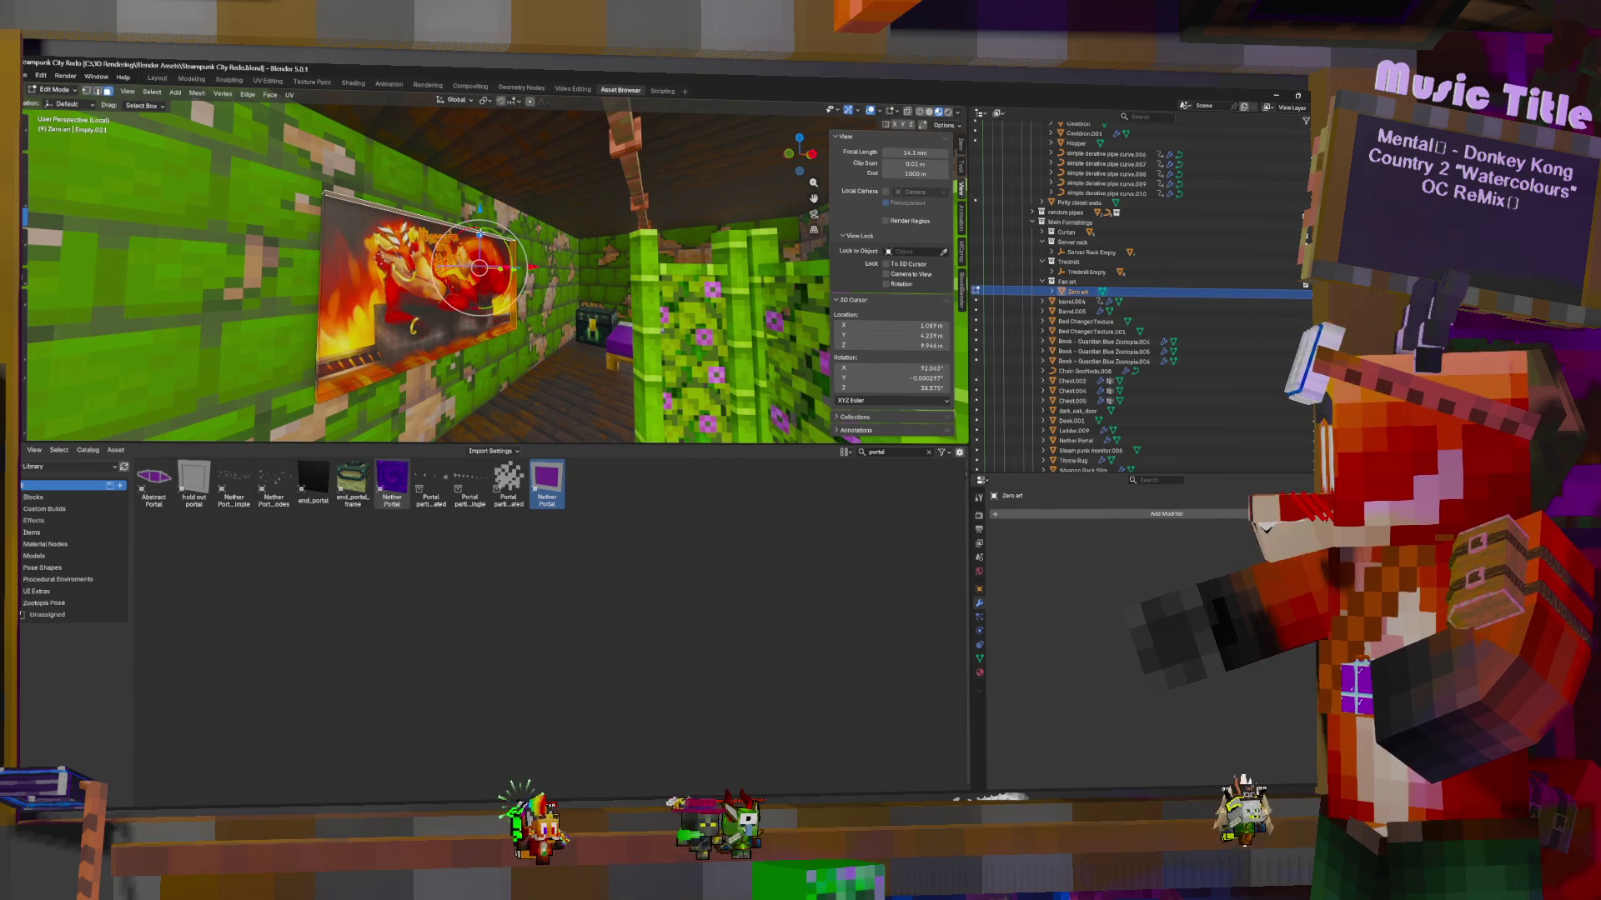
key("ctrl+l")
key("r")
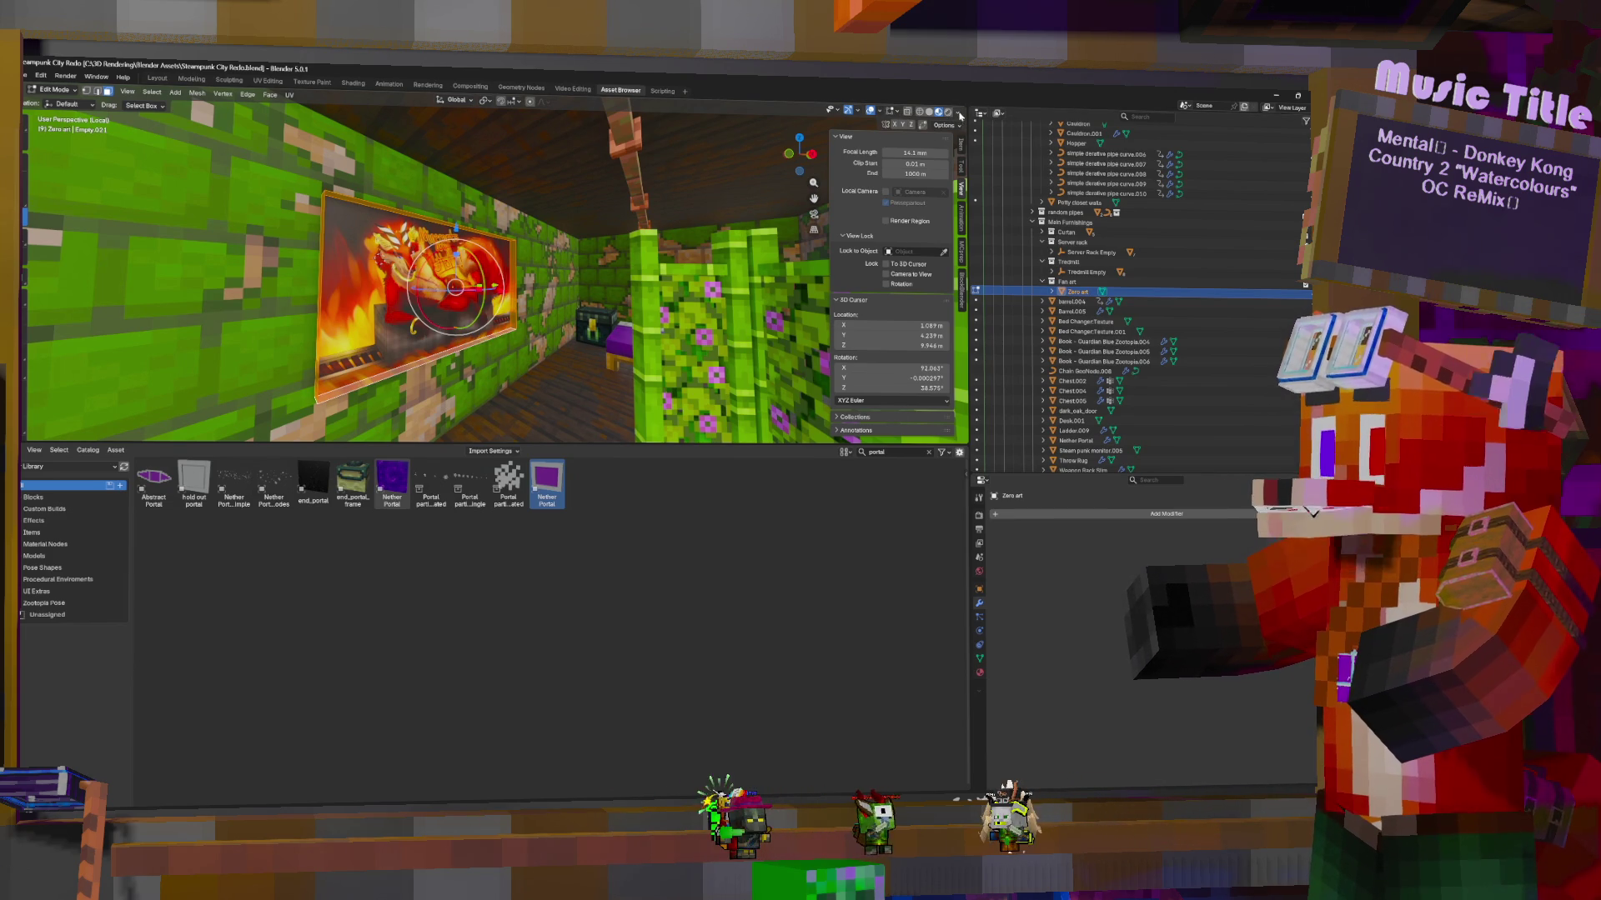
left_click(881, 112)
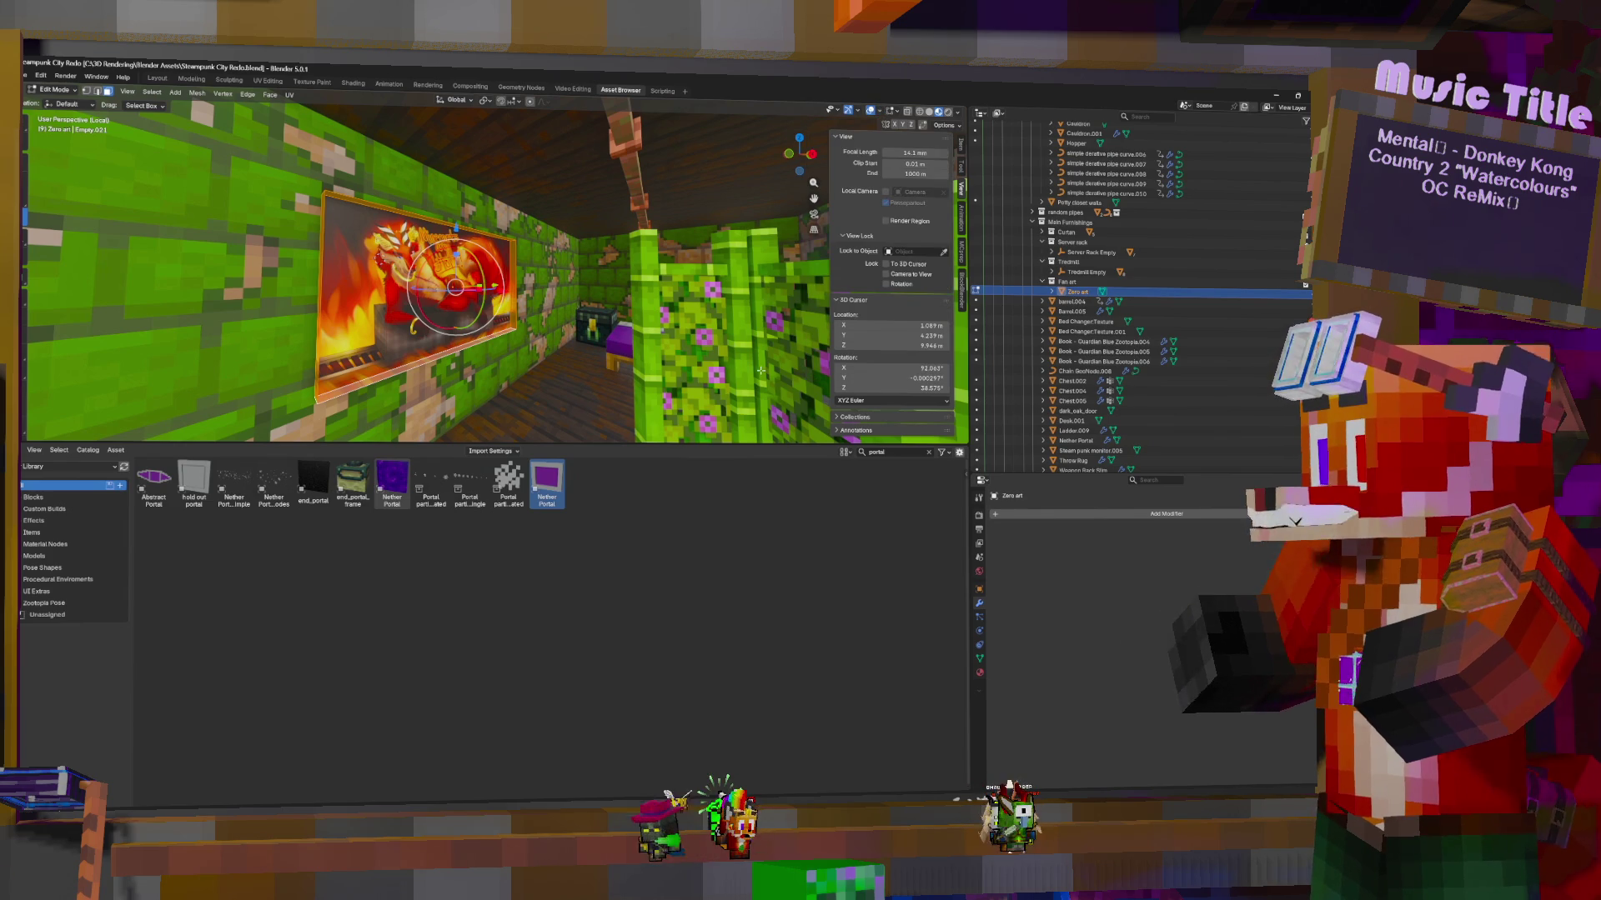
Add a second material slot to the painting and assign oak_planks to it
left_click(980, 673)
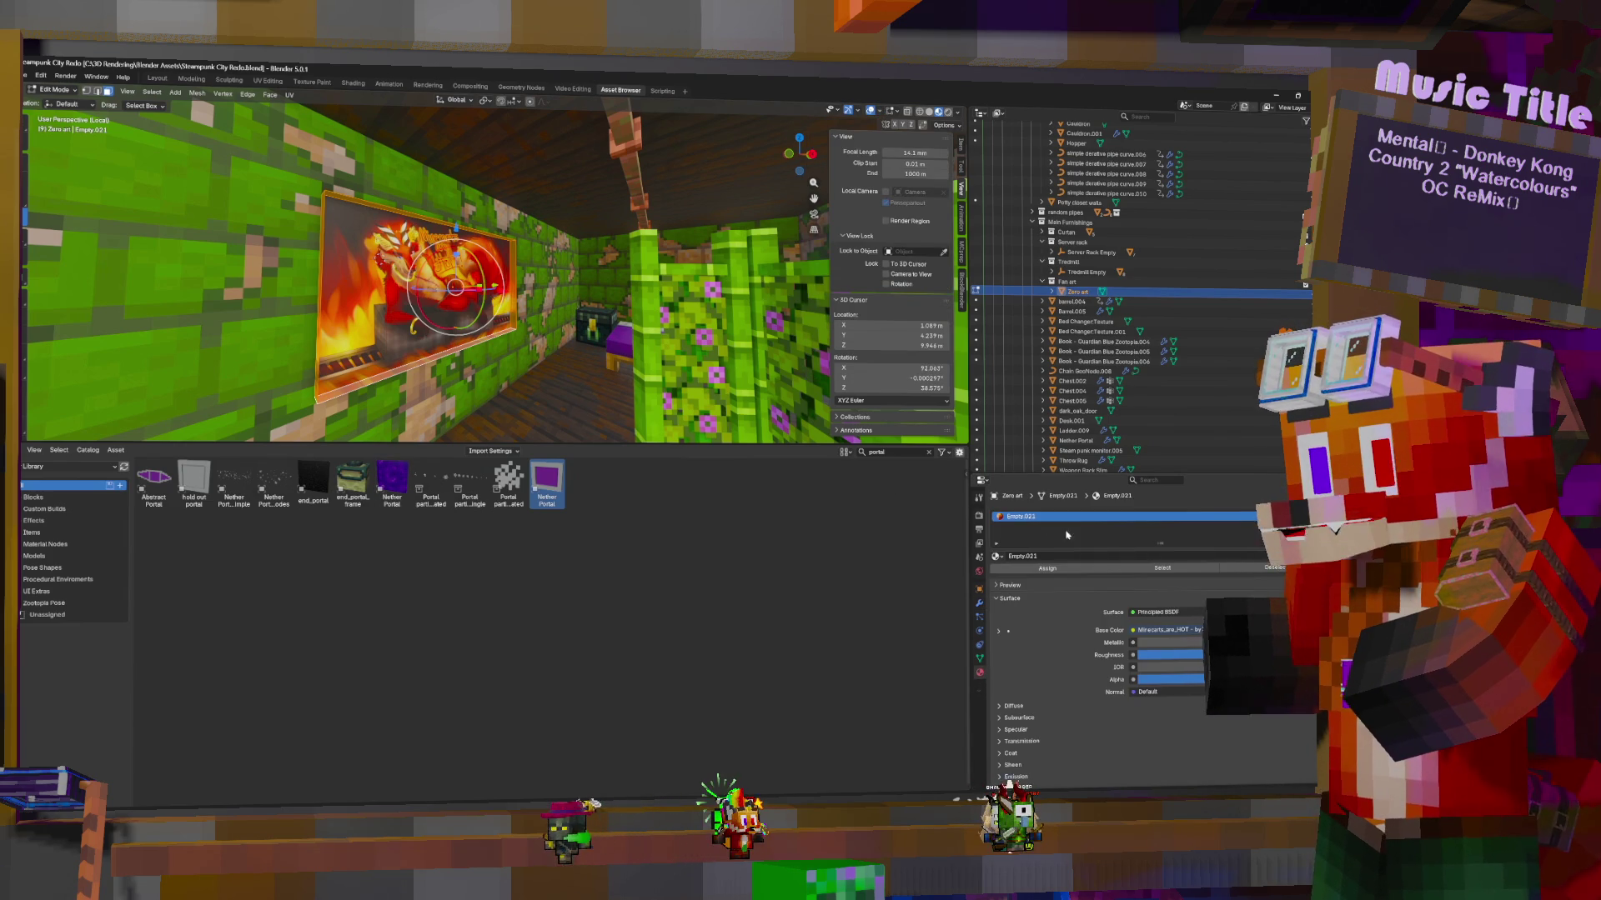
left_click(1073, 559)
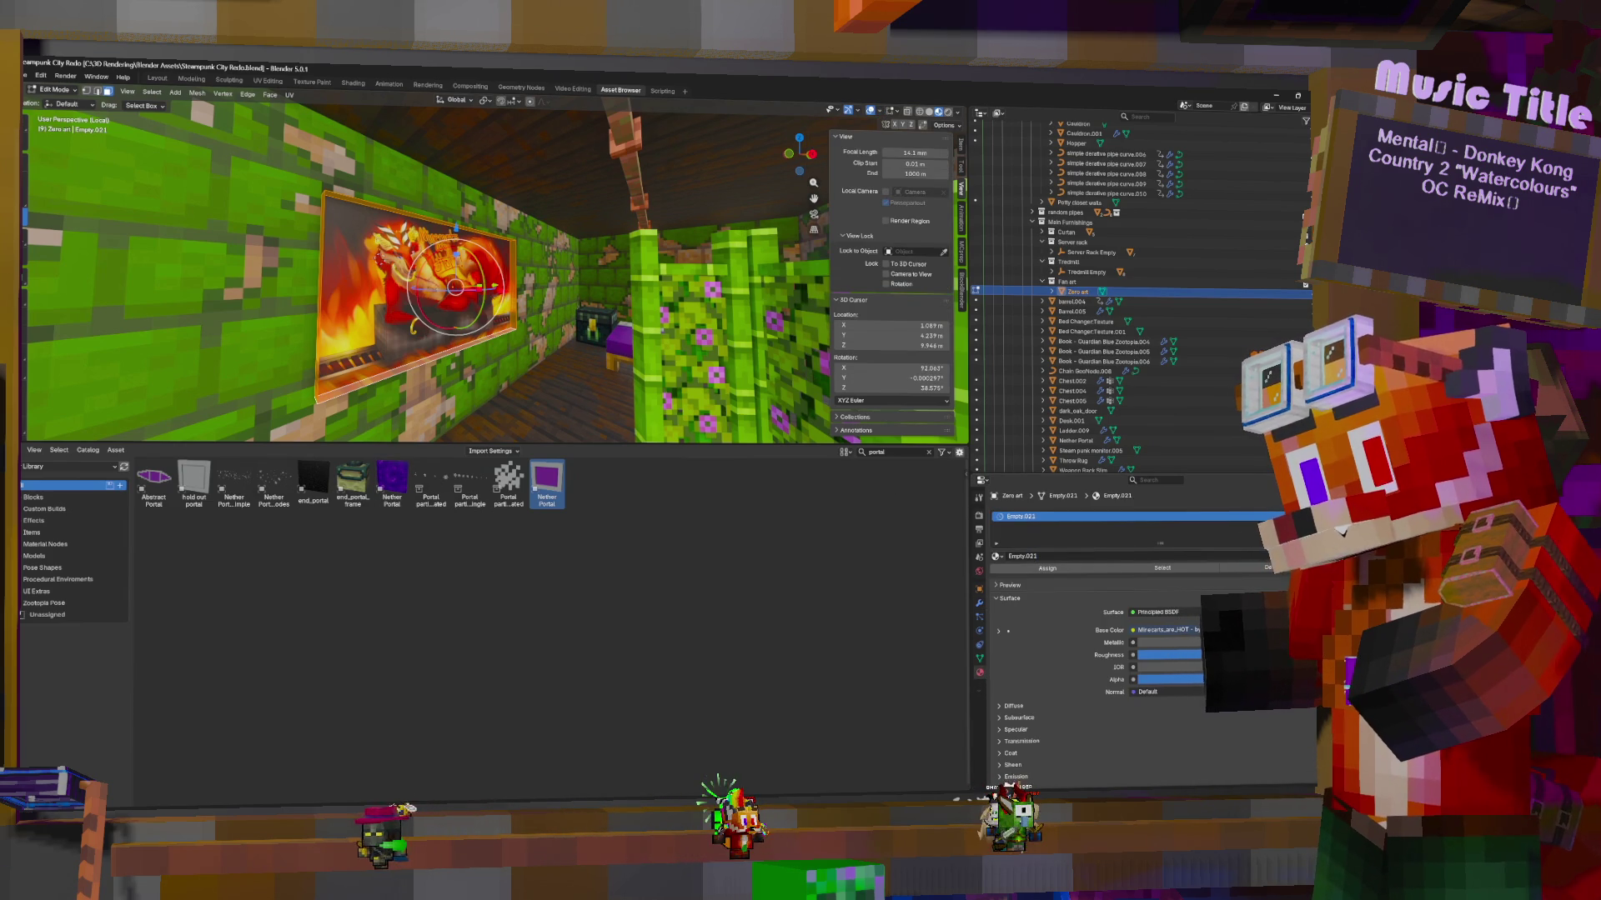
left_click(1048, 553)
left_click(997, 576)
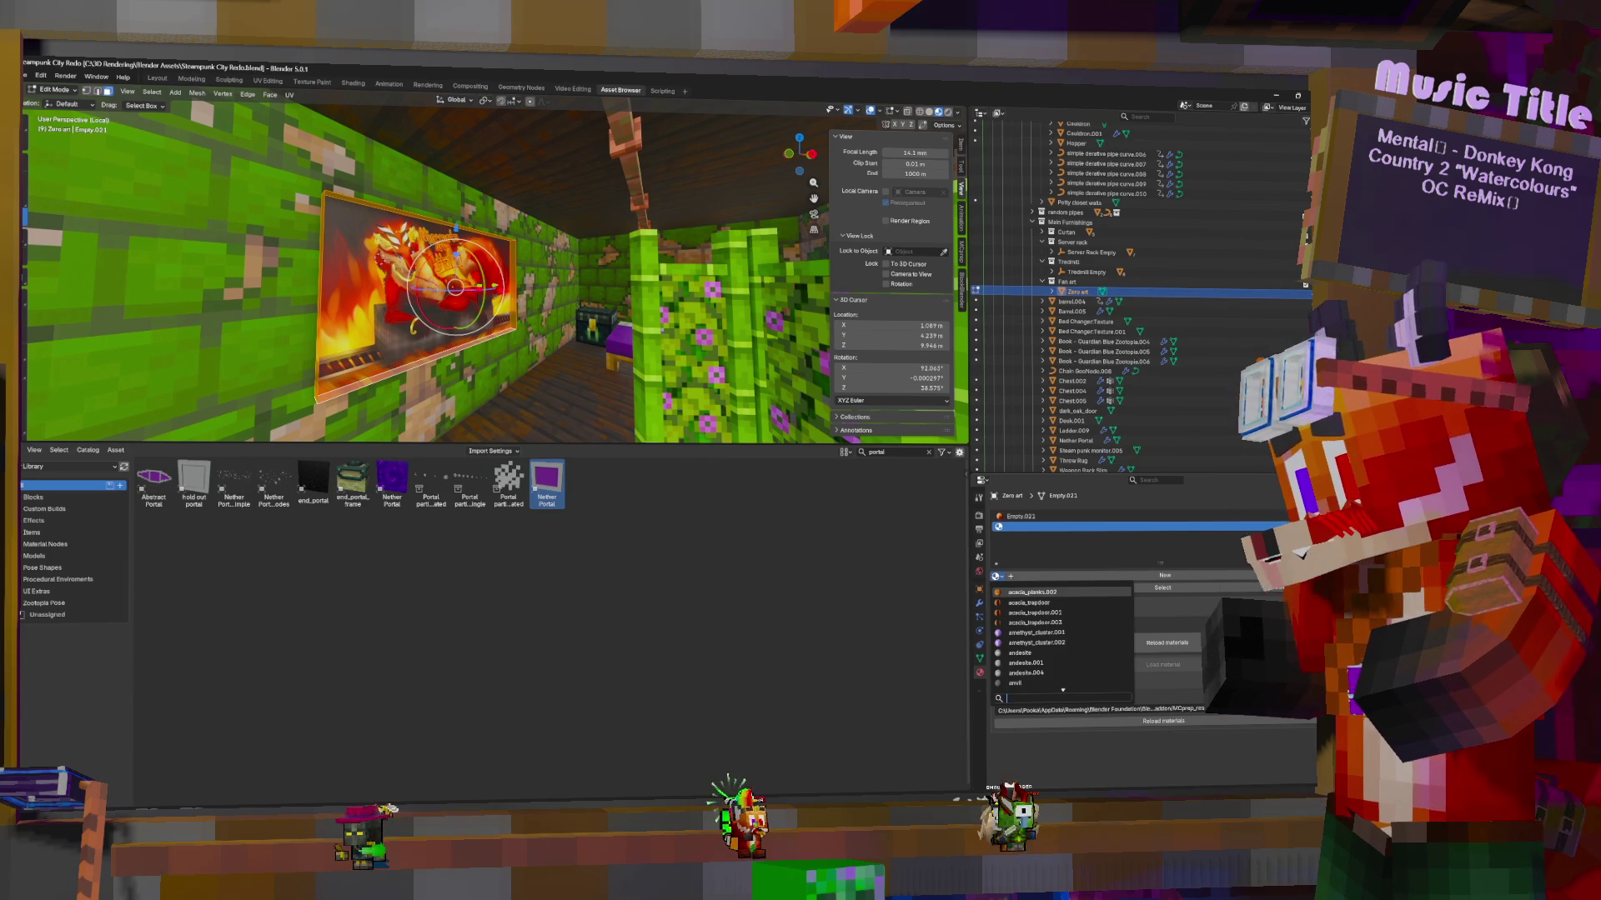
type("oak")
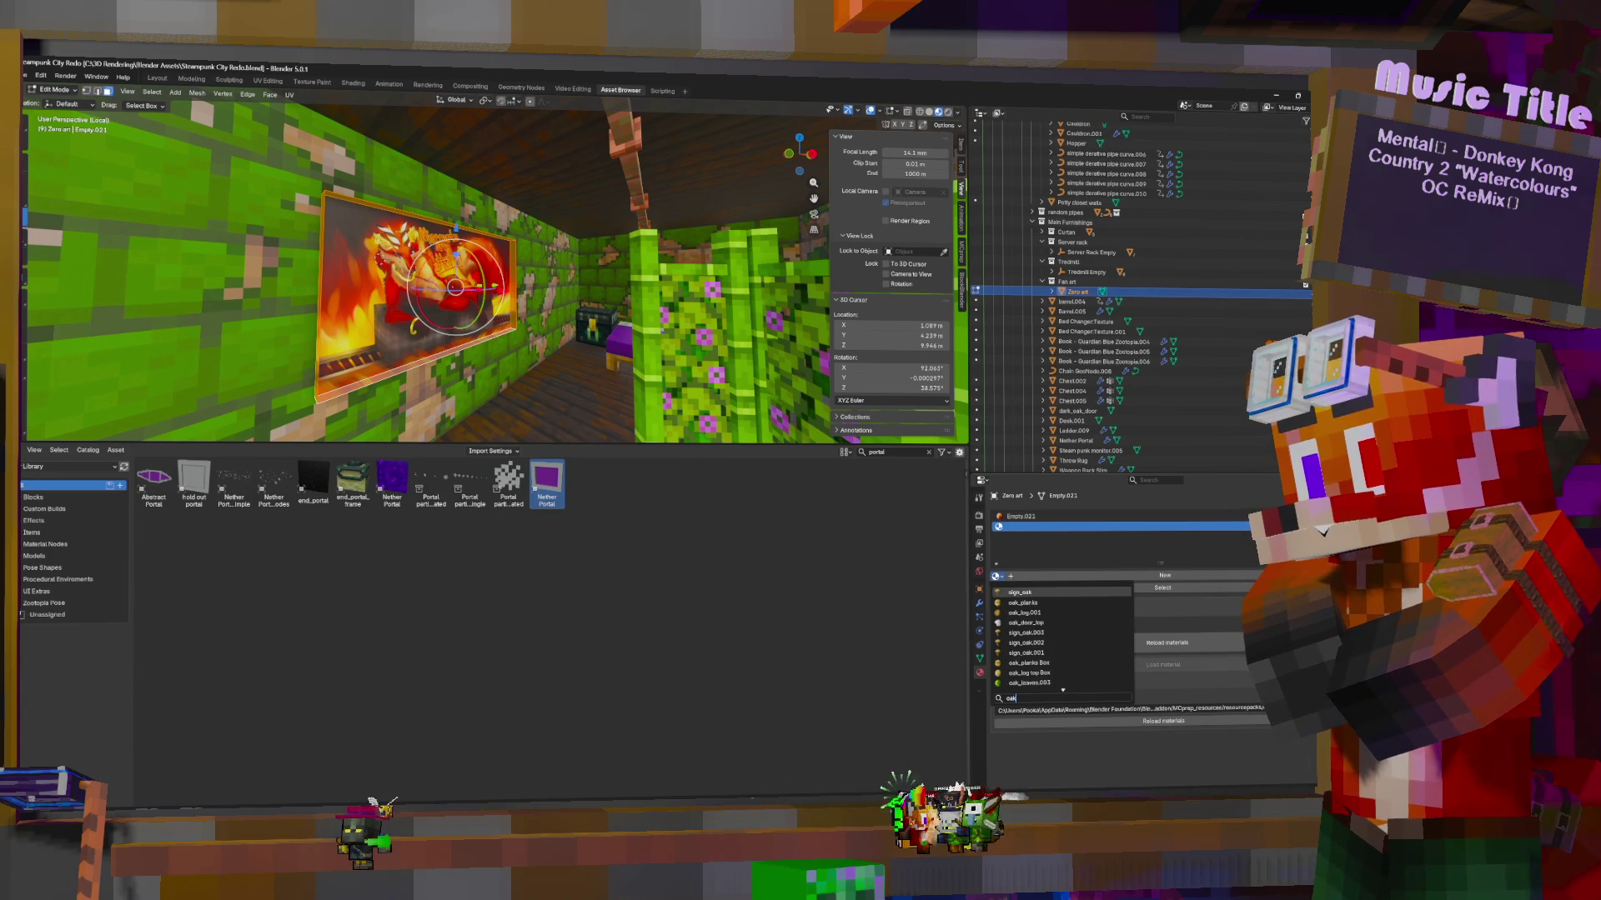
left_click(1030, 602)
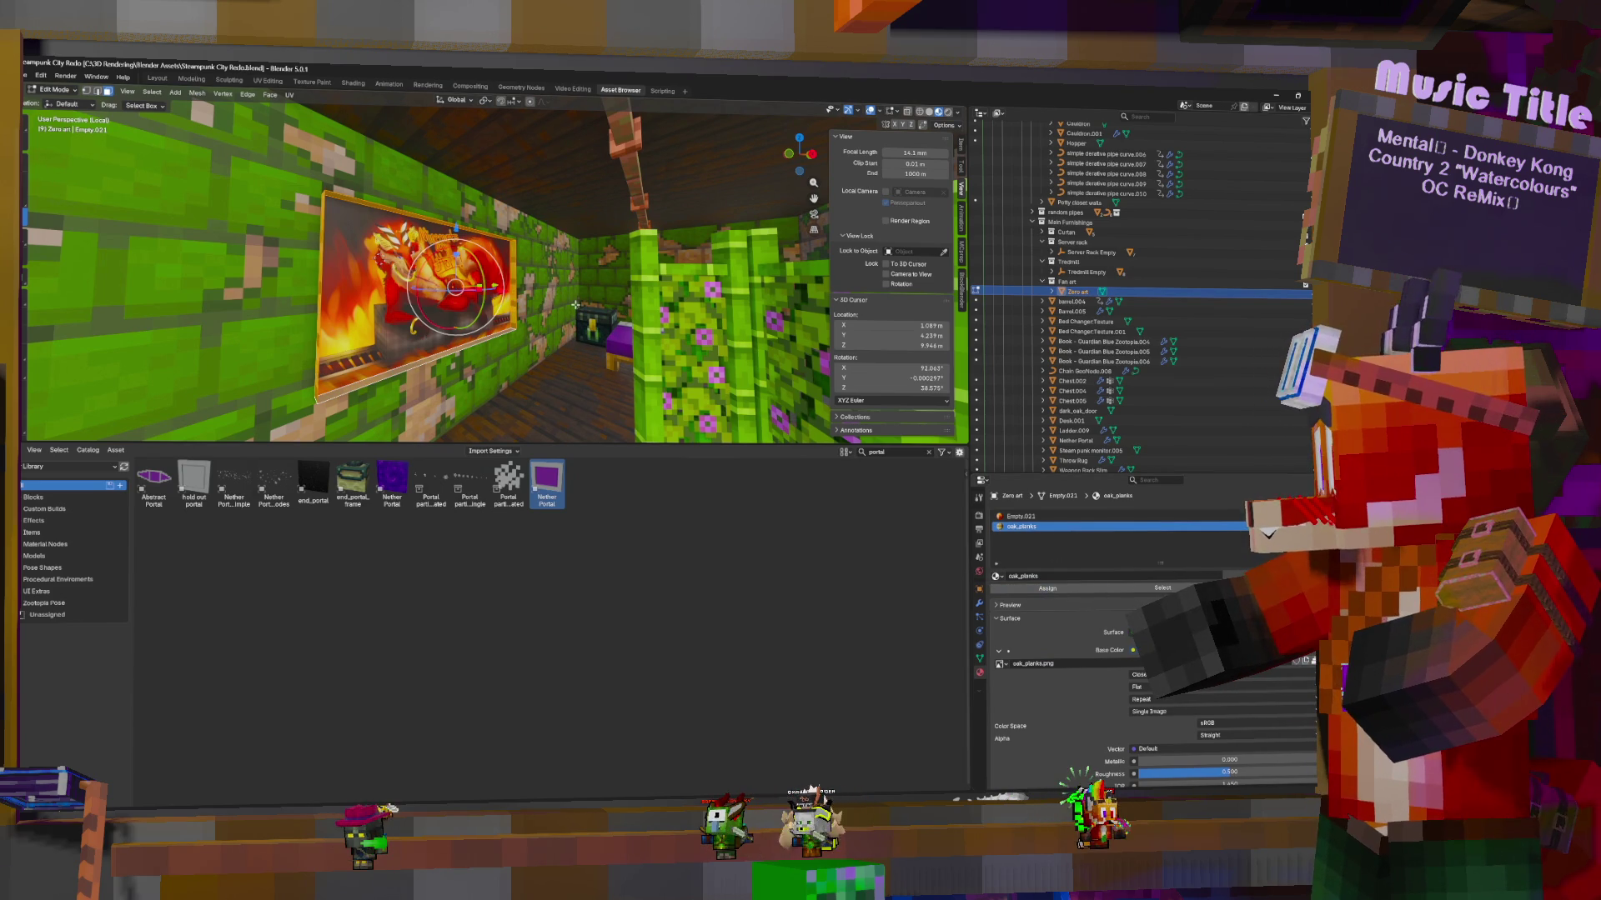
Cube-project the painting's UVs and reselect the original Empty.021 material slot
key("u")
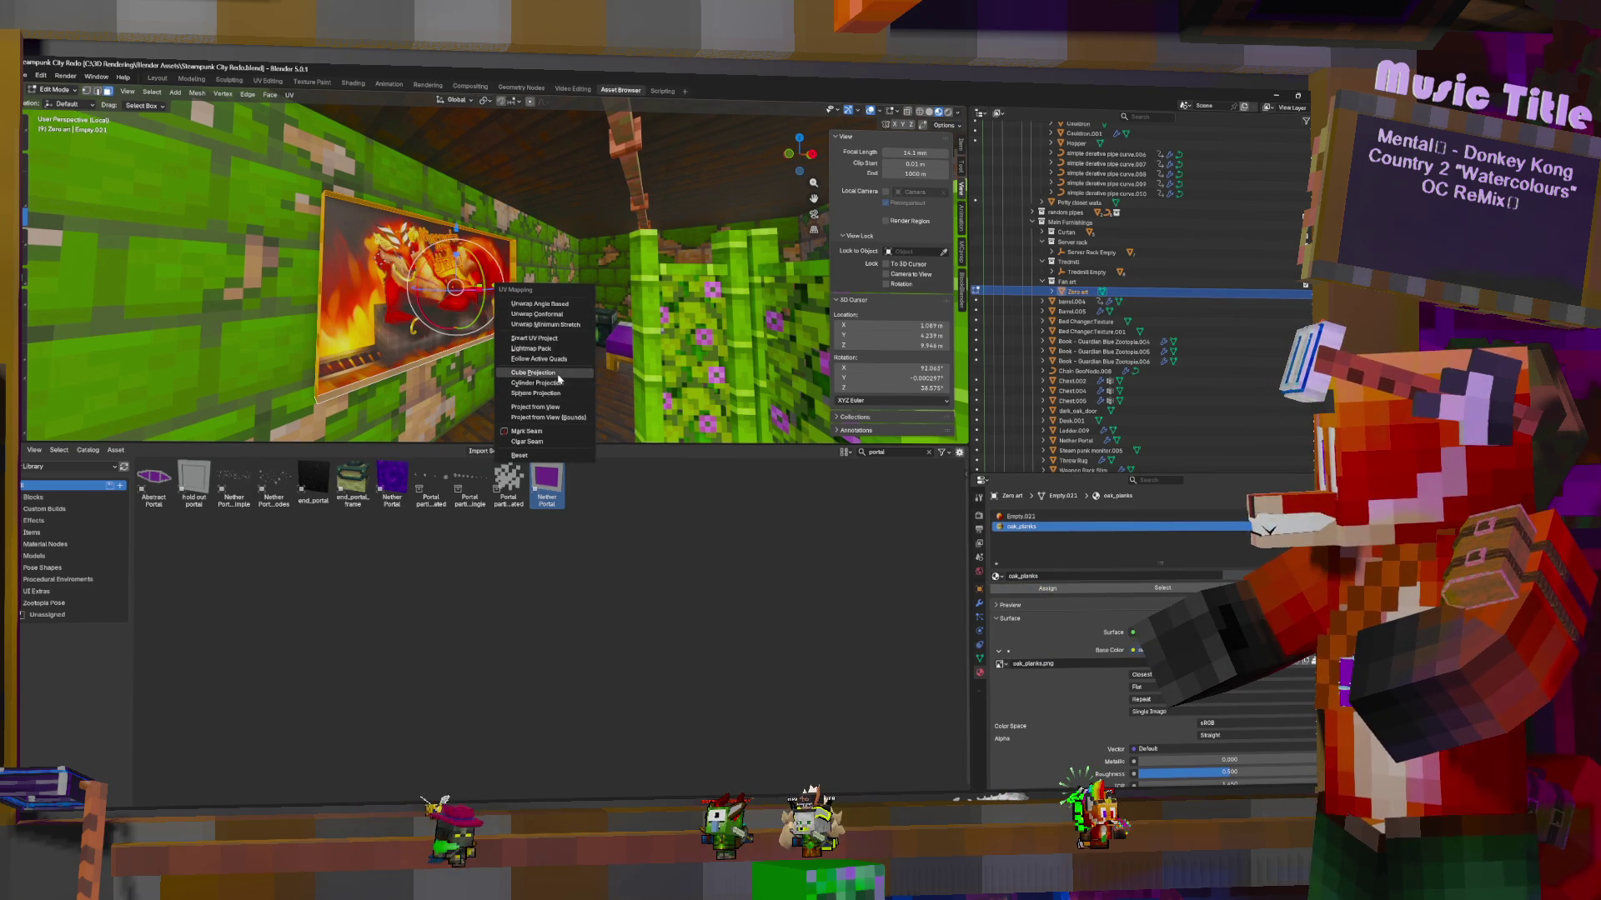
left_click(559, 379)
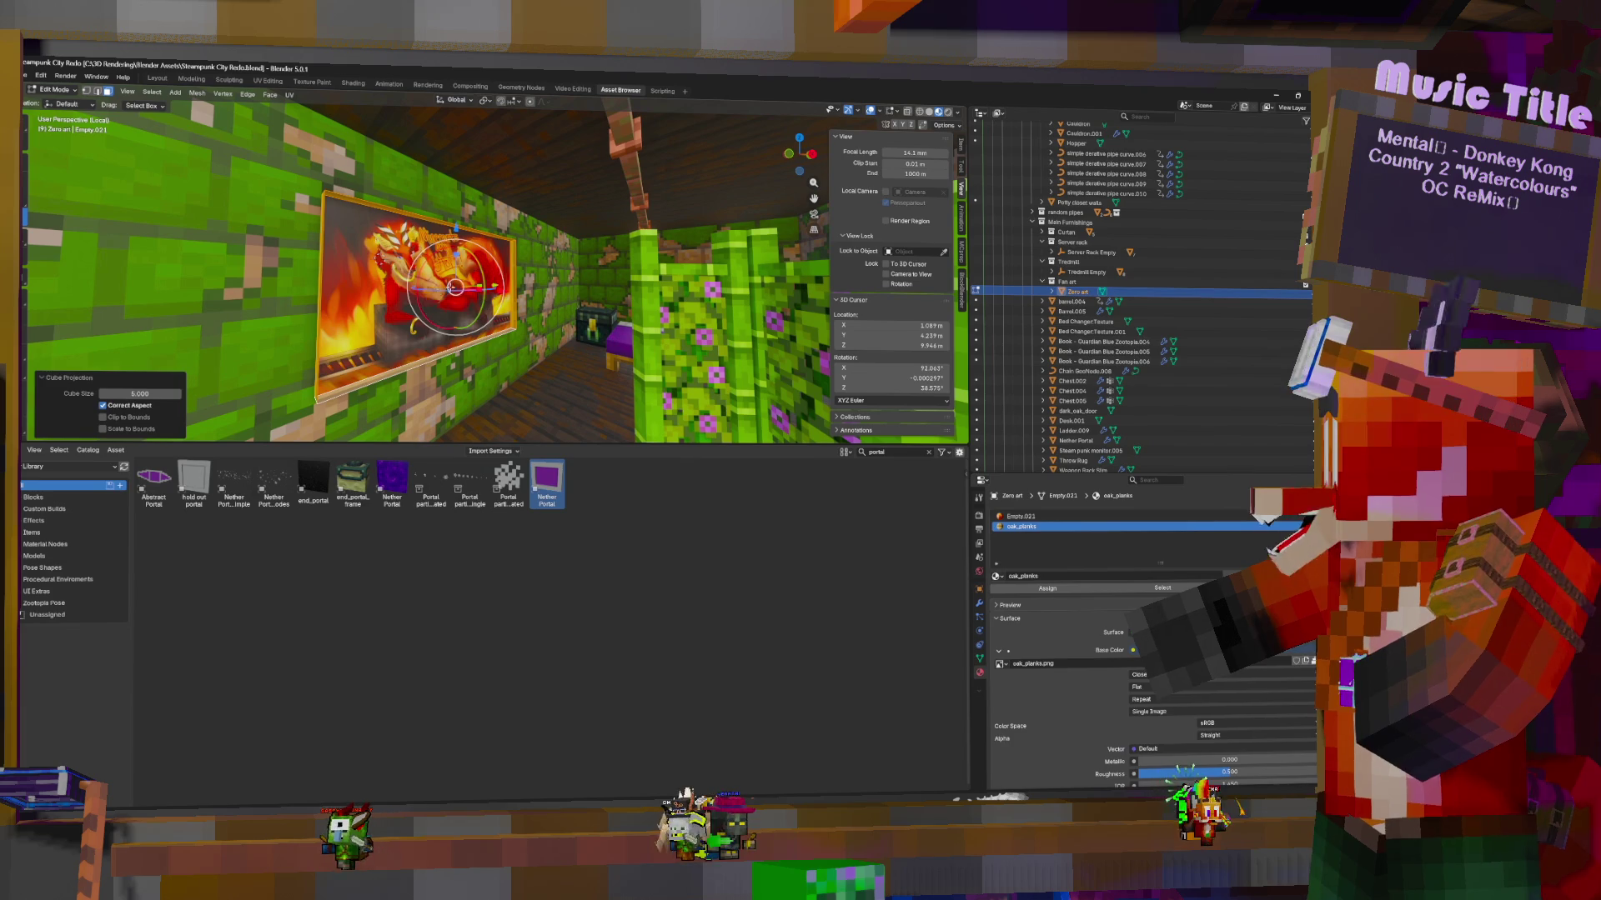
left_click(379, 258)
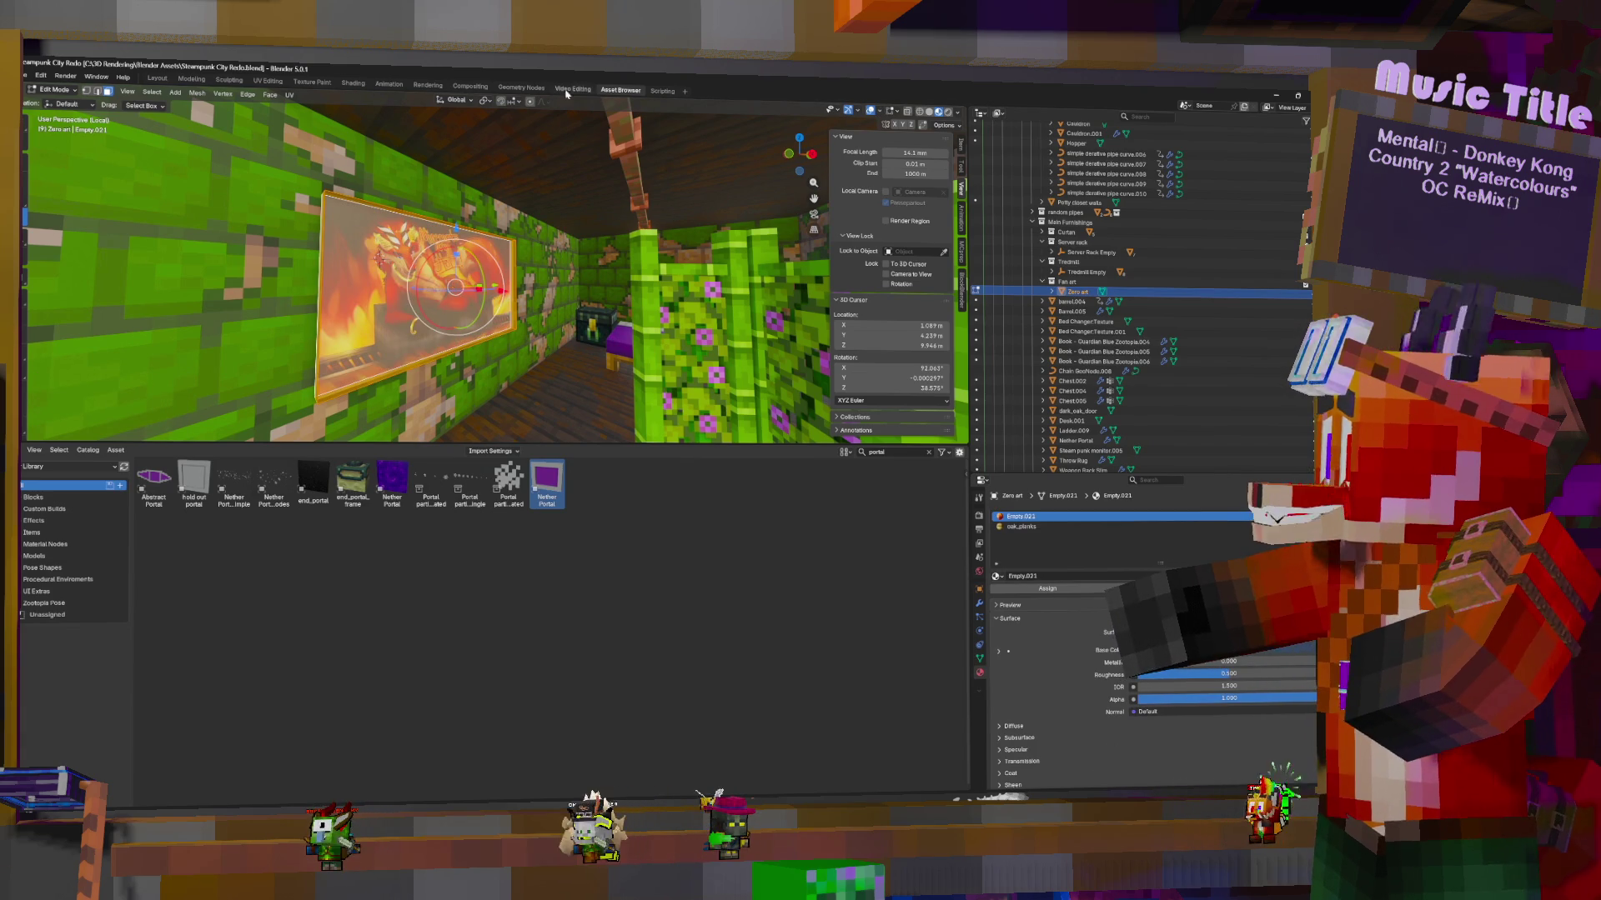
Turn on the Face Orientation overlay and flip the painting's normals
left_click(881, 113)
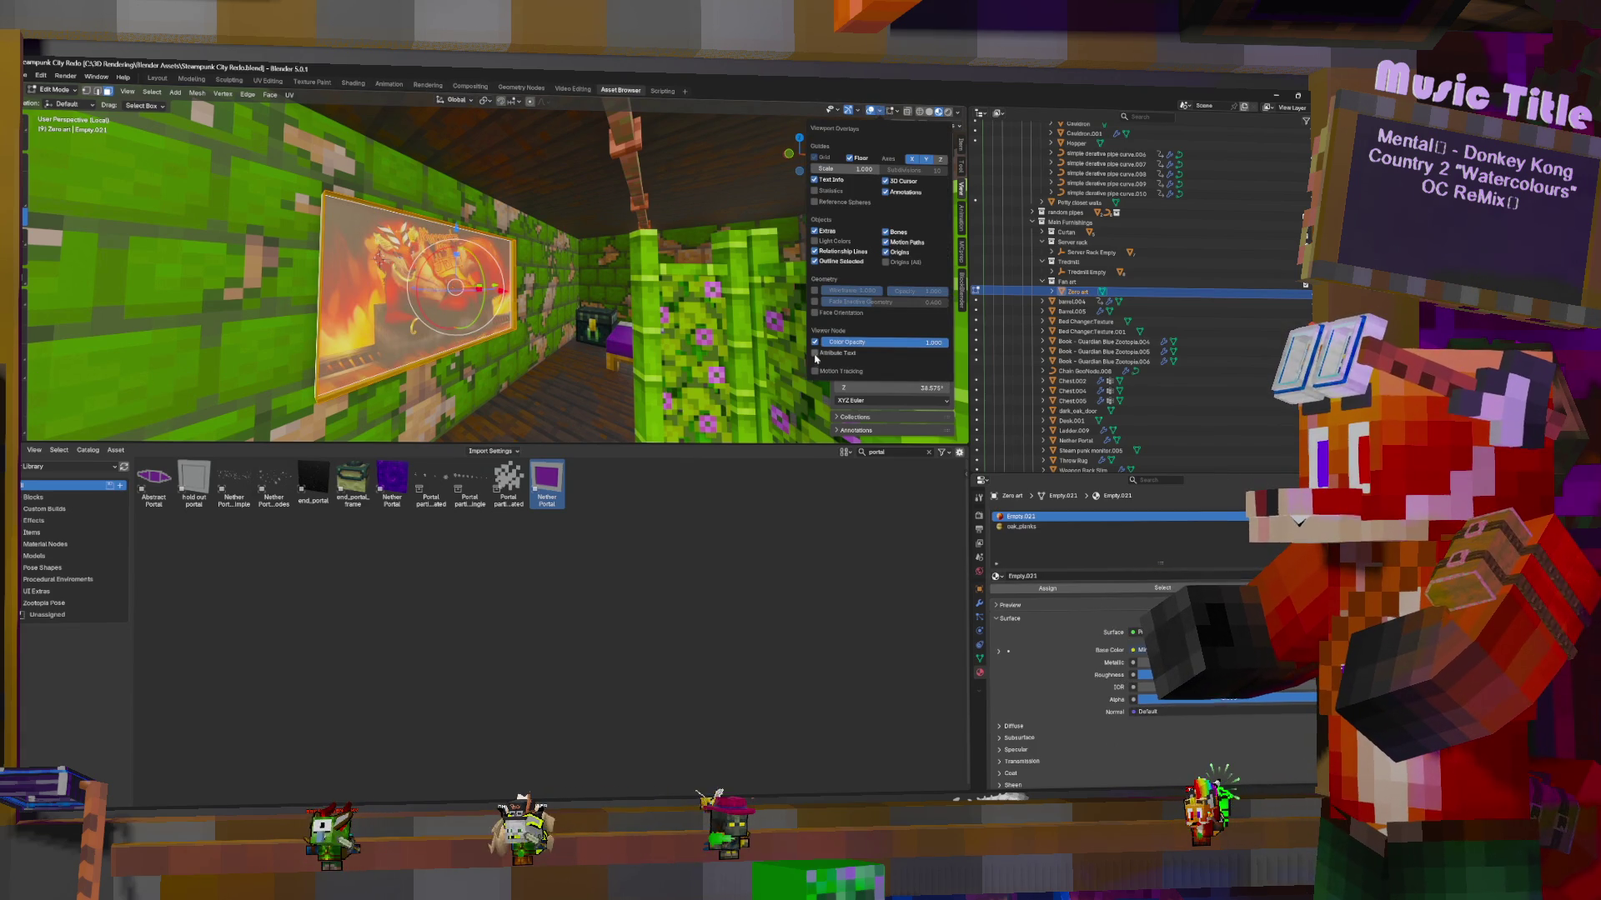
left_click(815, 313)
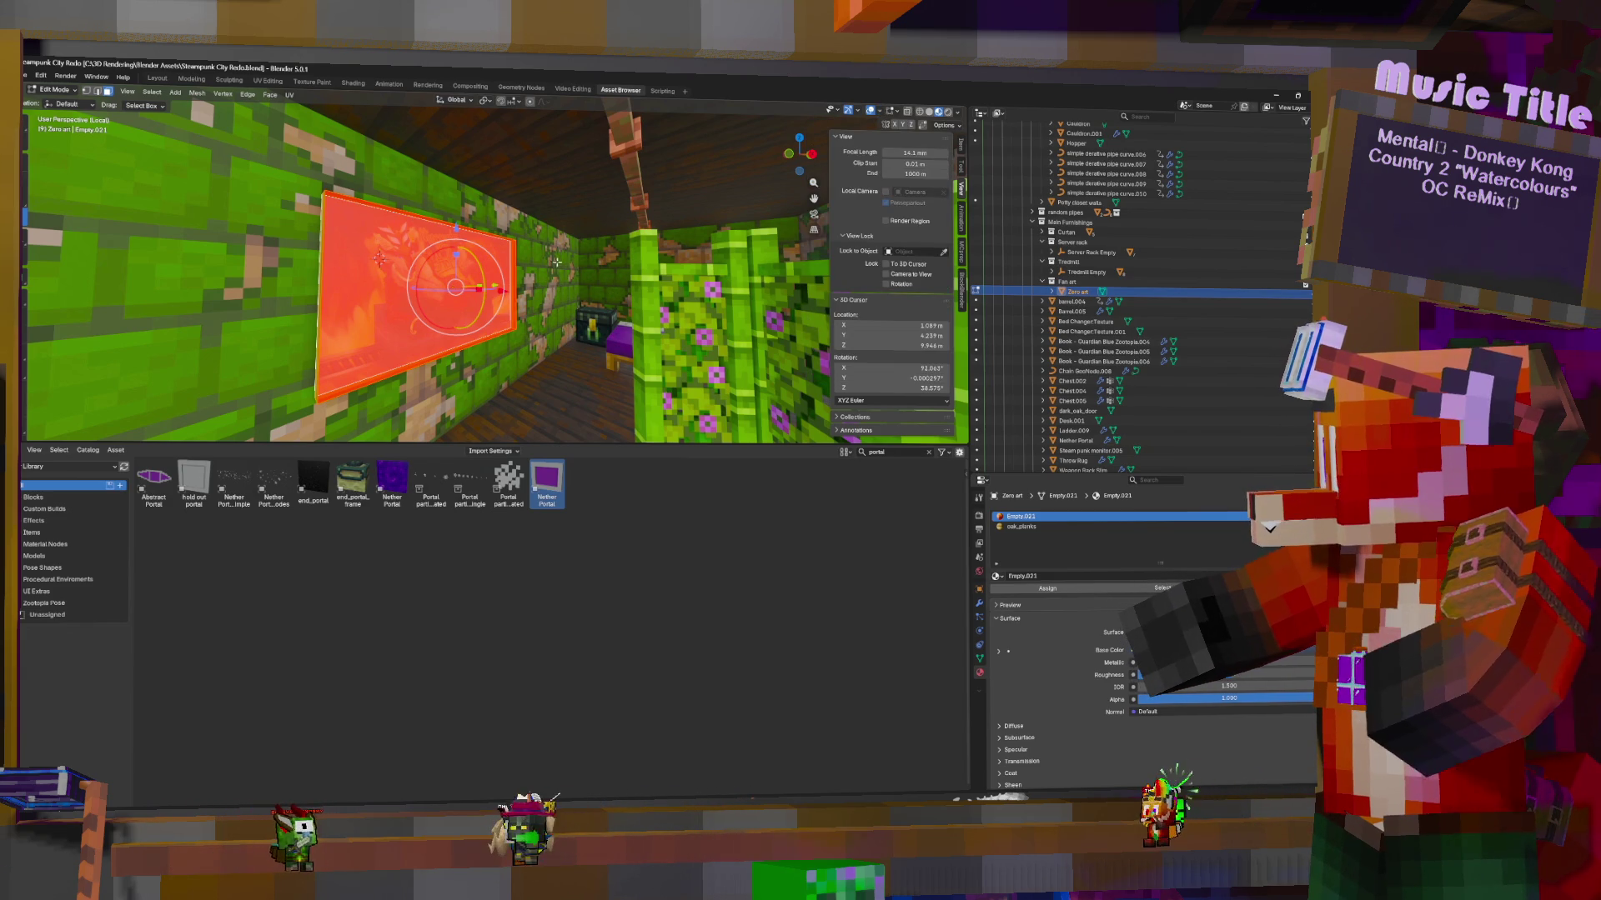
key("F3")
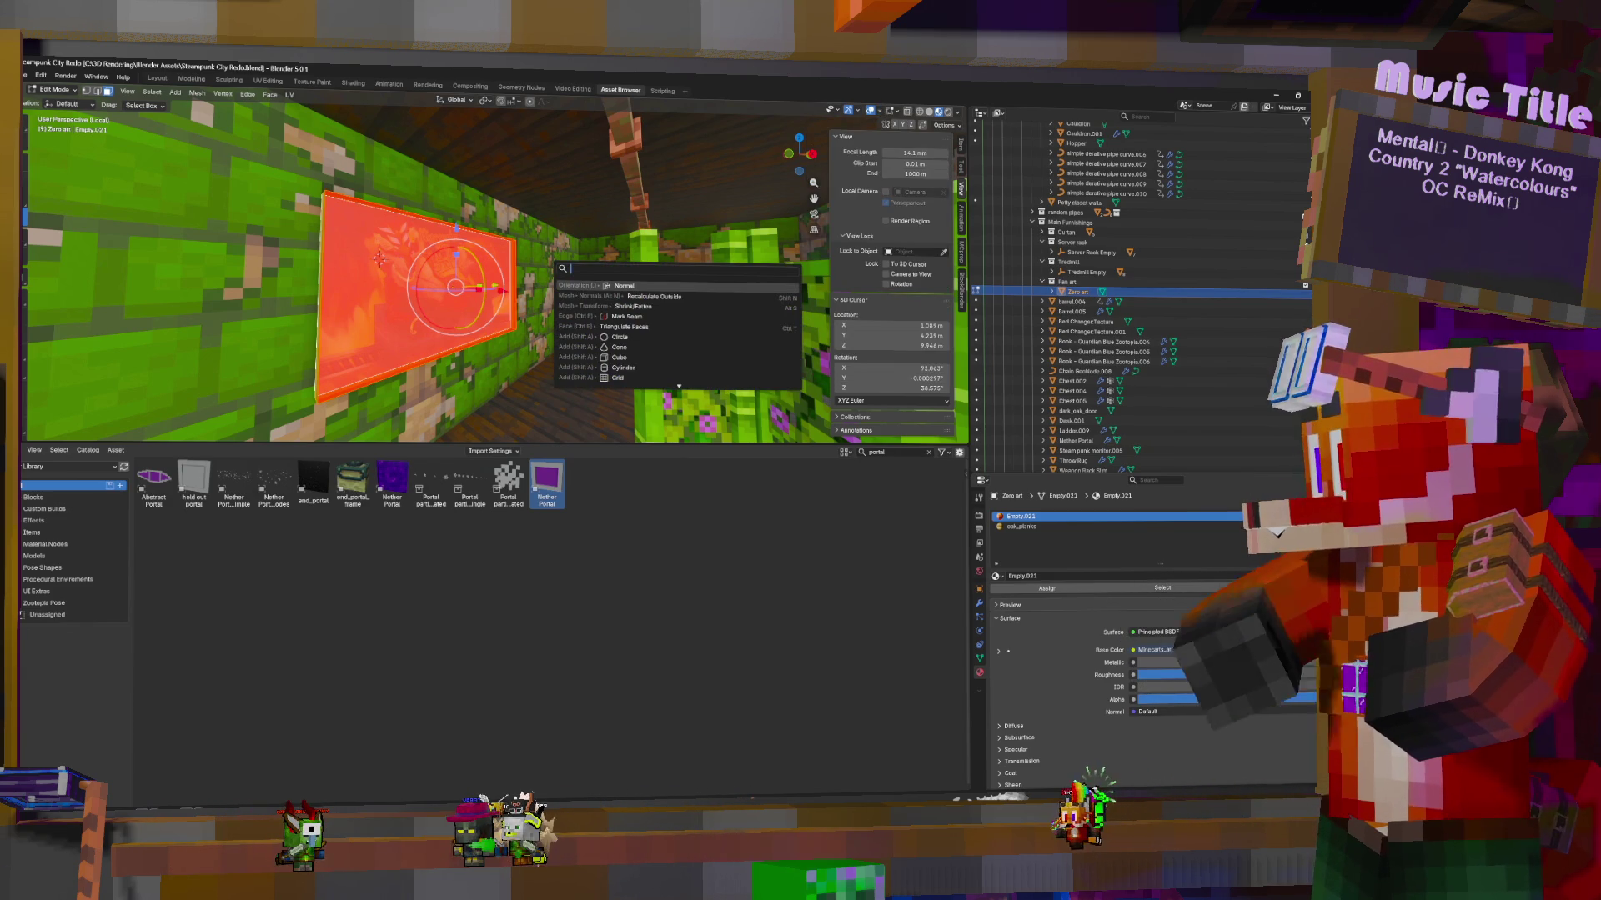
type("fl")
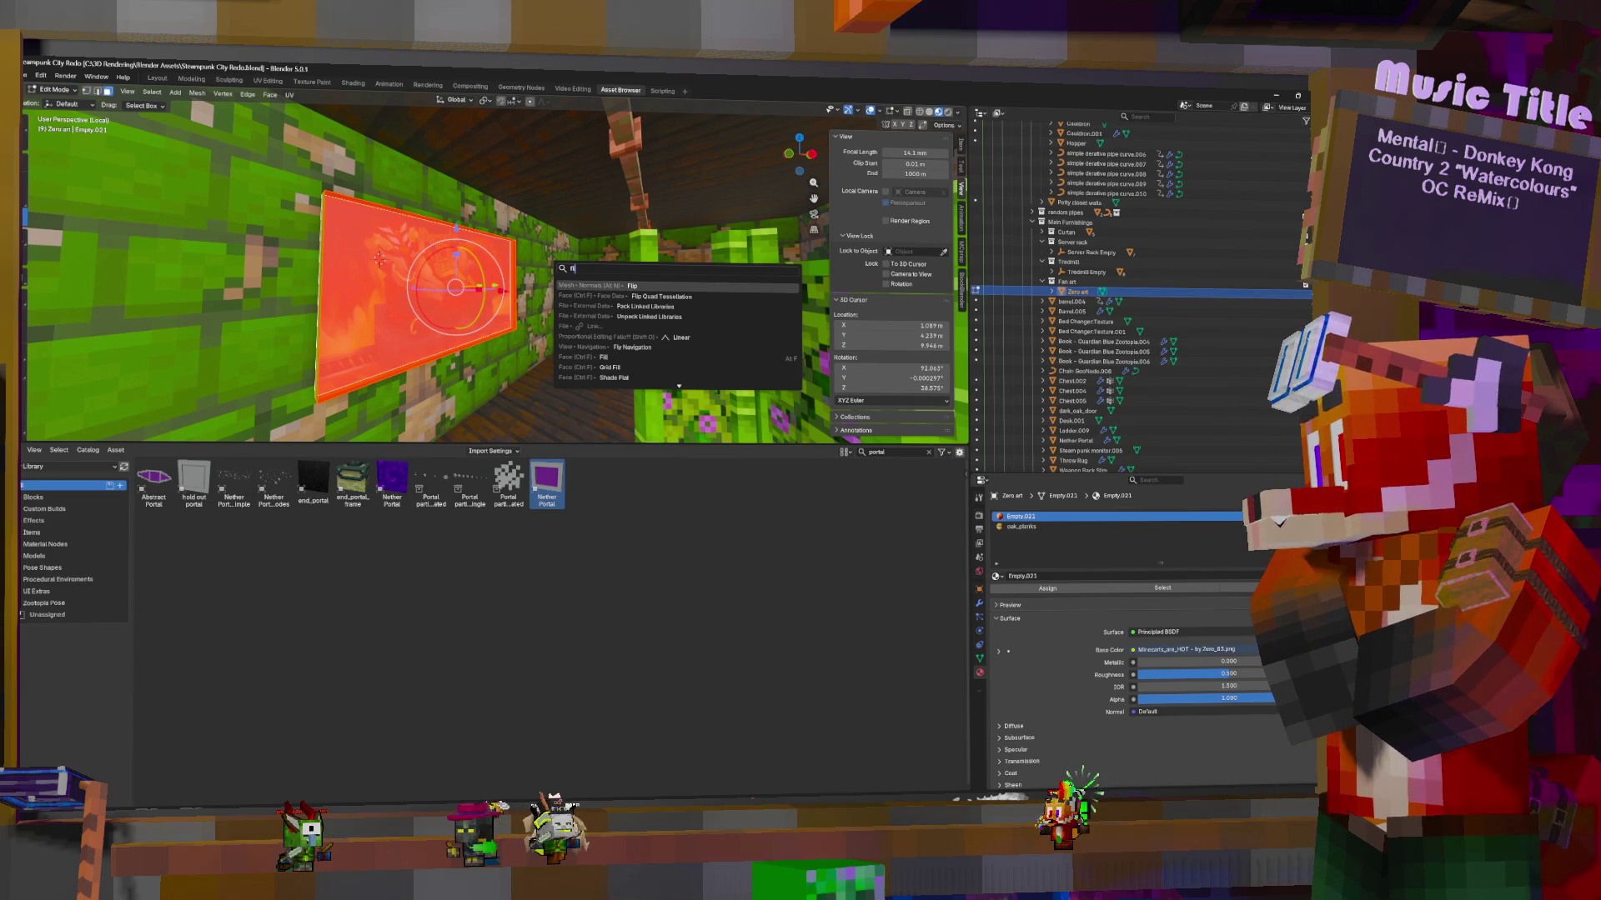
left_click(644, 287)
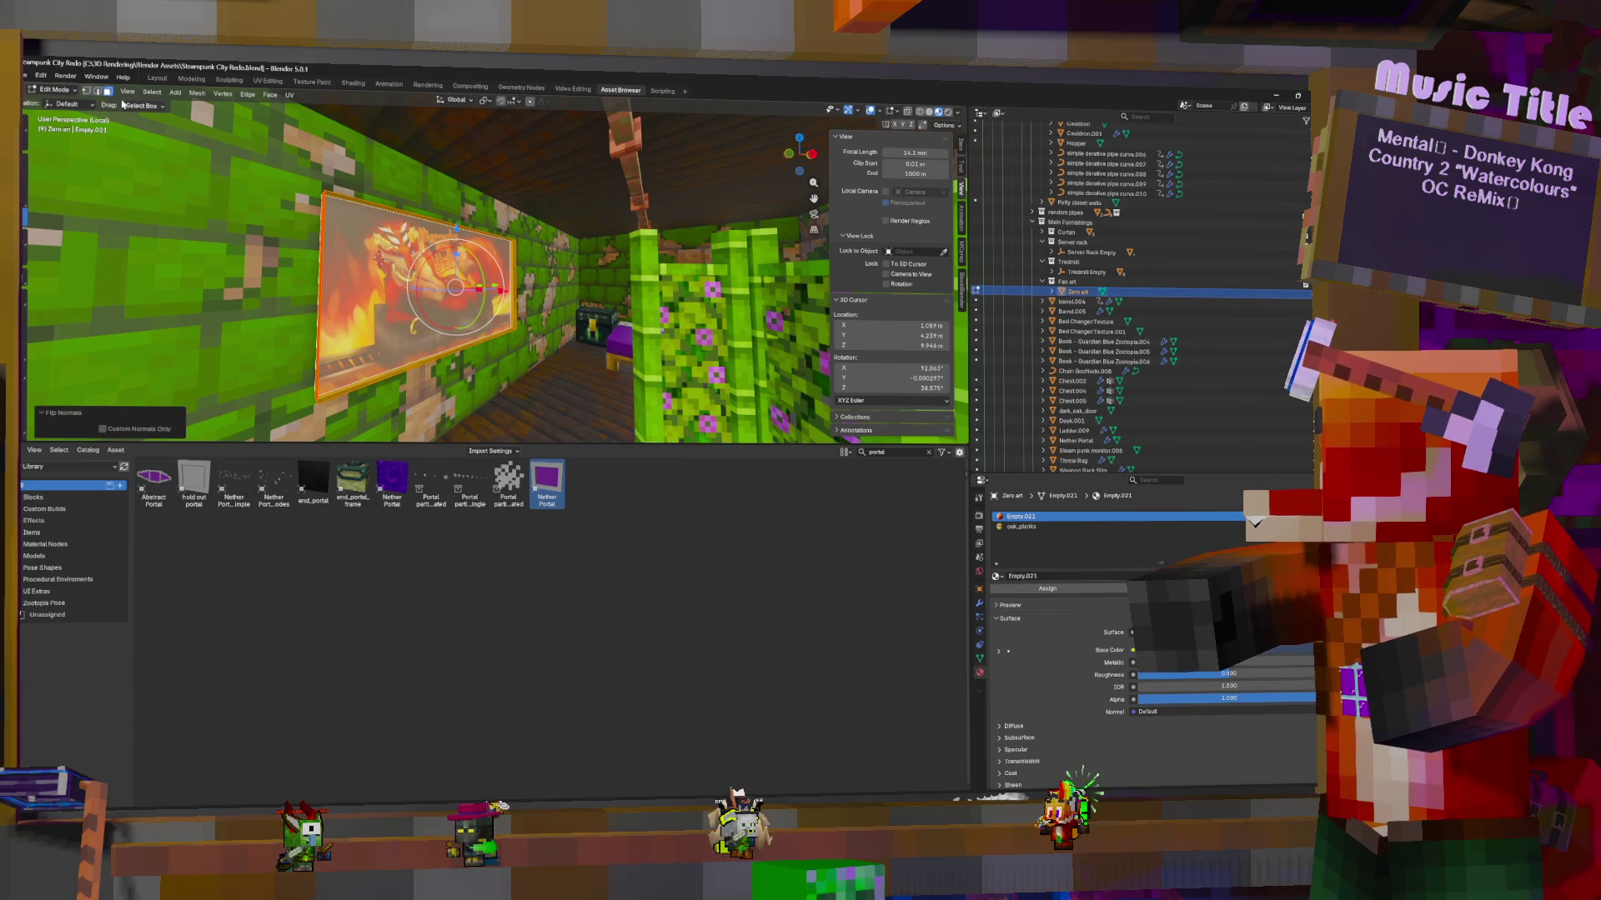
In edge select, pick the painting's top, left and bottom frame edges
left_click(97, 92)
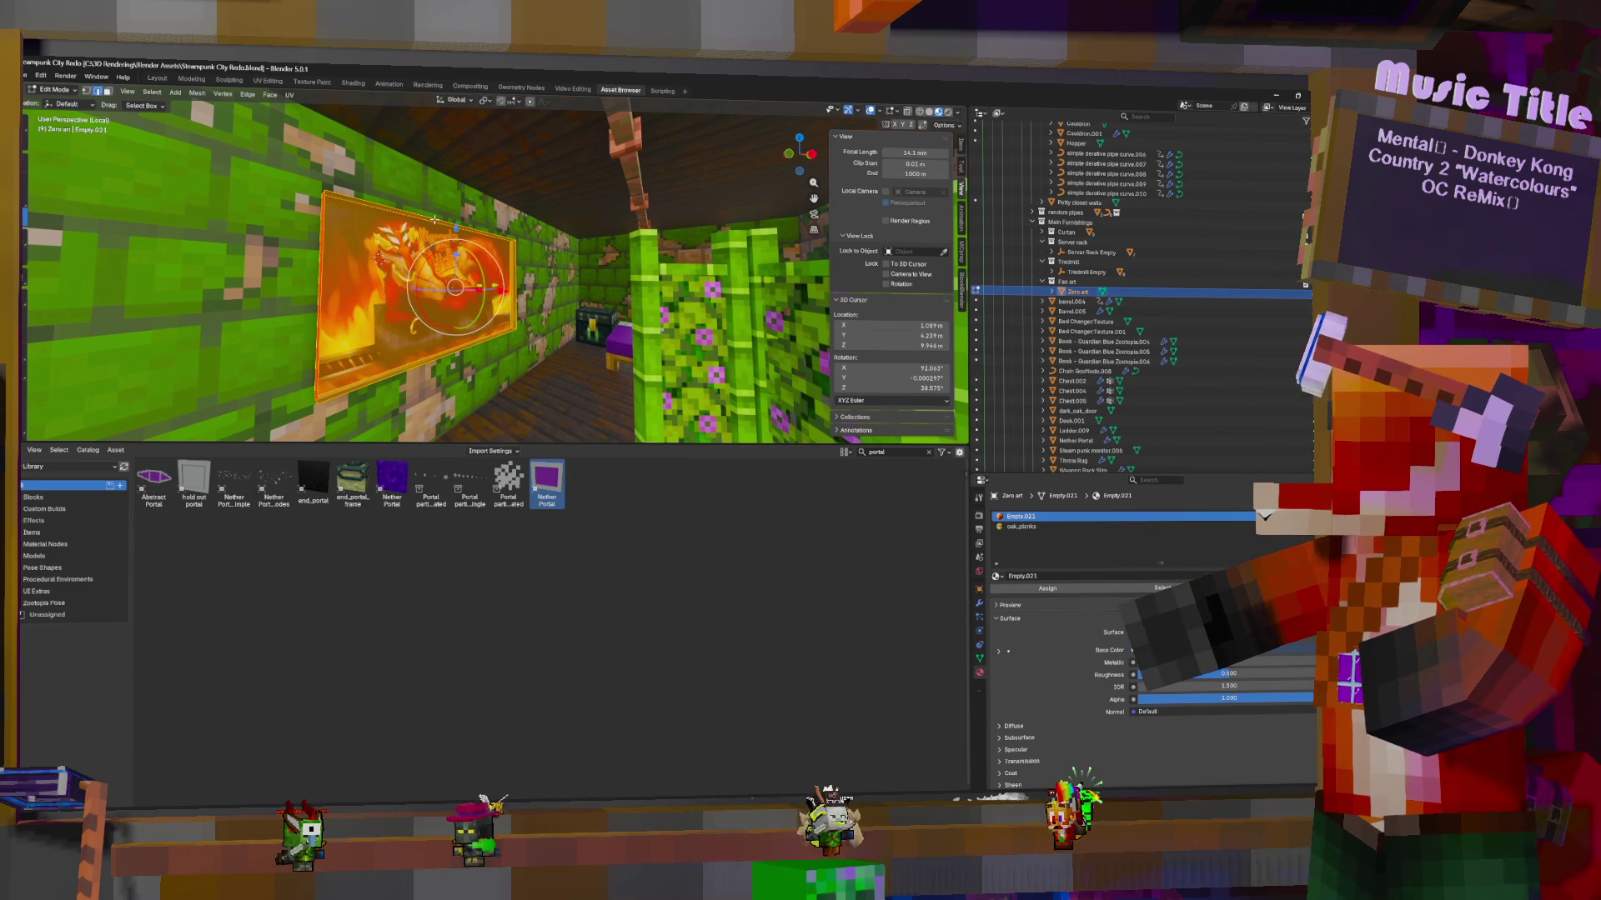
left_click(434, 219)
left_click(322, 239, "shift")
left_click(497, 221, "shift")
left_click(480, 345, "shift")
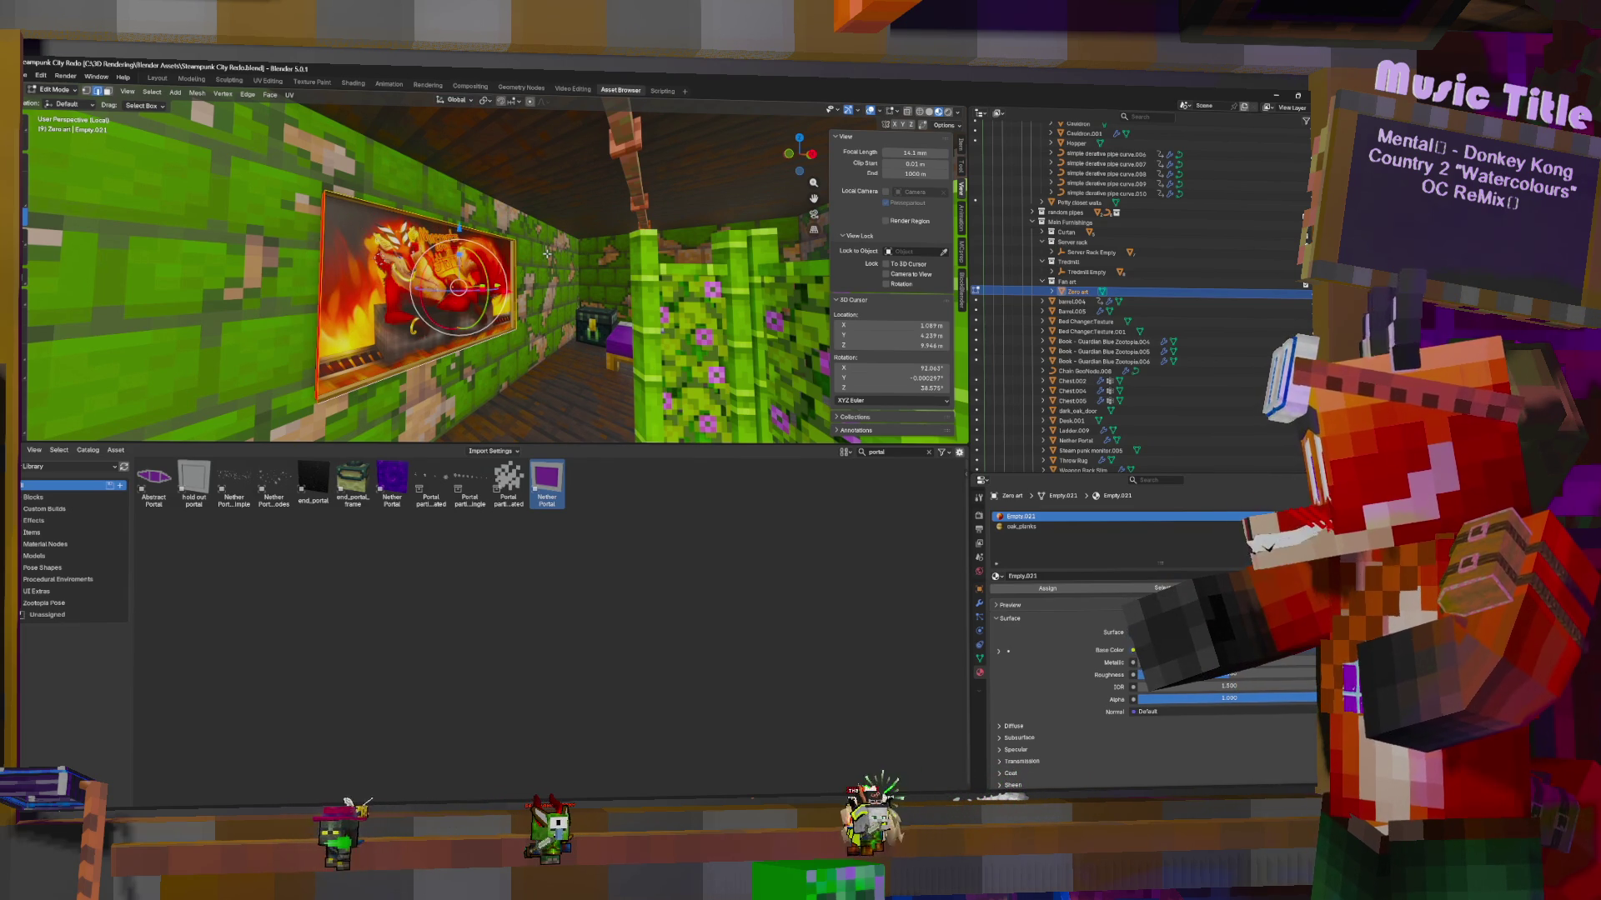
Push the selected frame edges out 0.227 m with Shrink/Fatten, then scale them
key("g")
right_click(582, 229)
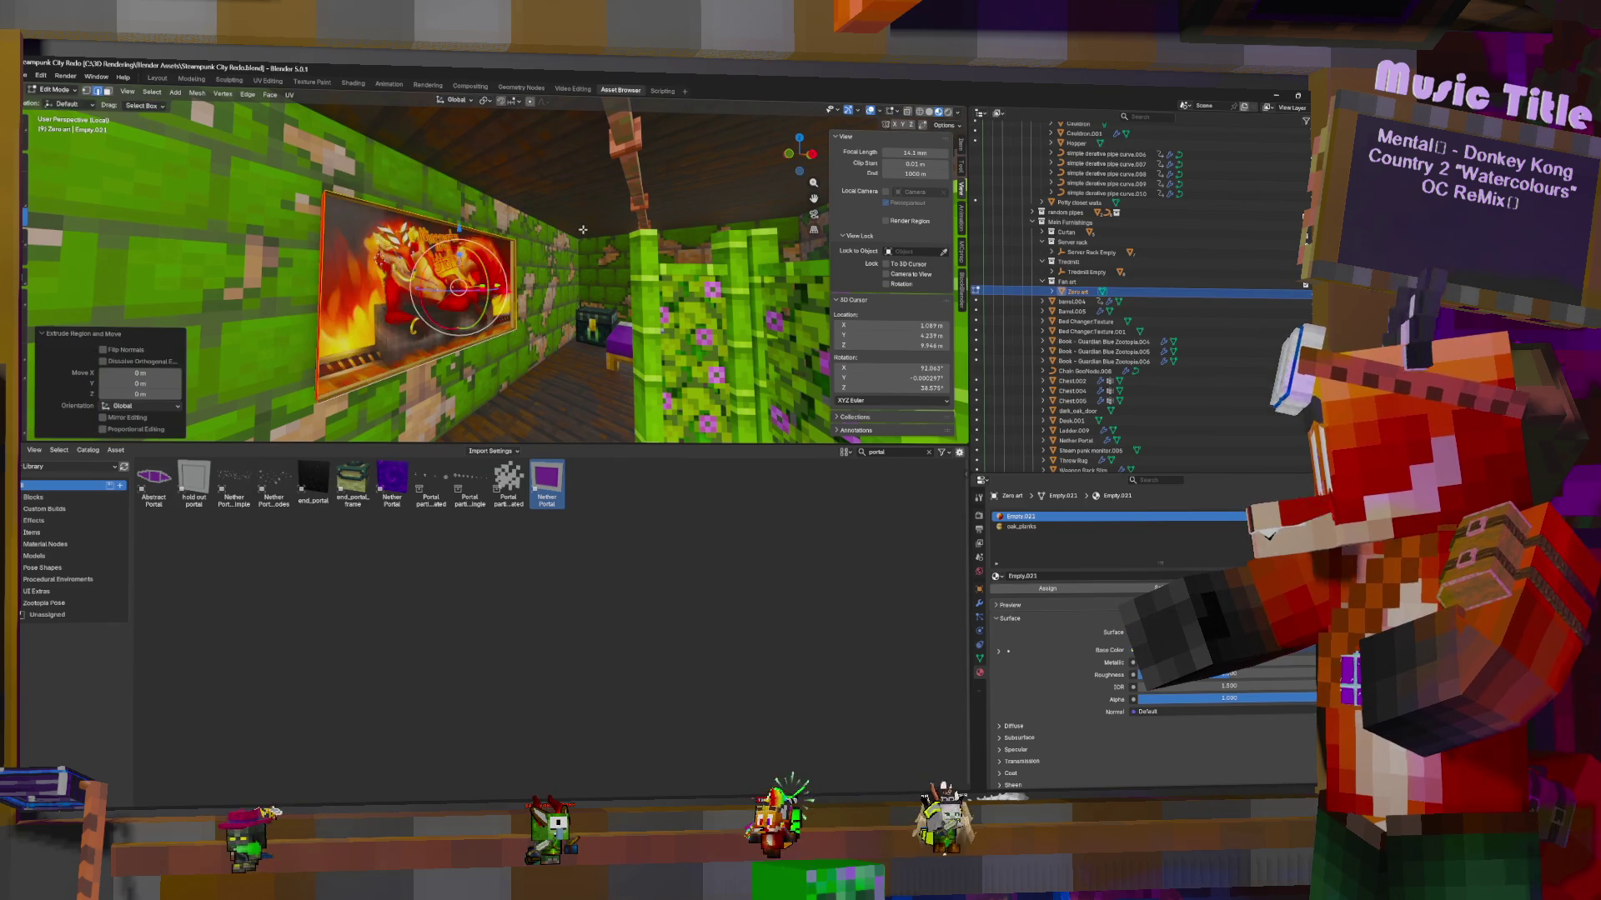
key("s")
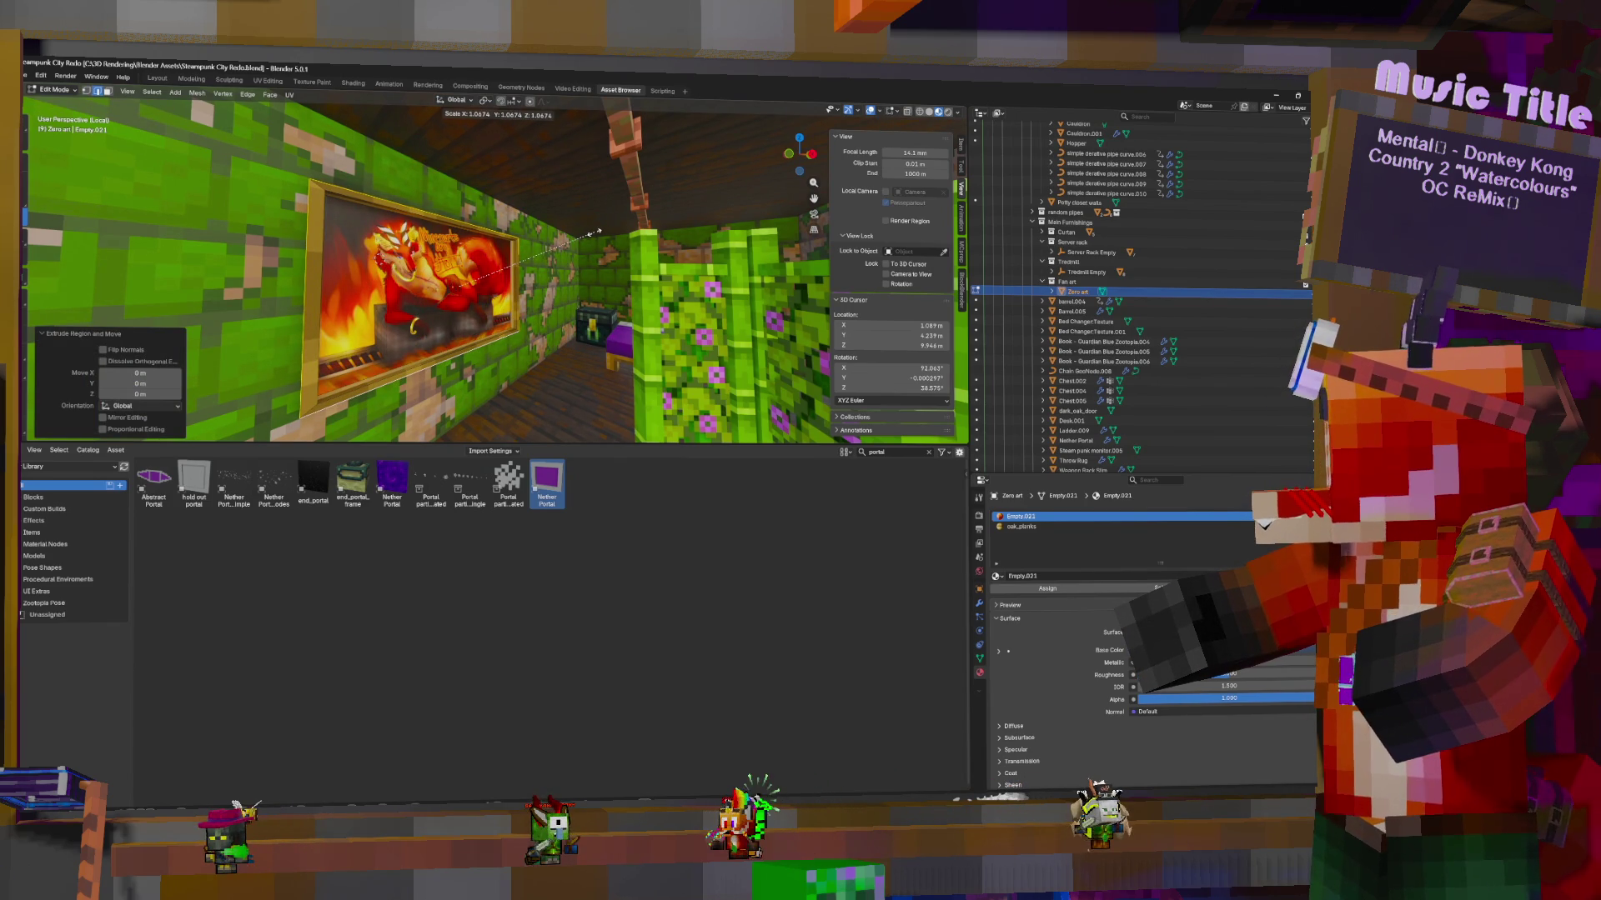
right_click(596, 231)
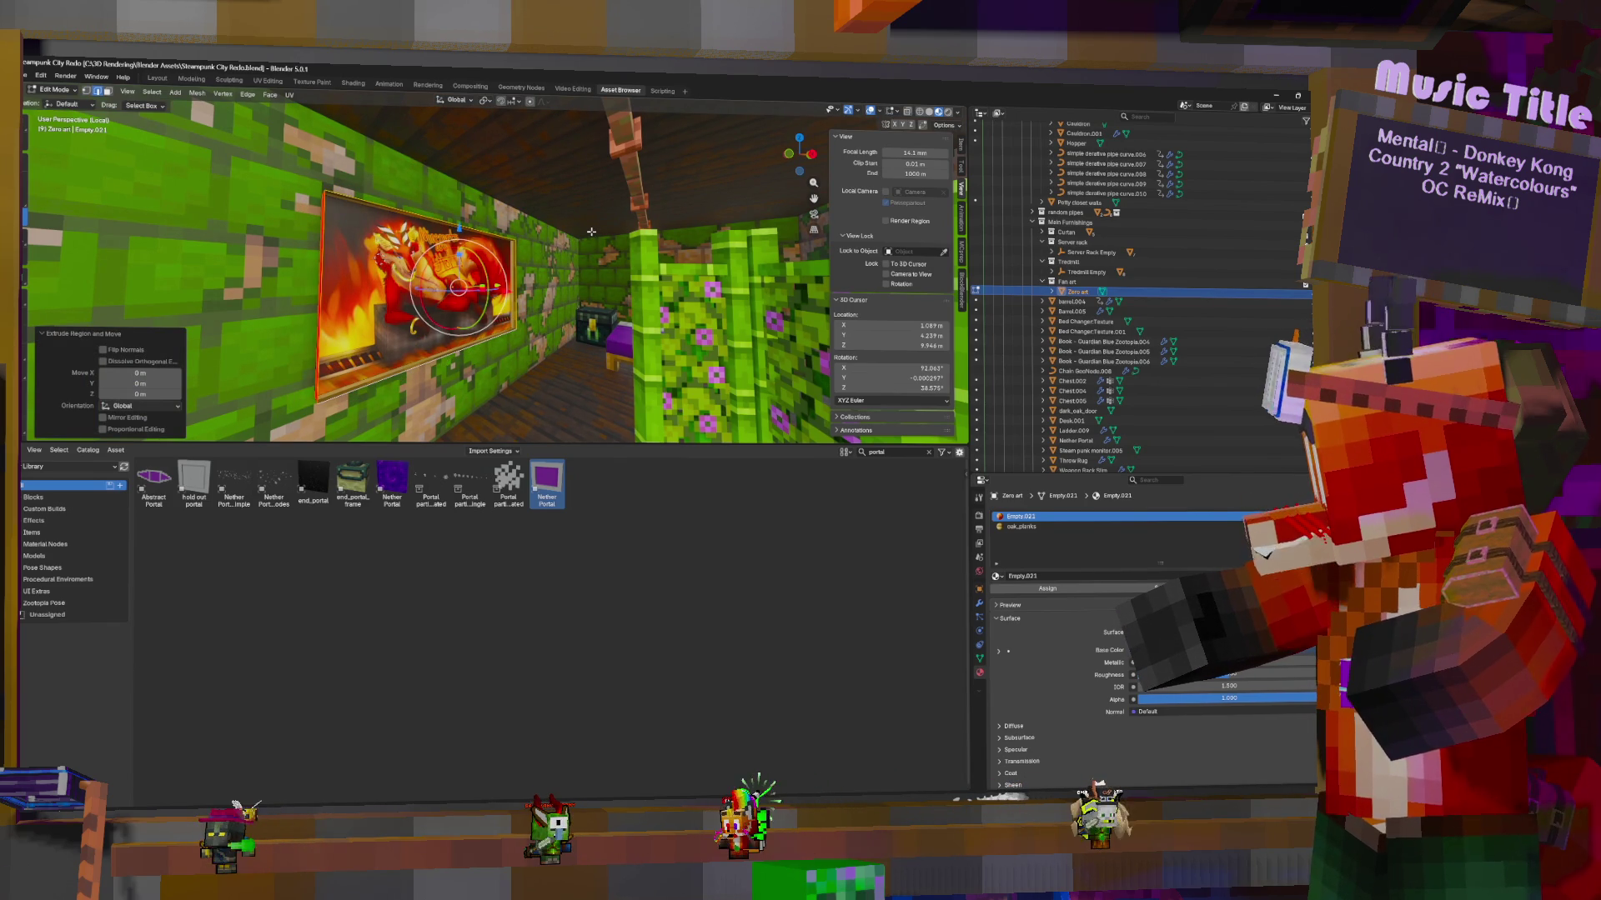
key("F3")
type("fat")
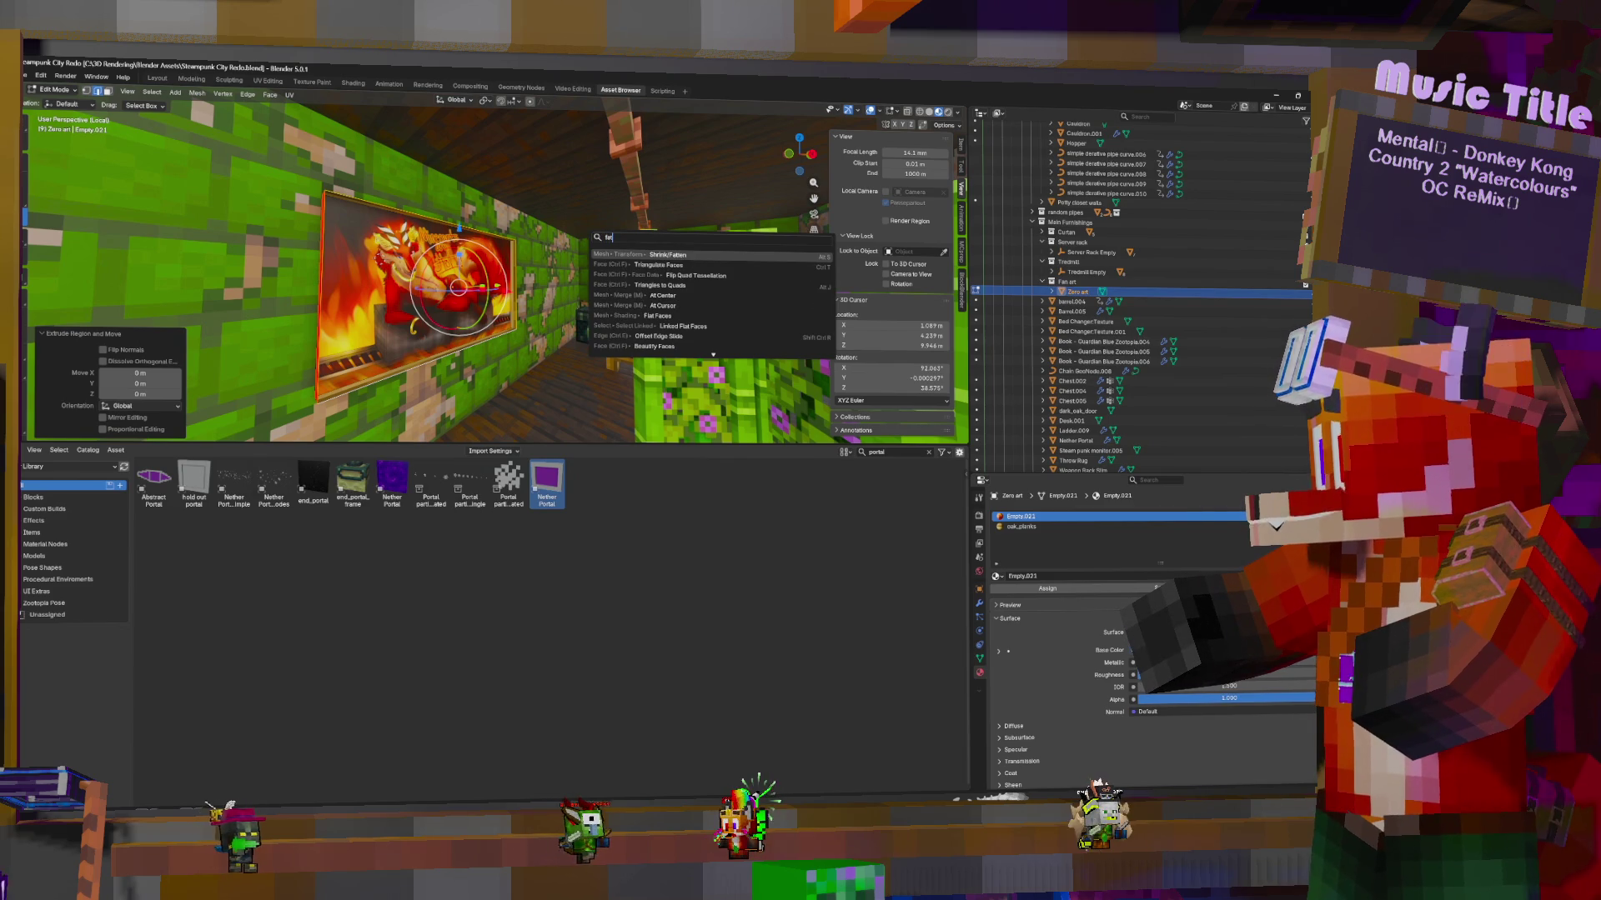
key("Escape")
key("alt+s")
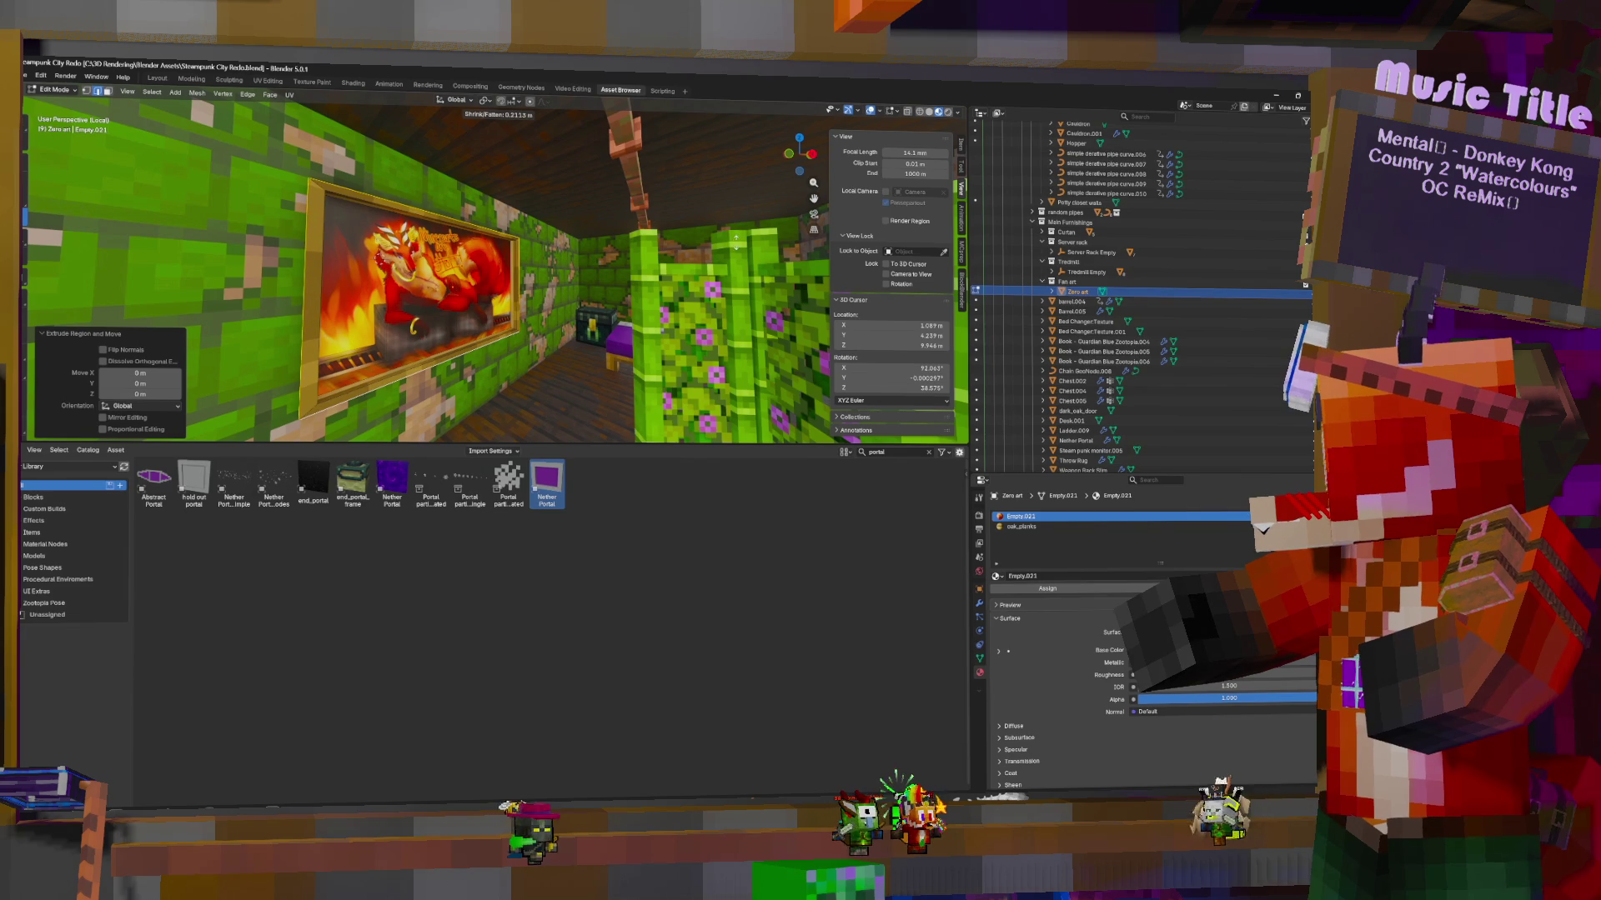
left_click(738, 239)
middle_click_drag(552, 239, 434, 296)
key("s")
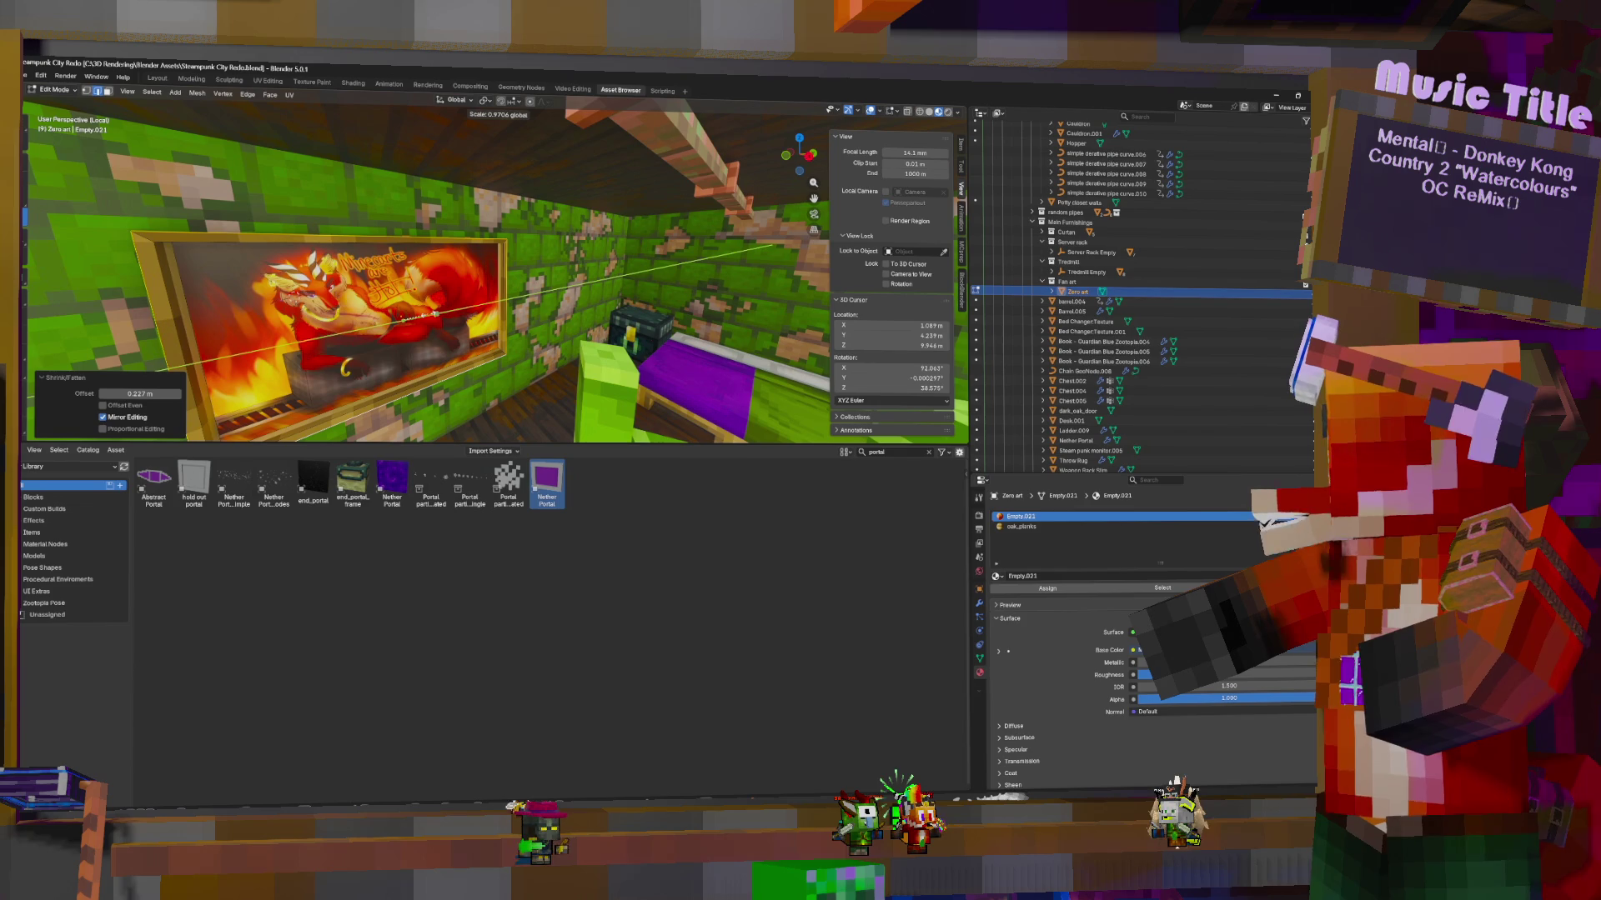
left_click(434, 315)
Move the painting along X, return to Object Mode and frame it head-on
mouse_move(434, 314)
middle_mouse_down()
mouse_move(433, 270)
mouse_move(362, 292)
mouse_move(448, 275)
mouse_move(428, 271)
mouse_move(665, 259)
middle_mouse_up()
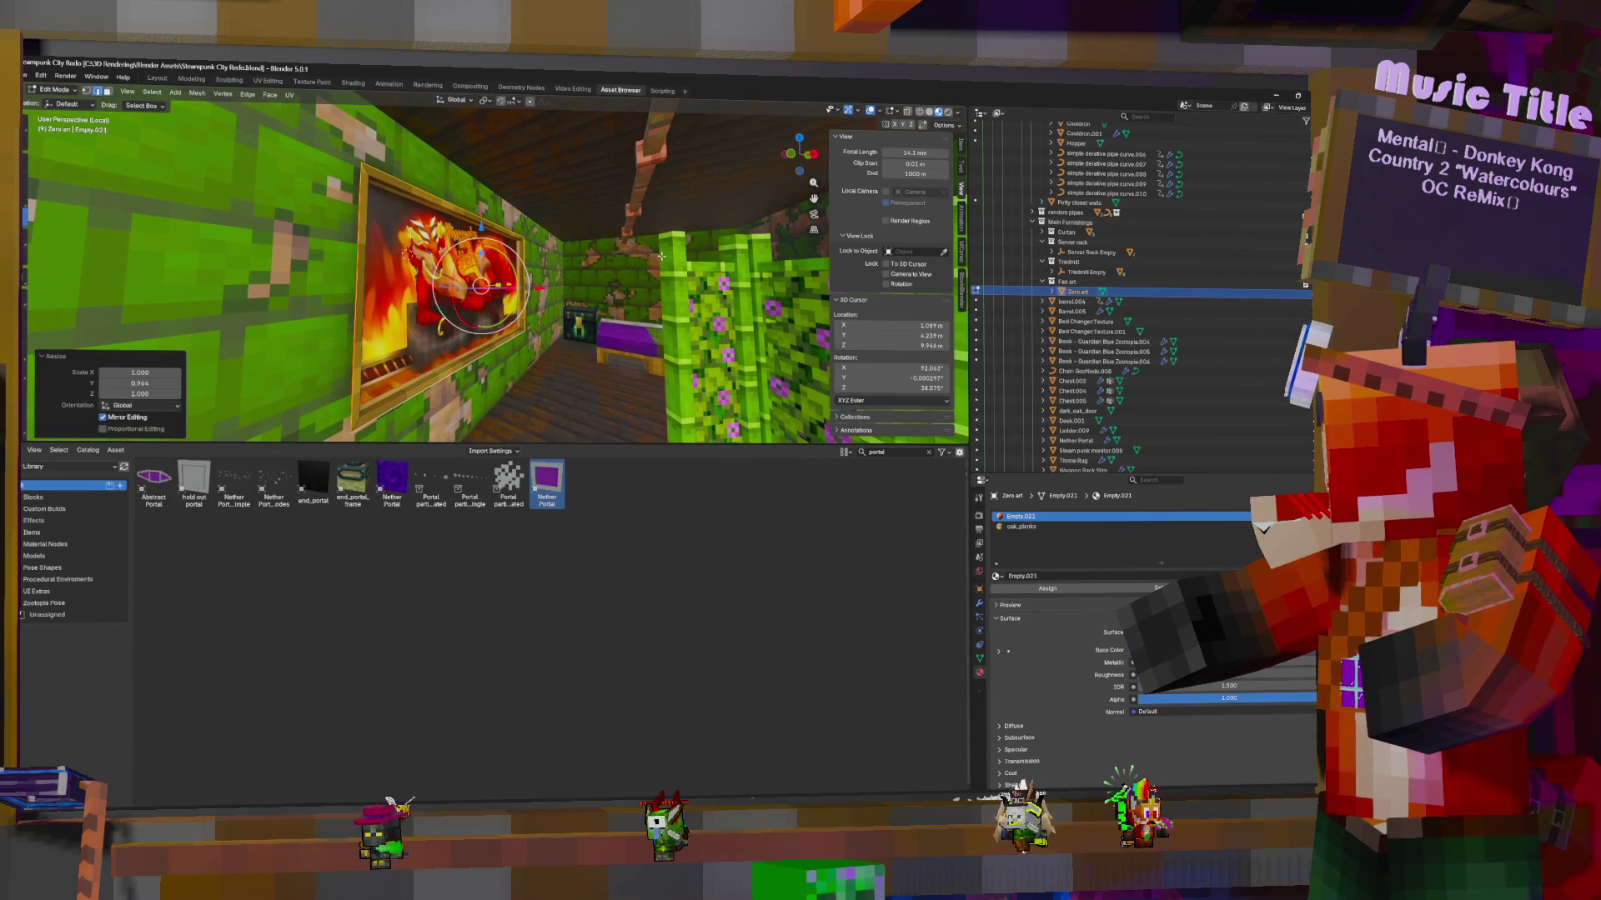
key("g")
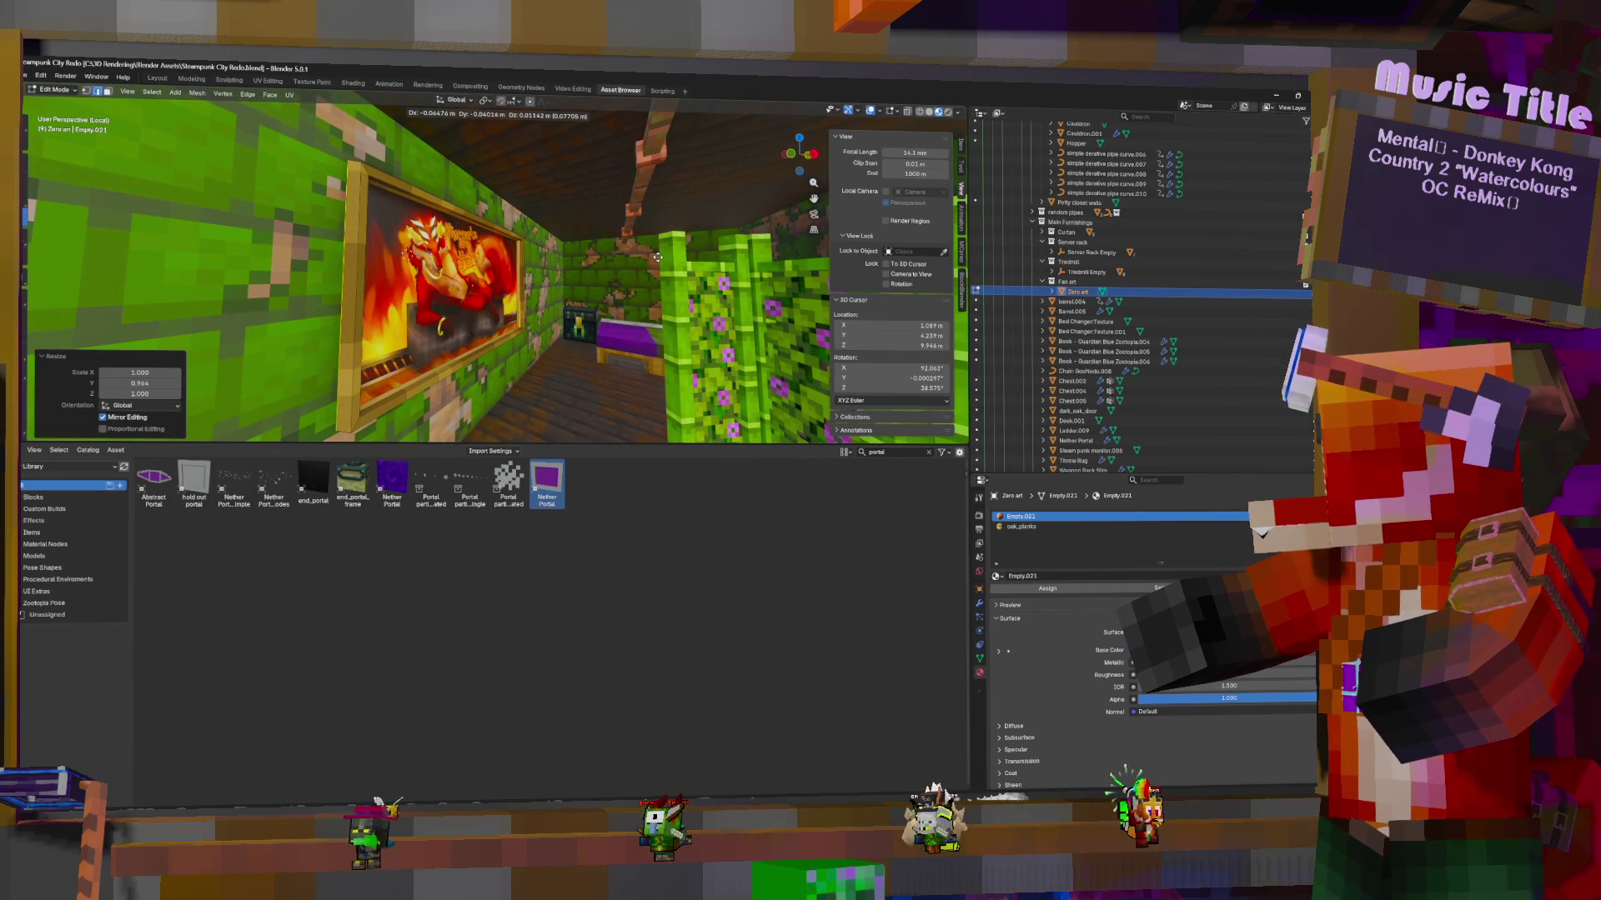
key("x")
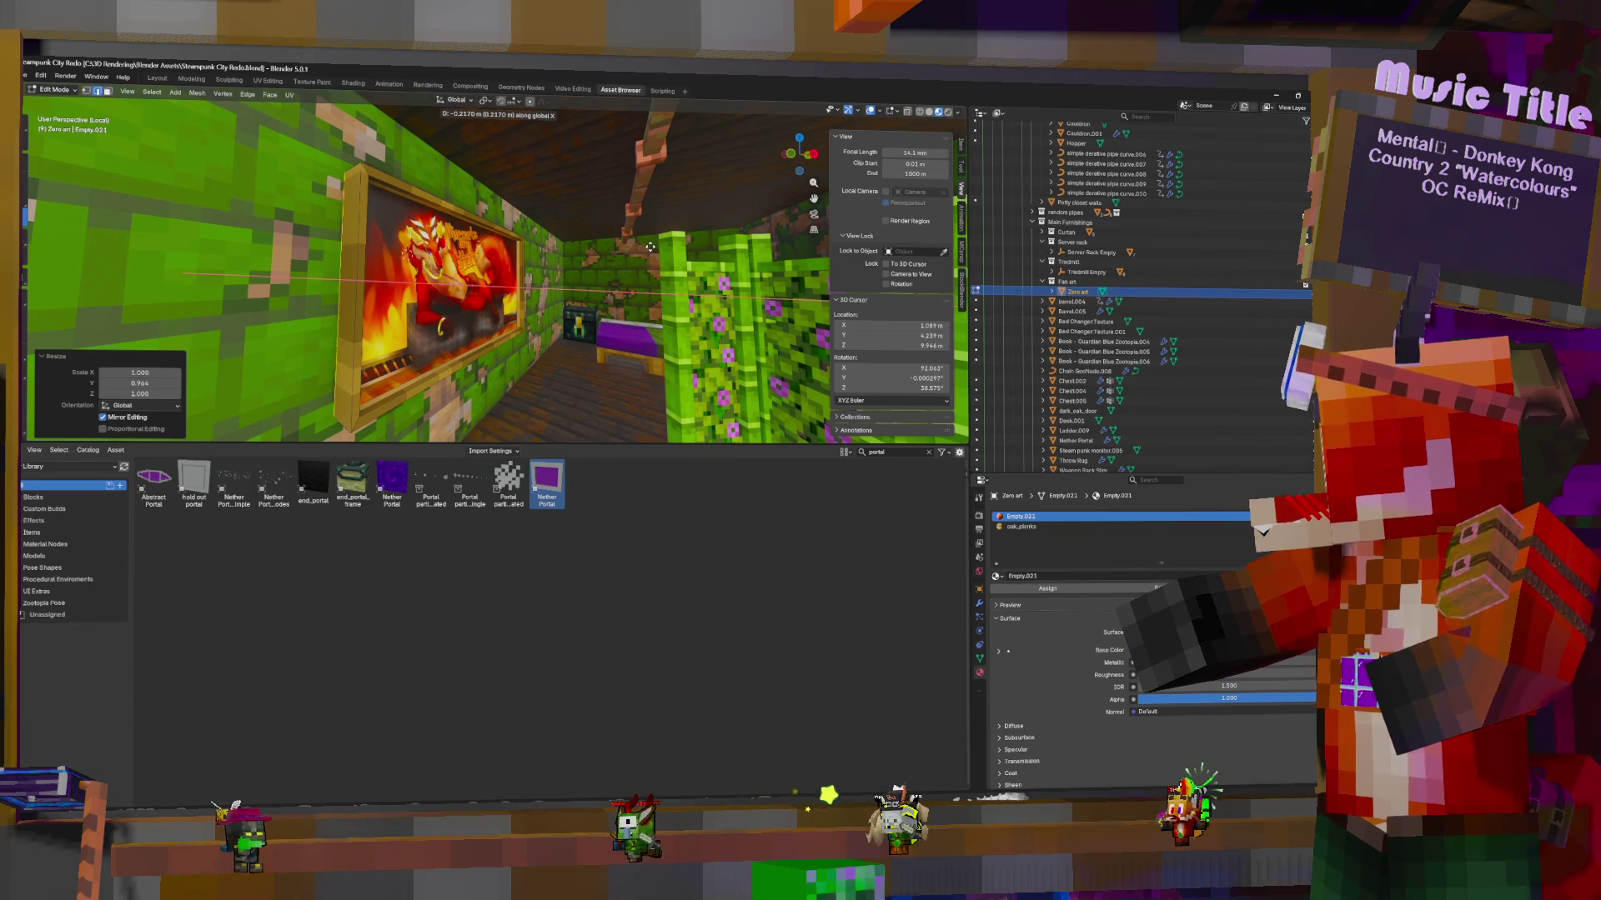
left_click(647, 244)
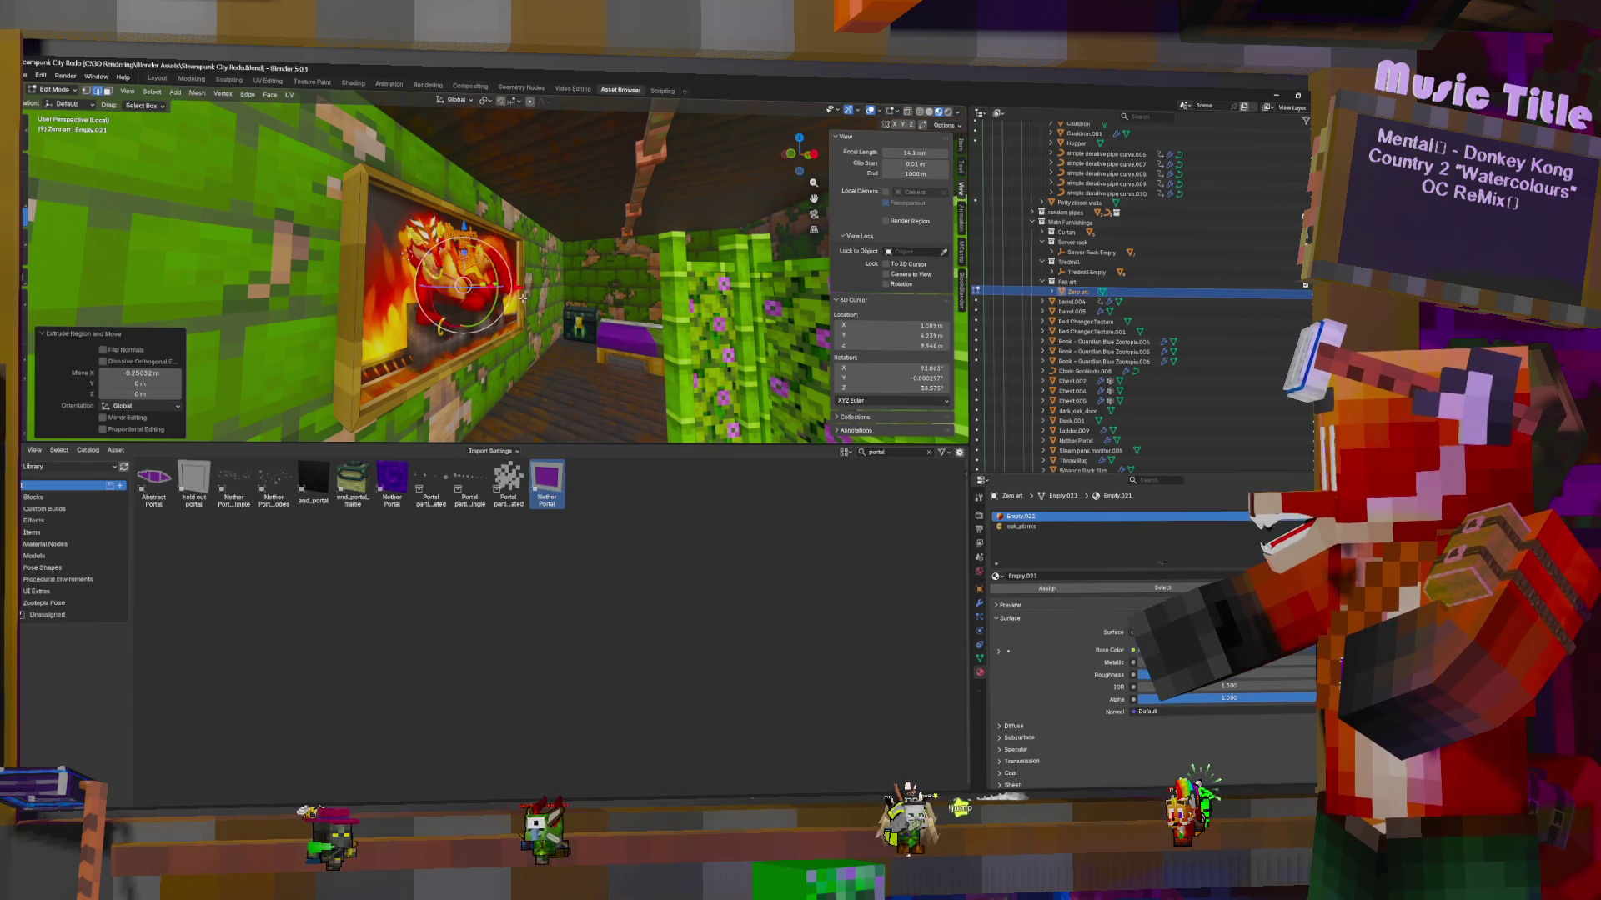
key("Tab")
key("KP_Decimal")
mouse_move(526, 293)
middle_mouse_down()
mouse_move(550, 300)
mouse_move(460, 270)
mouse_move(506, 293)
middle_mouse_up()
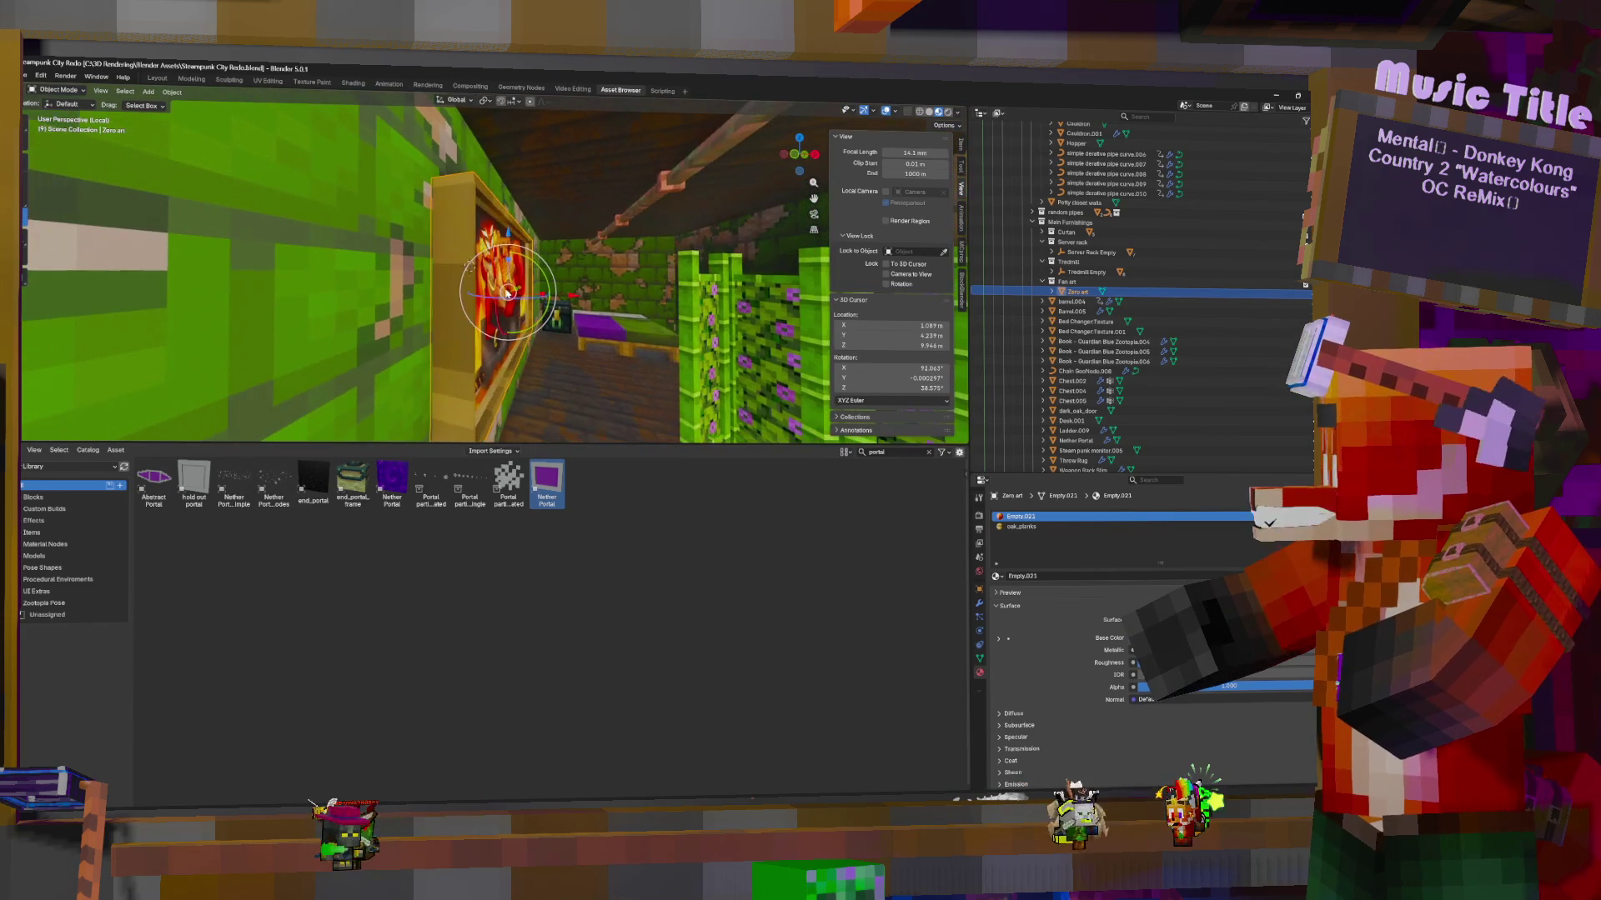
Nudge the painting -0.049 m along X
key("g")
key("x")
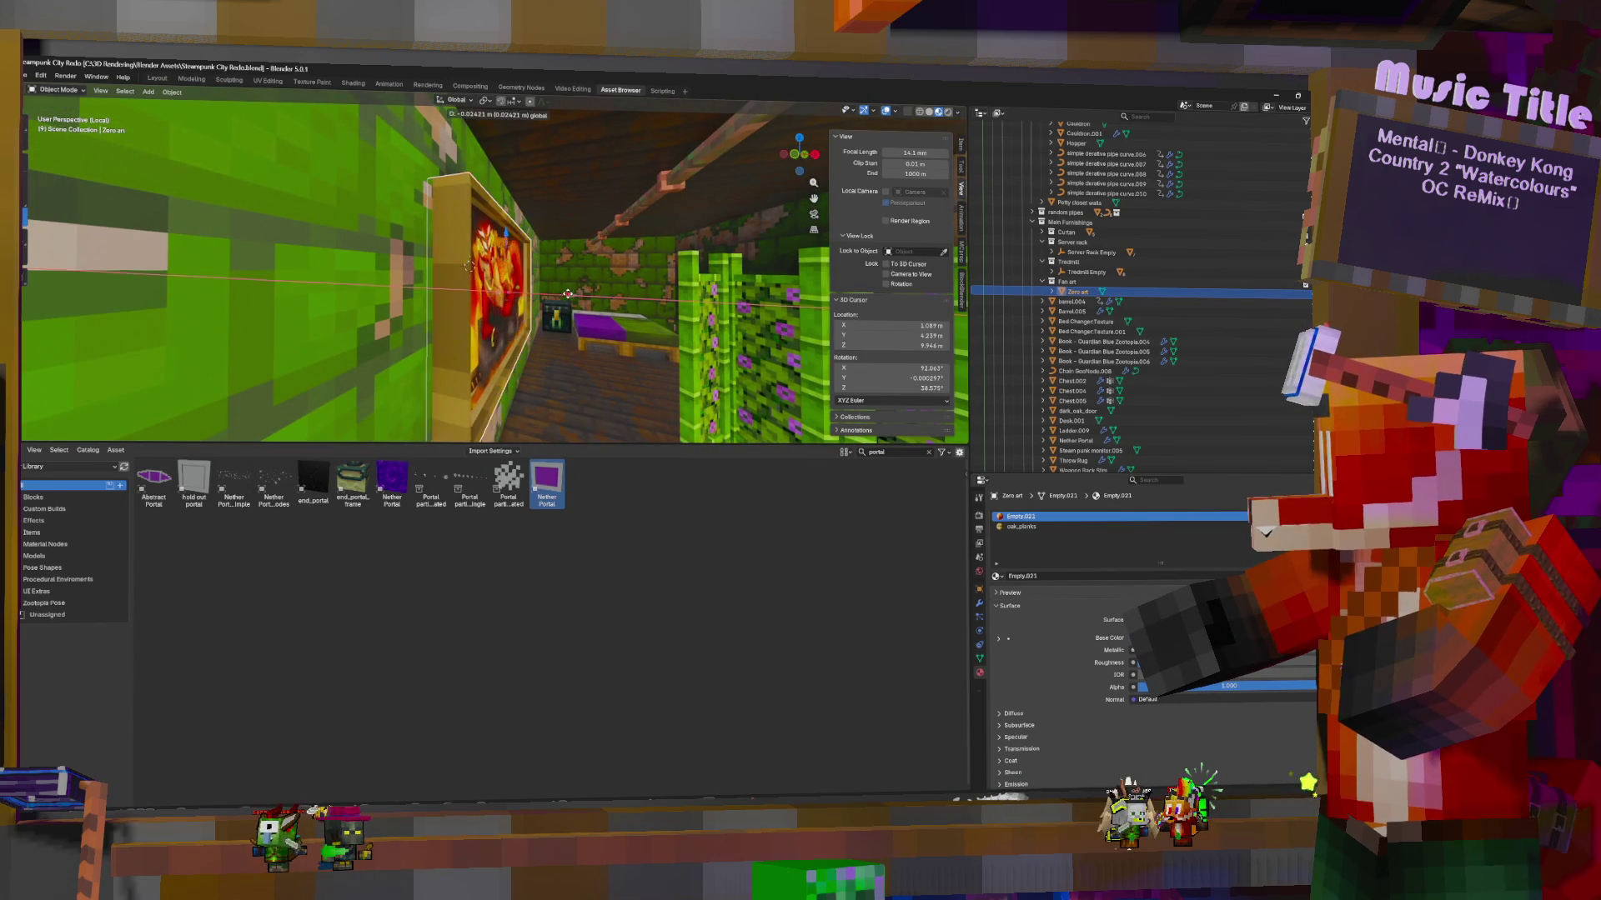
left_click(568, 294)
Select the ceiling copper bulb and open its material list
mouse_move(567, 294)
middle_mouse_down()
mouse_move(542, 300)
mouse_move(568, 304)
middle_mouse_up()
middle_click_drag(623, 353, 633, 342)
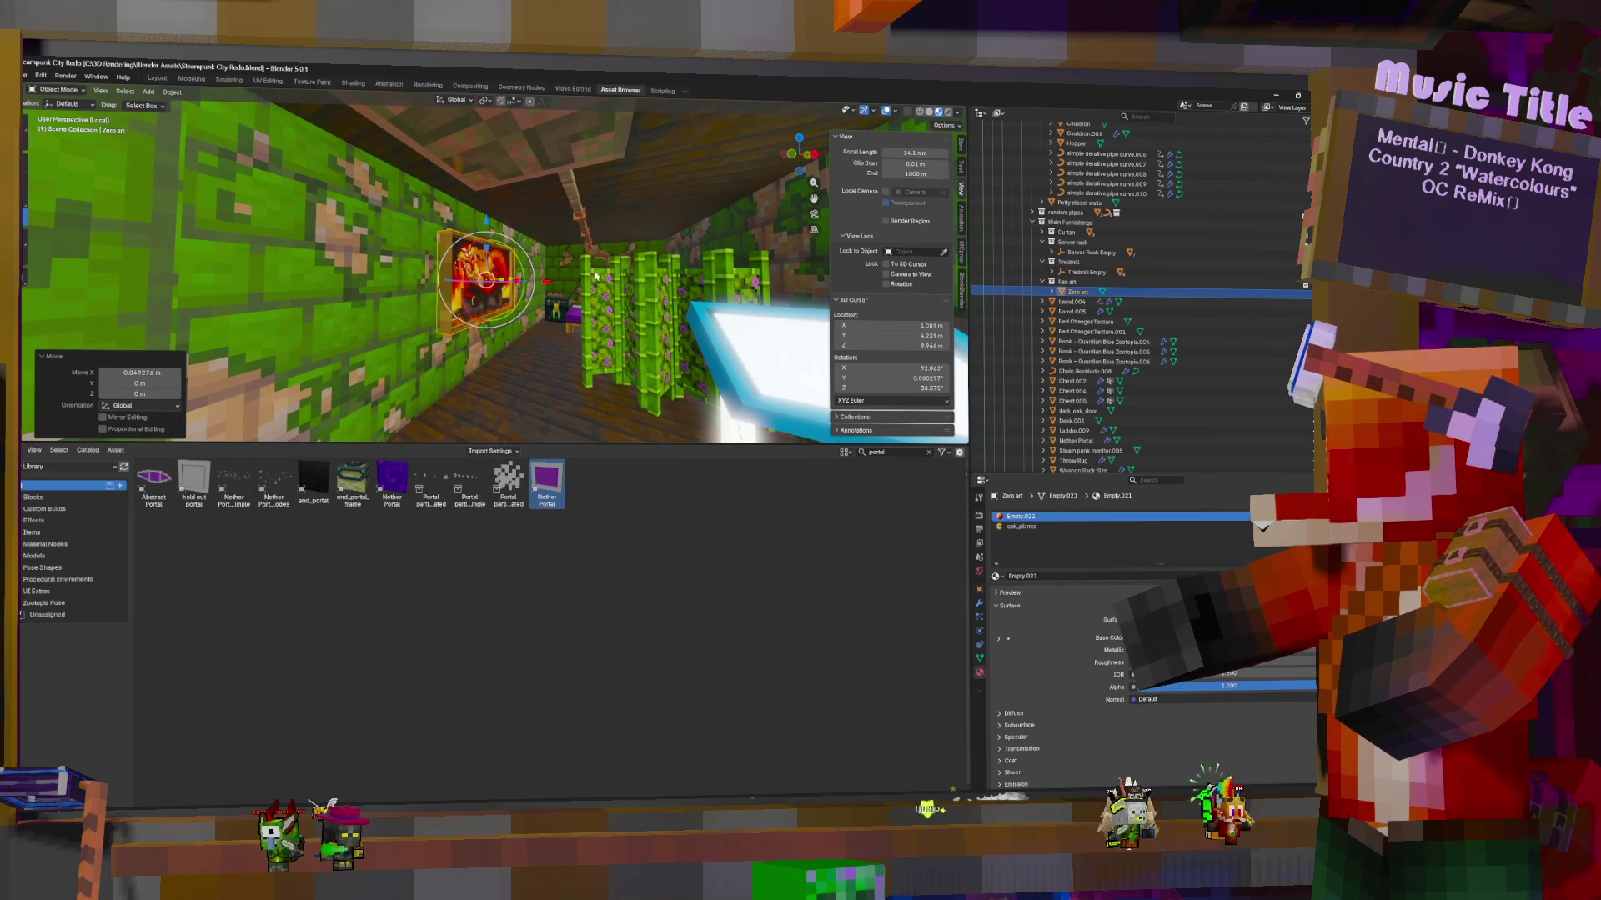
left_click(536, 125)
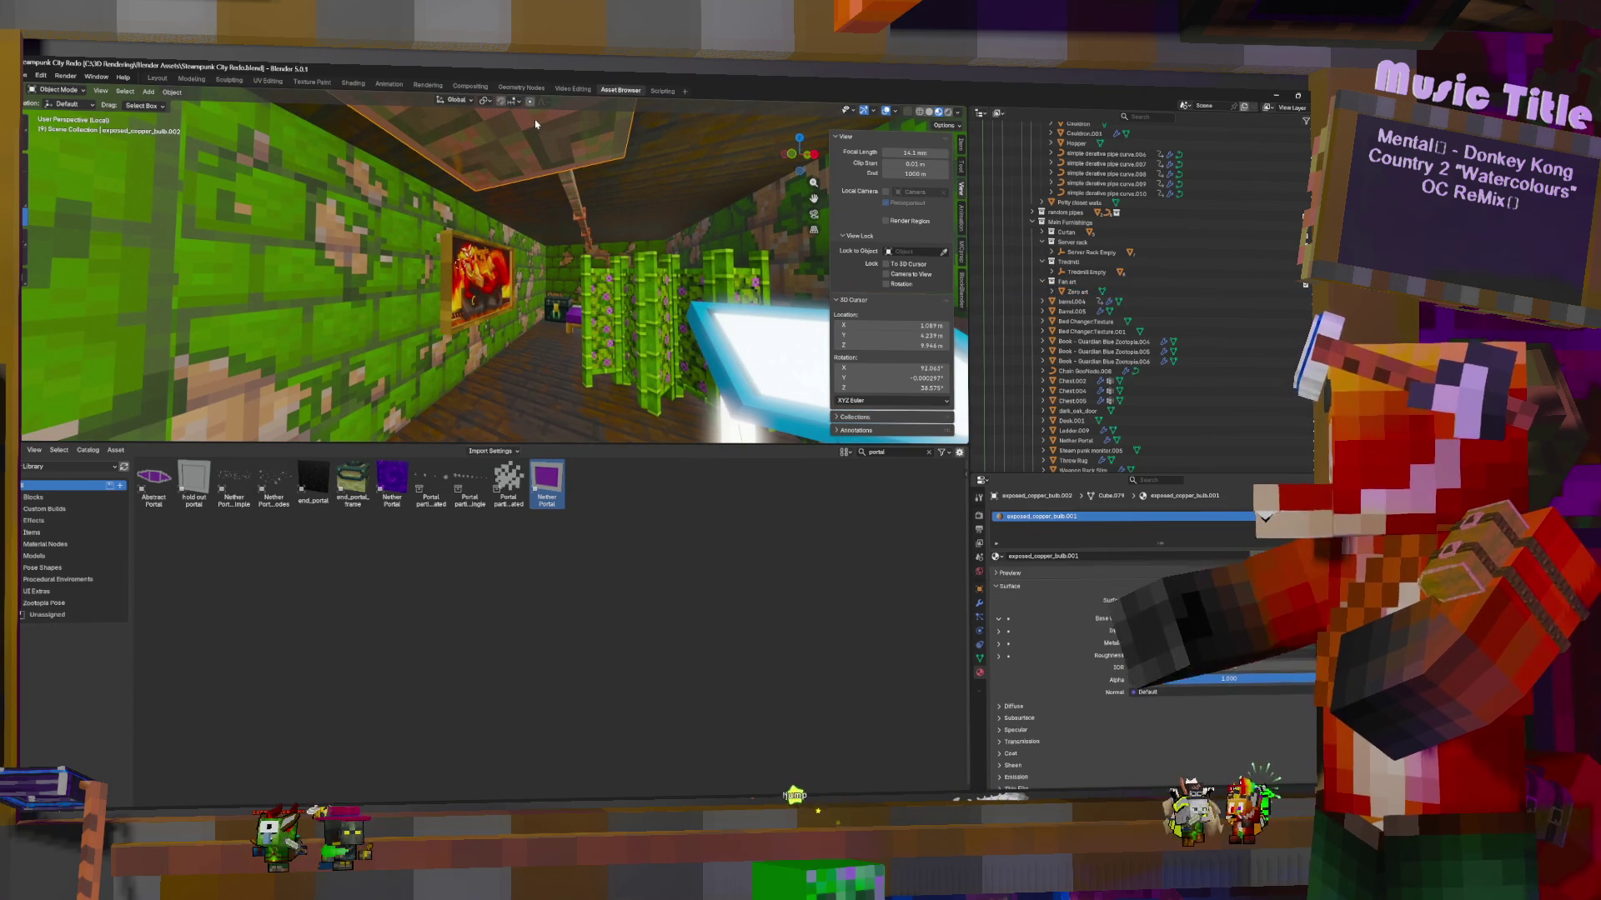
left_click(997, 557)
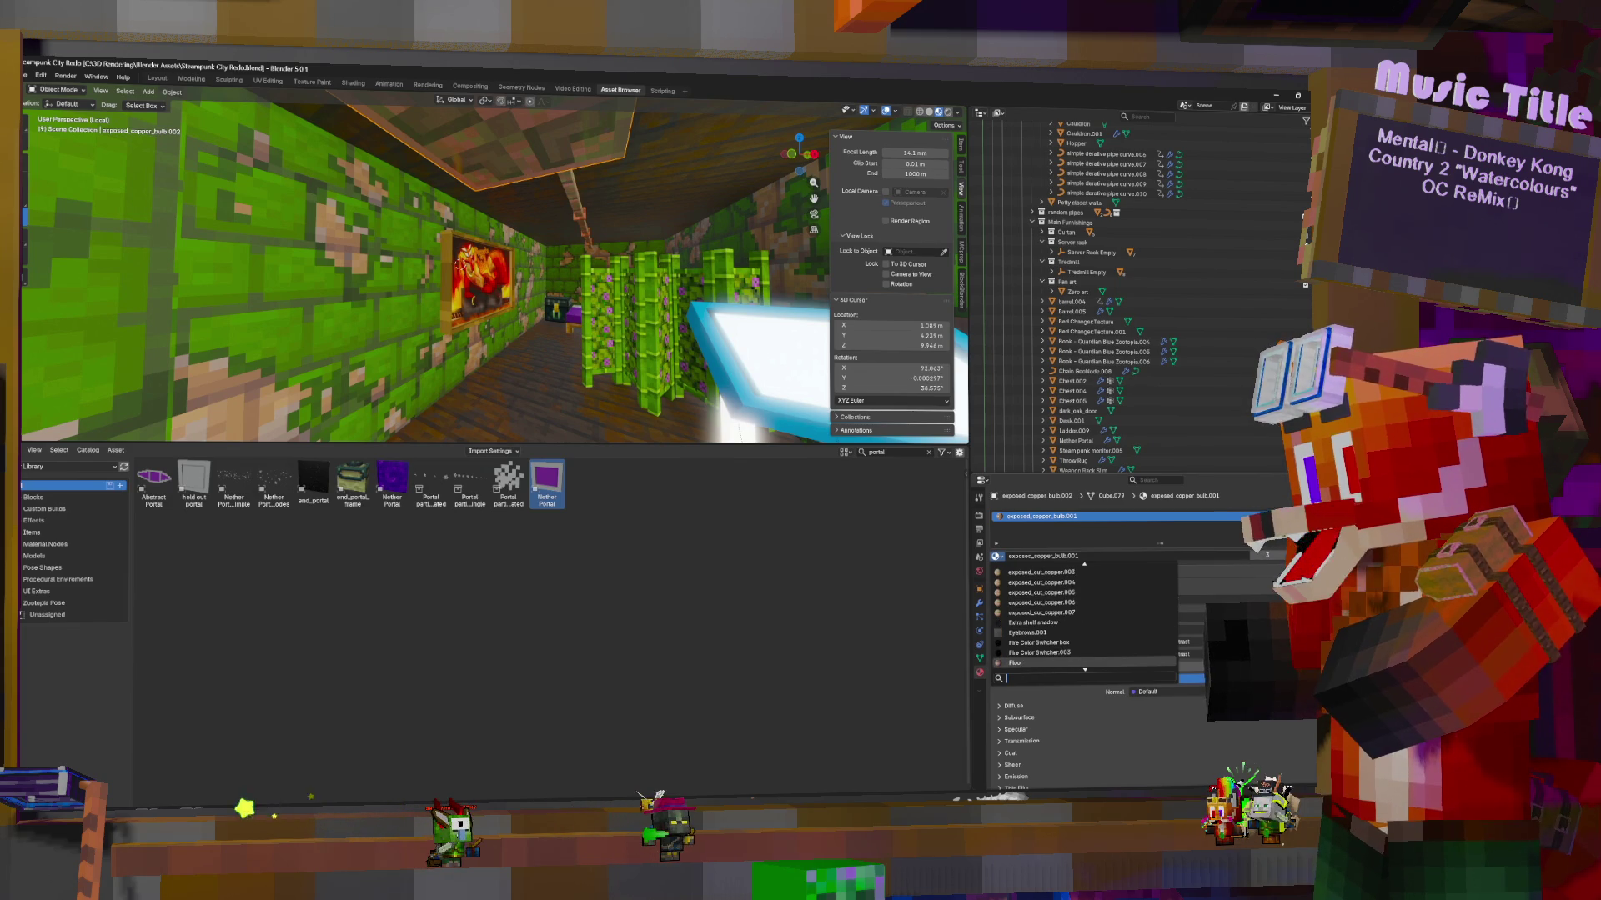
Assign copper_bulb On to the ceiling bulb, then fly over and select another bulb
type("bulb")
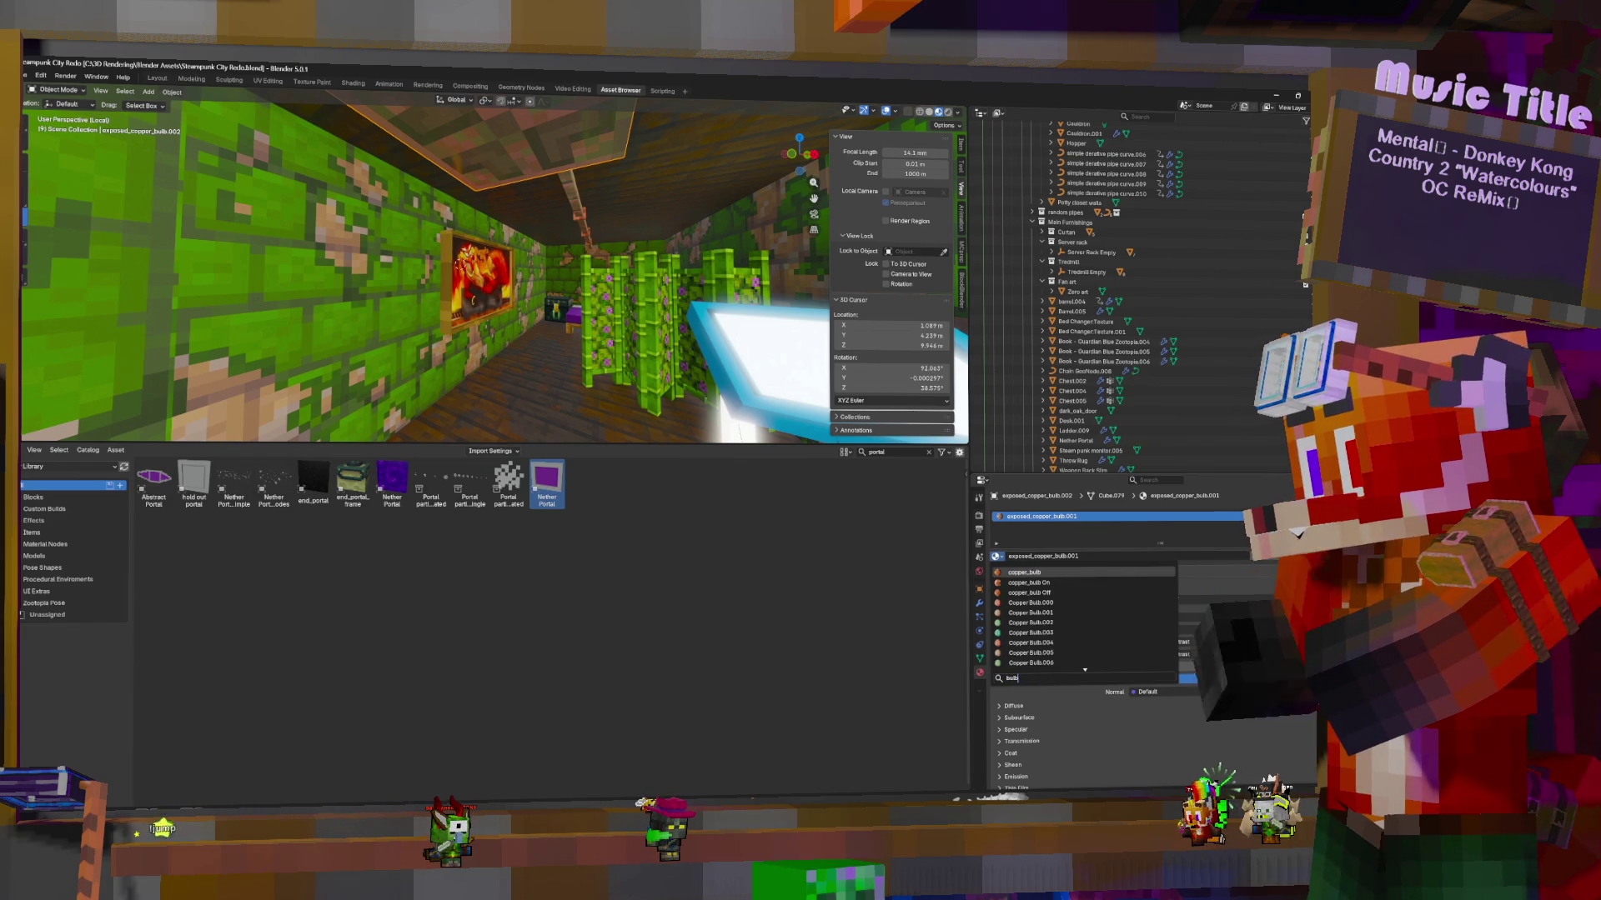
left_click(1051, 582)
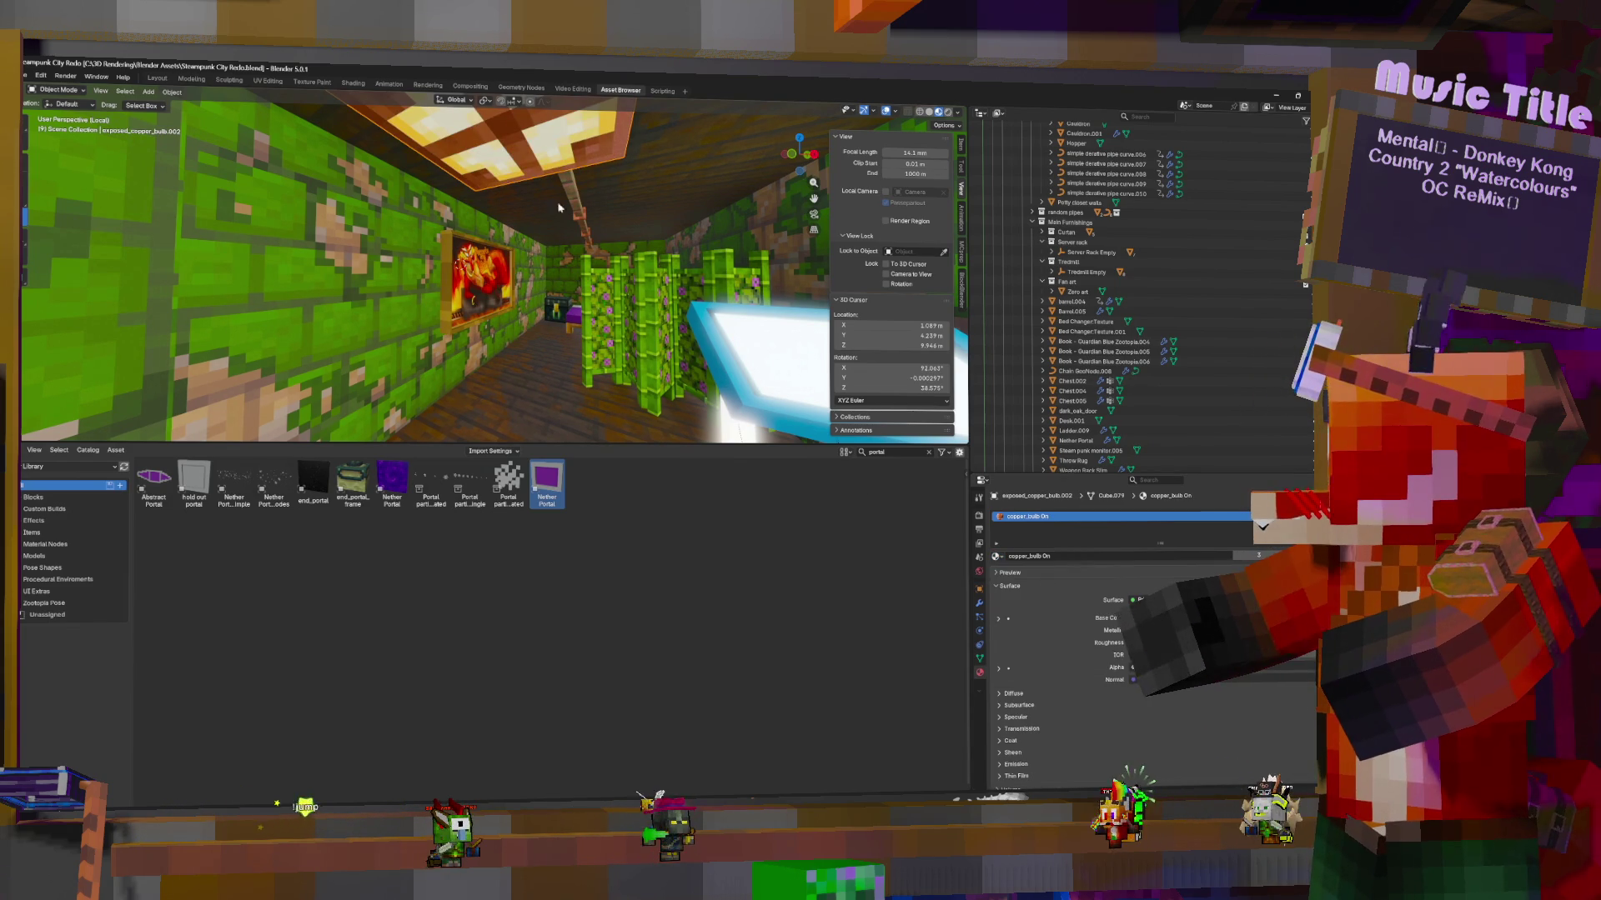
key("w")
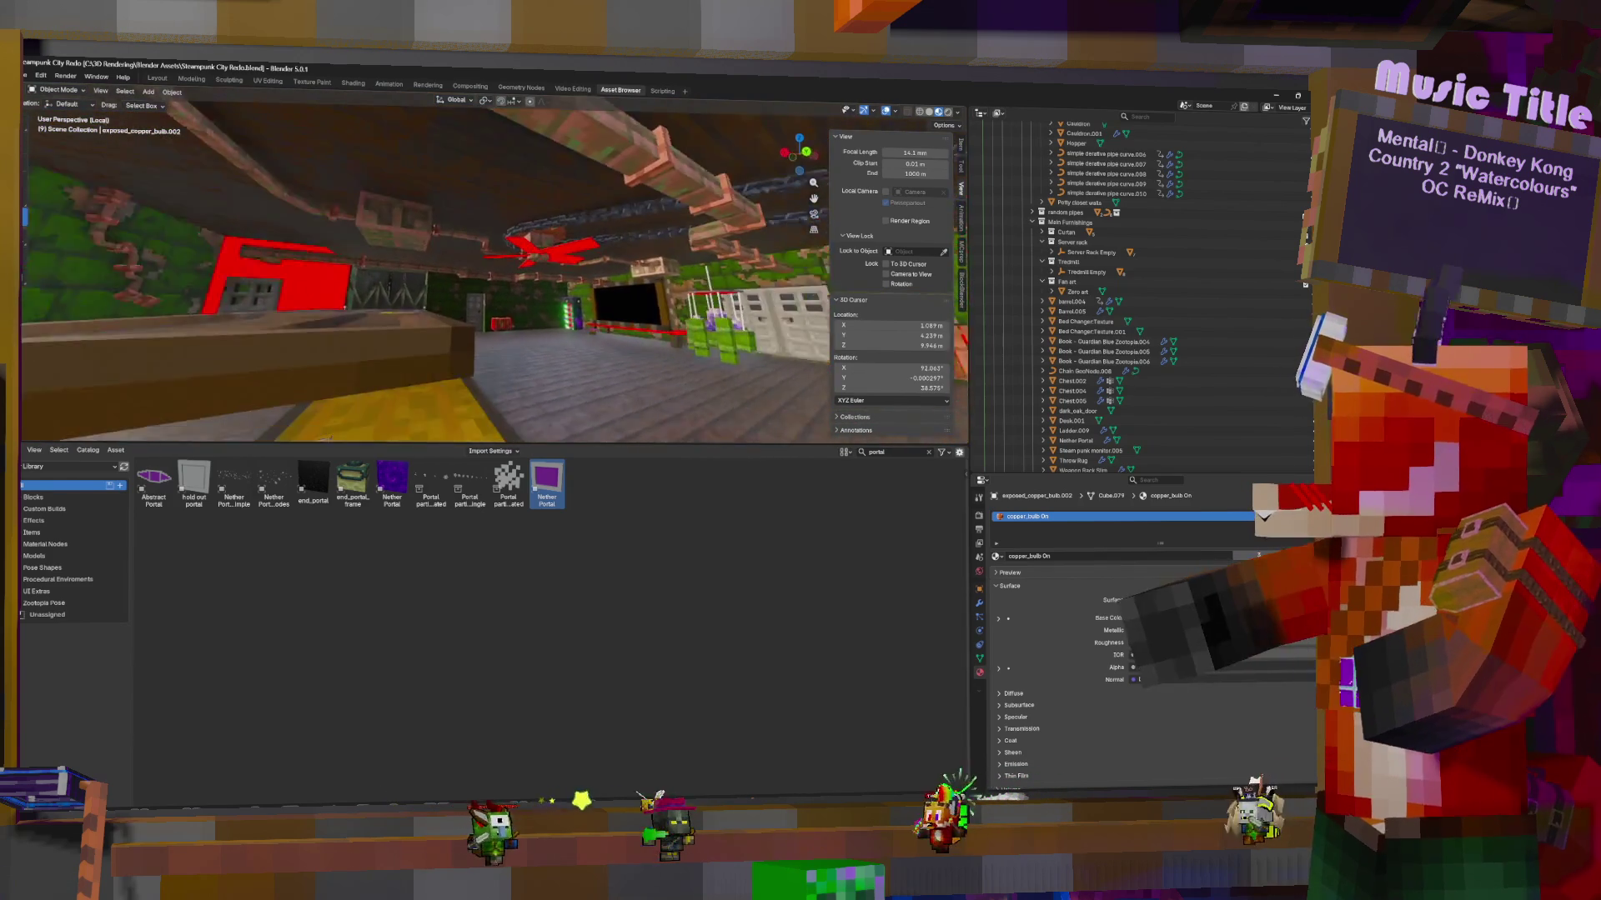
left_click(443, 254)
key("ctrl+grave")
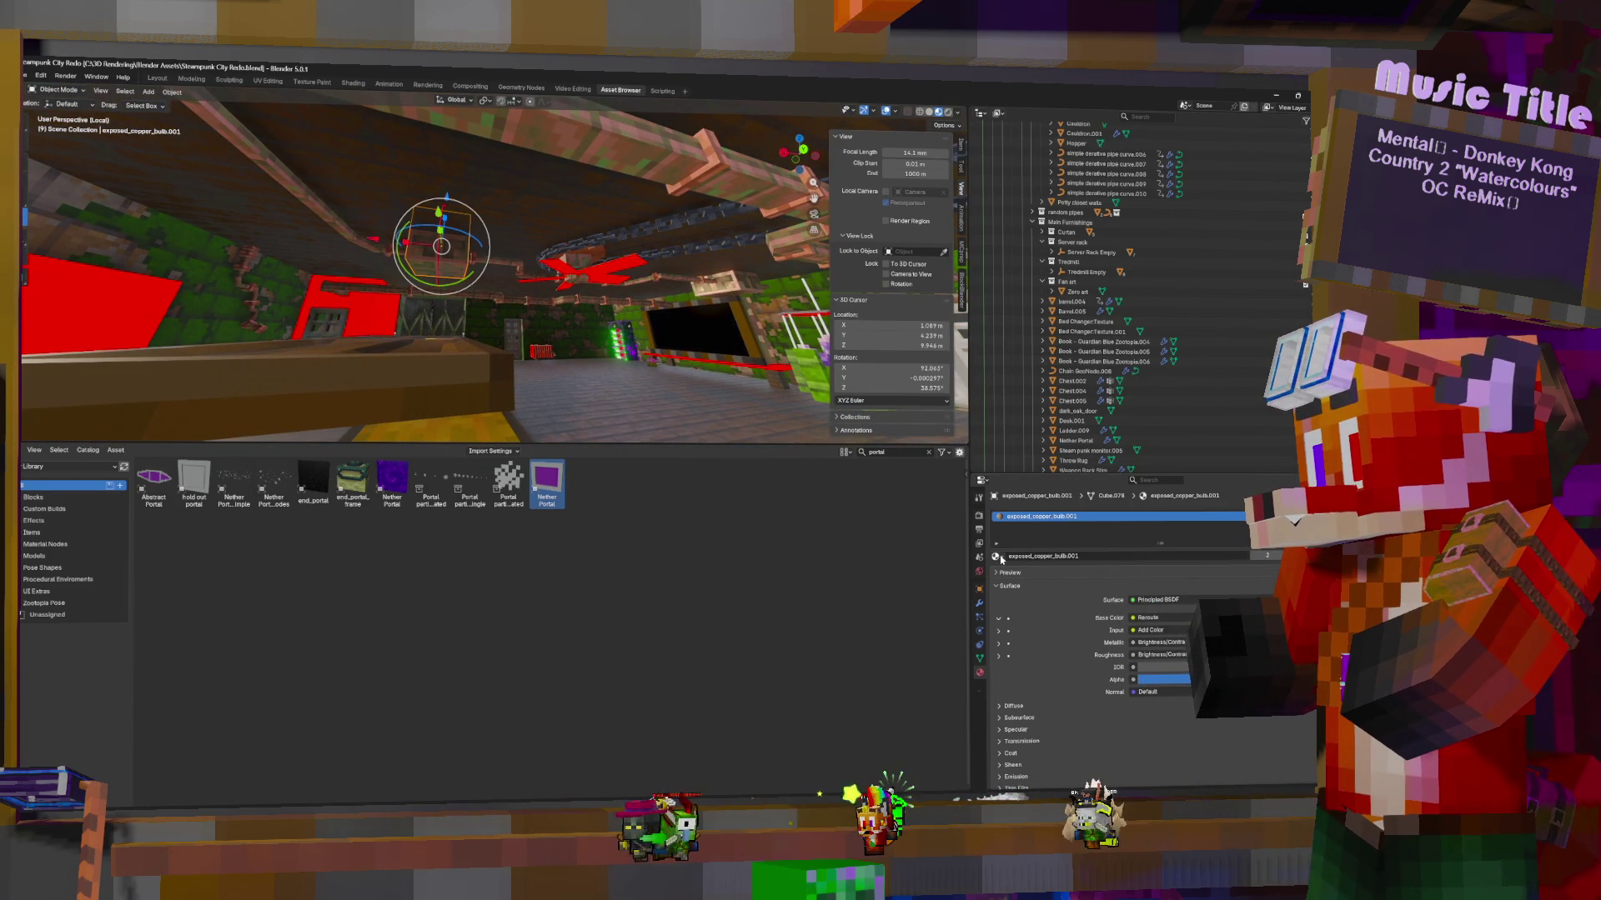
Make exposed_copper_bulb active, walk into the next room and select the red ceiling fan
left_click(730, 295)
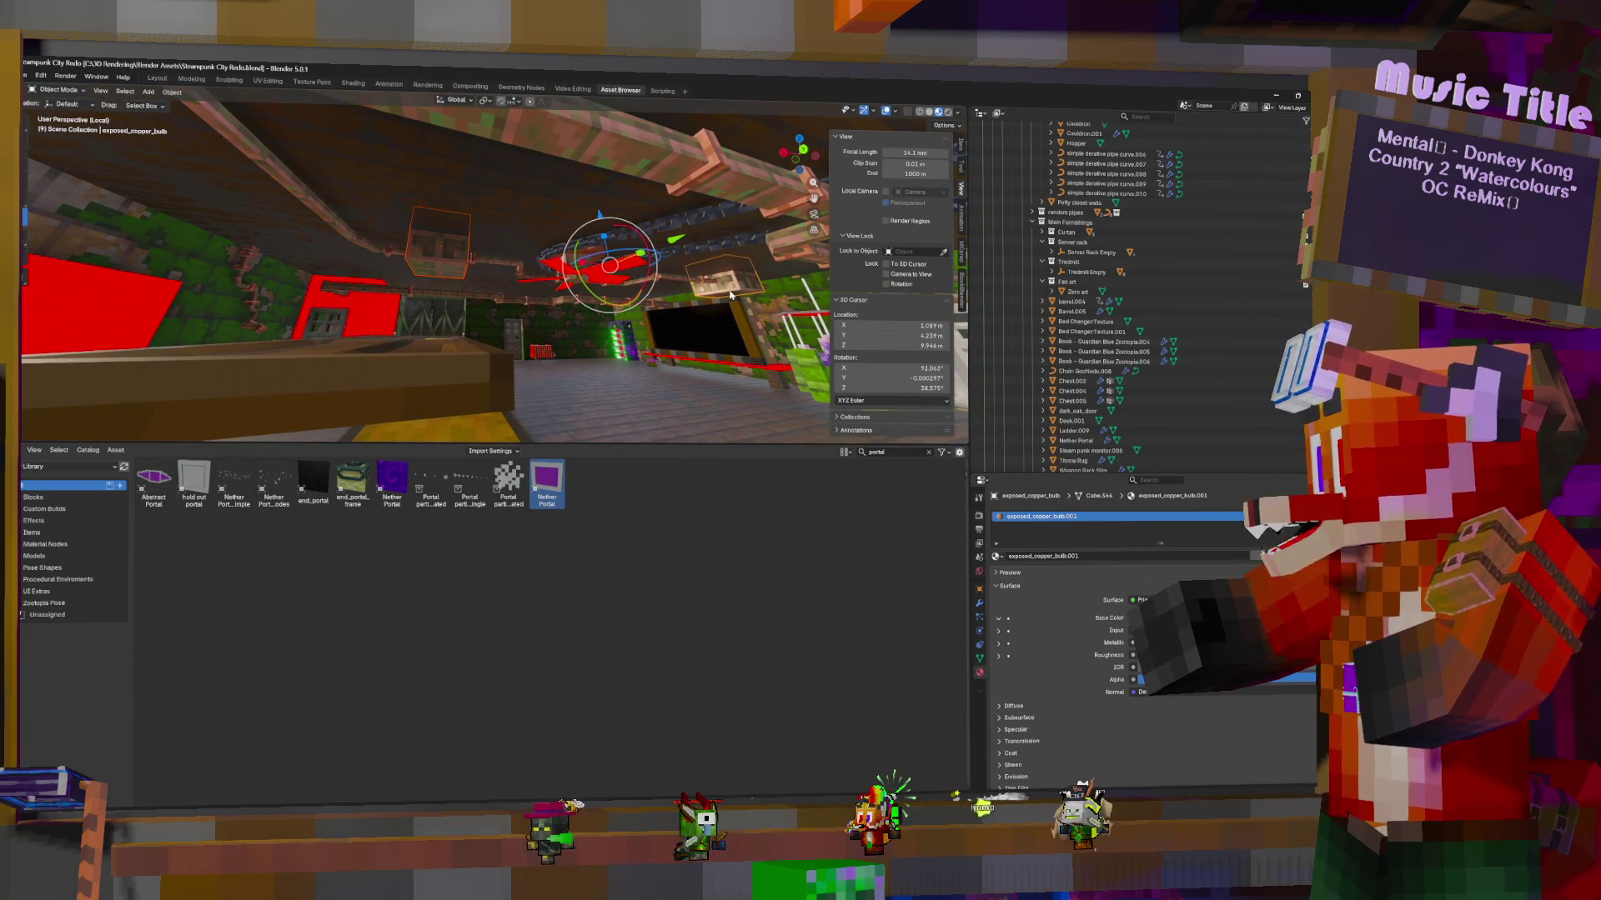
key("w")
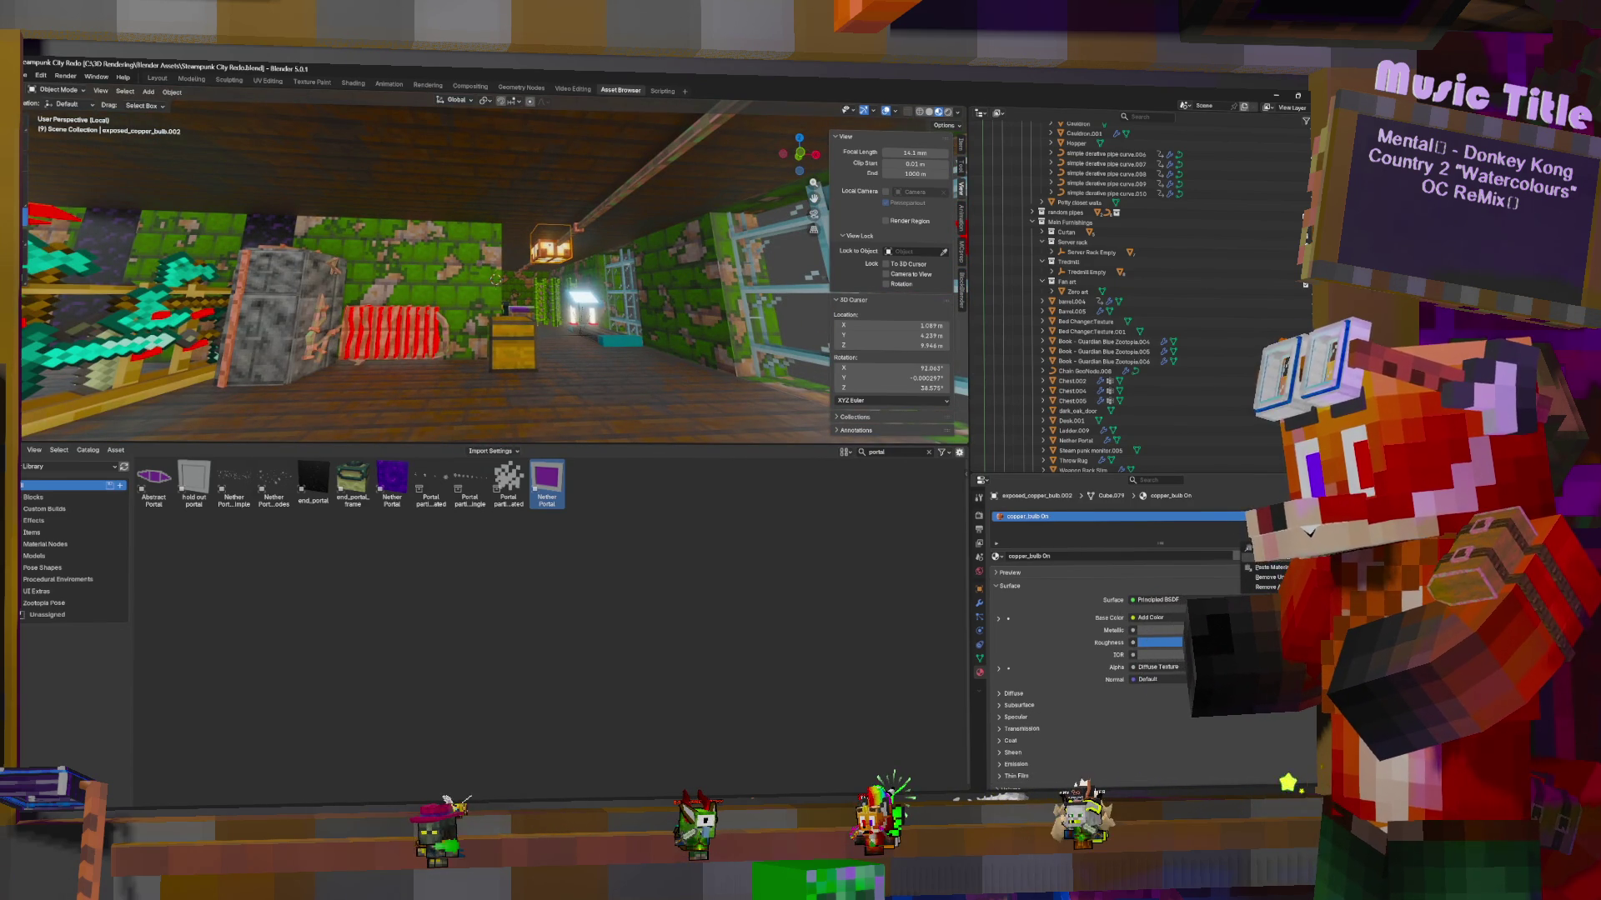
key("w")
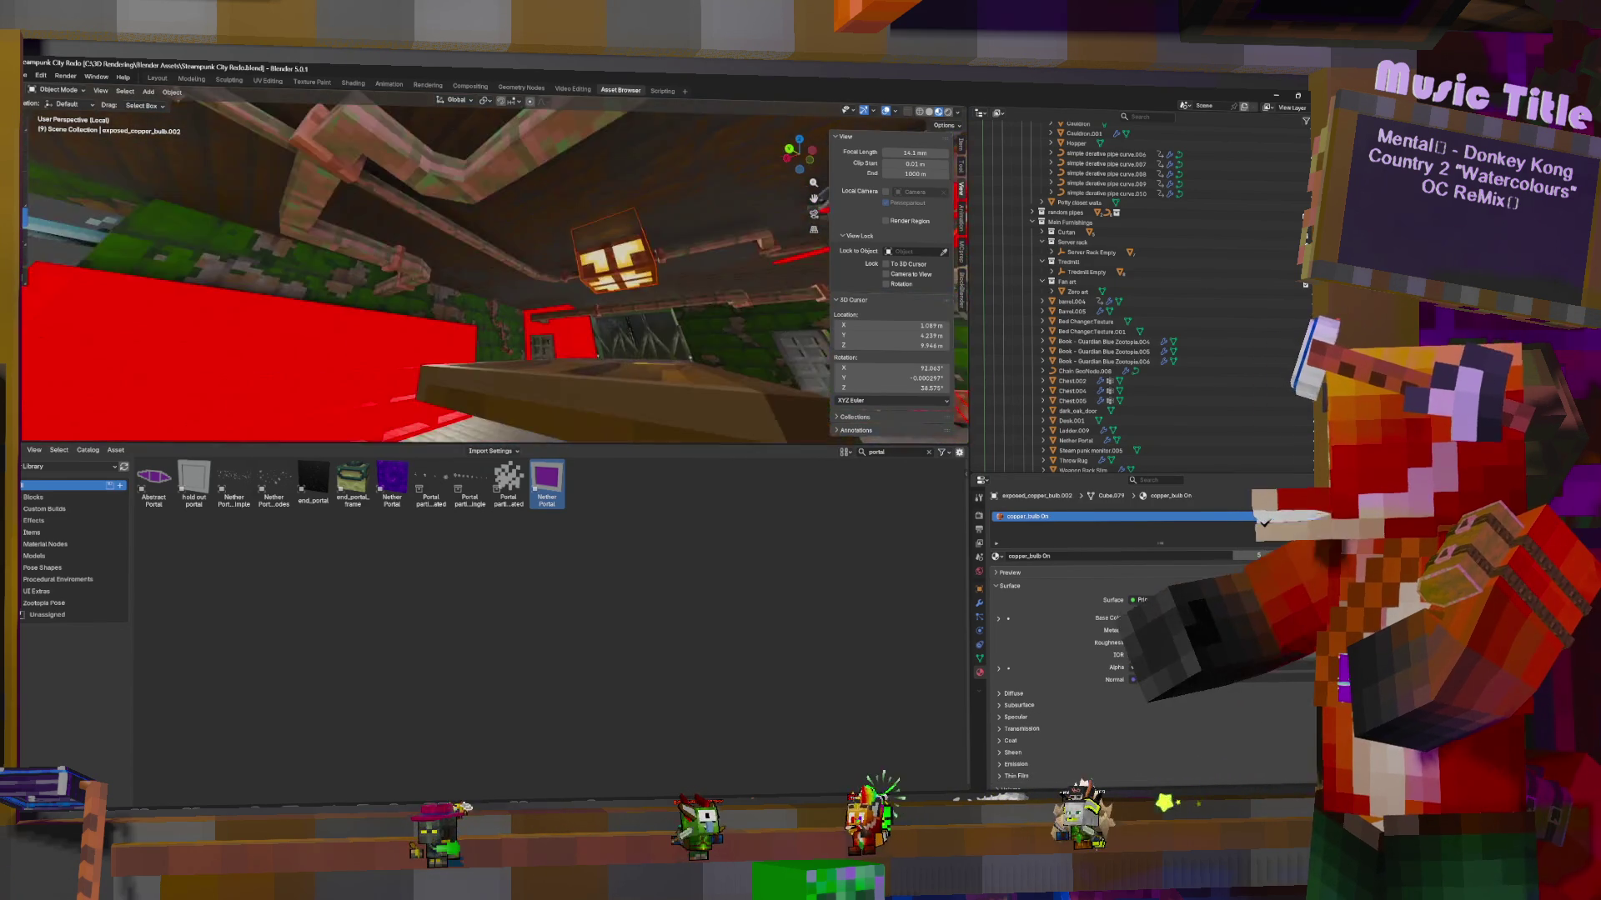
key("w")
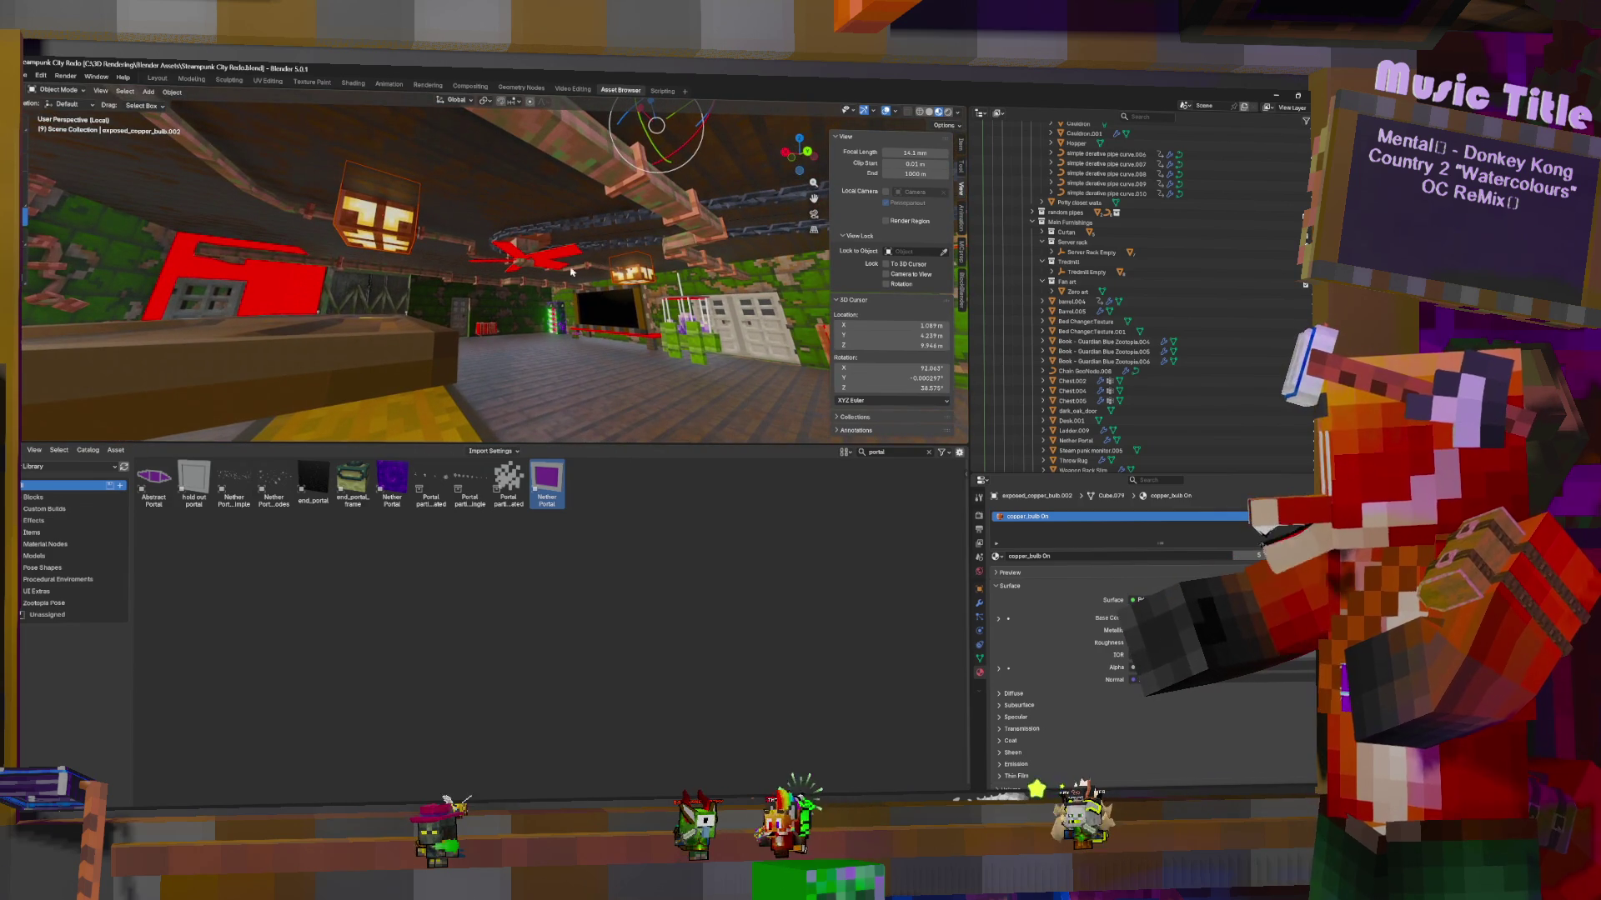
left_click(561, 260)
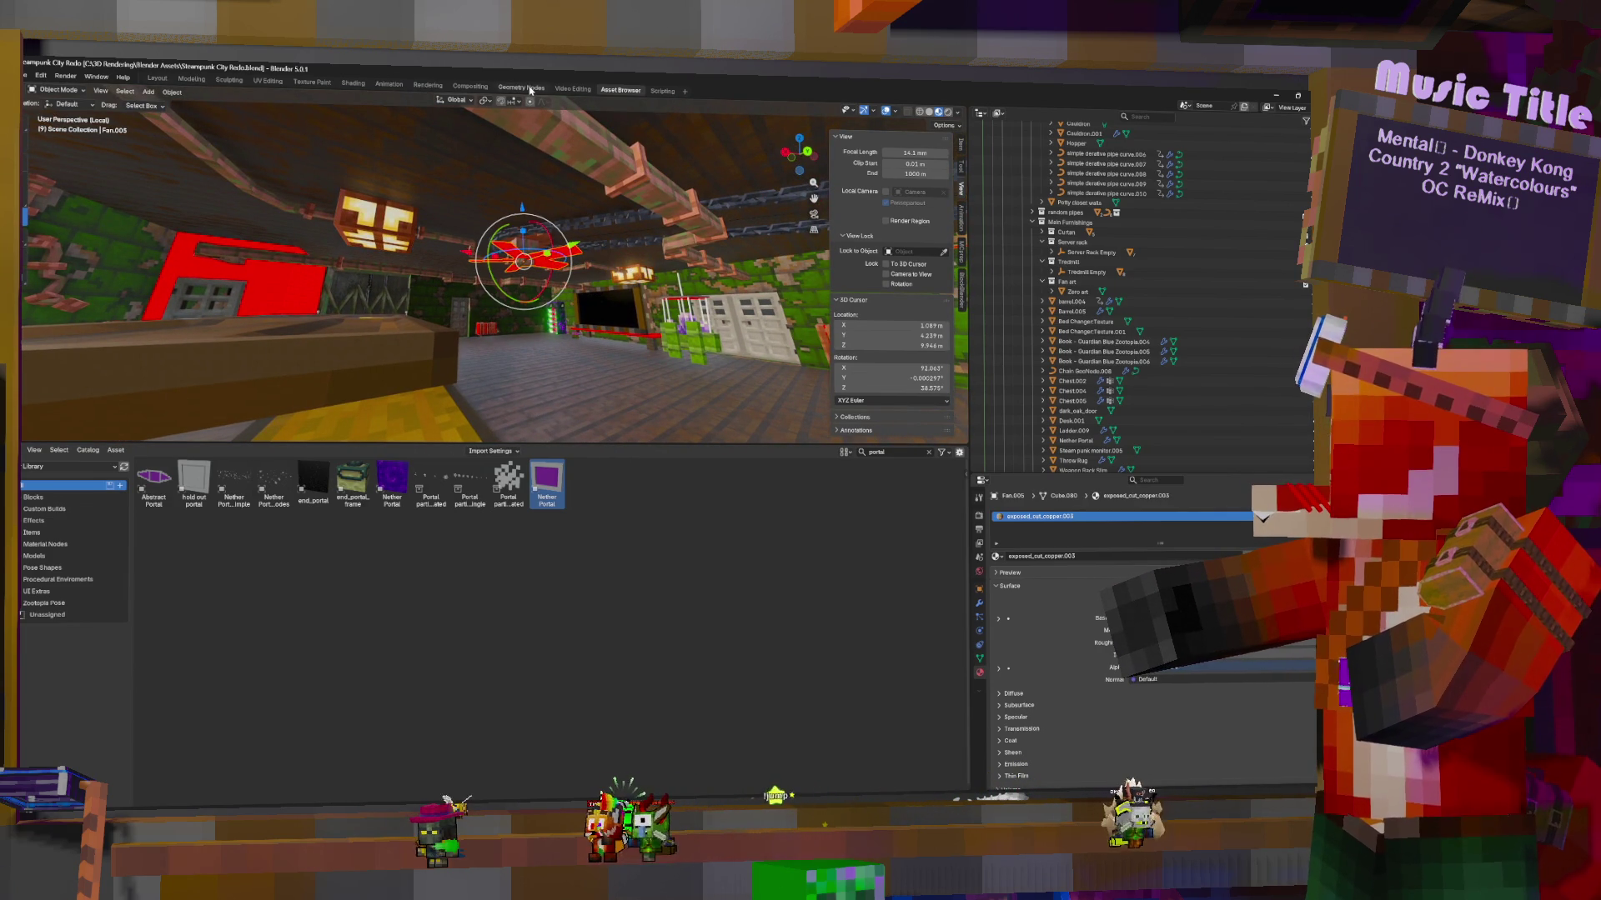
Select all faces of the Potty closet walls and flip their normals
left_click(280, 294)
key("Tab")
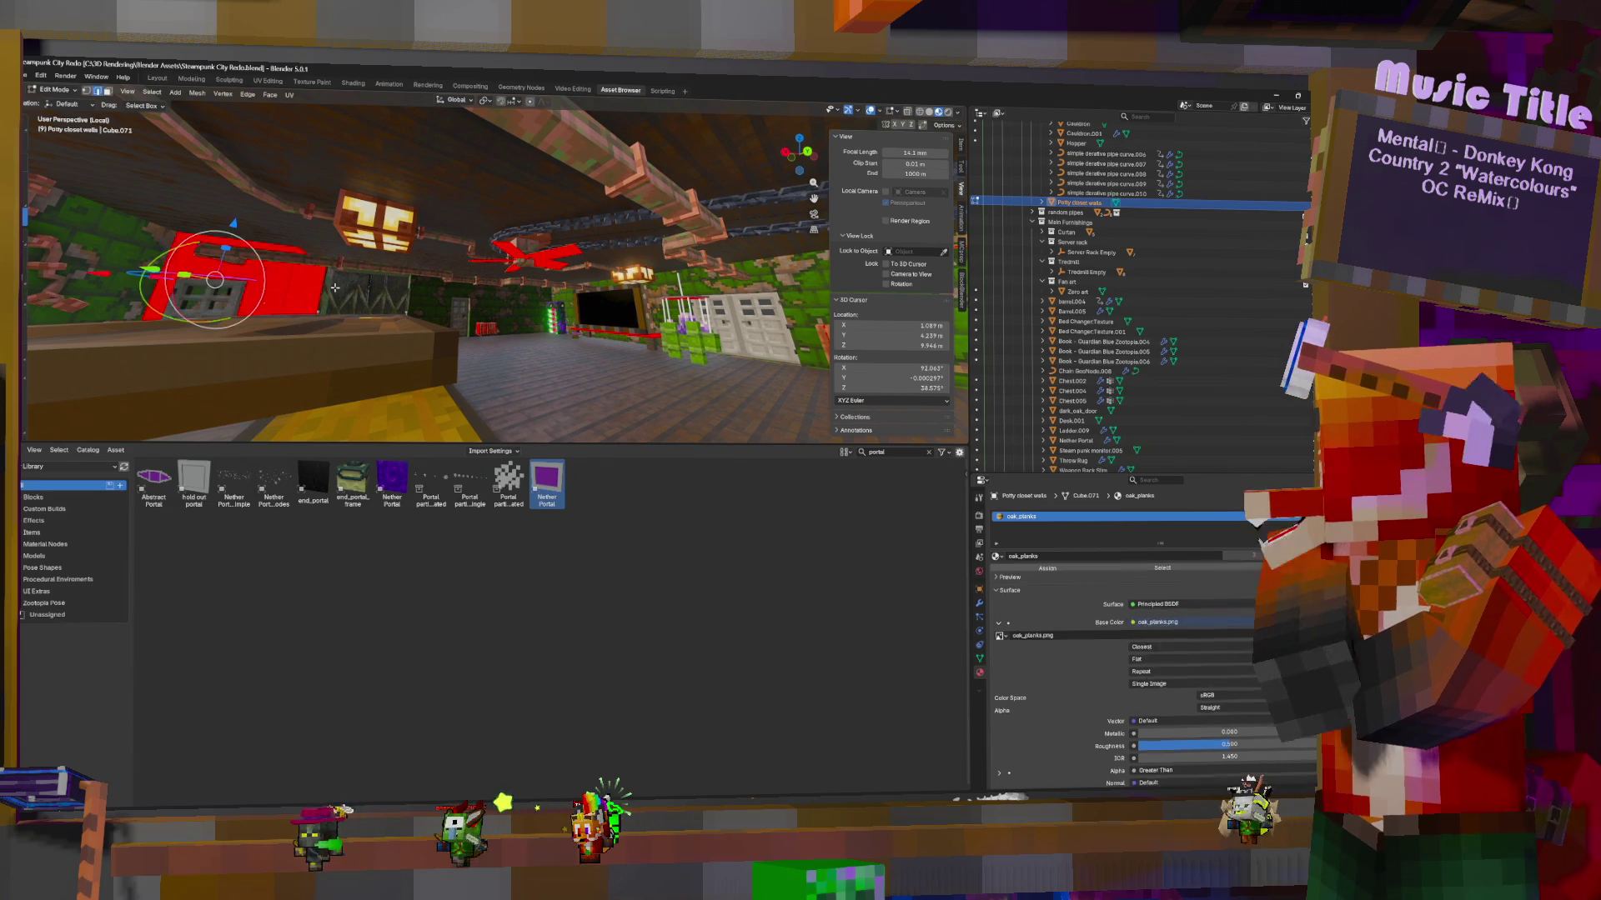
key("a")
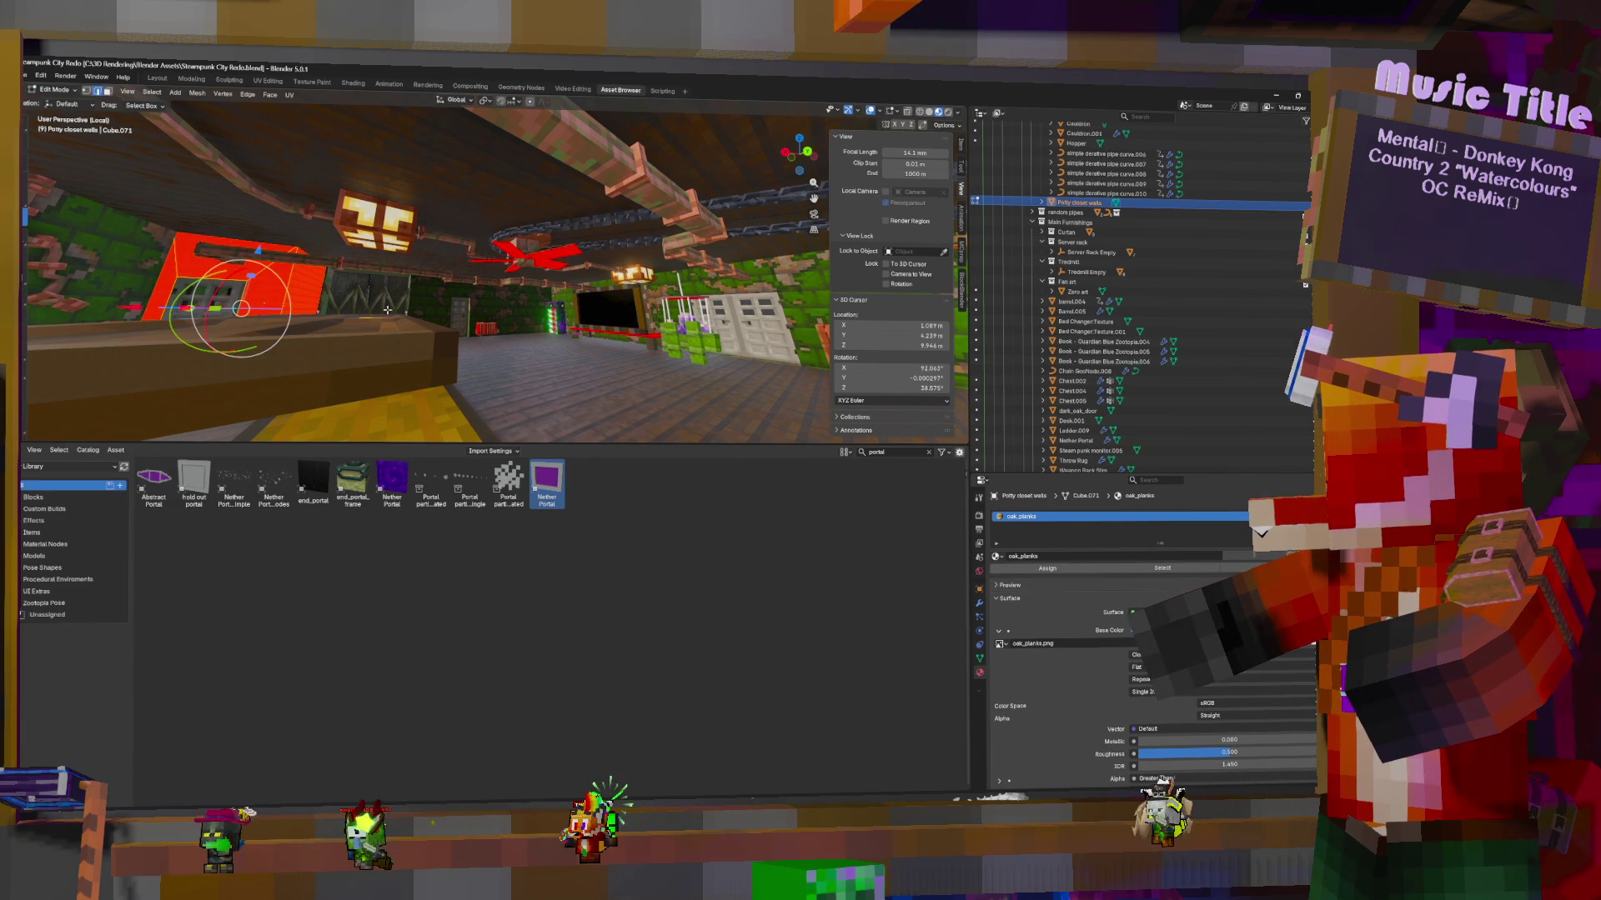
key("KP_Decimal")
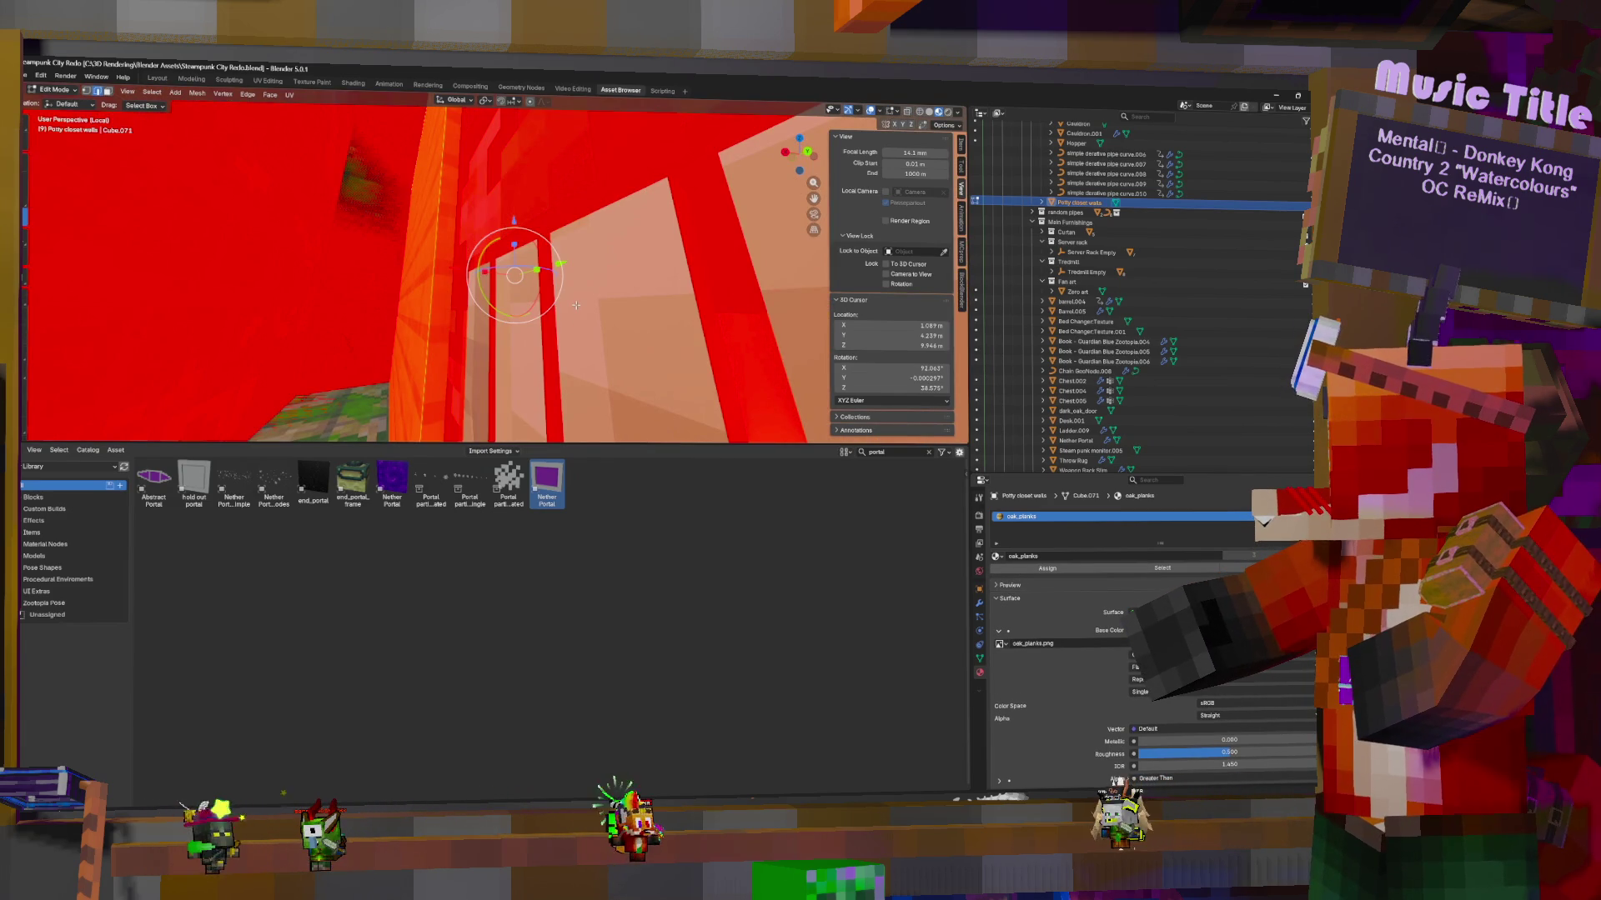
scroll(576, 306, "down", 5)
scroll(530, 294, "up", 3)
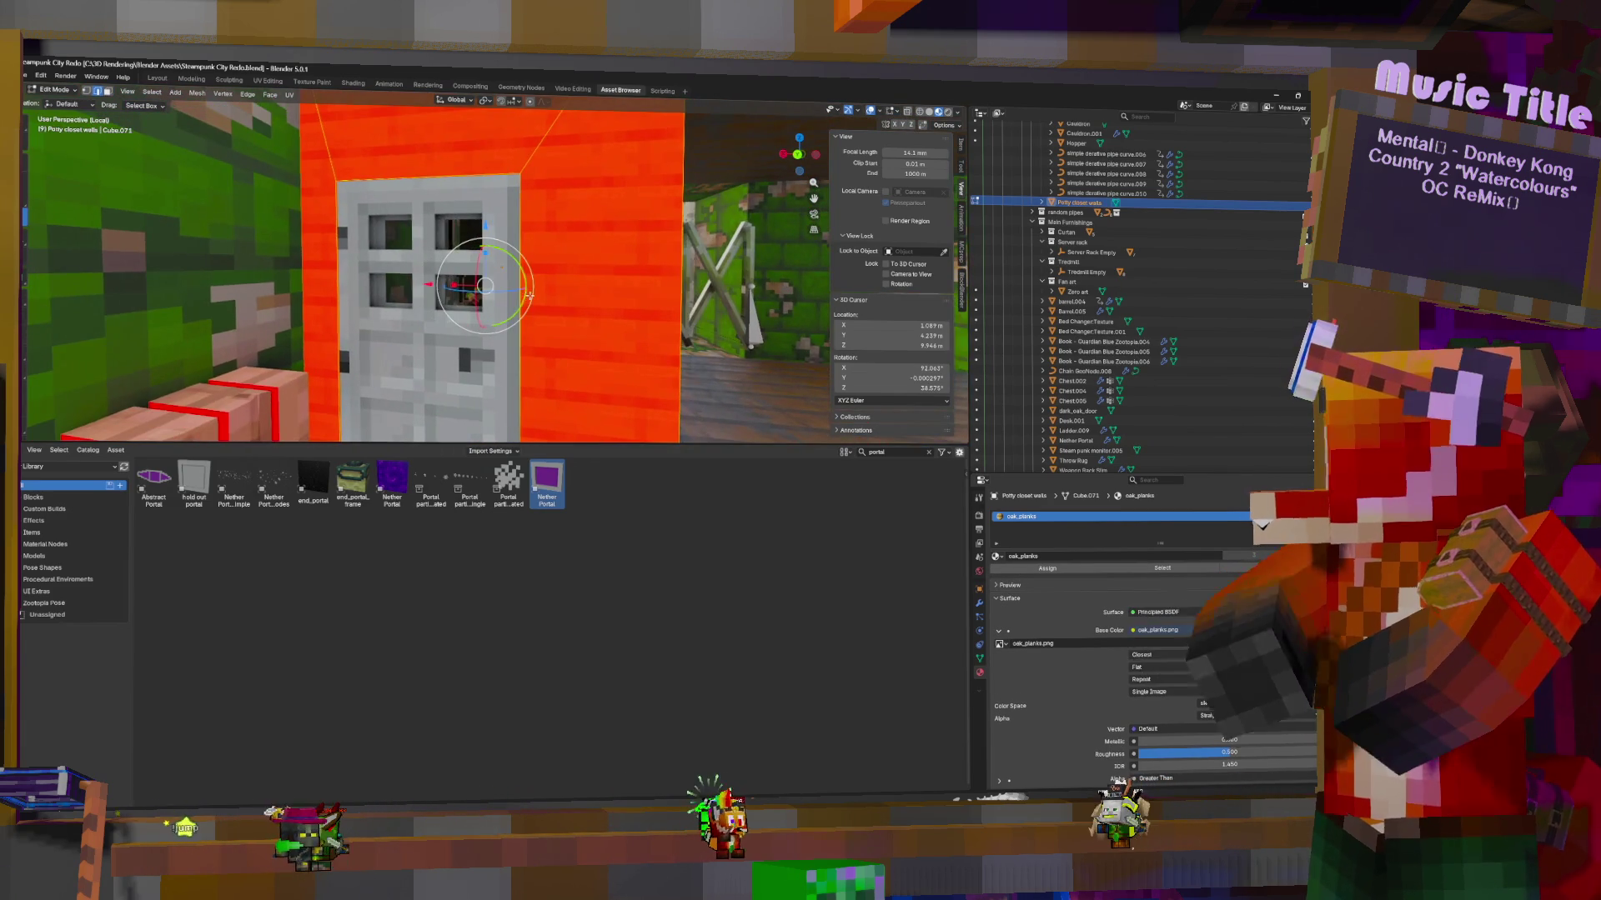
scroll(530, 293, "up", 8)
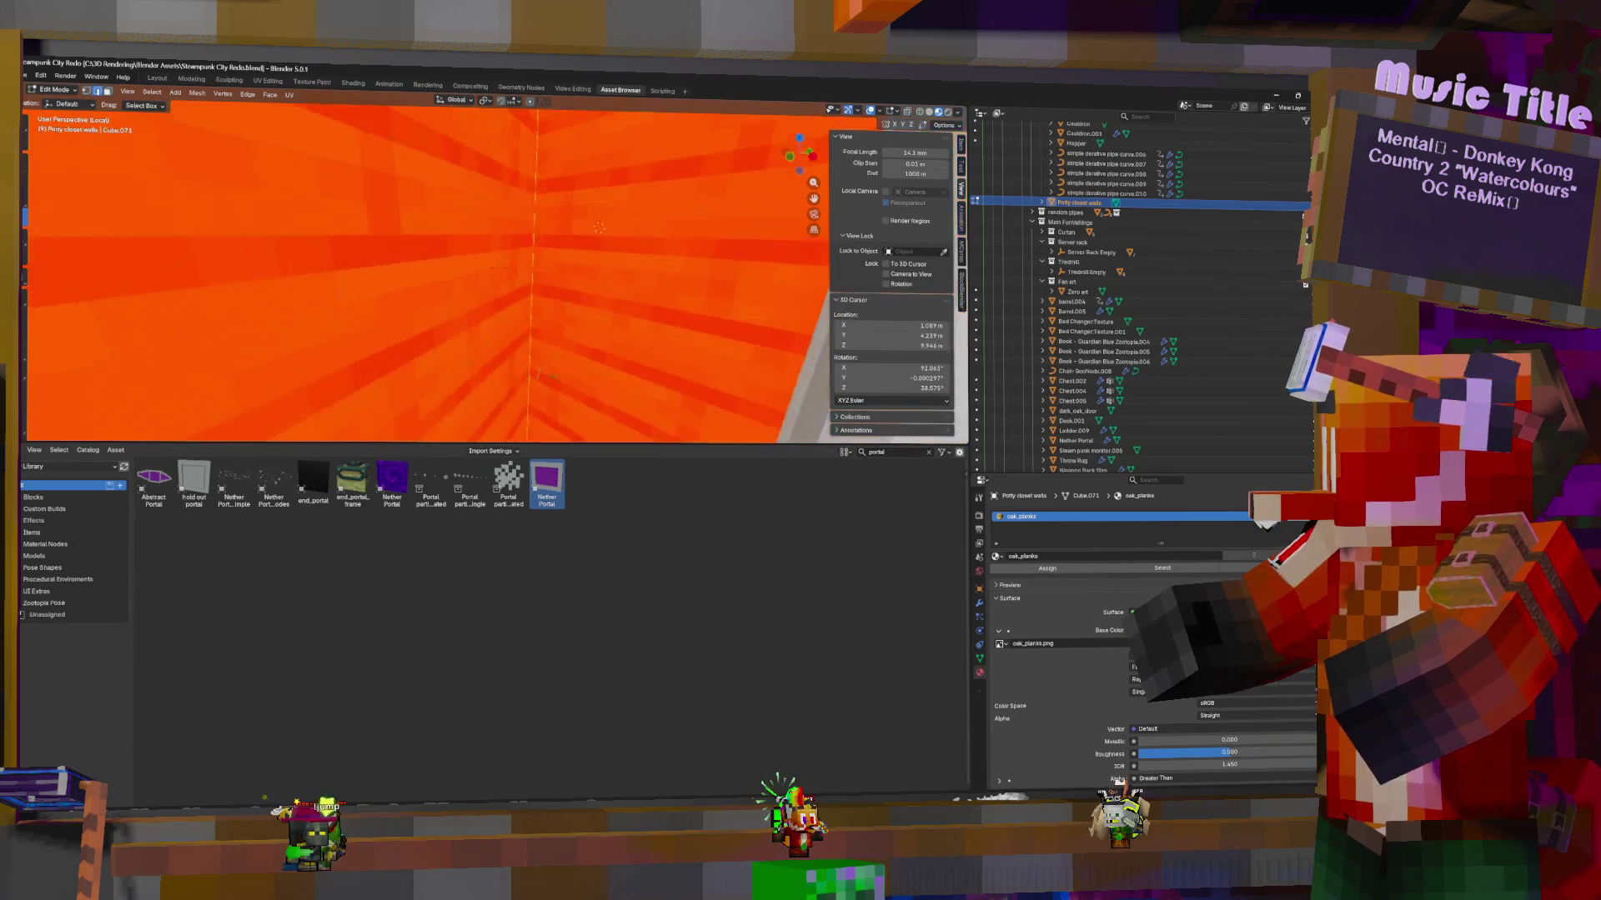
scroll(530, 293, "down", 5)
mouse_move(530, 294)
middle_mouse_down()
mouse_move(650, 287)
mouse_move(529, 296)
middle_mouse_up()
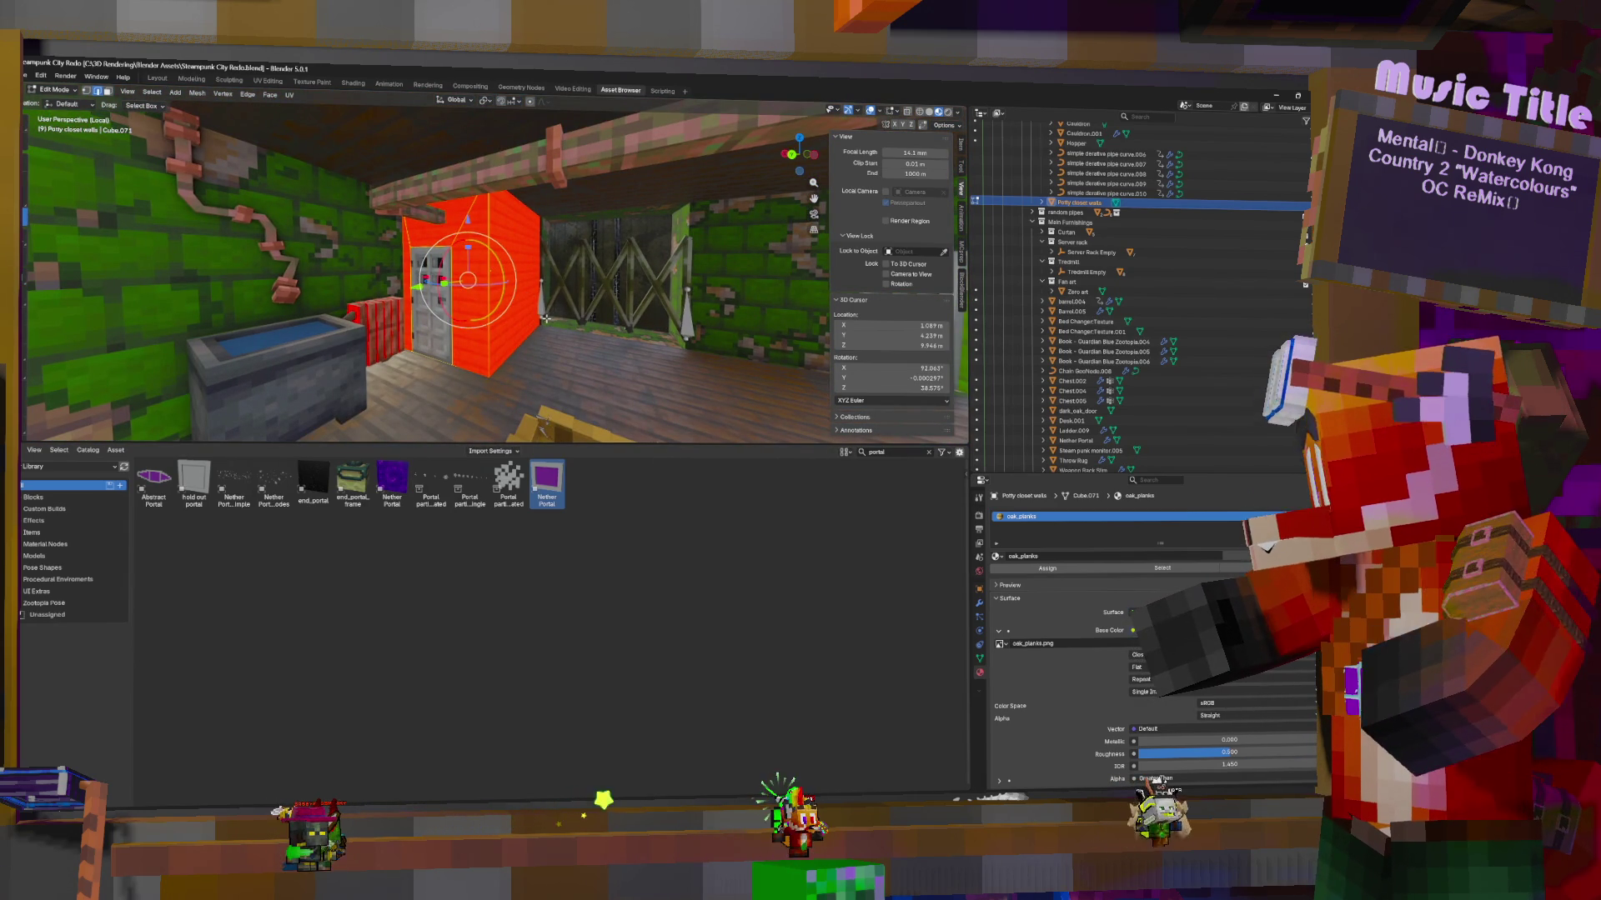
key("F3")
type("fl")
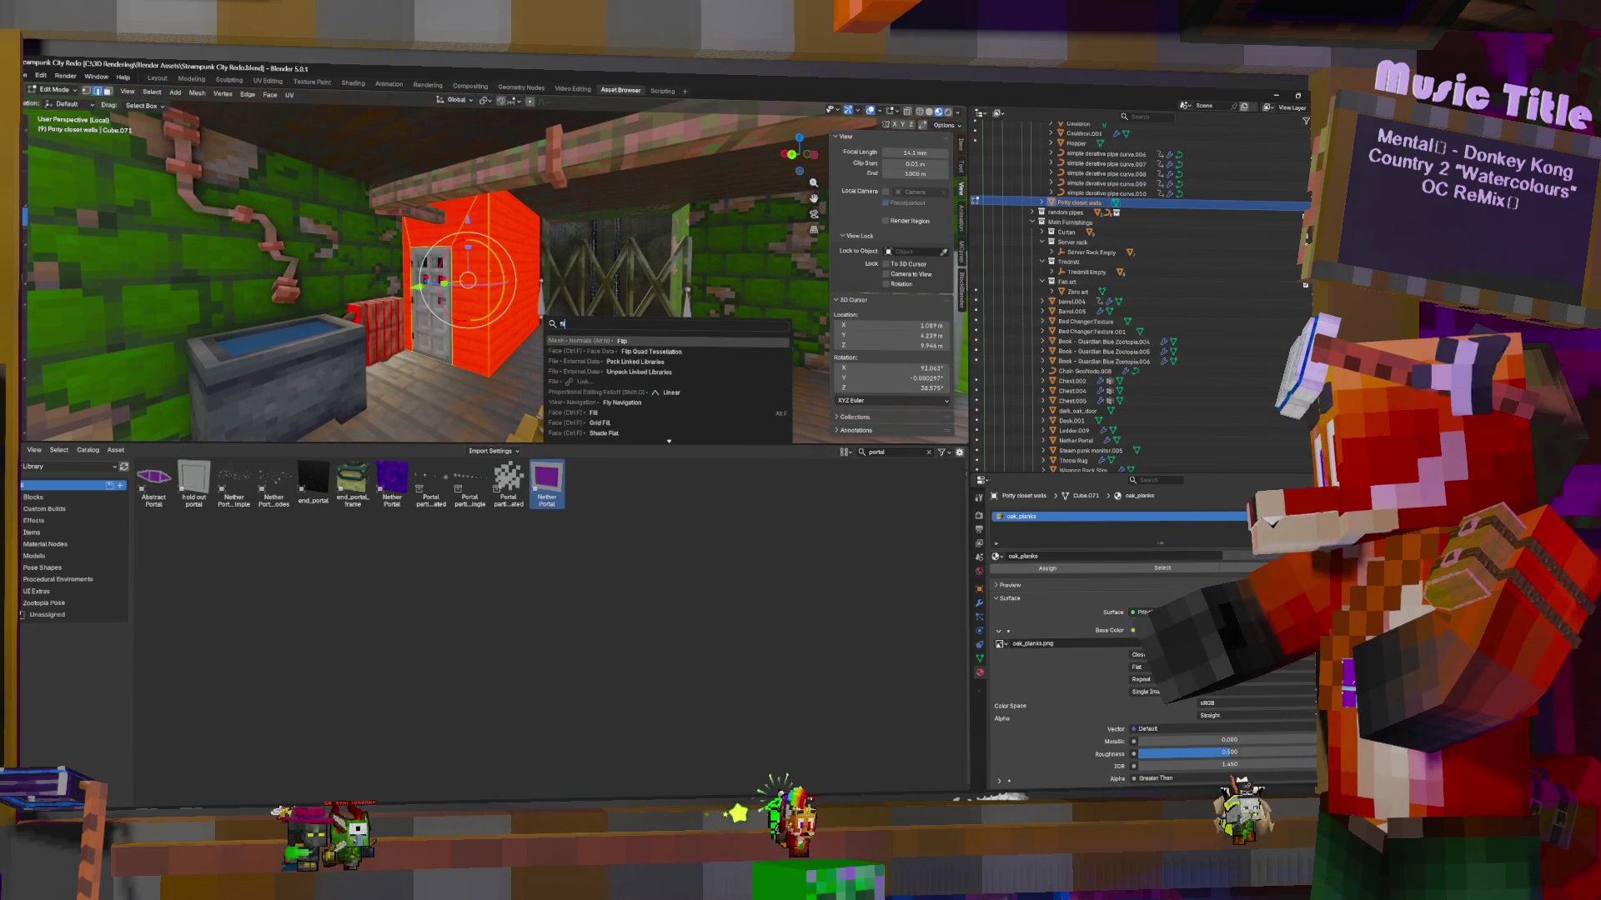
left_click(565, 341)
key("Tab")
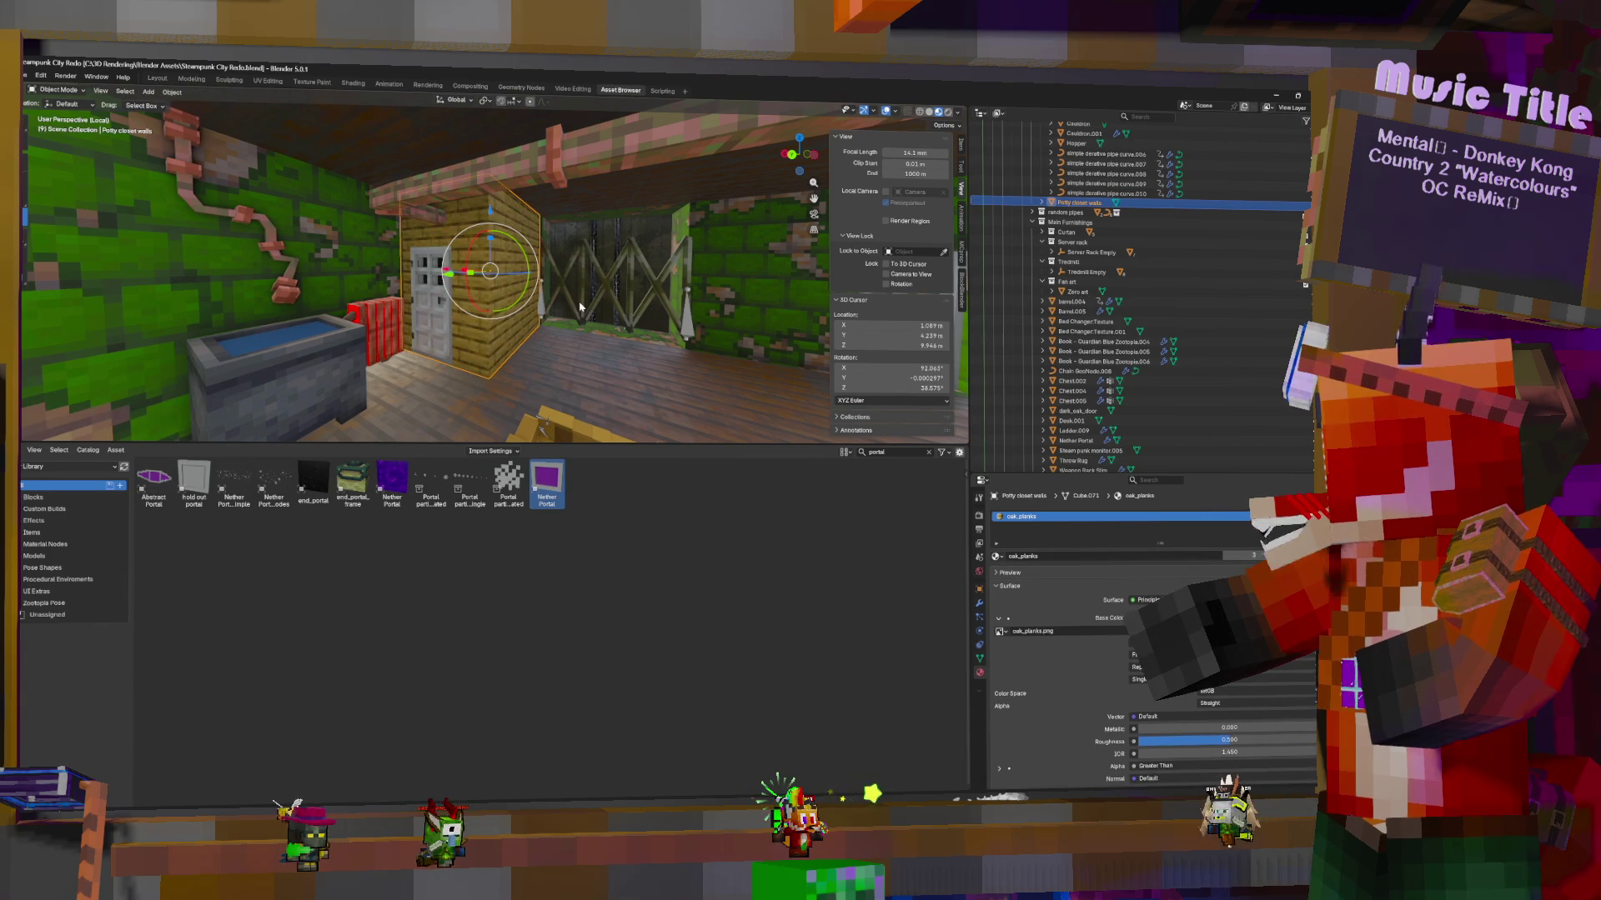
Fly through the room toward the red wall and select it
key("shift+grave")
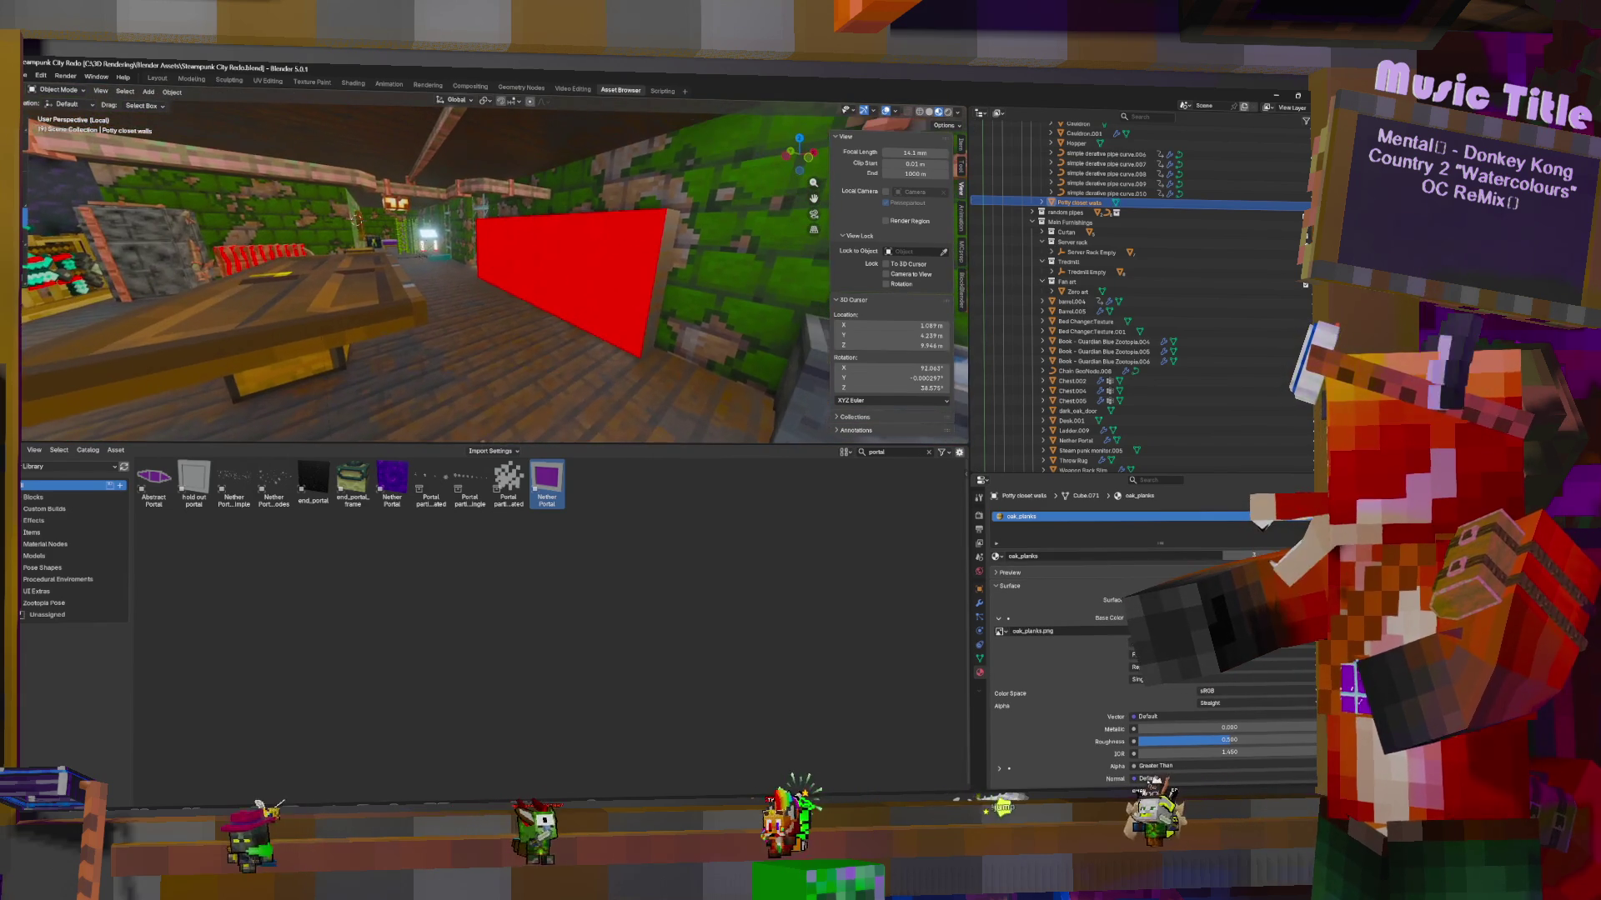
key("w")
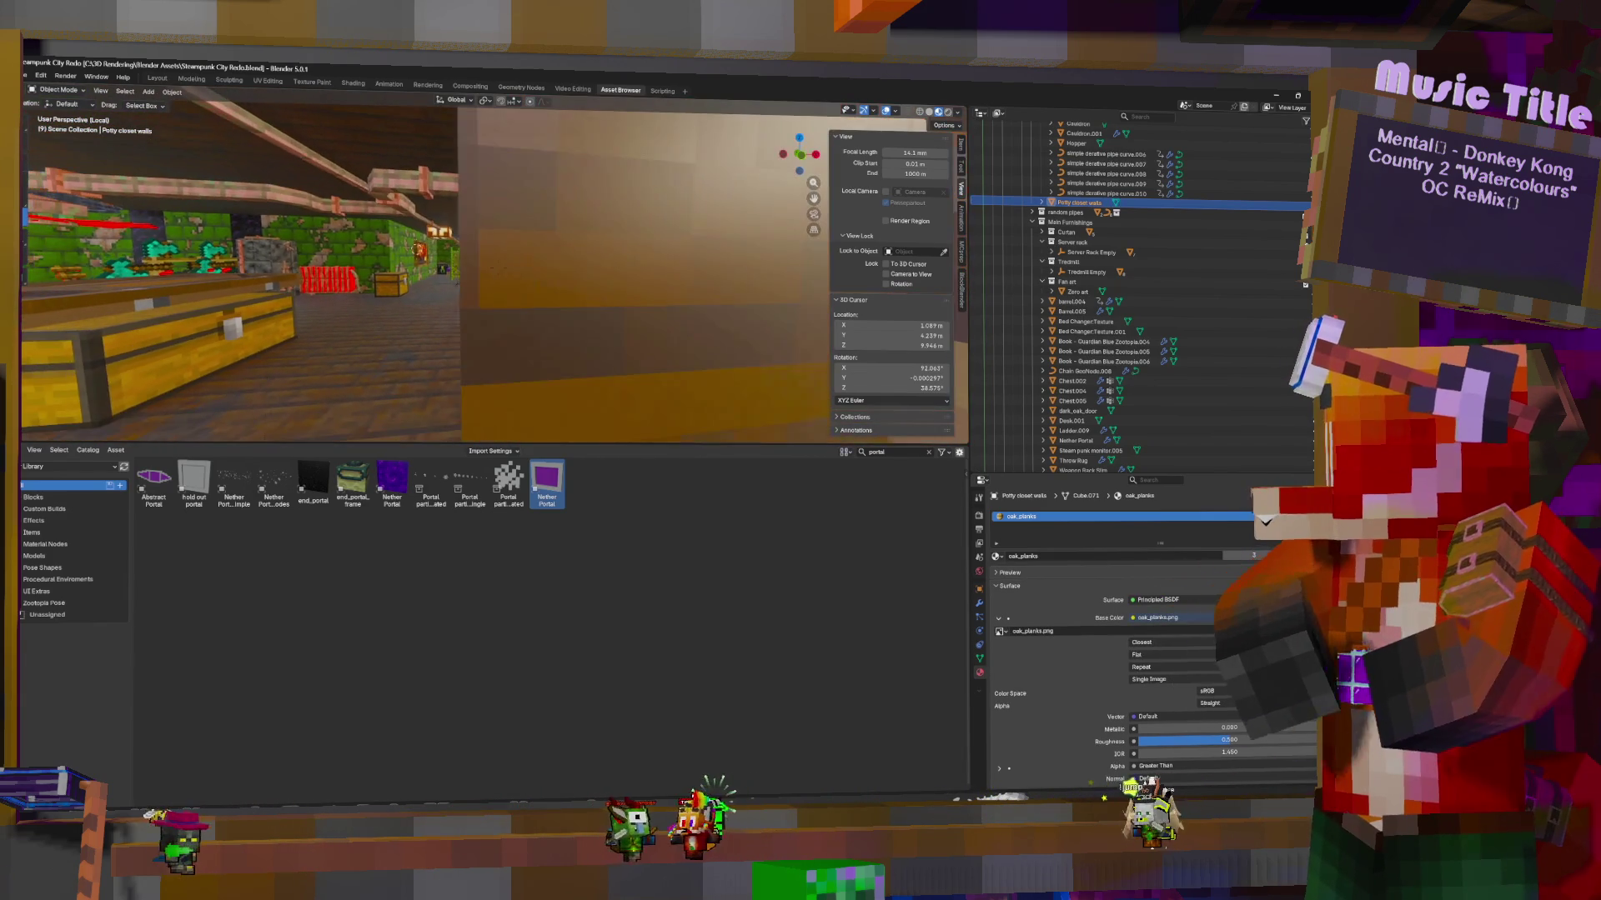
left_click(524, 291)
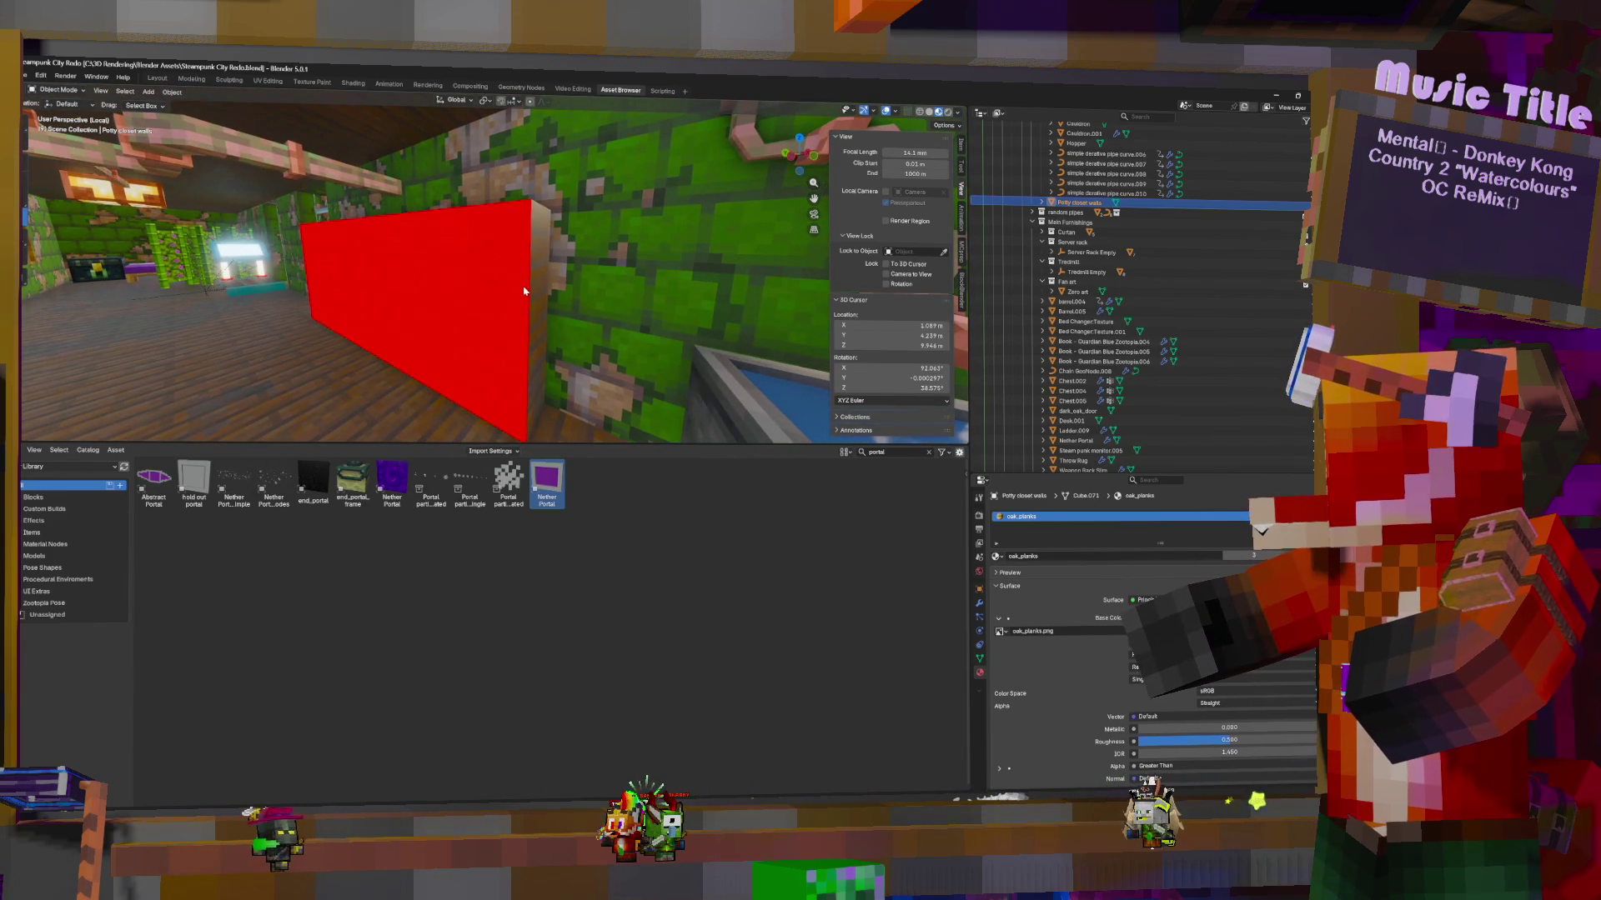
left_click(524, 291)
Check the red cube in wireframe and Edit Mode, then orbit around to the desk
left_click(928, 113)
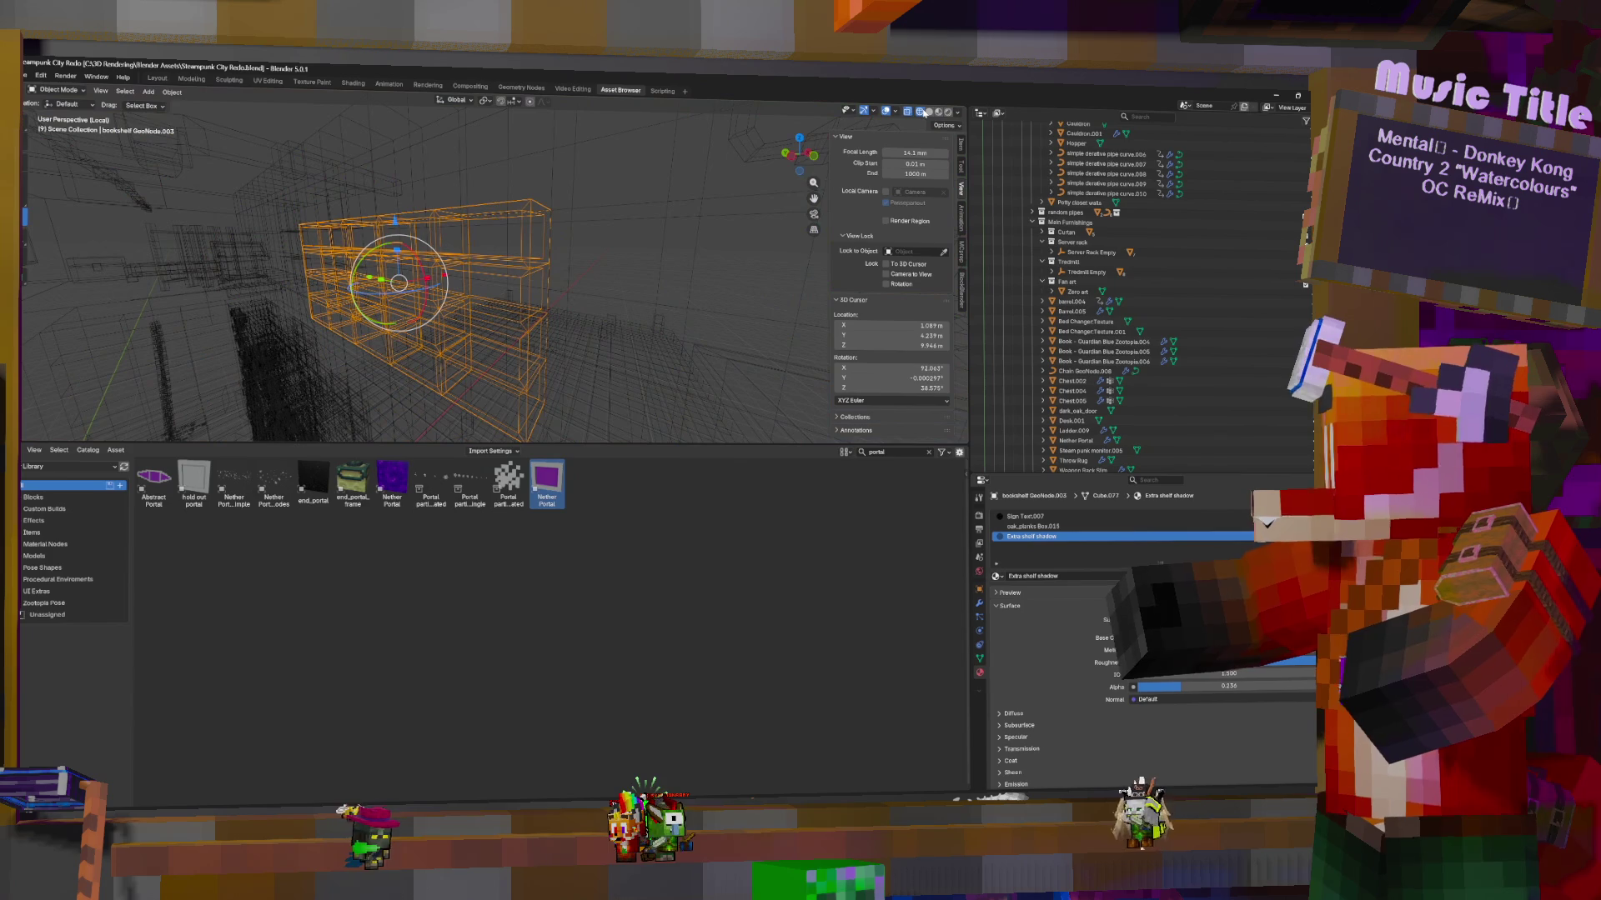
left_click(938, 112)
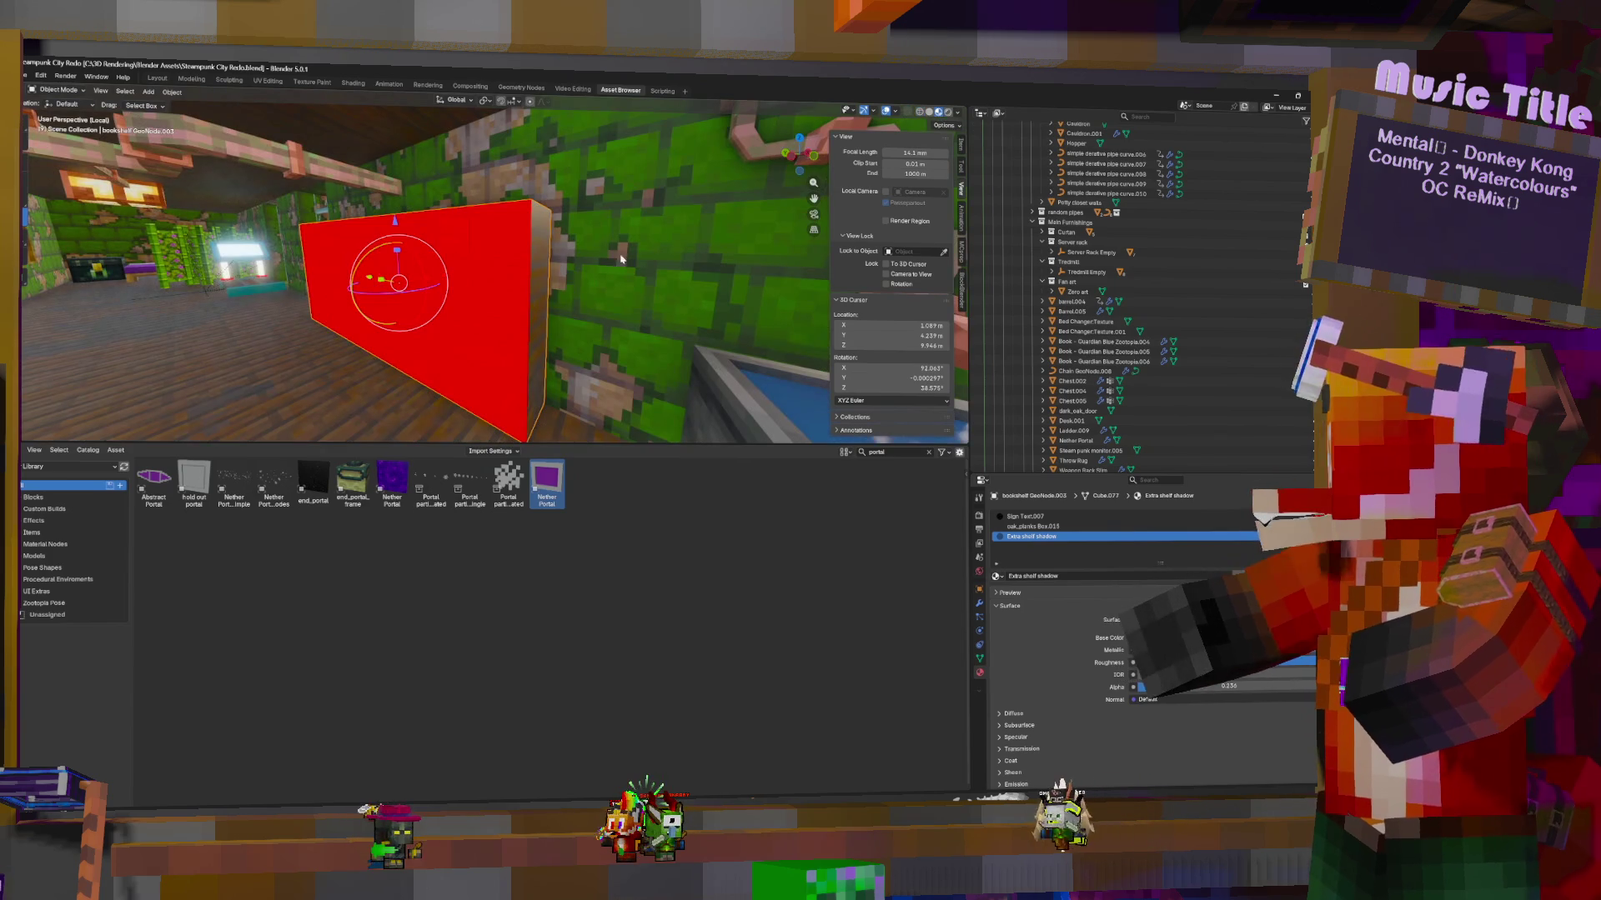
key("Tab")
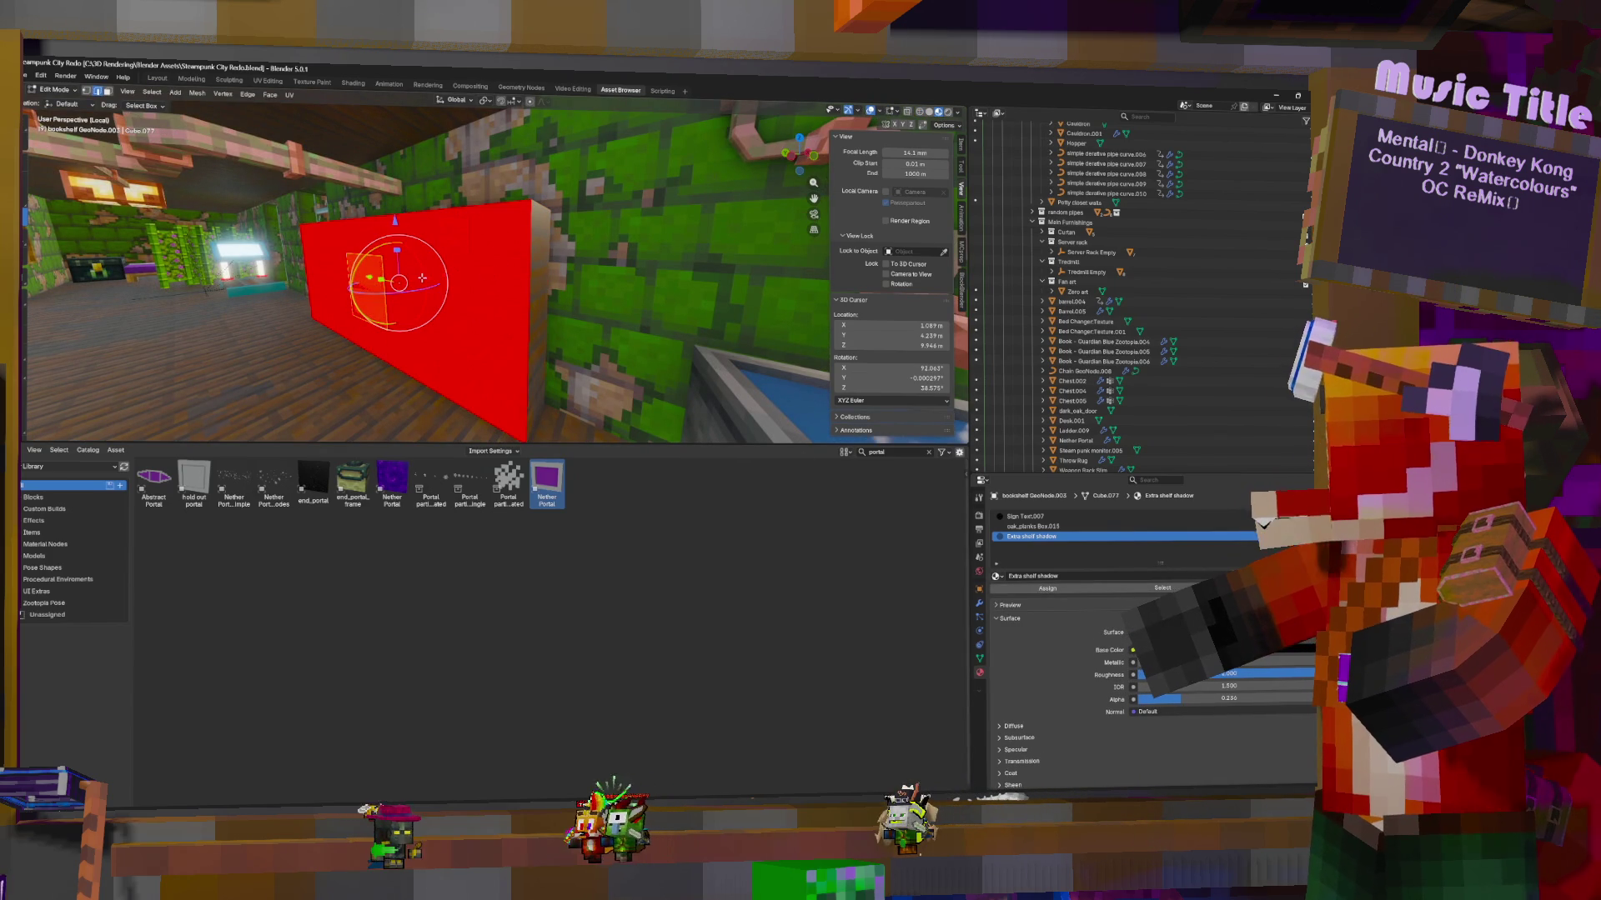
key("Tab")
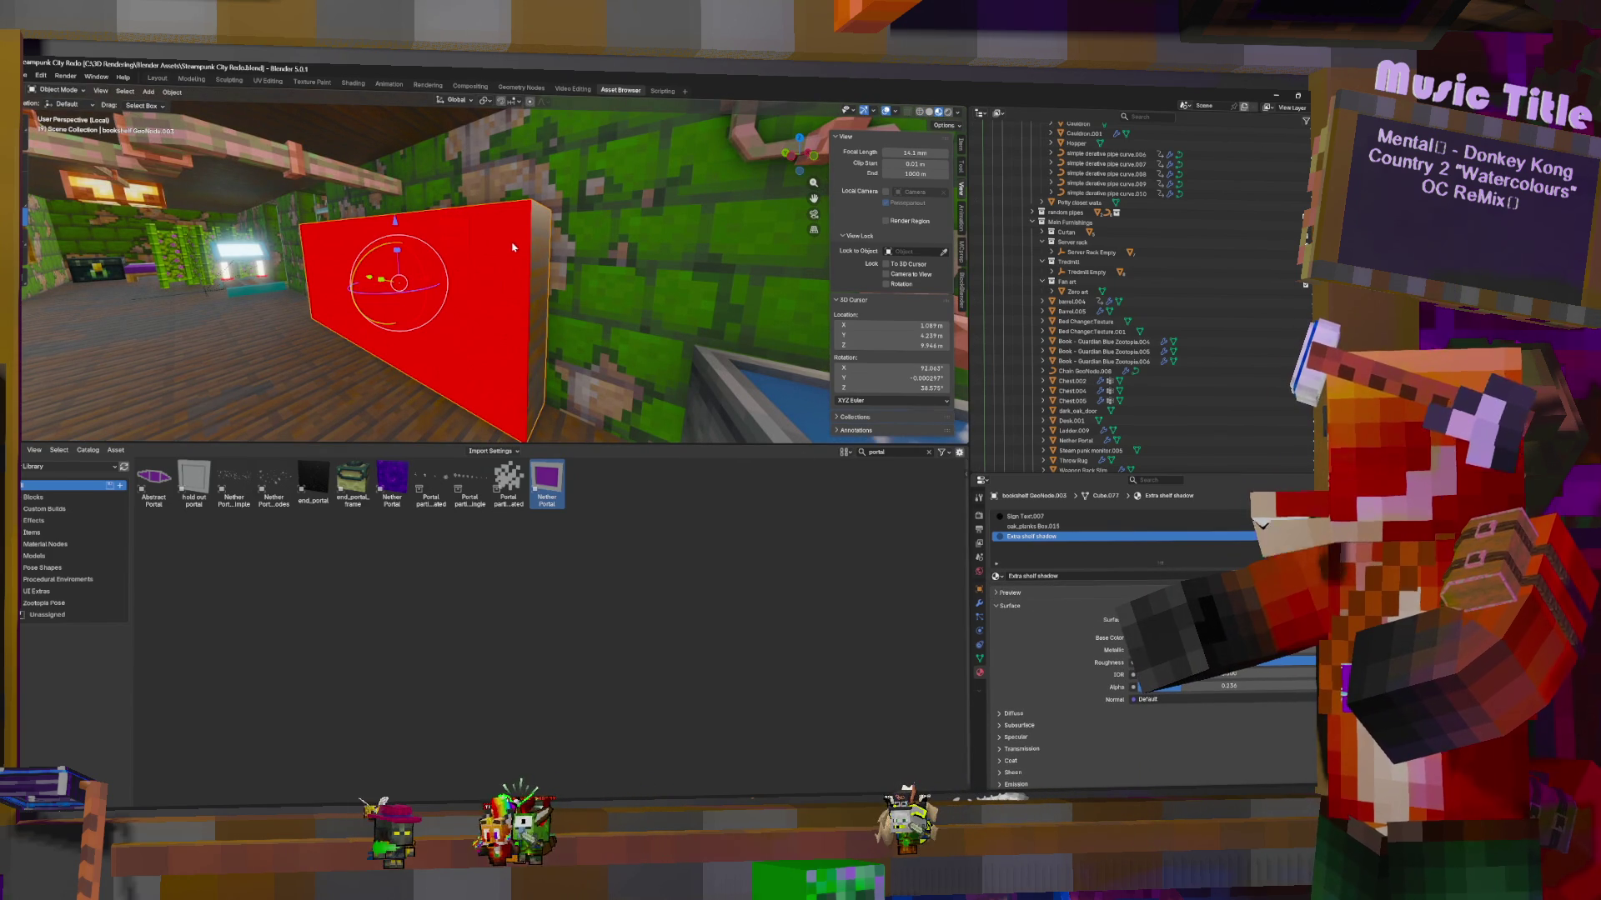
mouse_move(505, 246)
middle_mouse_down()
mouse_move(683, 254)
mouse_move(483, 246)
mouse_move(533, 275)
mouse_move(550, 225)
mouse_move(508, 254)
middle_mouse_up()
middle_click_drag(607, 420, 614, 373)
mouse_move(606, 389)
middle_mouse_down()
mouse_move(613, 407)
mouse_move(484, 376)
mouse_move(383, 325)
mouse_move(528, 377)
middle_mouse_up()
Flip the desk's normals so it shows wood, then turn toward the portal wall
left_click(527, 376)
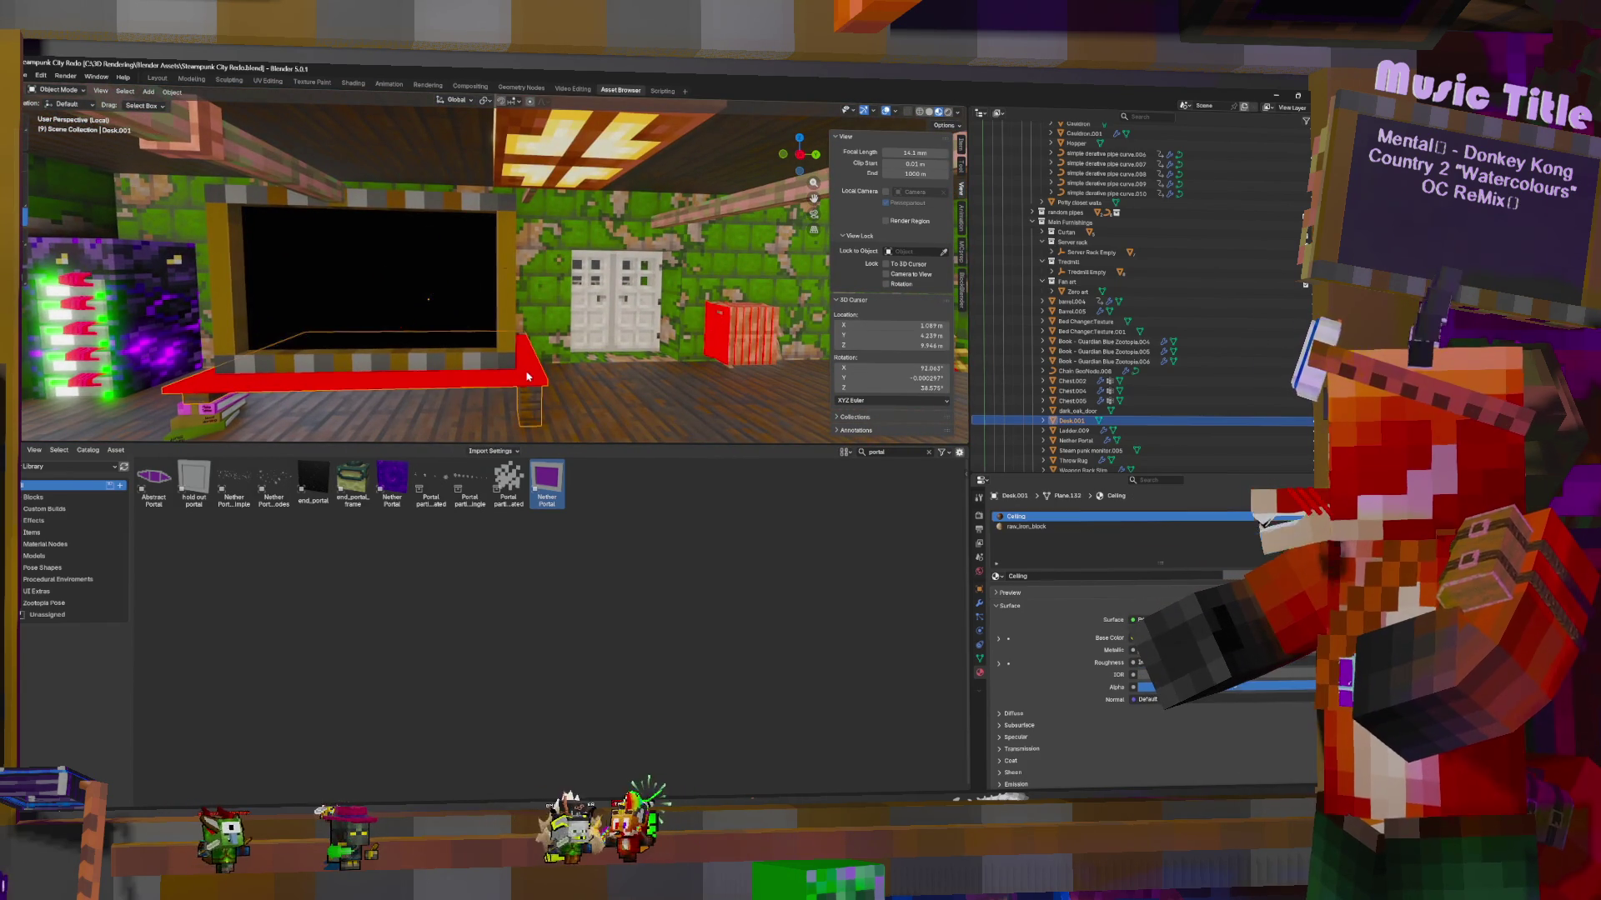
key("Tab")
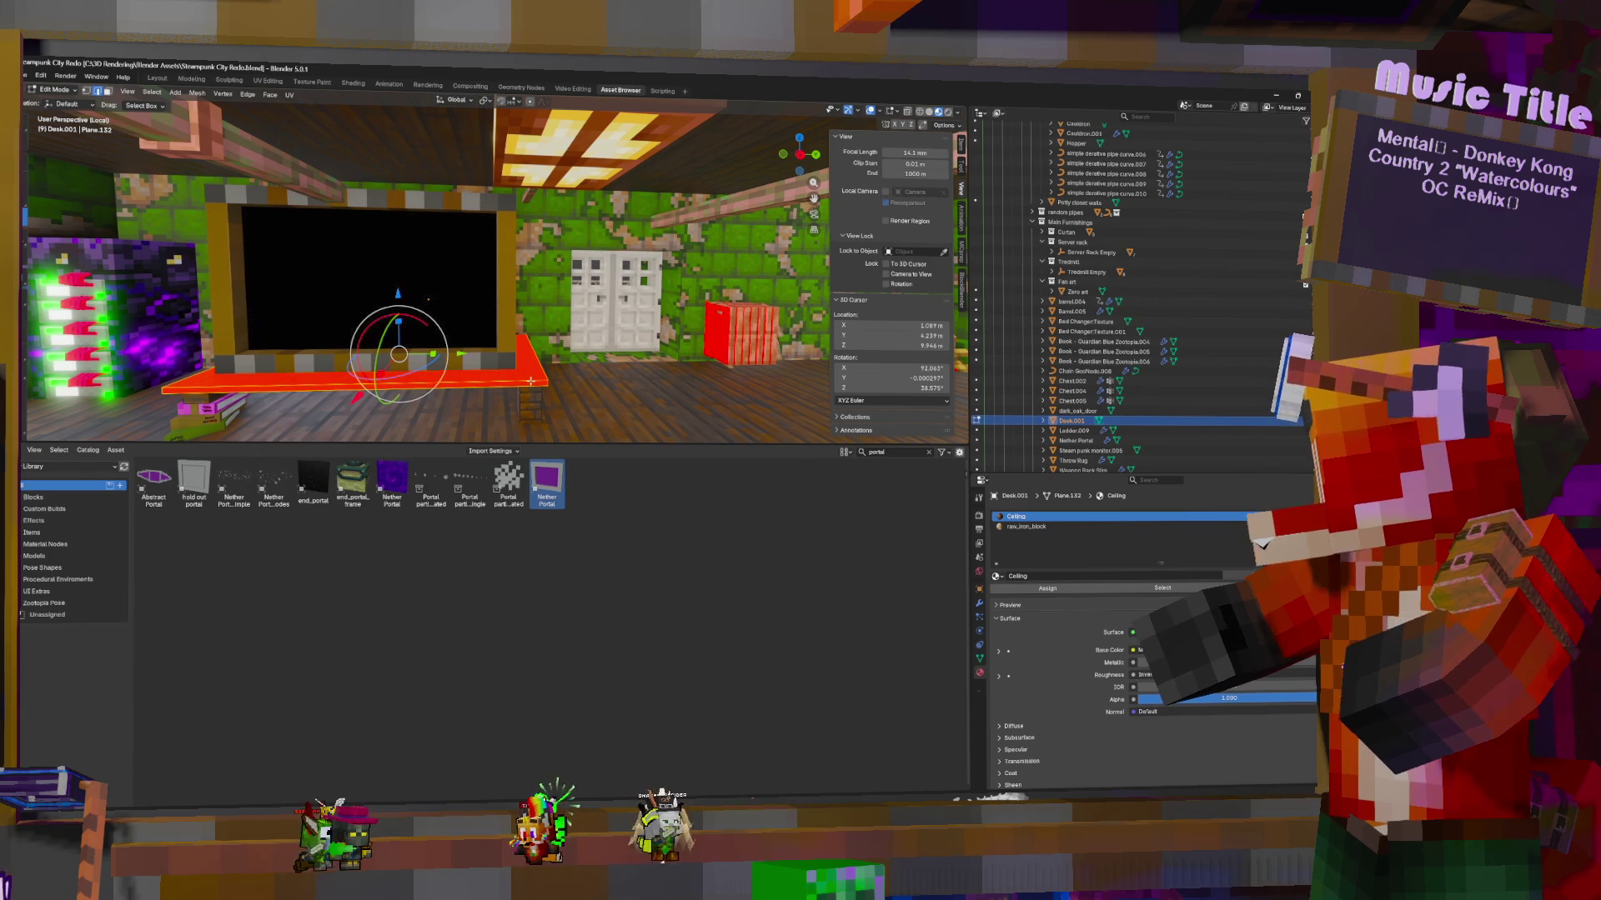
key("F3")
key("Escape")
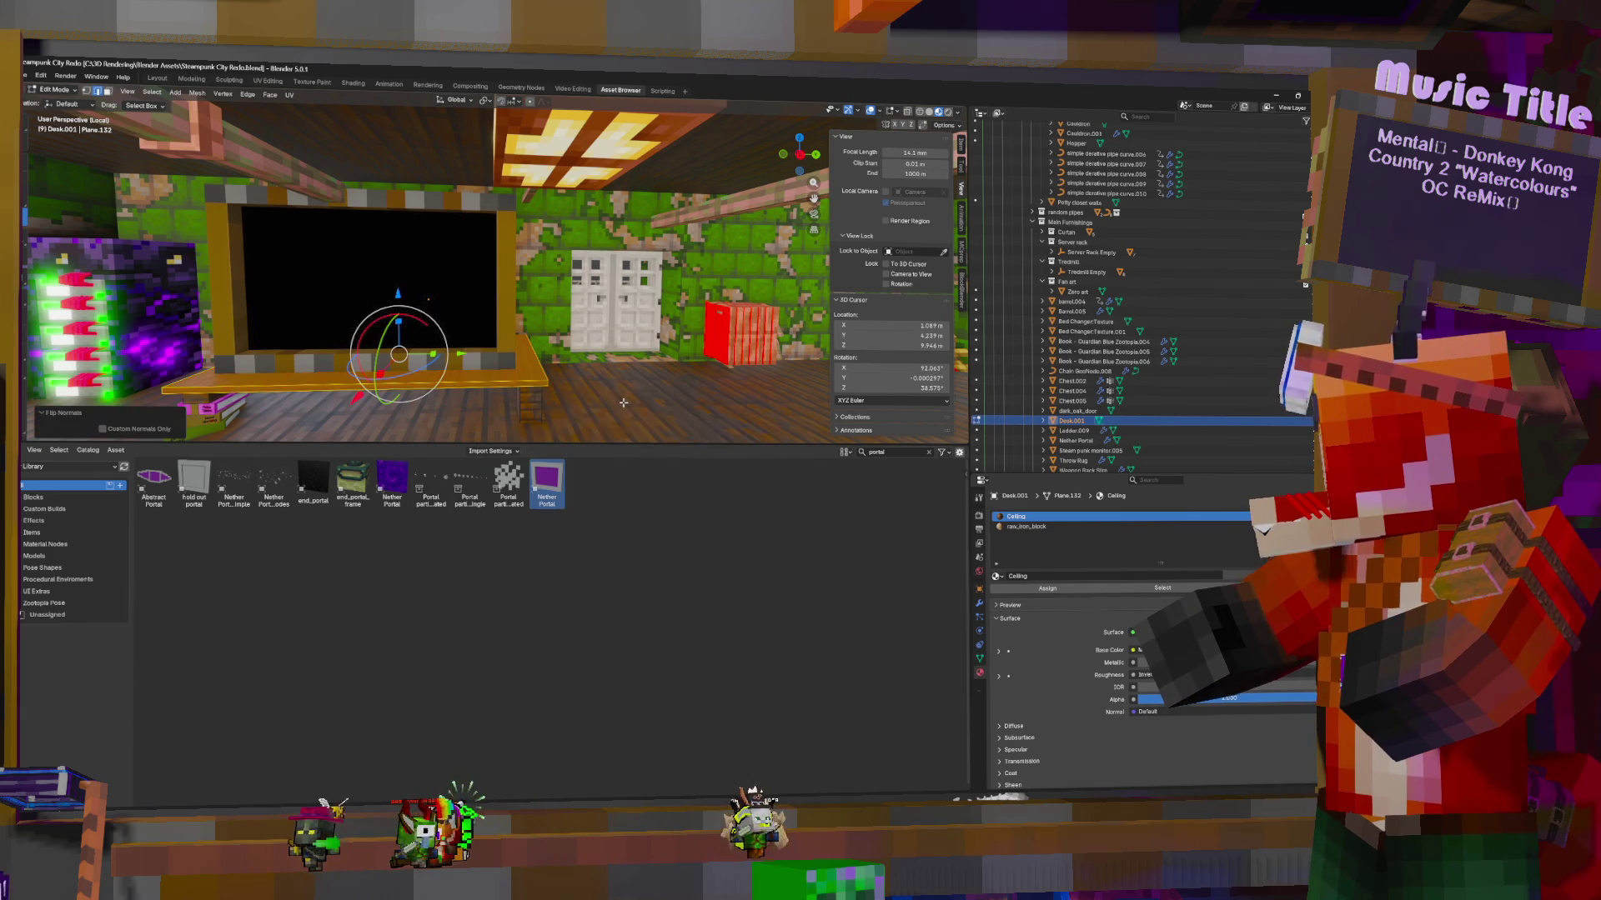
key("Tab")
mouse_move(610, 355)
middle_mouse_down()
mouse_move(817, 358)
mouse_move(559, 286)
middle_mouse_up()
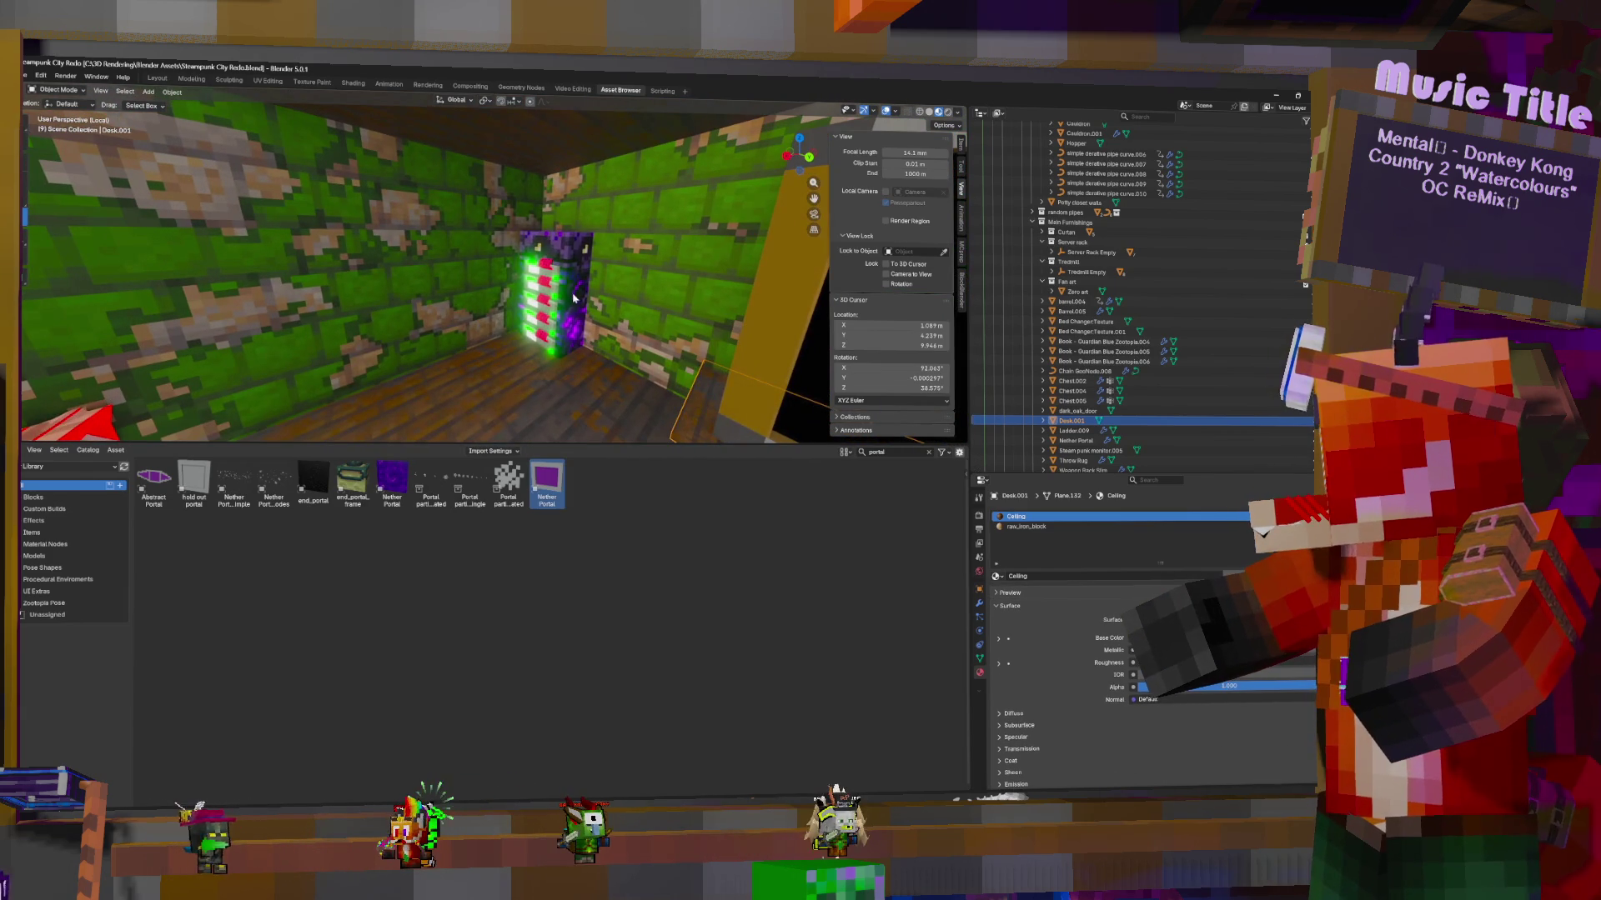
Select the server rack and pick out the server block with red faces
left_click(559, 286)
key("Tab")
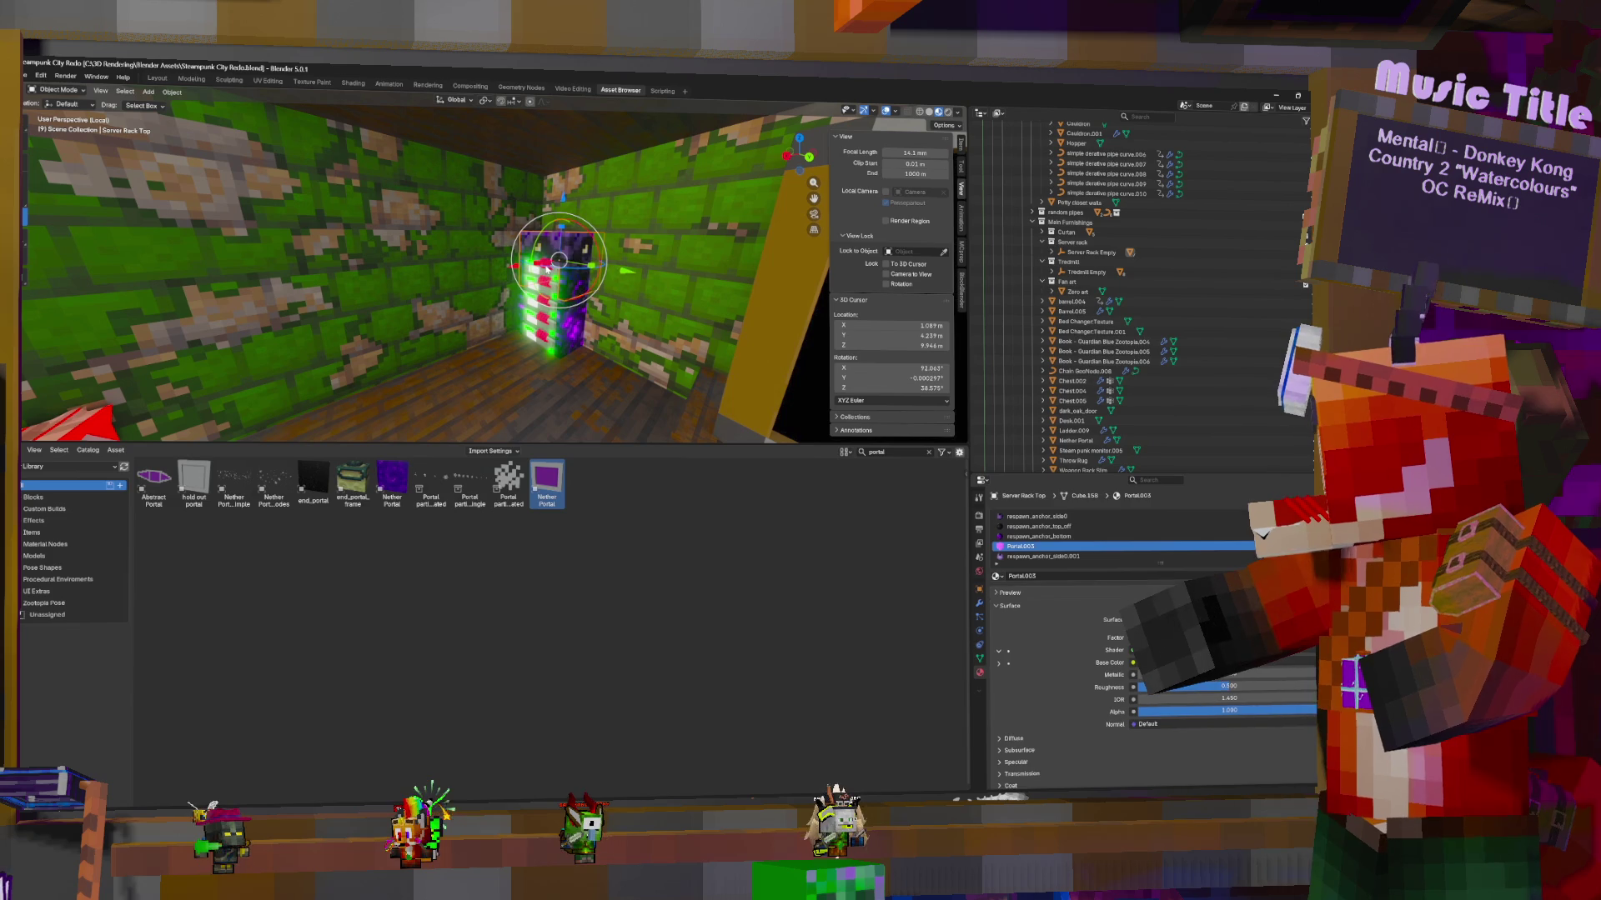
left_click(541, 269)
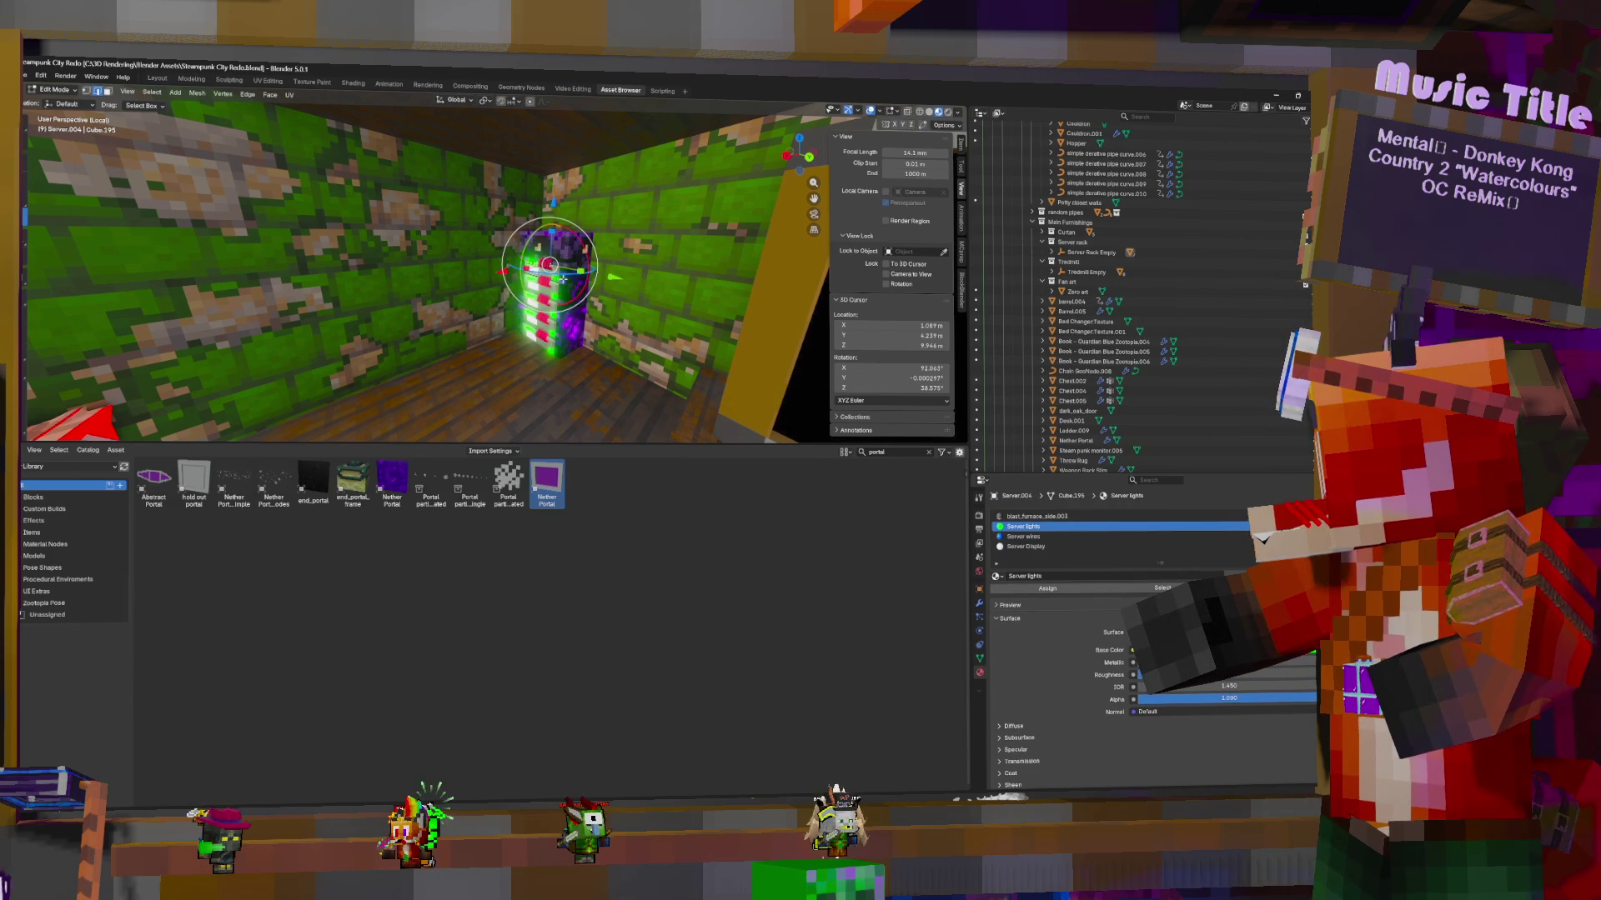
scroll(560, 274, "up", 2)
scroll(568, 275, "up", 2)
scroll(600, 295, "up", 2)
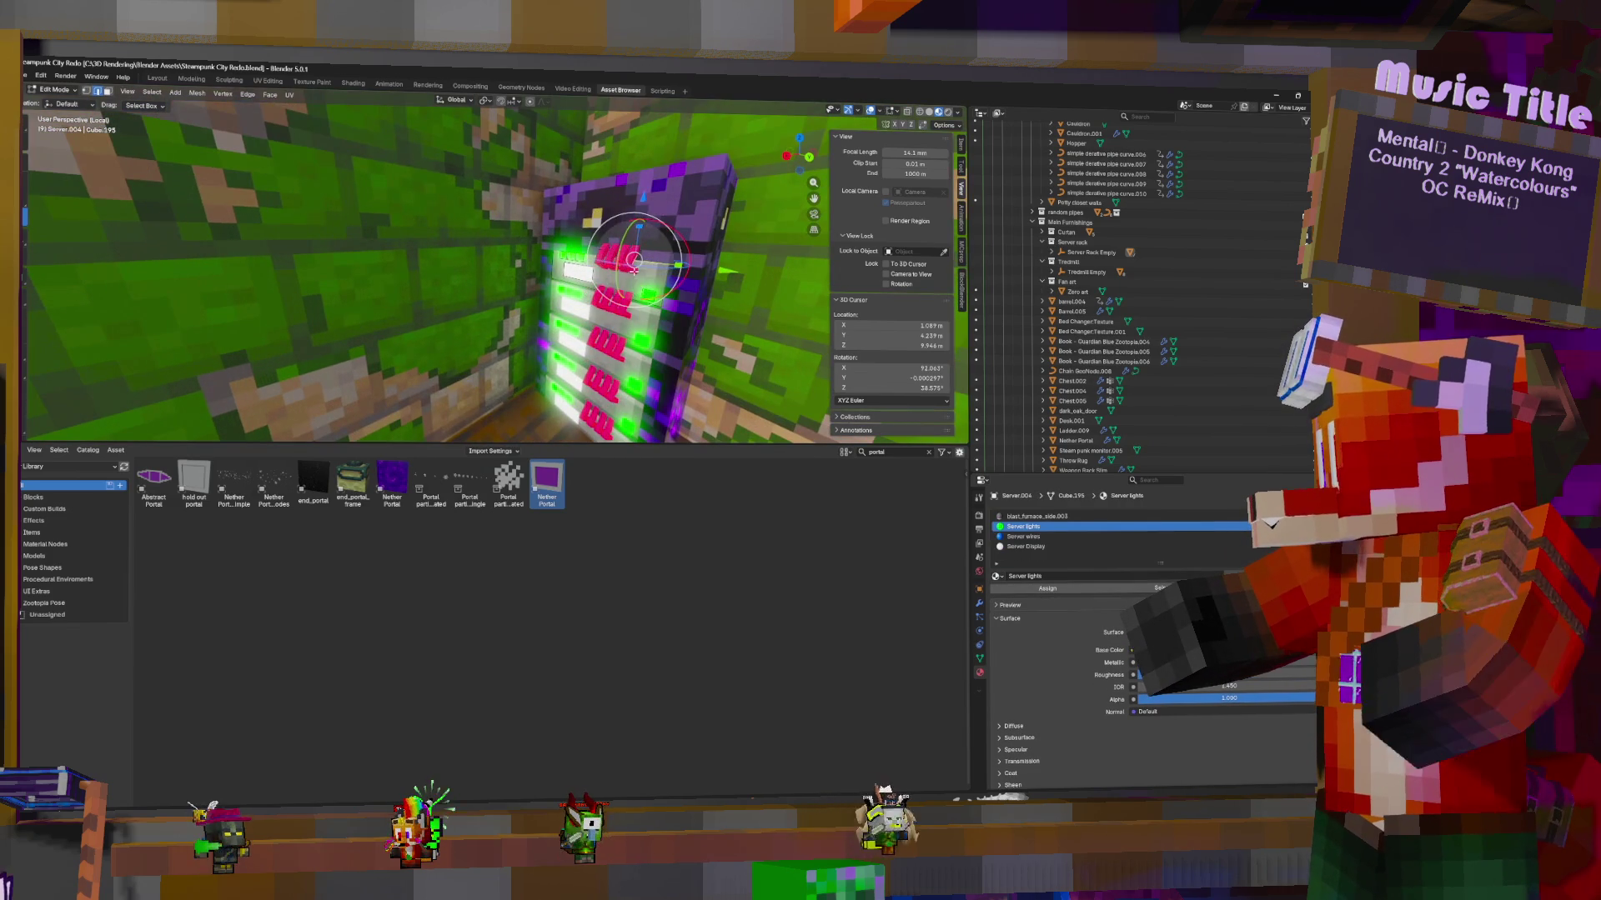
key("Tab")
left_click(638, 323)
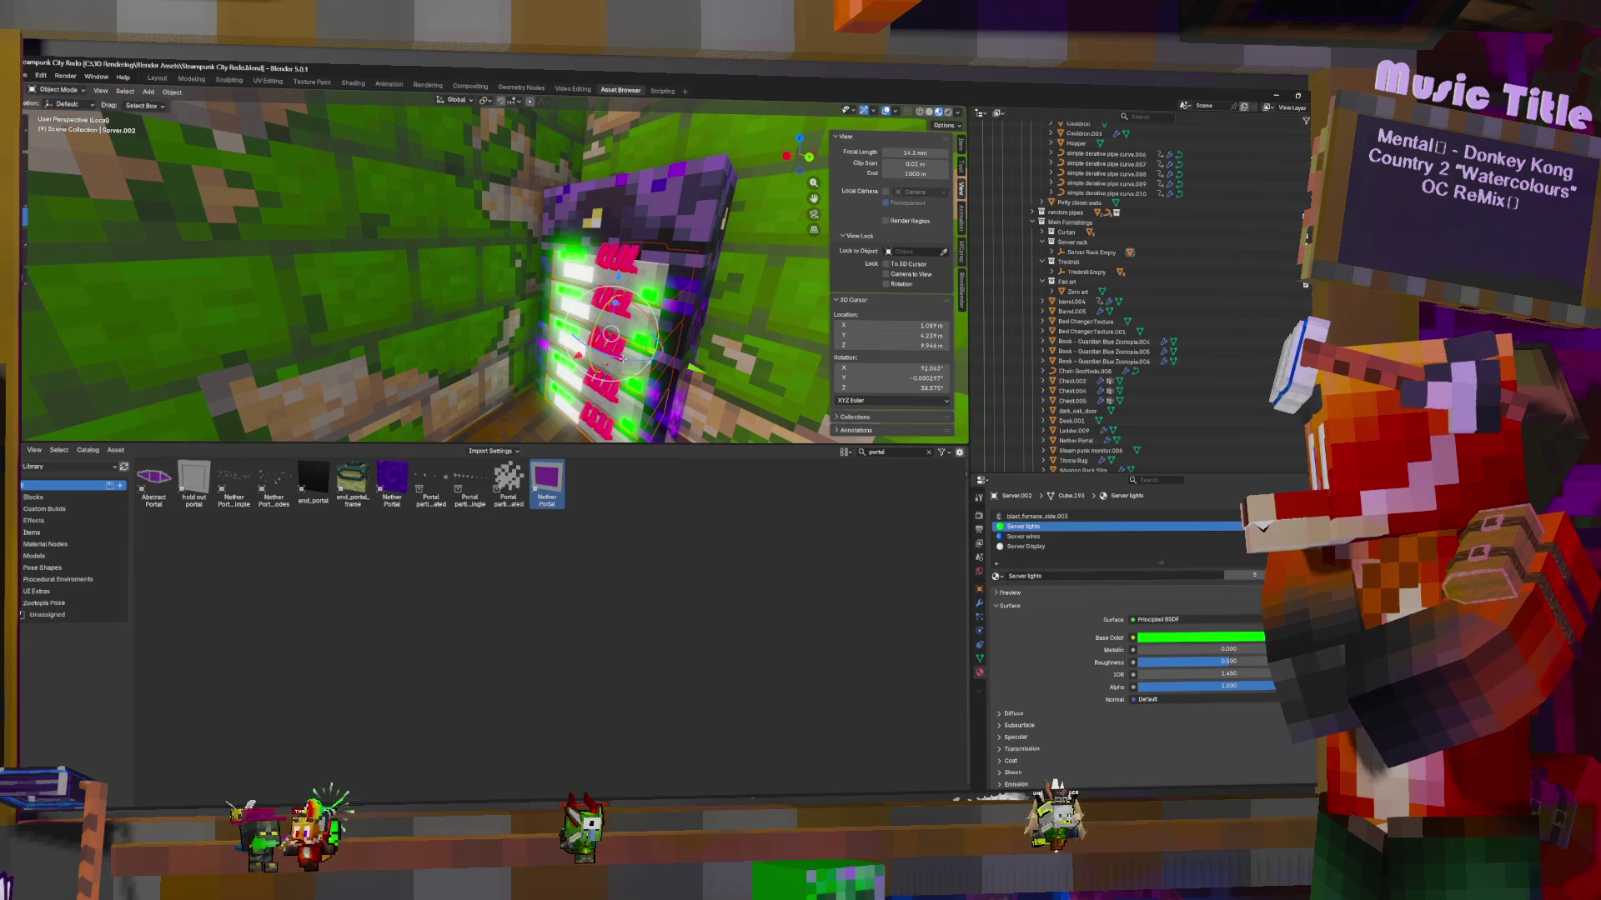
left_click(575, 354)
Select the block's Server wires faces and flip their normals with Alt+N
key("Tab")
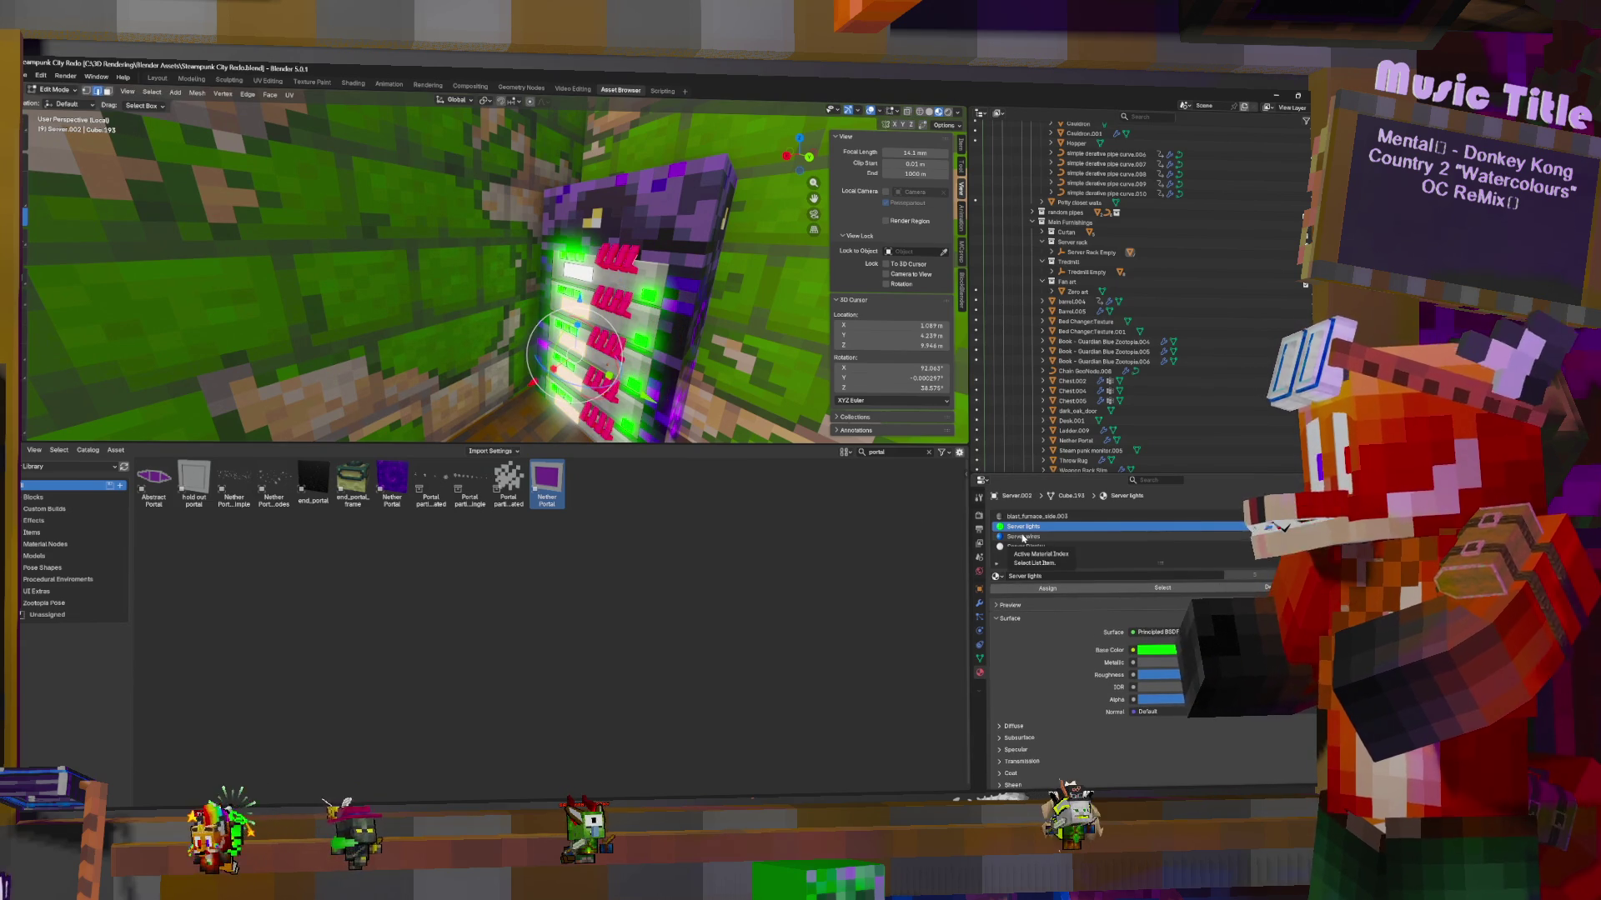
left_click(1036, 537)
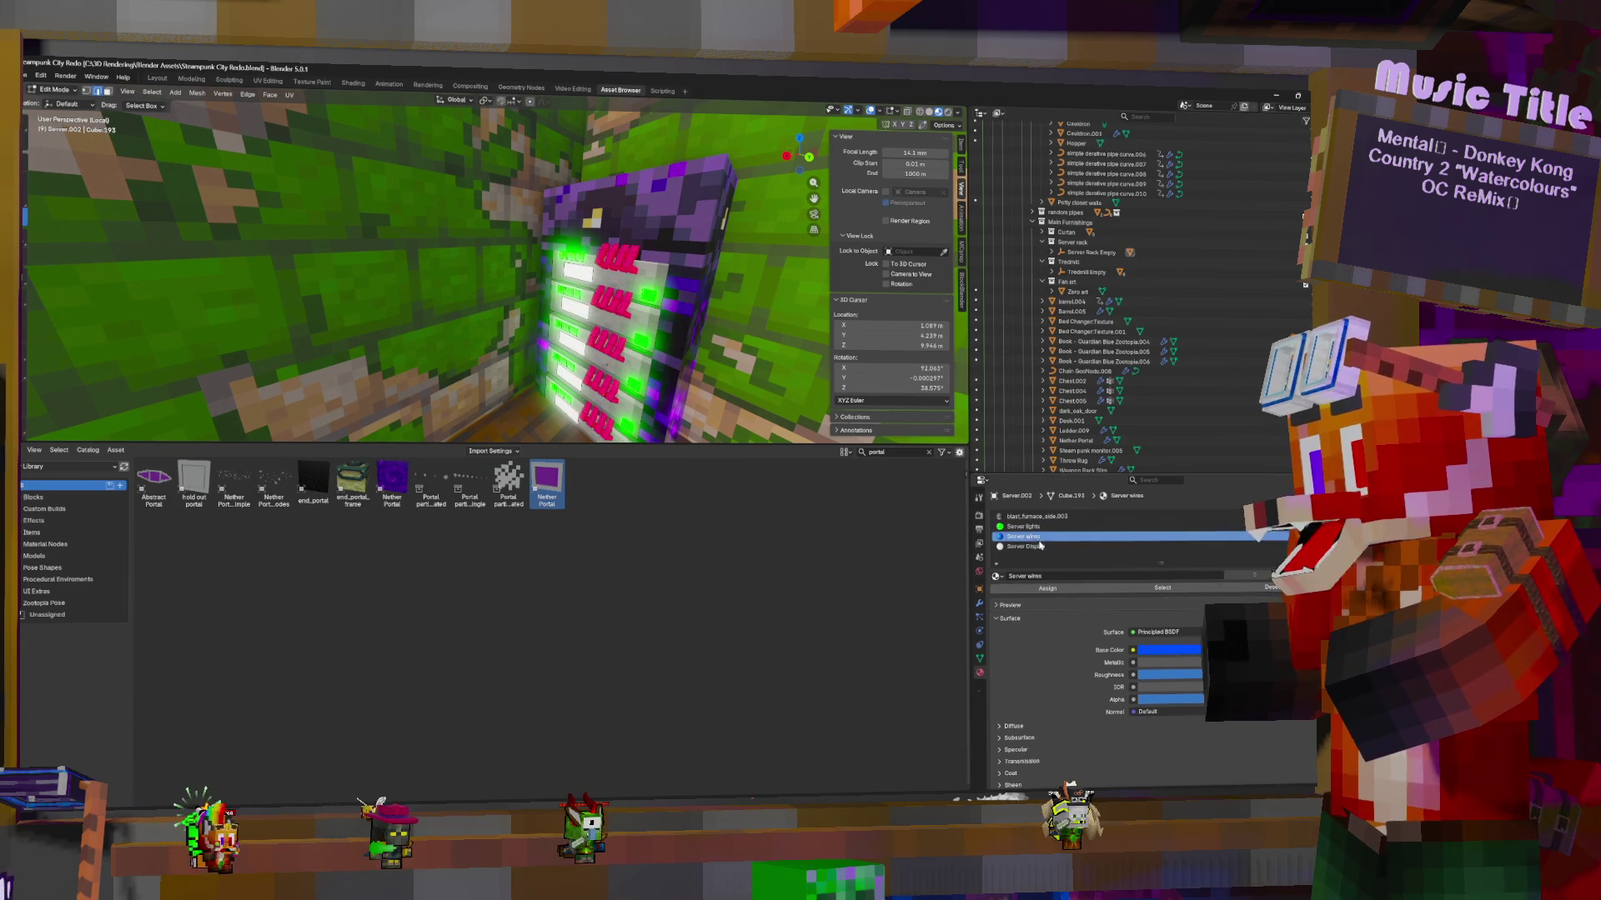
left_click(1162, 588)
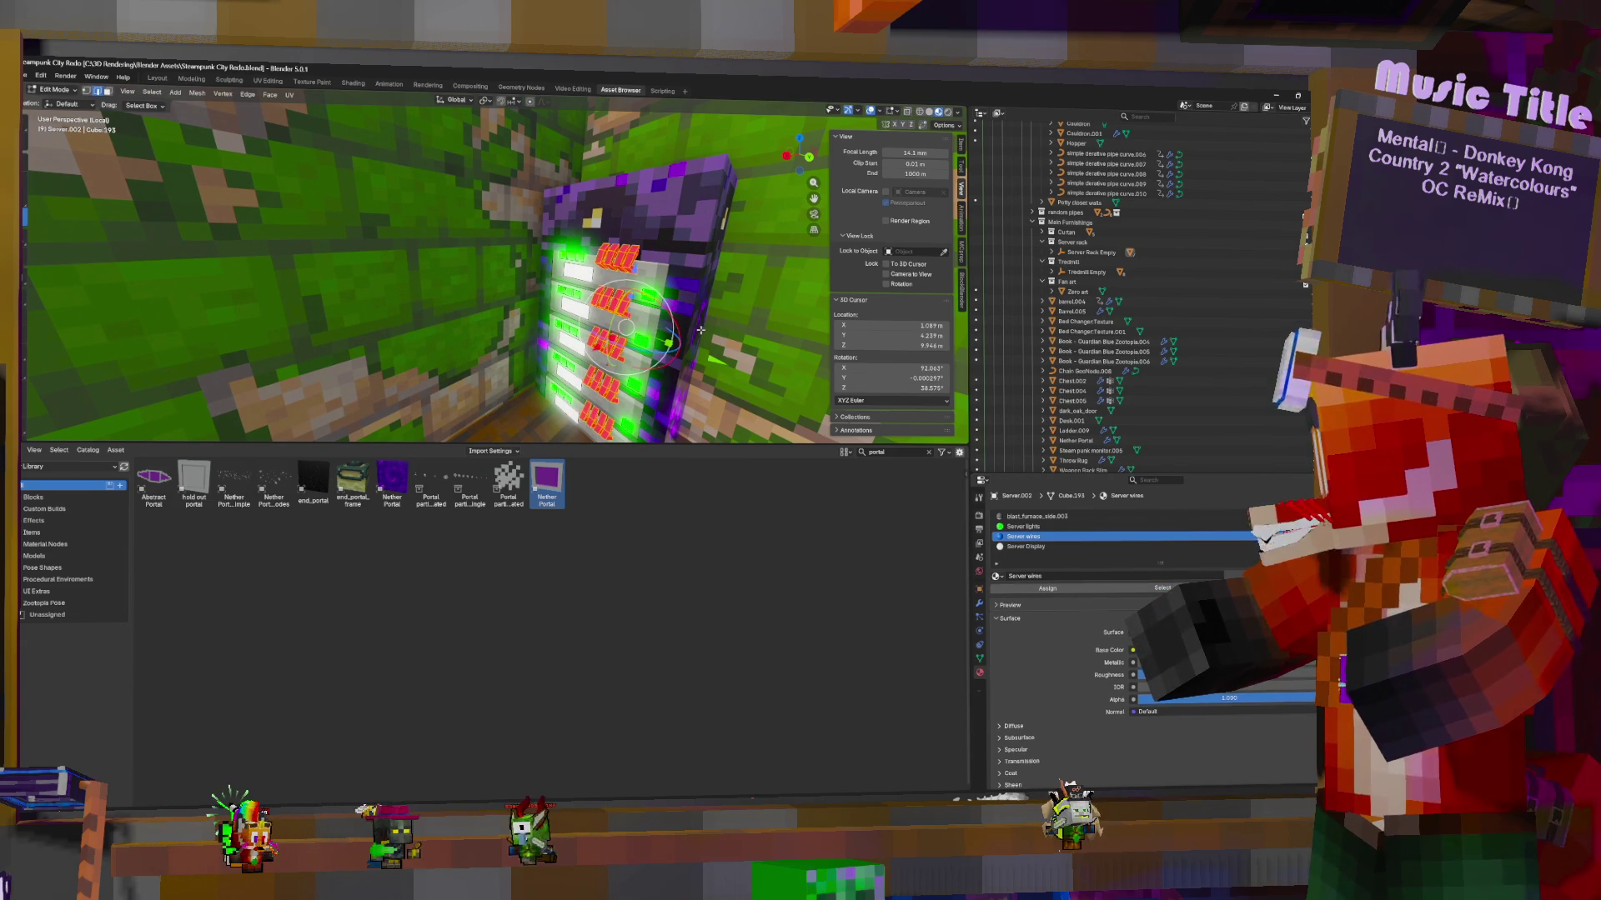
key("alt+n")
left_click(774, 353)
key("Tab")
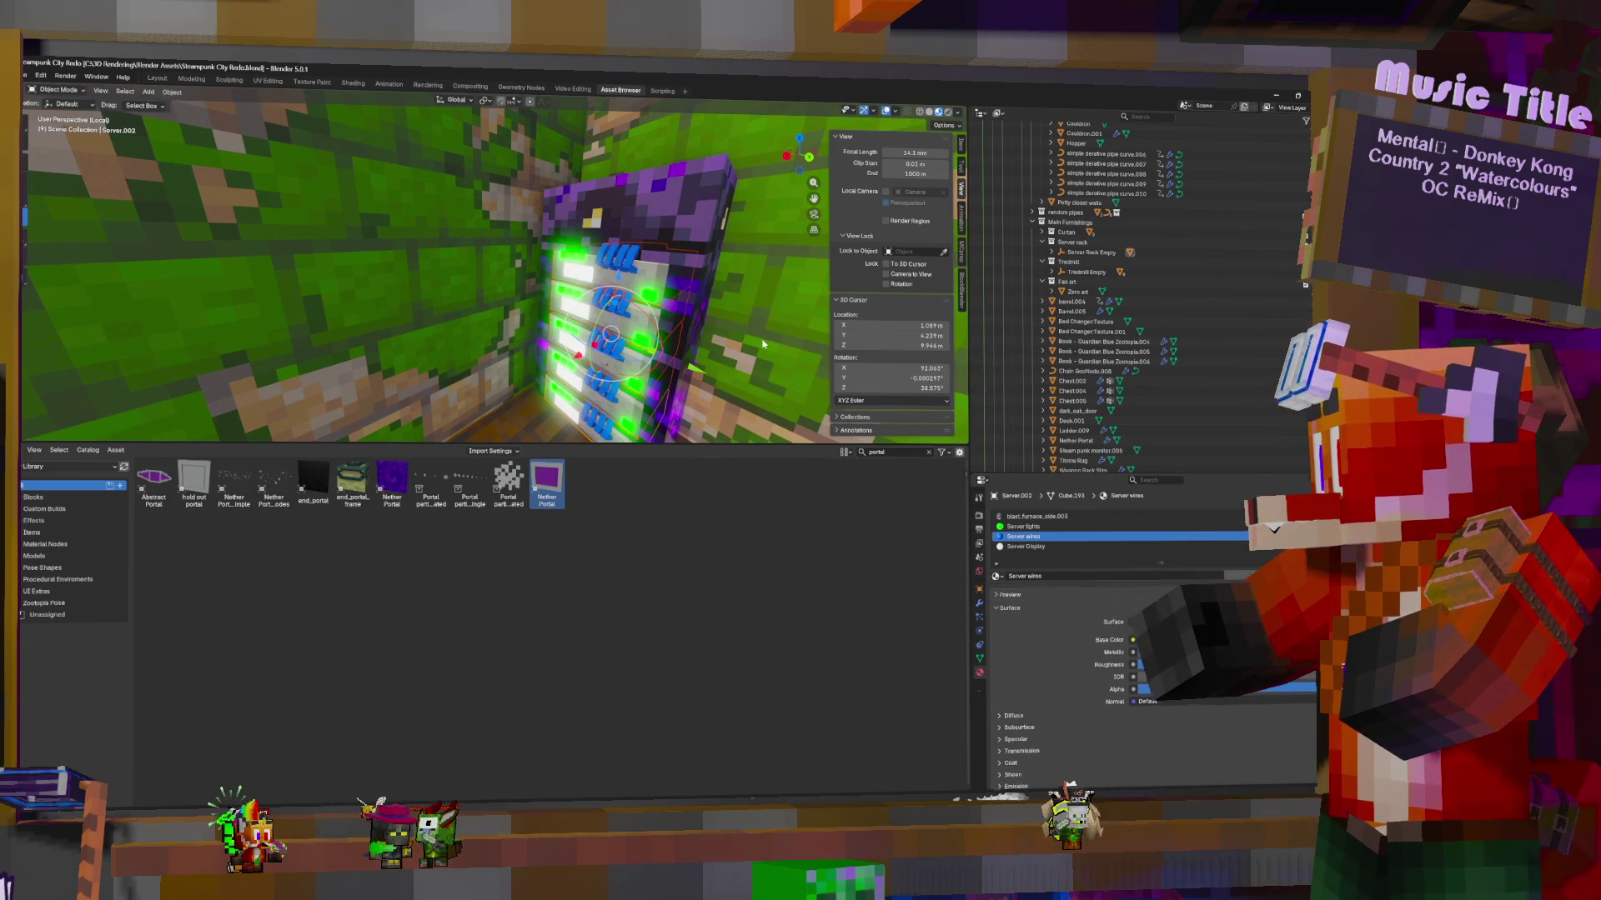
key("shift+grave")
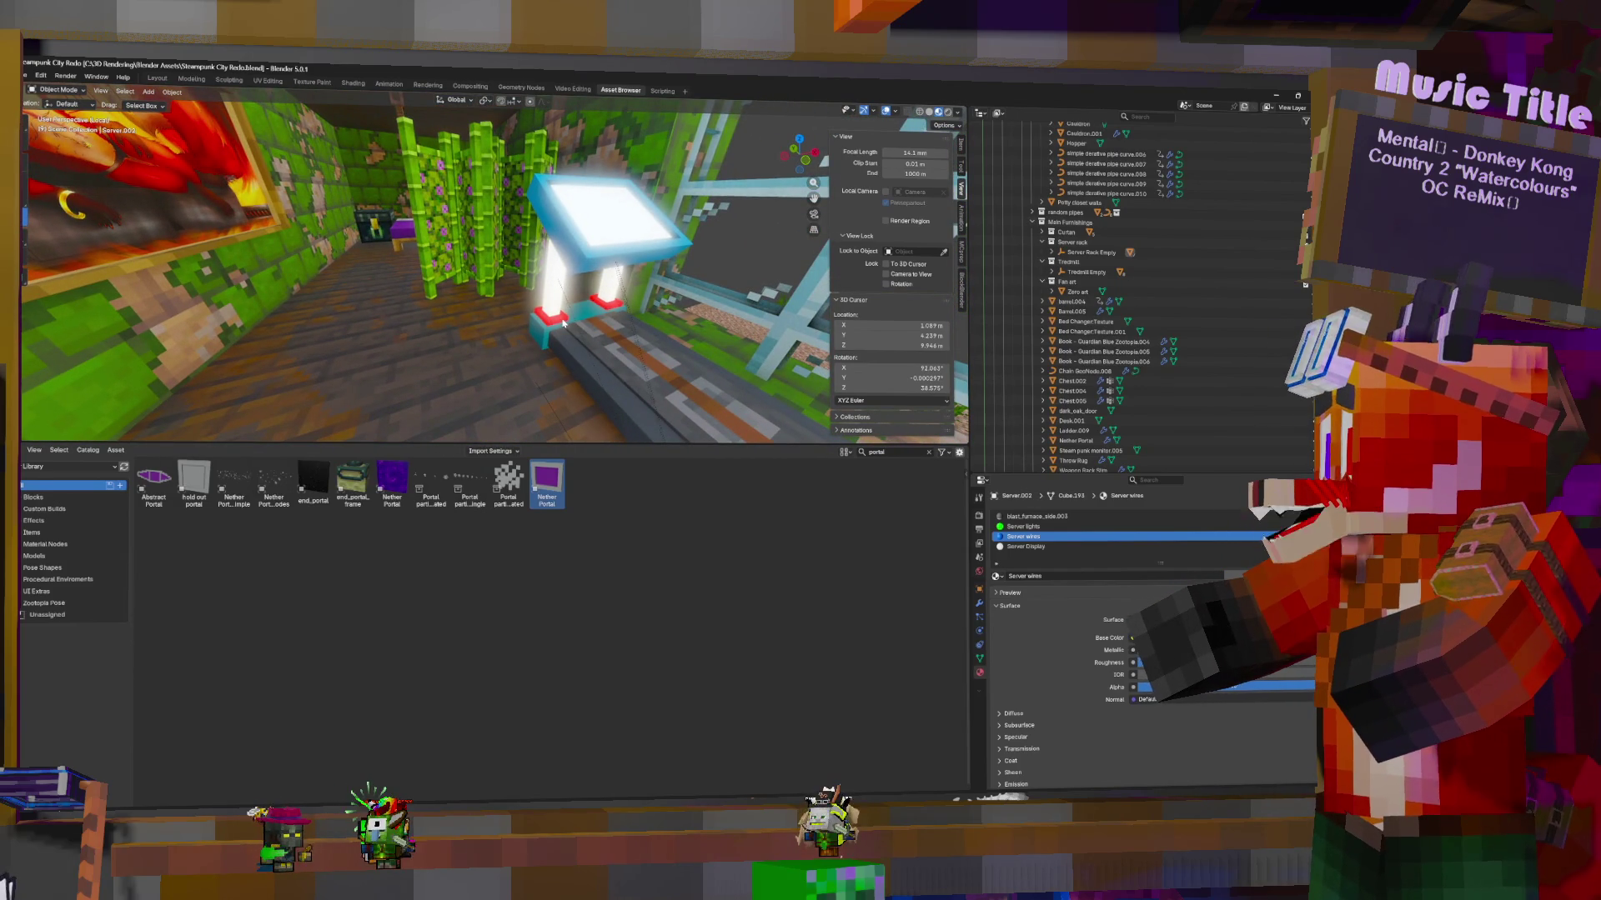
Flip the normals of the whole first glowing end rod mesh
left_click(563, 323)
key("Tab")
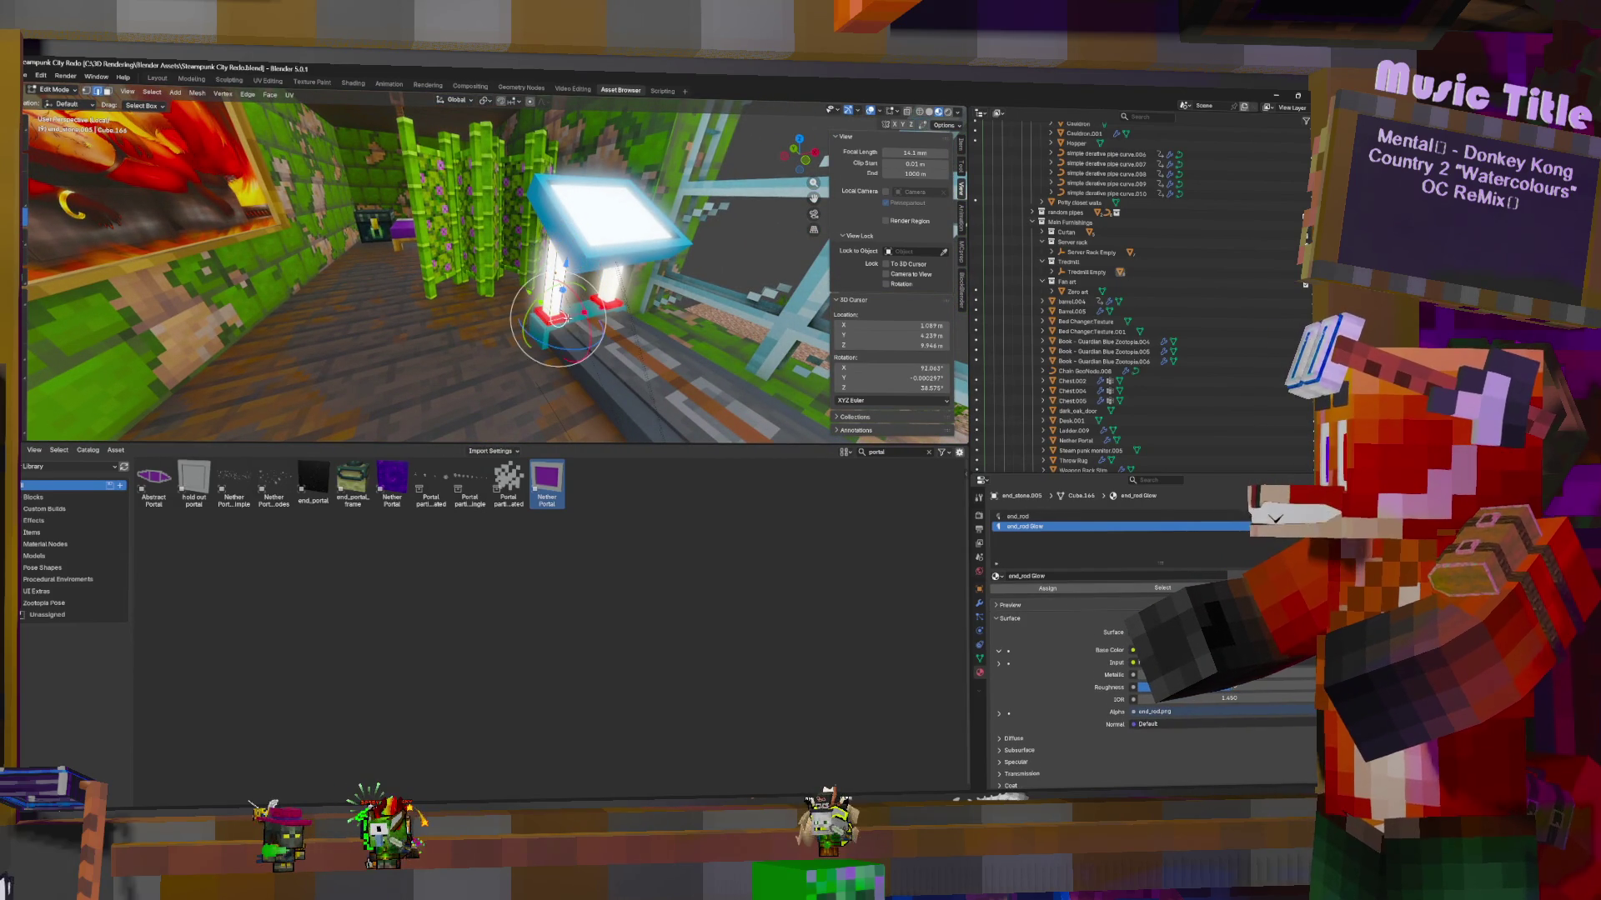
key("Tab")
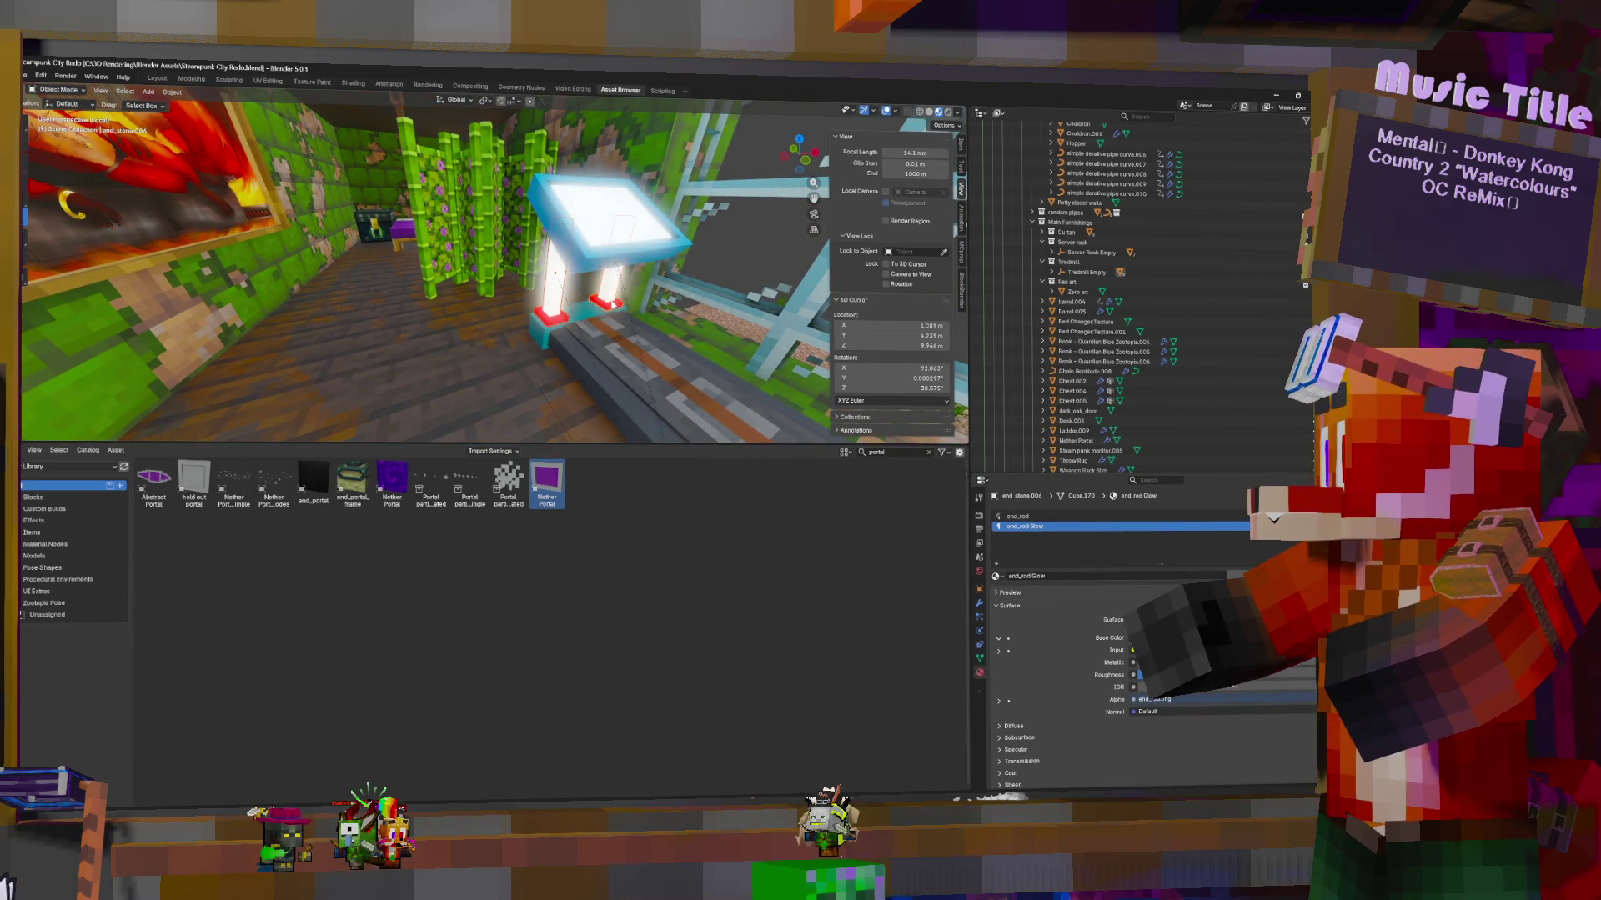
key("Tab")
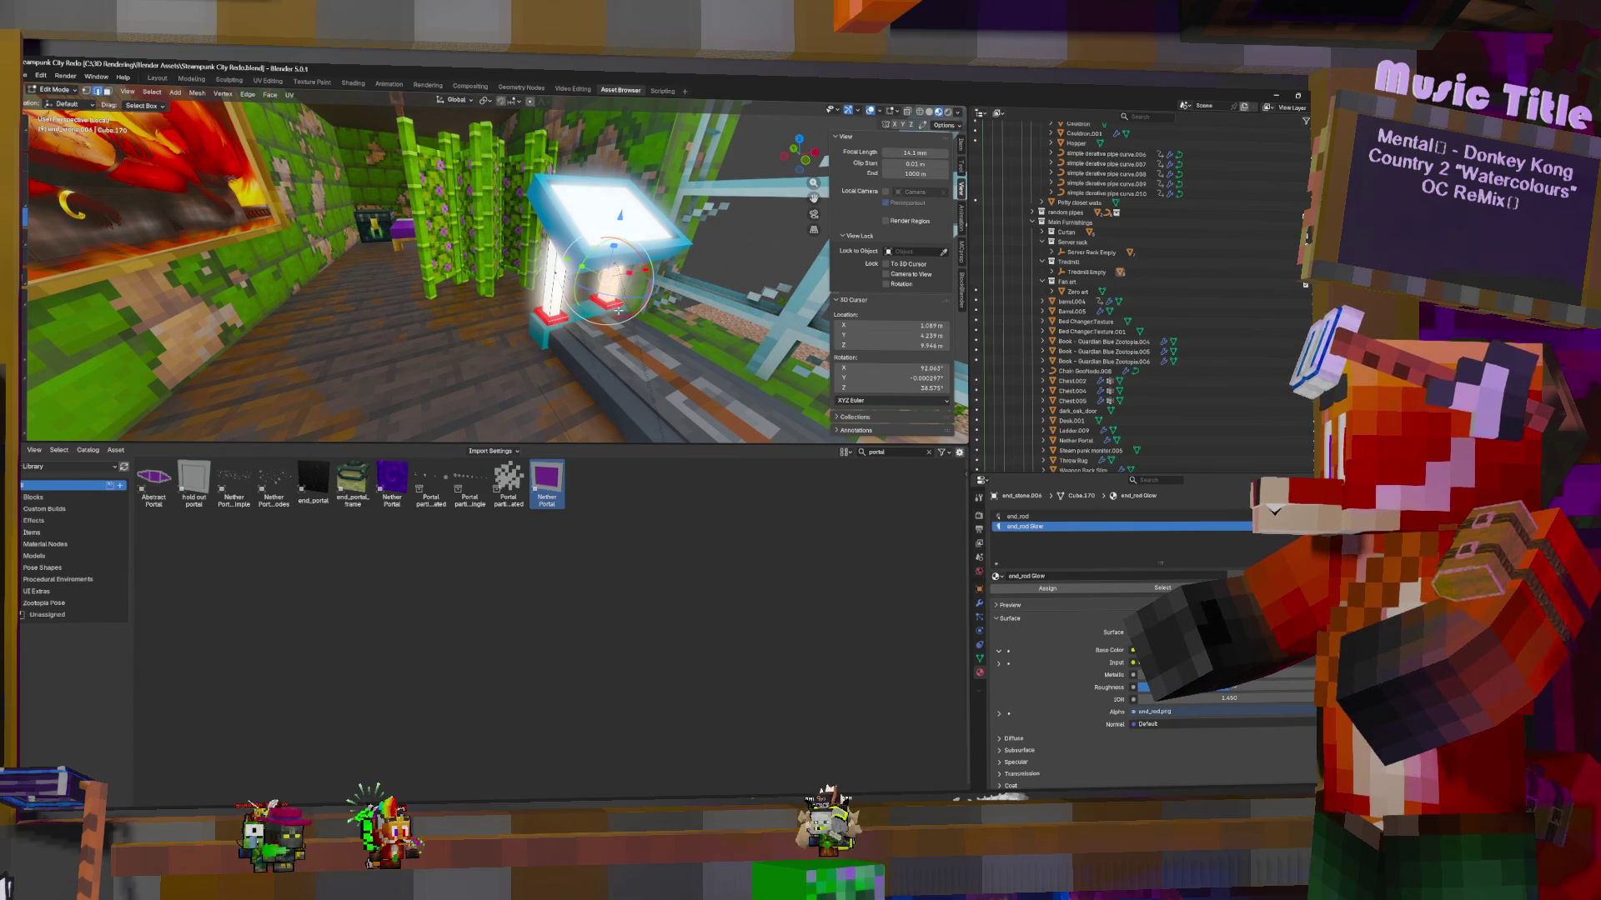
key("ctrl+l")
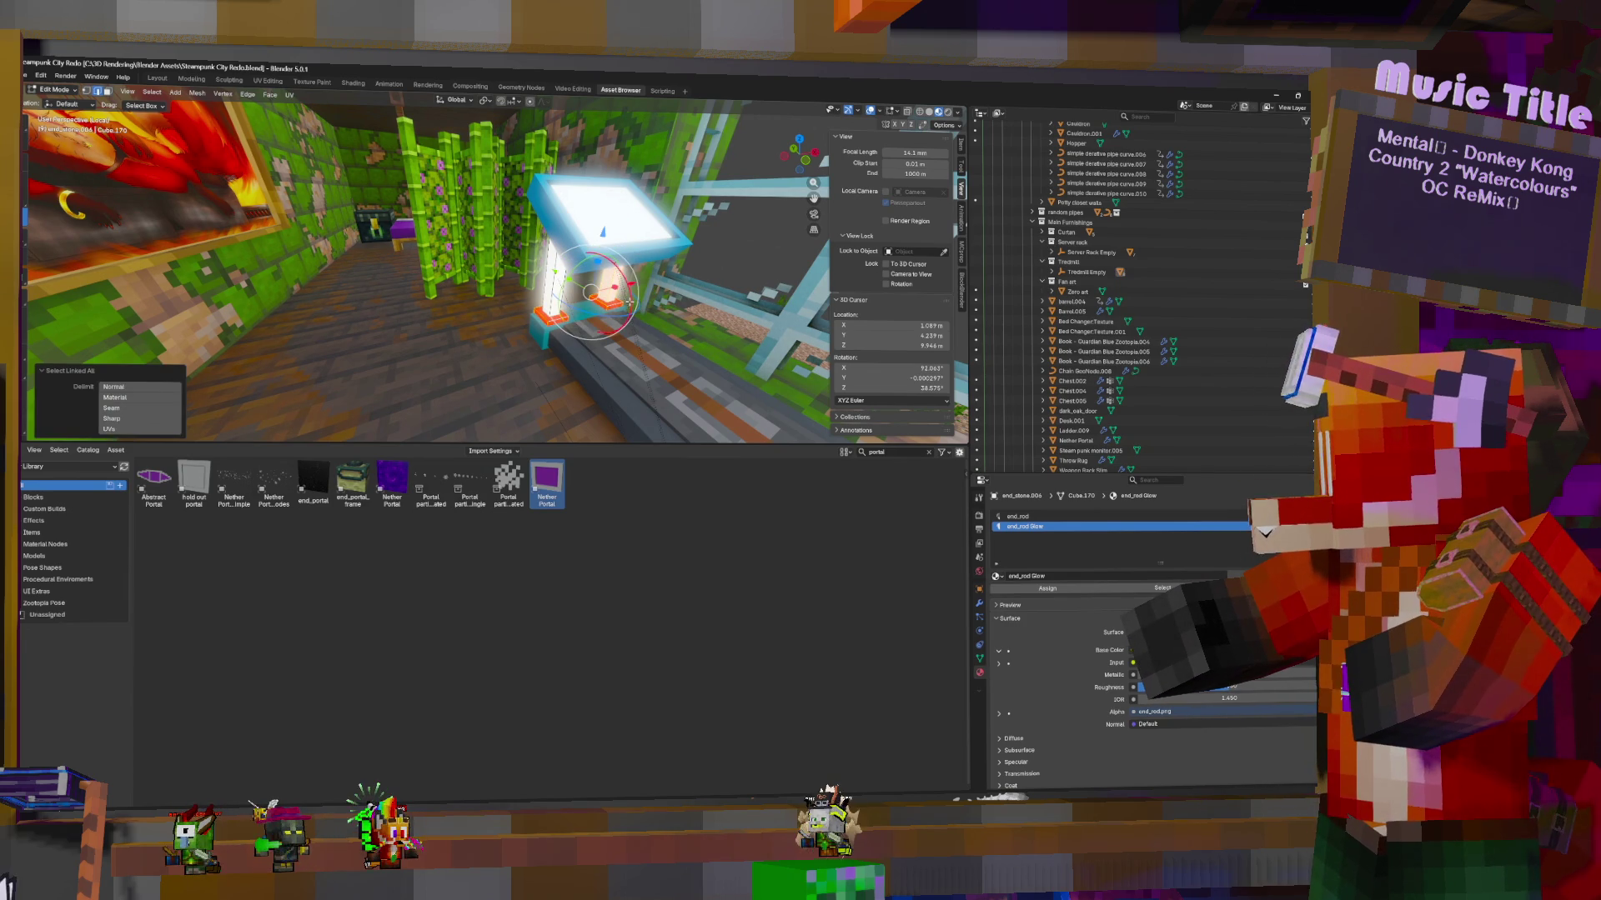
key("F3")
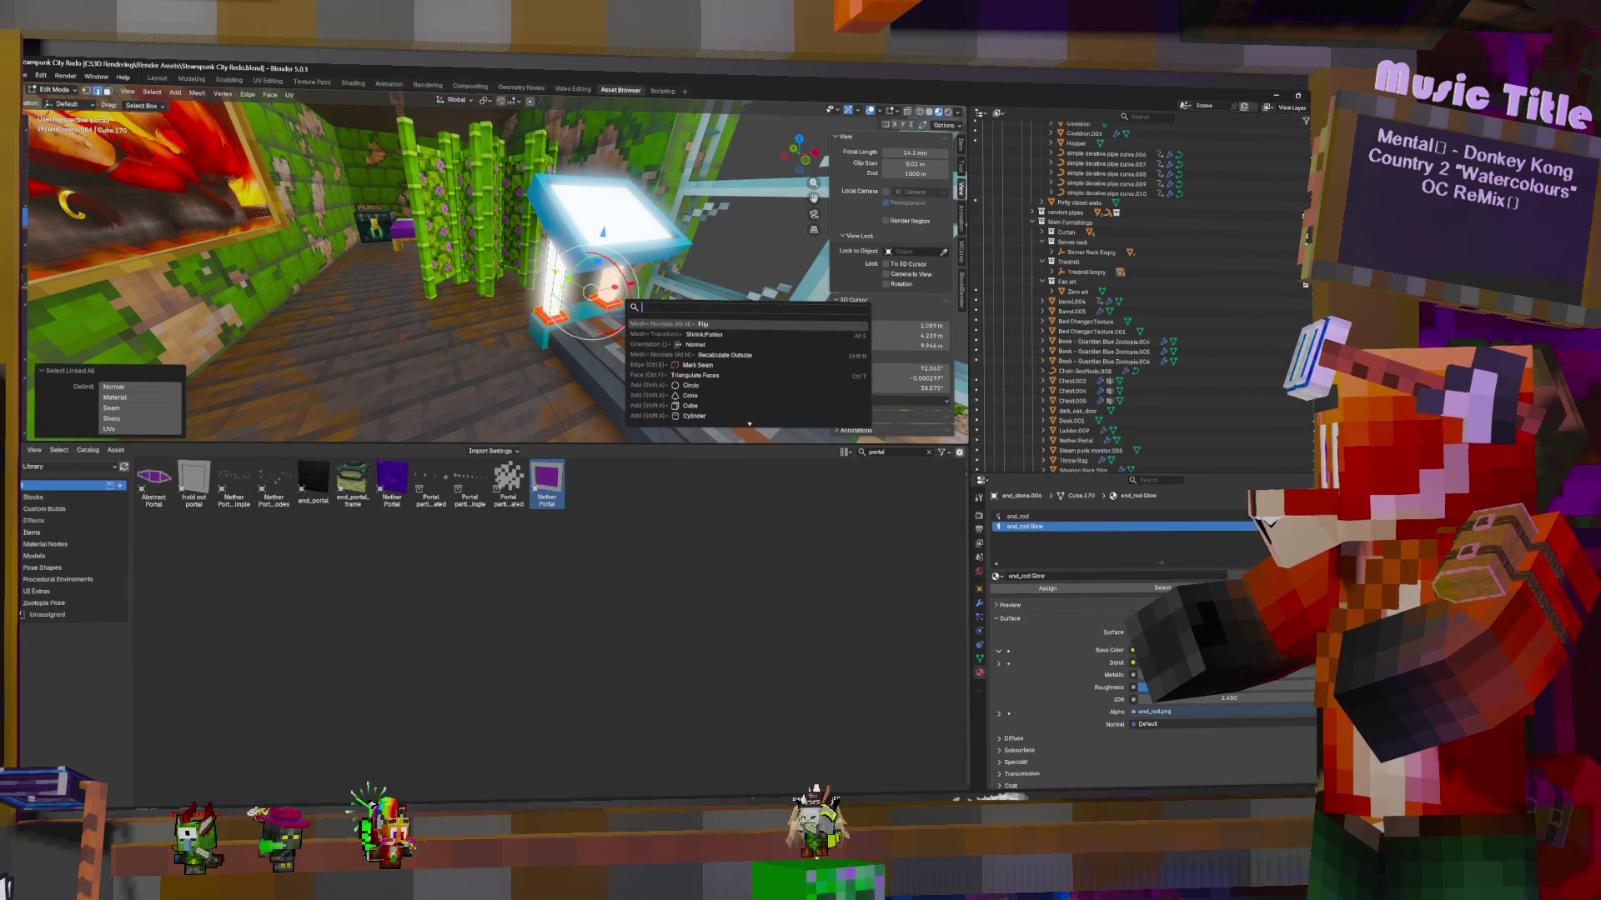
left_click(697, 323)
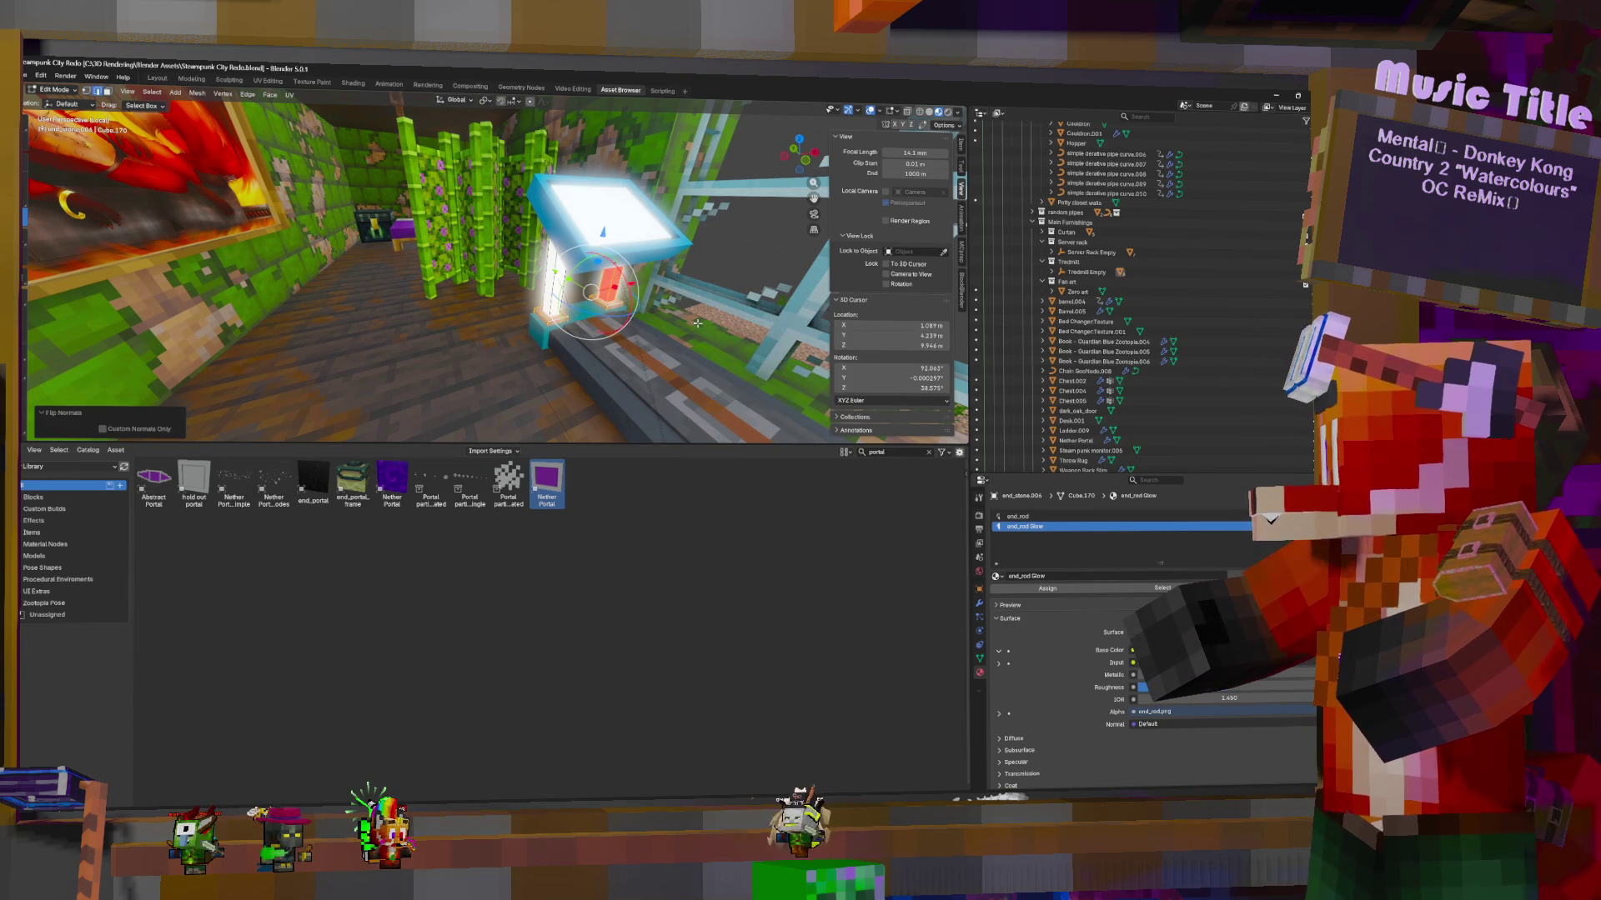
Flip the second end rod's normals and return to Object Mode
left_click(622, 307)
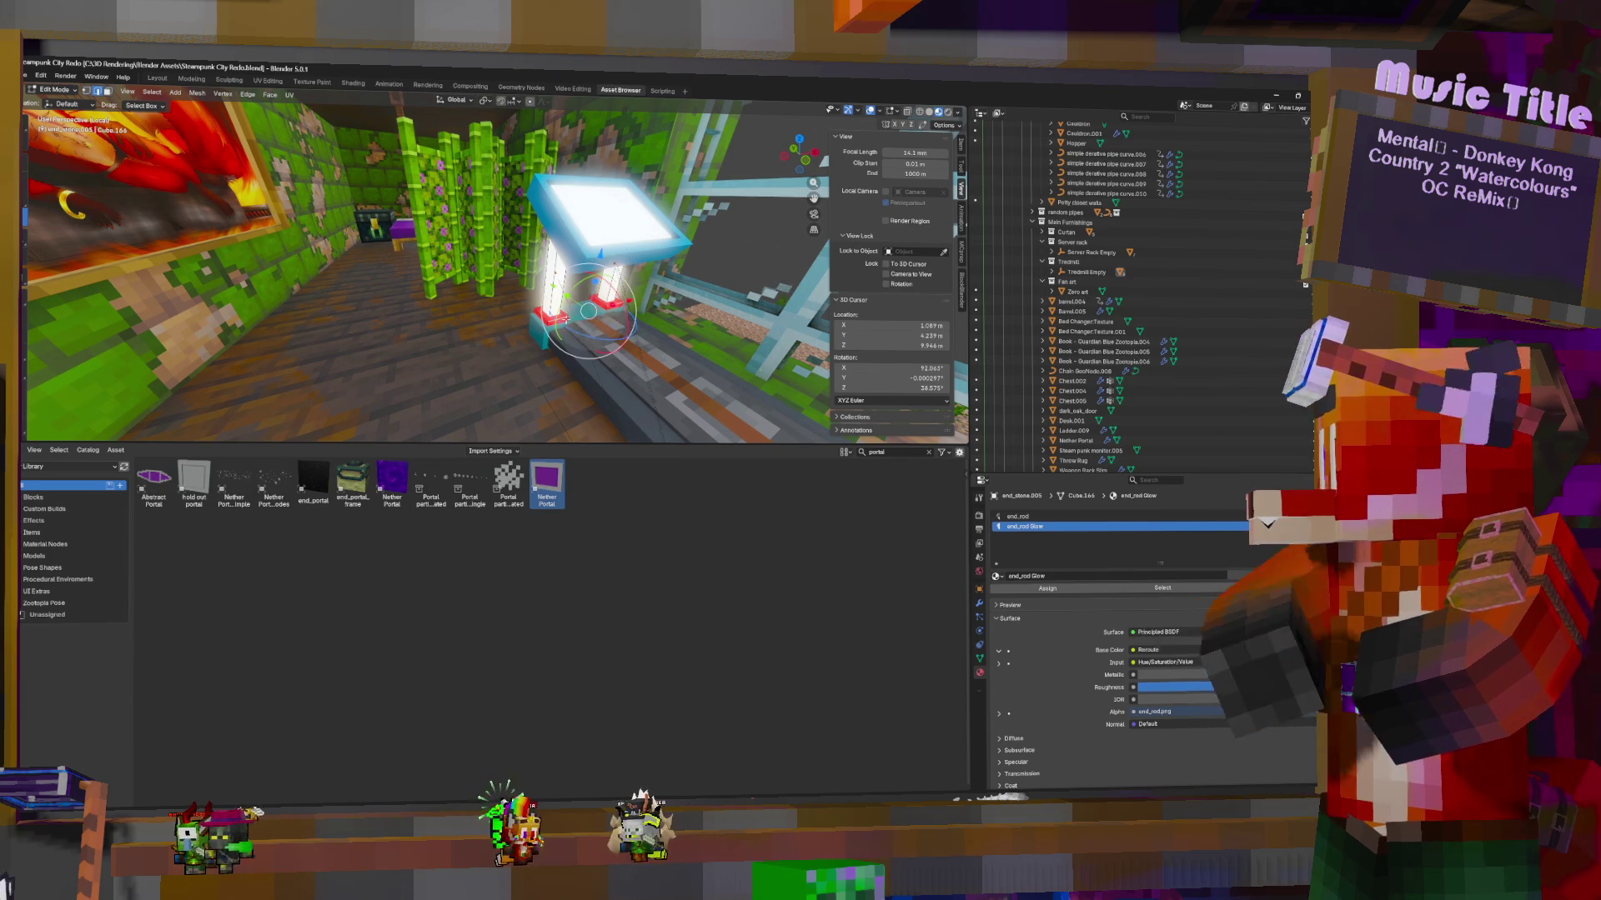
key("ctrl+l")
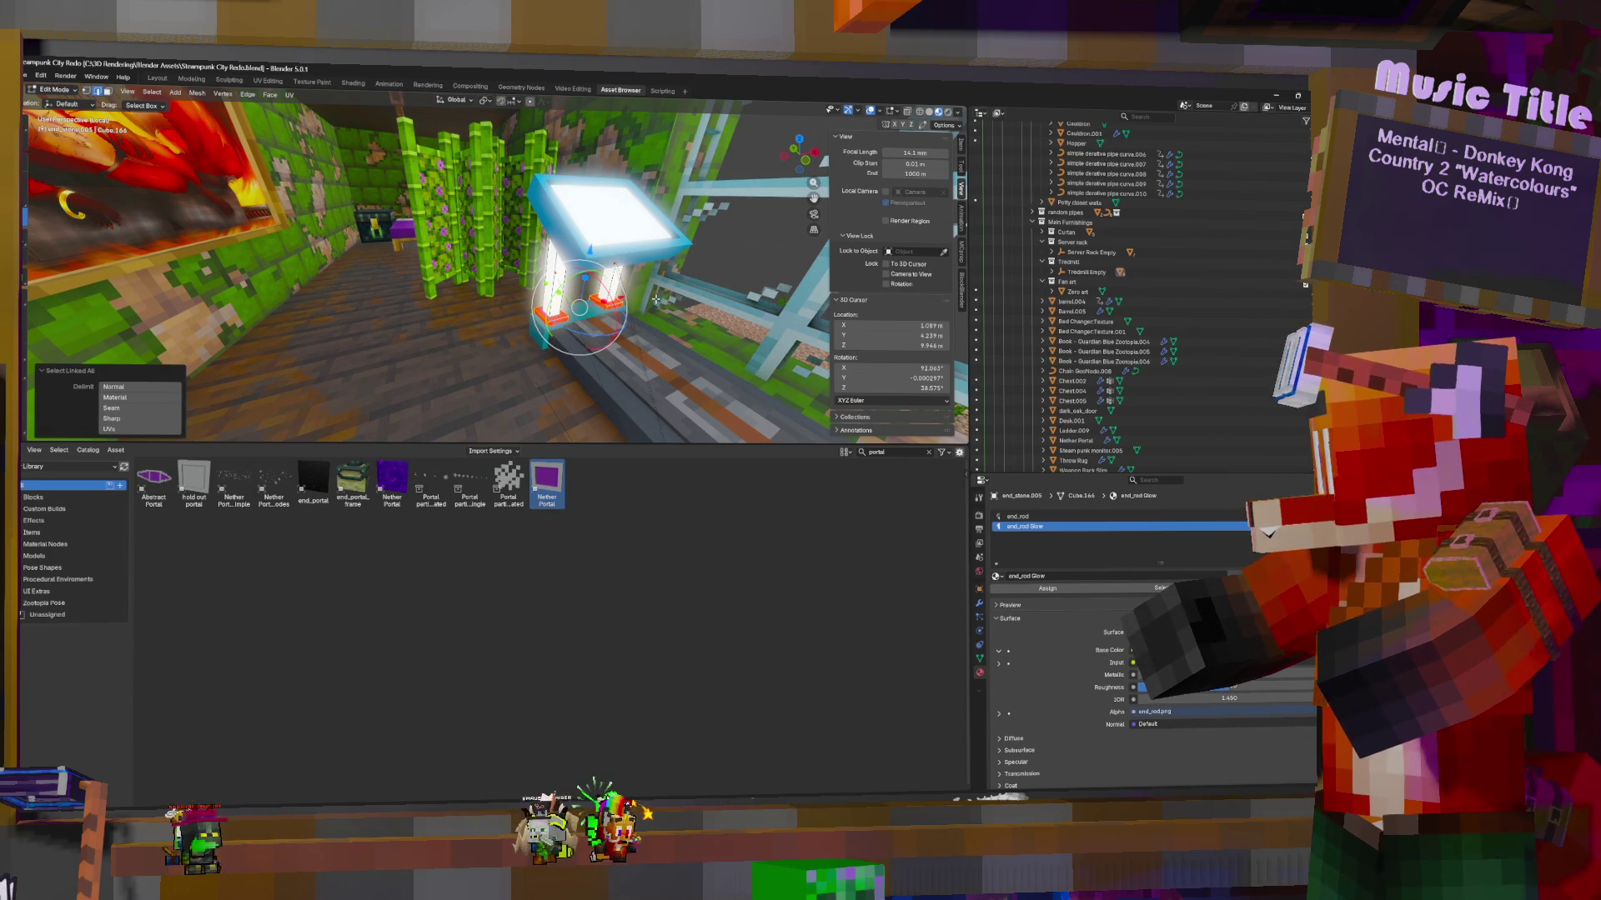
key("F3")
key("Return")
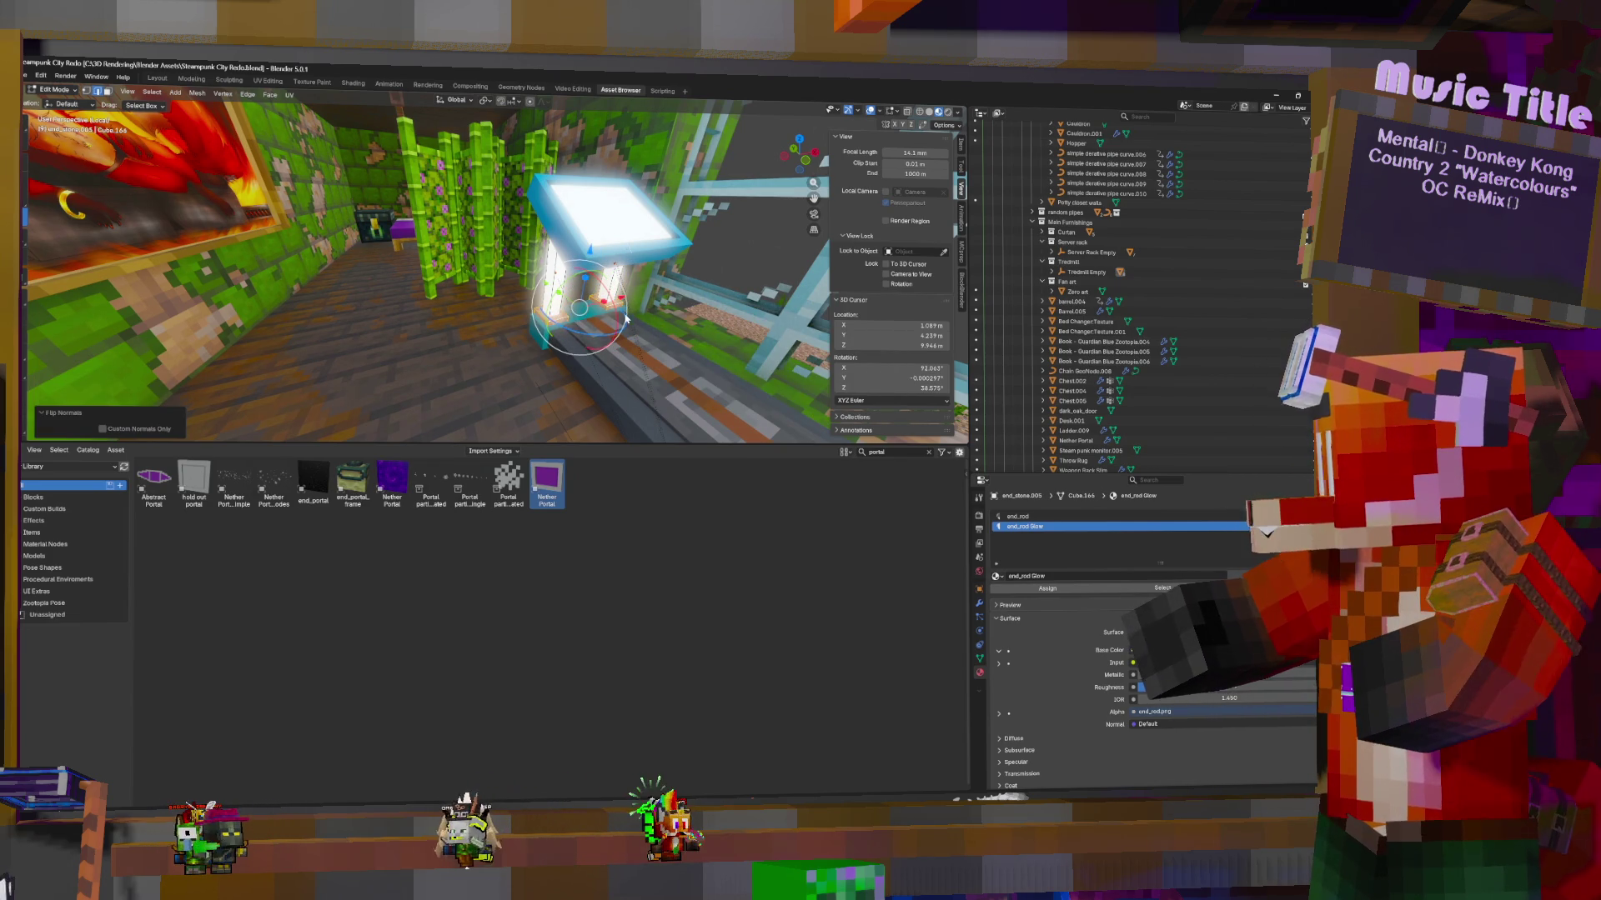
key("Tab")
mouse_move(626, 318)
middle_mouse_down()
mouse_move(625, 365)
mouse_move(398, 435)
mouse_move(598, 274)
middle_mouse_up()
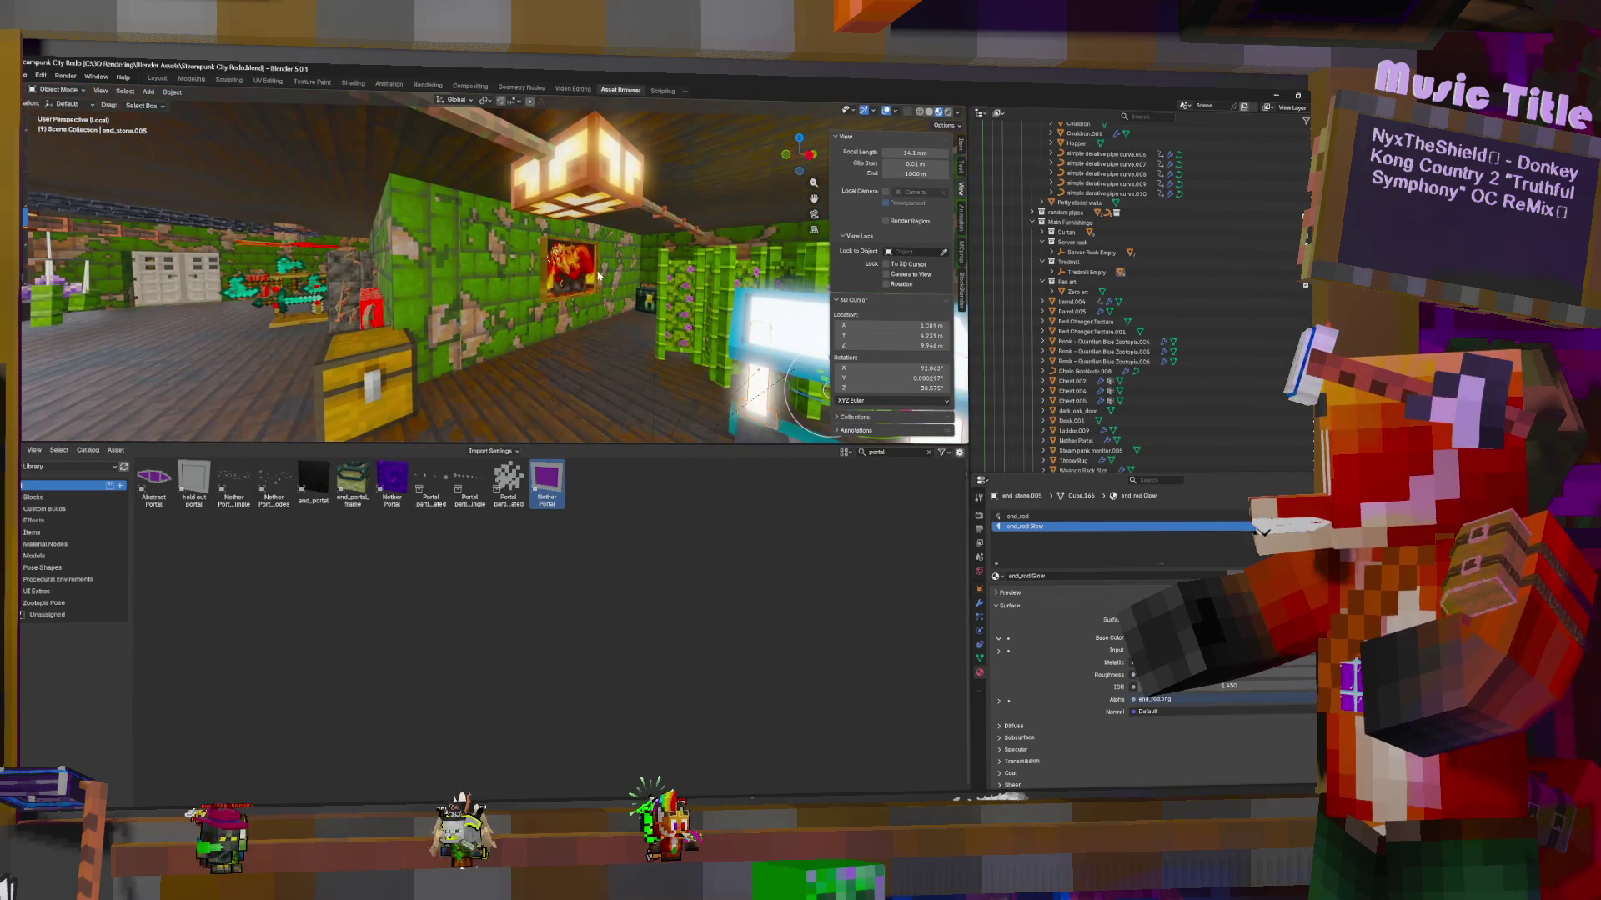
Duplicate the Zero art painting and slide the copy left along the wall
left_click(597, 275)
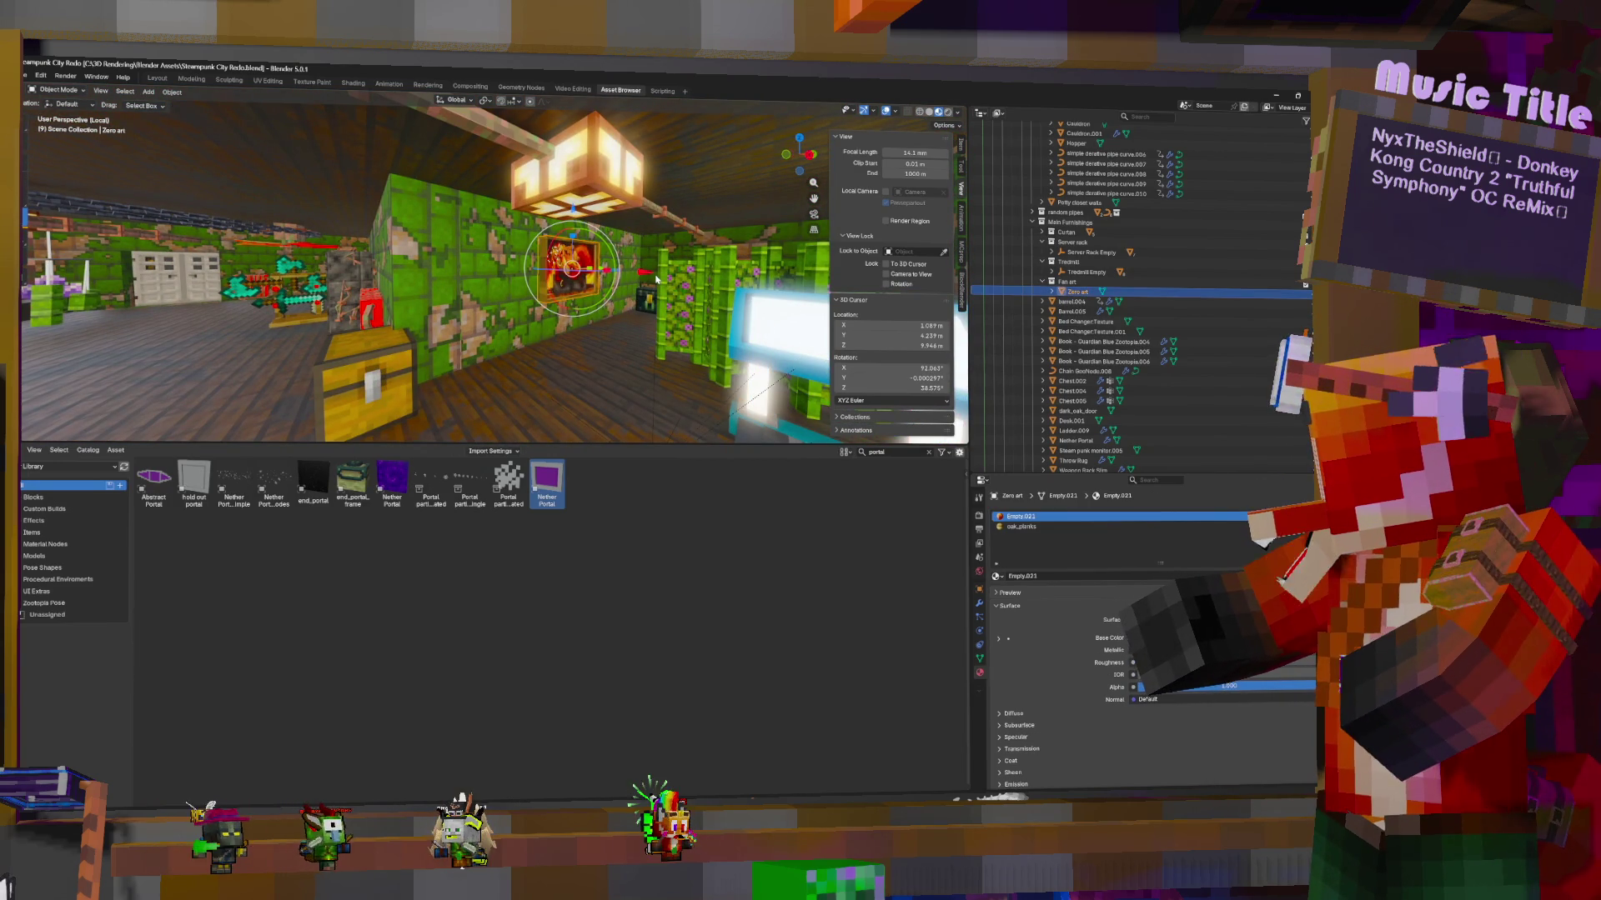
key("shift+d")
key("Escape")
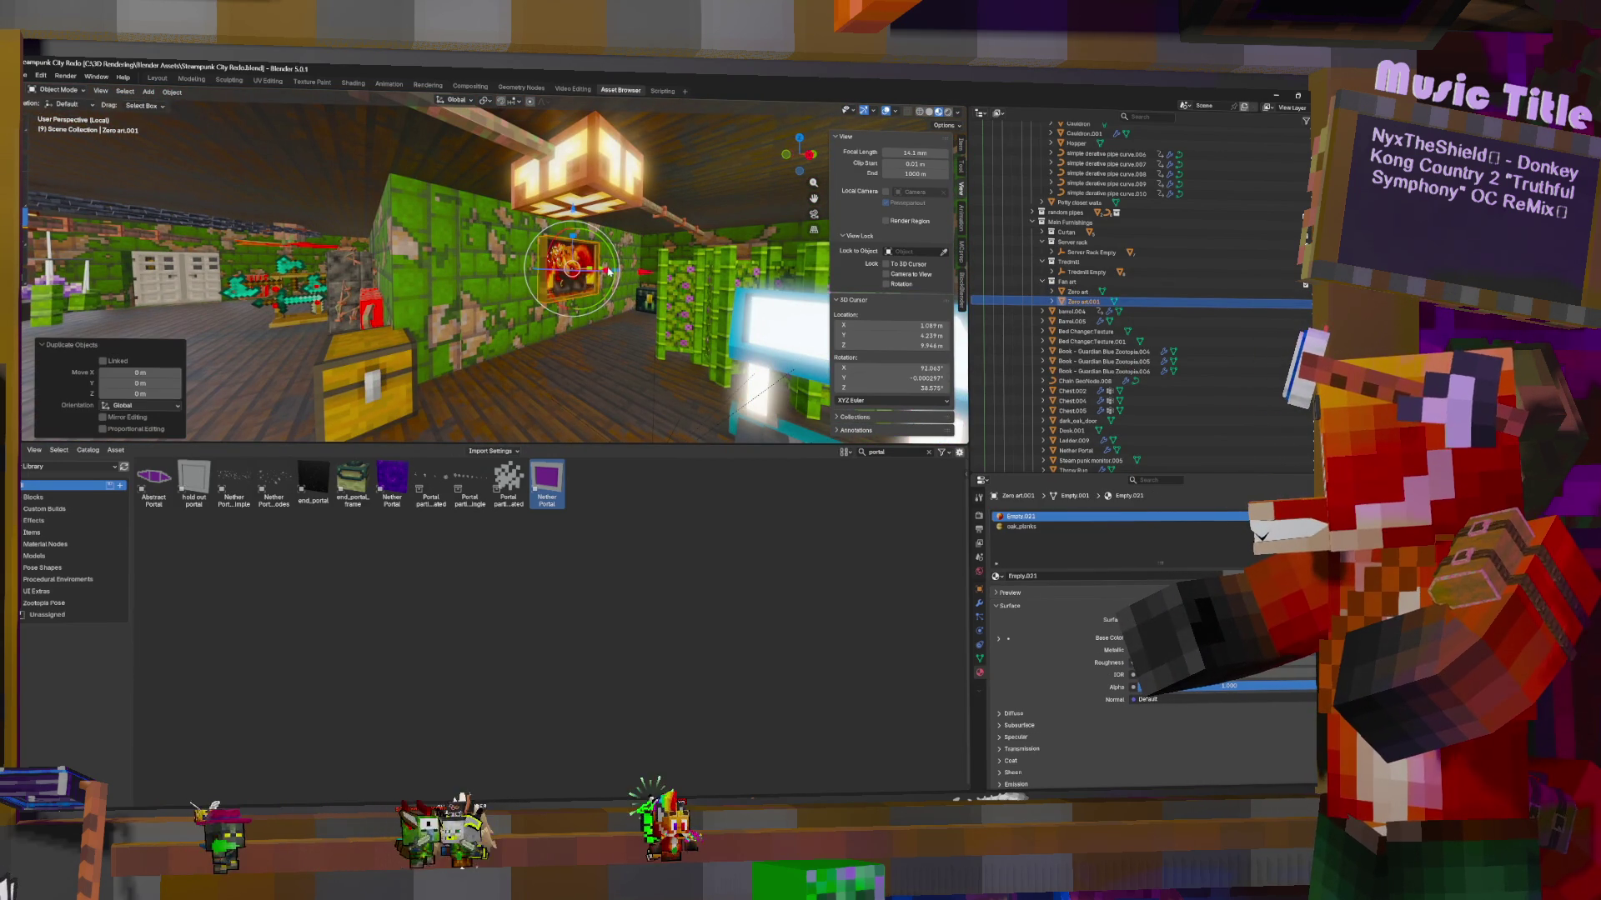
middle_click_drag(596, 274, 590, 288)
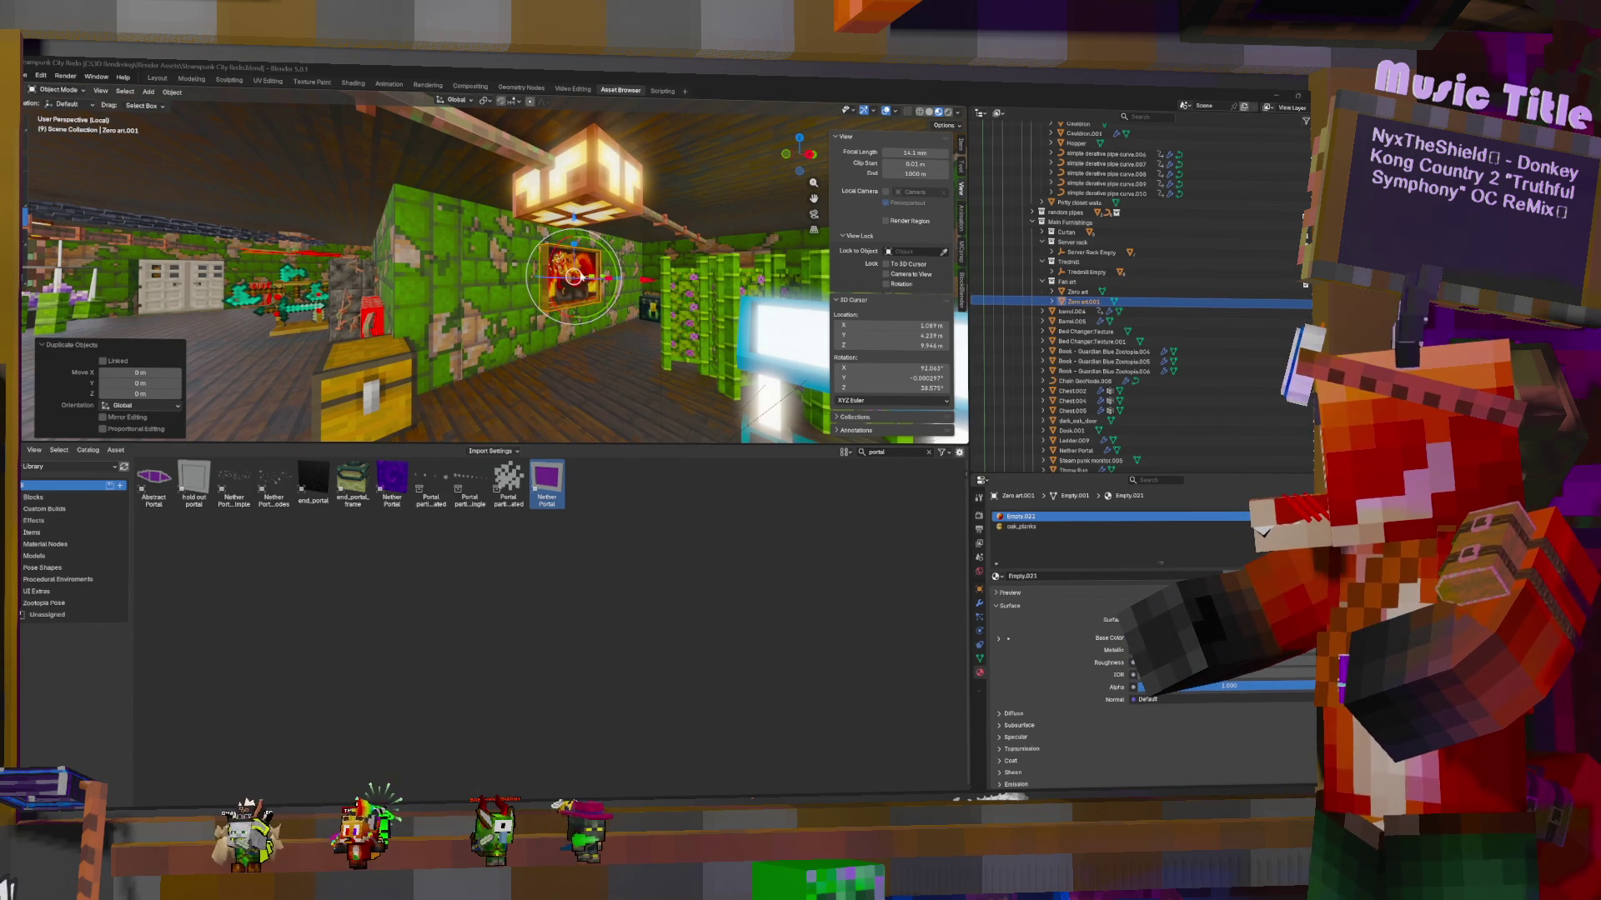
left_click_drag(606, 279, 513, 273)
left_click(513, 273)
middle_click_drag(514, 273, 383, 309)
Rotate the copy 90 degrees and hang it on the far wall at the right height
key("r")
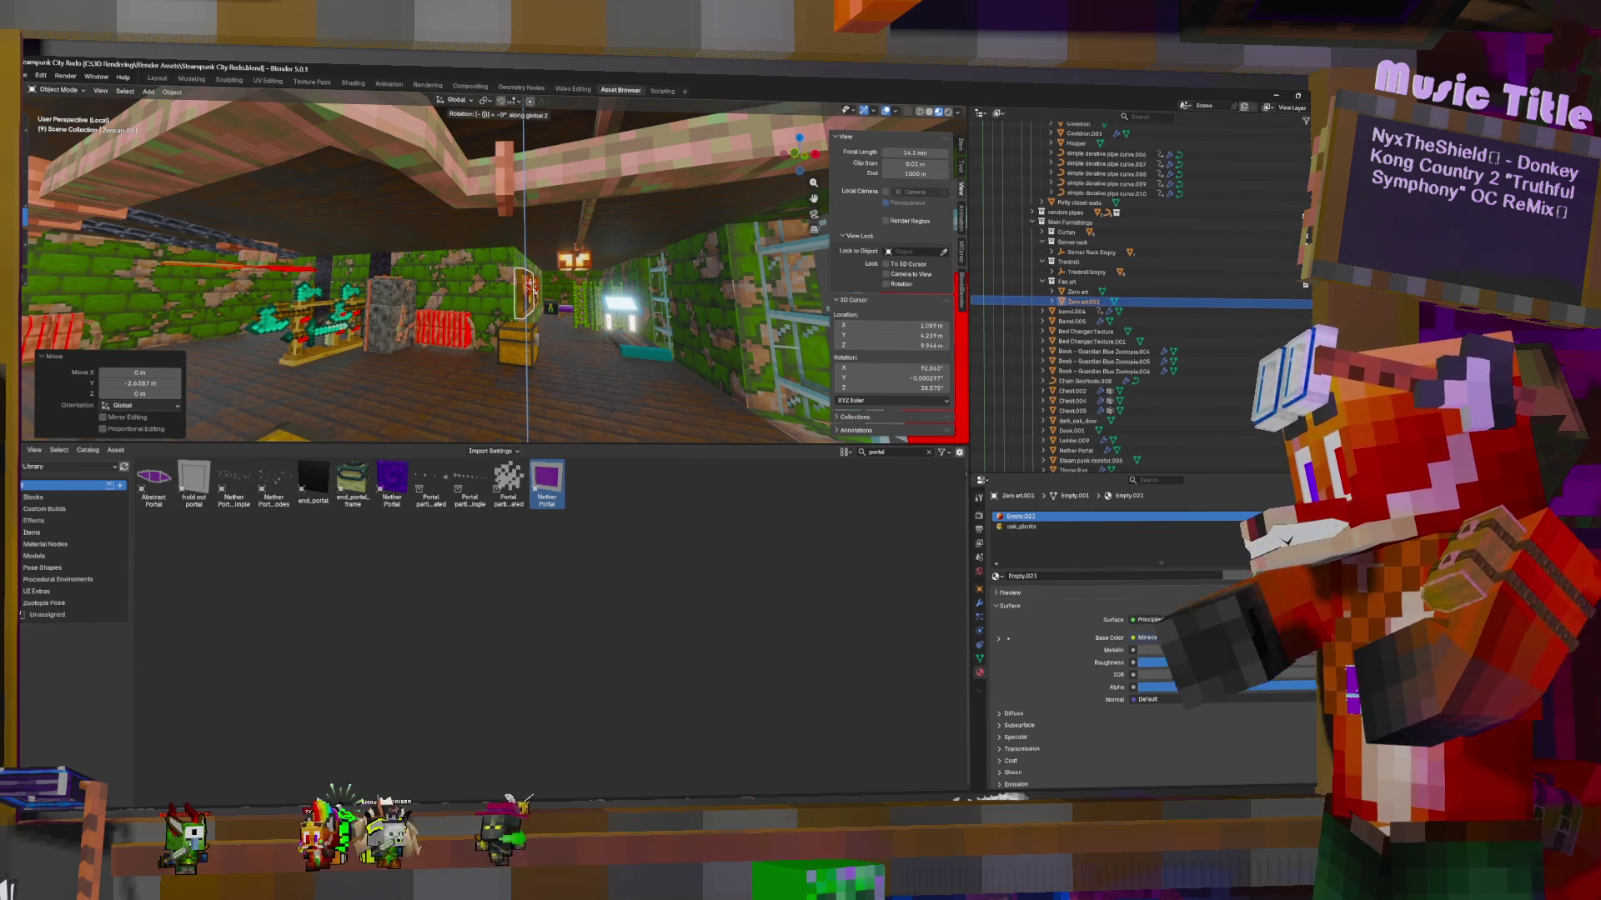
key("Return")
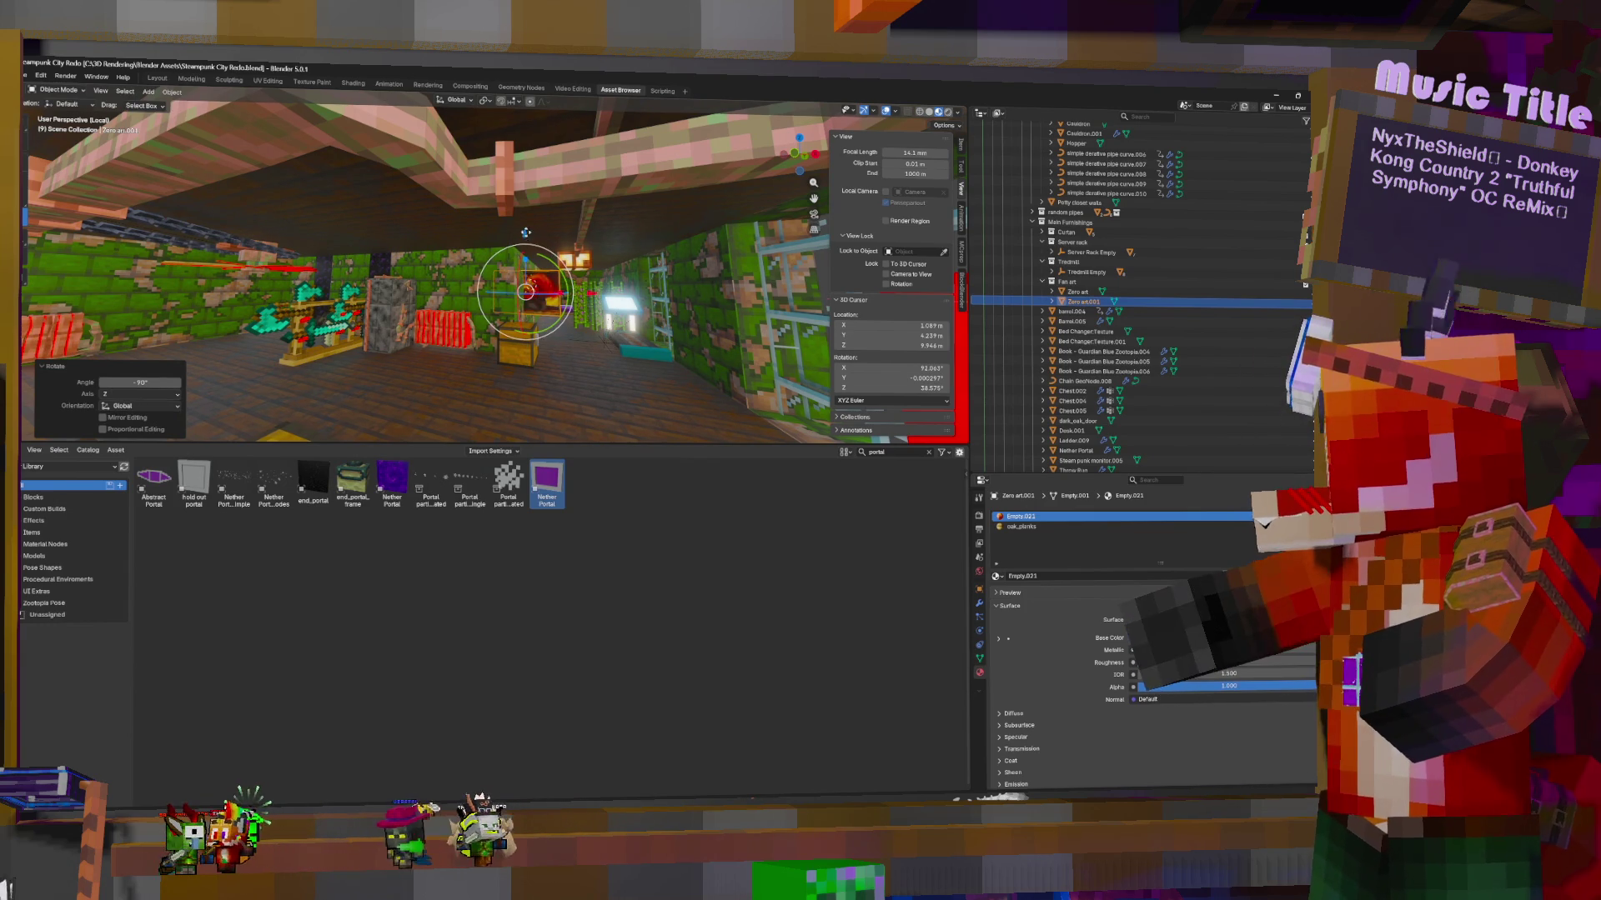
key("g")
key("shift+z")
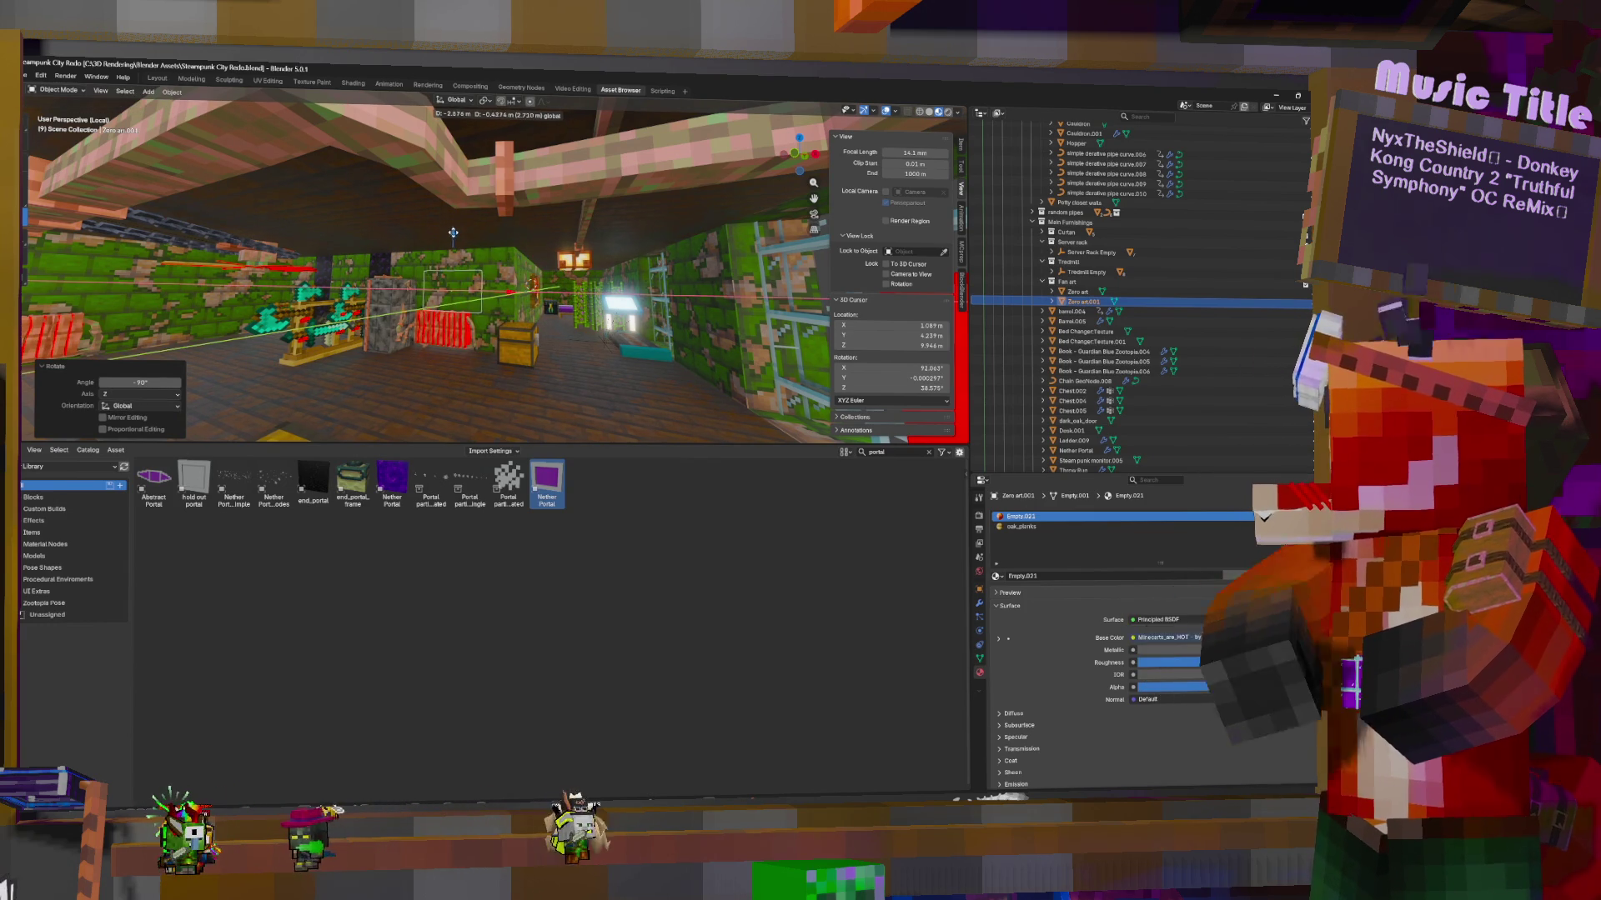
left_click(466, 243)
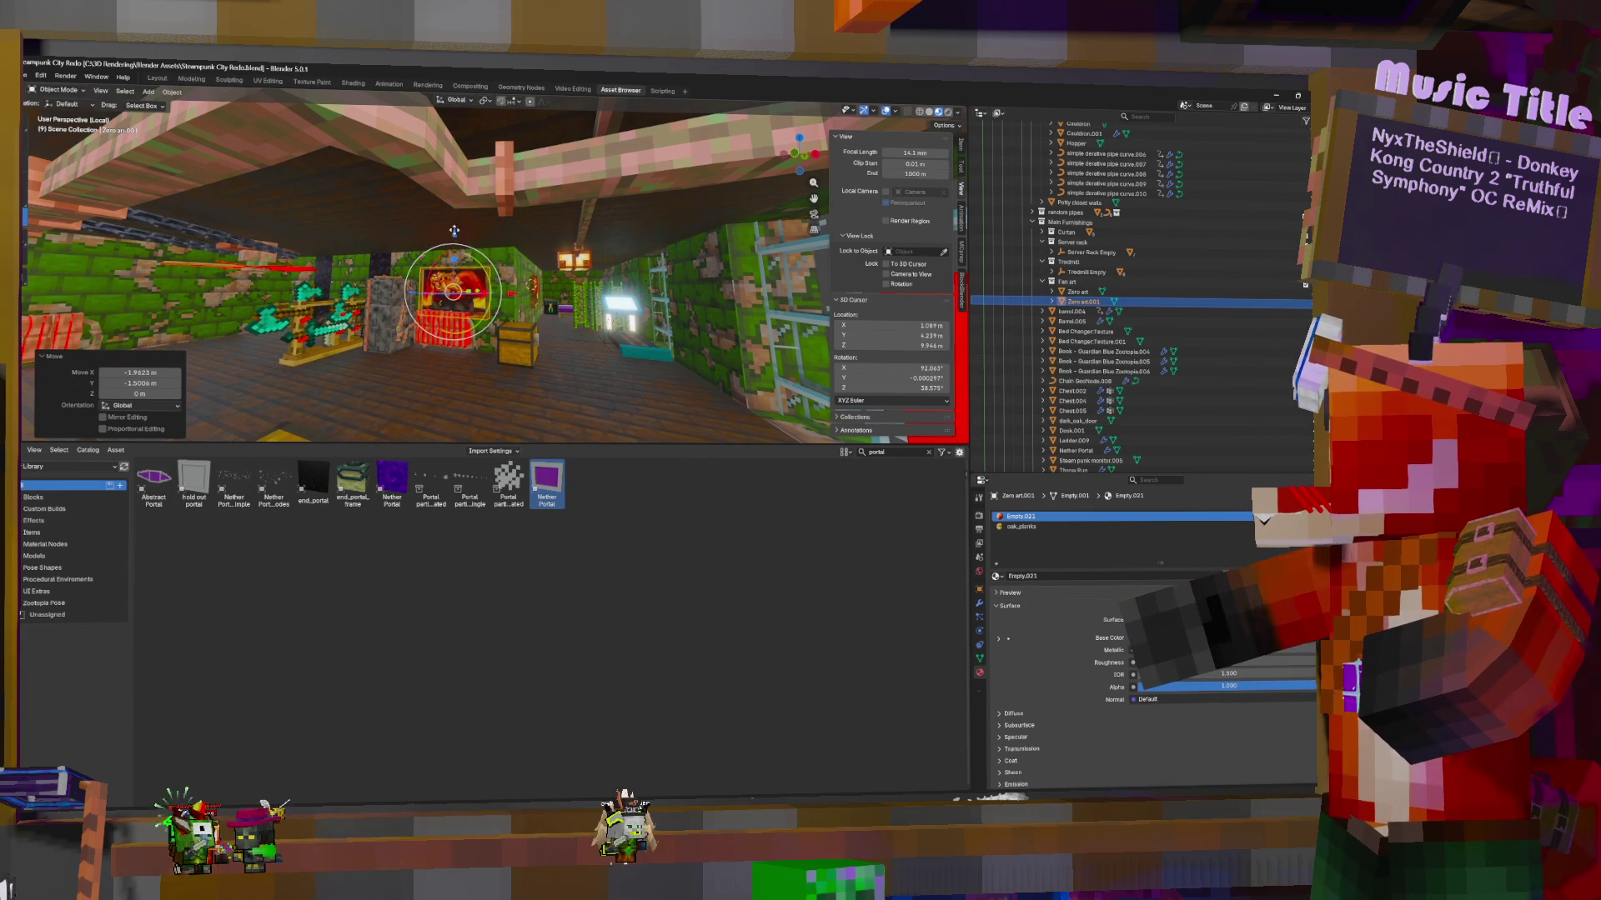
key("g")
key("z")
left_click(461, 226)
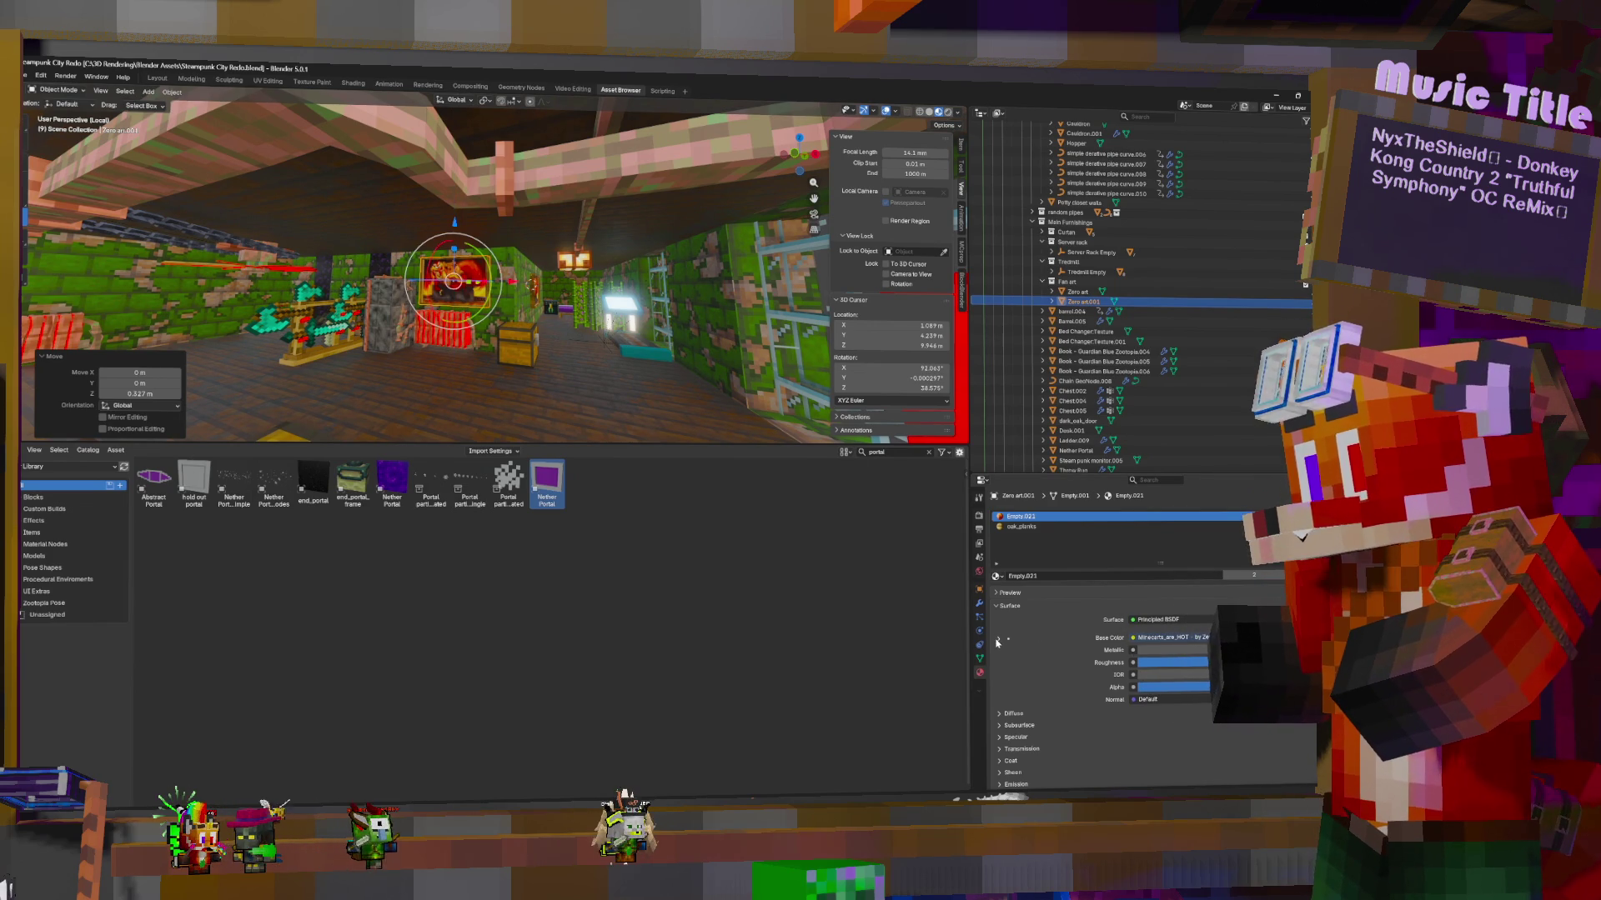
Assign the existing Art.003 material to the copied frame
middle_click_drag(540, 308, 549, 310)
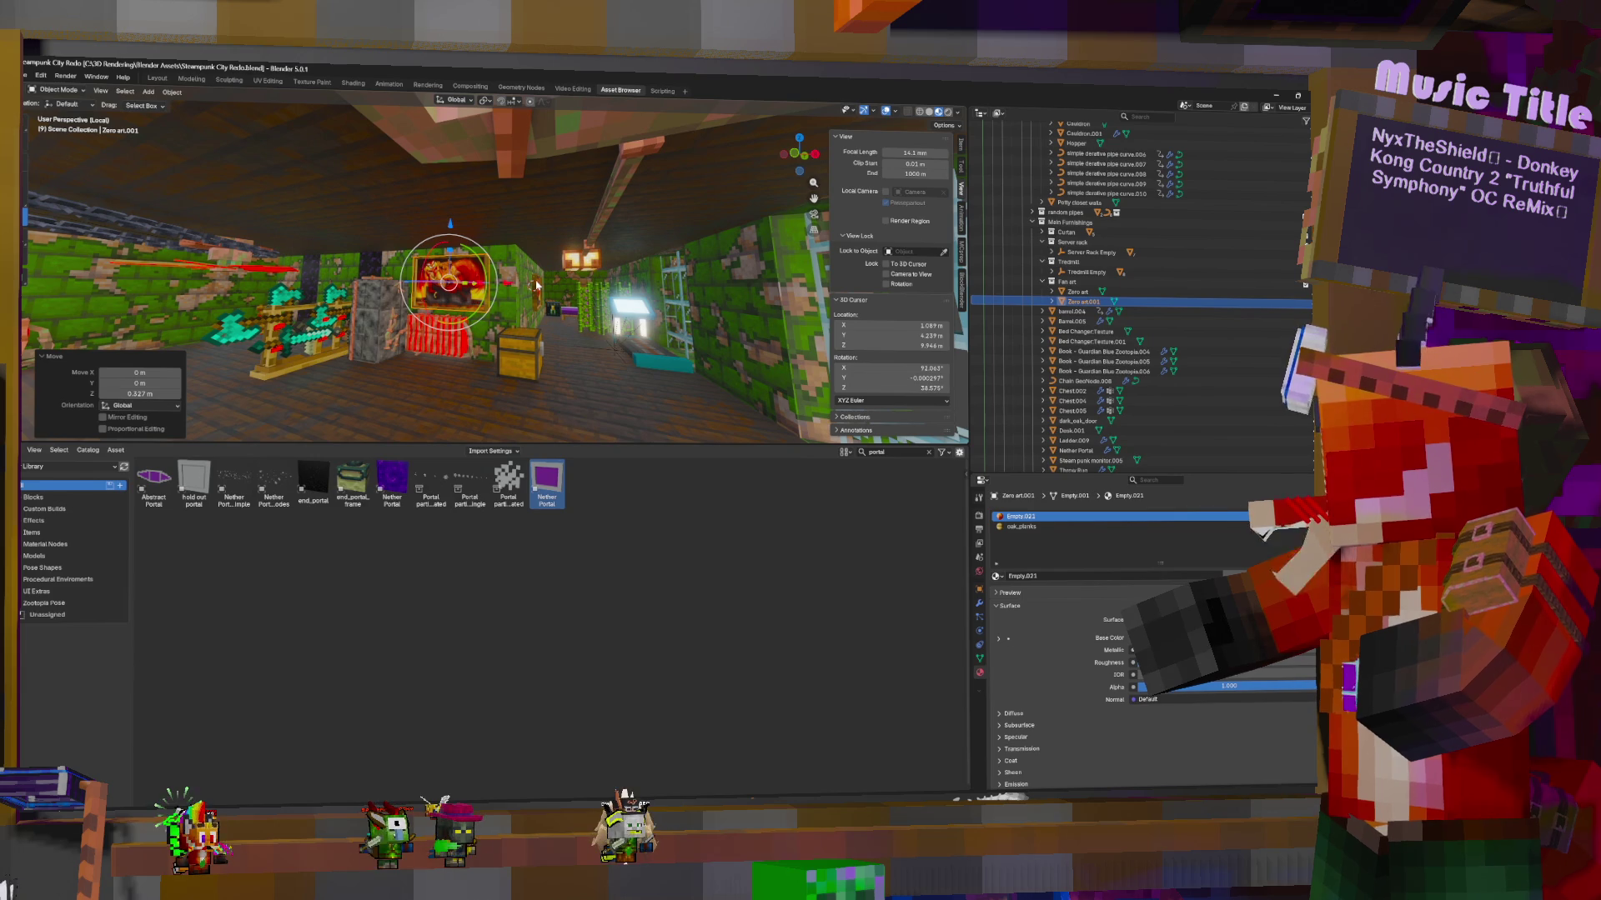
left_click(540, 290)
left_click(489, 305)
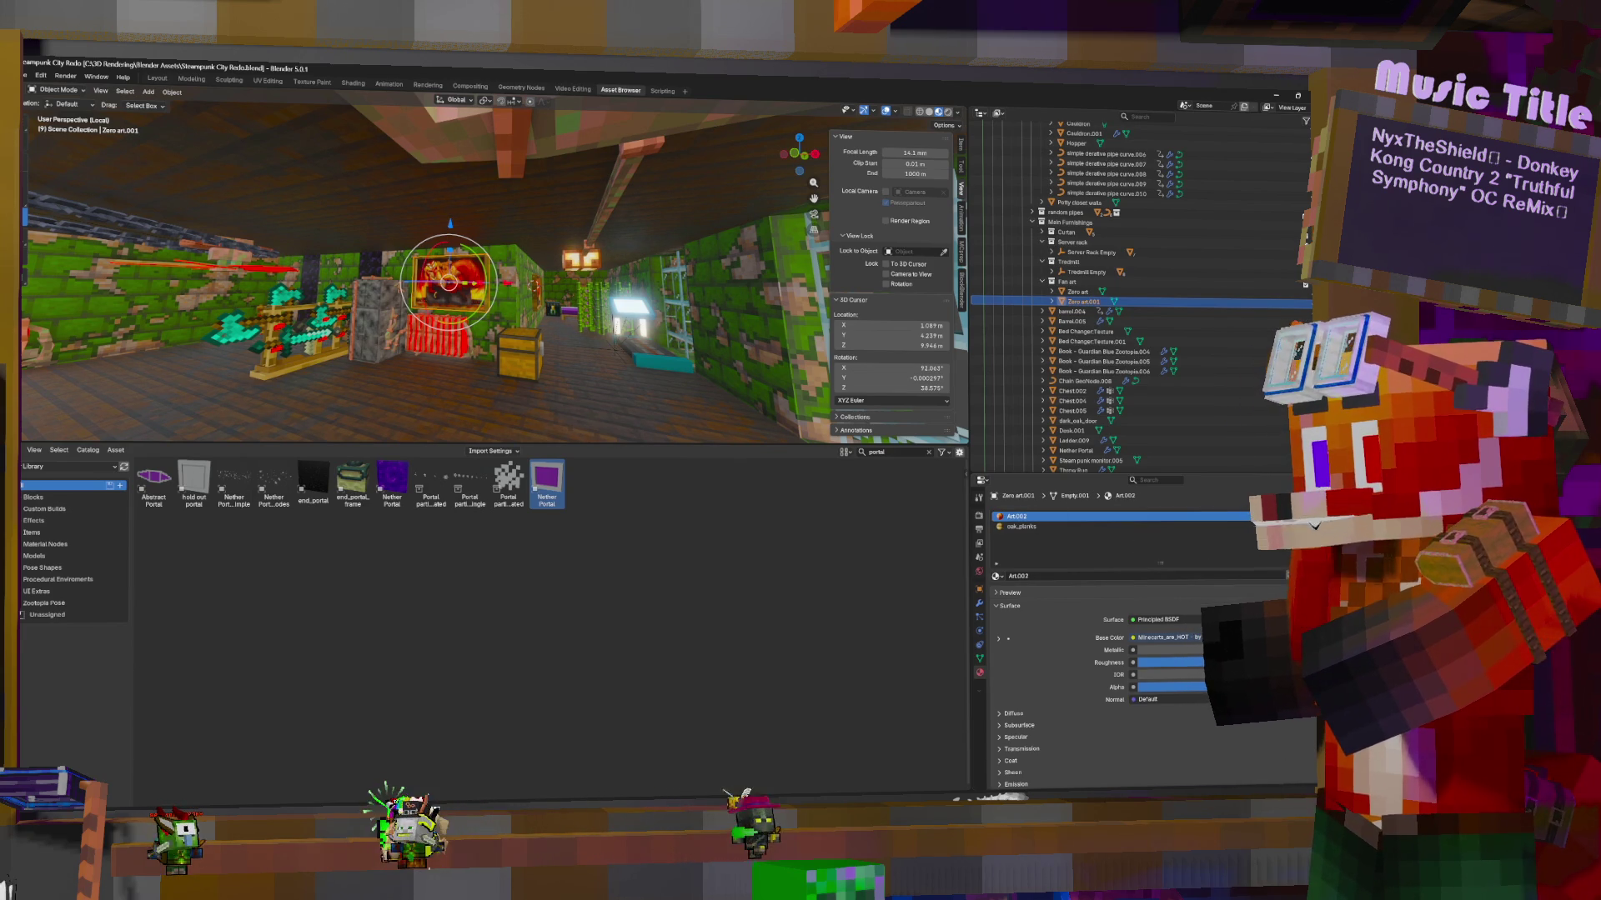
left_click(998, 639)
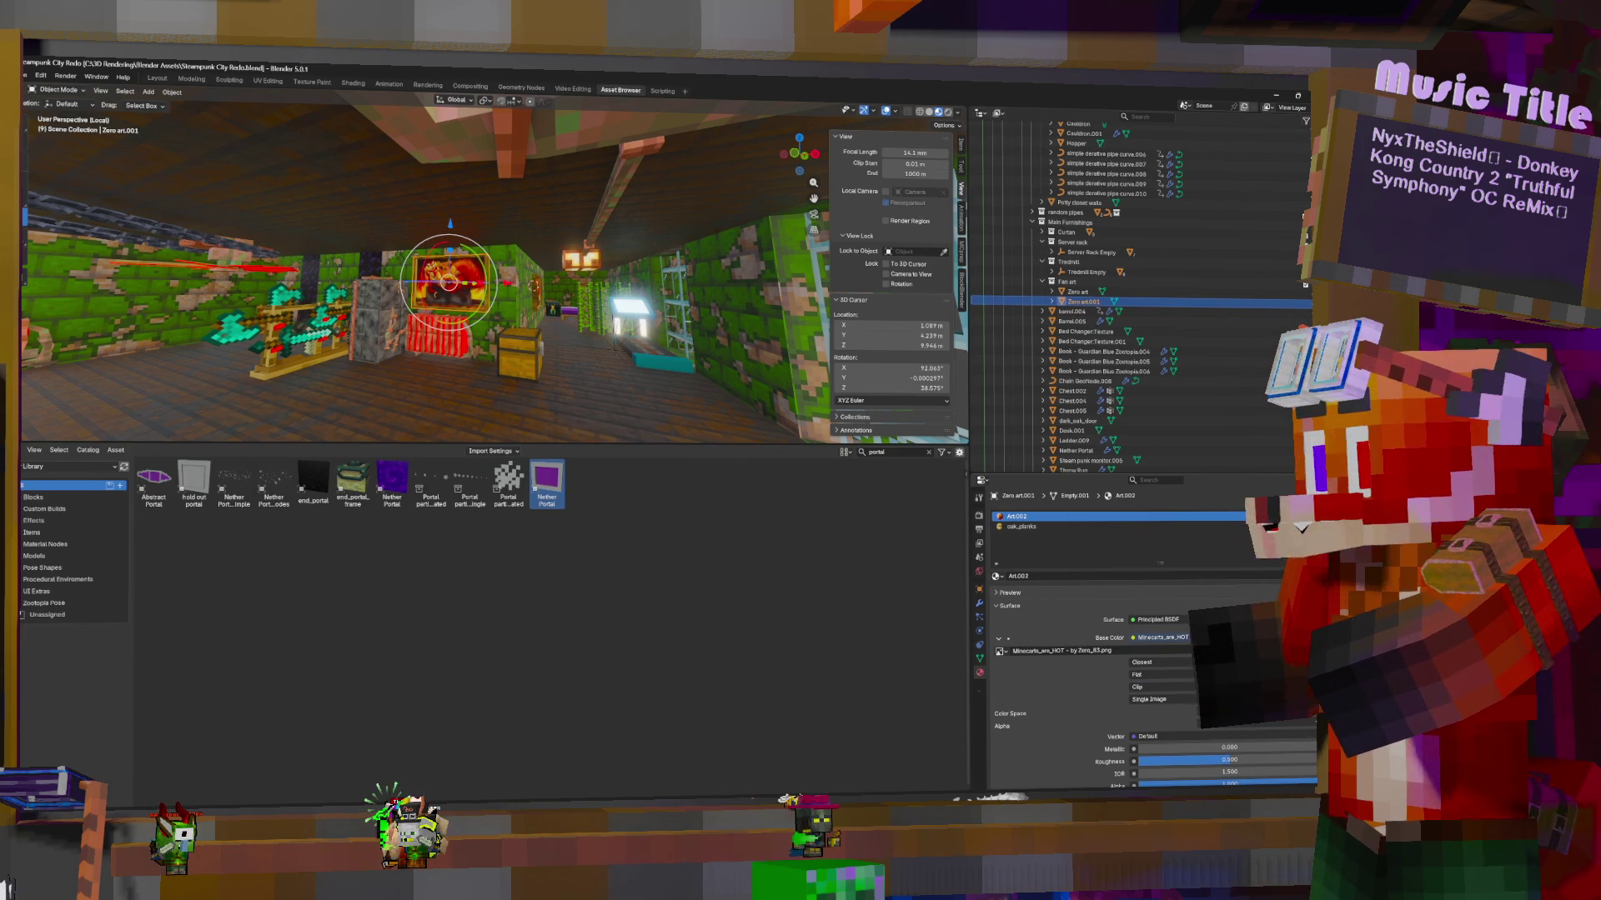
left_click(1284, 651)
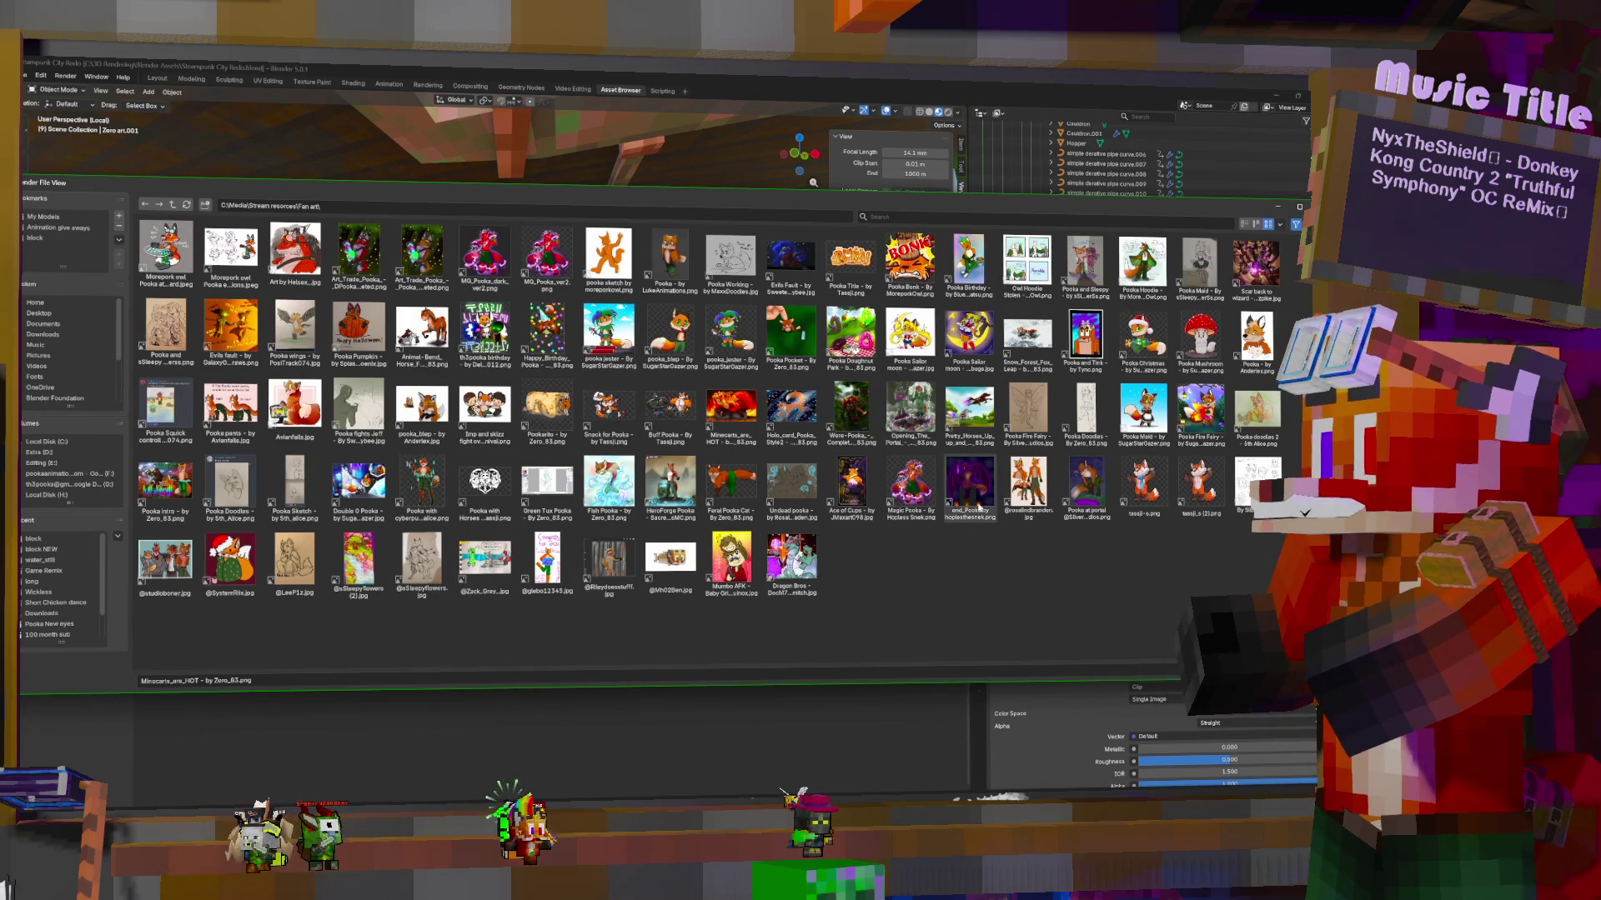
double_click(979, 496)
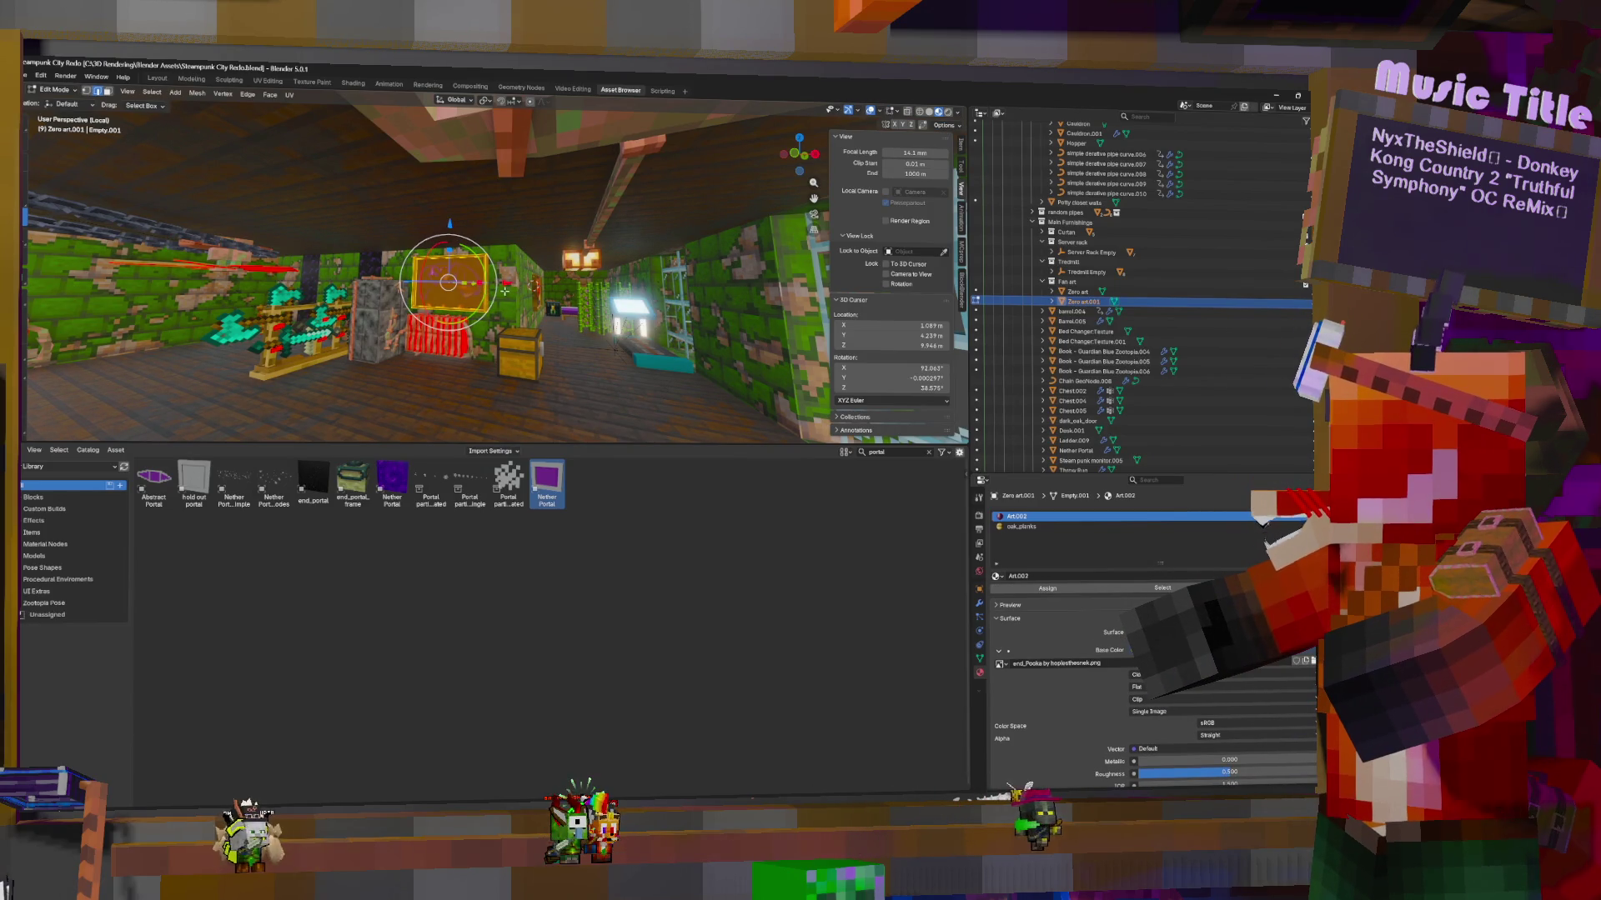
Centre the view on the frame and turn off Correct Face Attributes in the transform options
key("KP_Decimal")
middle_click_drag(522, 293, 607, 268)
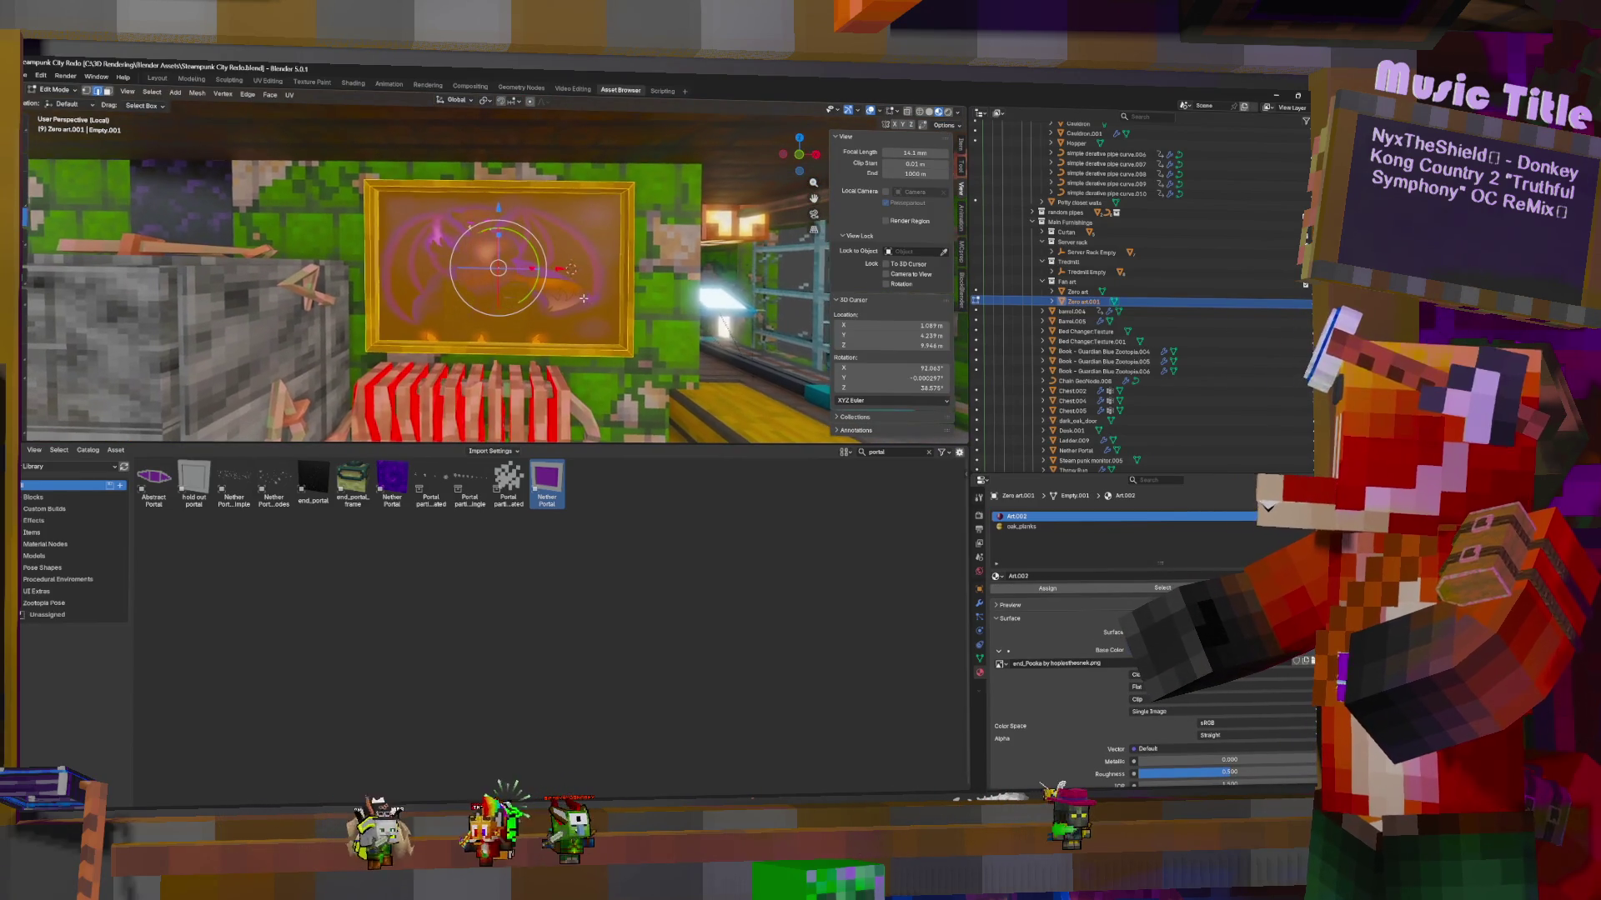
left_click(945, 126)
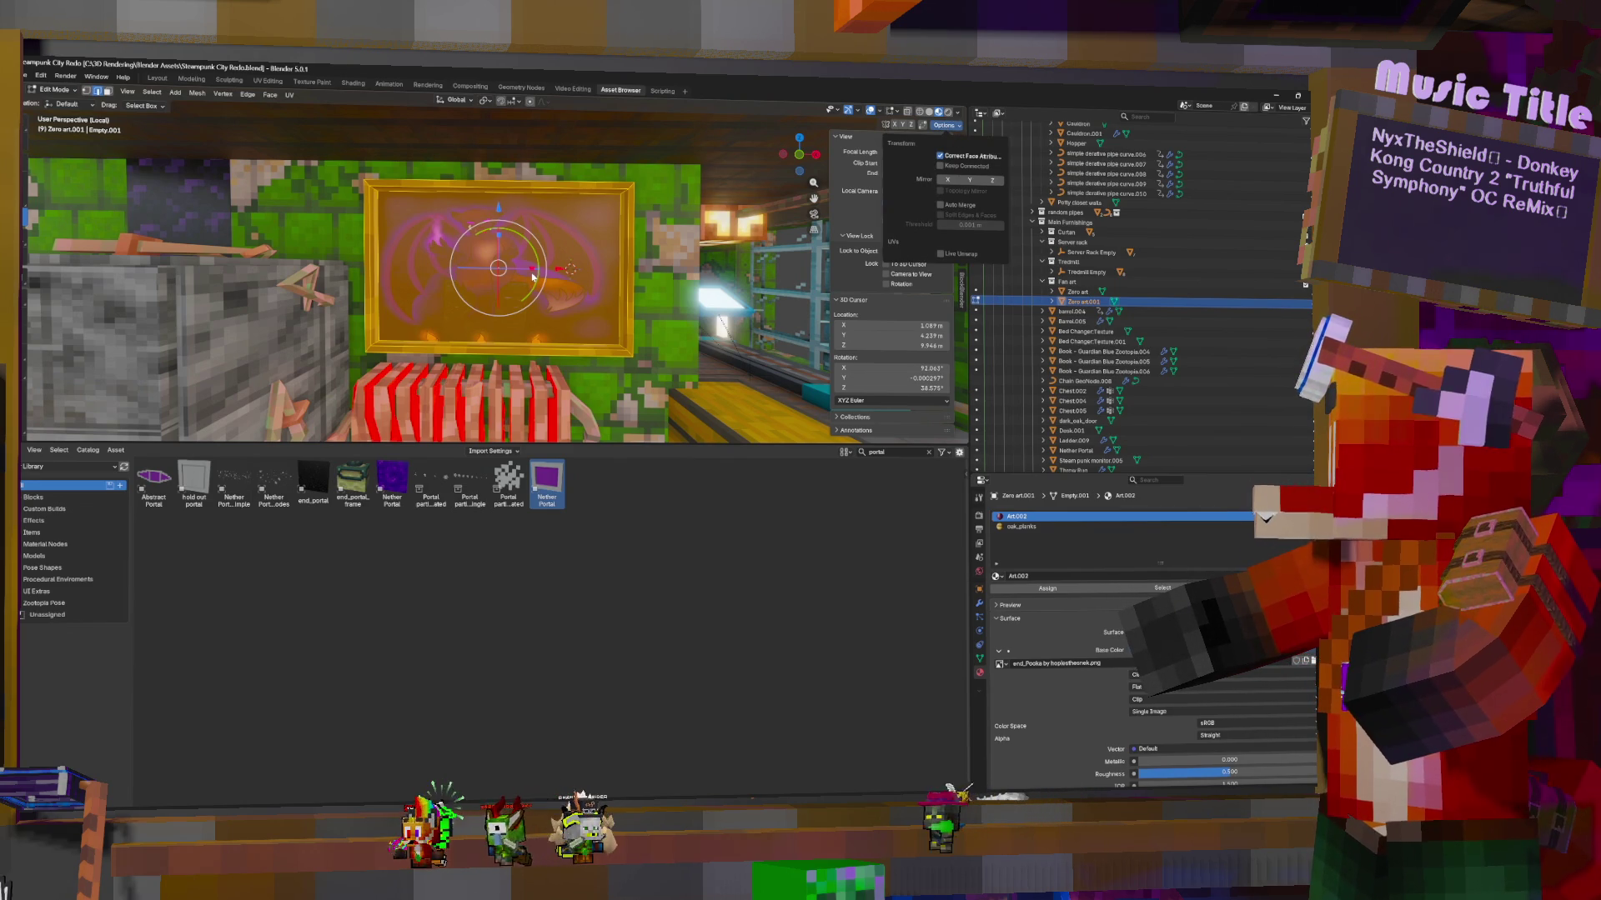
left_click(941, 156)
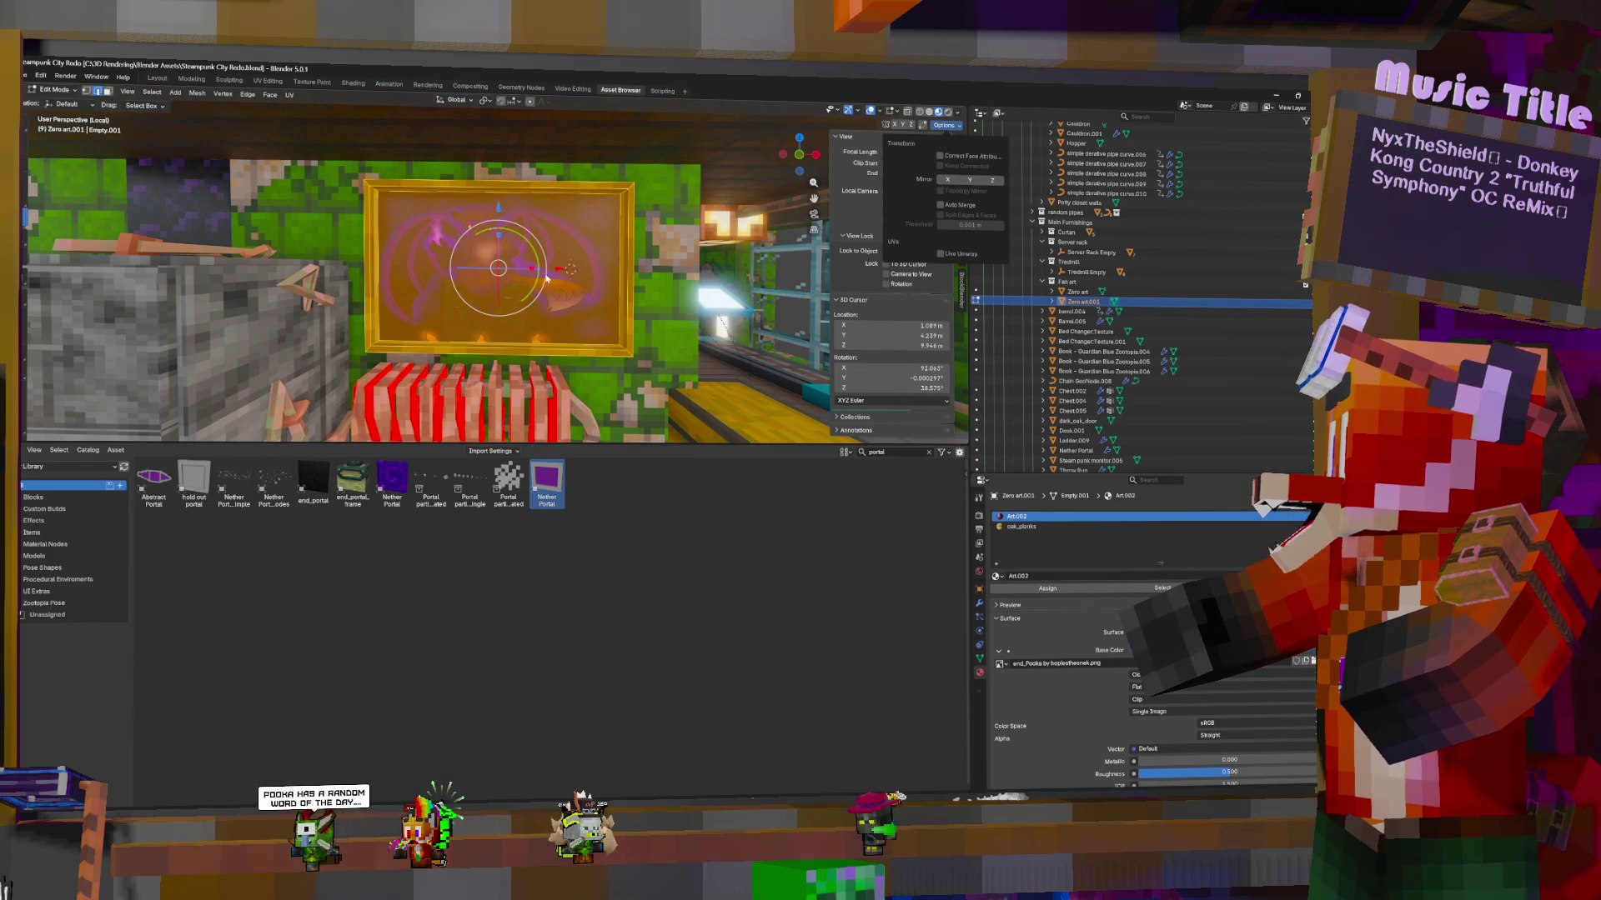
left_click(934, 125)
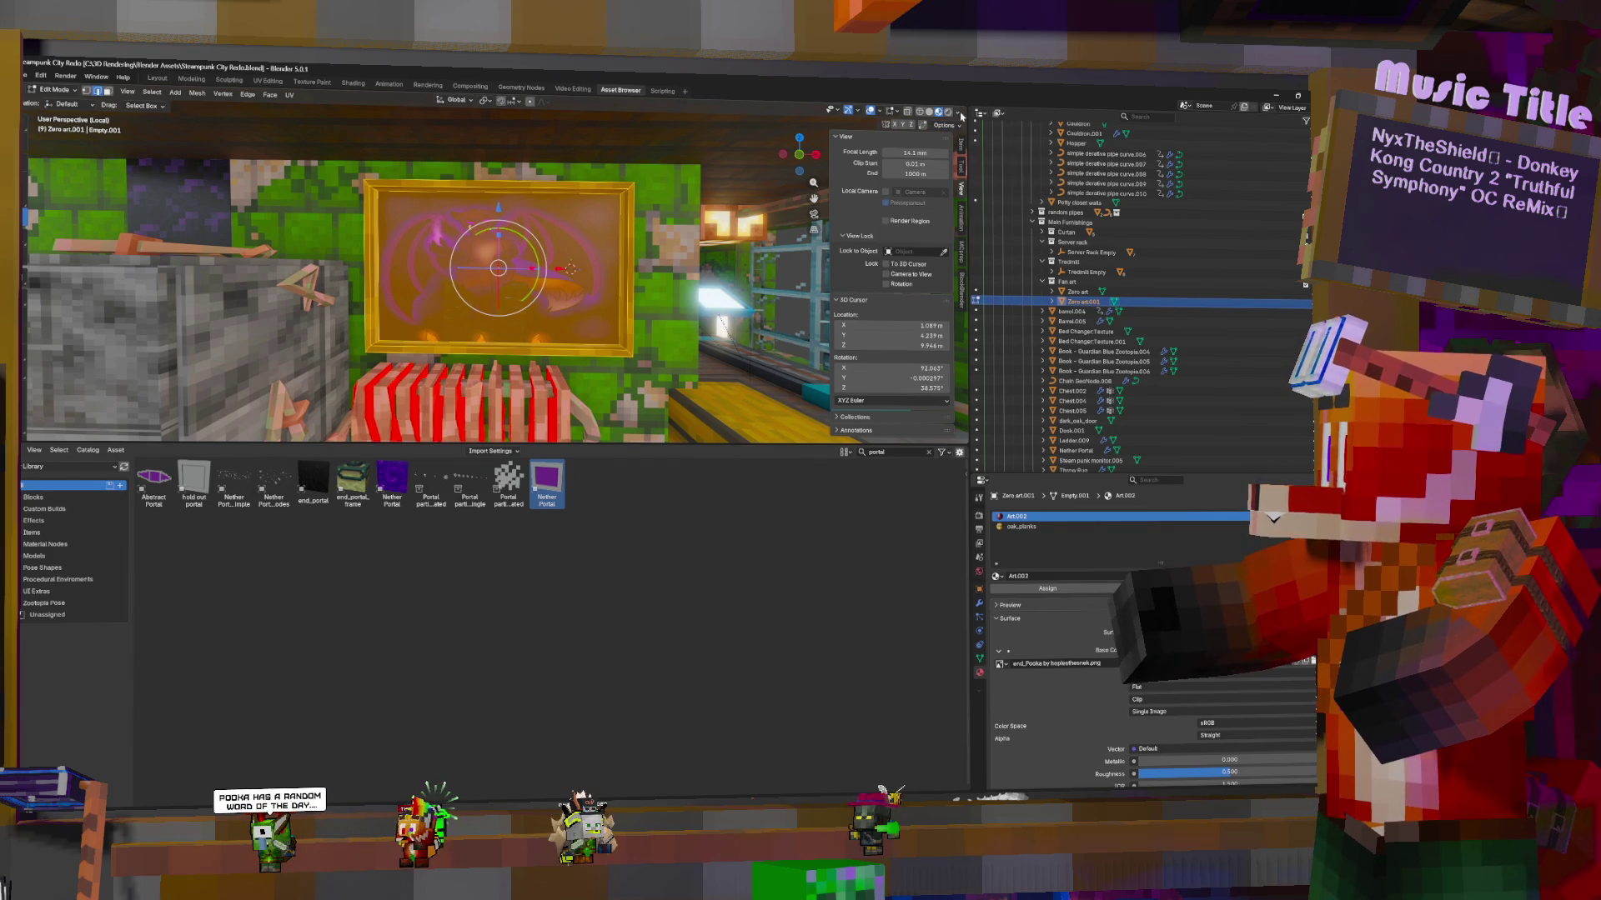
left_click(933, 125)
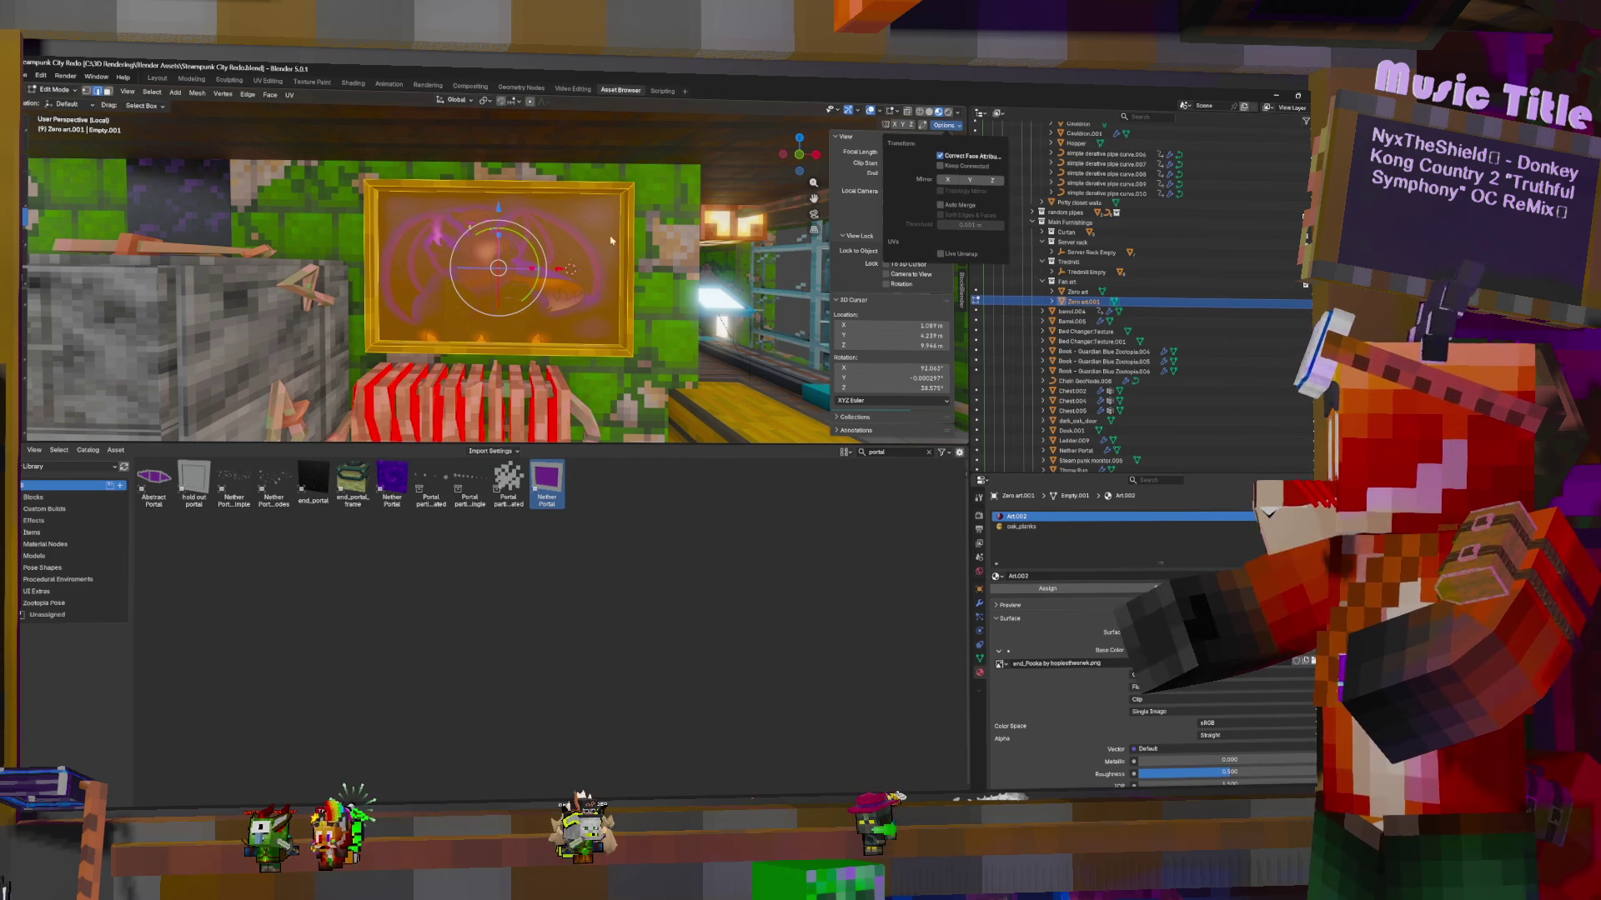
left_click(940, 158)
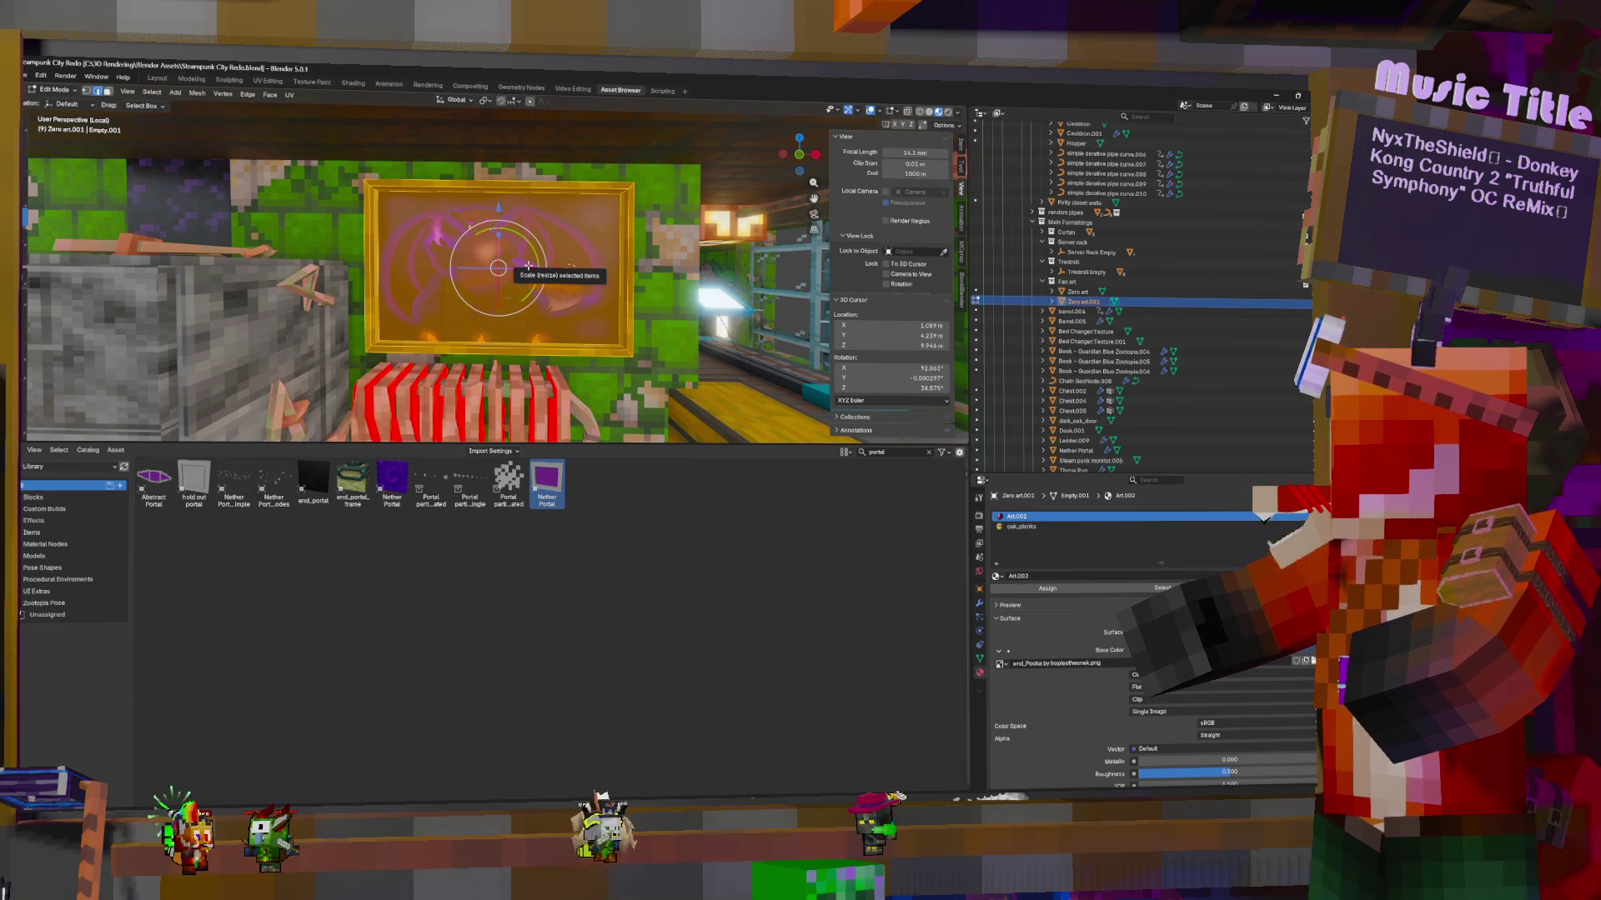
Scale the frame to 0.5576 along X, then move it 0.949 m along X
key("s")
key("x")
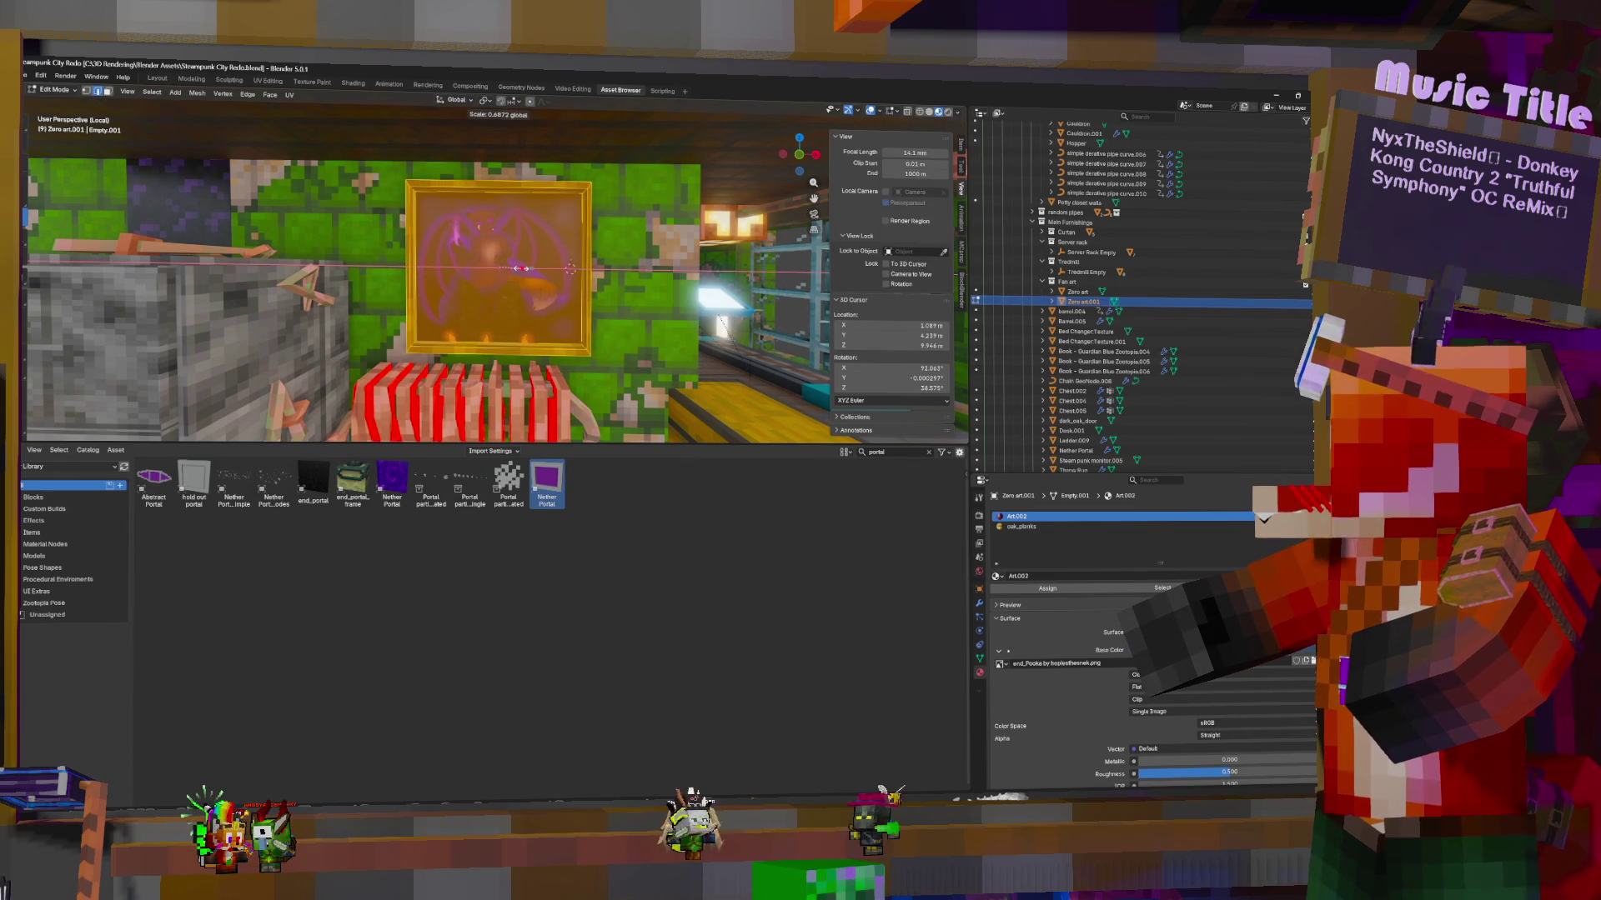
key("Return")
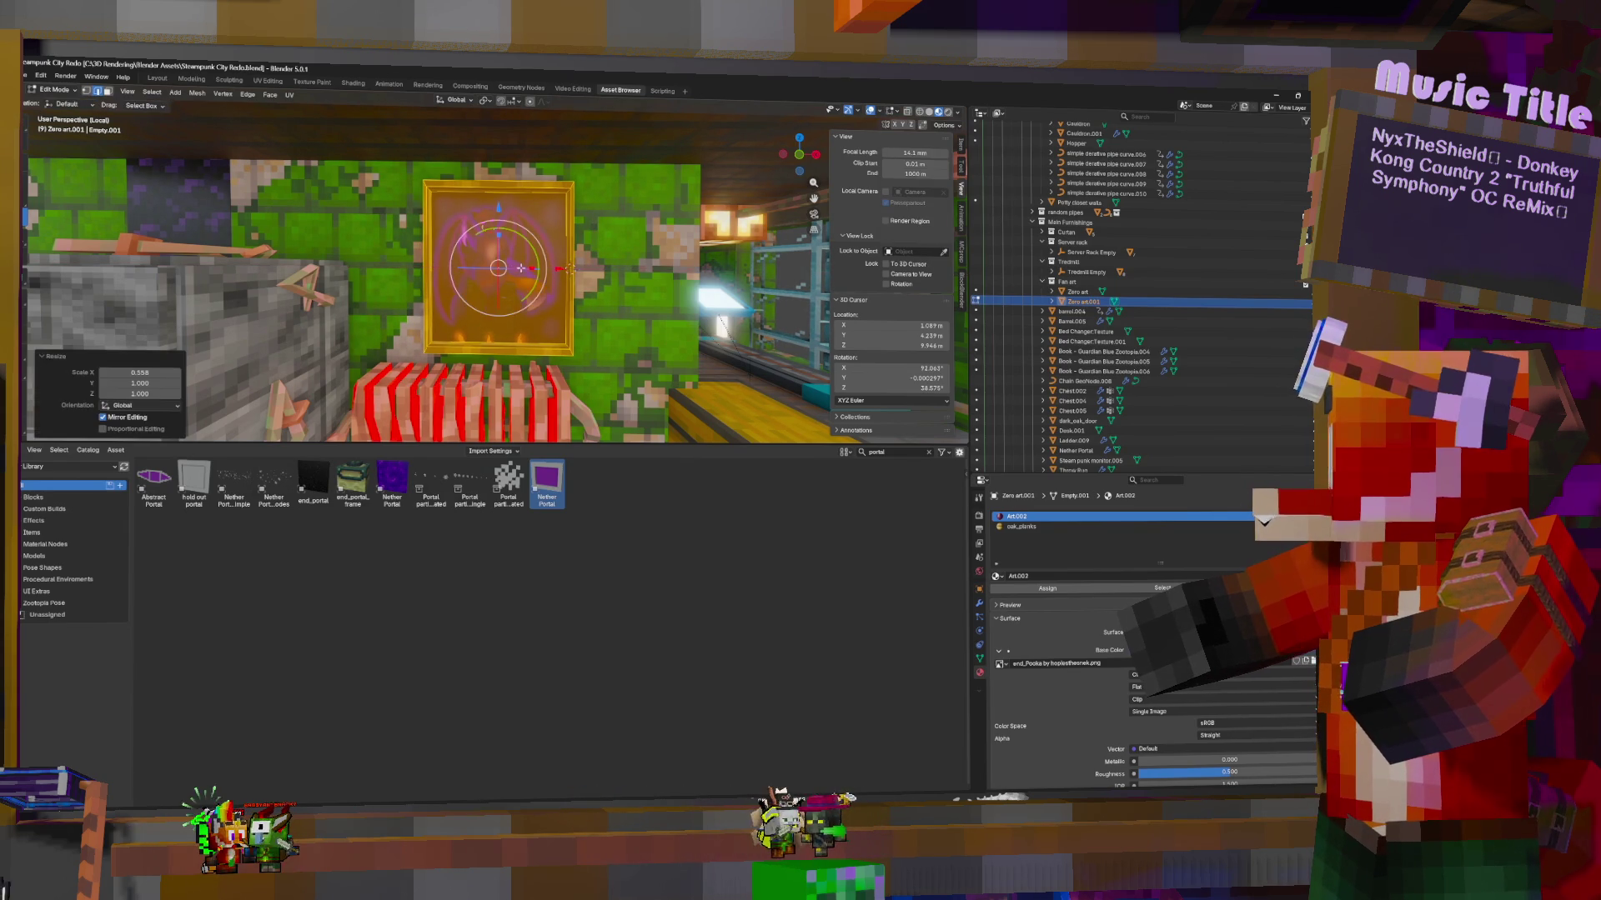
key("Tab")
key("g")
key("x")
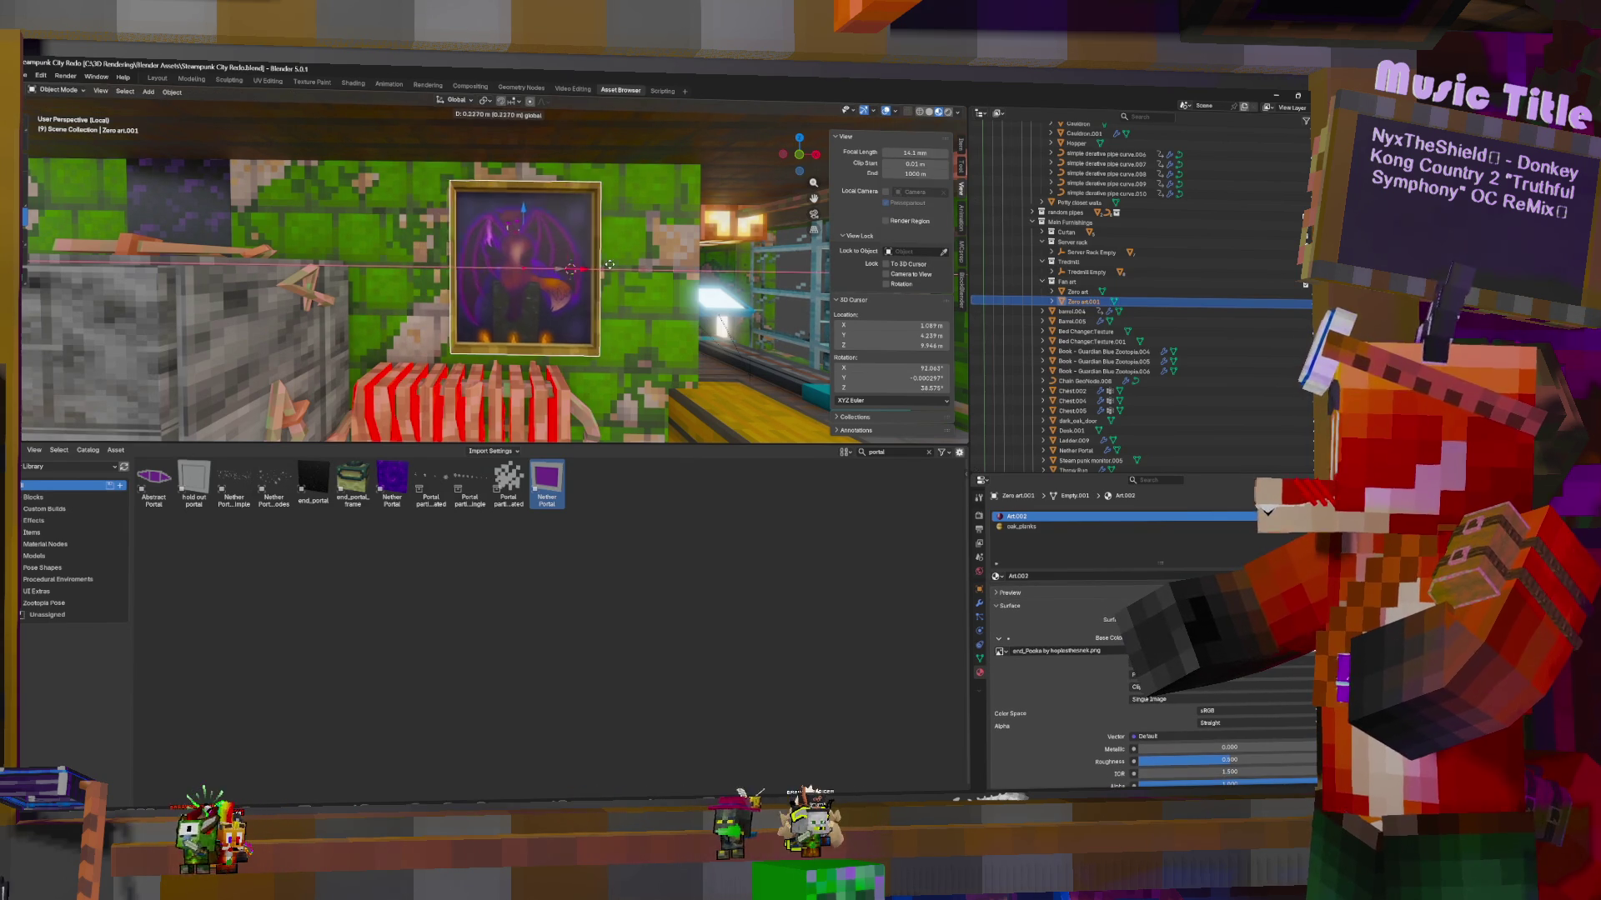
key("Return")
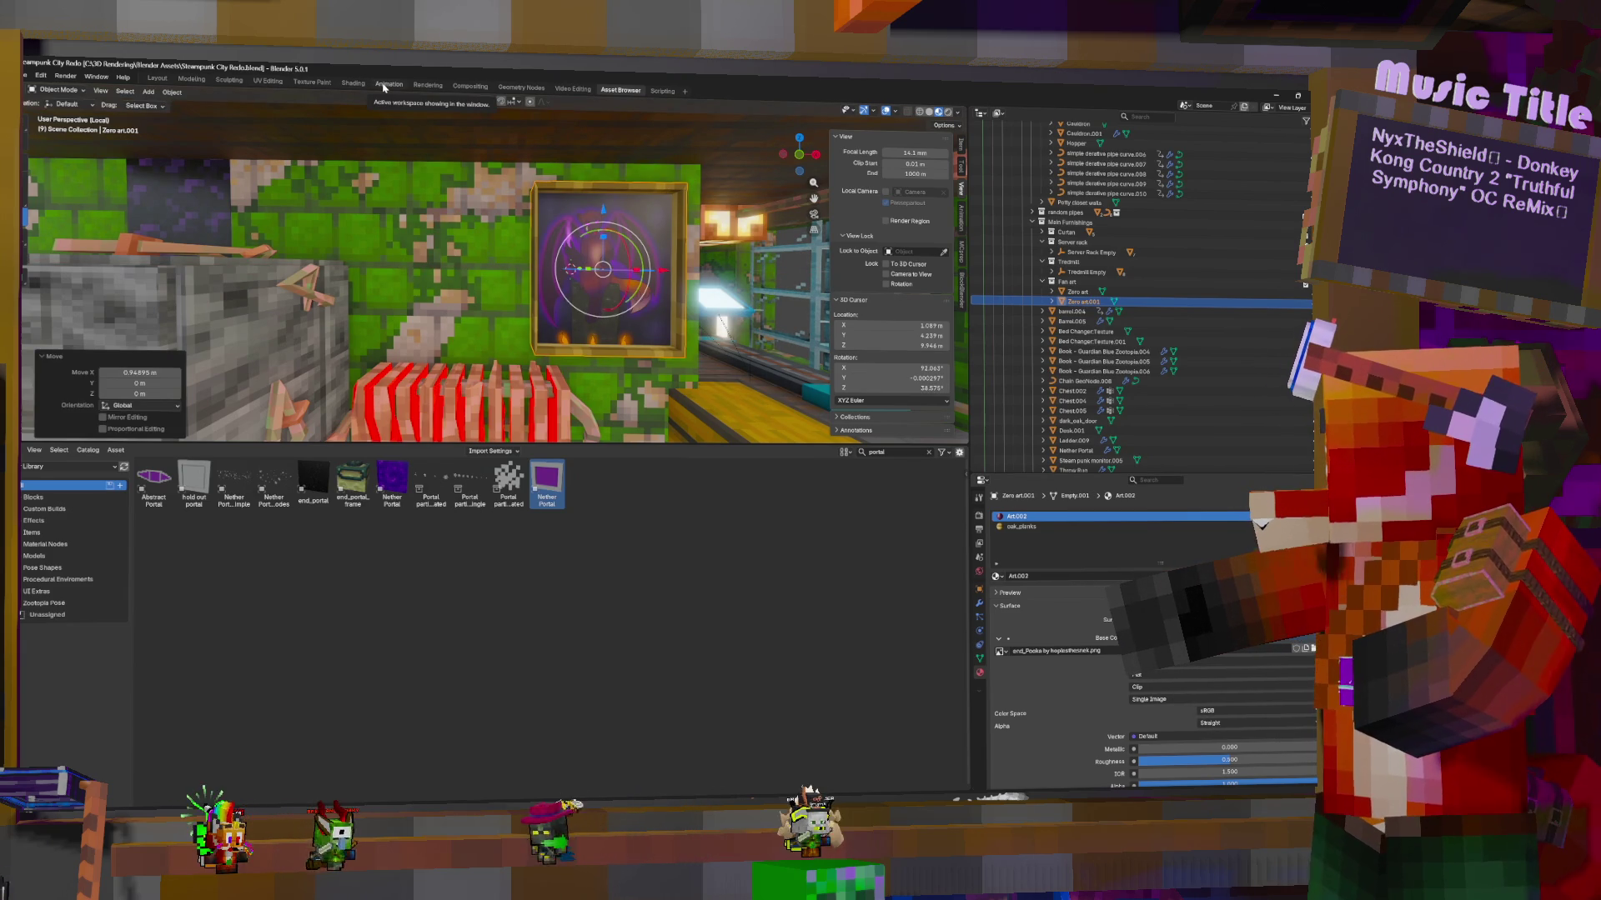
Resize a selected face of the frame's wooden border in Edit Mode
key("Tab")
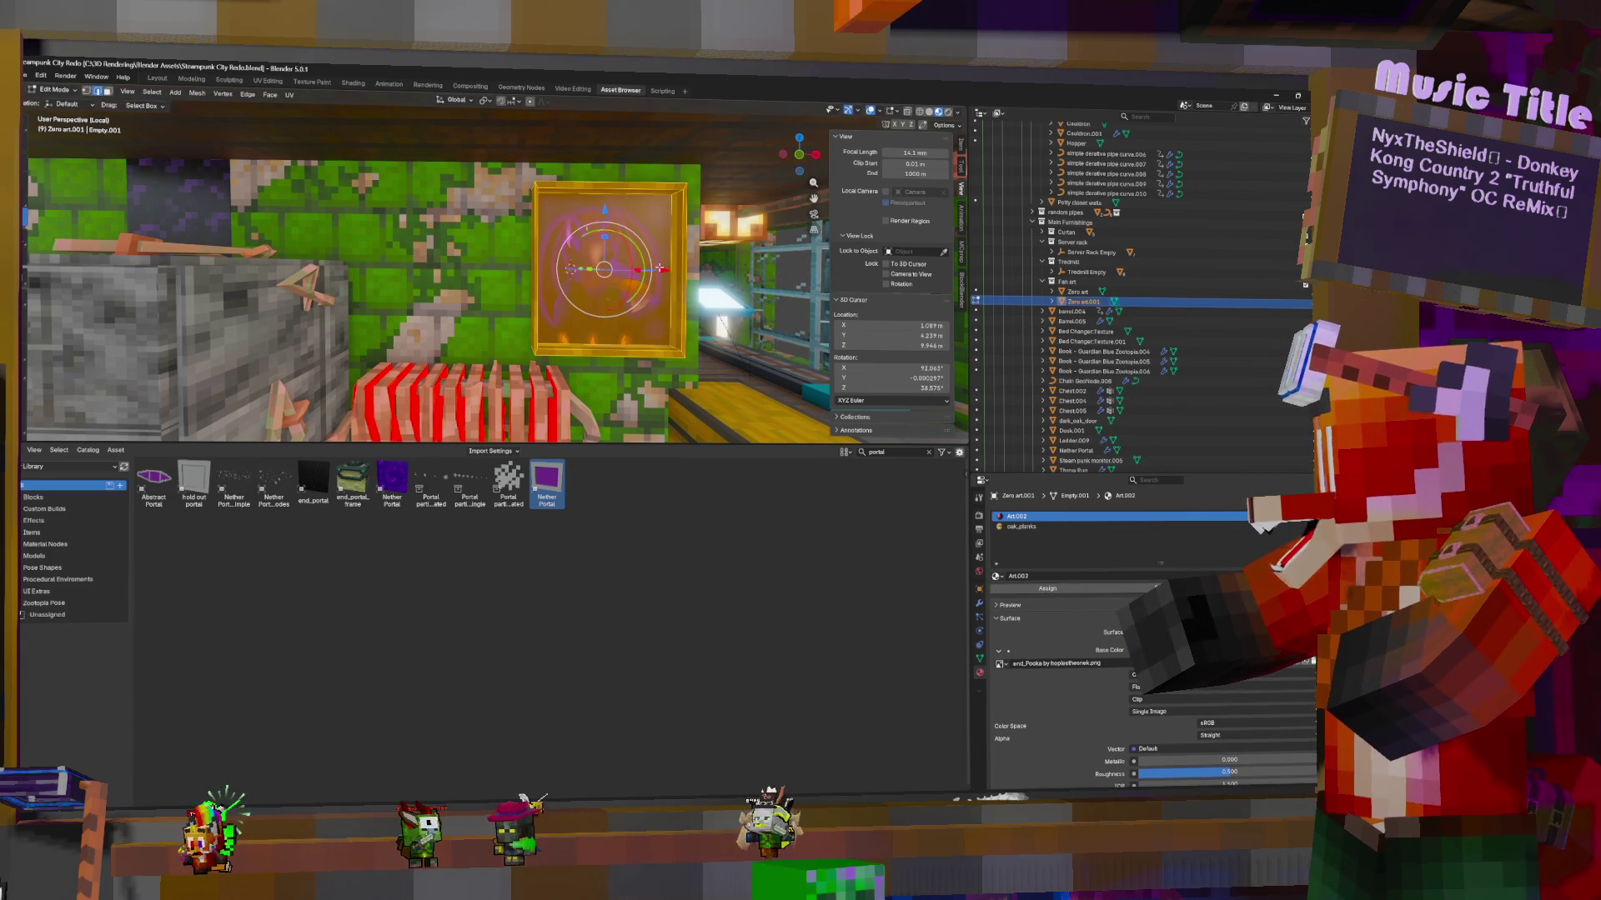
mouse_move(722, 262)
middle_mouse_down()
mouse_move(533, 275)
mouse_move(550, 193)
middle_mouse_up()
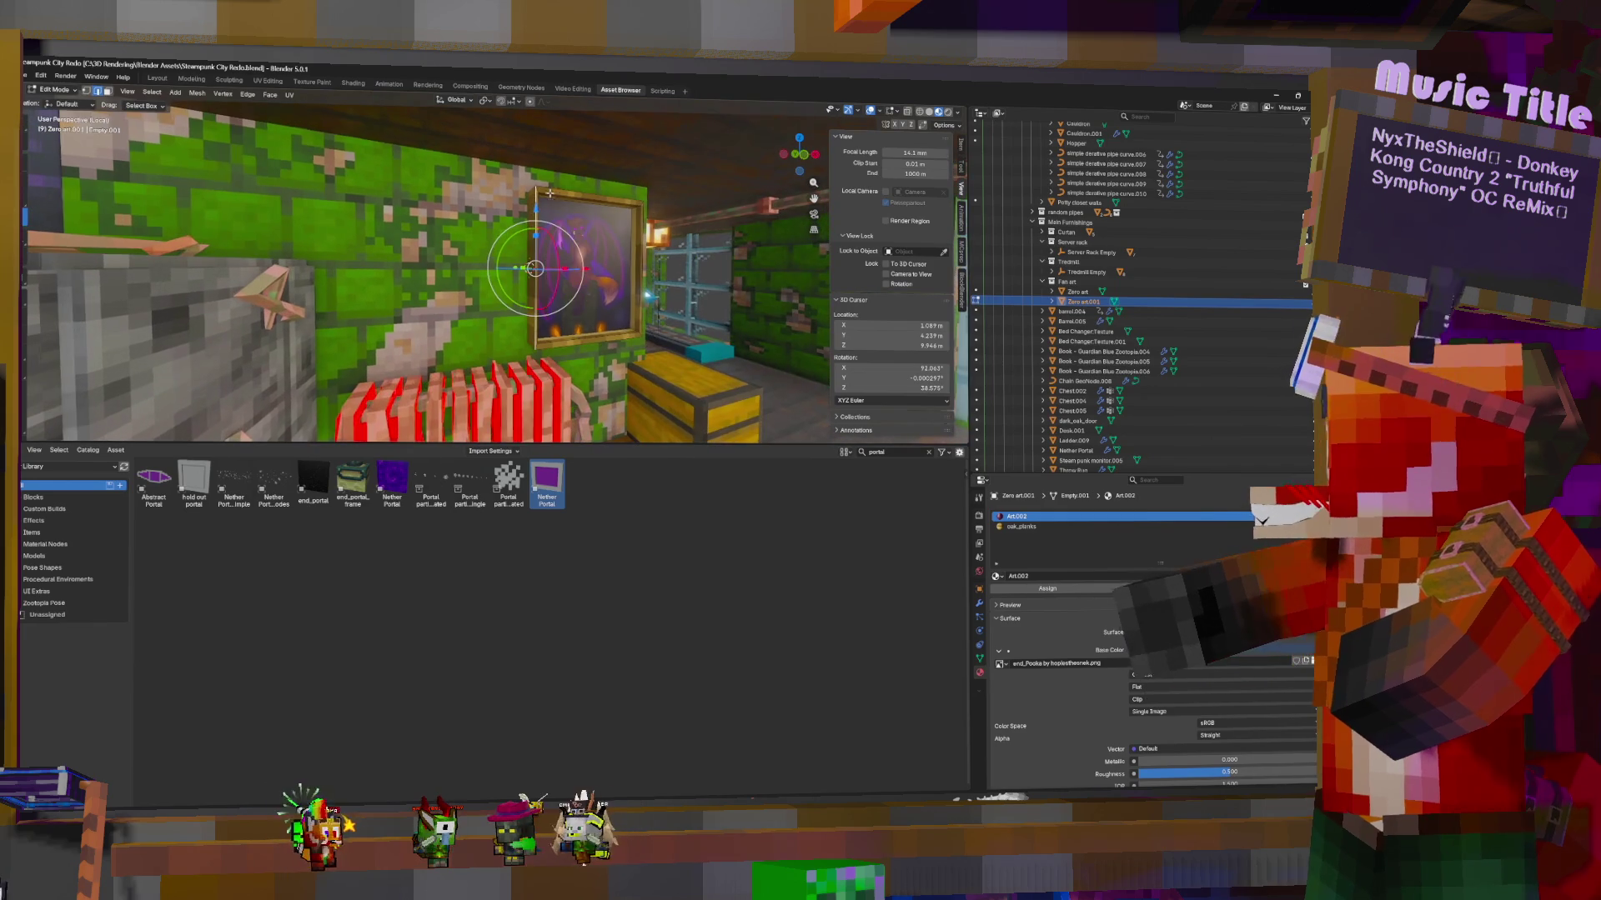
left_click(534, 281)
mouse_move(534, 282)
middle_mouse_down()
mouse_move(724, 307)
mouse_move(705, 292)
middle_mouse_up()
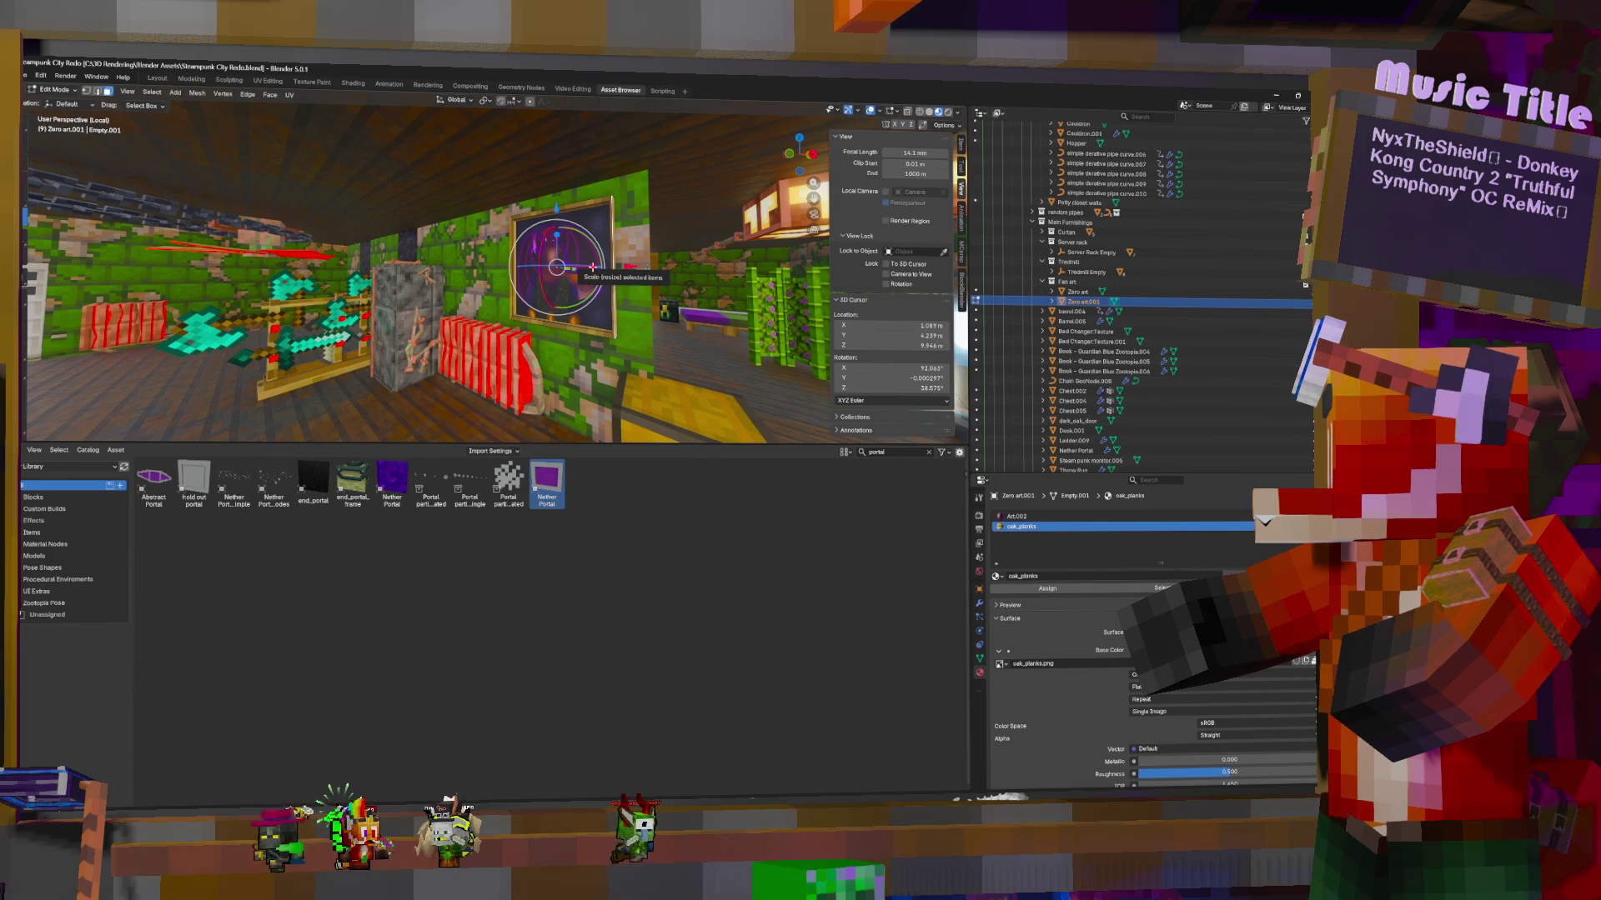
key("s")
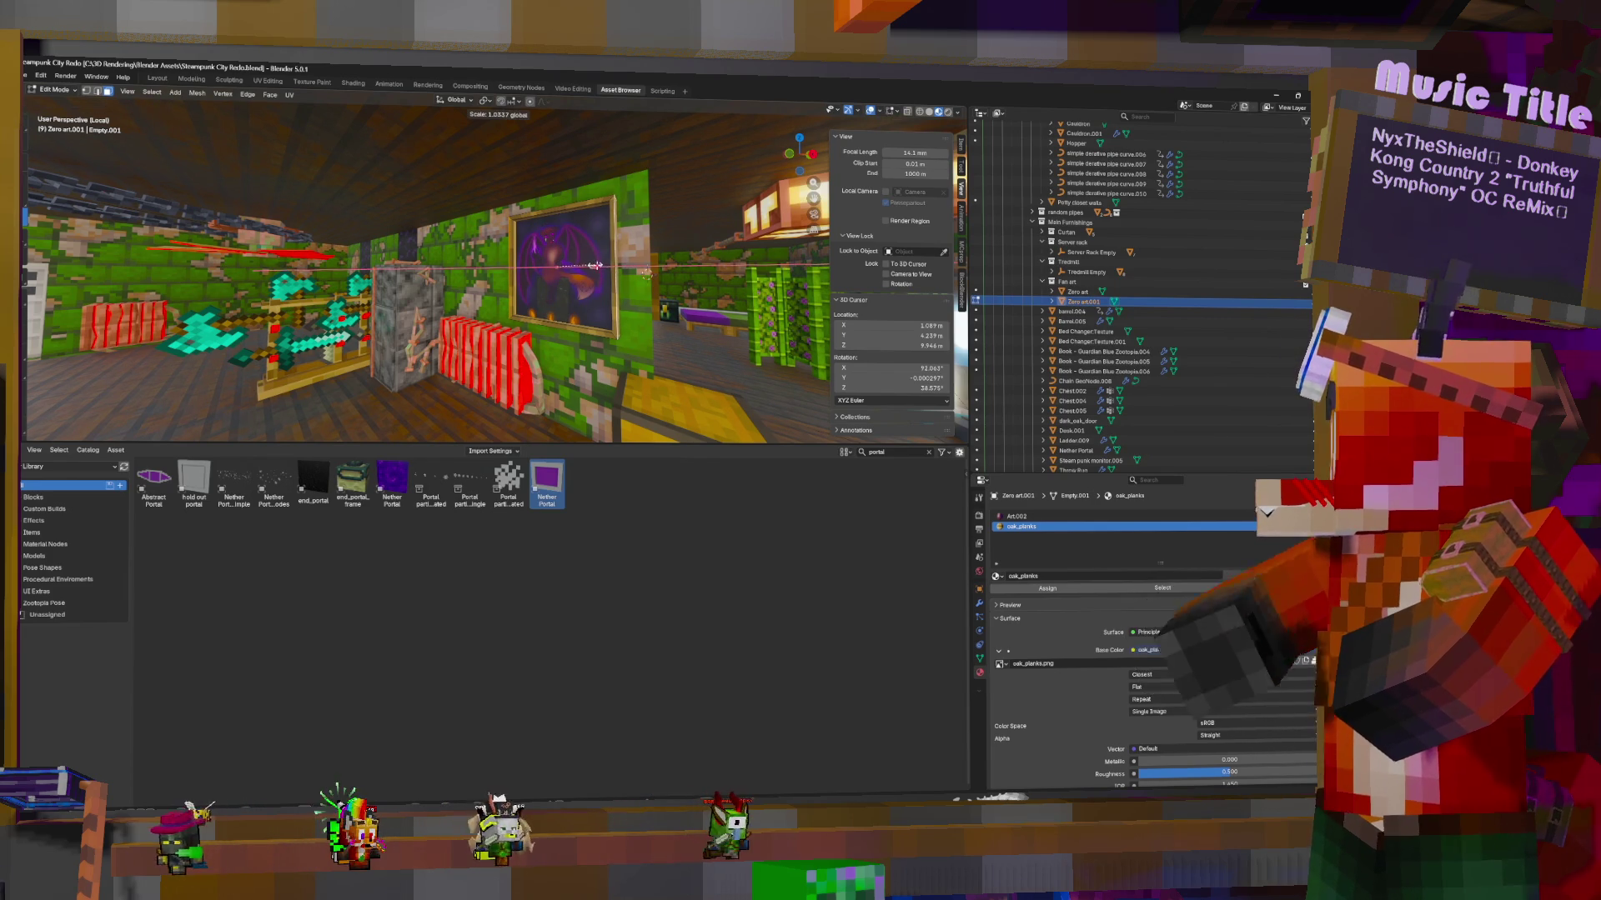
left_click(594, 265)
key("Tab")
Slide the frame about 1.36 m left along X and duplicate it
middle_click_drag(594, 265, 632, 269)
left_click_drag(632, 269, 536, 260)
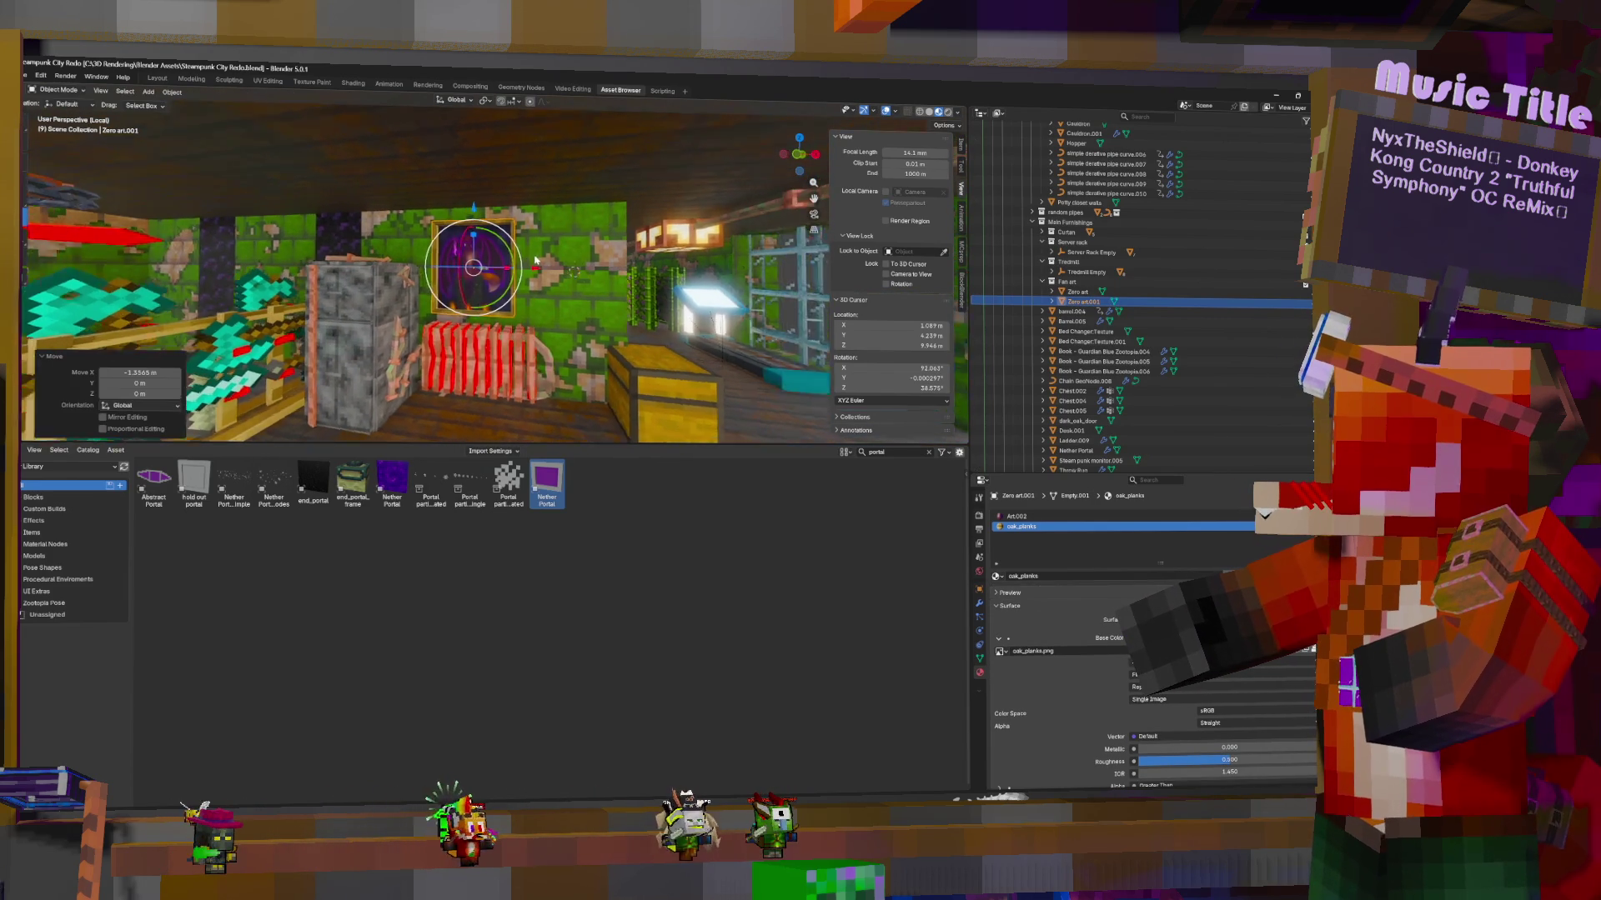
scroll(536, 261, "down", 4)
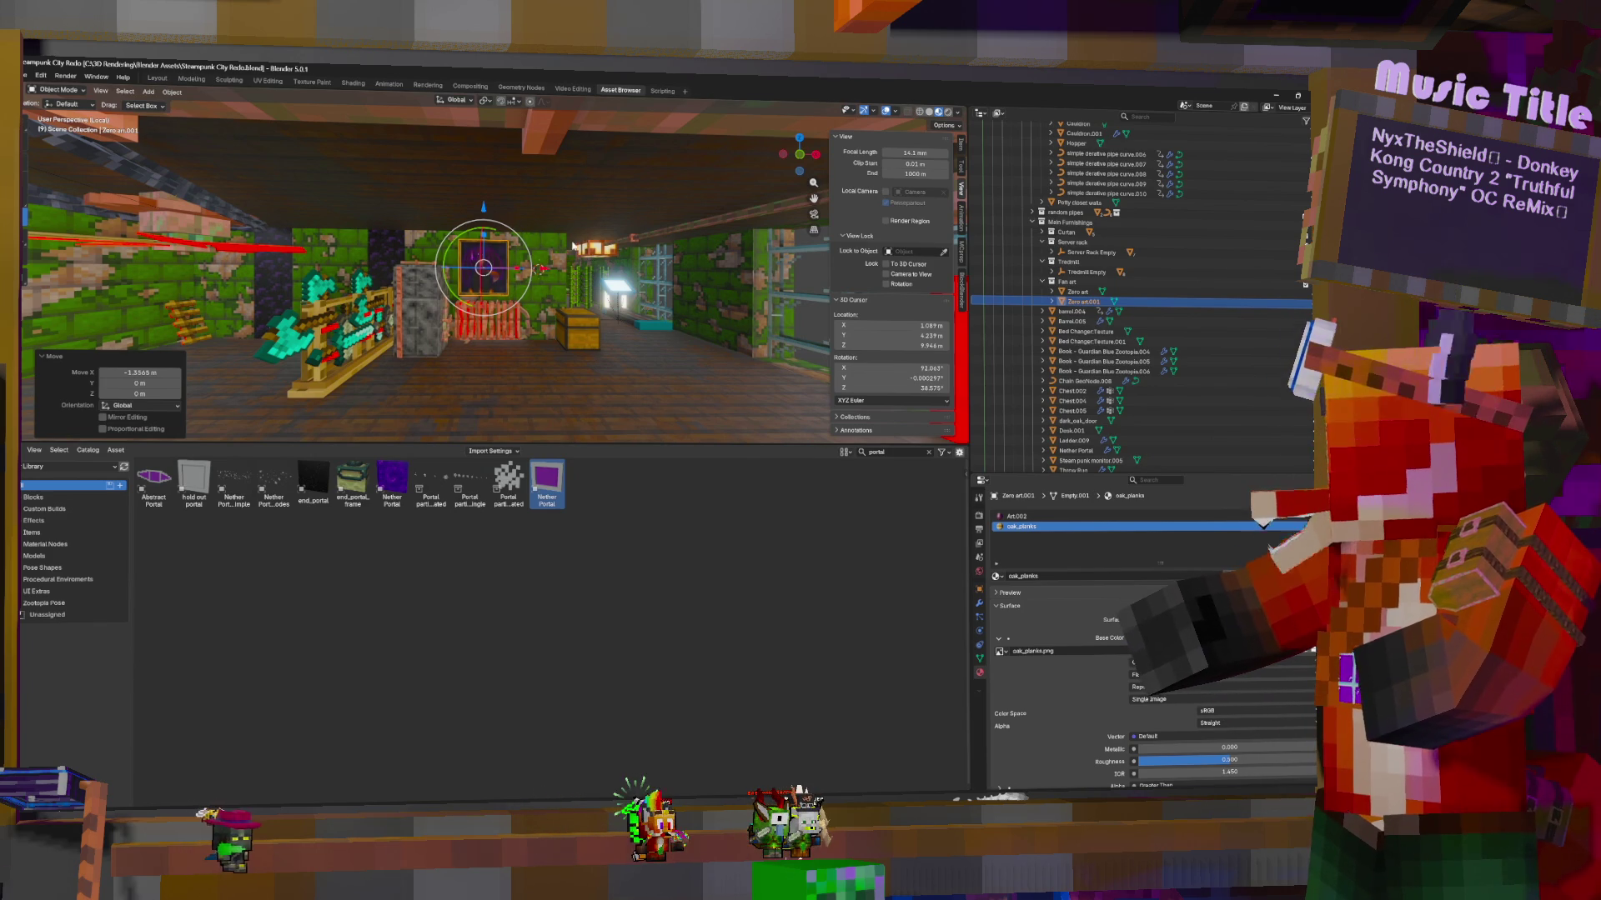
middle_click_drag(571, 247, 610, 301)
middle_click_drag(601, 303, 586, 289)
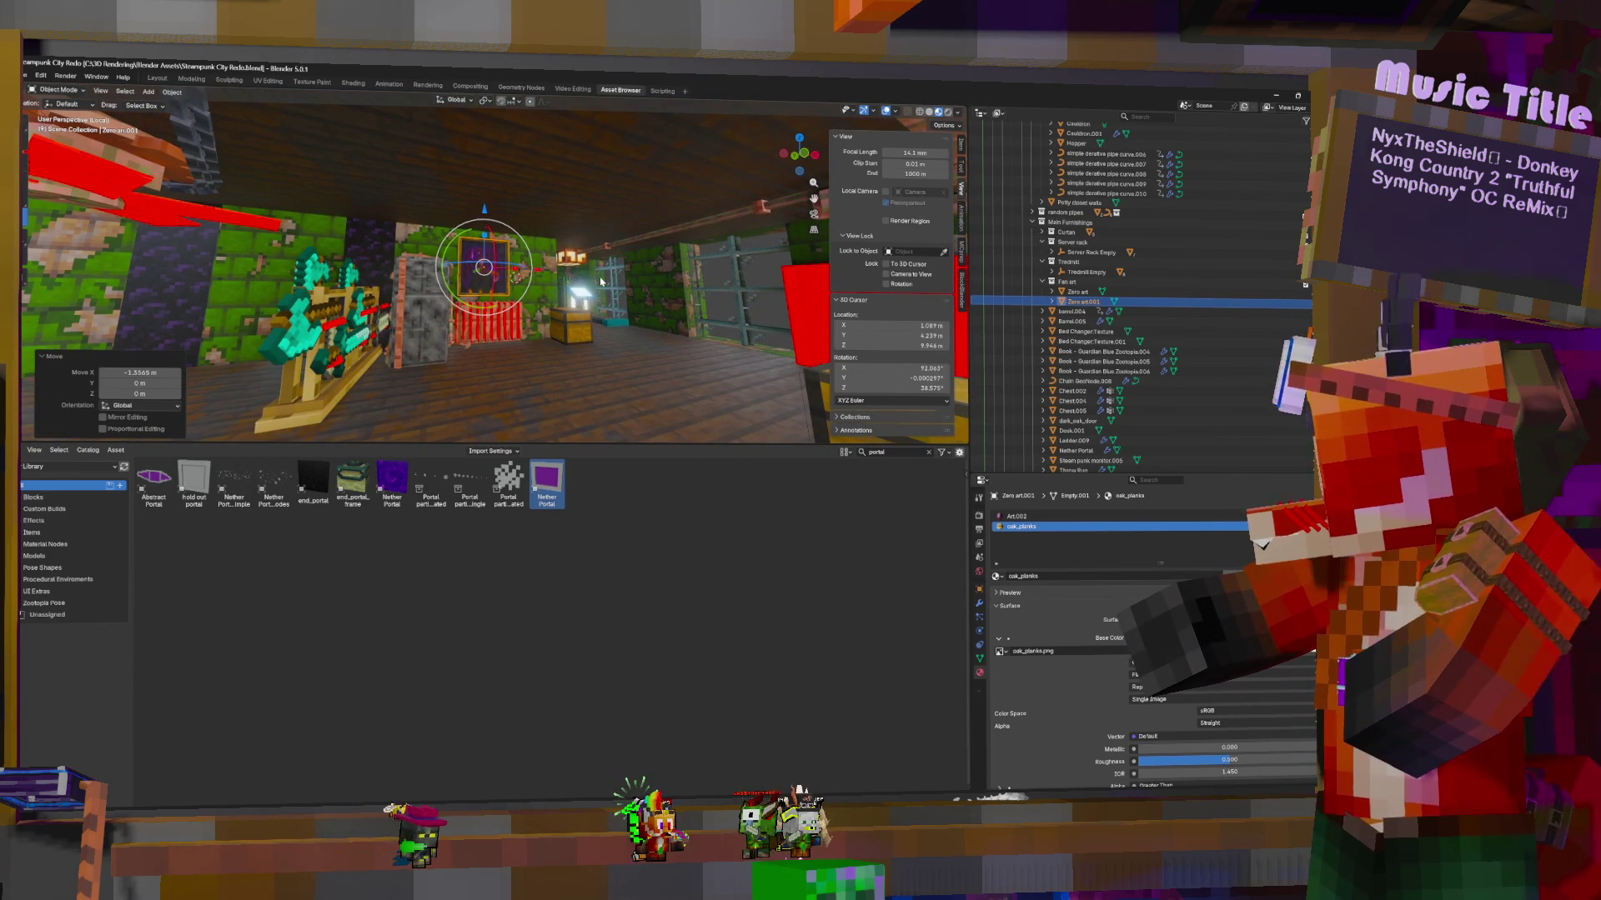
key("shift+d")
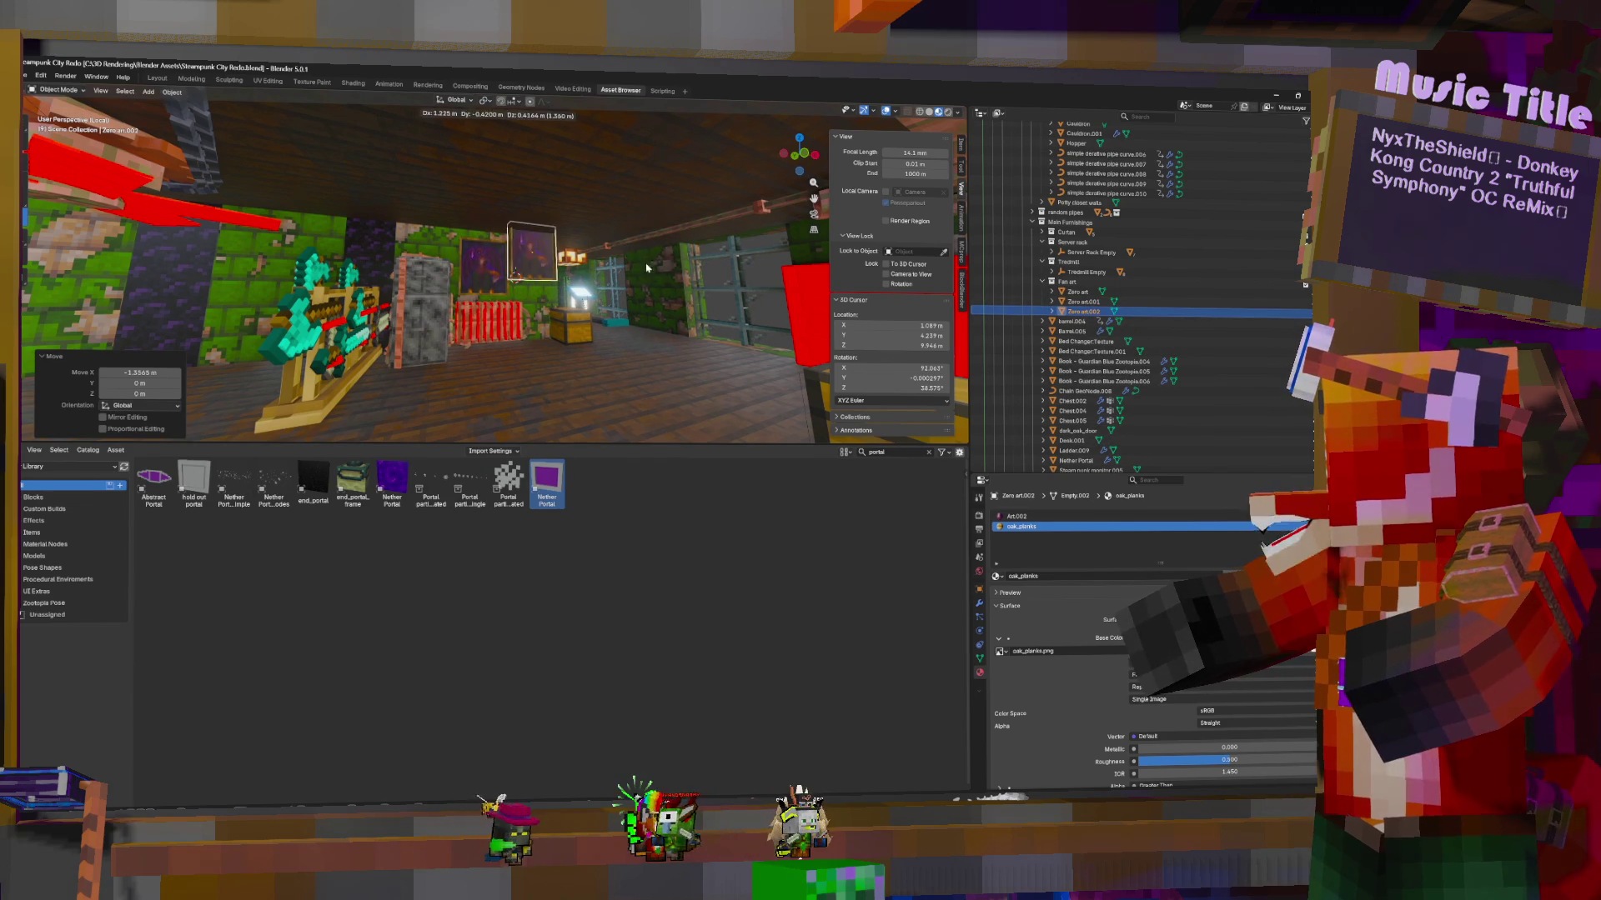
Move the duplicated frame horizontally onto the side wall
left_click(647, 268)
key("g")
left_click(661, 225)
middle_click_drag(661, 225, 553, 213)
key("g")
key("shift+z")
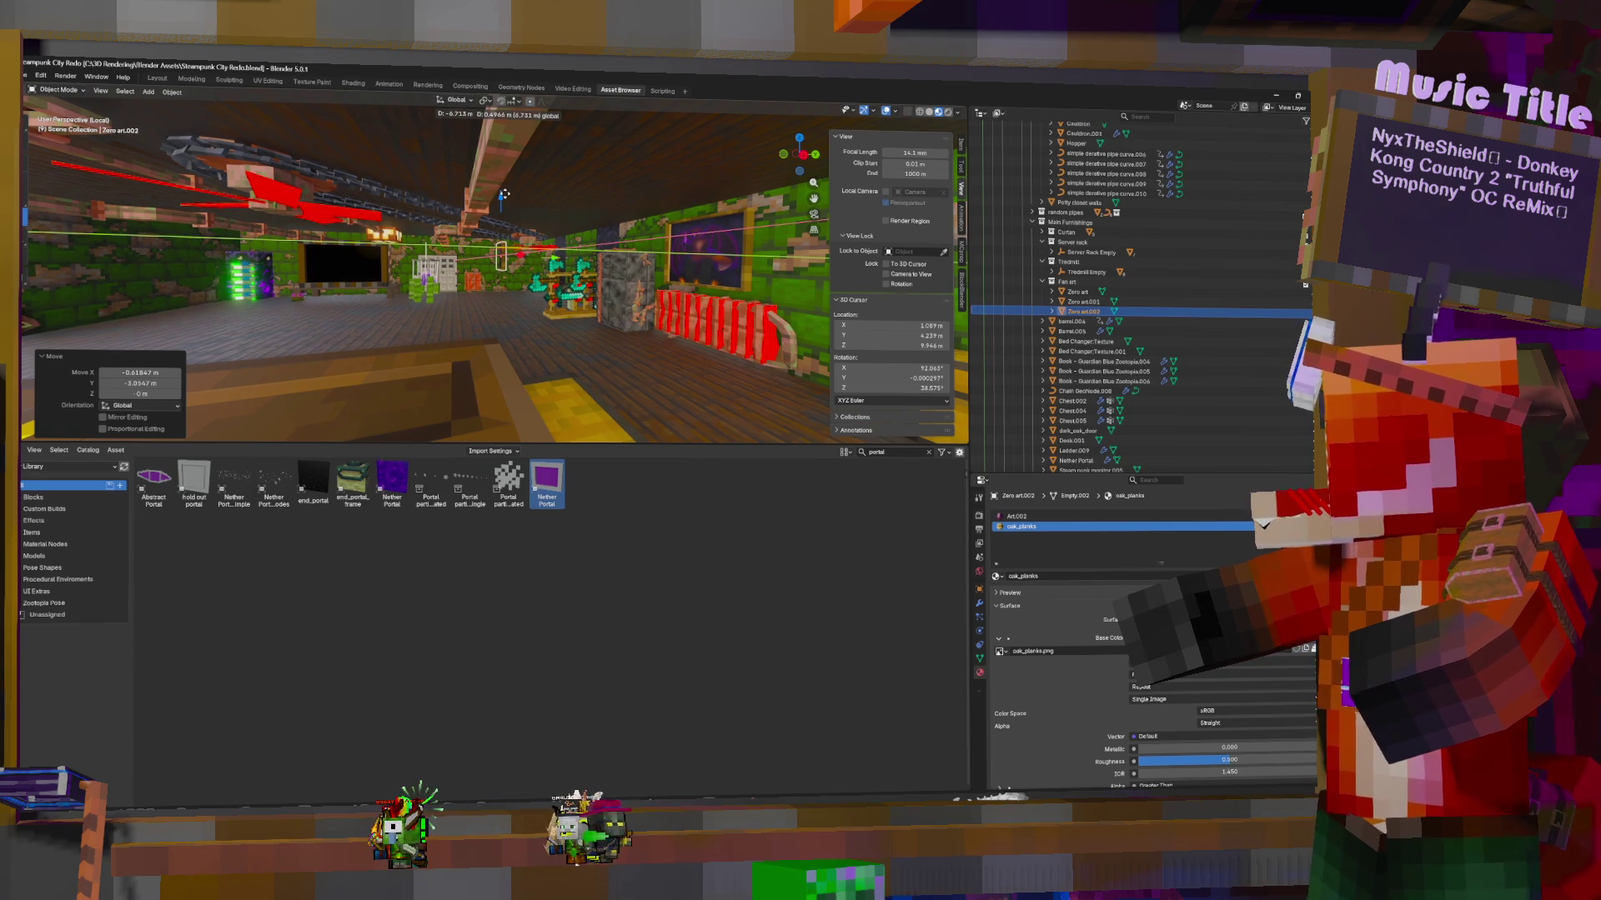
left_click(503, 194)
Rotate the copy 90° and browse for a new fan-art image for its Art.002 material
key("KP_Decimal")
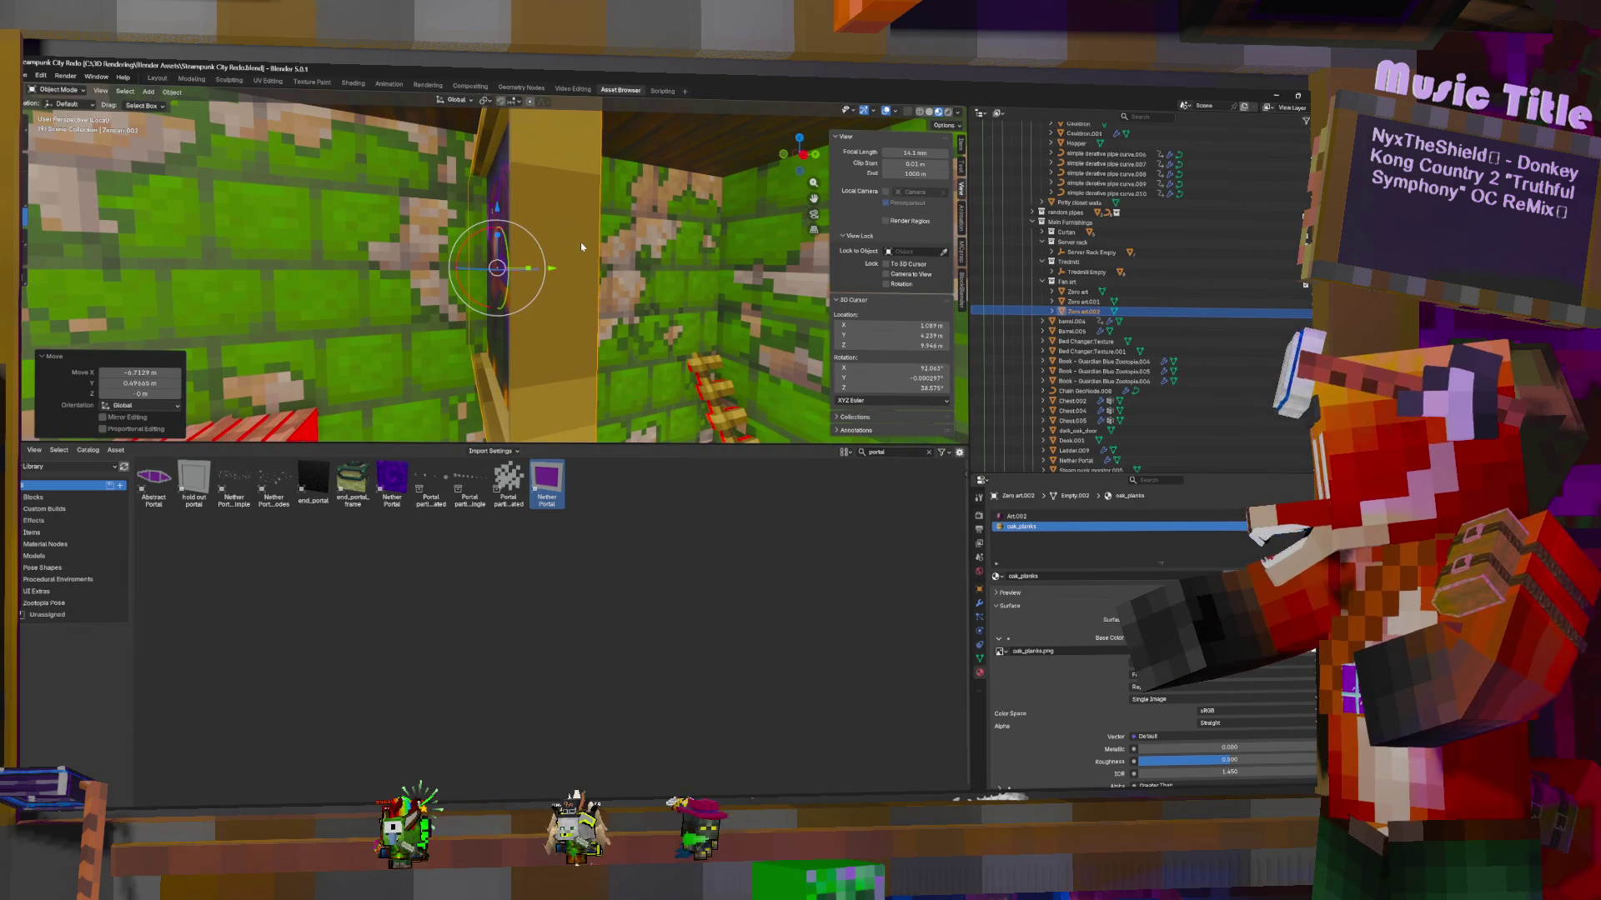
type("r90")
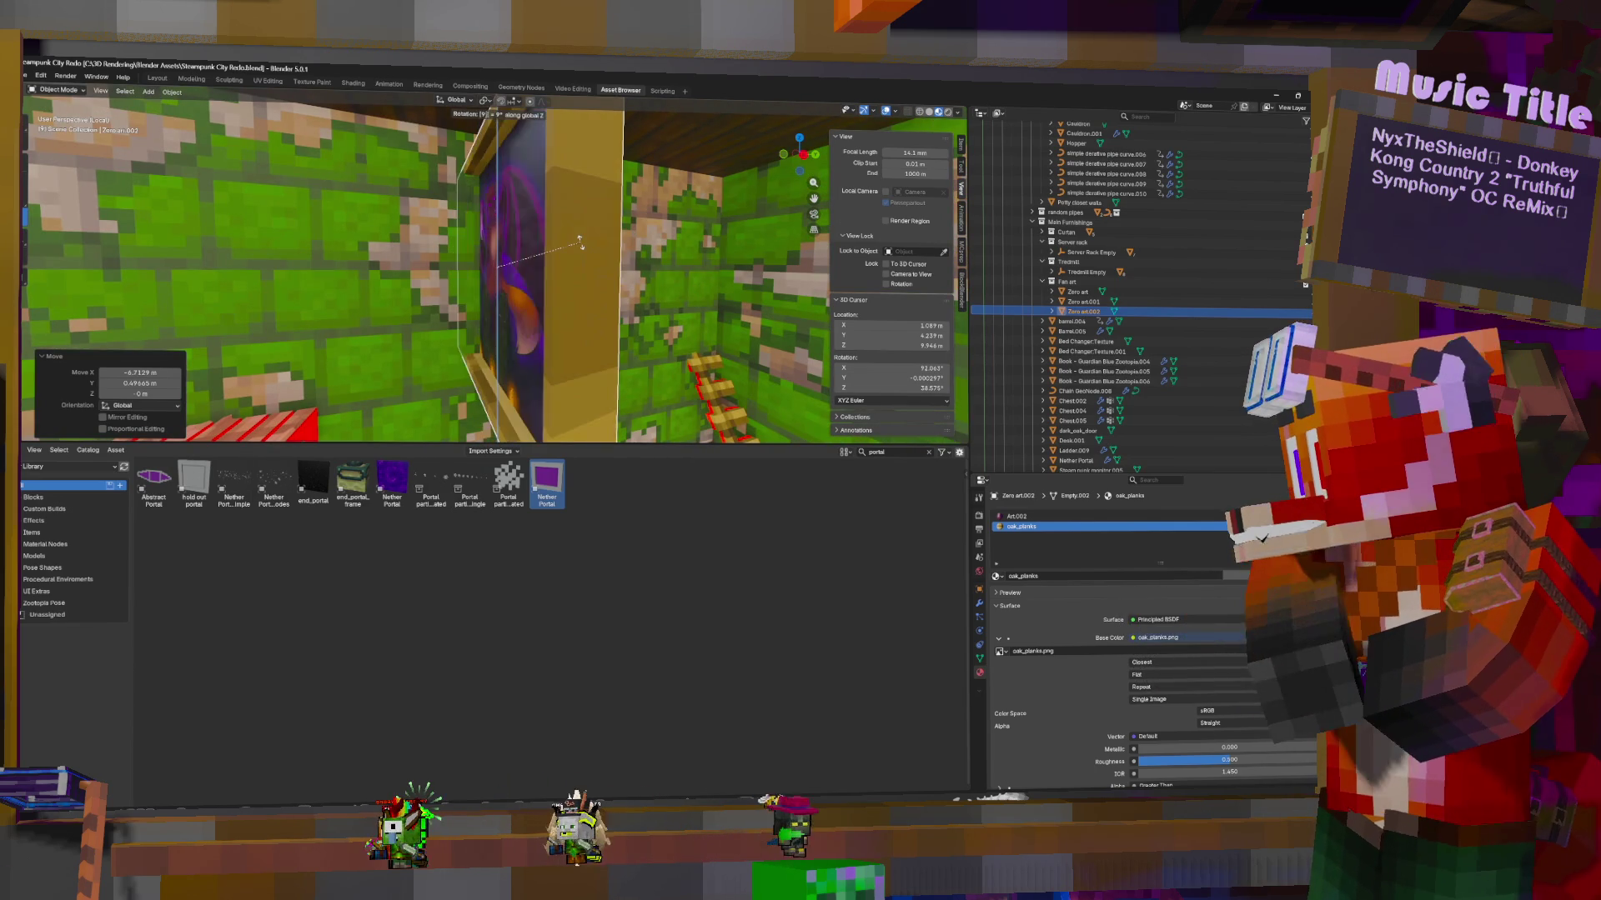
key("Return")
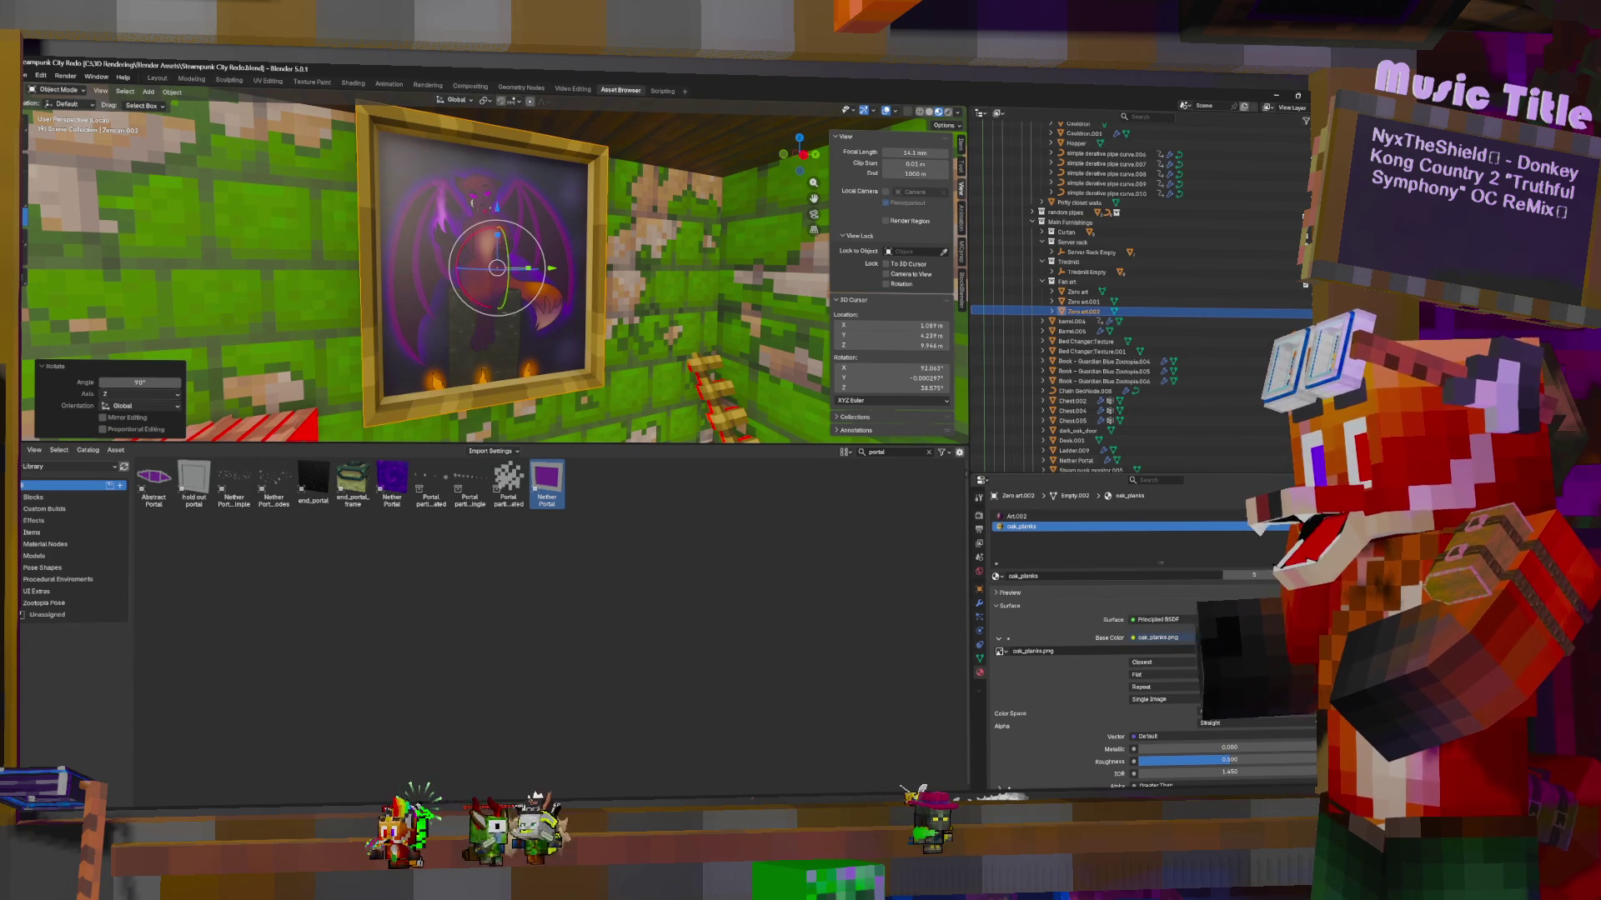
left_click(1056, 517)
left_click(1305, 651)
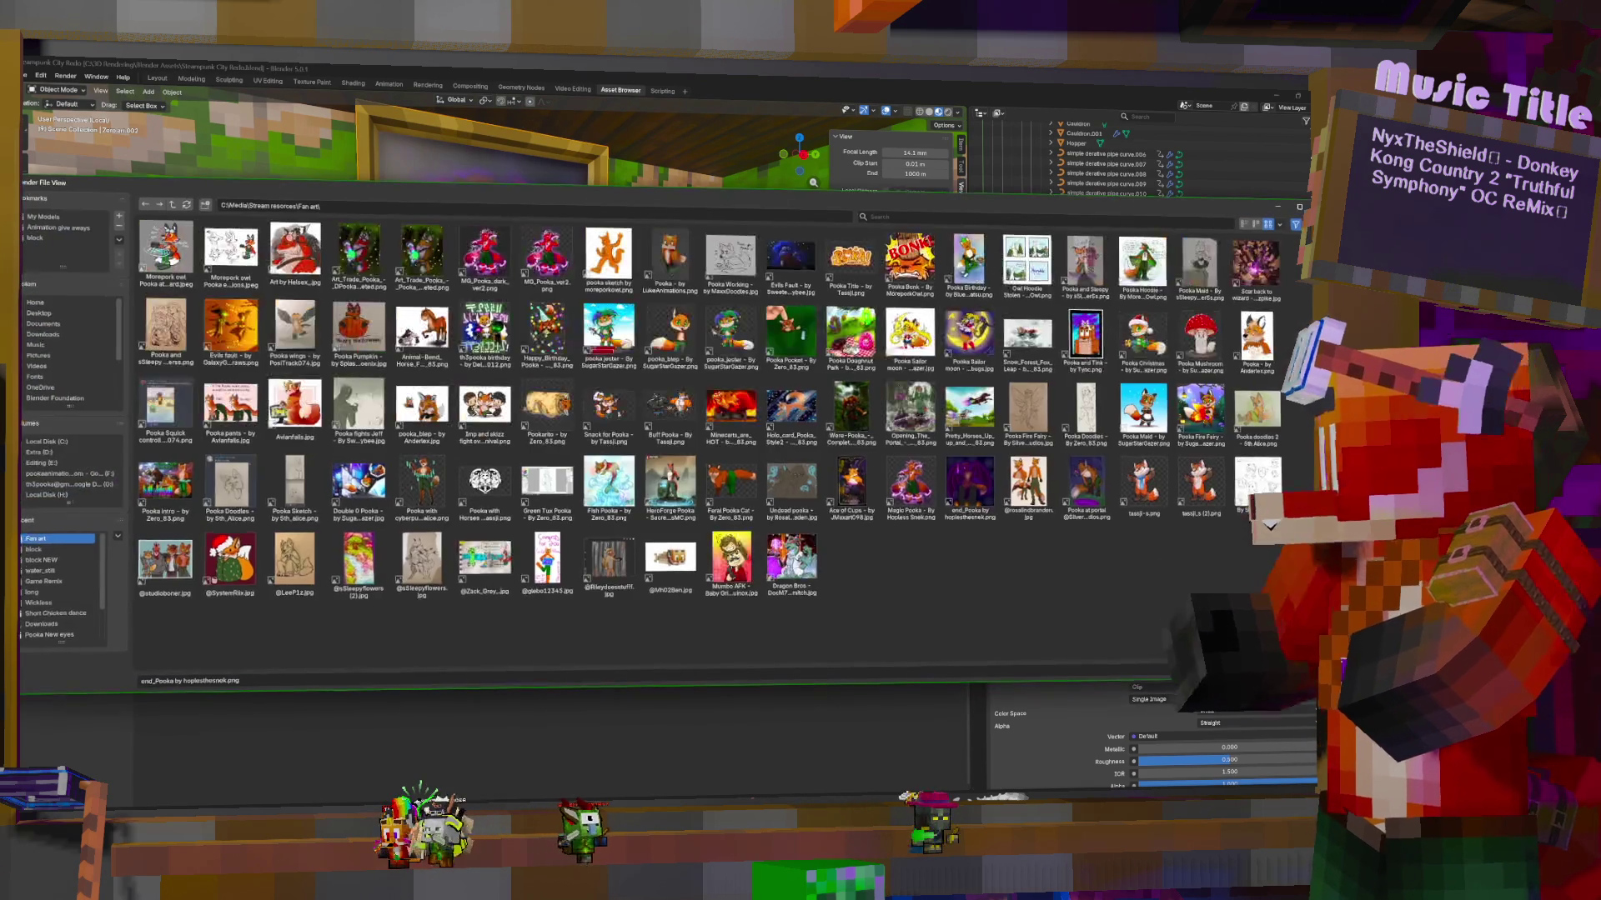
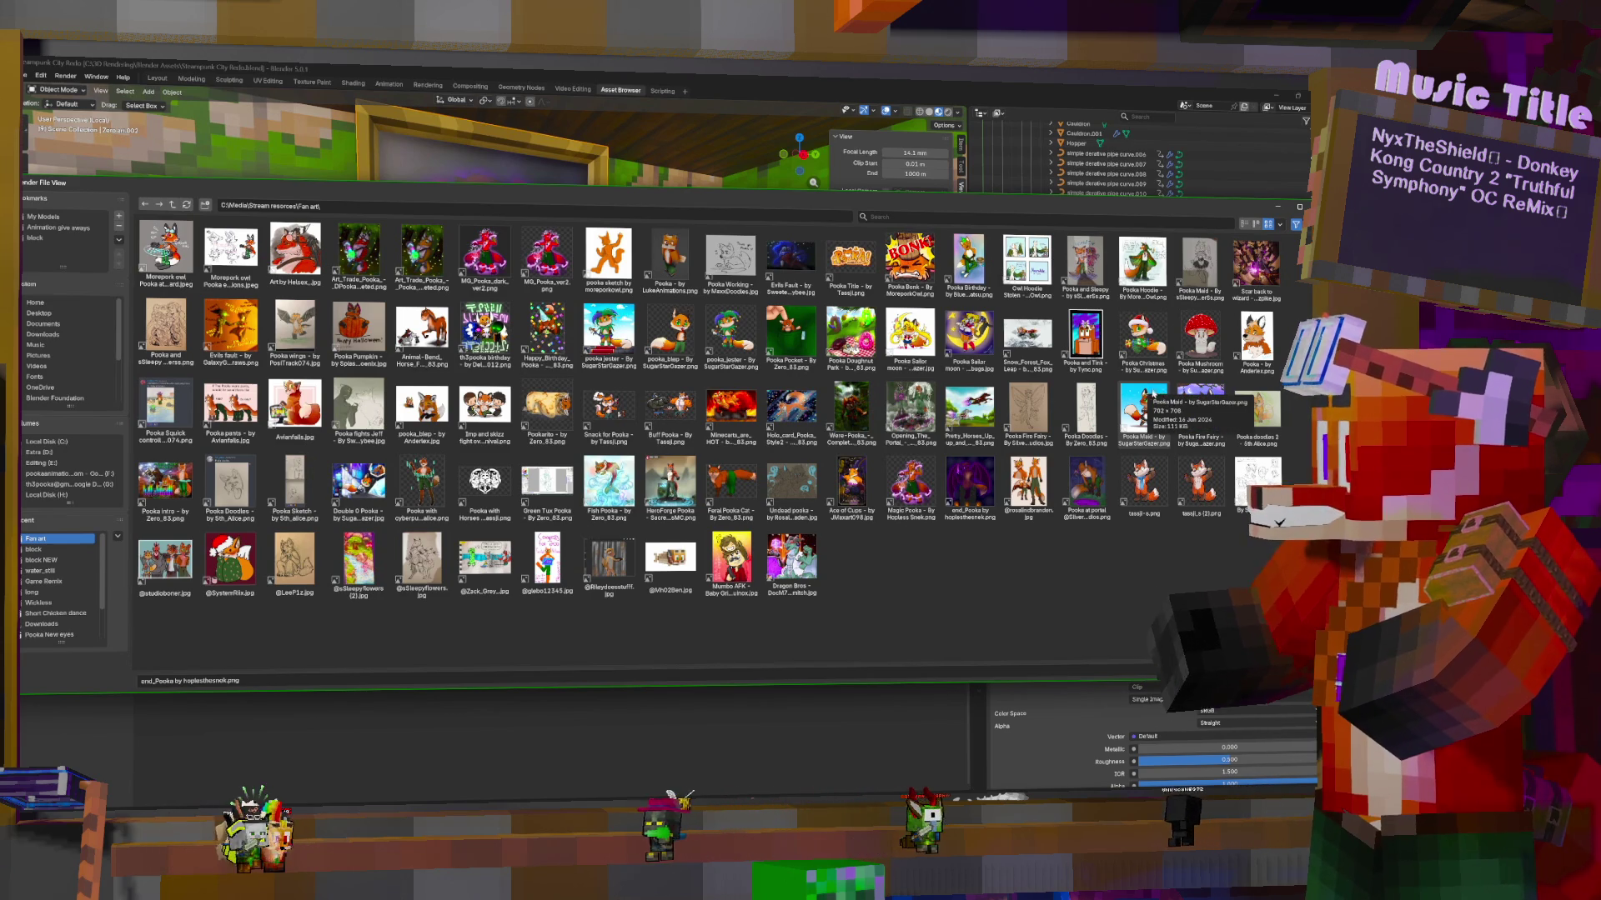
Load the Ace of Cups image into the frame and scale the frame narrower along X
double_click(852, 492)
key("Tab")
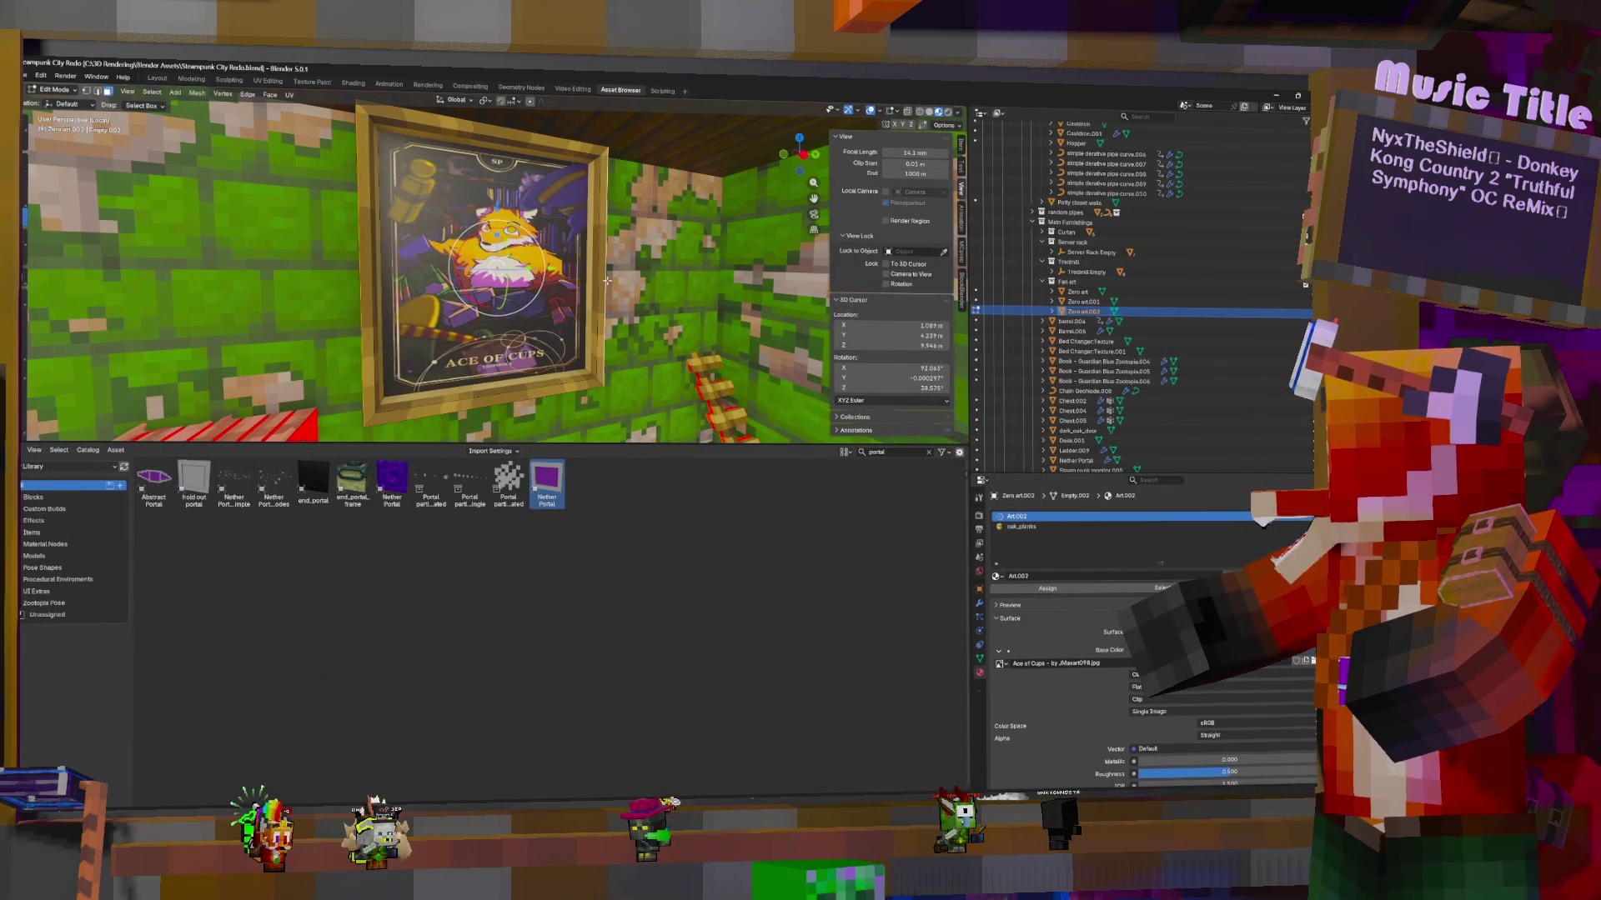
key("a")
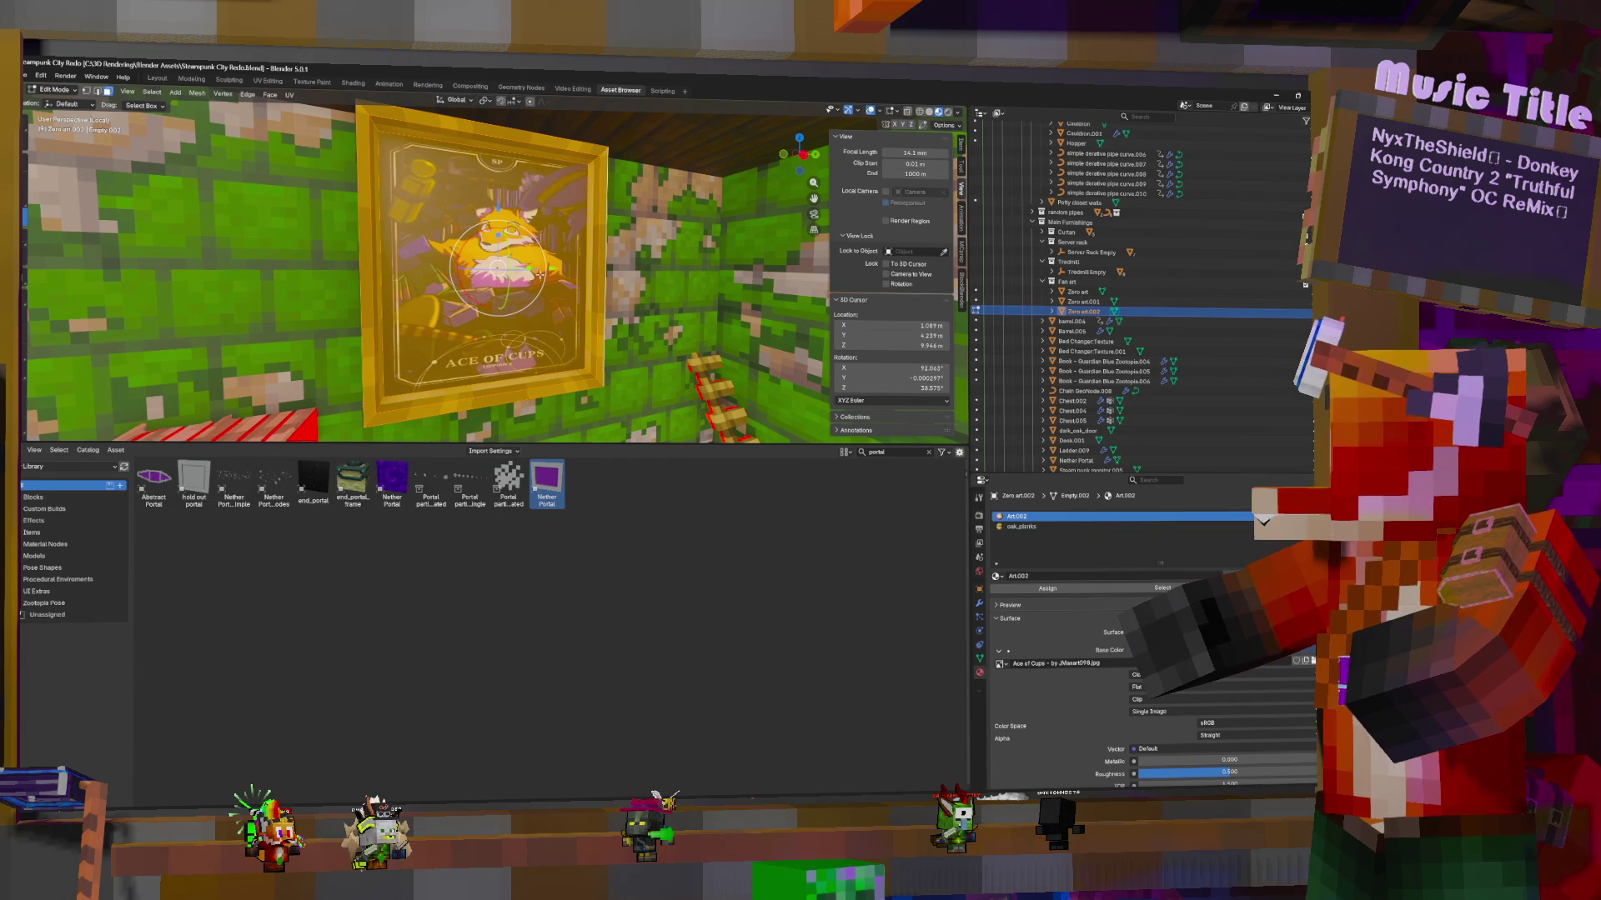
key("s")
key("x")
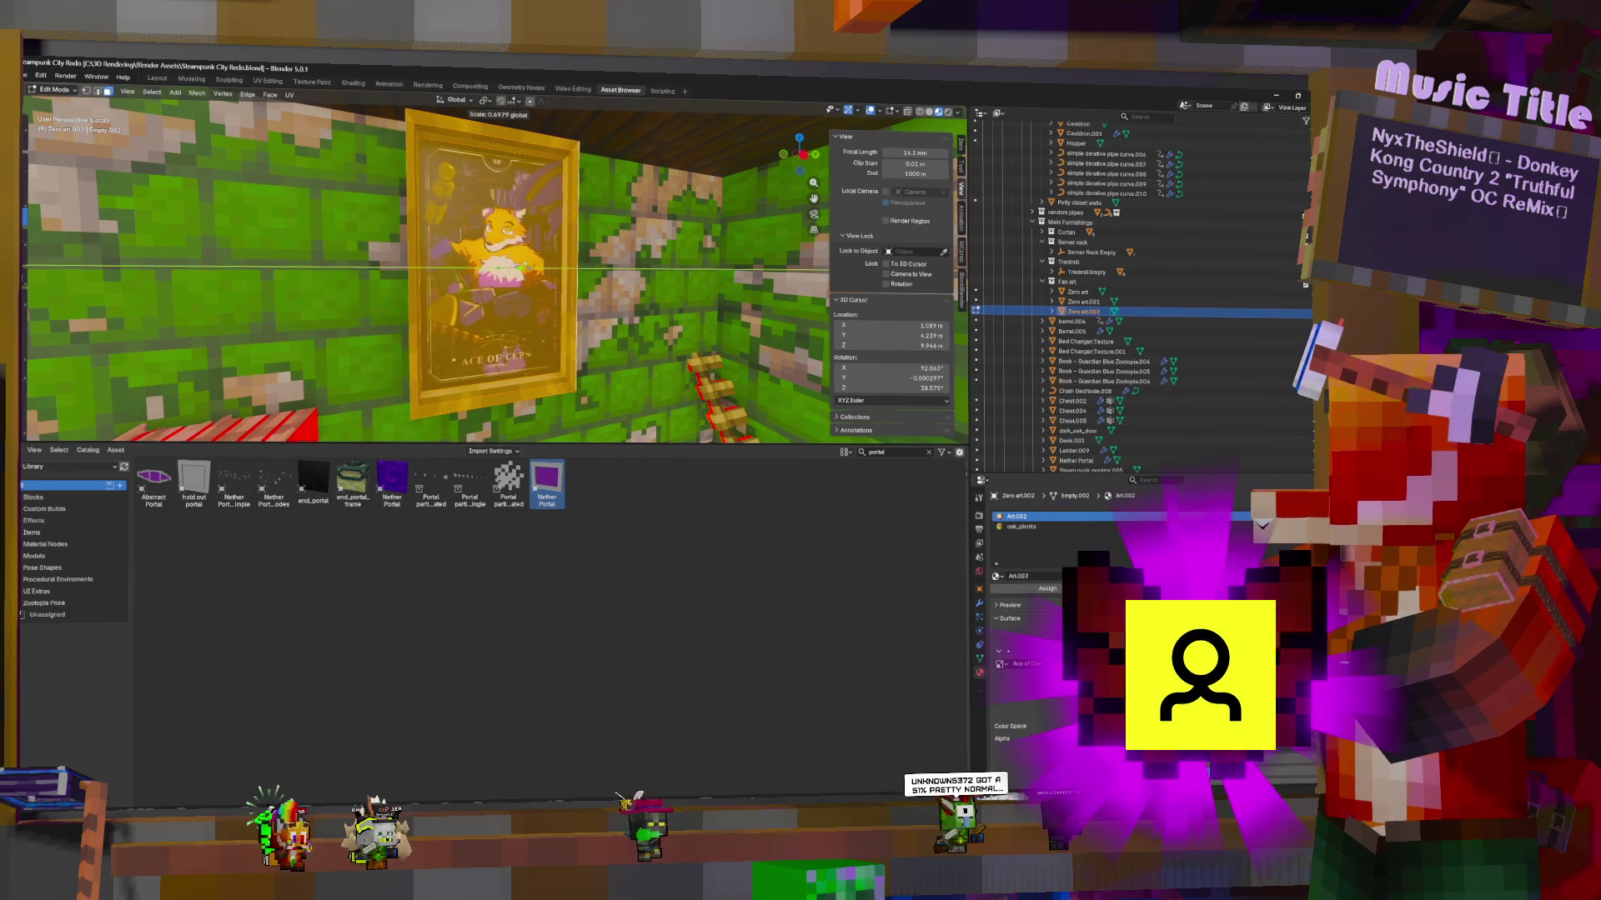
left_click(524, 265)
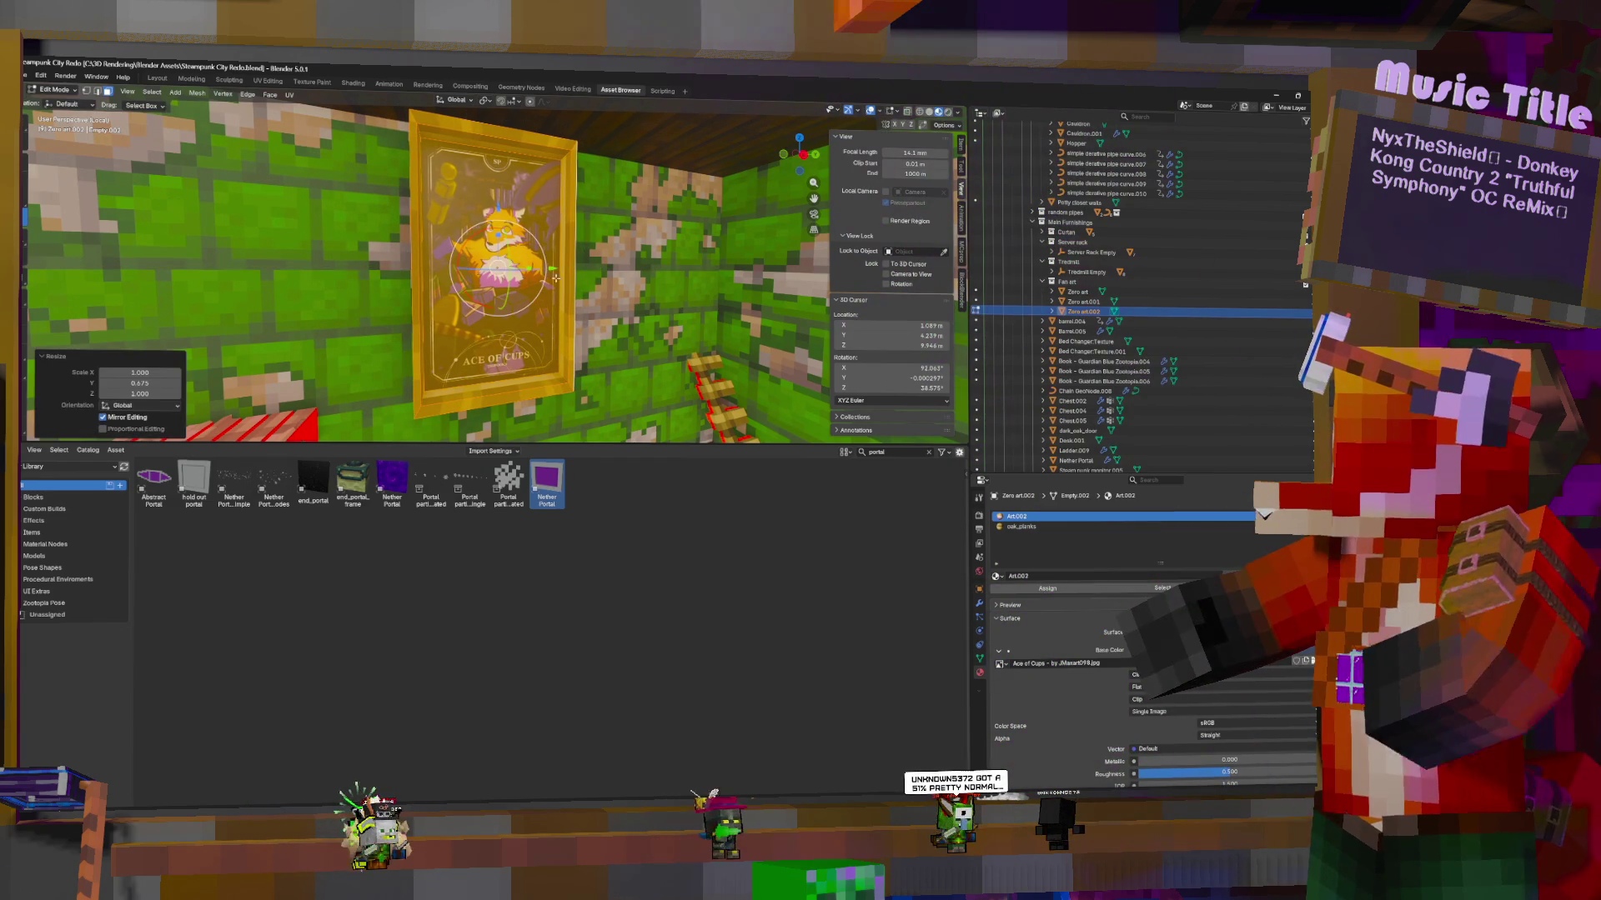
key("Tab")
Back in Edit Mode, select a border face and the frame's left edge
mouse_move(570, 227)
middle_mouse_down()
mouse_move(578, 254)
mouse_move(403, 259)
middle_mouse_up()
key("Tab")
left_click(578, 253)
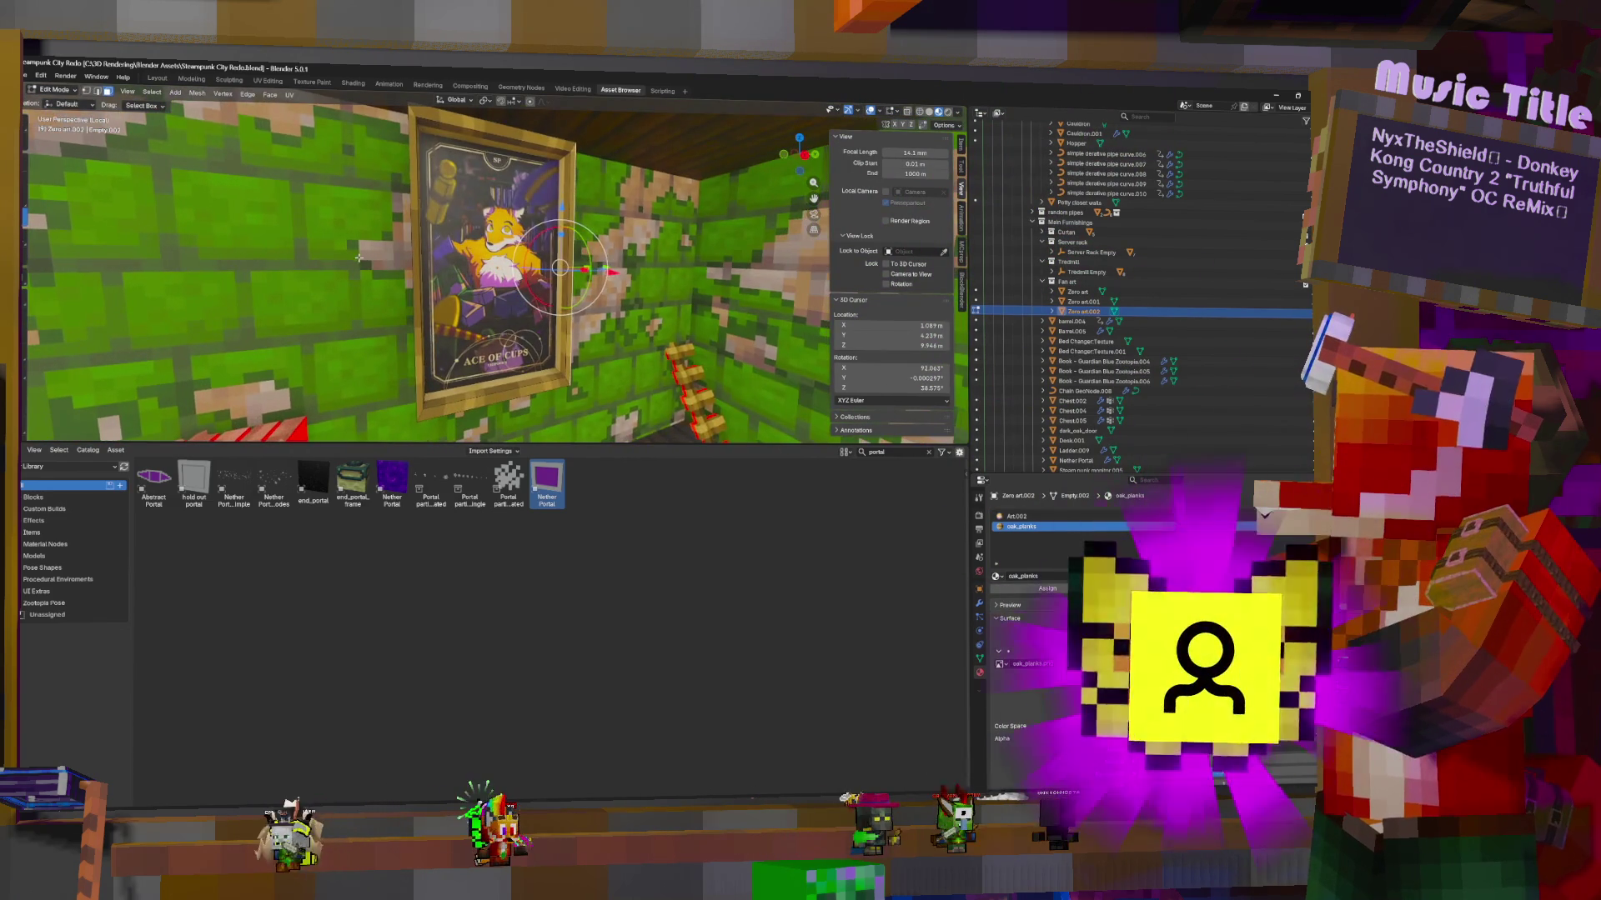
left_click(418, 284, "shift")
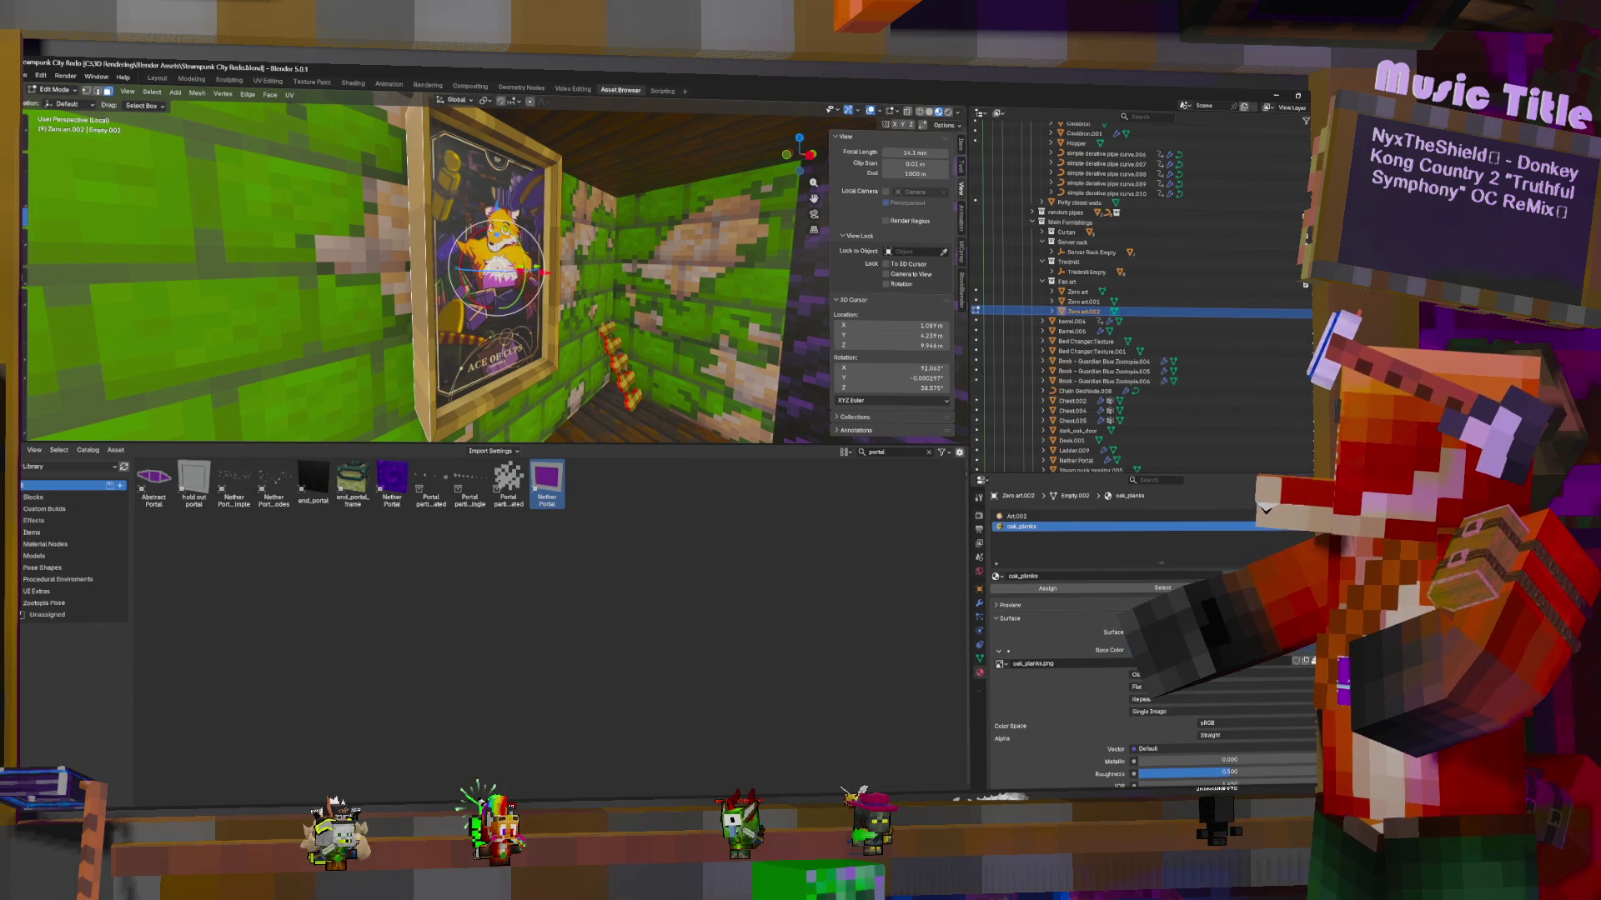
Centre the view on the selected edge, confirm its scale, and leave Edit Mode
key("shift+KP_7")
left_click_drag(530, 269, 532, 269)
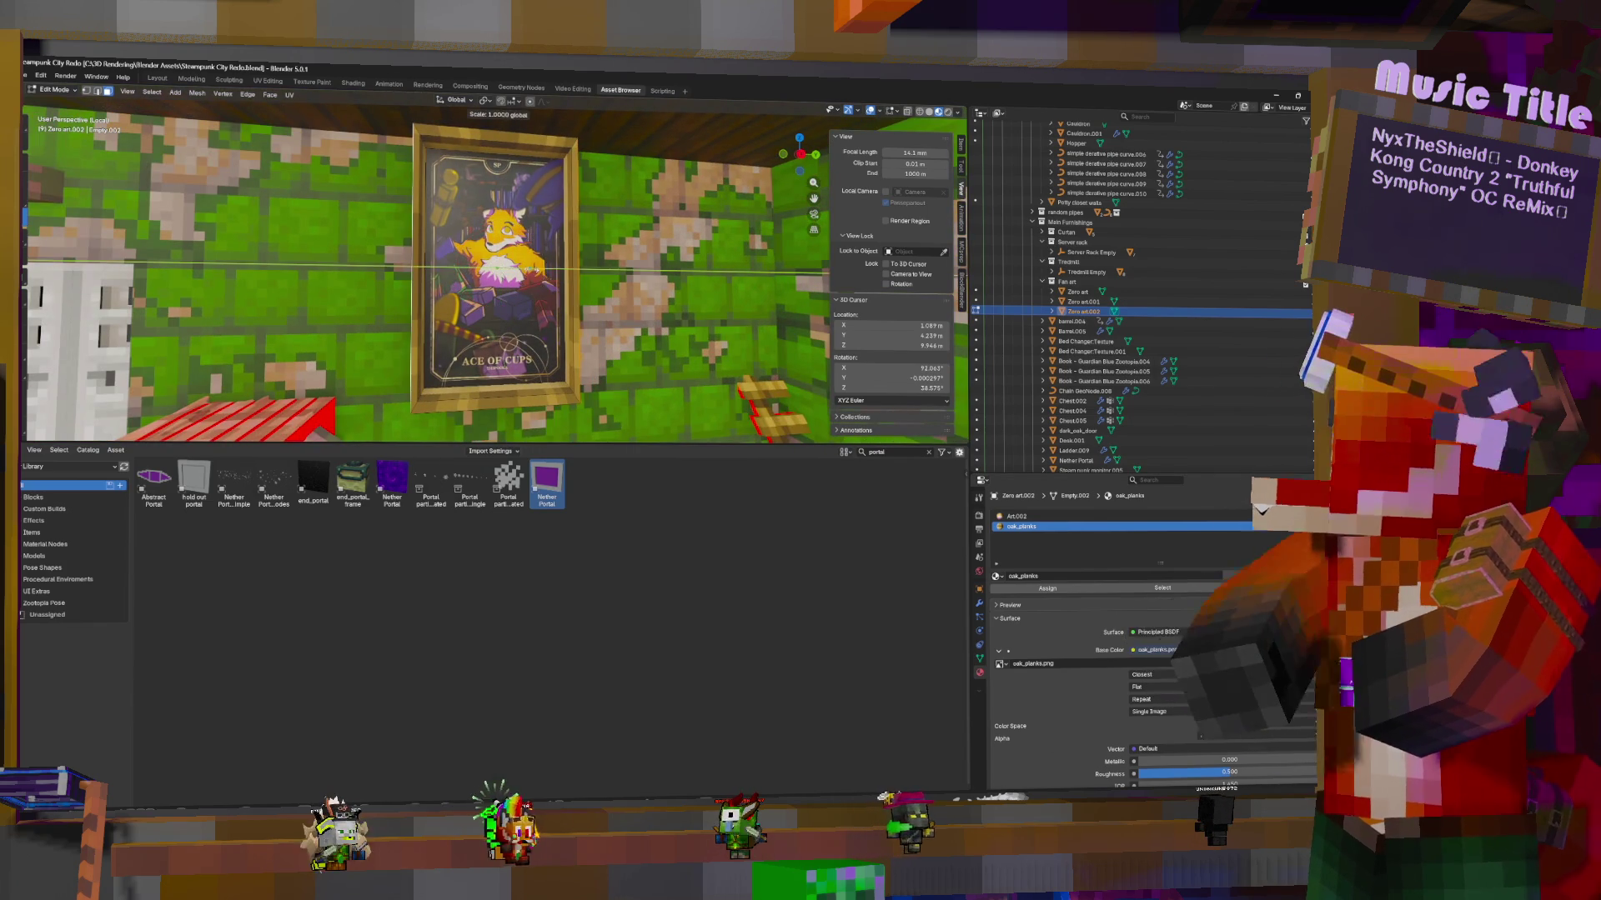
left_click(534, 265)
key("Tab")
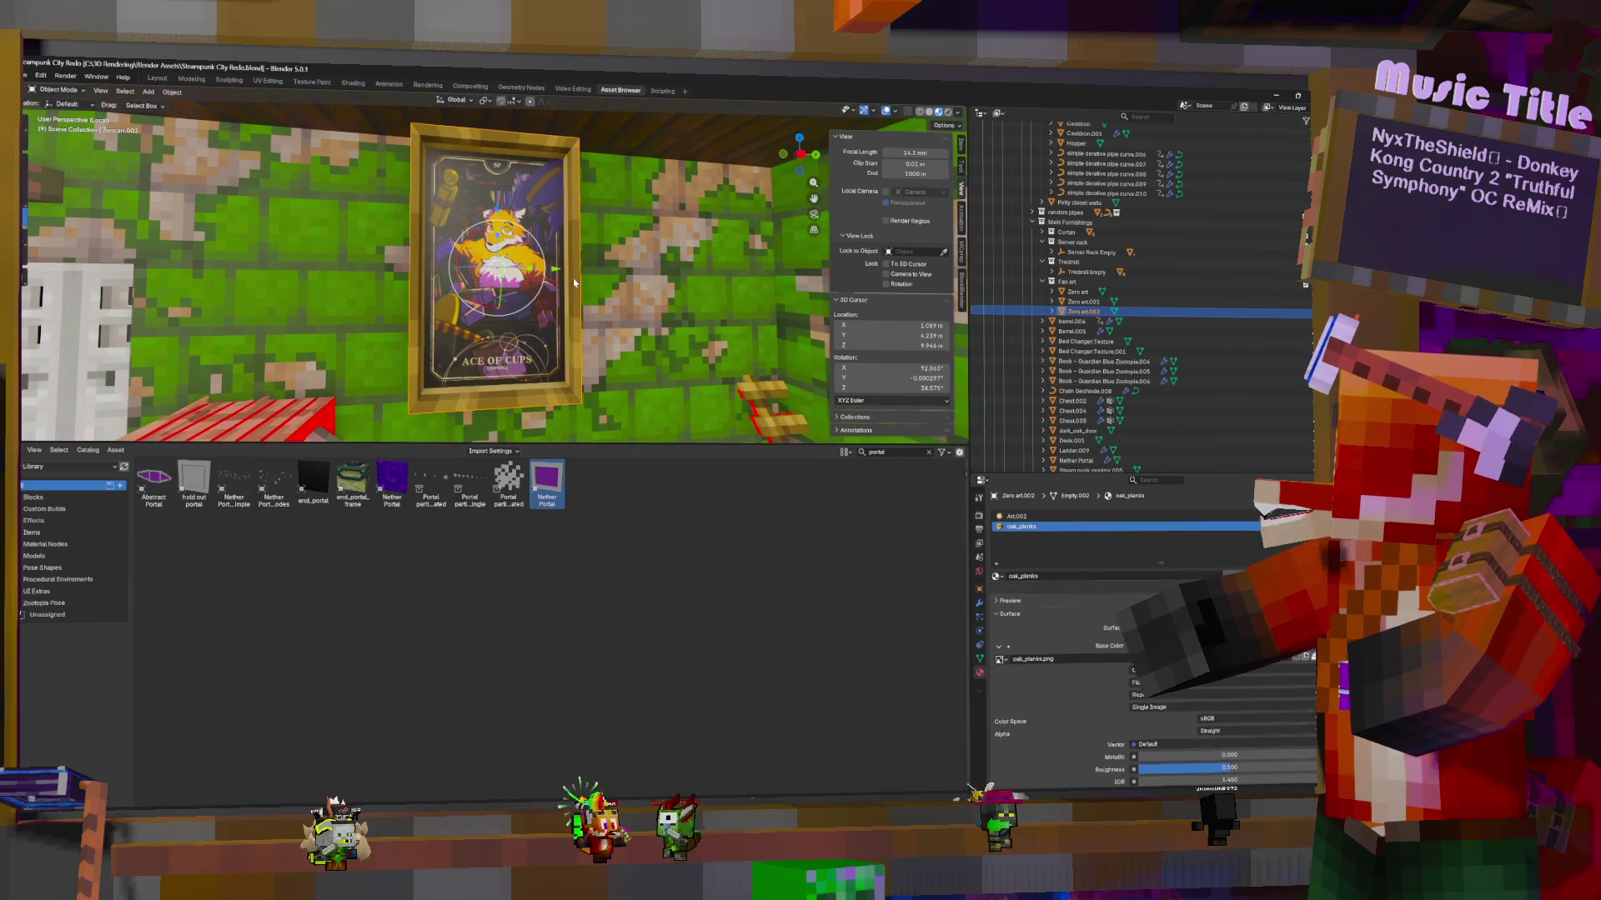
Slide the frame -0.259 m along X to its final spot on the wall
middle_click_drag(618, 275, 464, 273)
left_click_drag(437, 271, 472, 265)
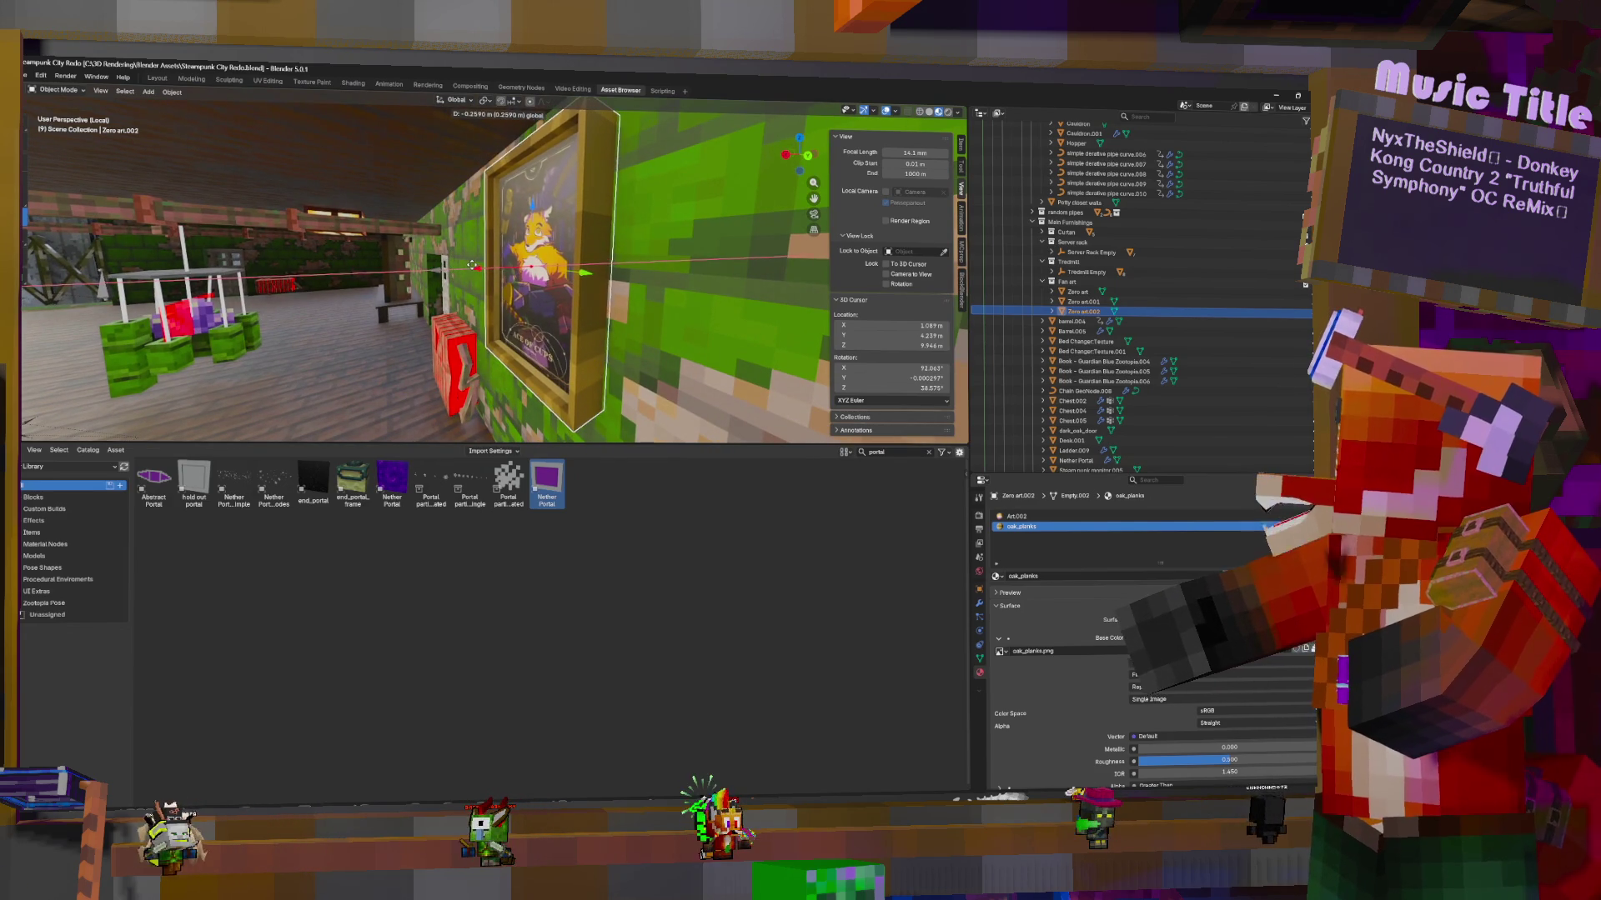
left_click(472, 265)
mouse_move(472, 265)
middle_mouse_down()
mouse_move(667, 257)
mouse_move(534, 263)
middle_mouse_up()
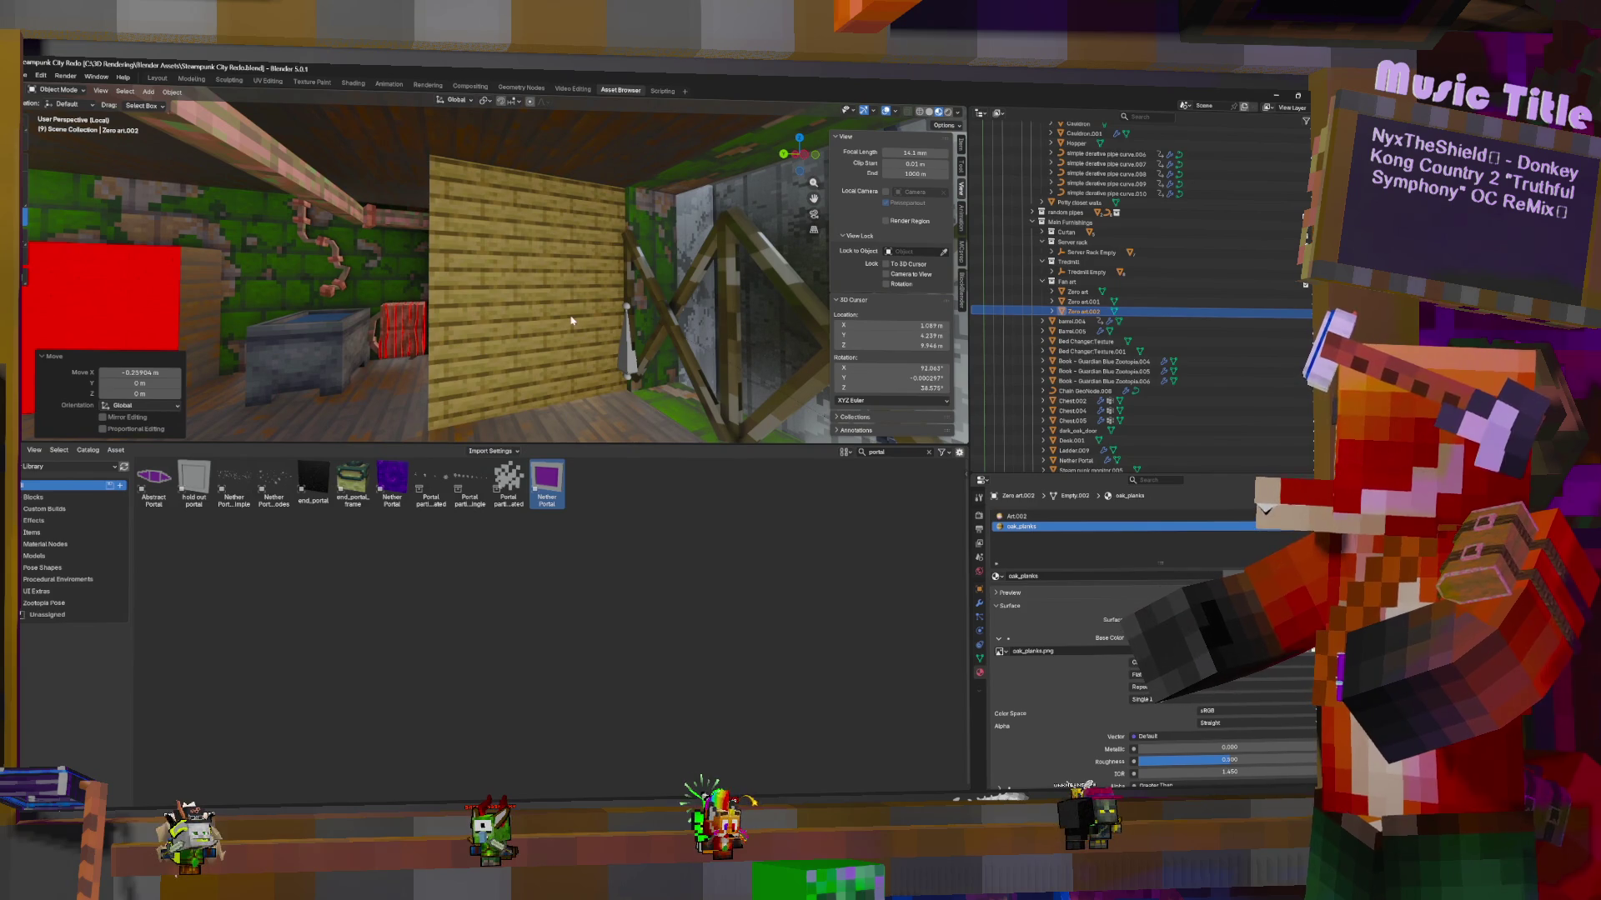
Duplicate the frame and snap the copy to the 3D cursor on the plank wall
key("shift+d")
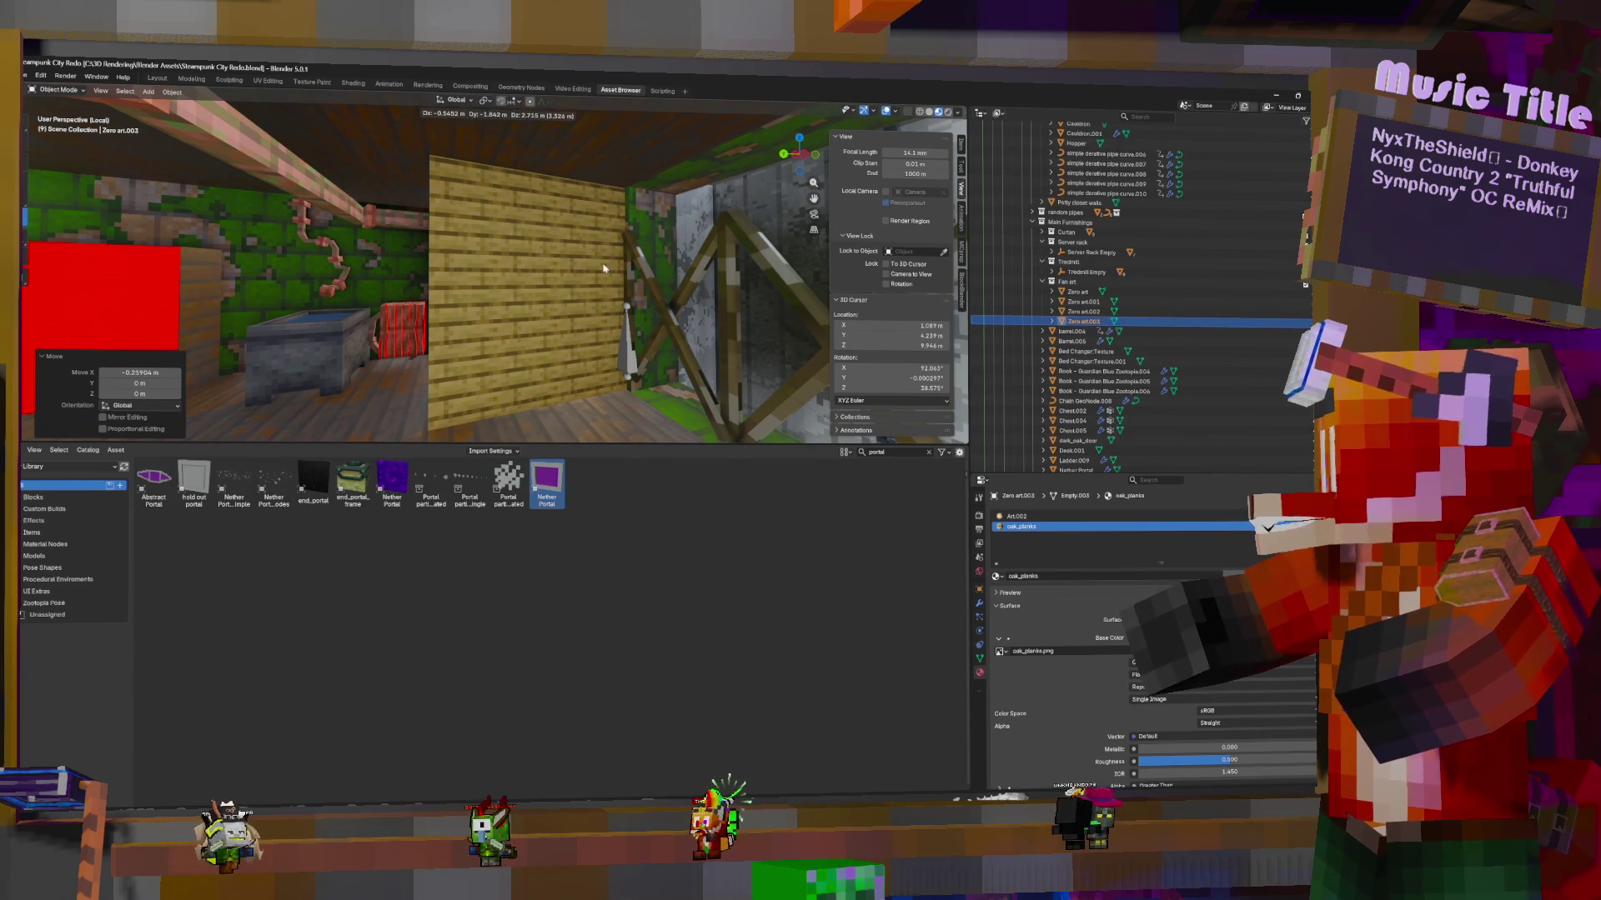
key("Escape")
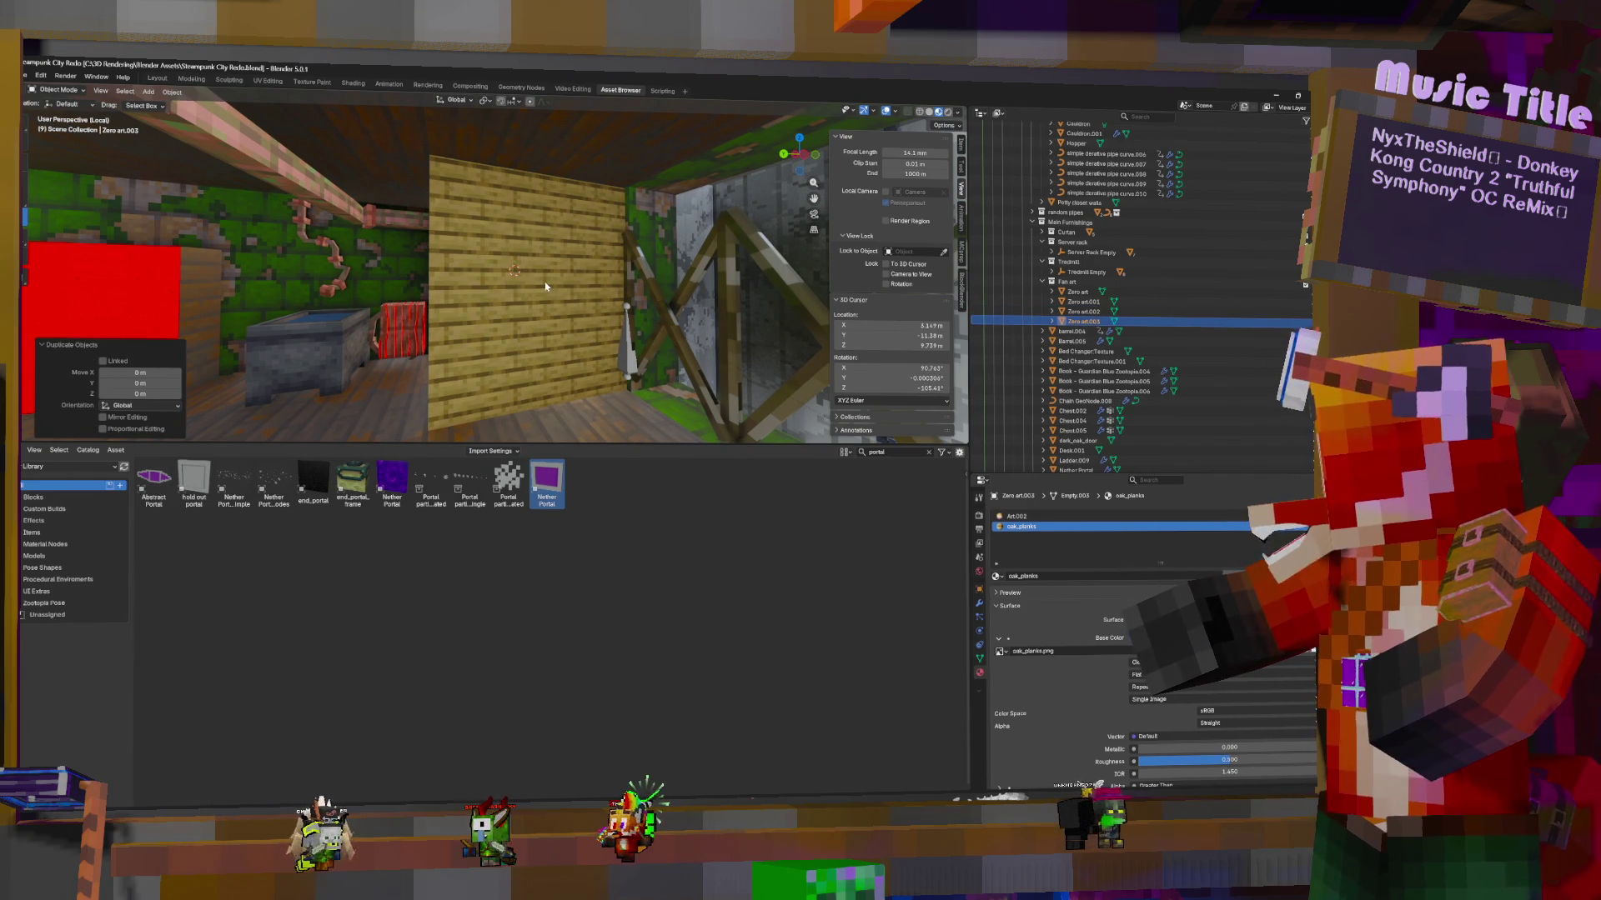
key("shift+s")
left_click(551, 222)
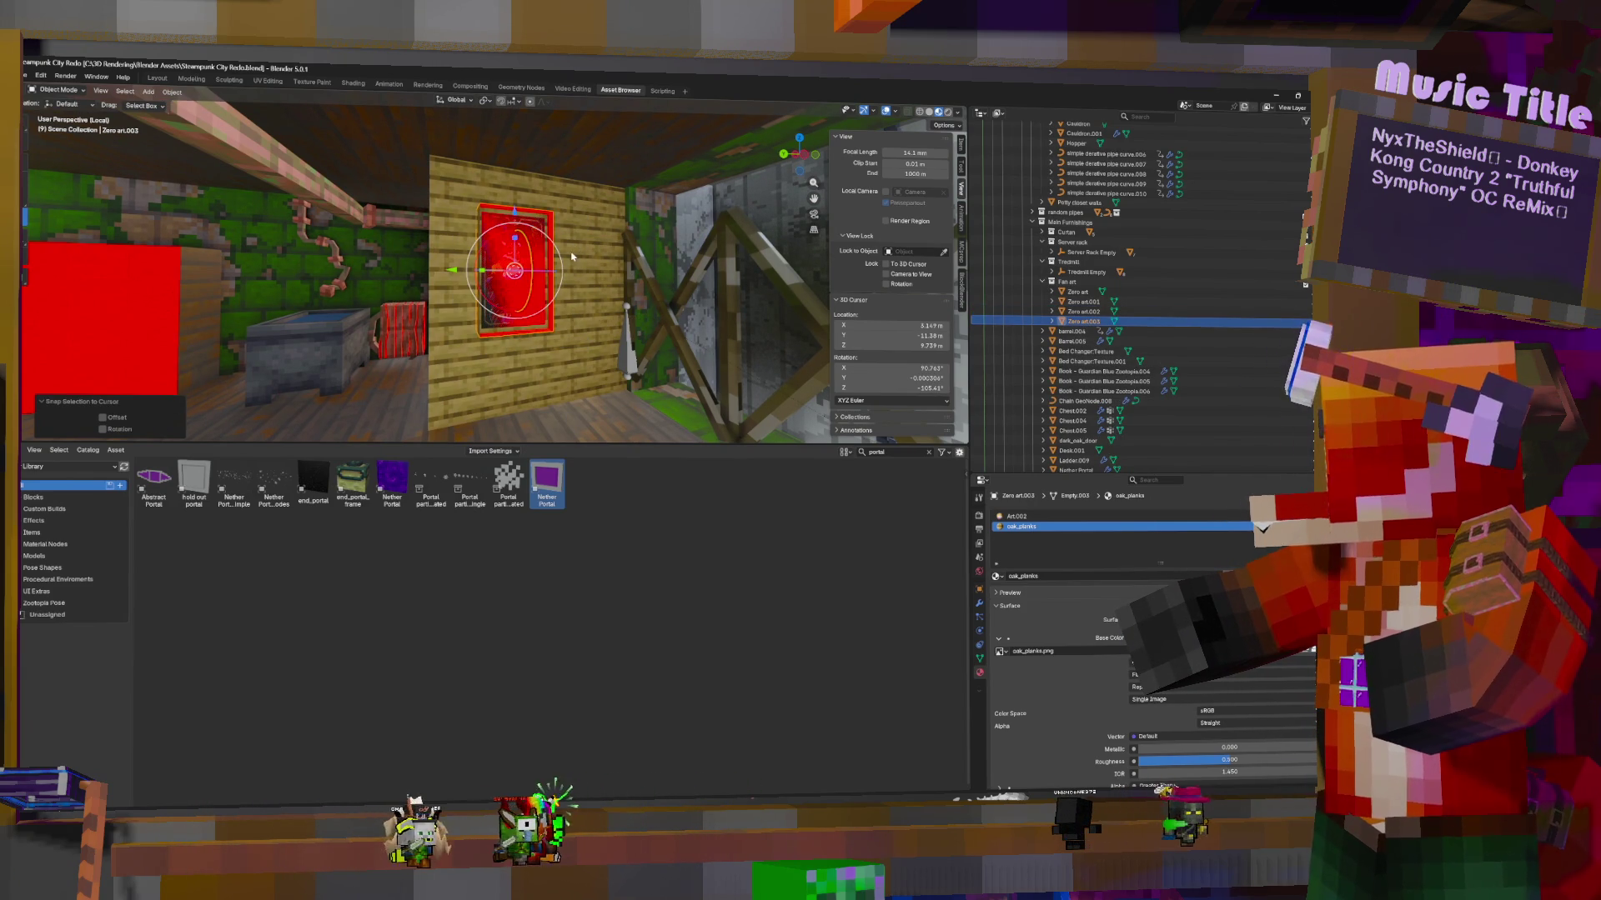
Rotate the copy 180° to face the room and browse for an Art.002 image
type("r180")
key("Return")
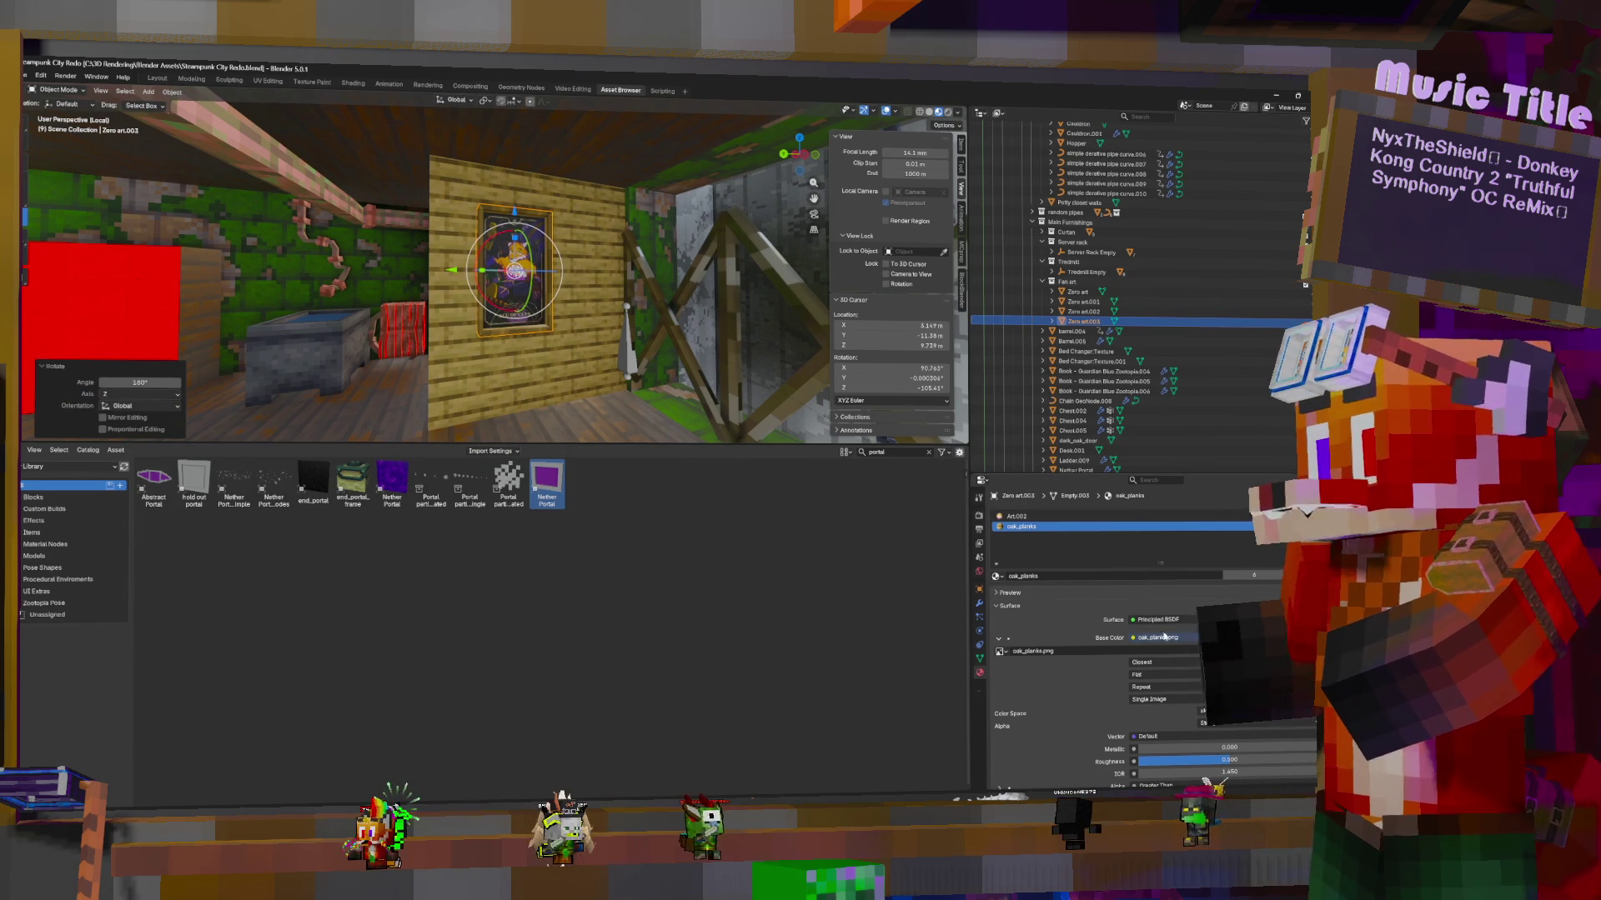
left_click(1076, 517)
left_click(1288, 651)
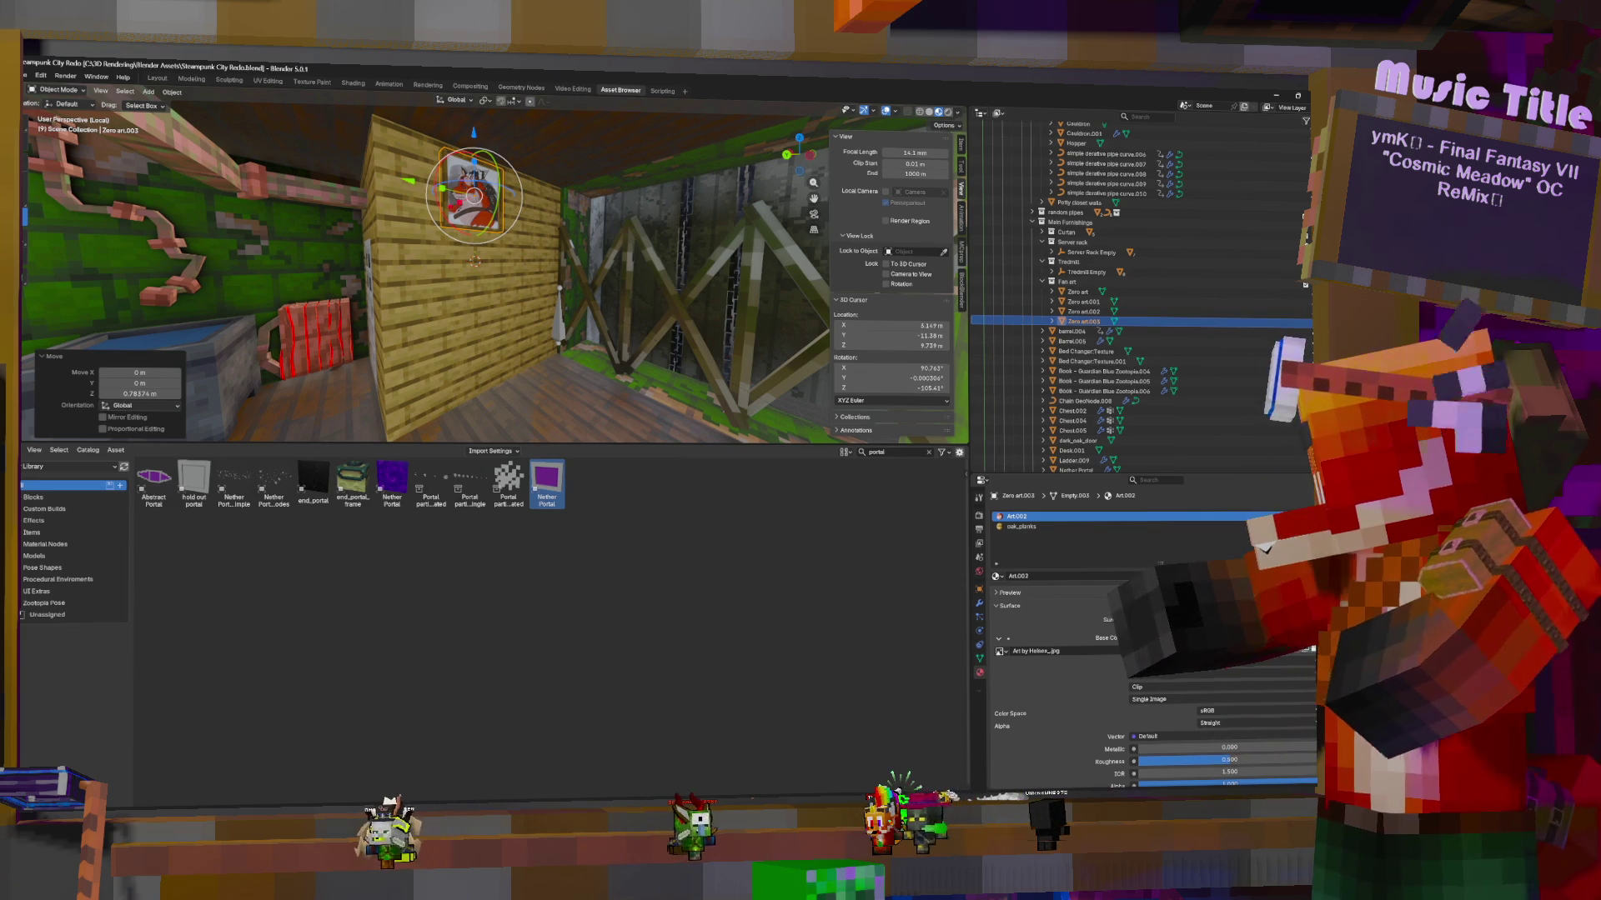
Switch to the Chrome Remote Desktop window showing the chat-bot commands and OBS
key("alt+Tab")
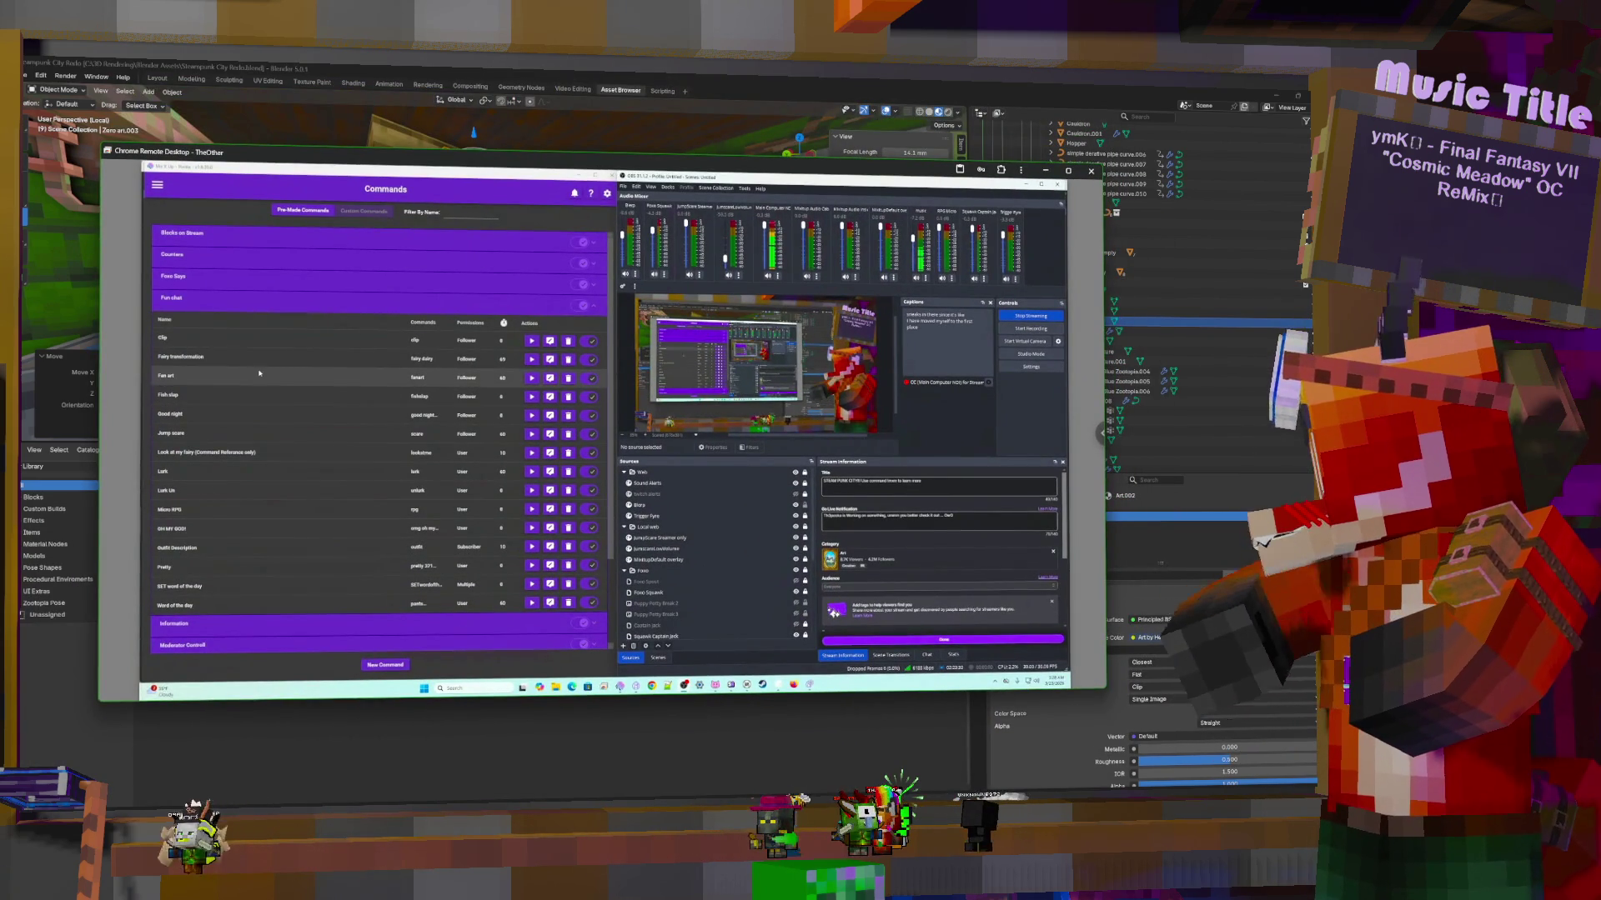
Open Stream Extra info.txt from C:\Media\Stream resources\Script in File Explorer
left_click(556, 686)
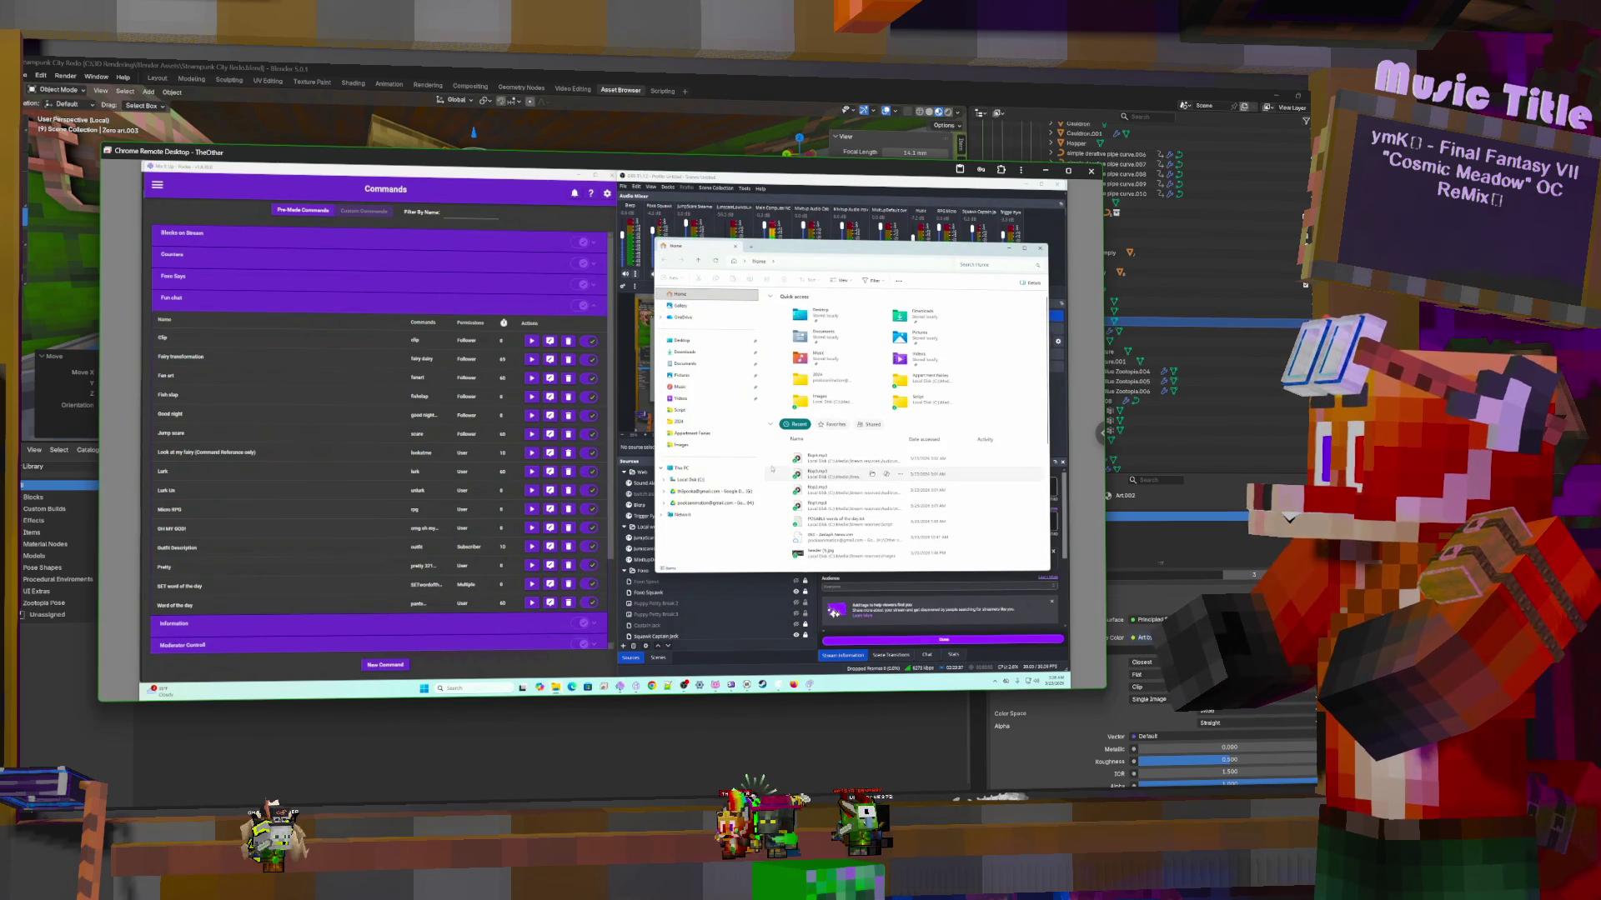
left_click(706, 481)
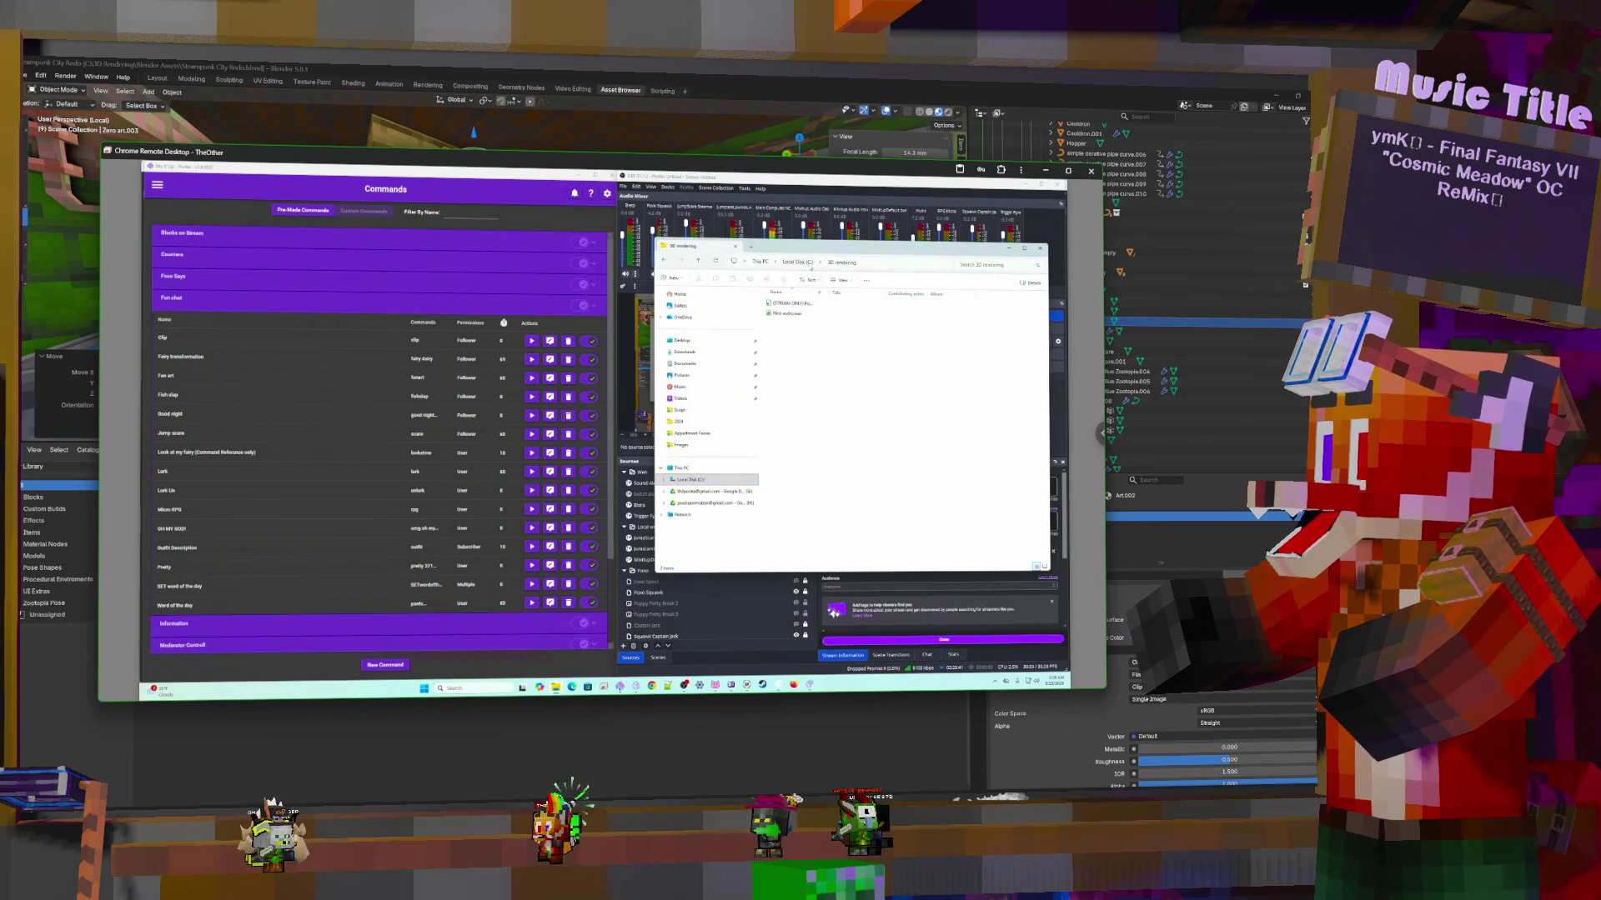
left_click(798, 305)
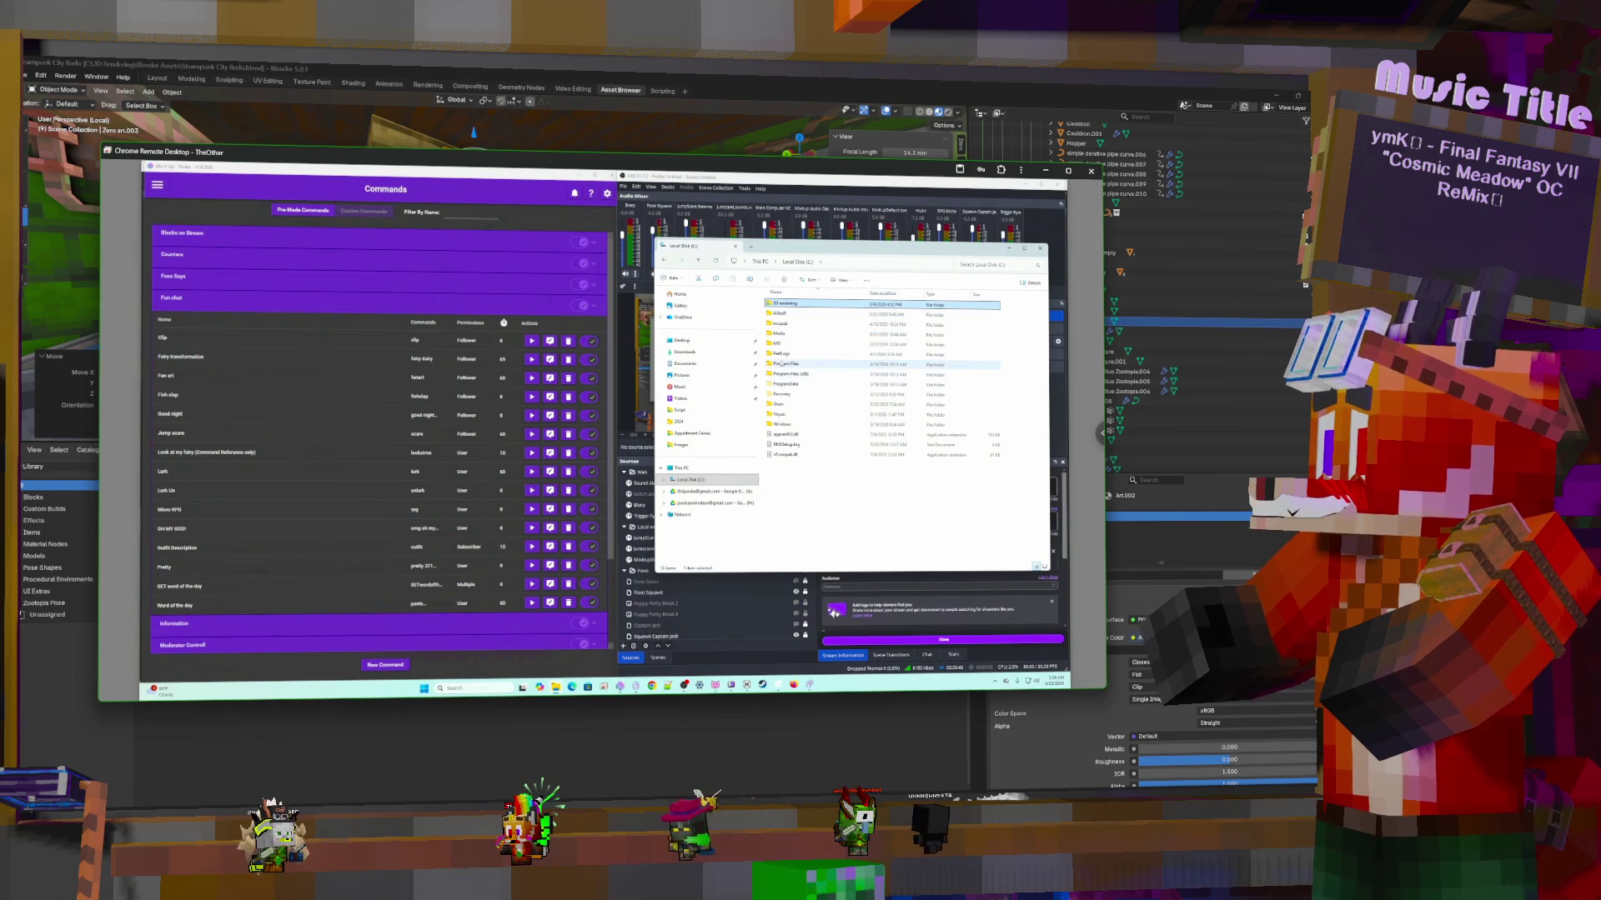
double_click(786, 333)
double_click(783, 314)
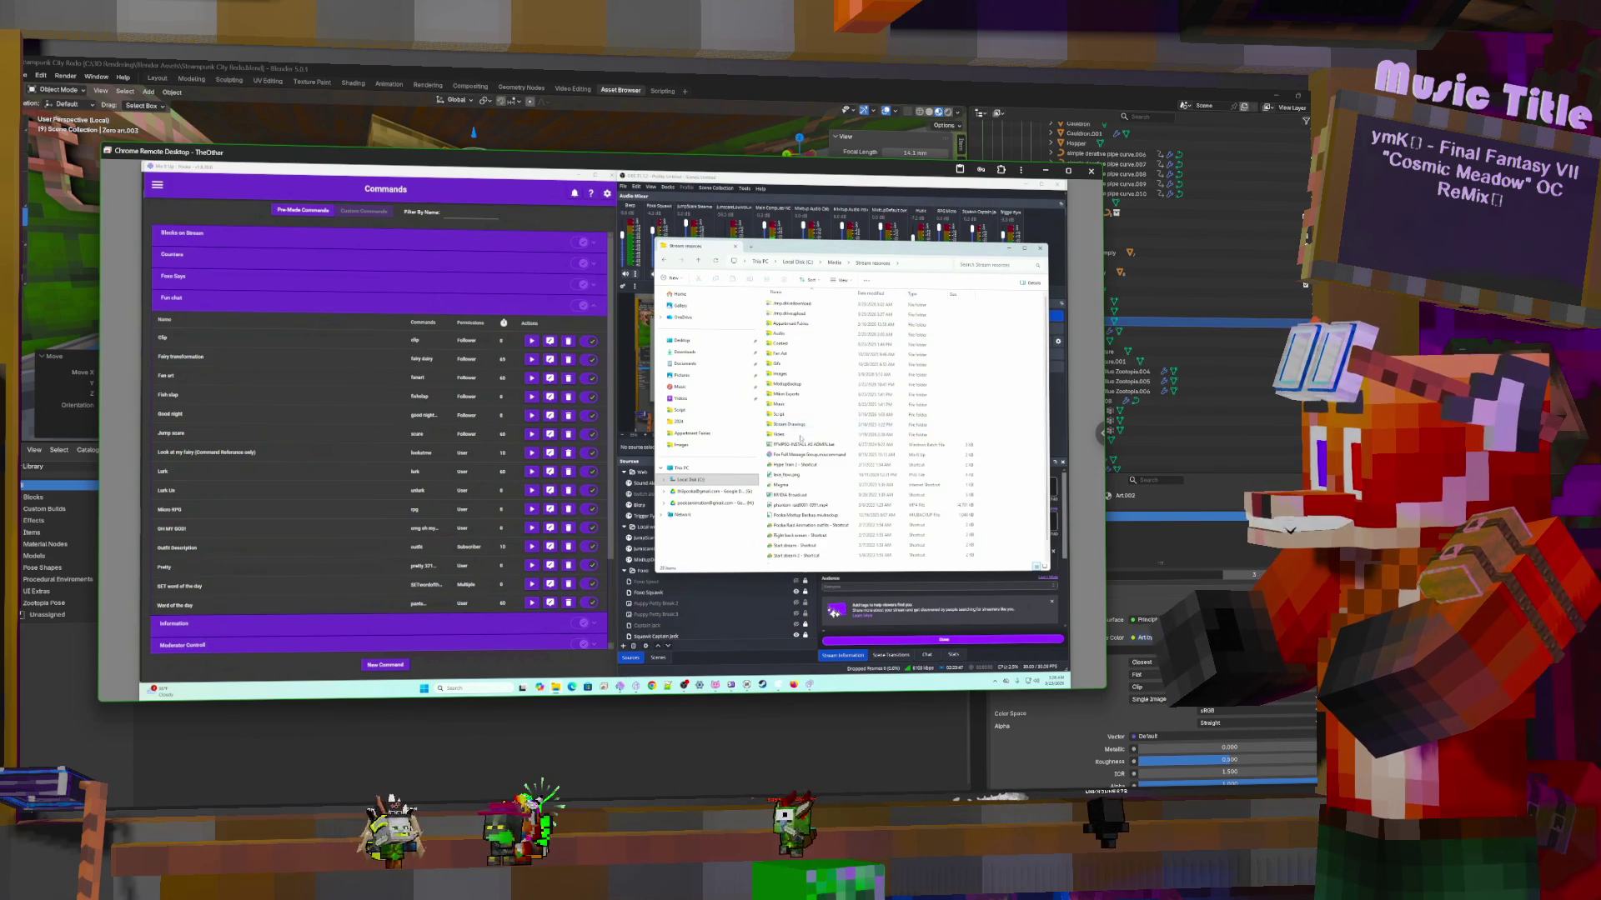
double_click(782, 414)
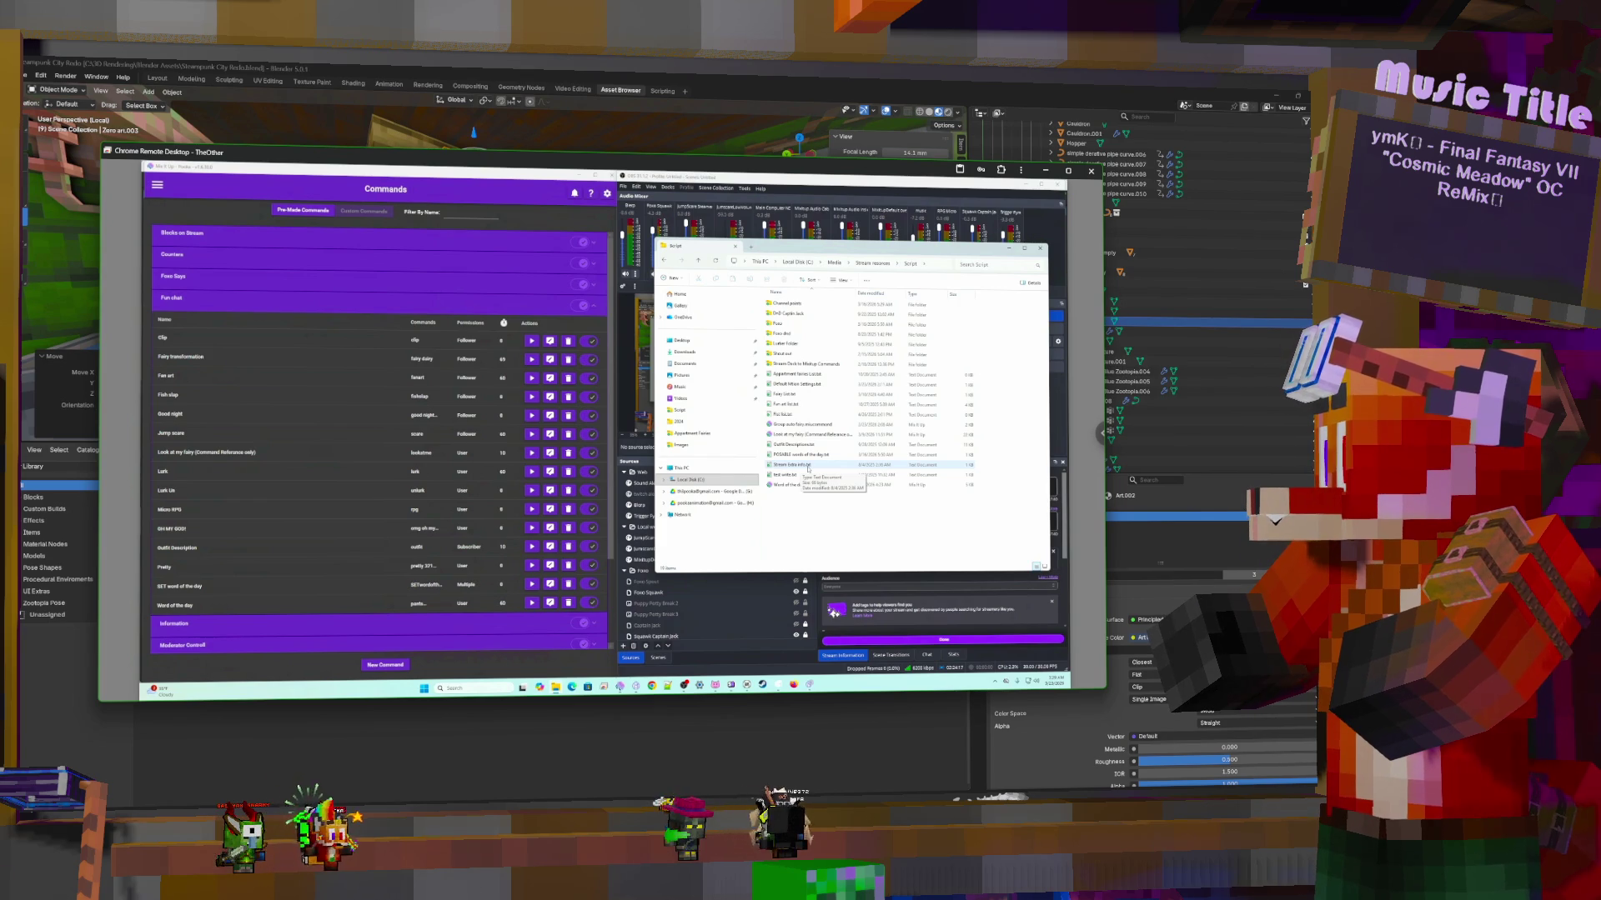
double_click(807, 466)
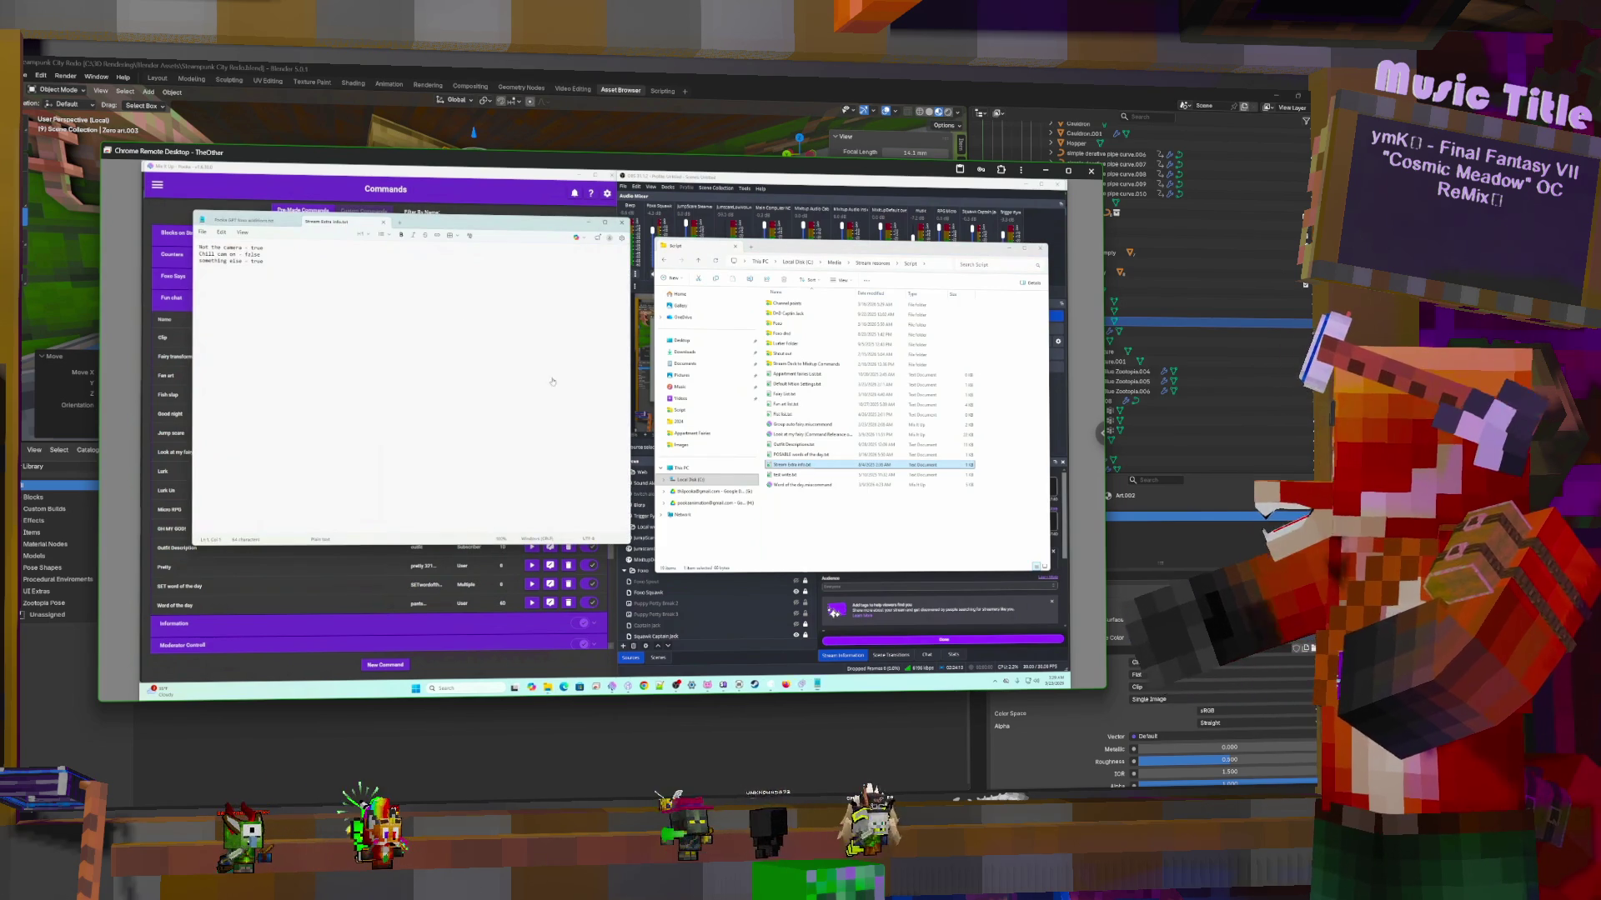
Close the stream notes and check the Script subfolders, opening the Fox fox text file
left_click(622, 222)
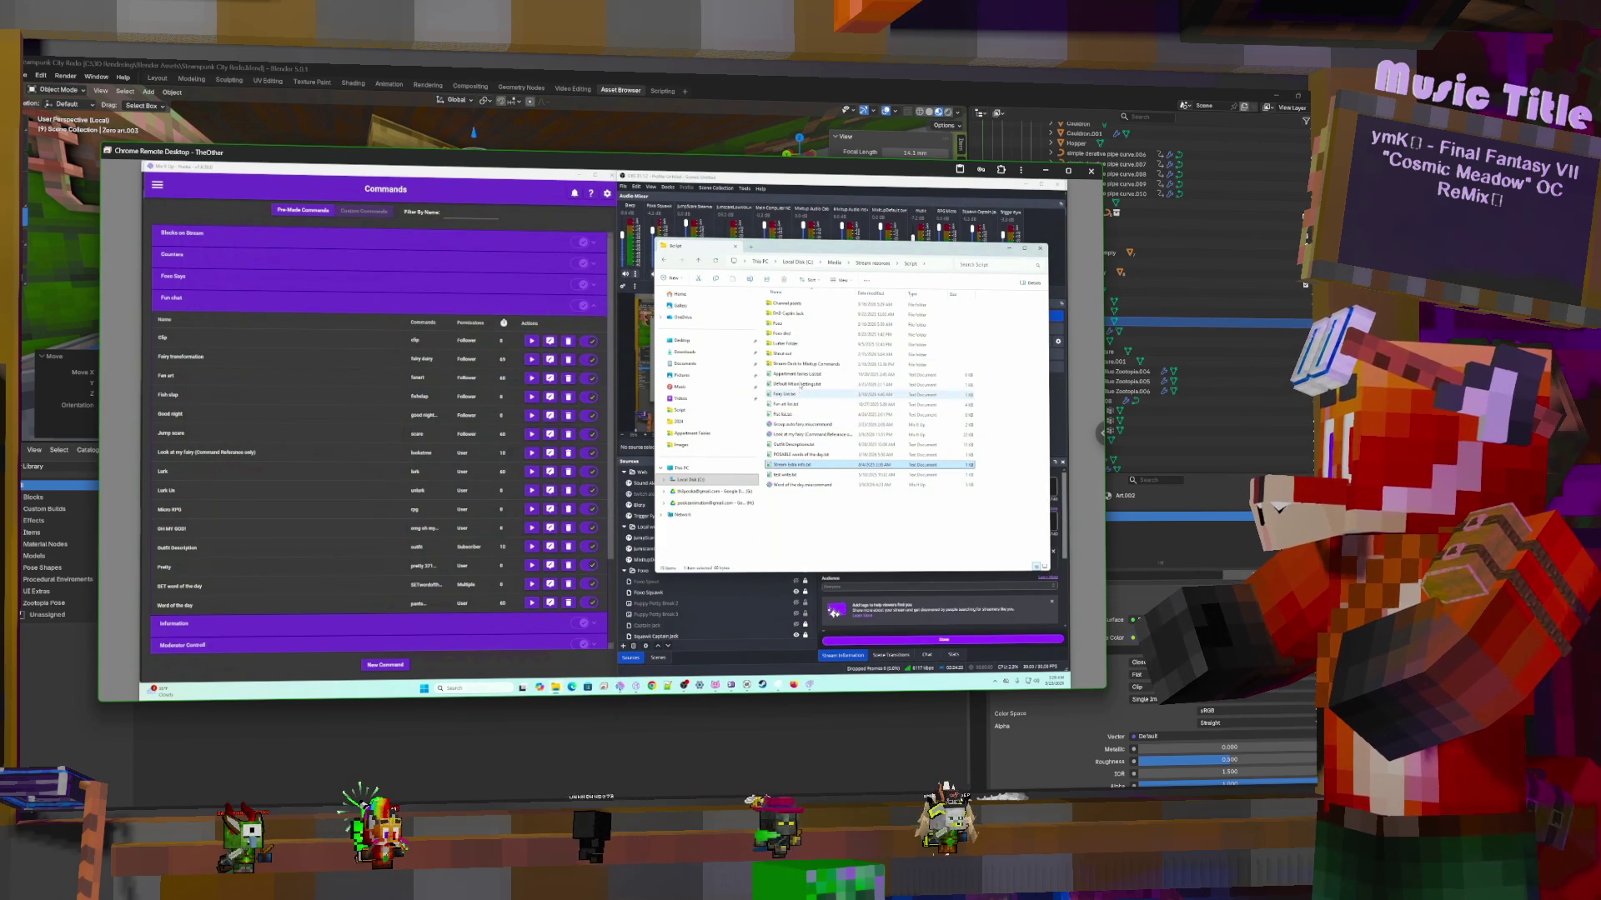
double_click(800, 364)
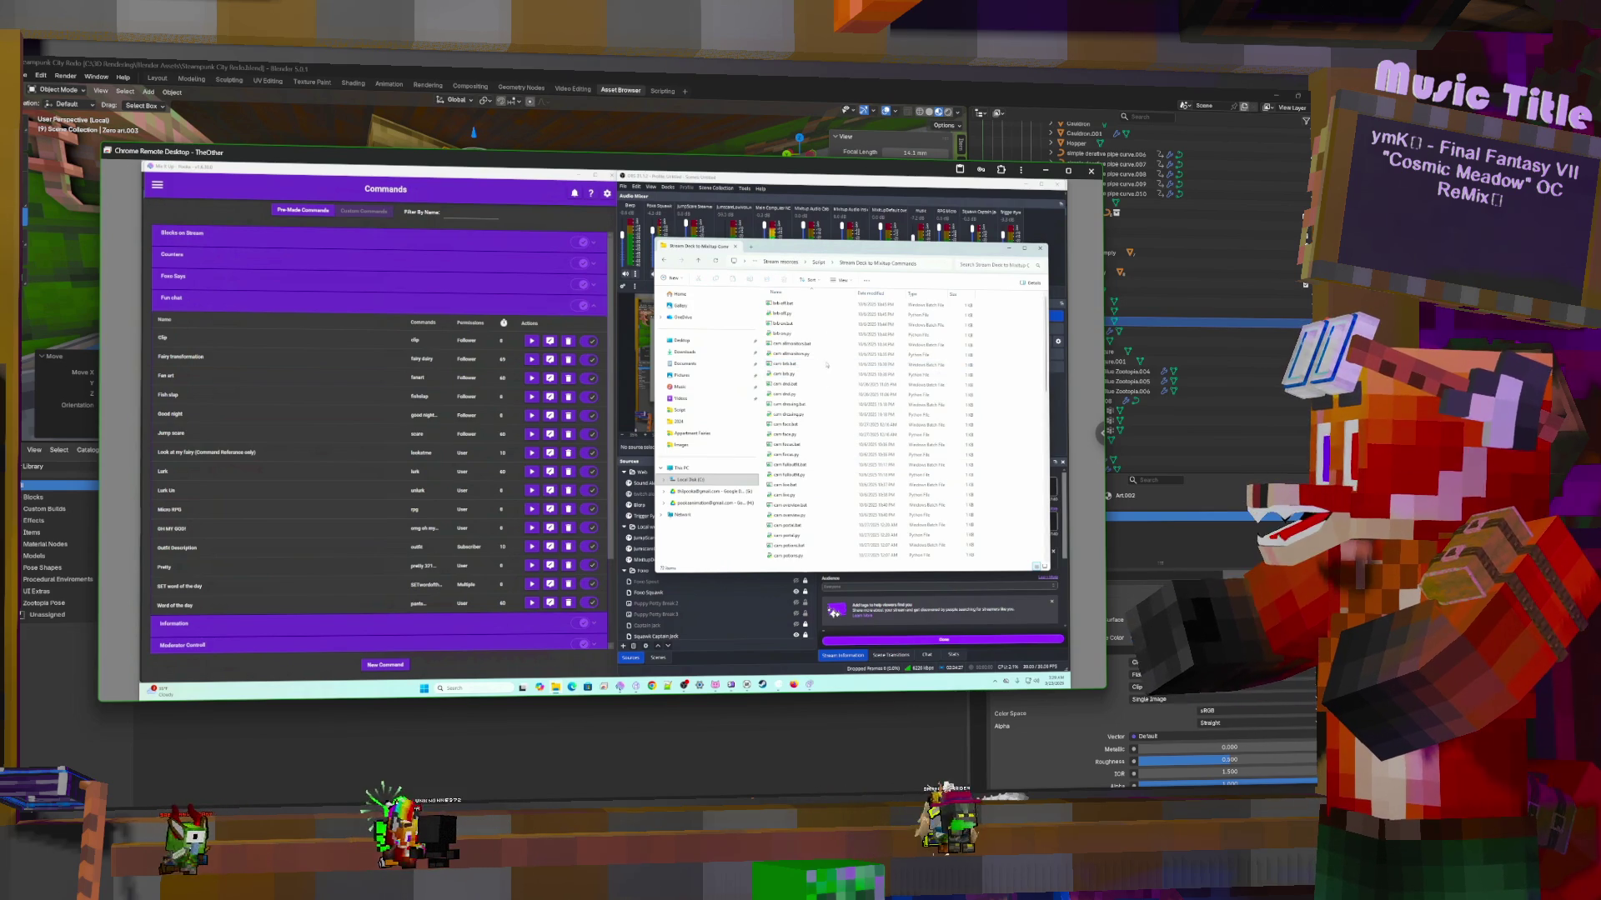
left_click(819, 263)
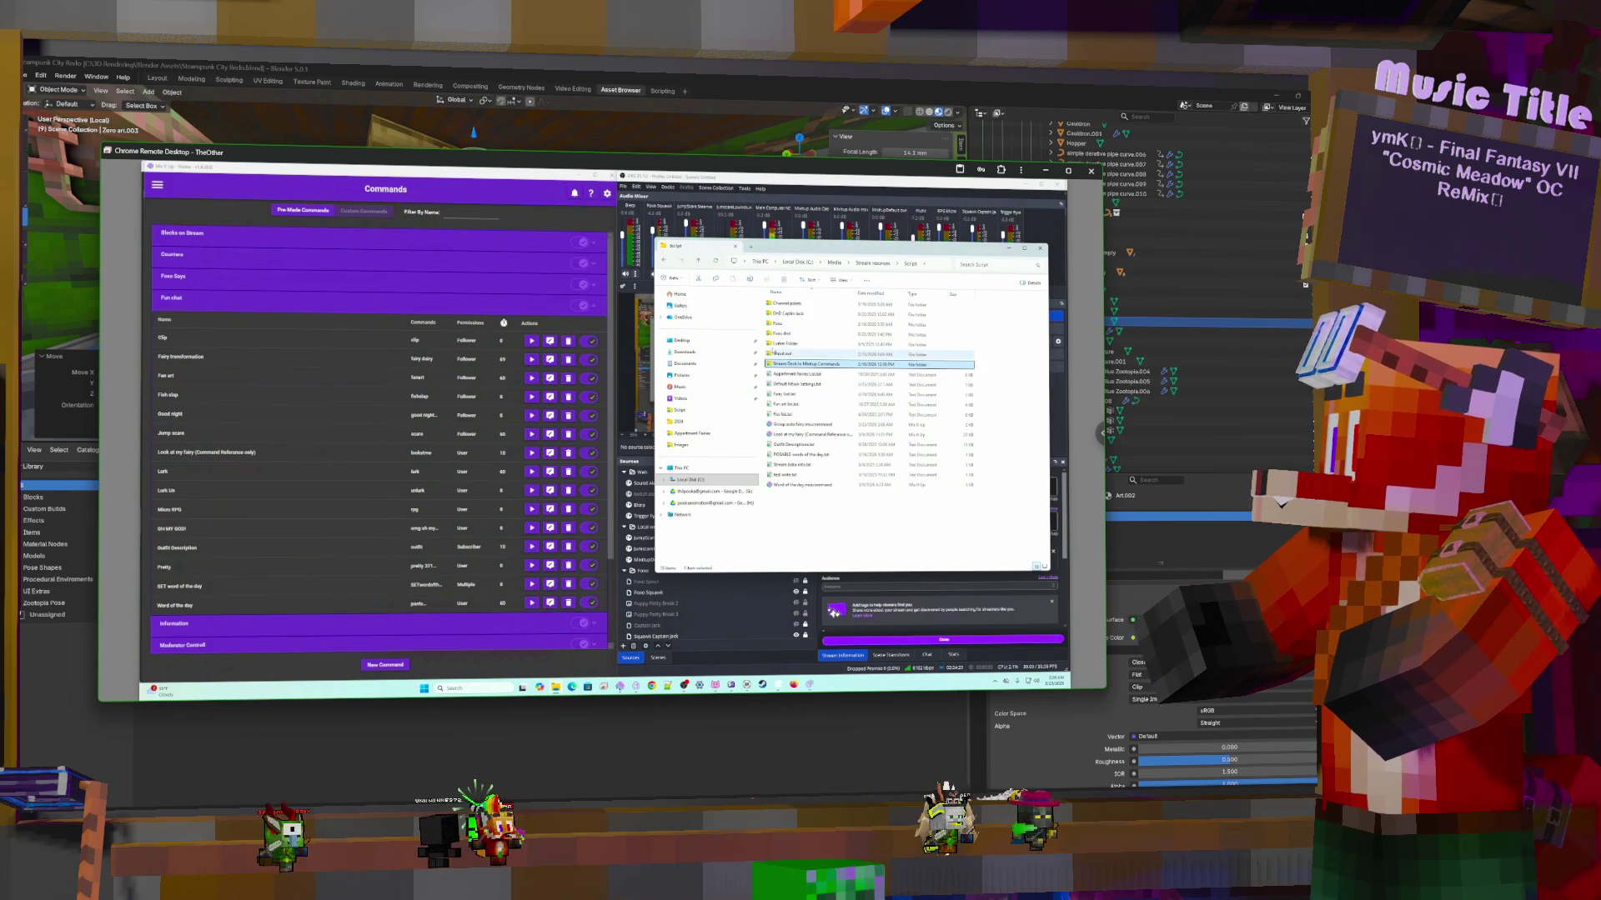
double_click(786, 344)
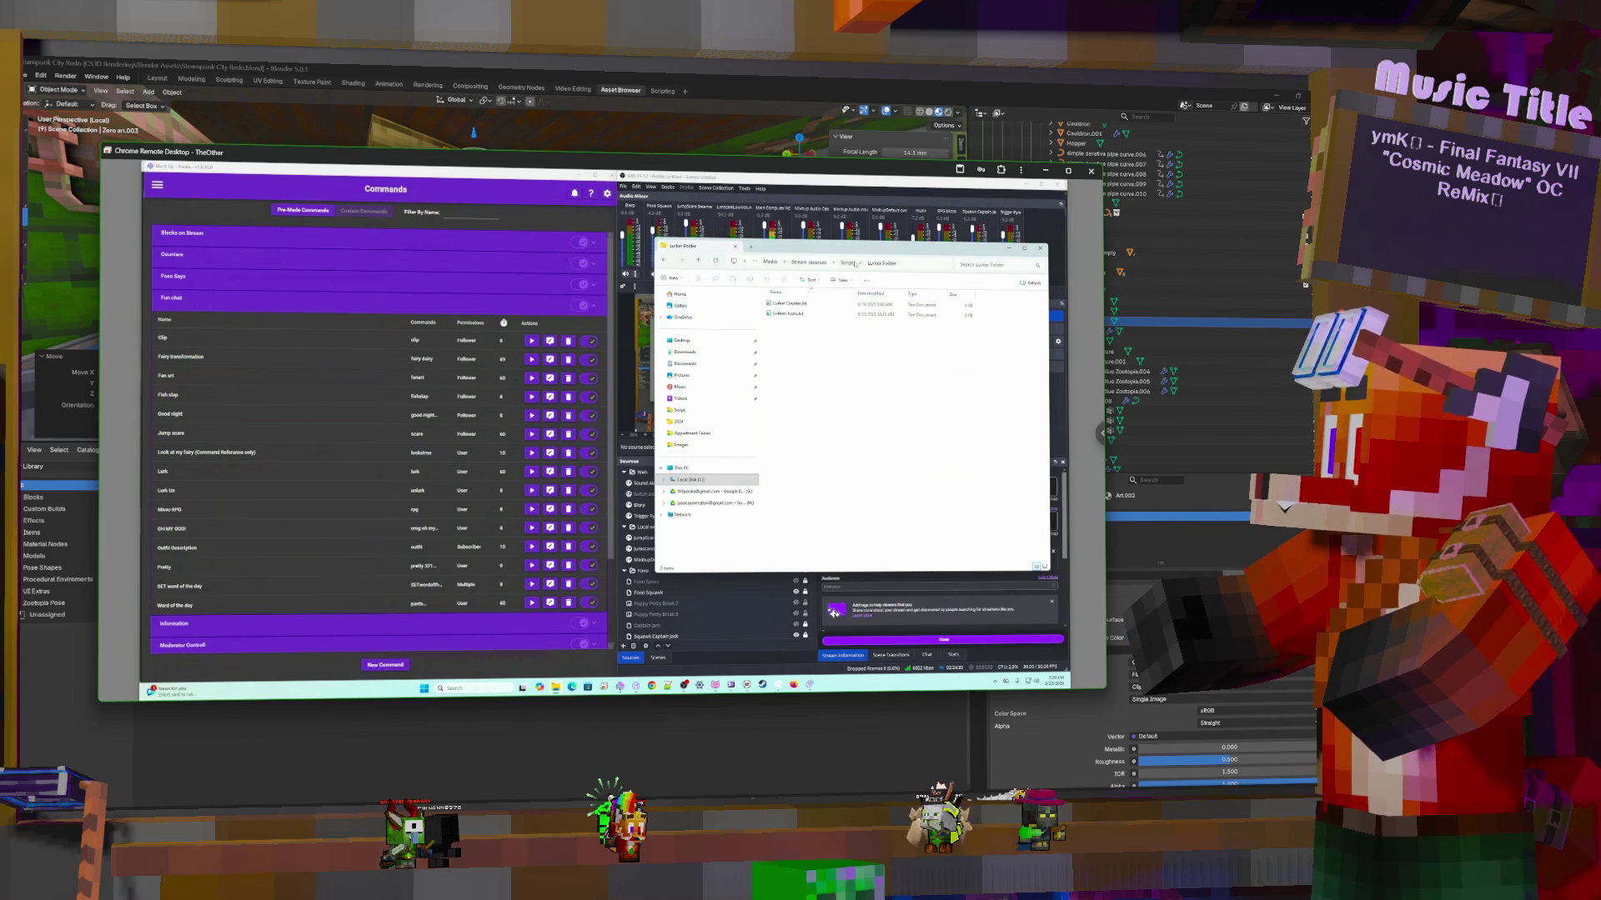
left_click(847, 264)
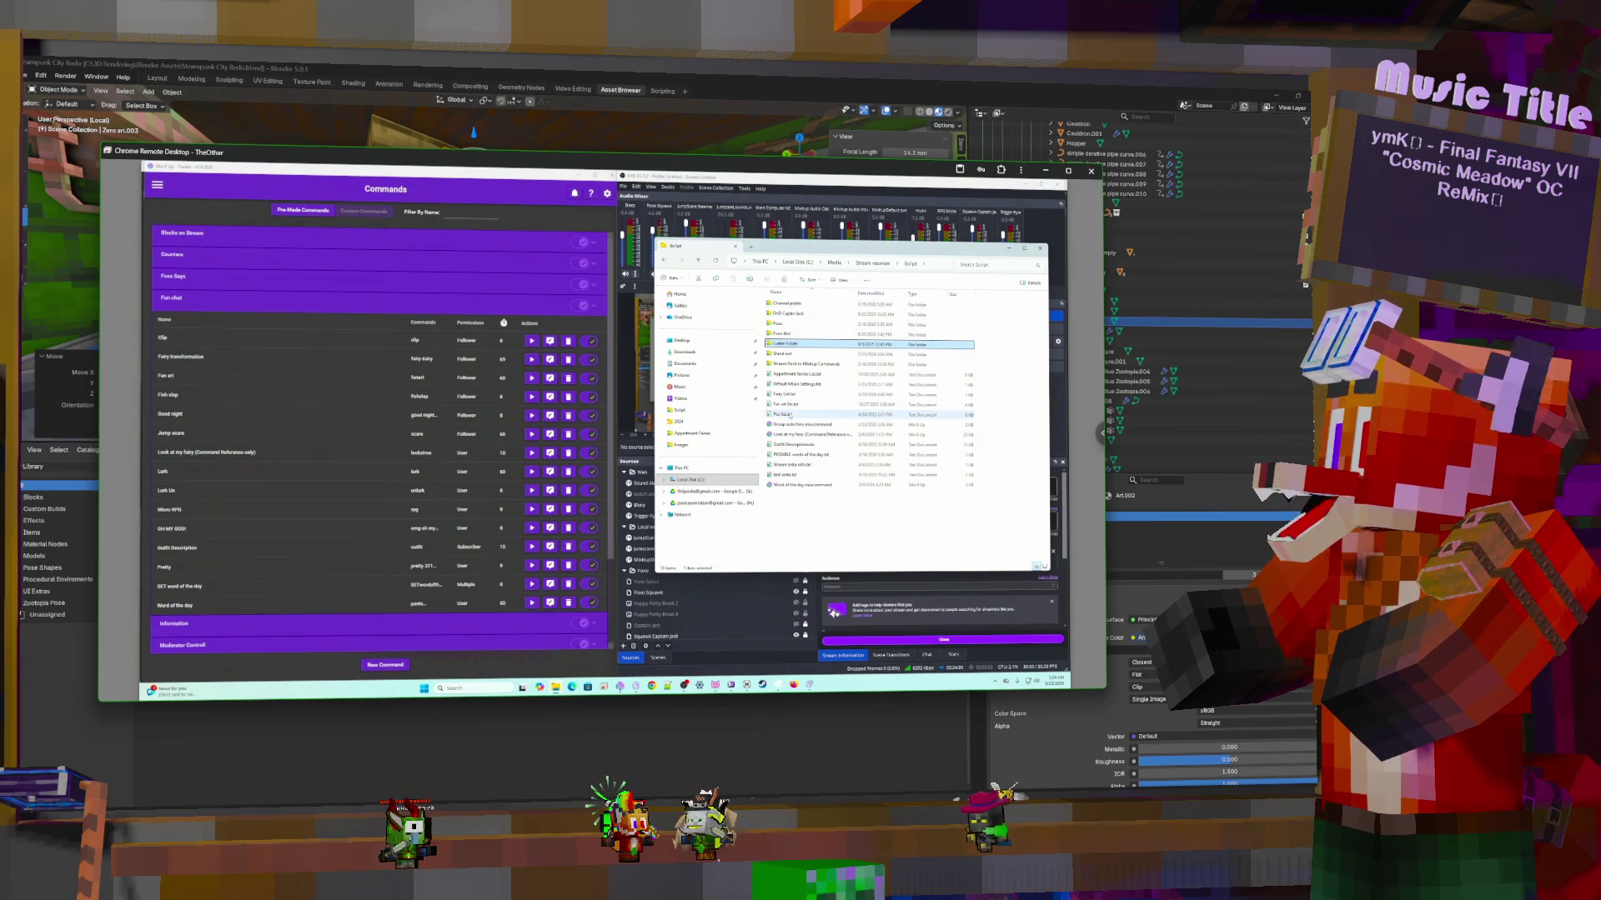
double_click(791, 416)
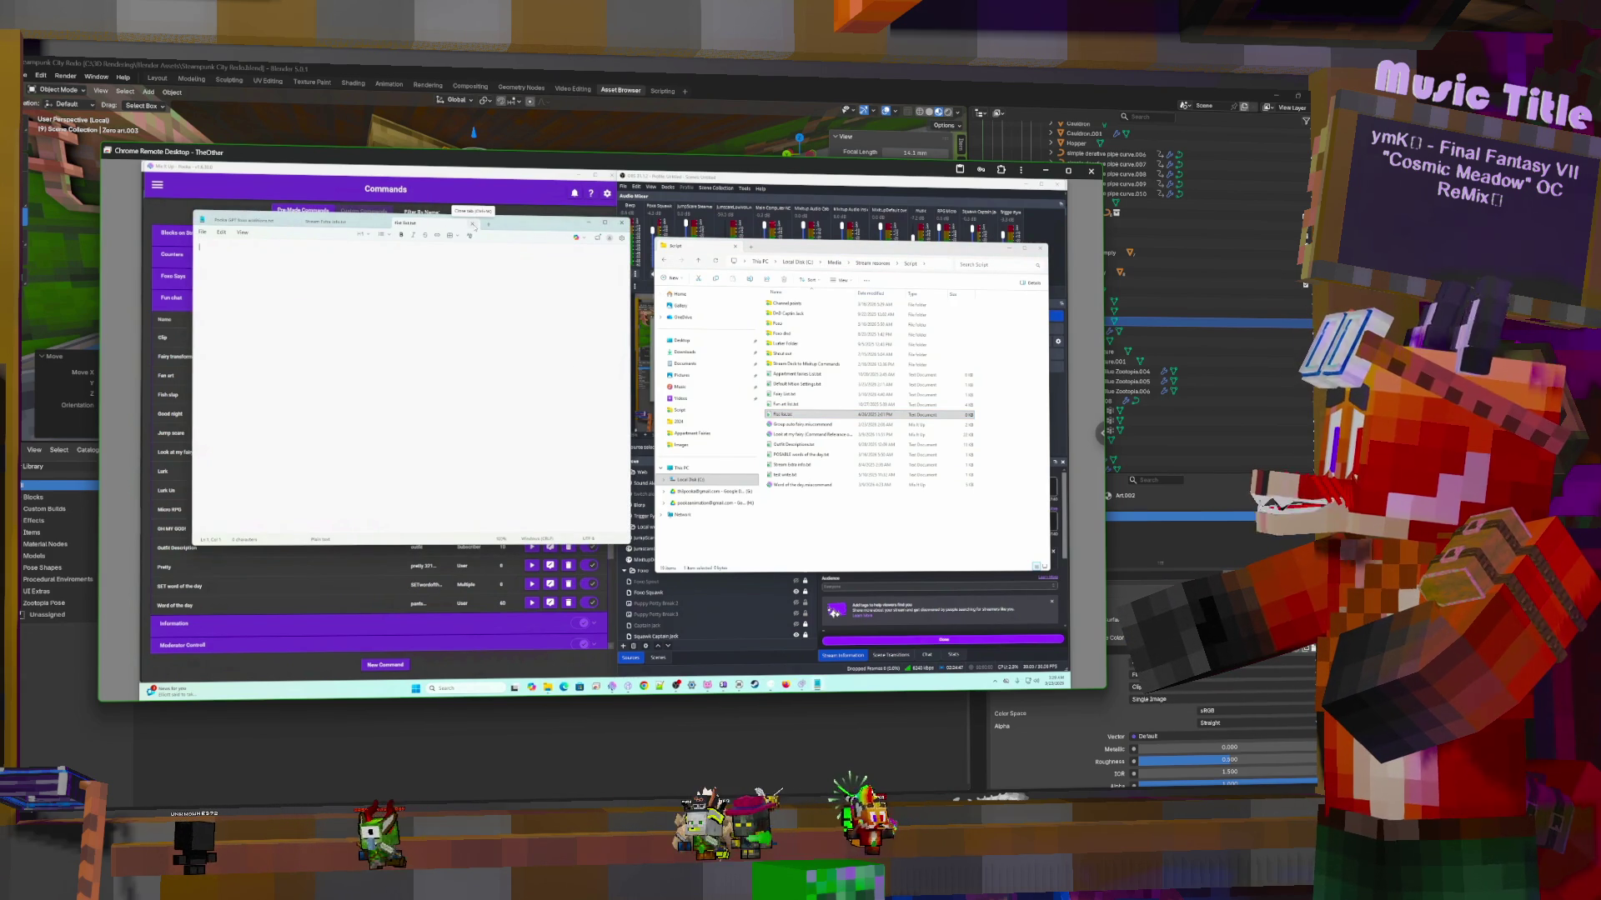
Close the remaining Notepad tabs and open Pos list.txt
left_click(473, 225)
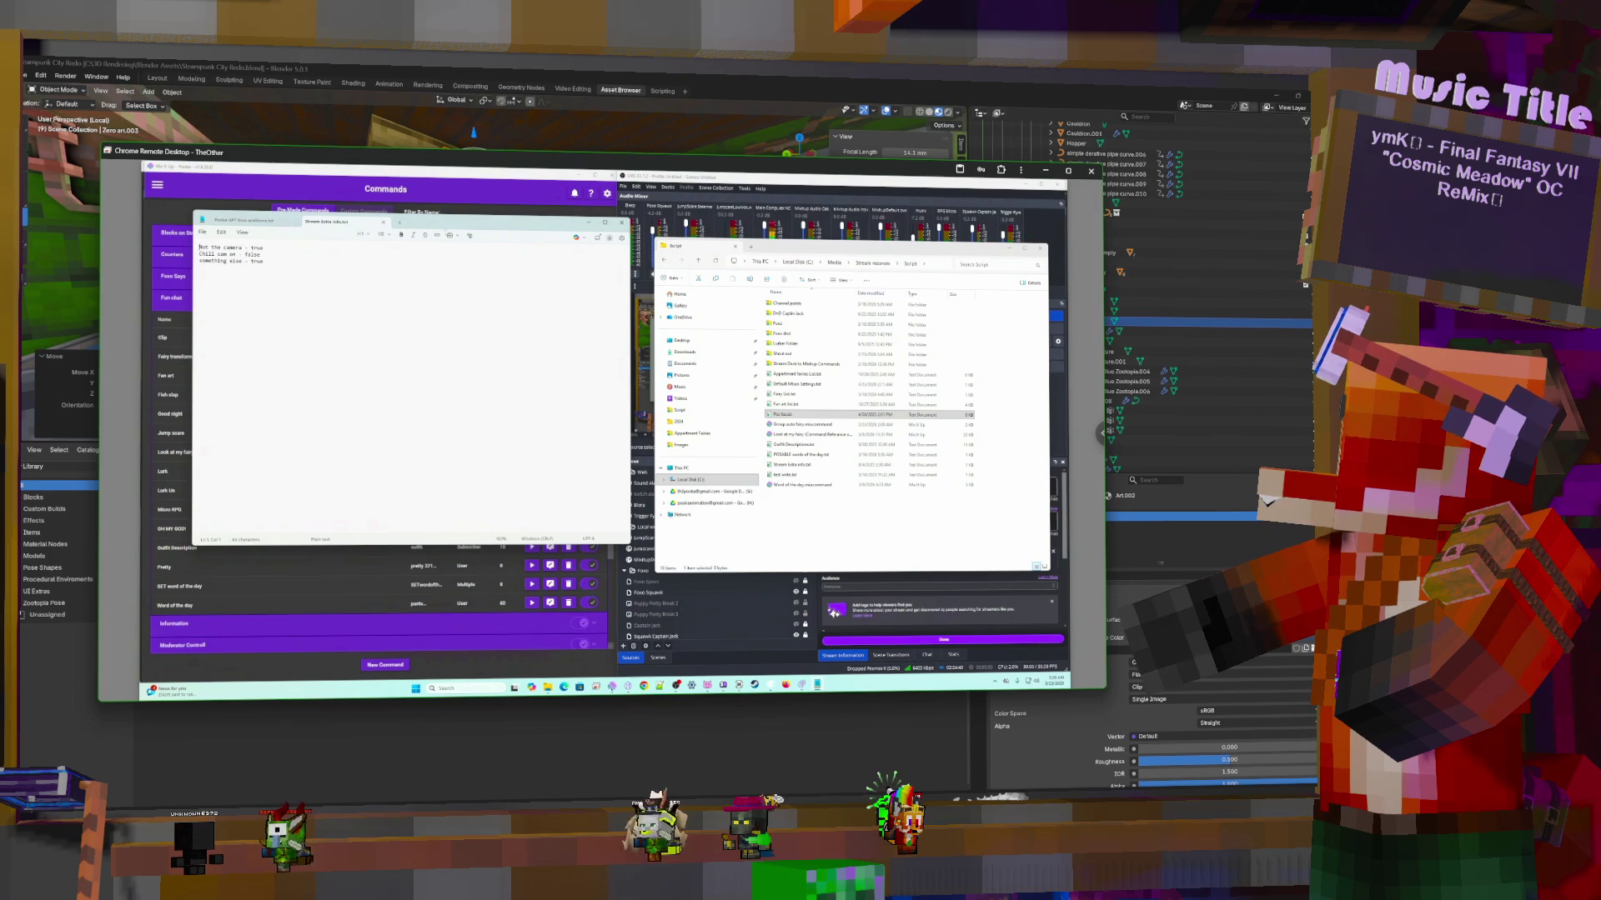
left_click(384, 221)
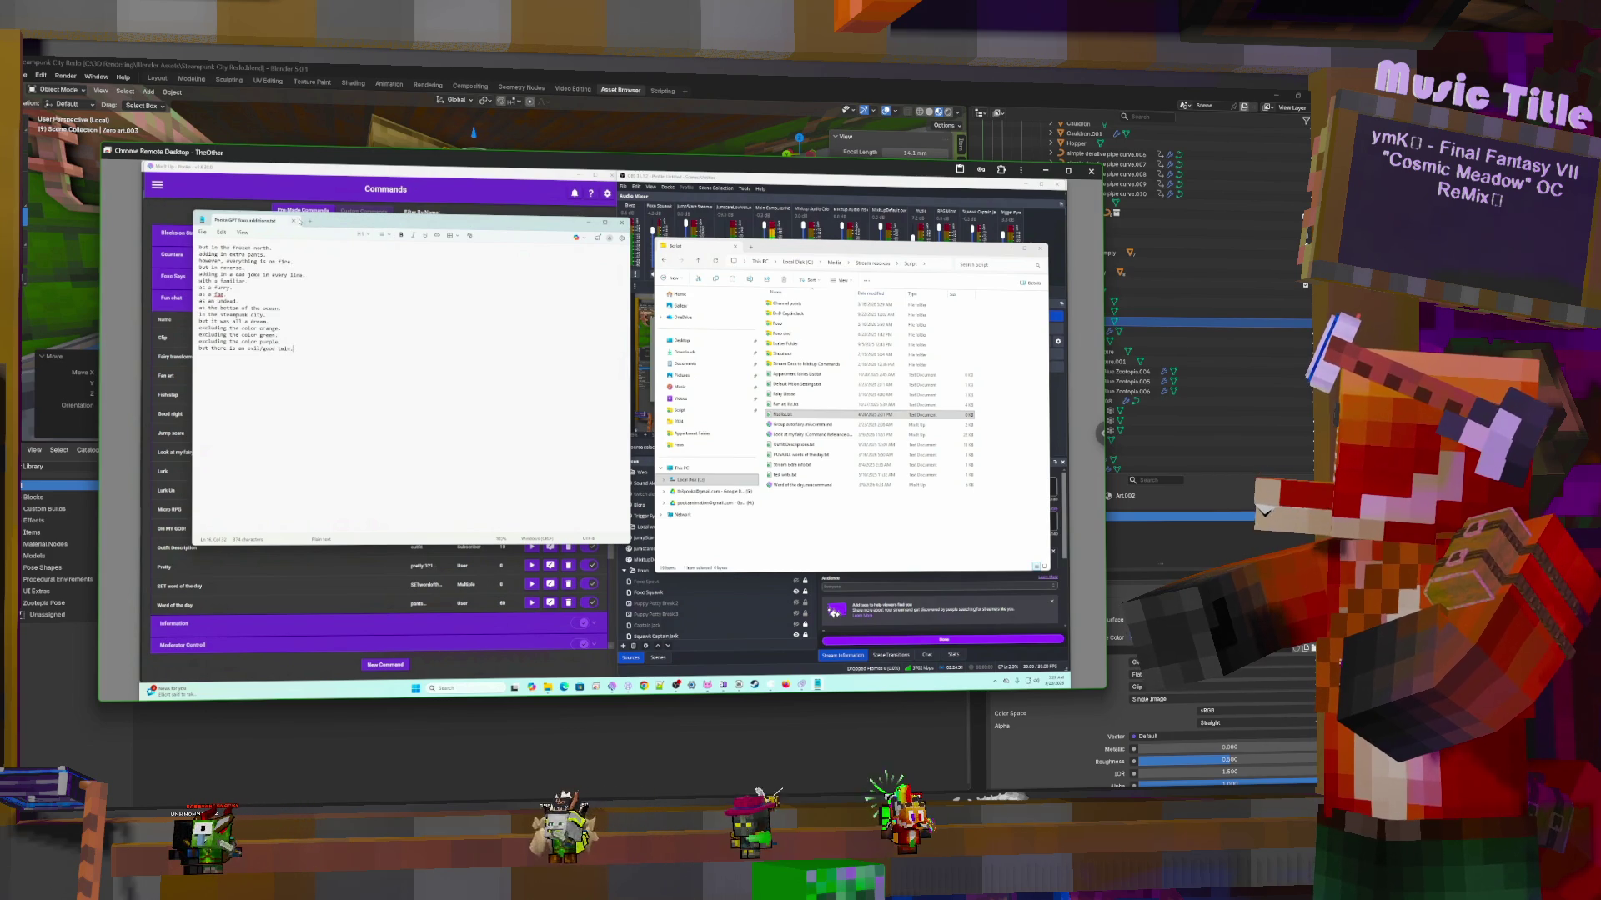
left_click(294, 220)
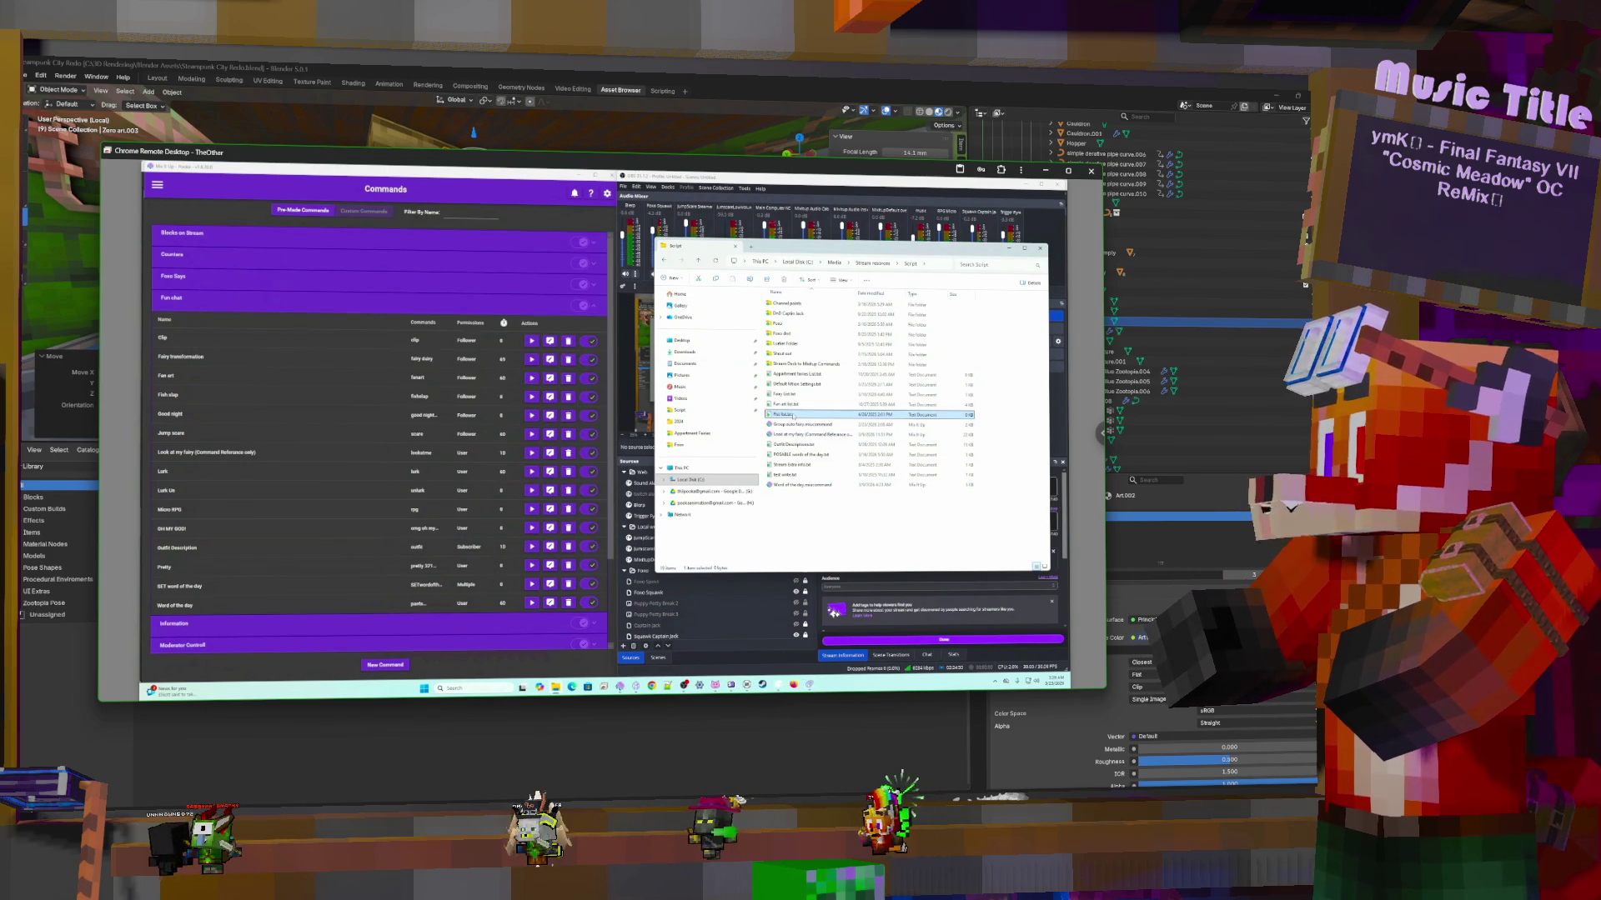
double_click(792, 415)
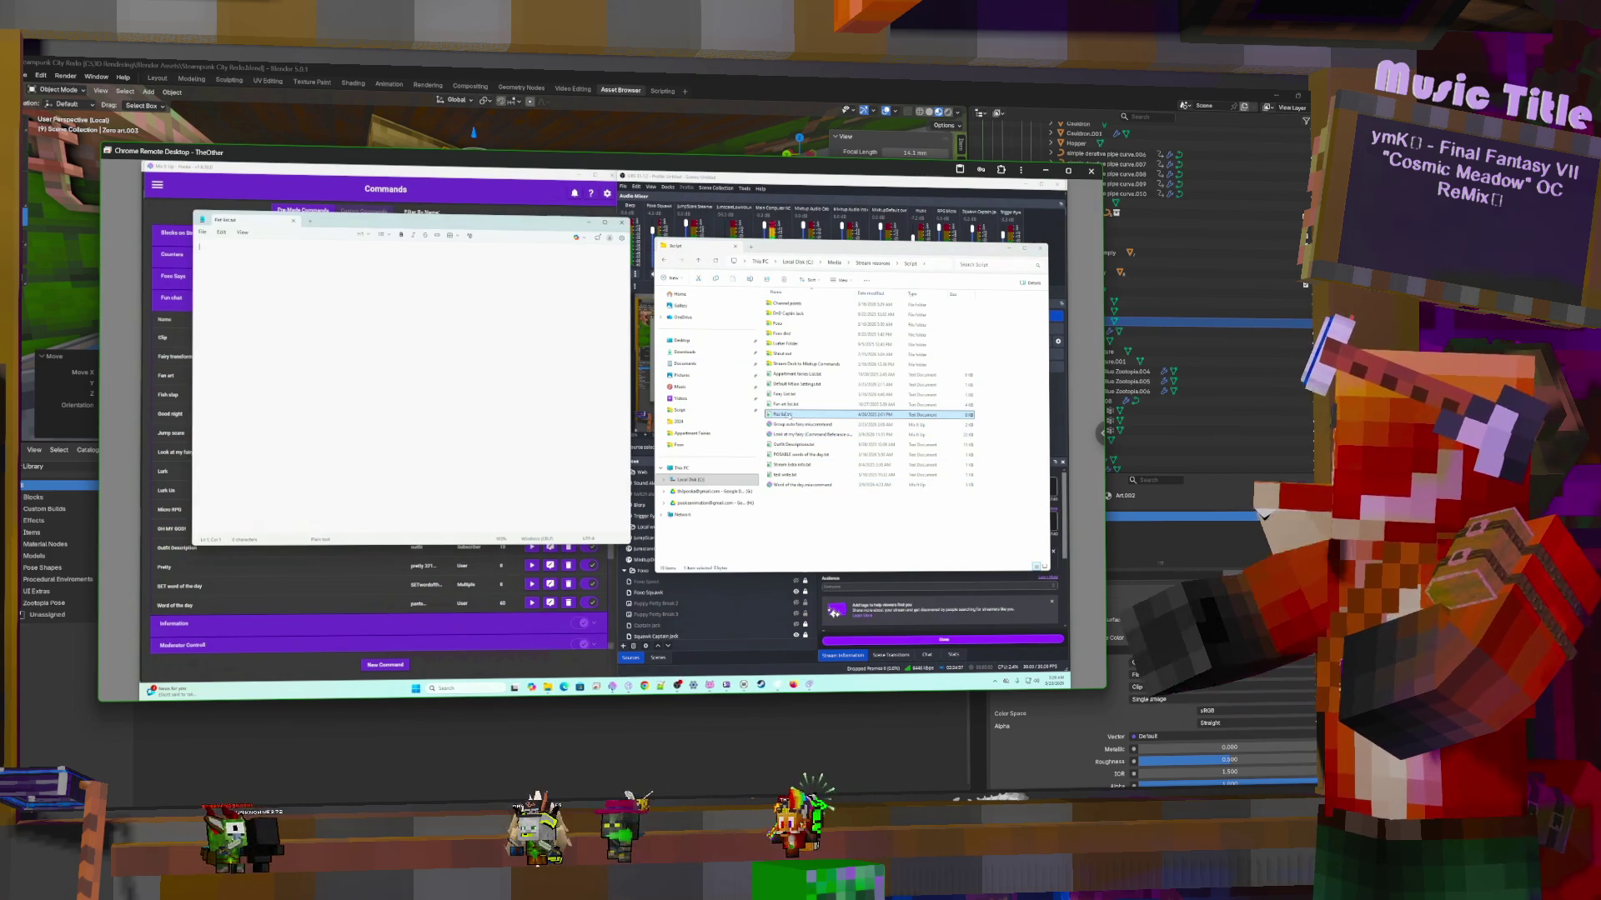
Close the empty Pos list file and switch the stream camera to the potion shelf
left_click(621, 223)
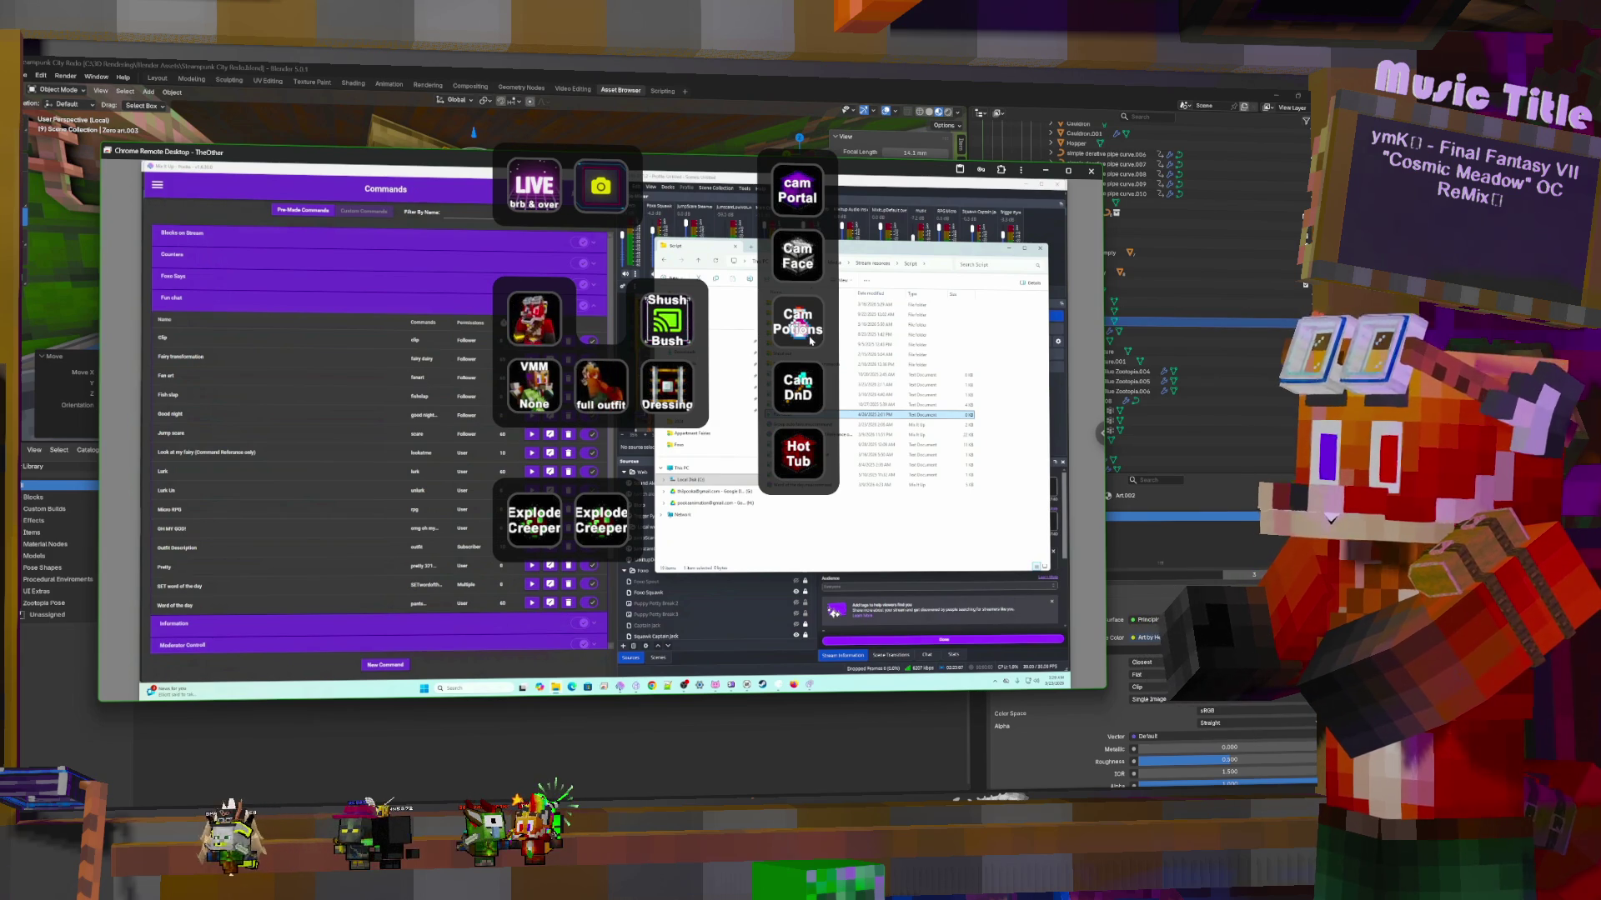
left_click(807, 340)
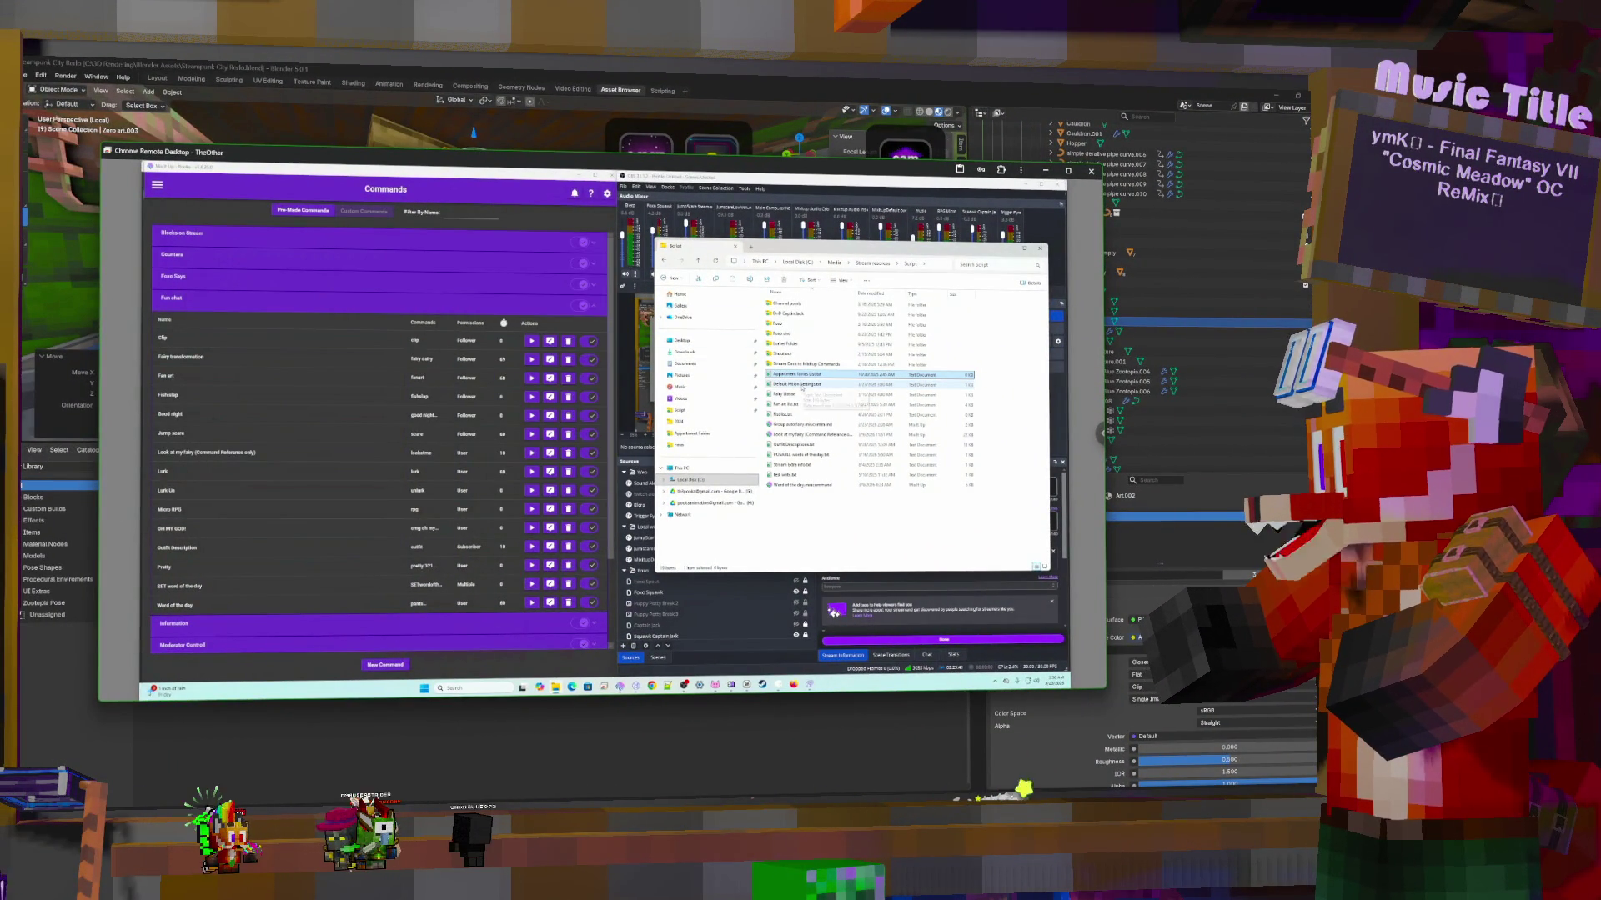
double_click(801, 385)
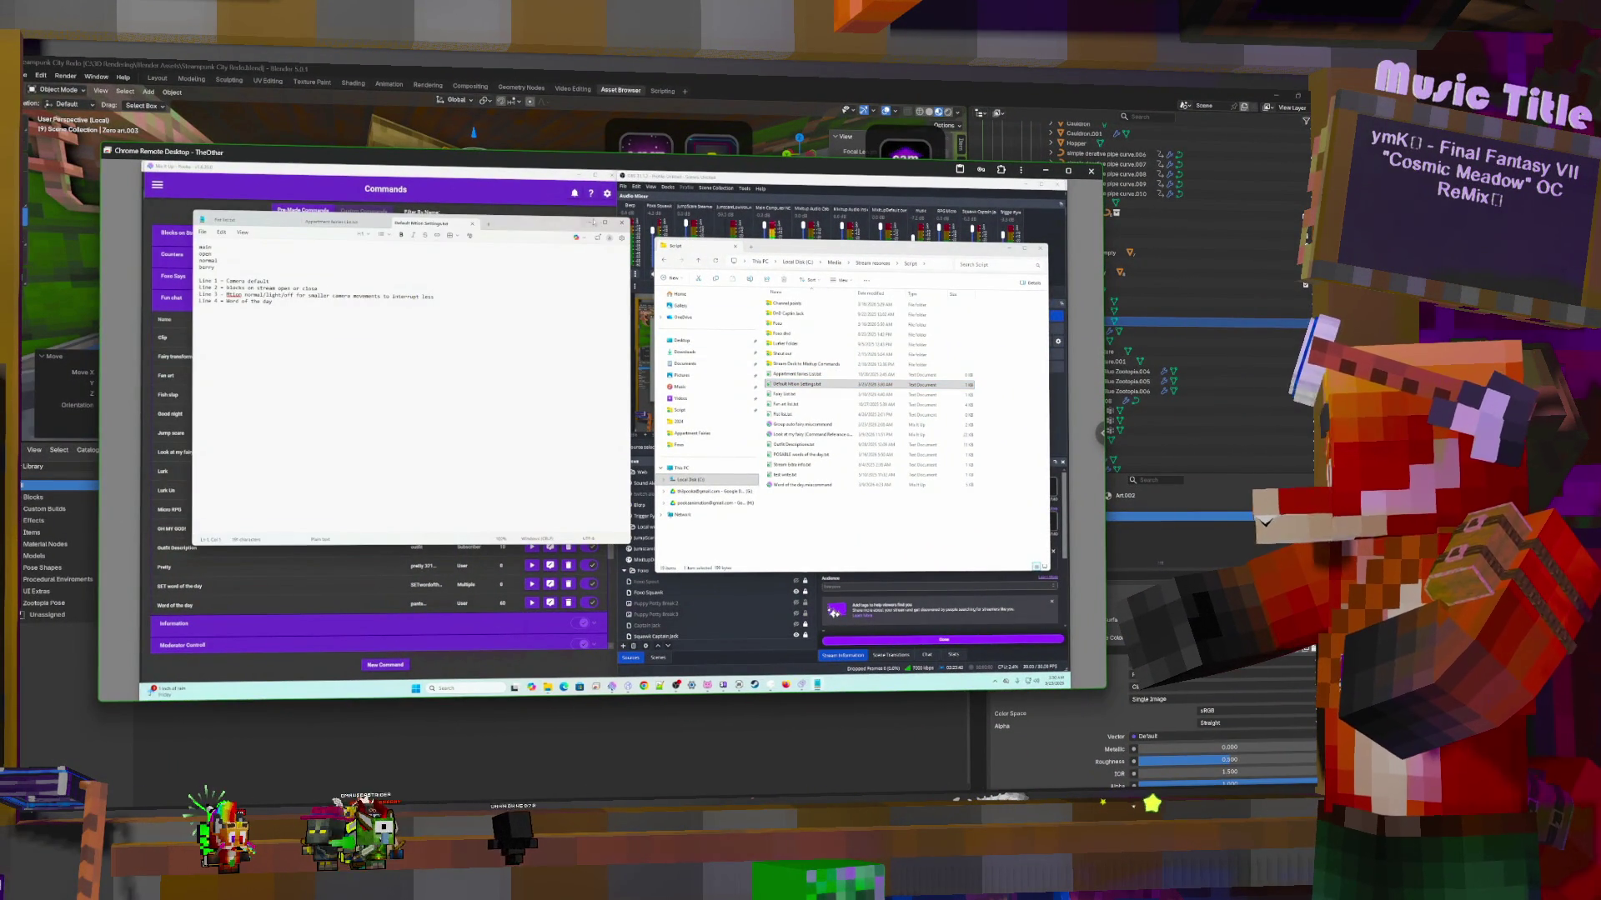
left_click(622, 223)
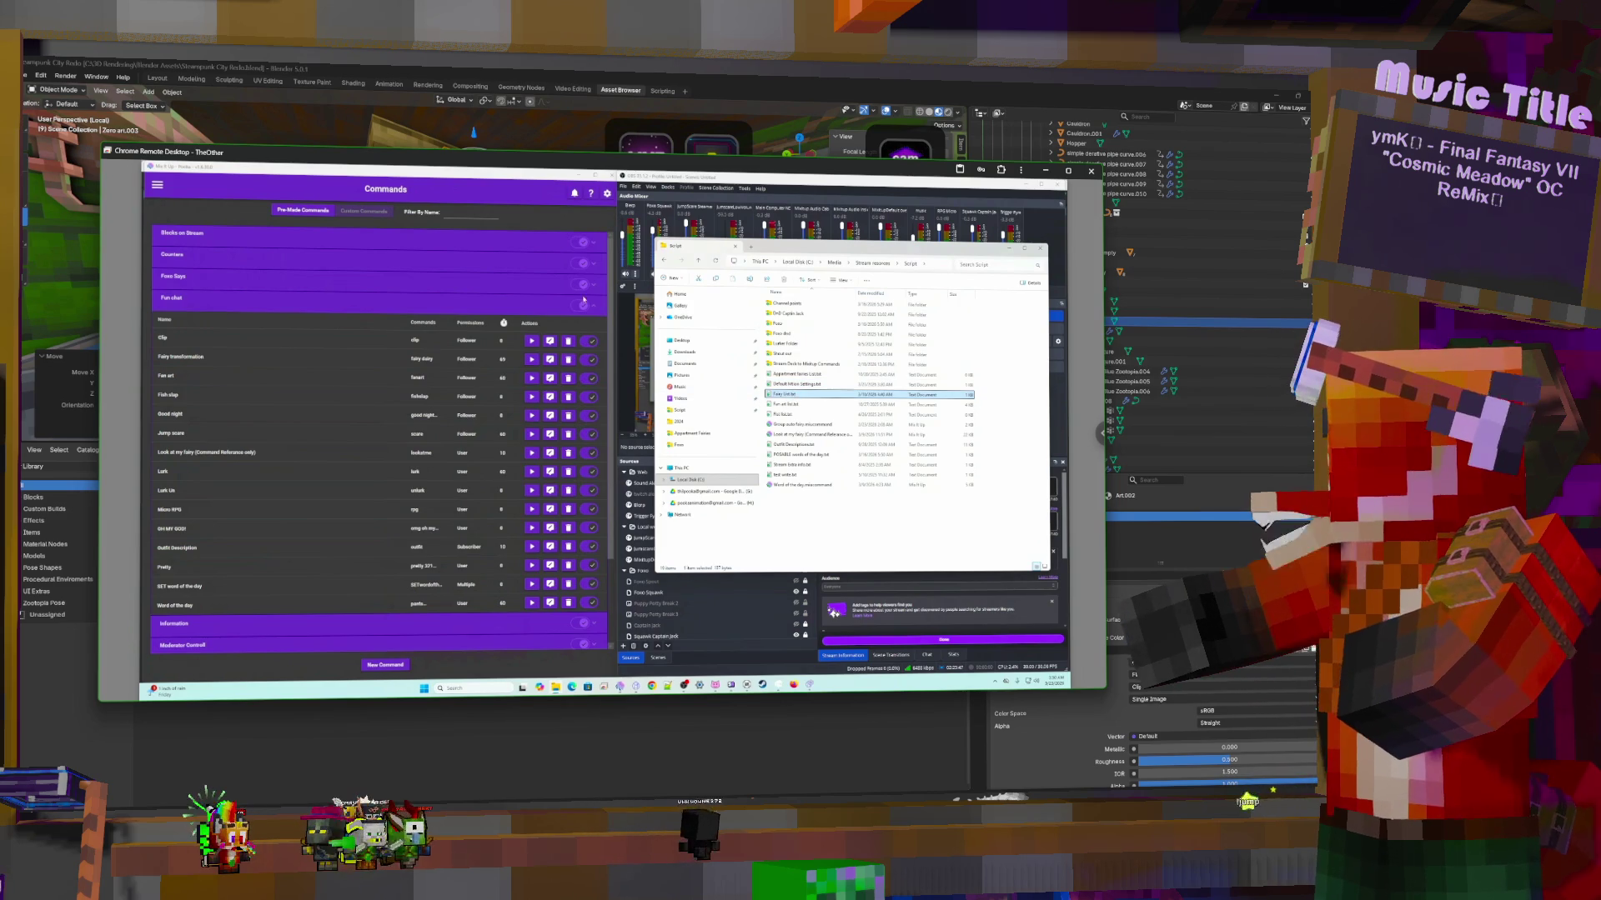
left_click(622, 222)
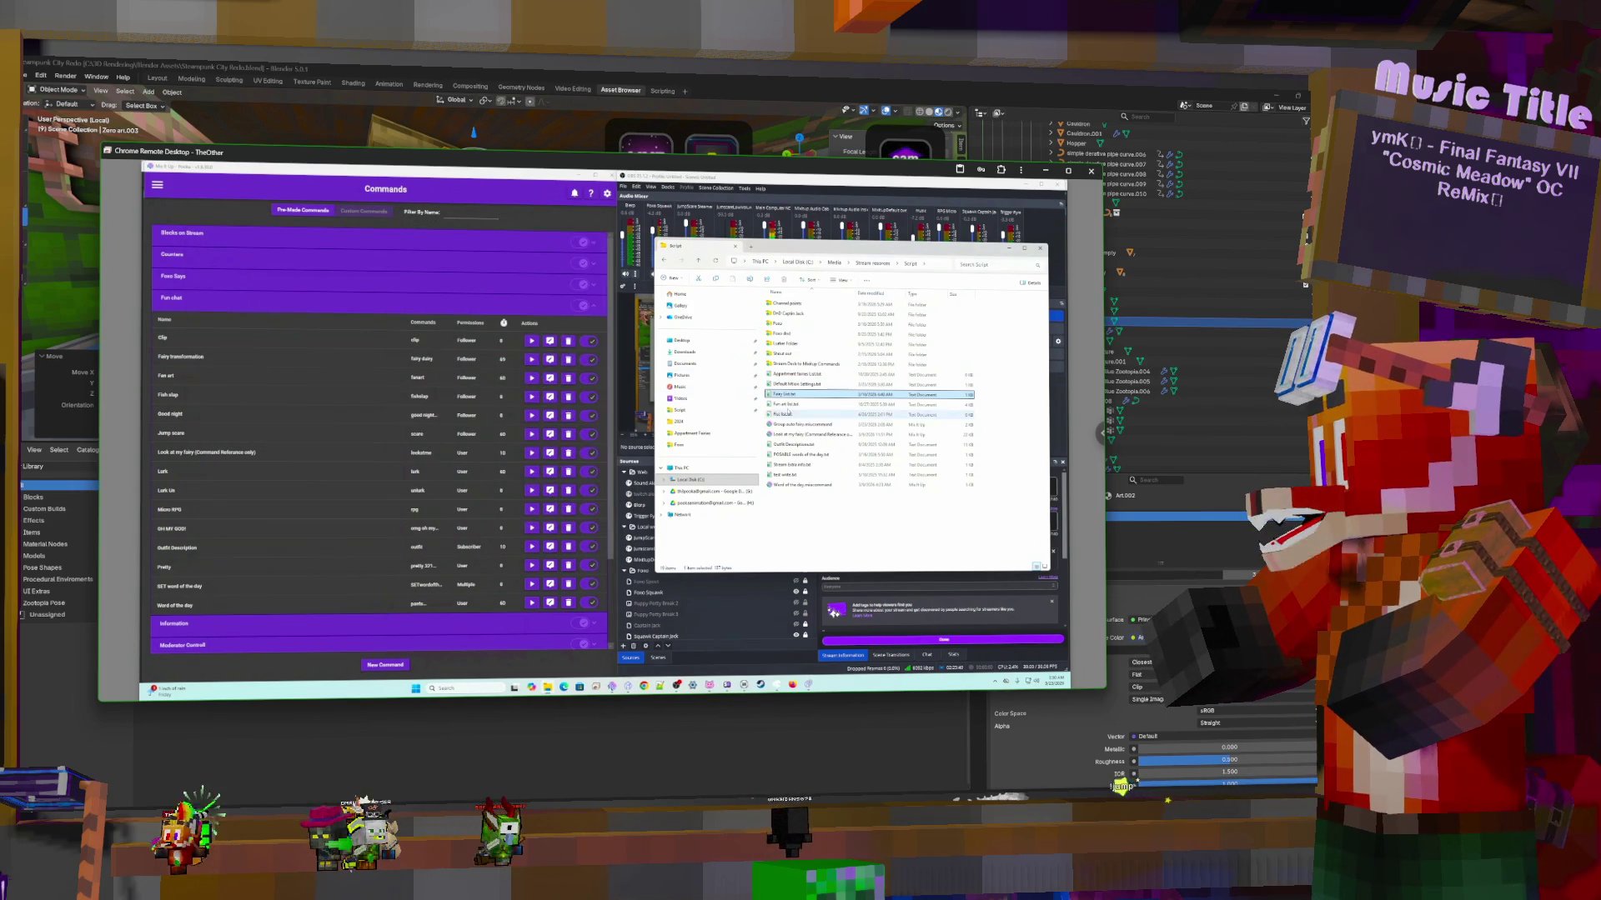
double_click(788, 404)
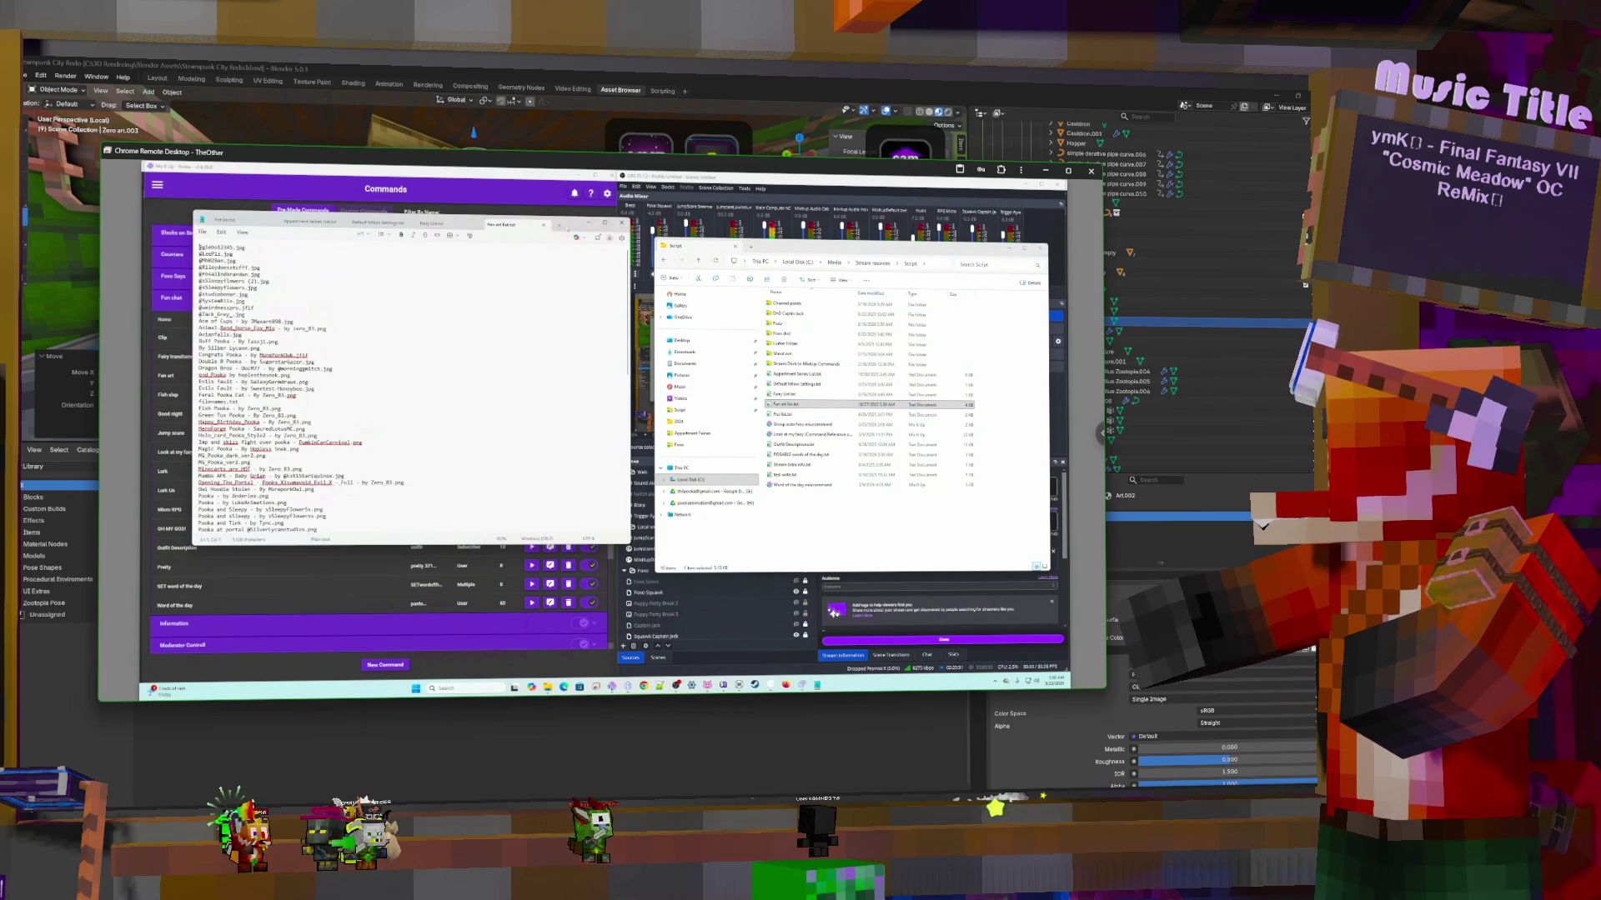
left_click(622, 223)
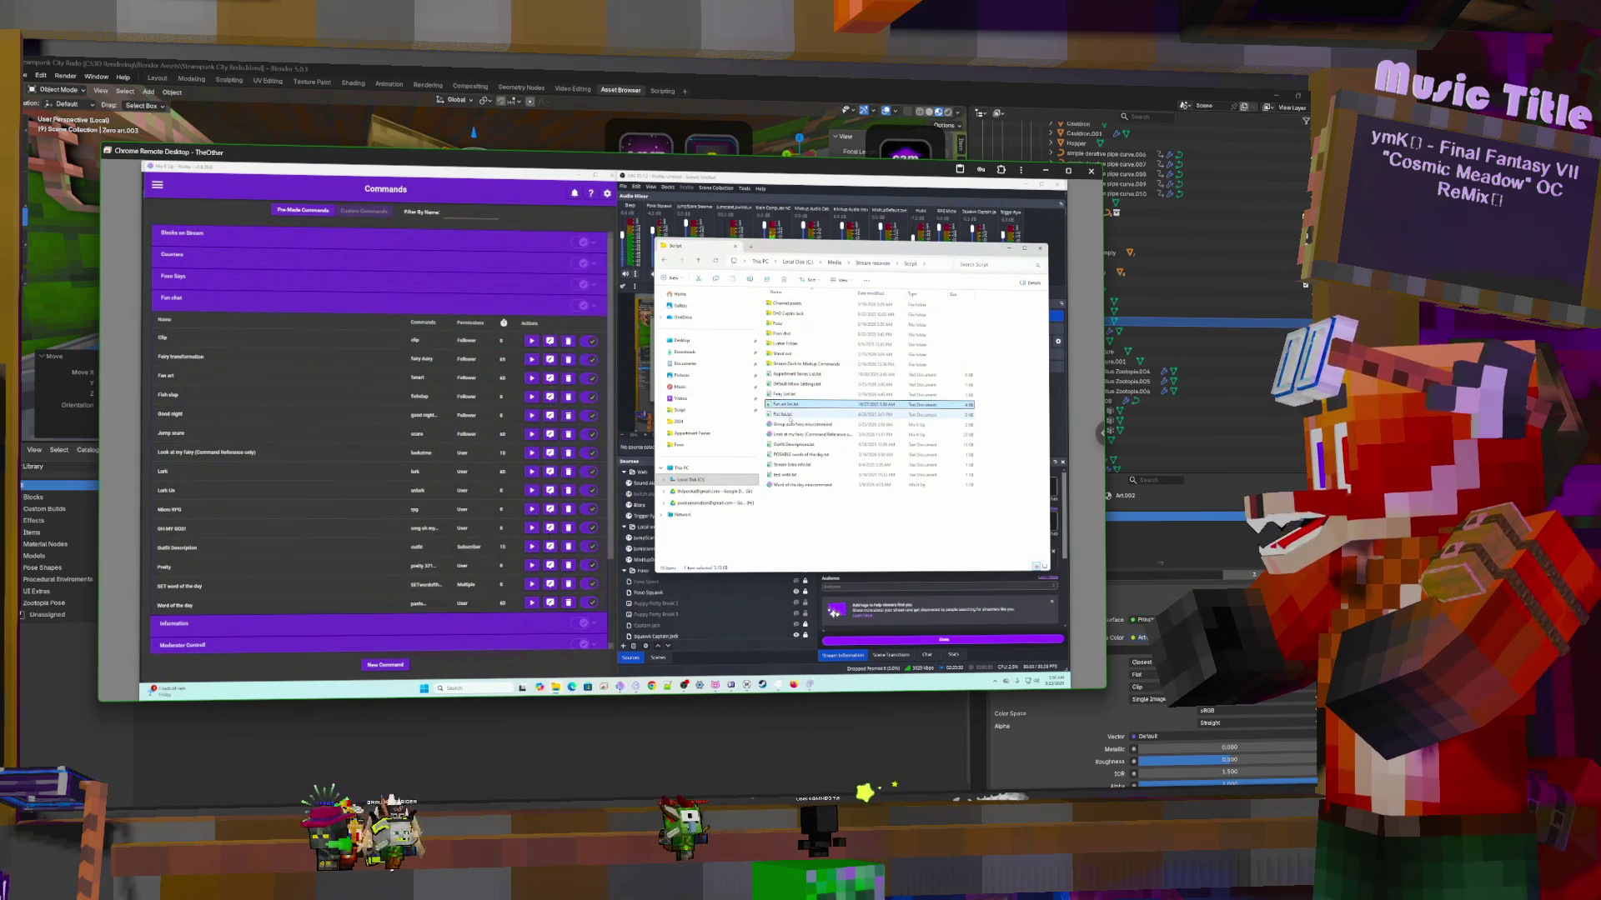
left_click(790, 416)
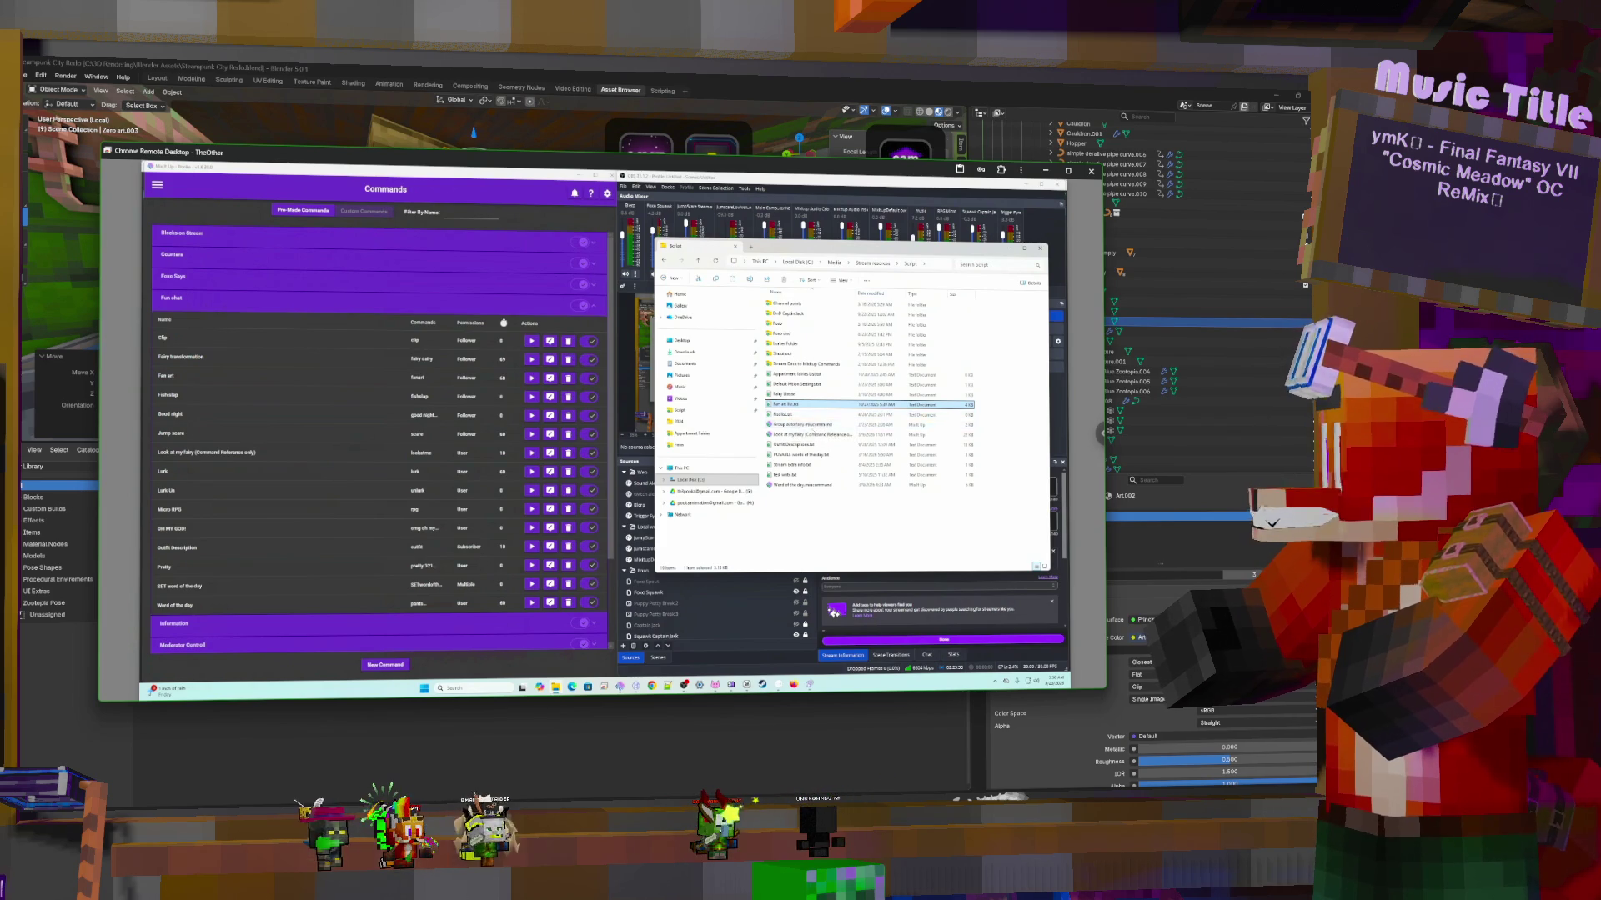
double_click(796, 415)
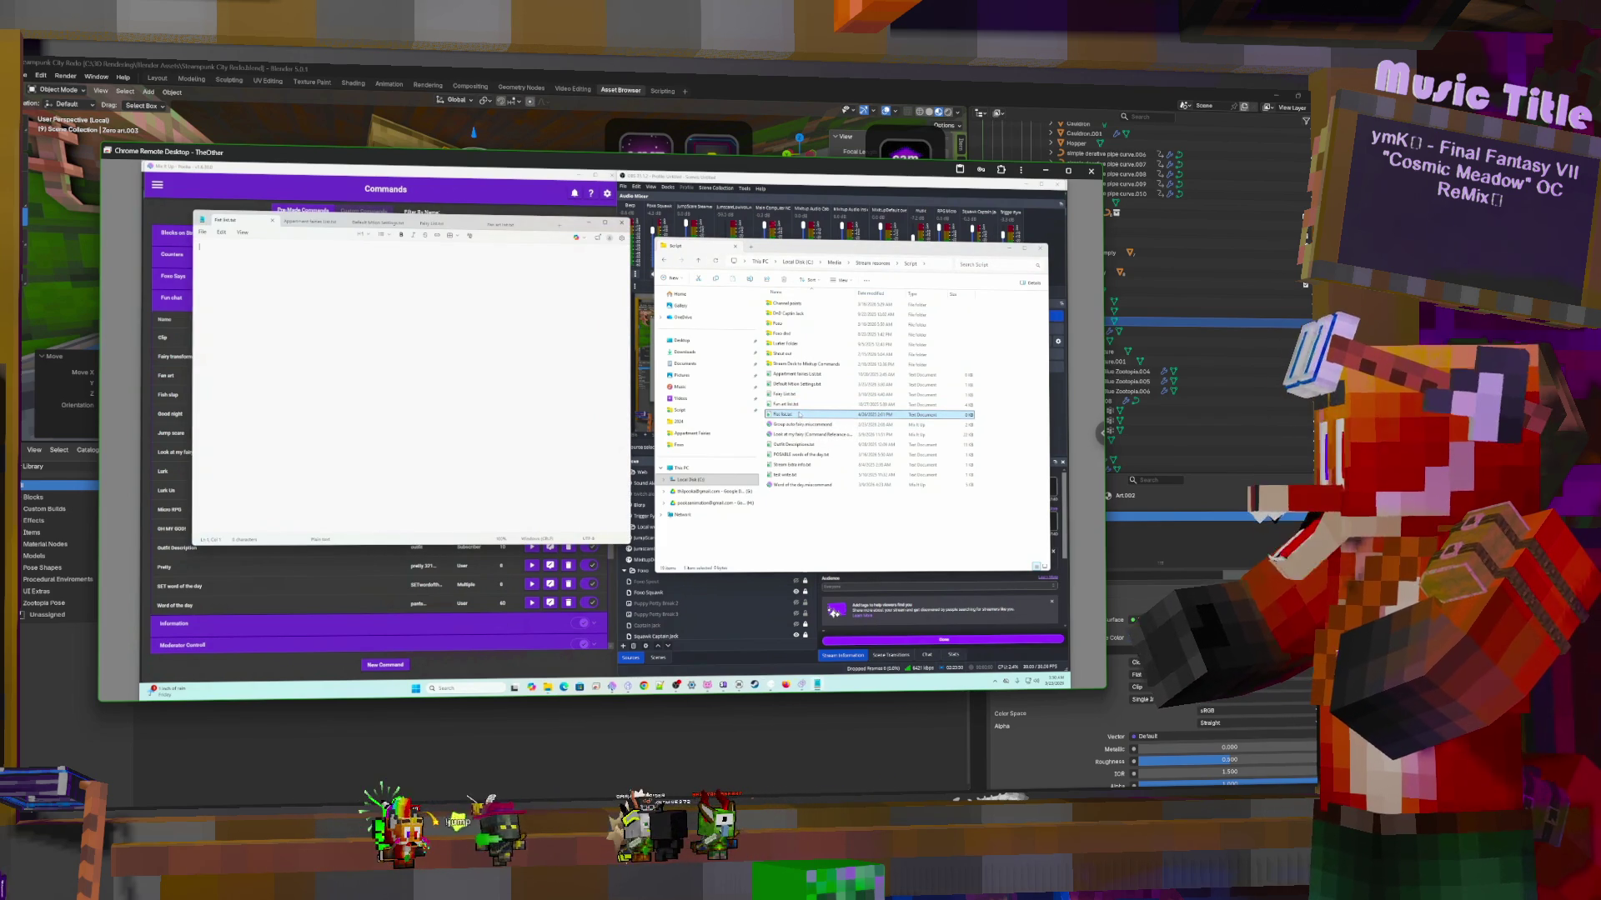
left_click(623, 224)
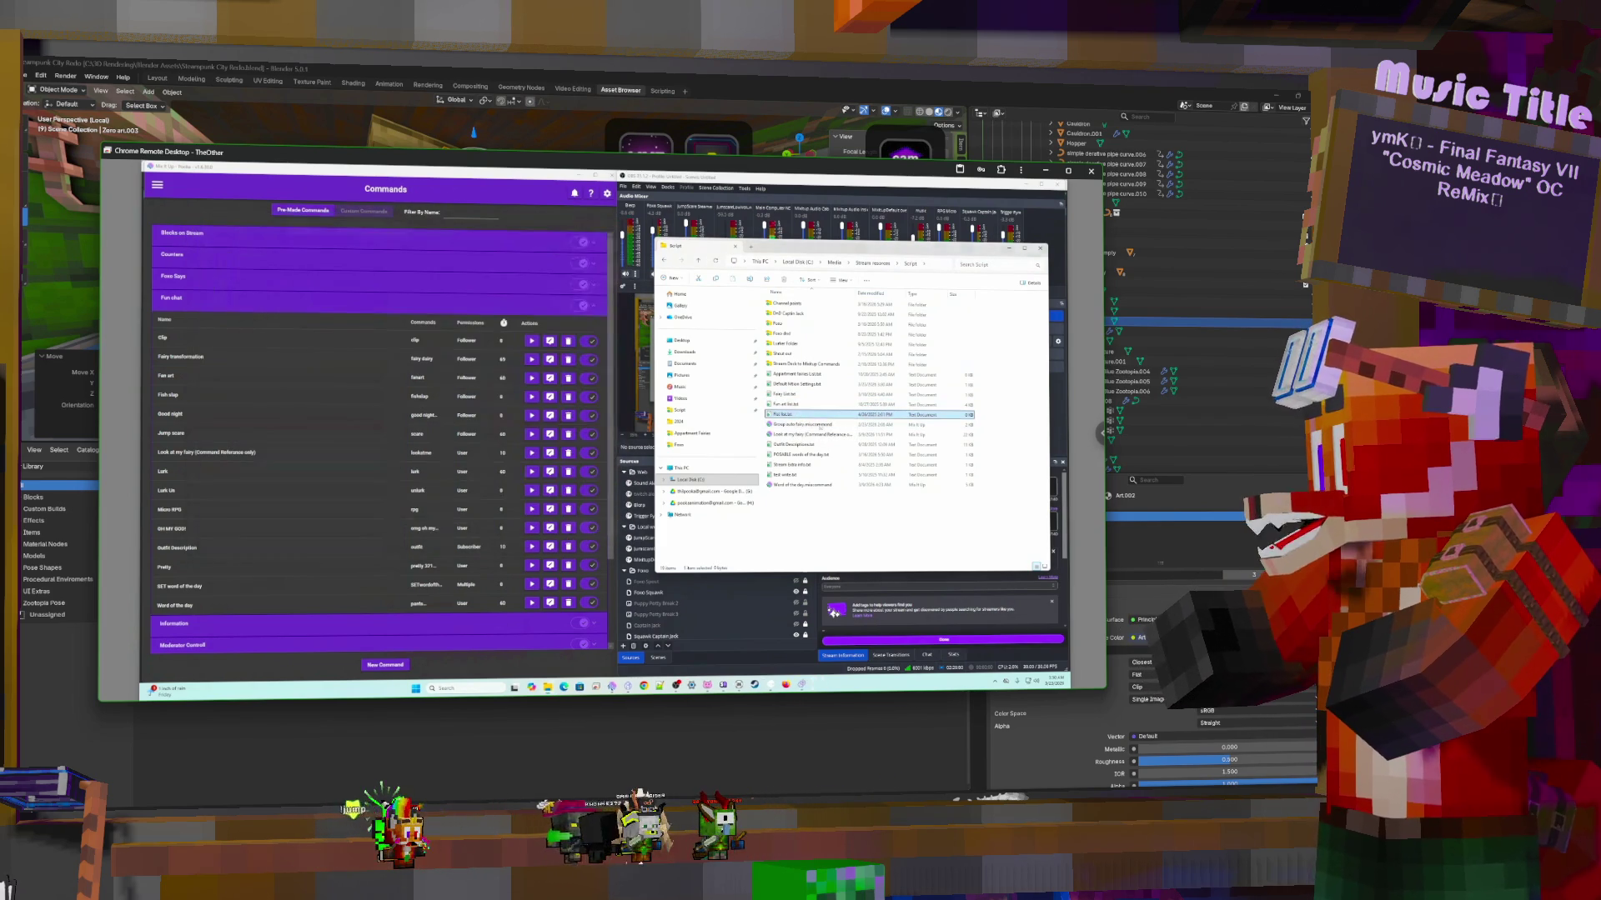
double_click(813, 445)
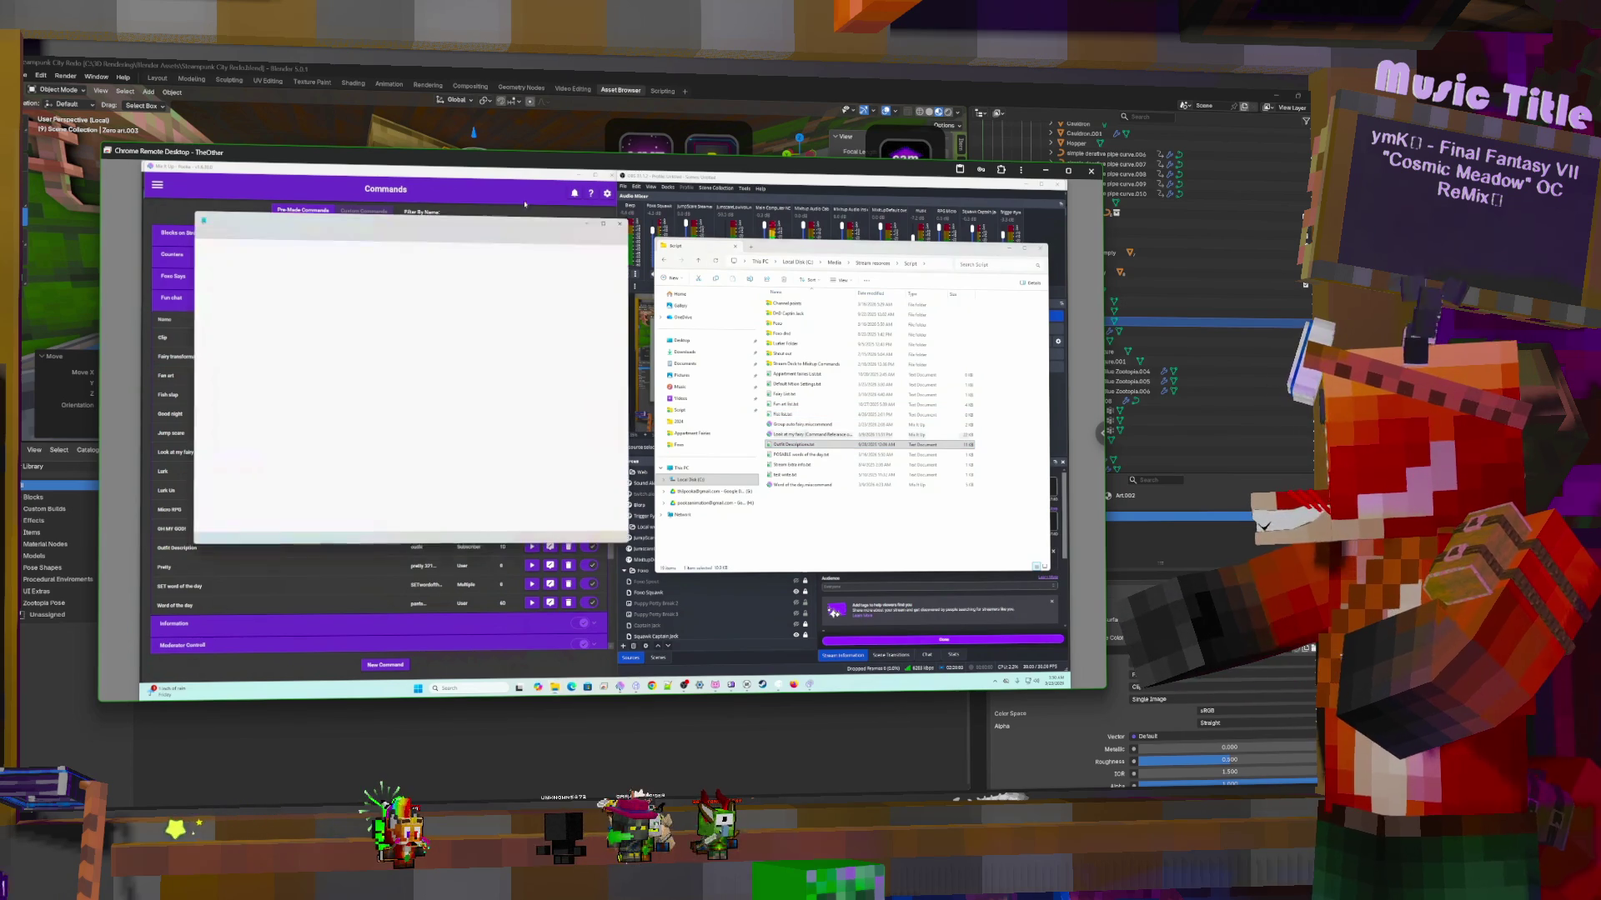
left_click(623, 223)
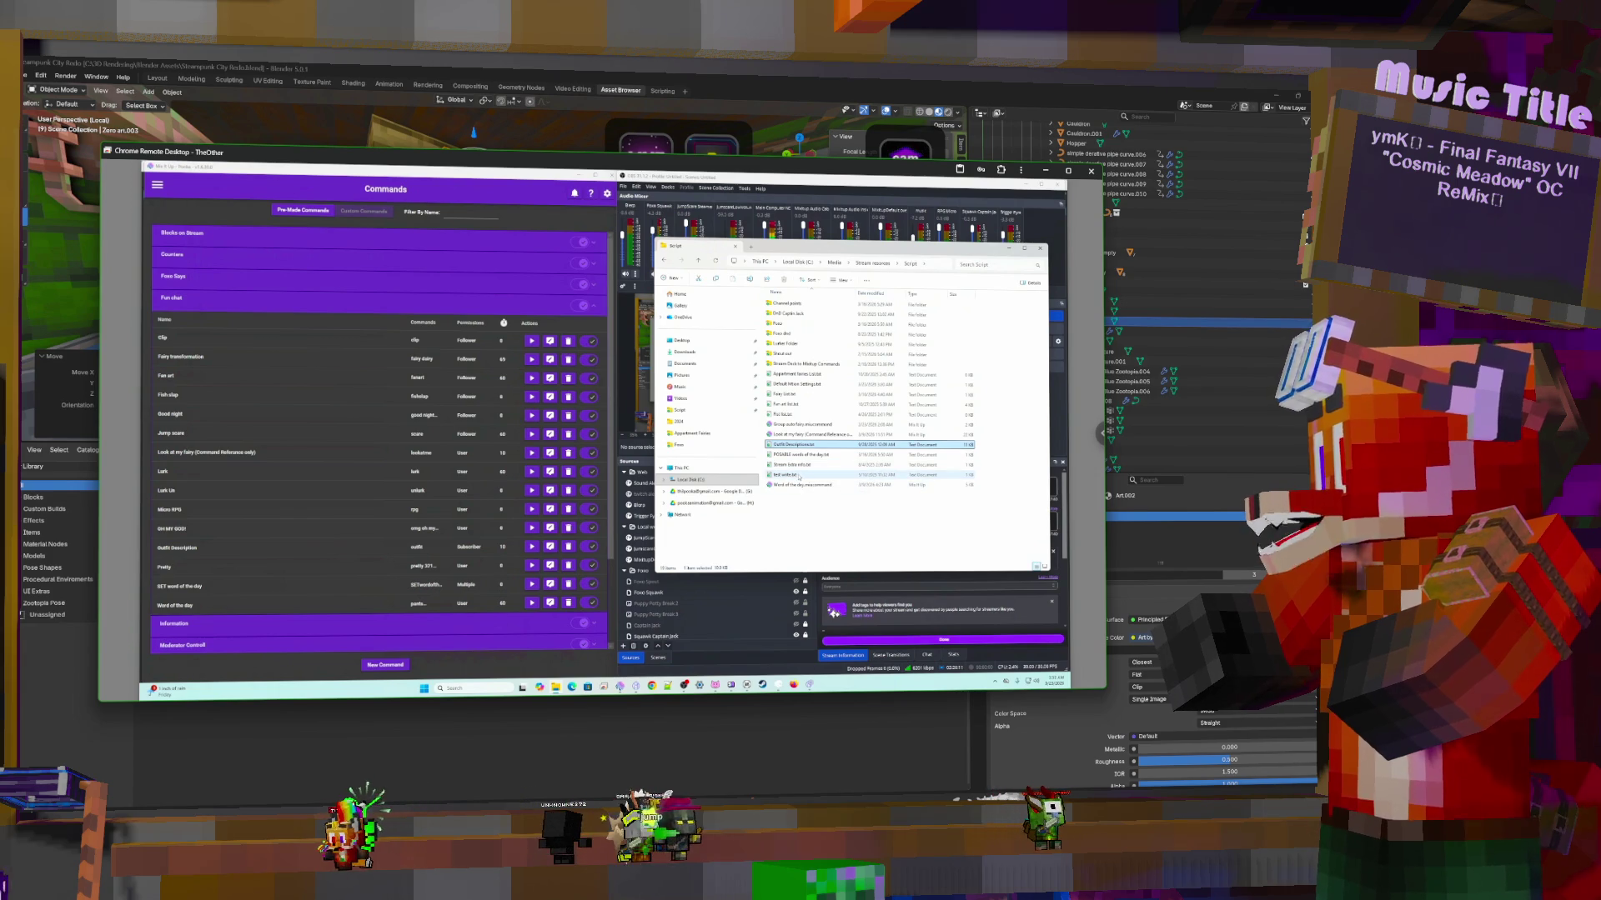
double_click(798, 476)
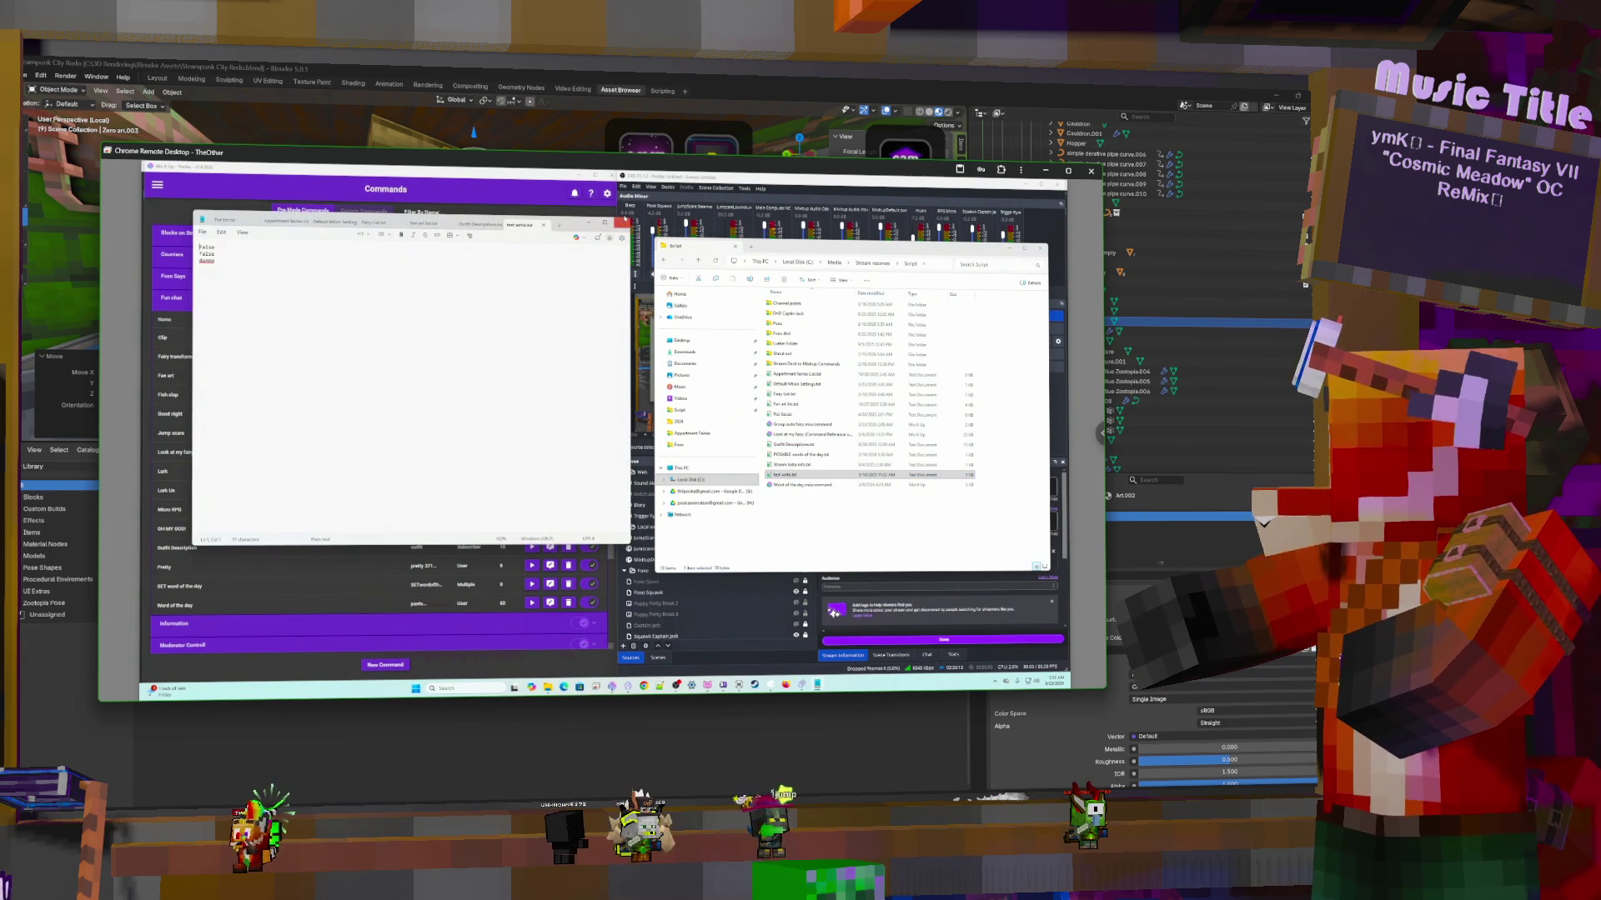
key("alt+F4")
left_click(786, 365)
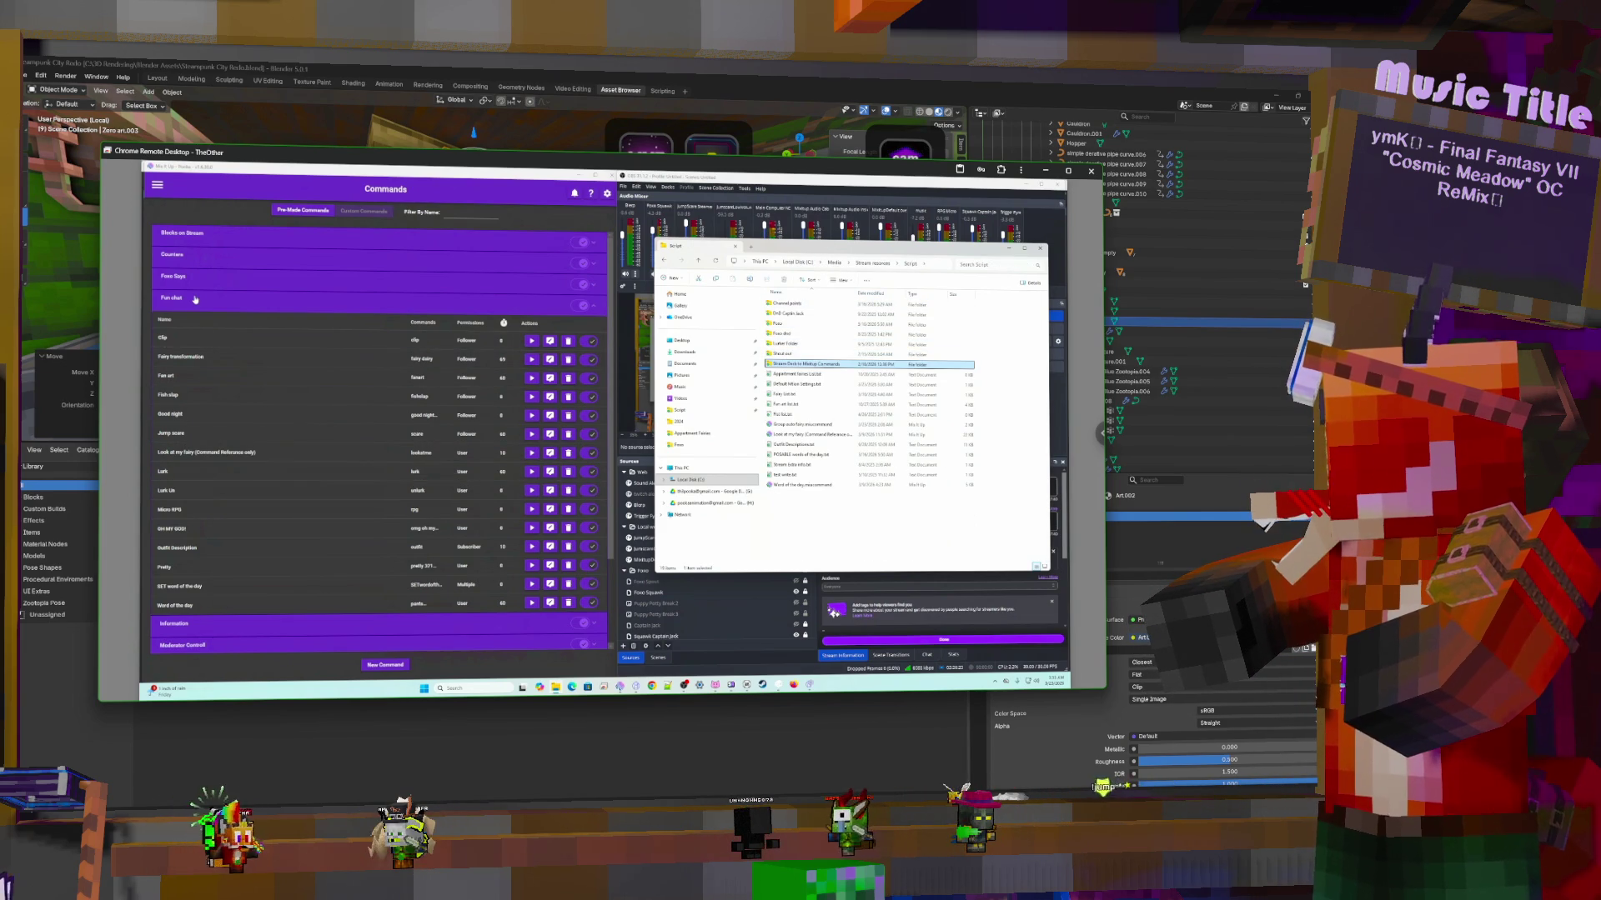
Go to Mix It Up's Twitch Channel Points page and edit a reward's actions
left_click(196, 299)
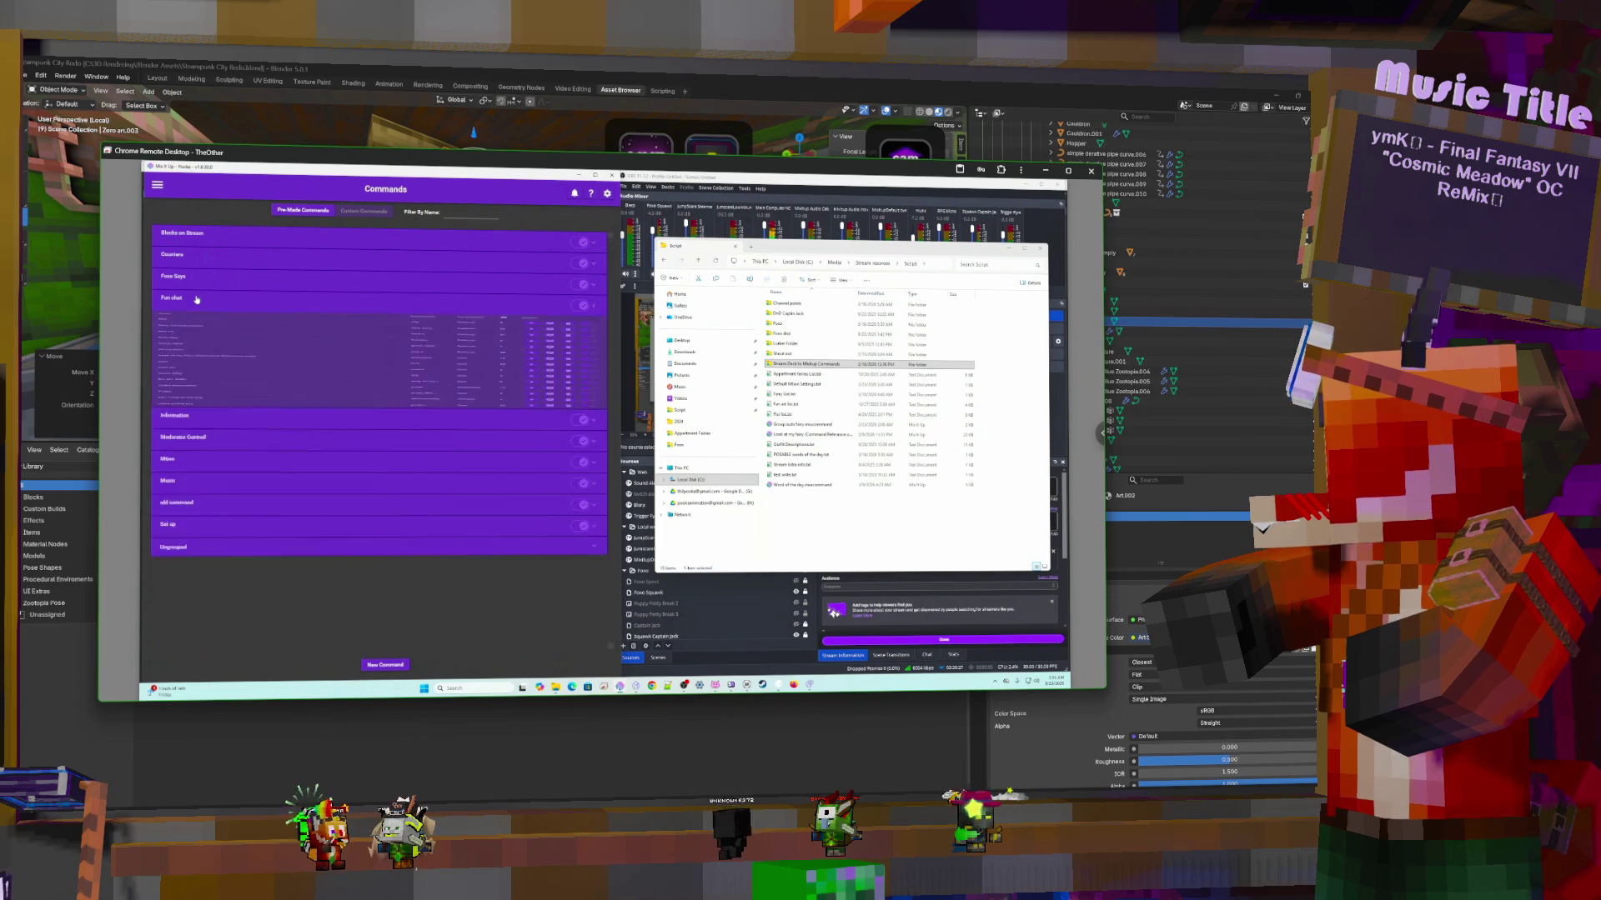
left_click(196, 299)
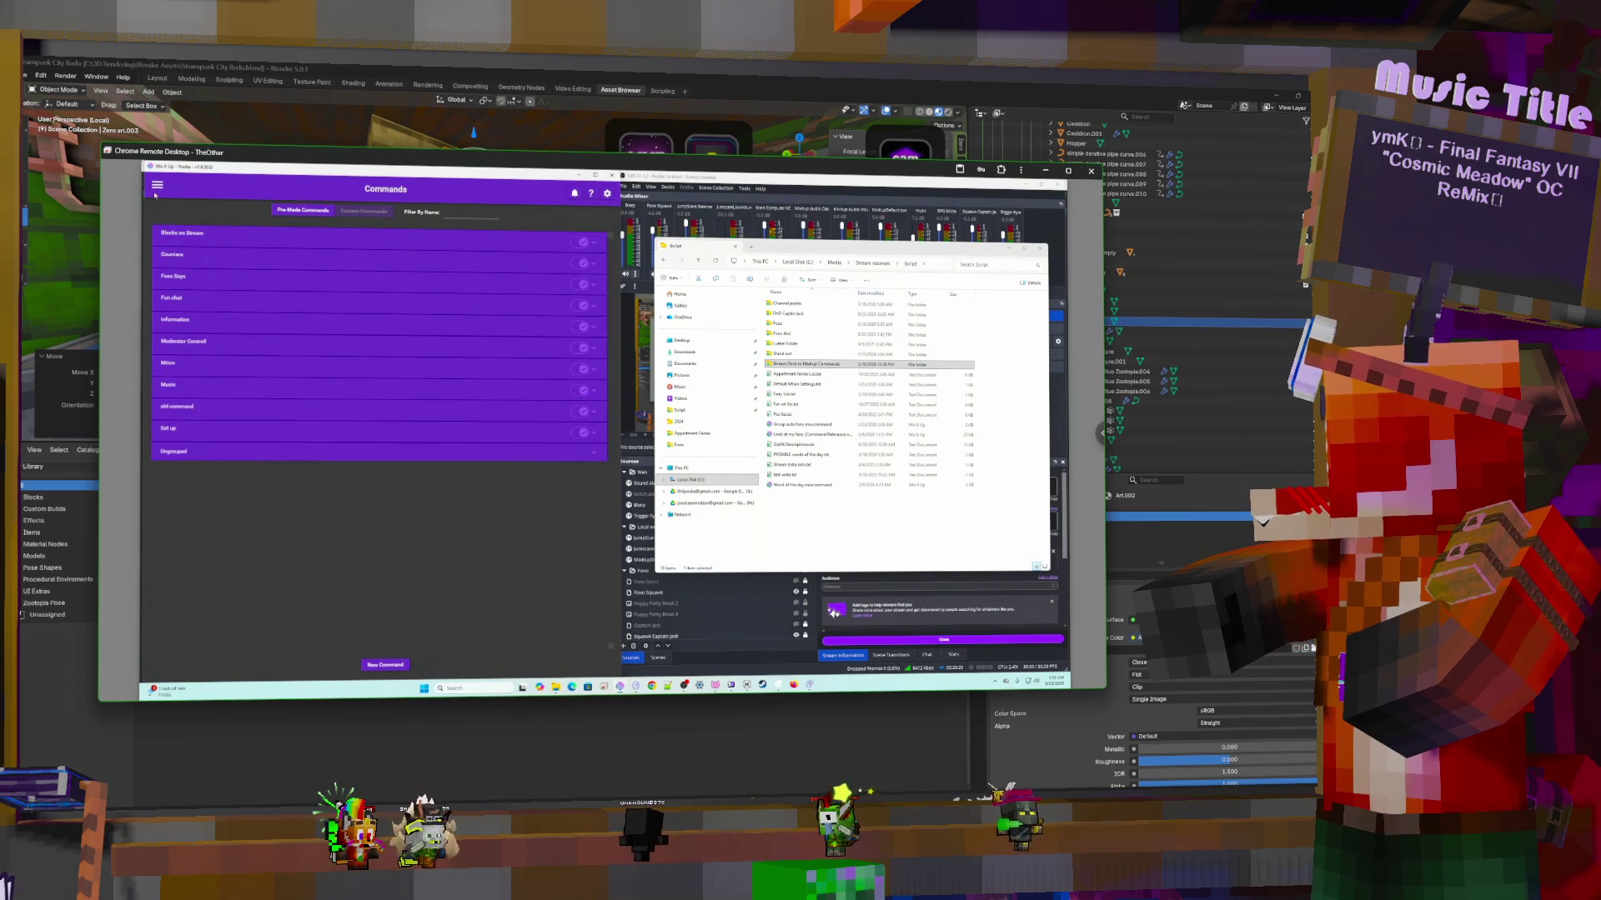
left_click(156, 186)
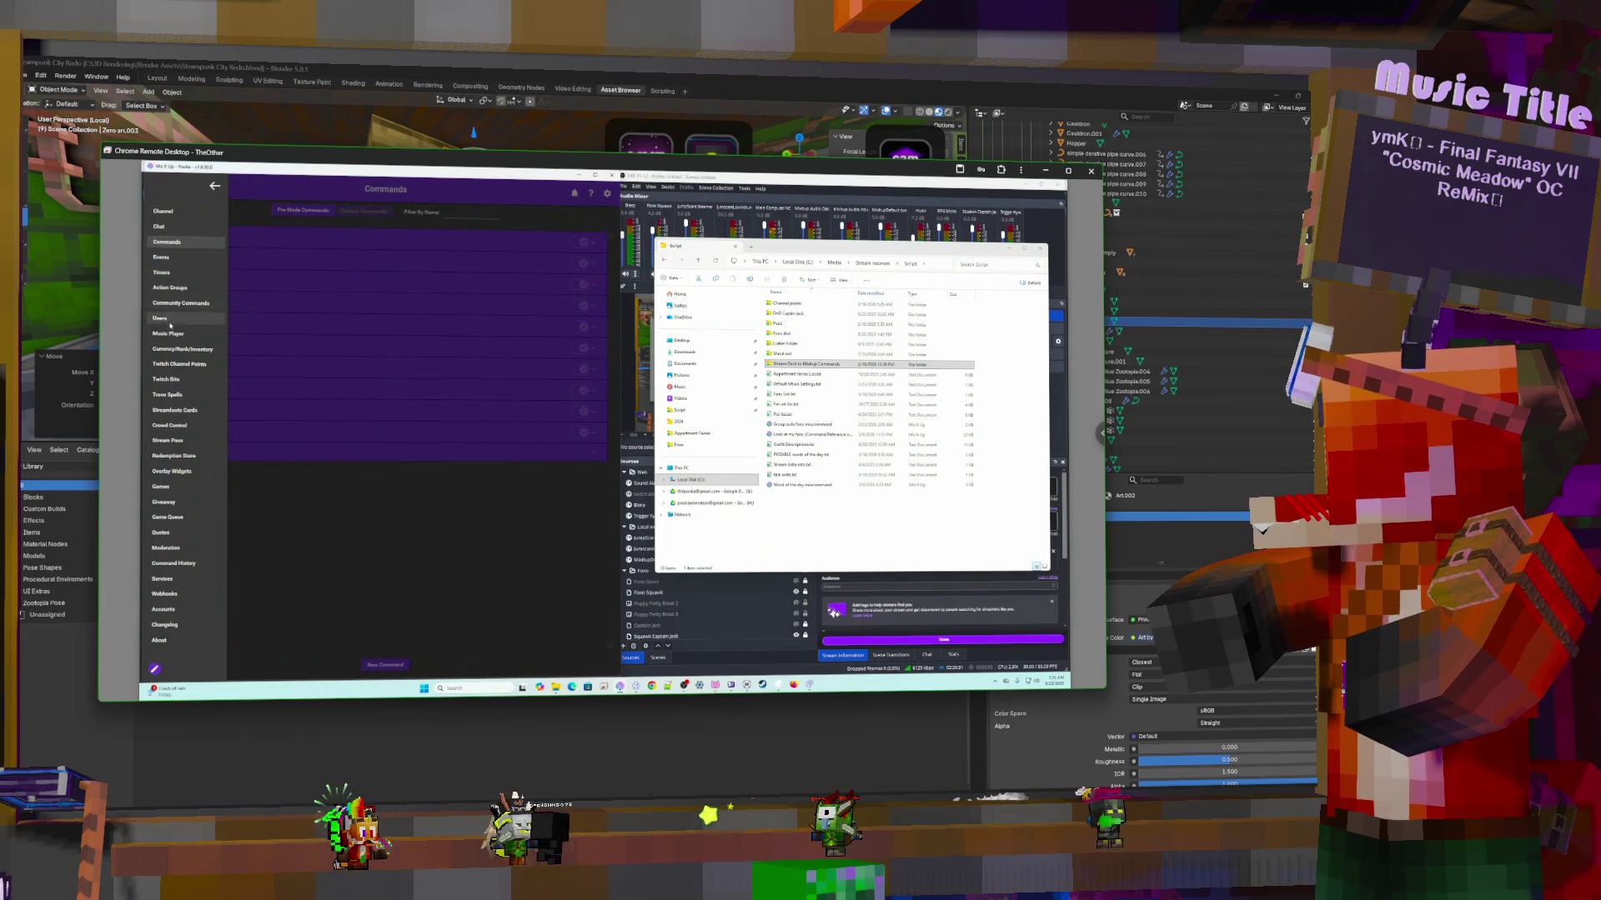
left_click(175, 365)
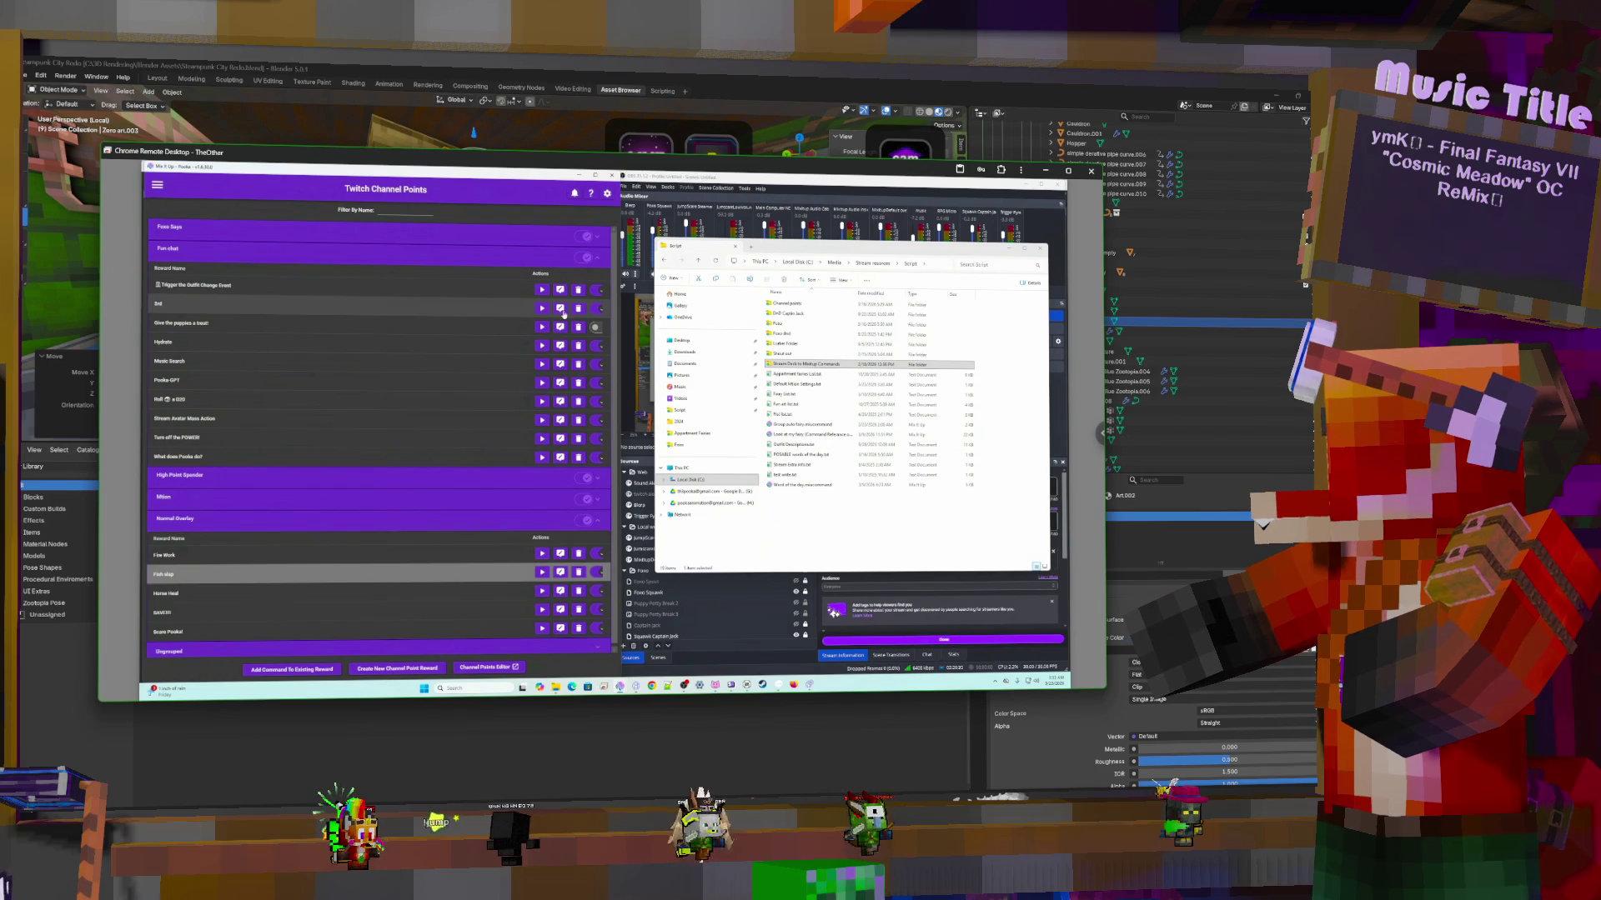
left_click(561, 310)
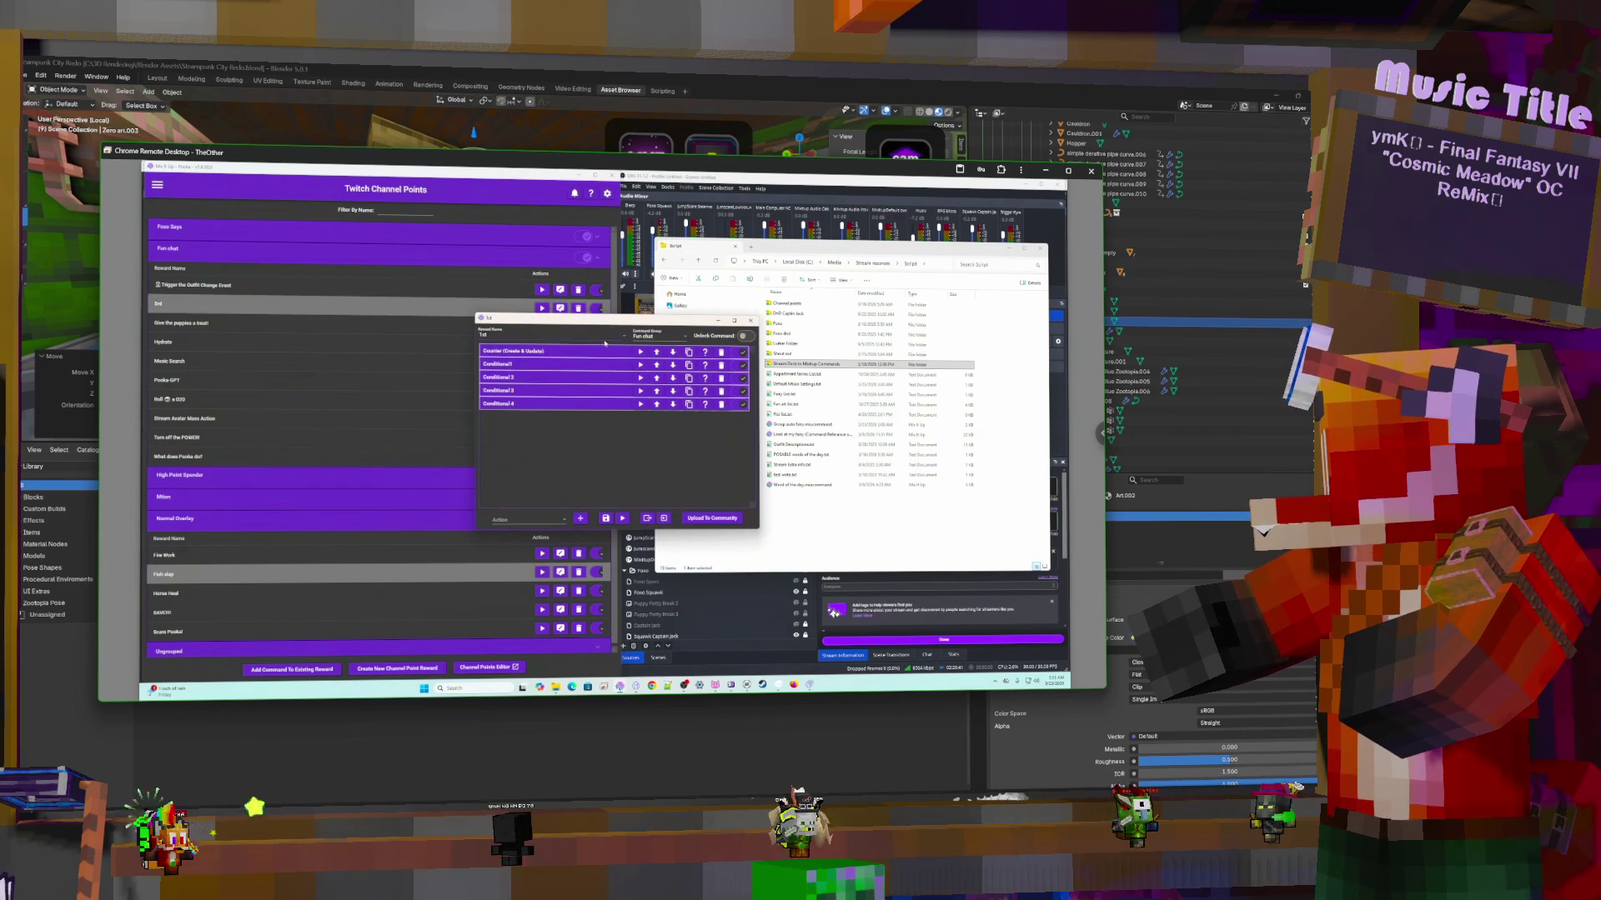
Inspect the counter, Conditional1 and Chat Message actions, leaving the first File (Read & Write) action expanded
left_click(606, 356)
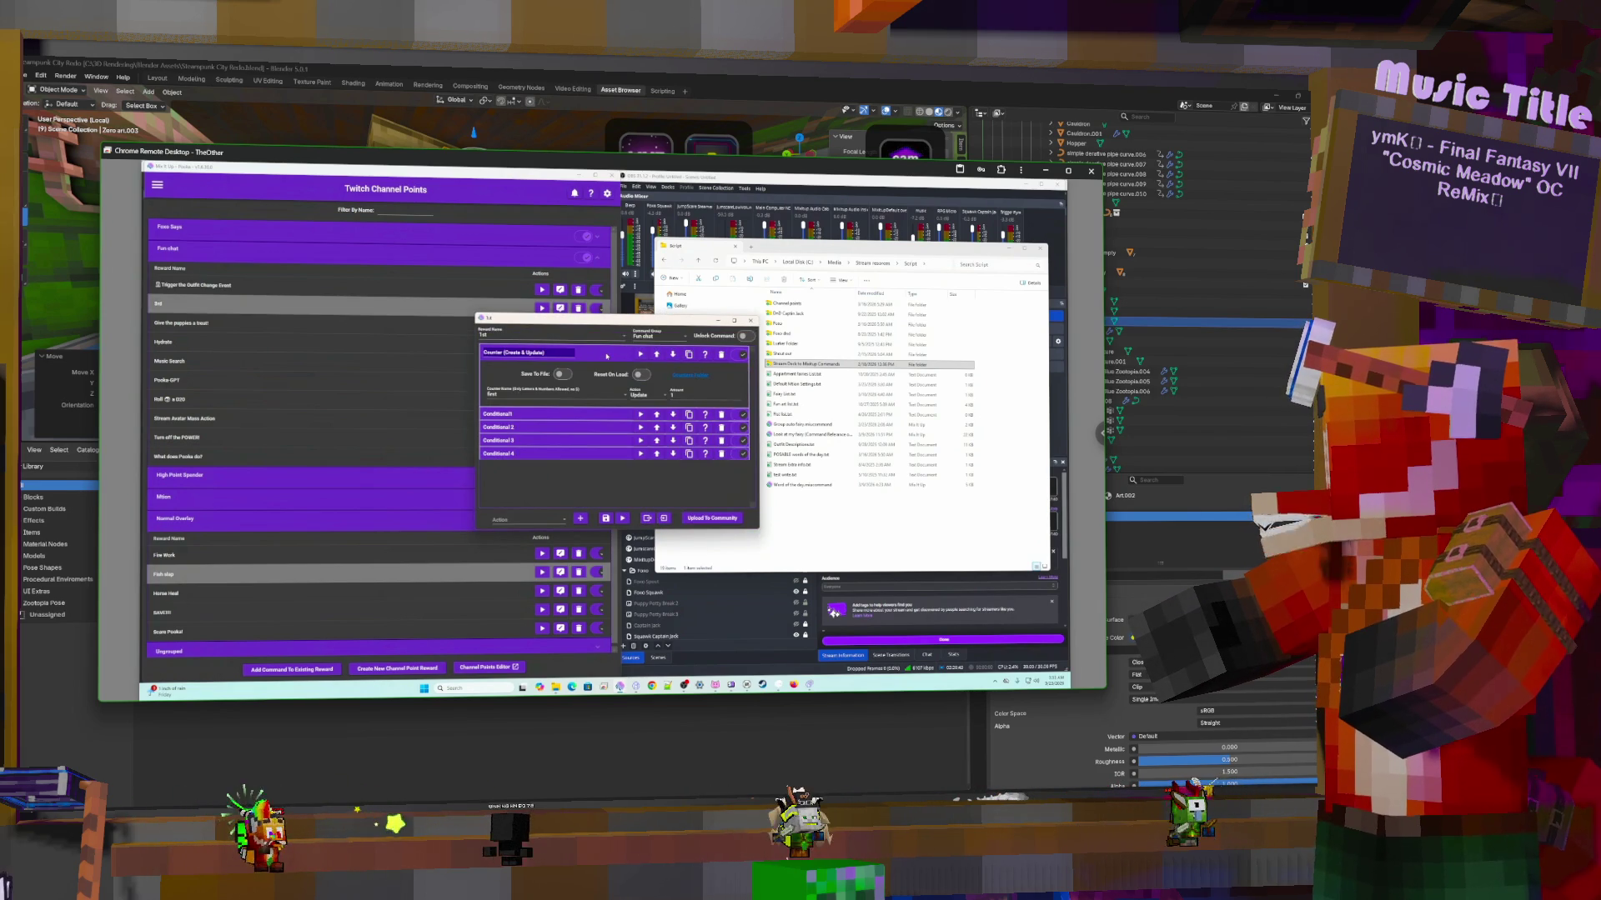
left_click(606, 357)
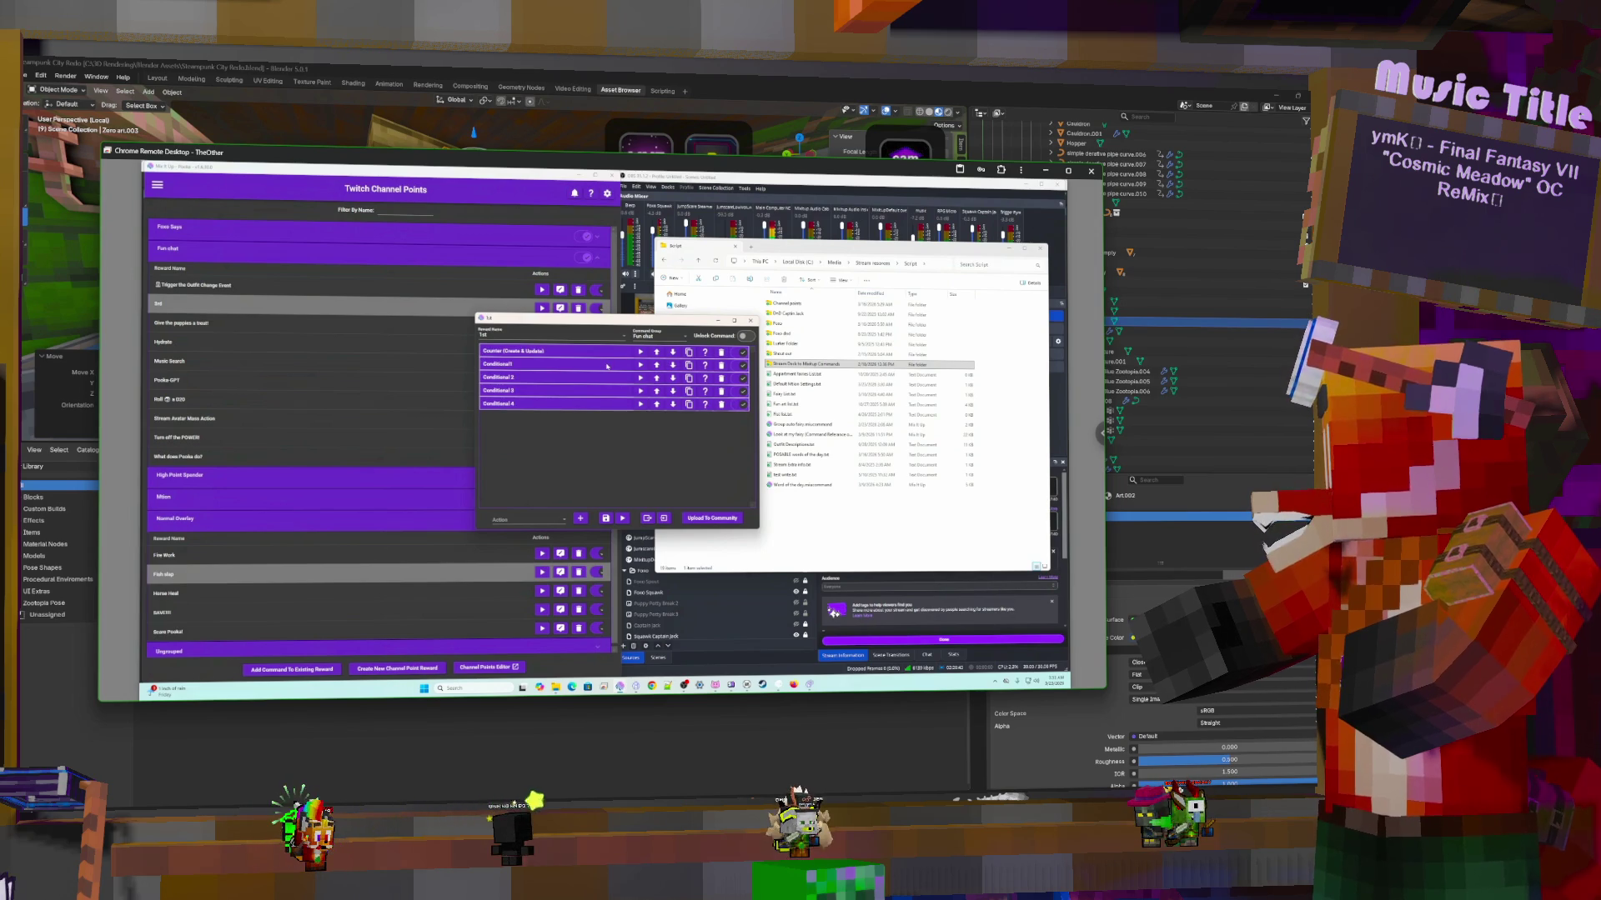
left_click(606, 365)
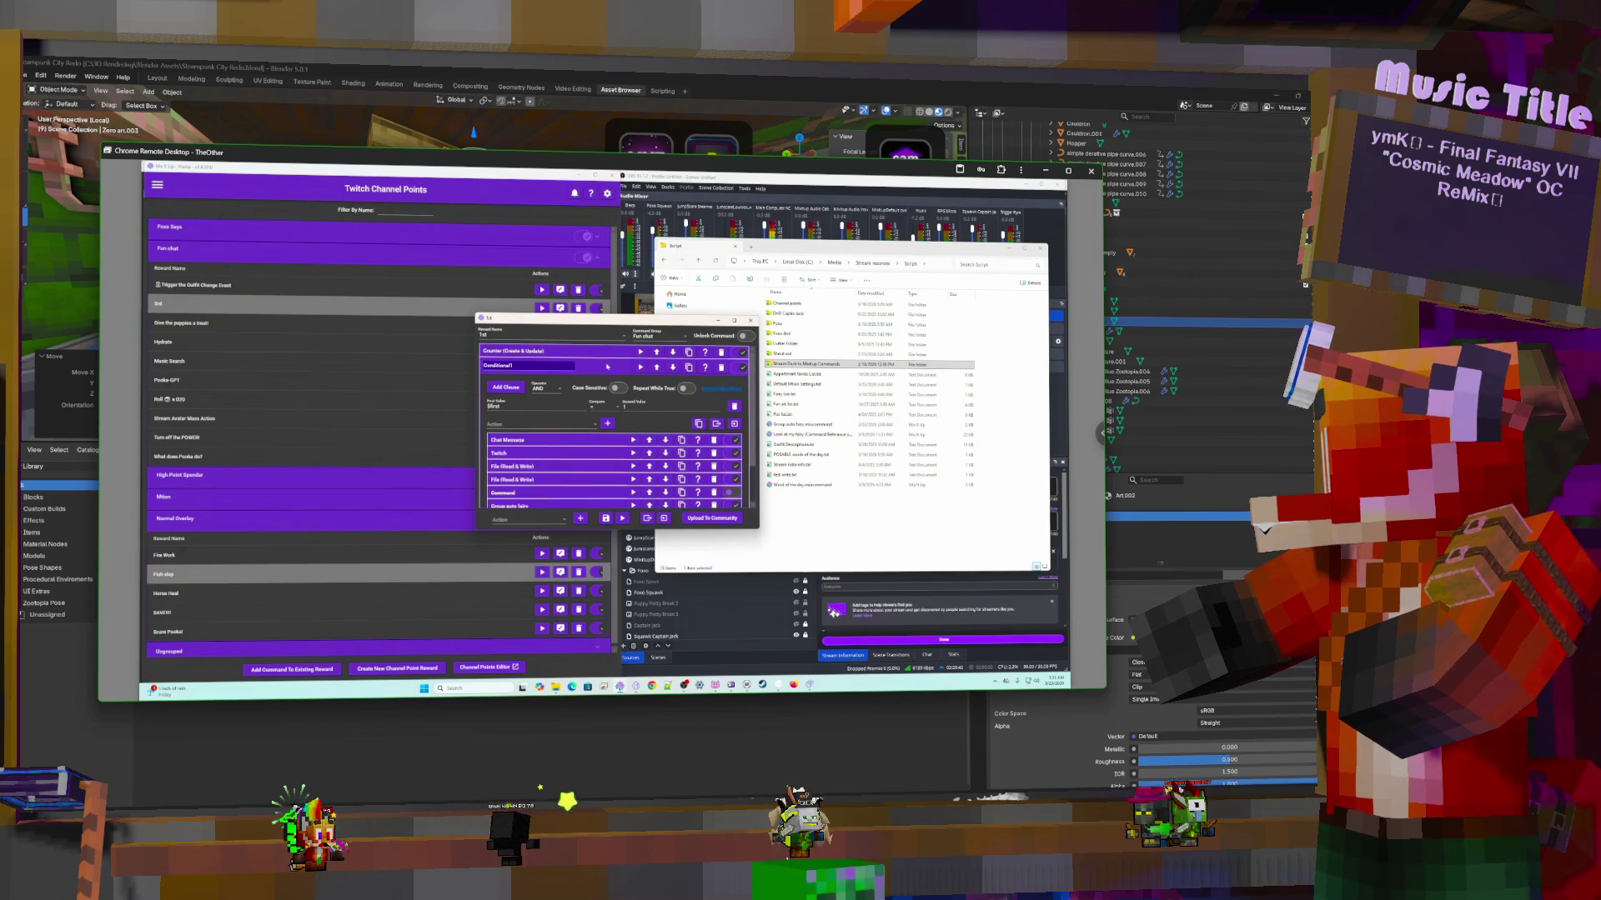
left_click(613, 441)
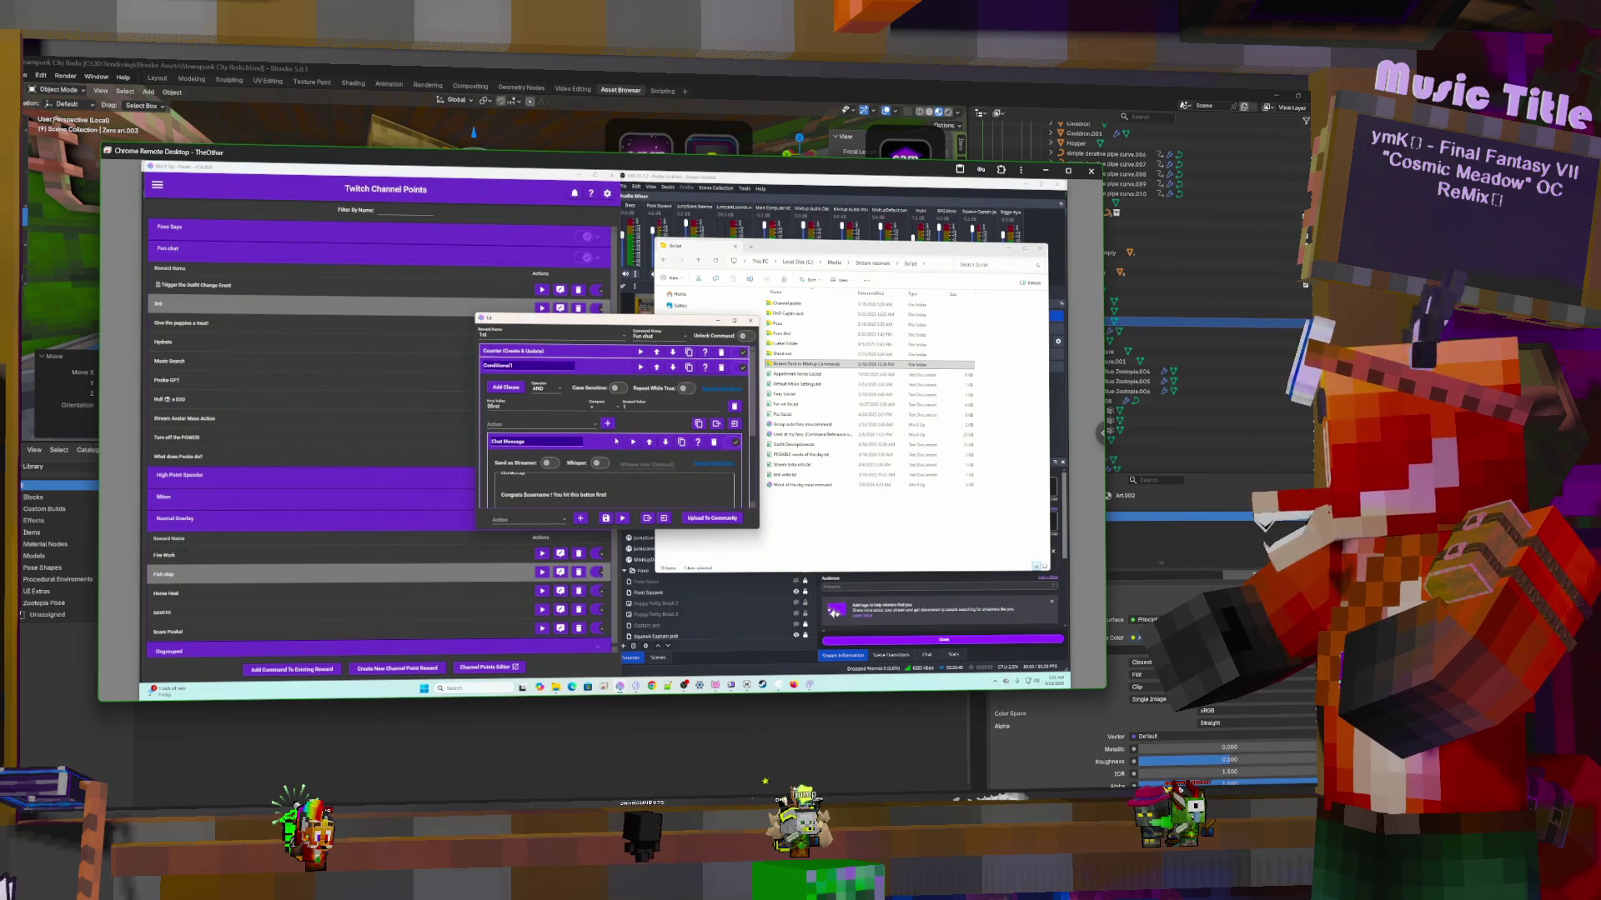
left_click(616, 441)
scroll(612, 459, "down", 3)
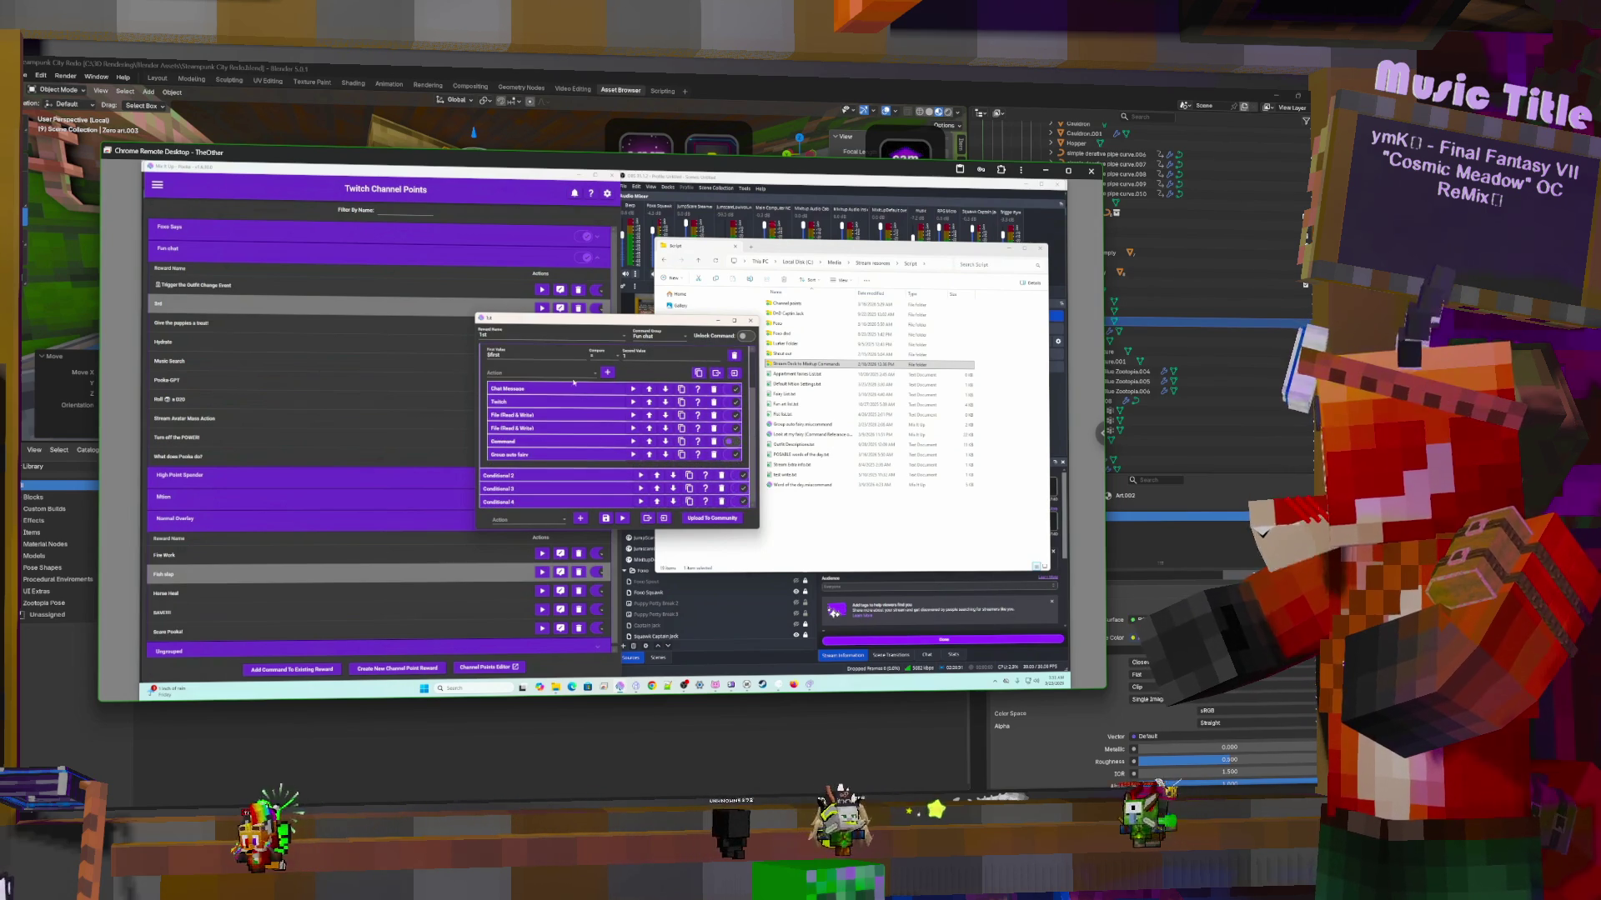
left_click(612, 418)
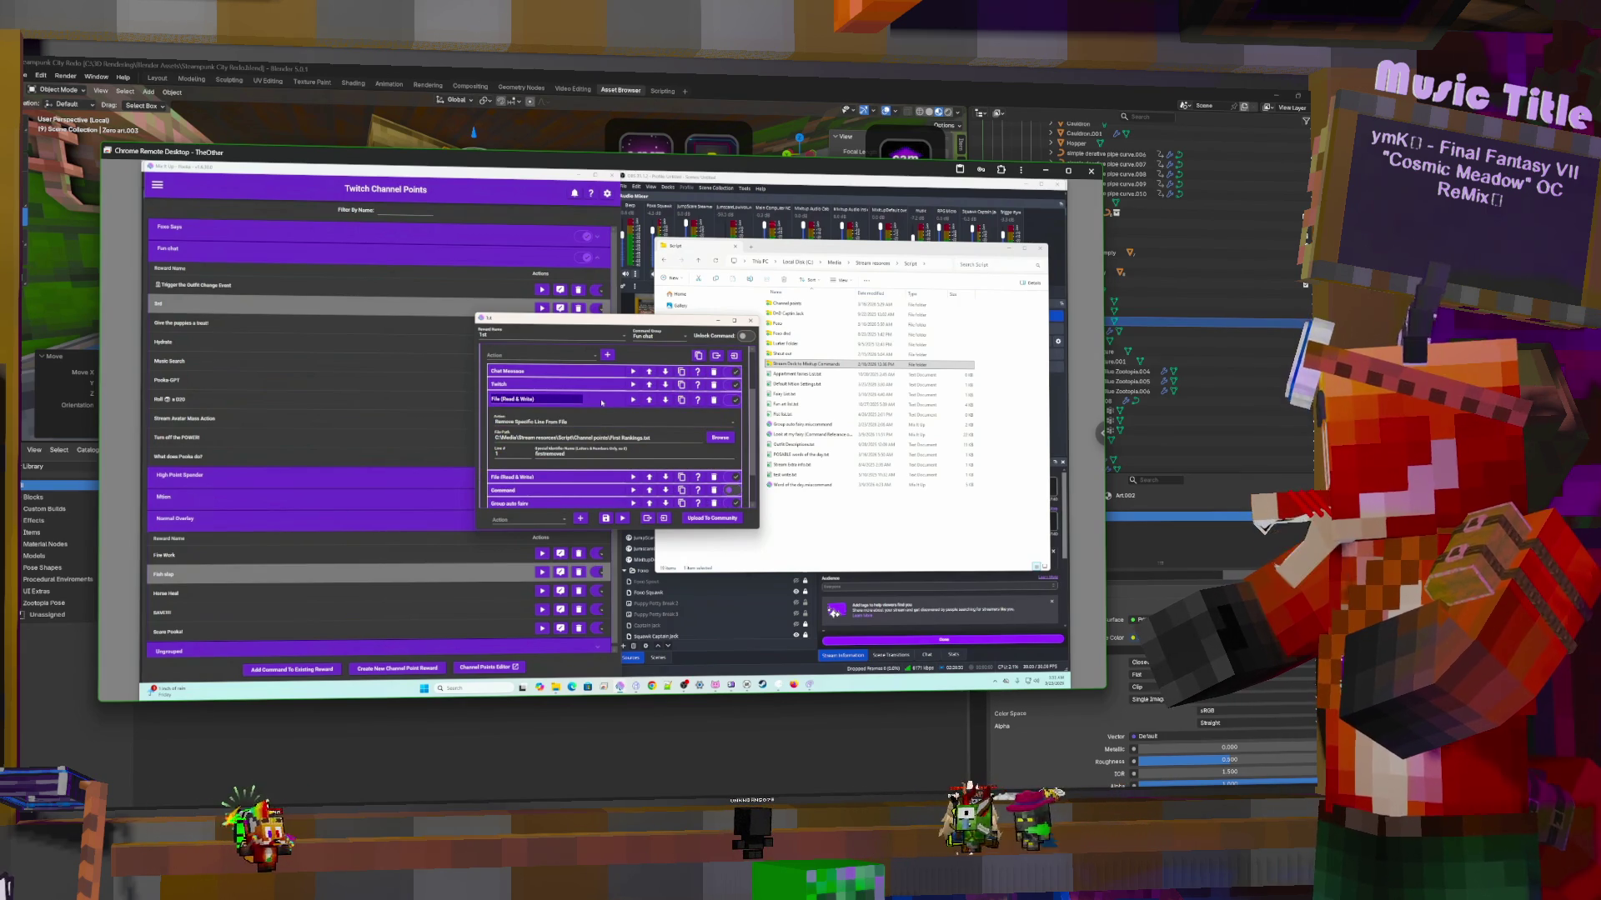
Open First Rankings.txt from the Channel points folder in Stream Deck to Mixitup Commands
double_click(800, 364)
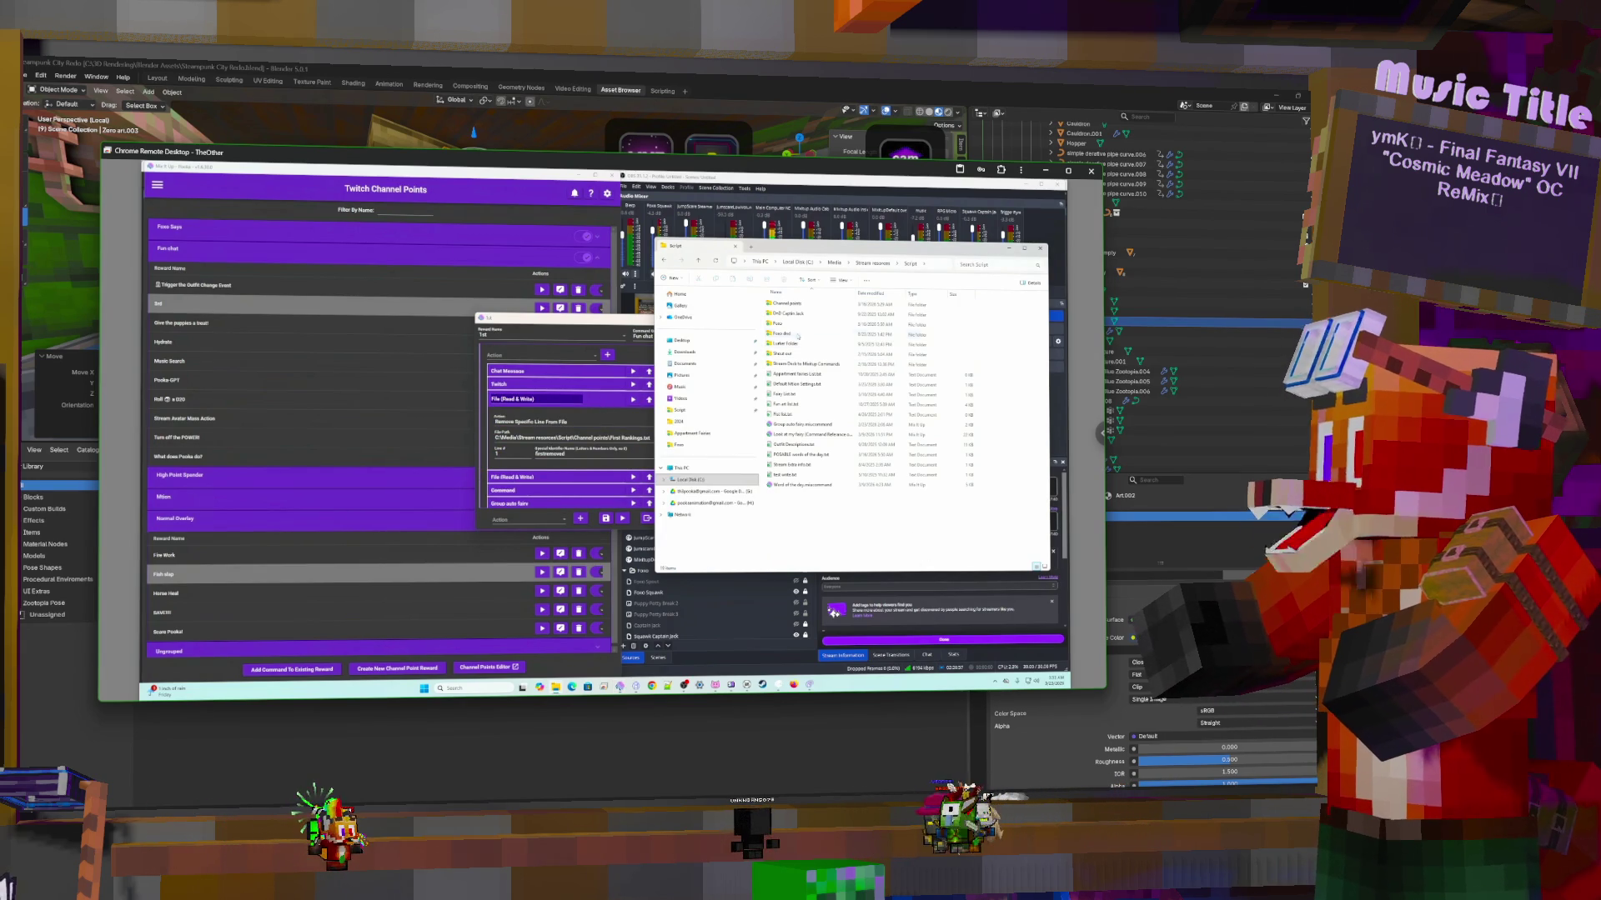
double_click(790, 364)
double_click(789, 365)
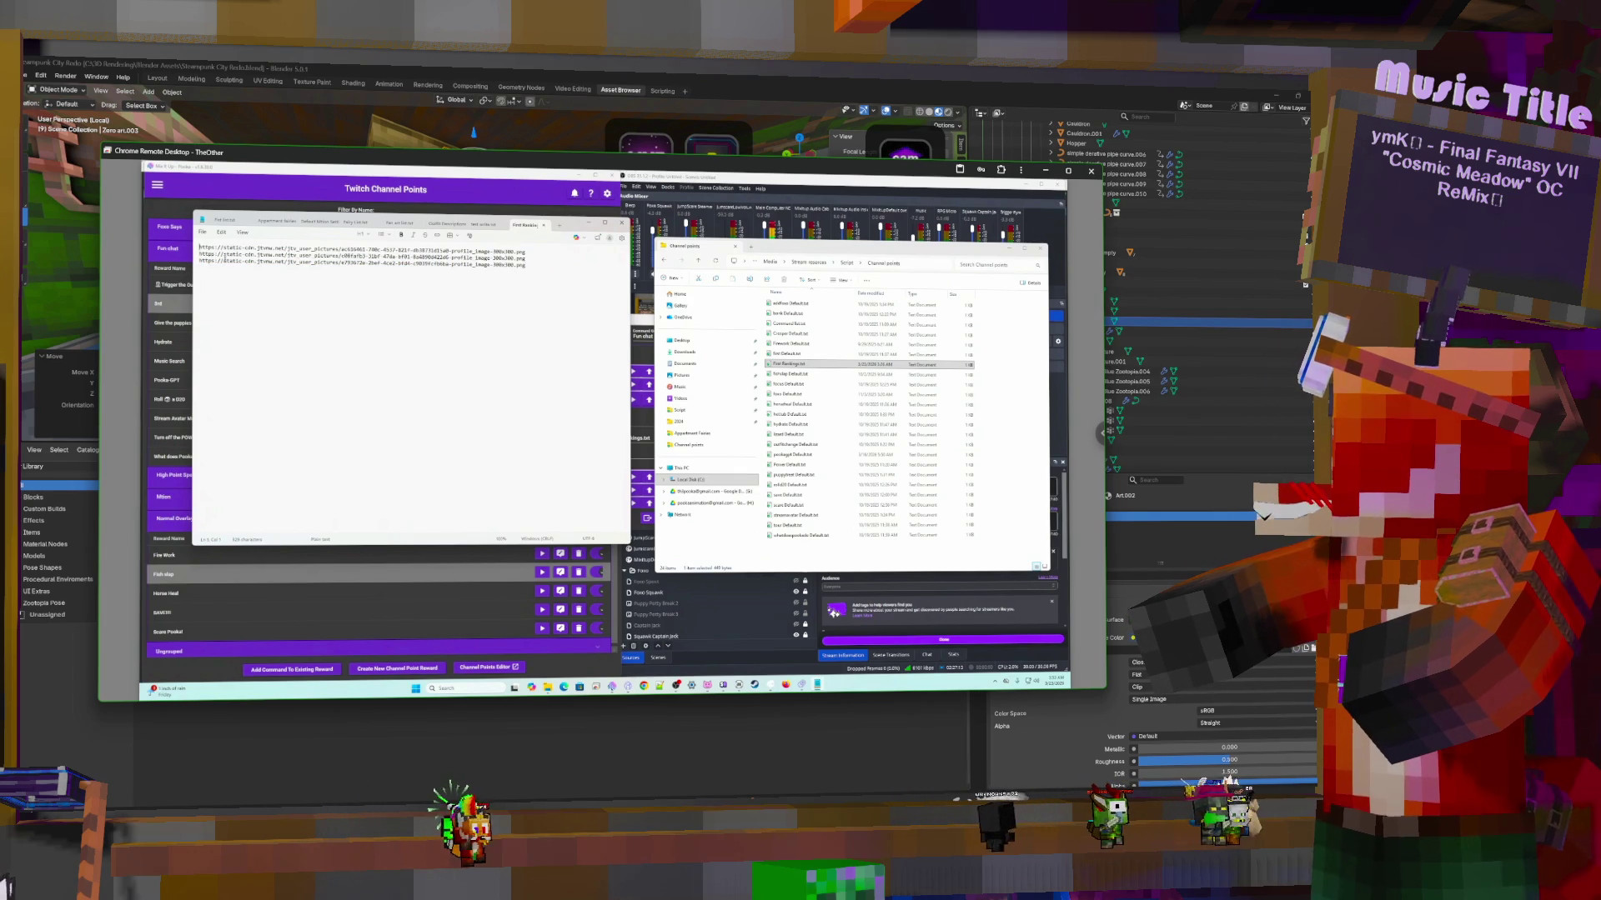
Paste the new profile-picture URL on a blank first line, then close the Channel points folder
key("Return")
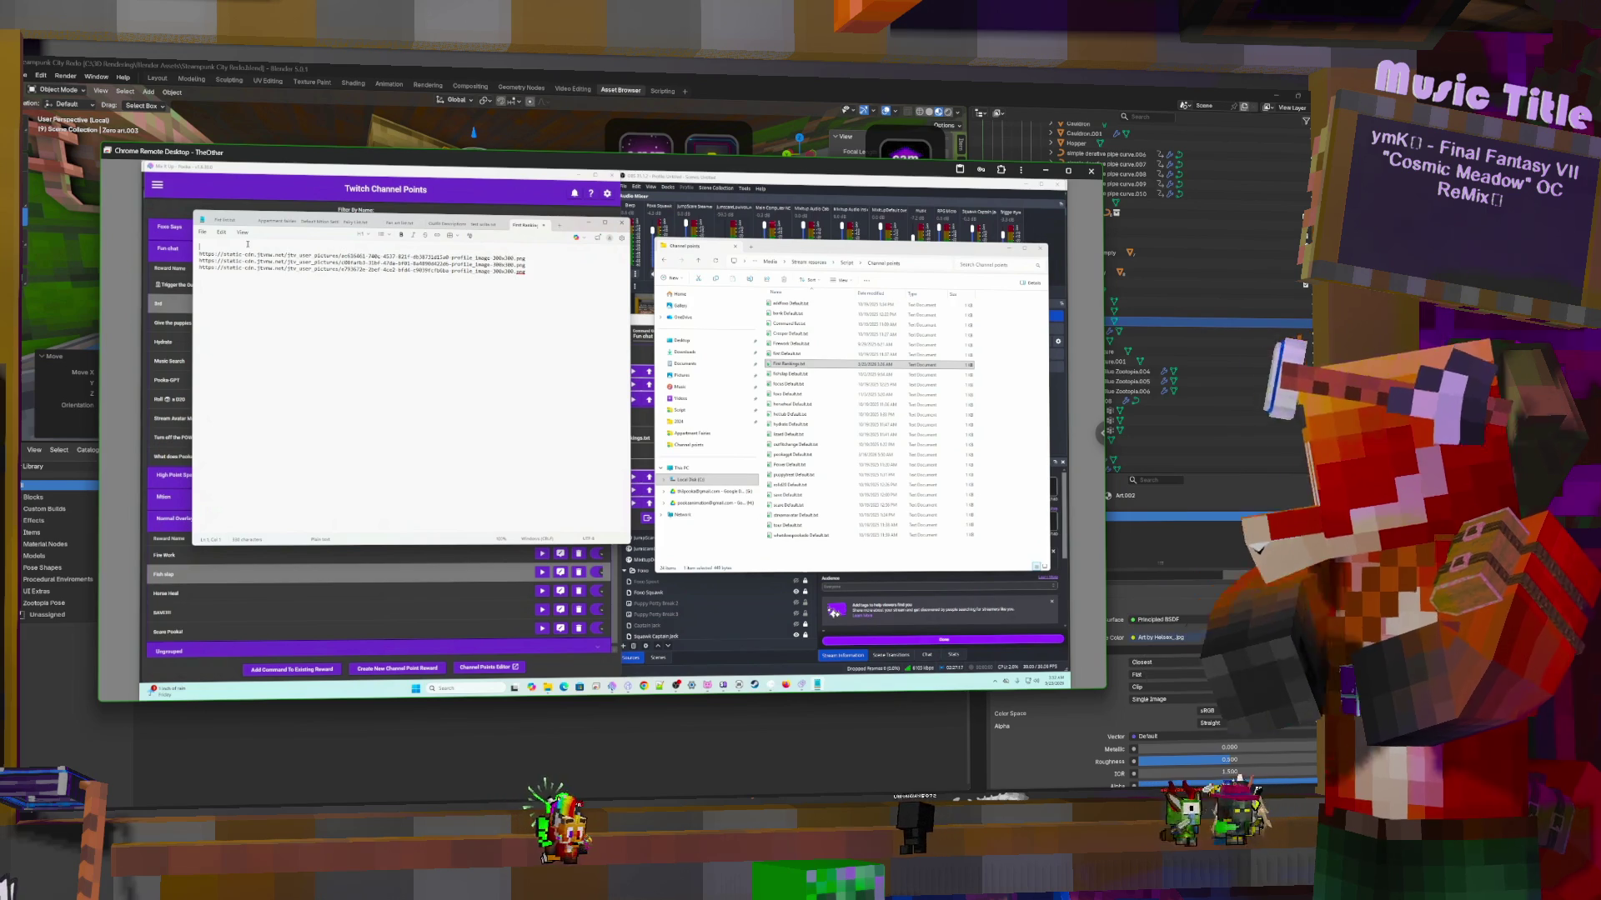
left_click(248, 245)
key("ctrl+v")
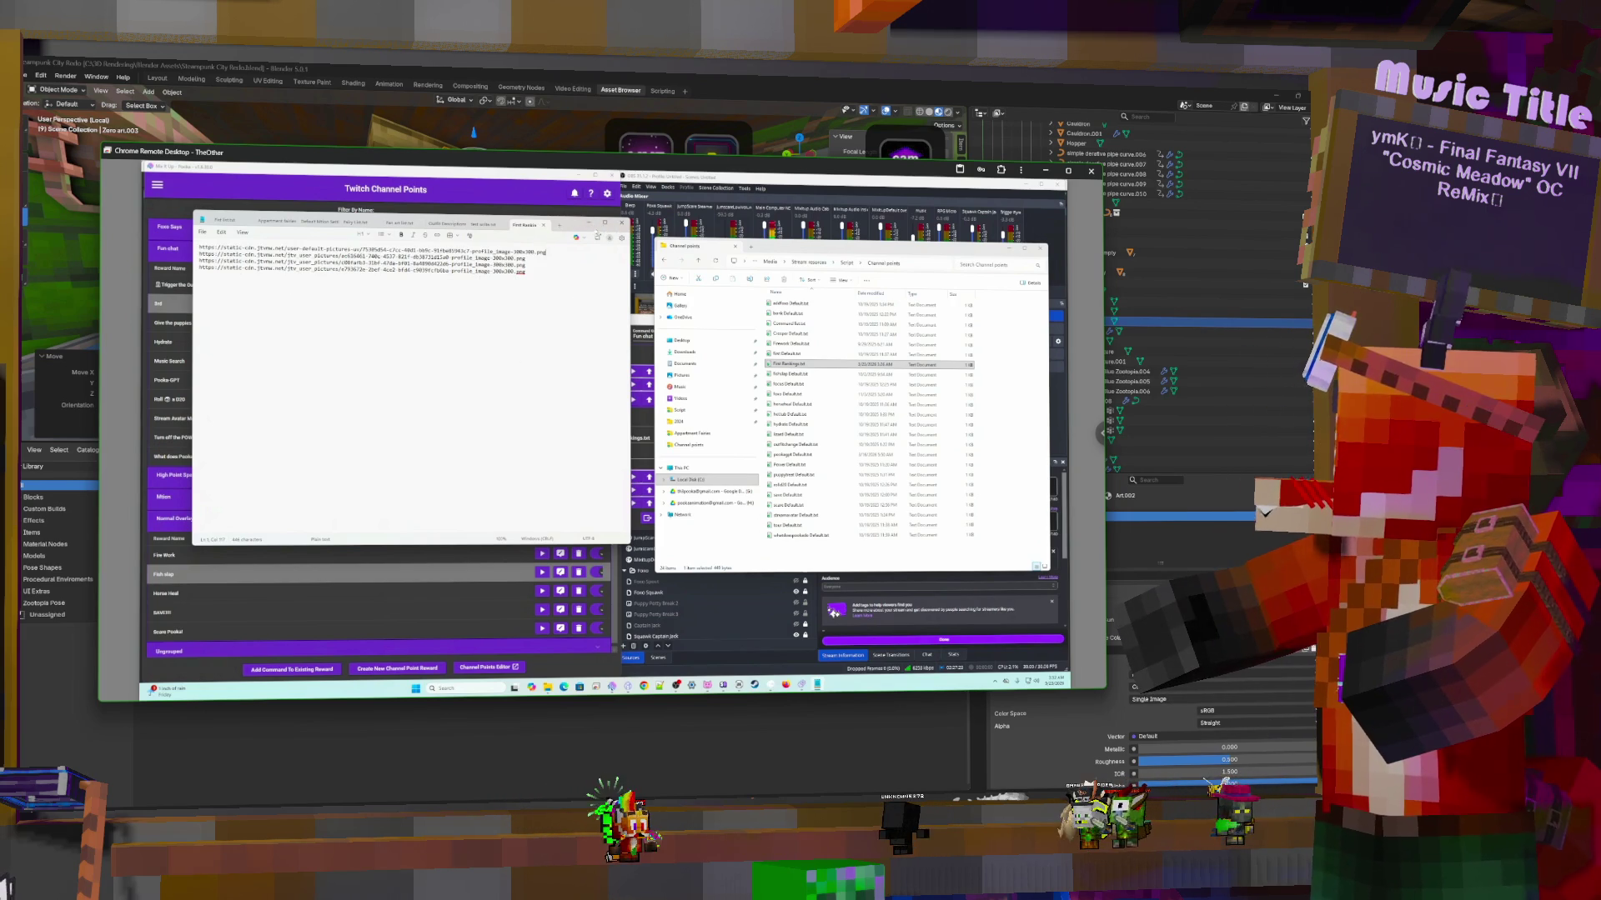
left_click(644, 340)
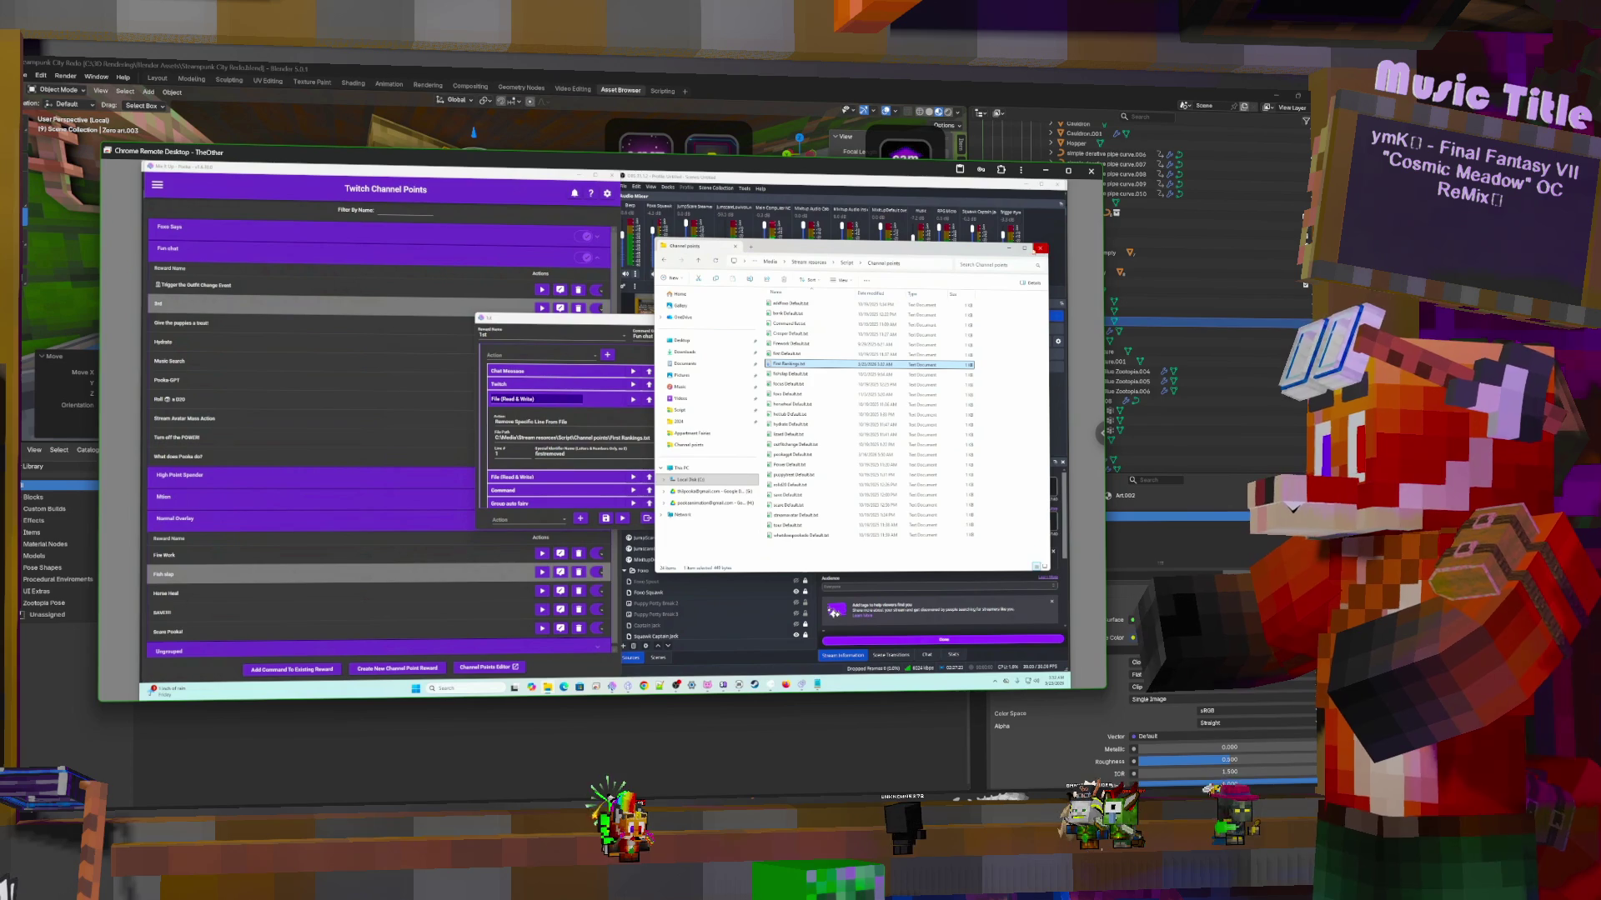
left_click(1040, 248)
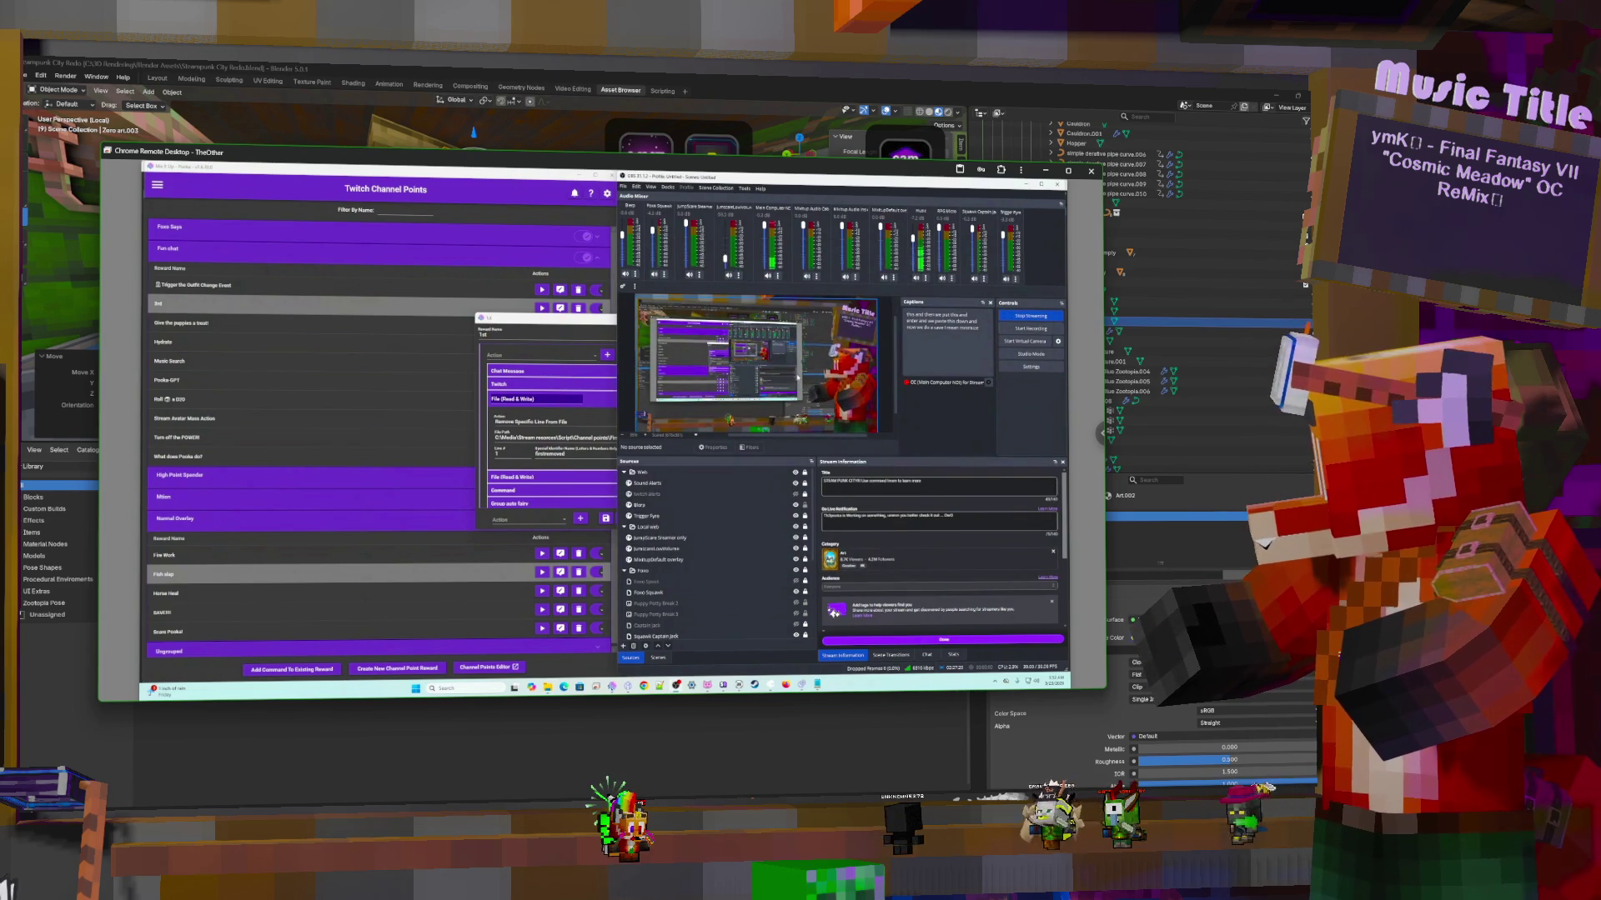
Bring up and dismiss the OBS stream shortcut ring
middle_click(825, 368)
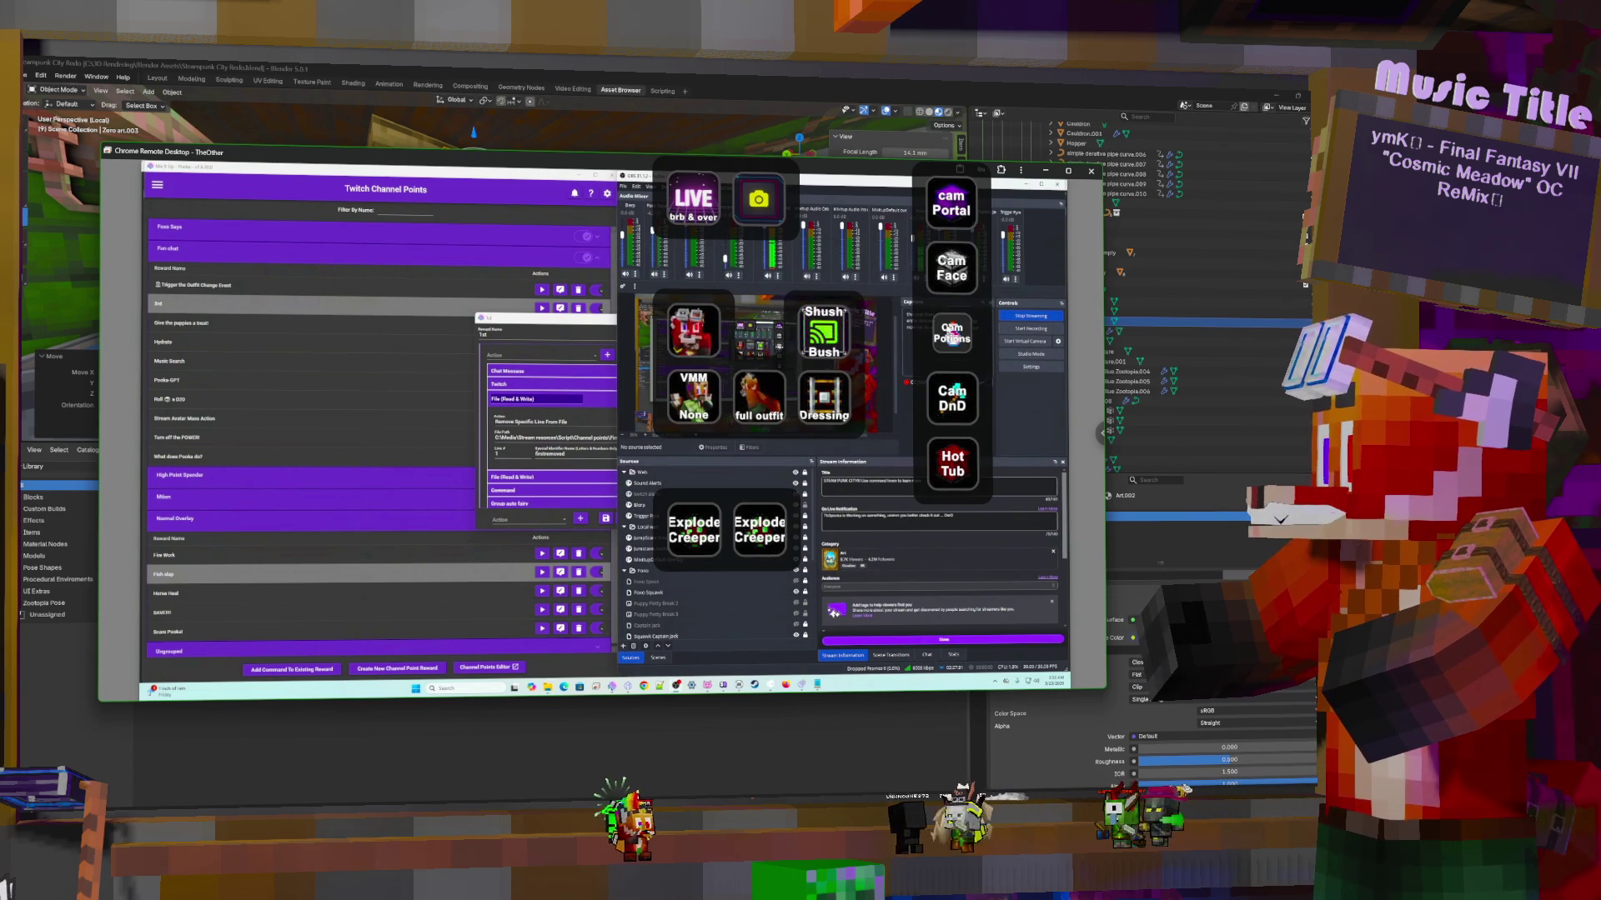
left_click(878, 450)
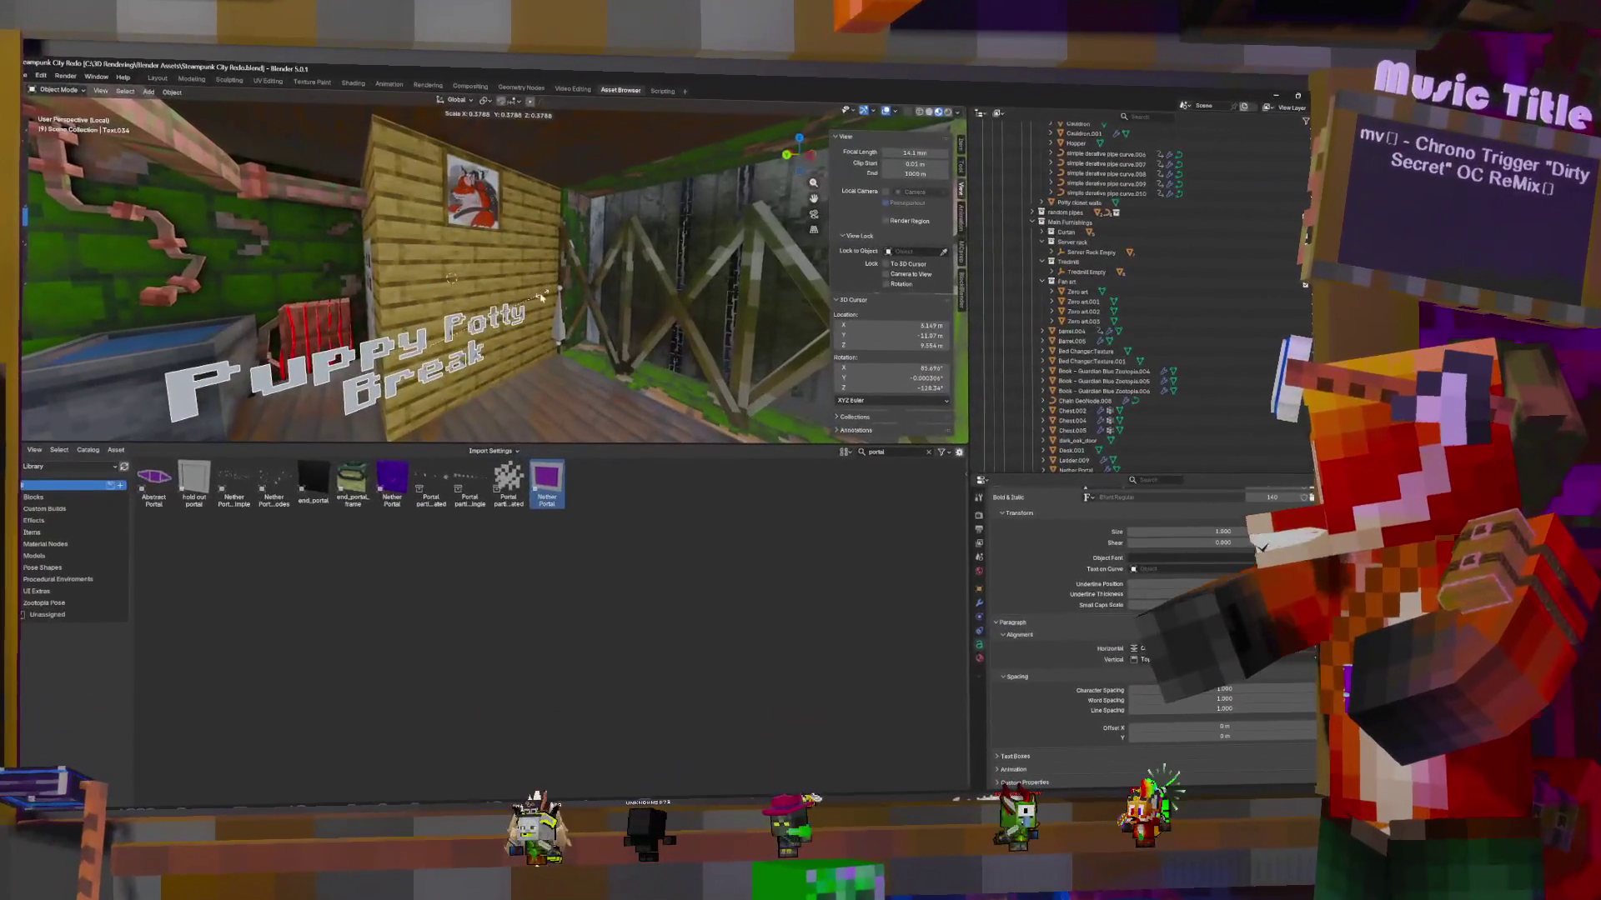
Shrink the sign text, raise it along Z, slide it along Y and tilt it 10.7° about X
left_click(429, 287)
key("g")
key("z")
left_click(428, 250)
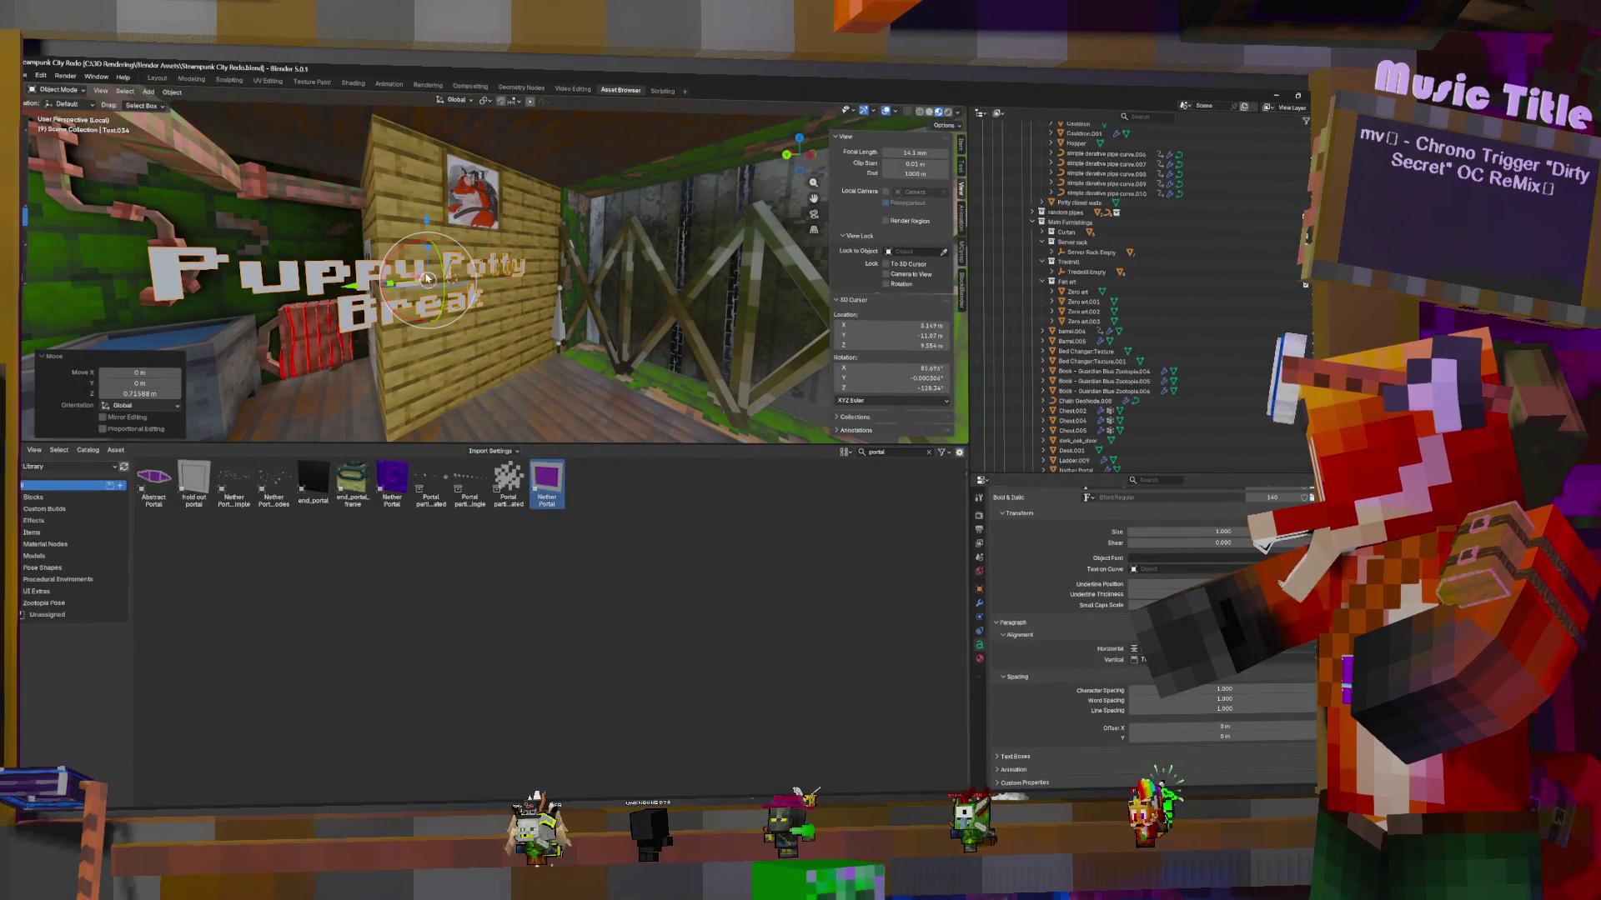
key("g")
key("y")
left_click(496, 275)
key("r")
key("x")
left_click(500, 275)
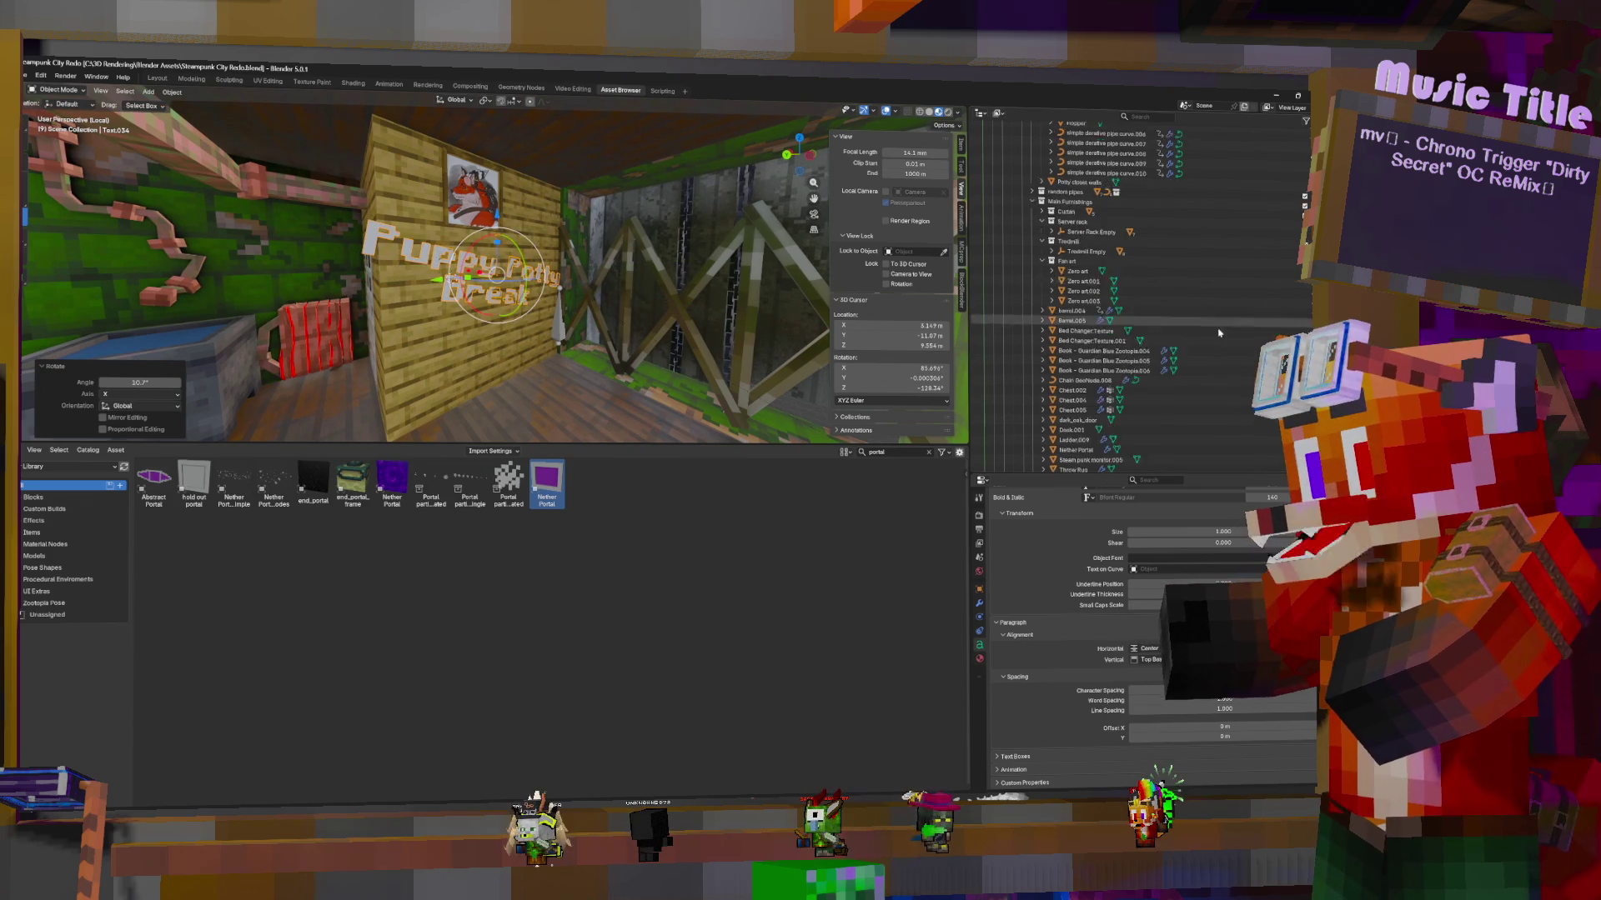
Rename the Text.034 object to 'Puppy potty break' in the Outliner
scroll(1067, 375, "down", 10)
mouse_move(1039, 464)
left_mouse_down()
mouse_move(1067, 393)
mouse_move(1084, 142)
mouse_move(1109, 306)
left_mouse_up()
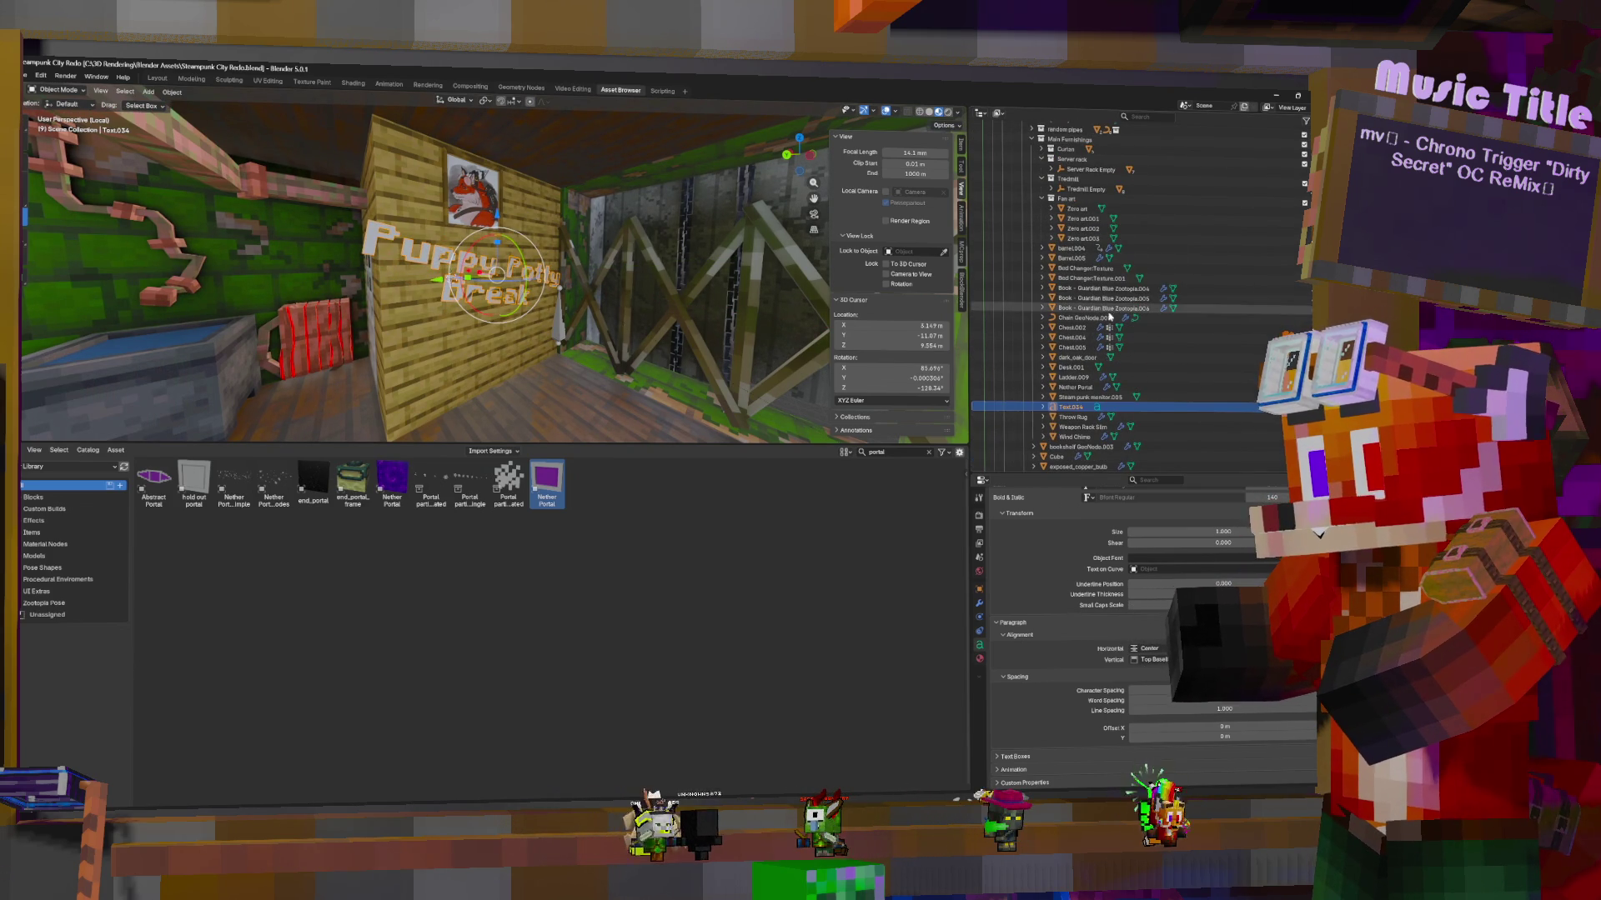
double_click(1077, 407)
scroll(1077, 407, "down", 5)
type("P")
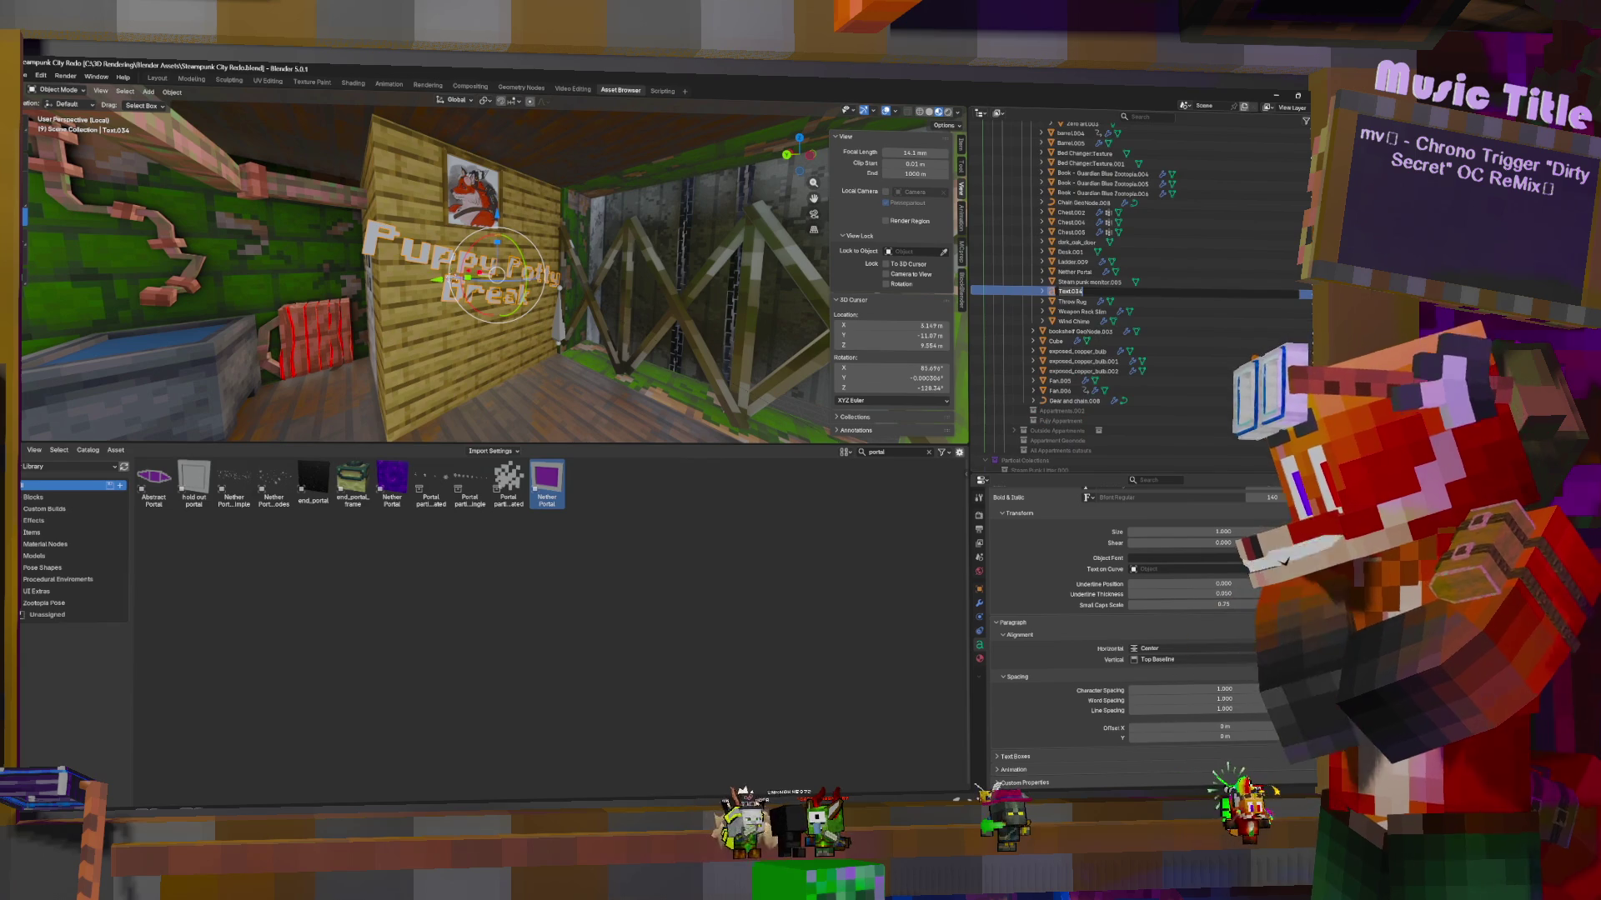
type("u")
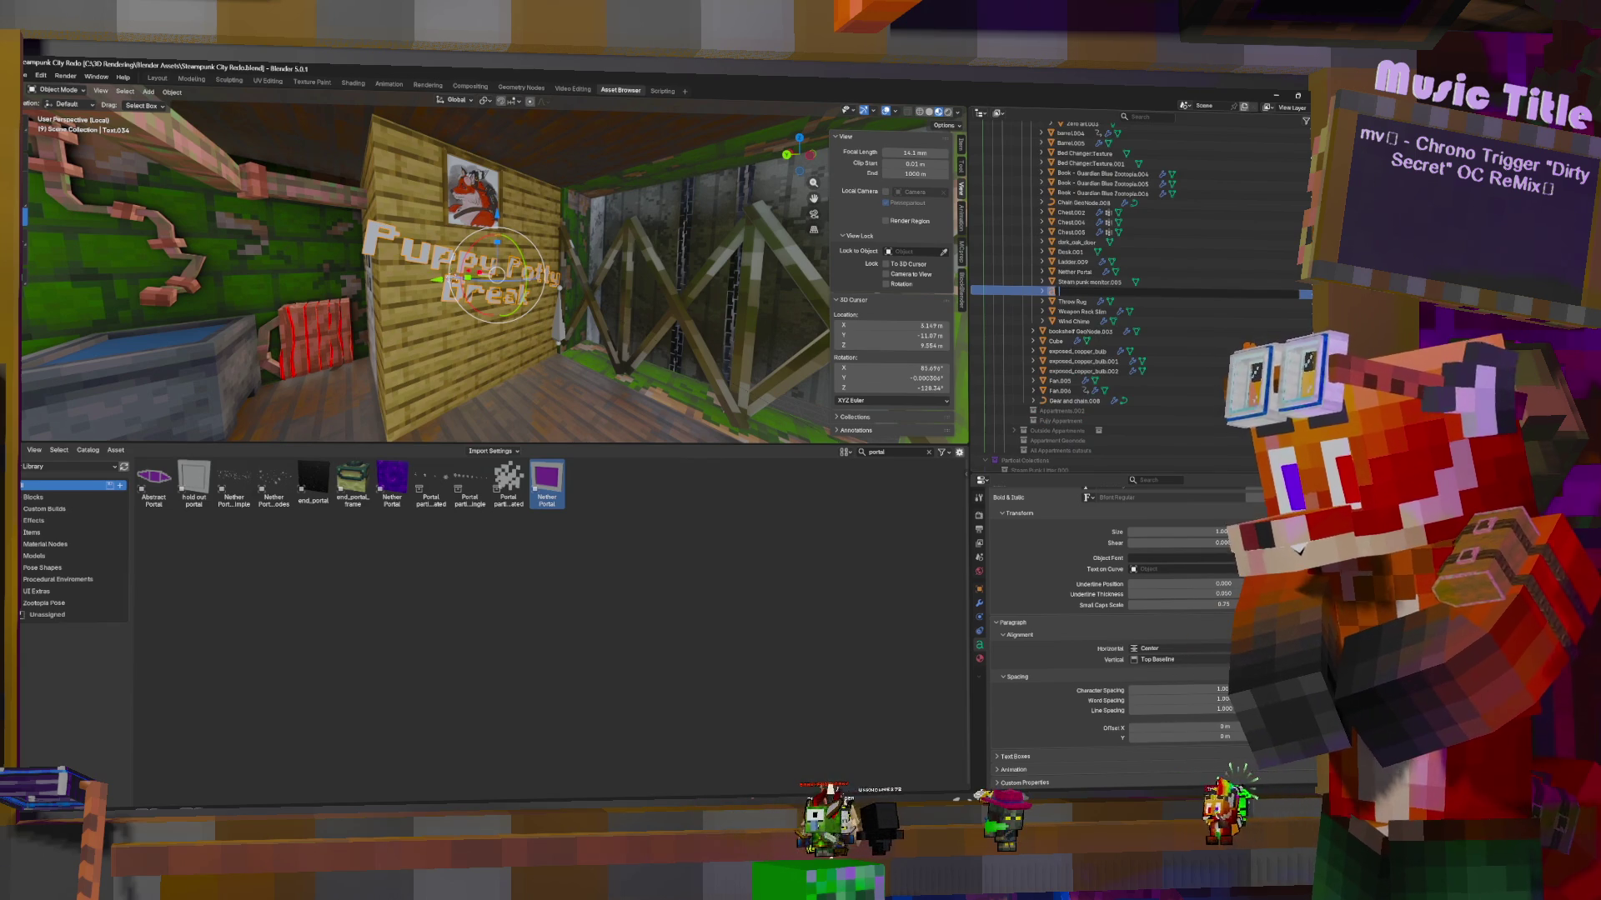
type("pp")
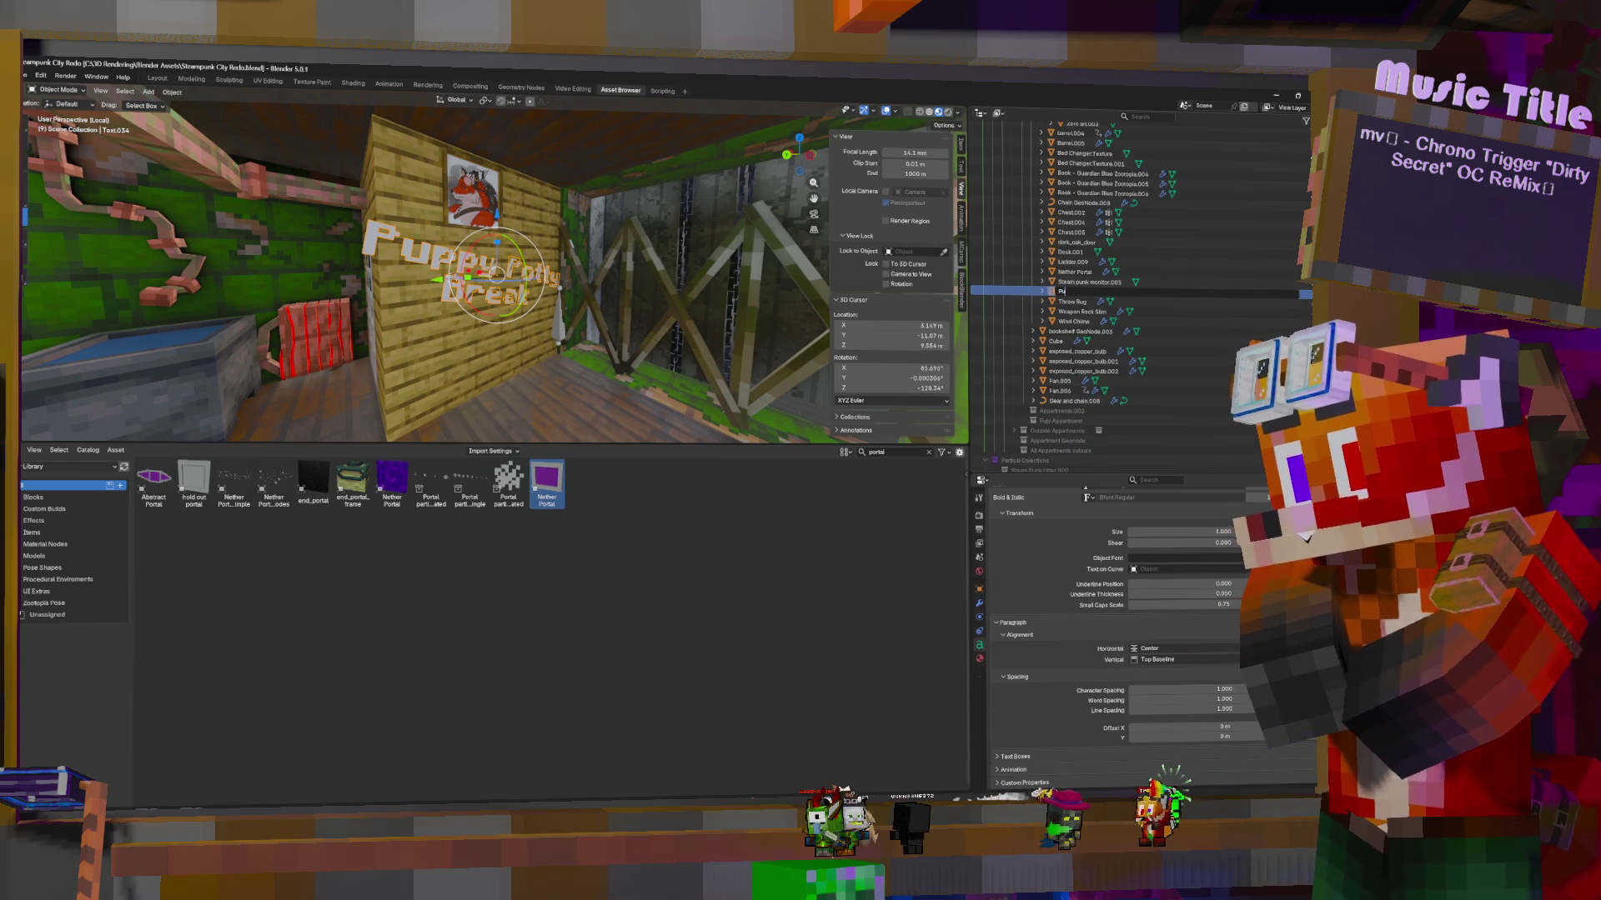
type("y")
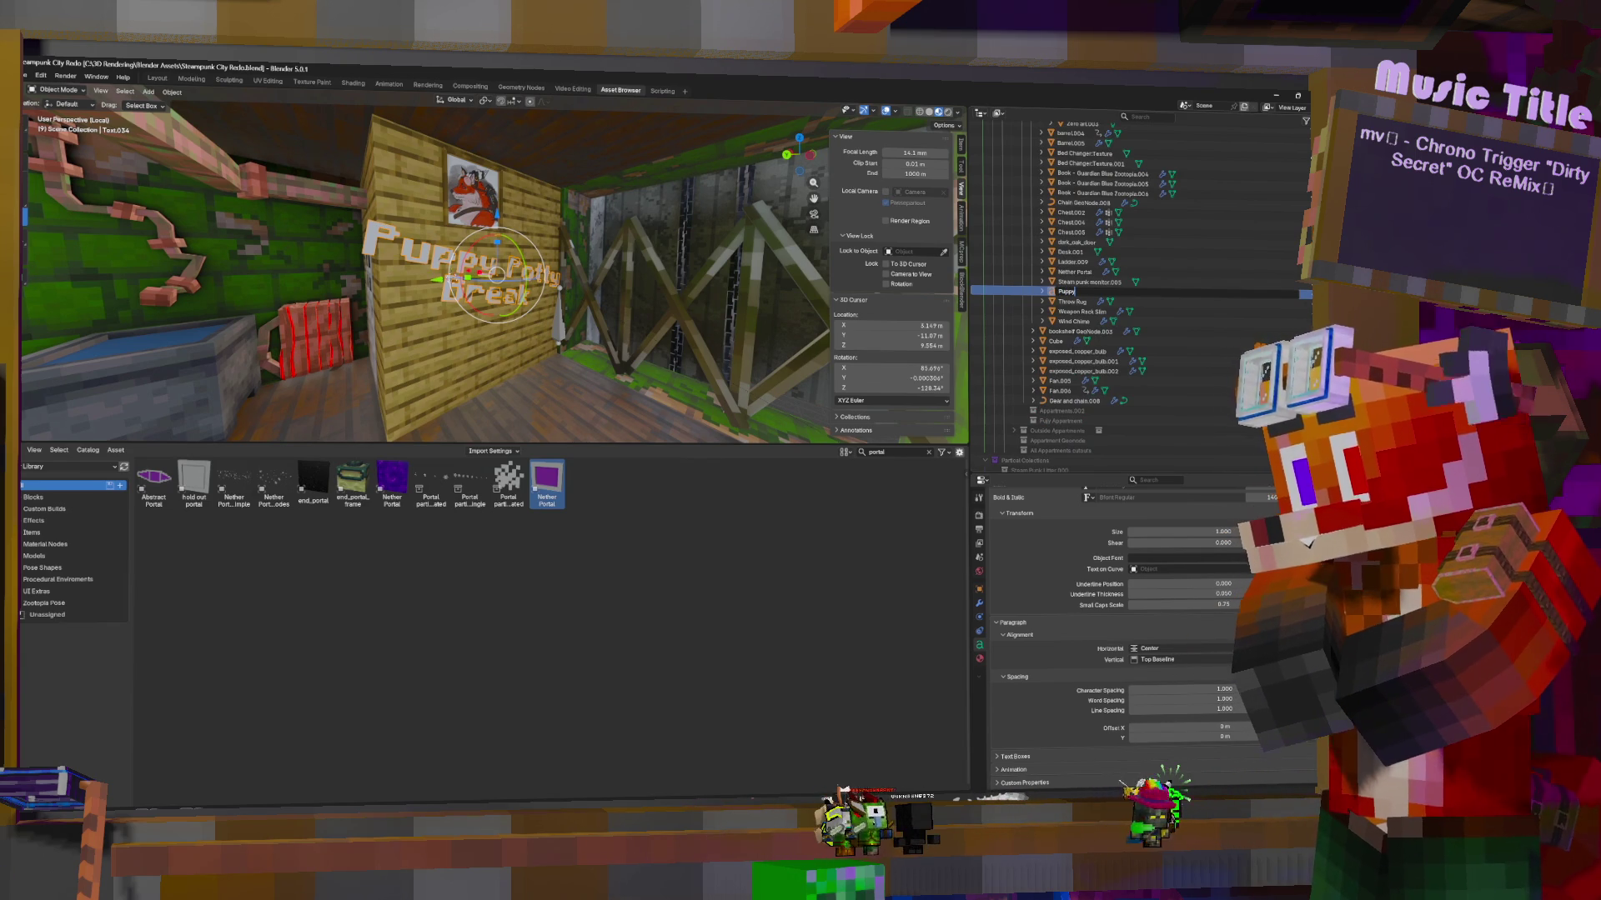
type(" potty break")
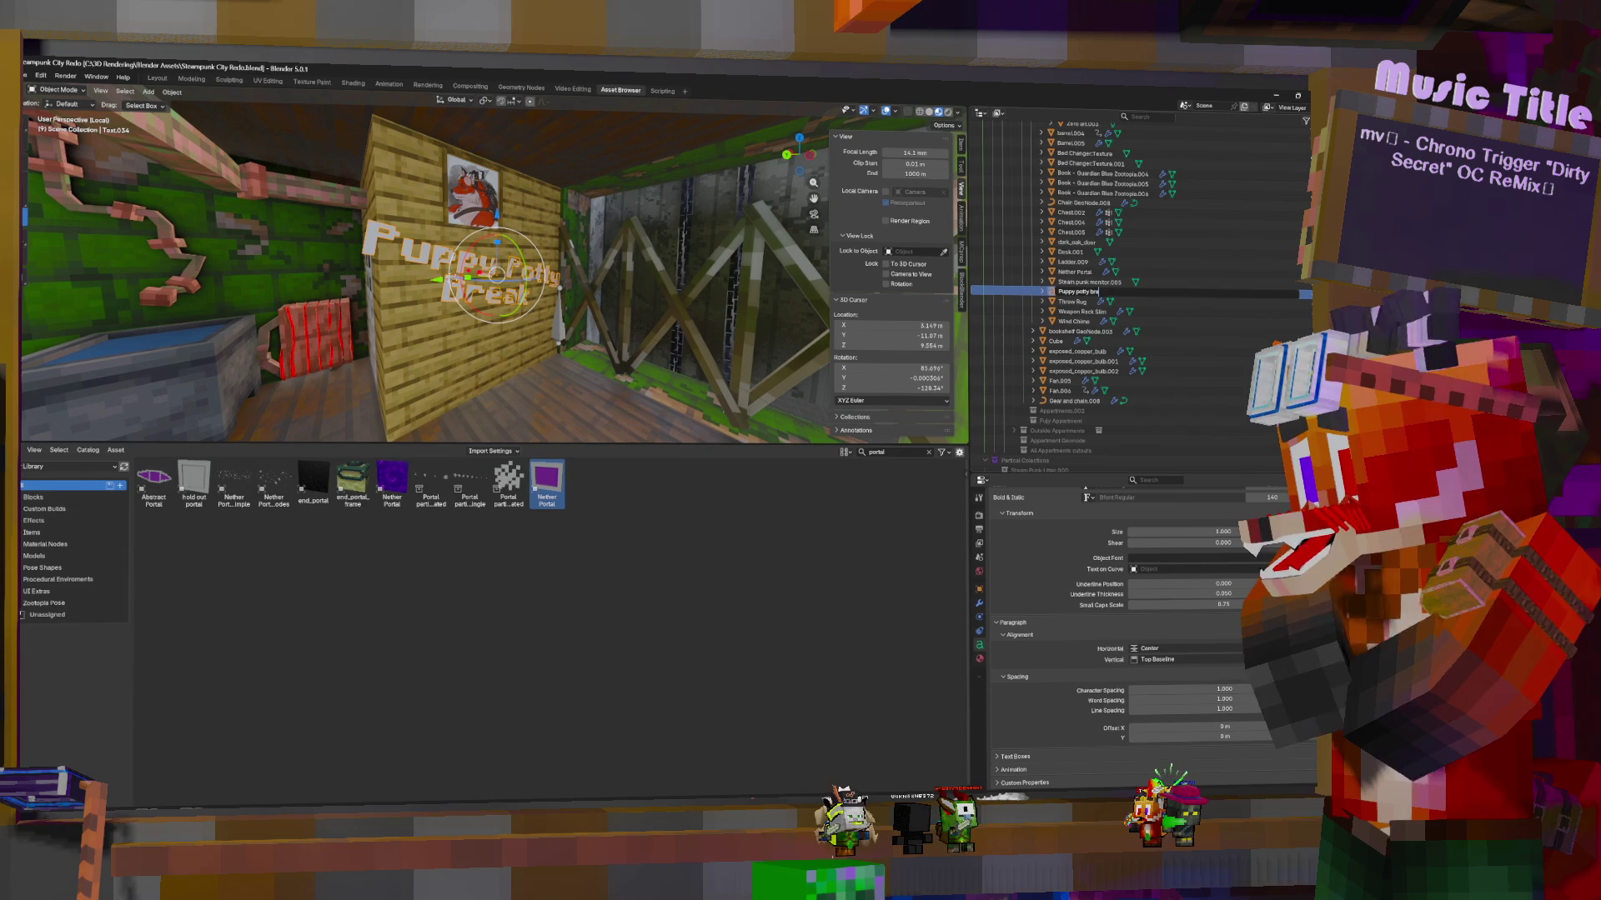
key("Return")
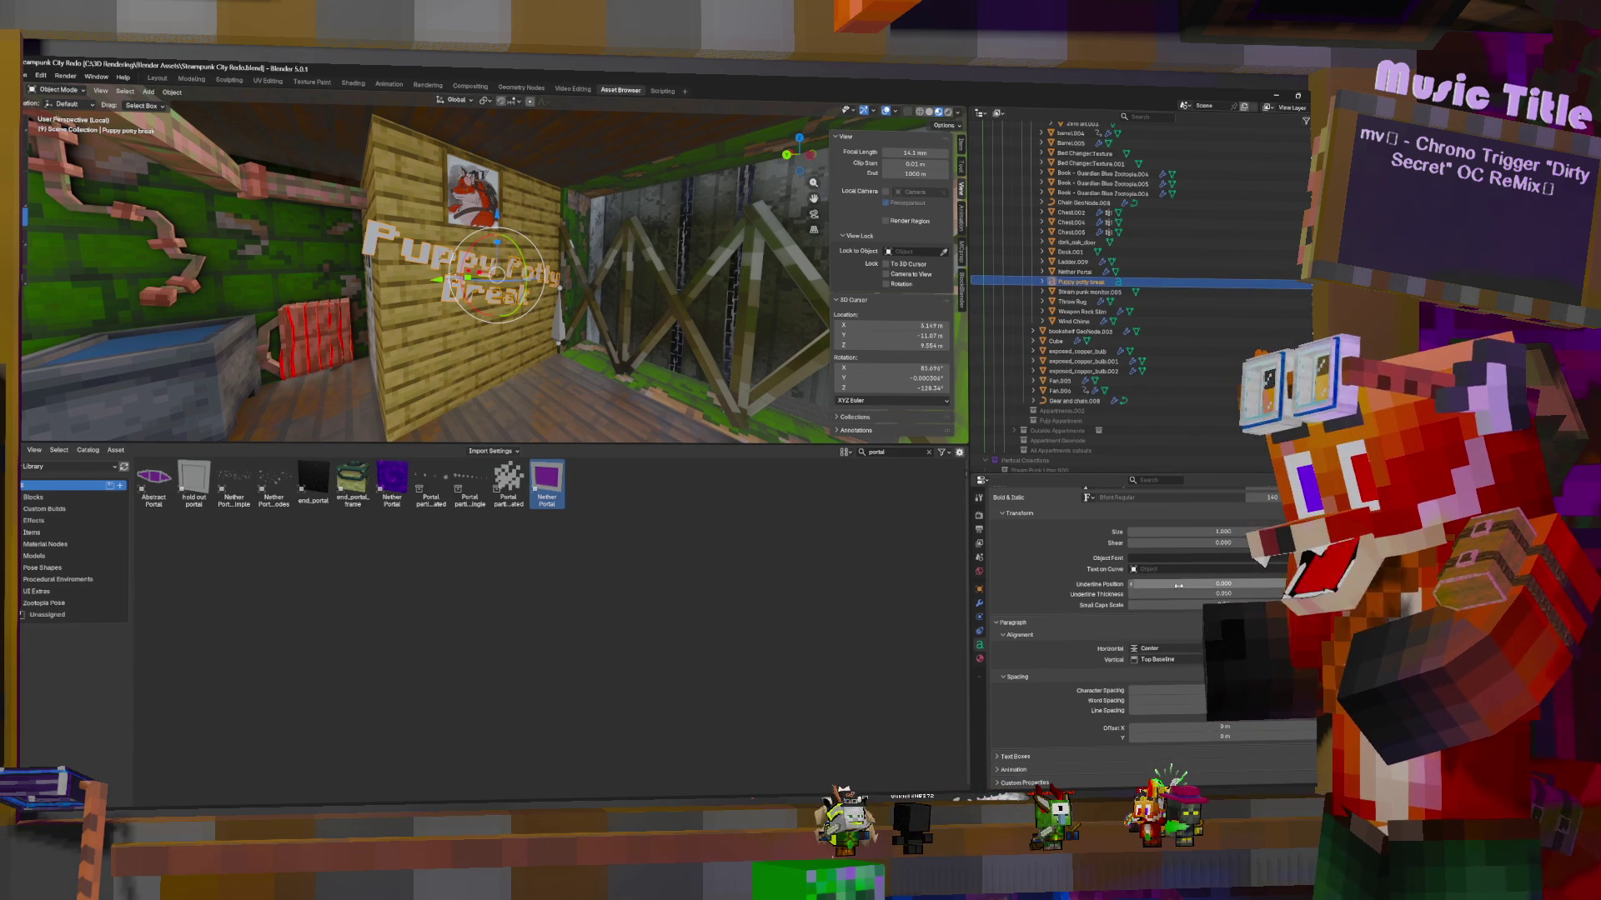
scroll(1041, 624, "up", 5)
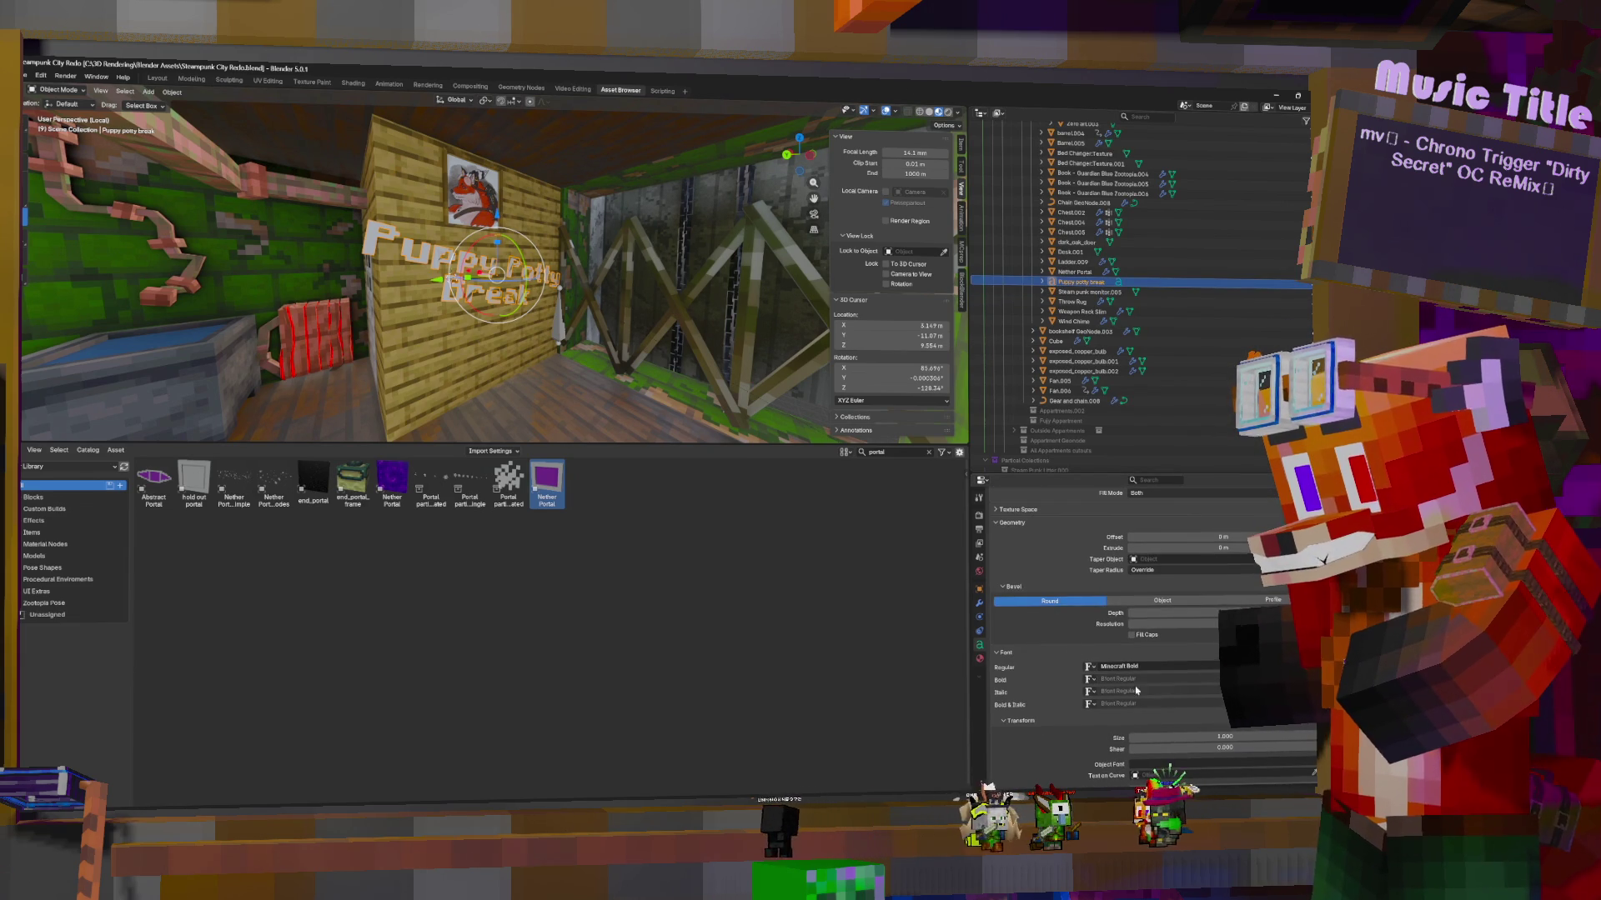
scroll(1135, 690, "up", 2)
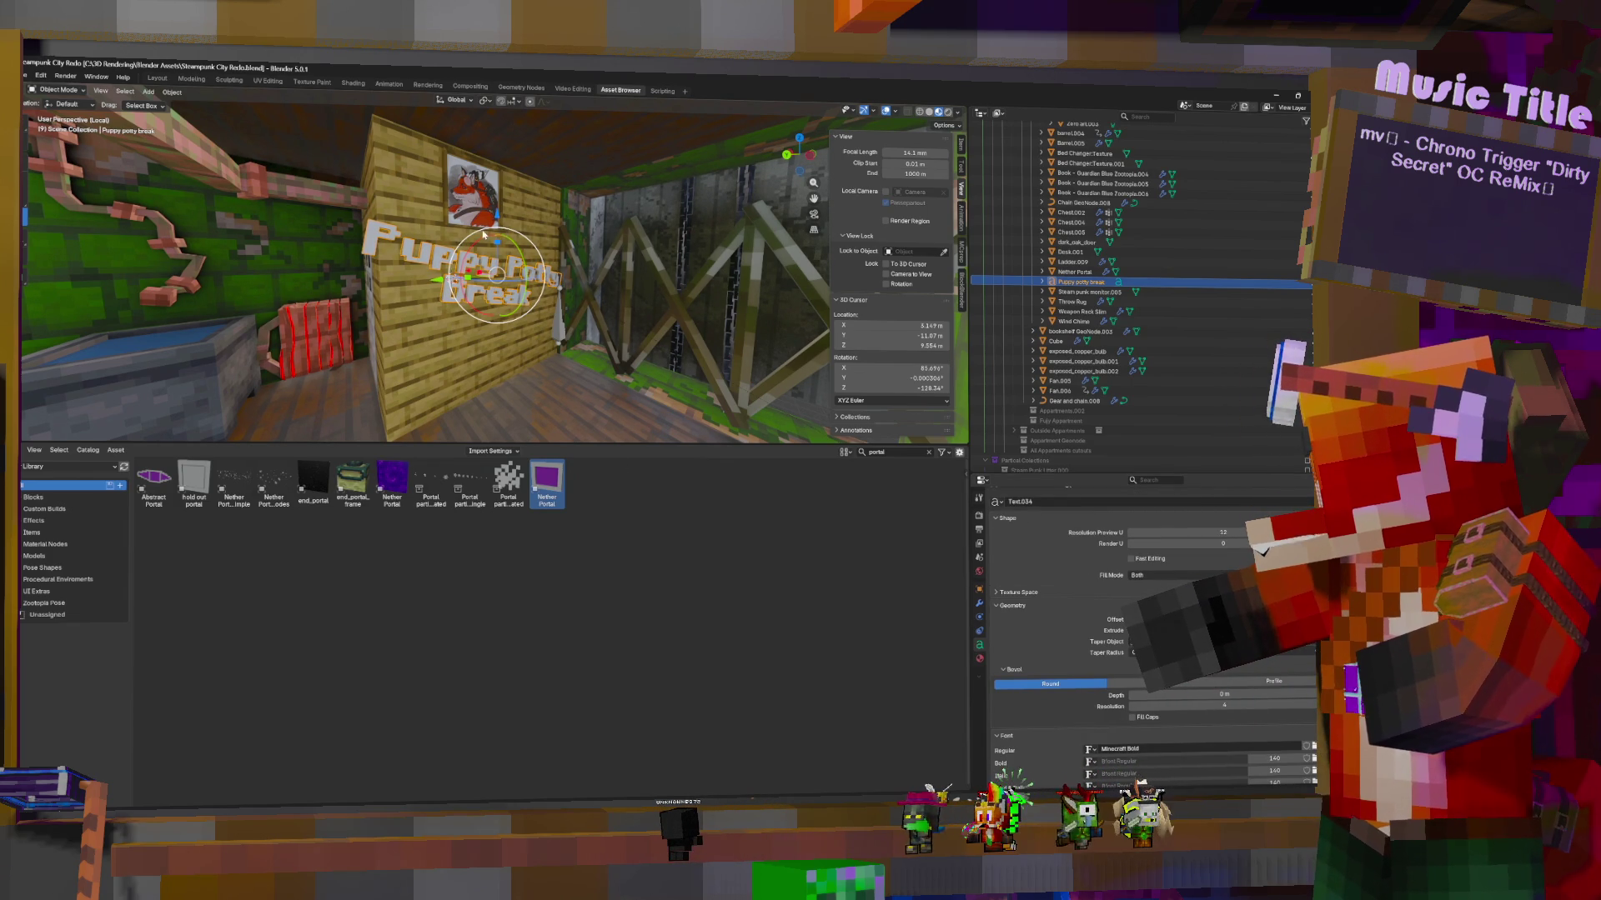
Scale the sign text to 0.846 and raise it along Z, then orbit to a frontal view
key("s")
left_click(654, 218)
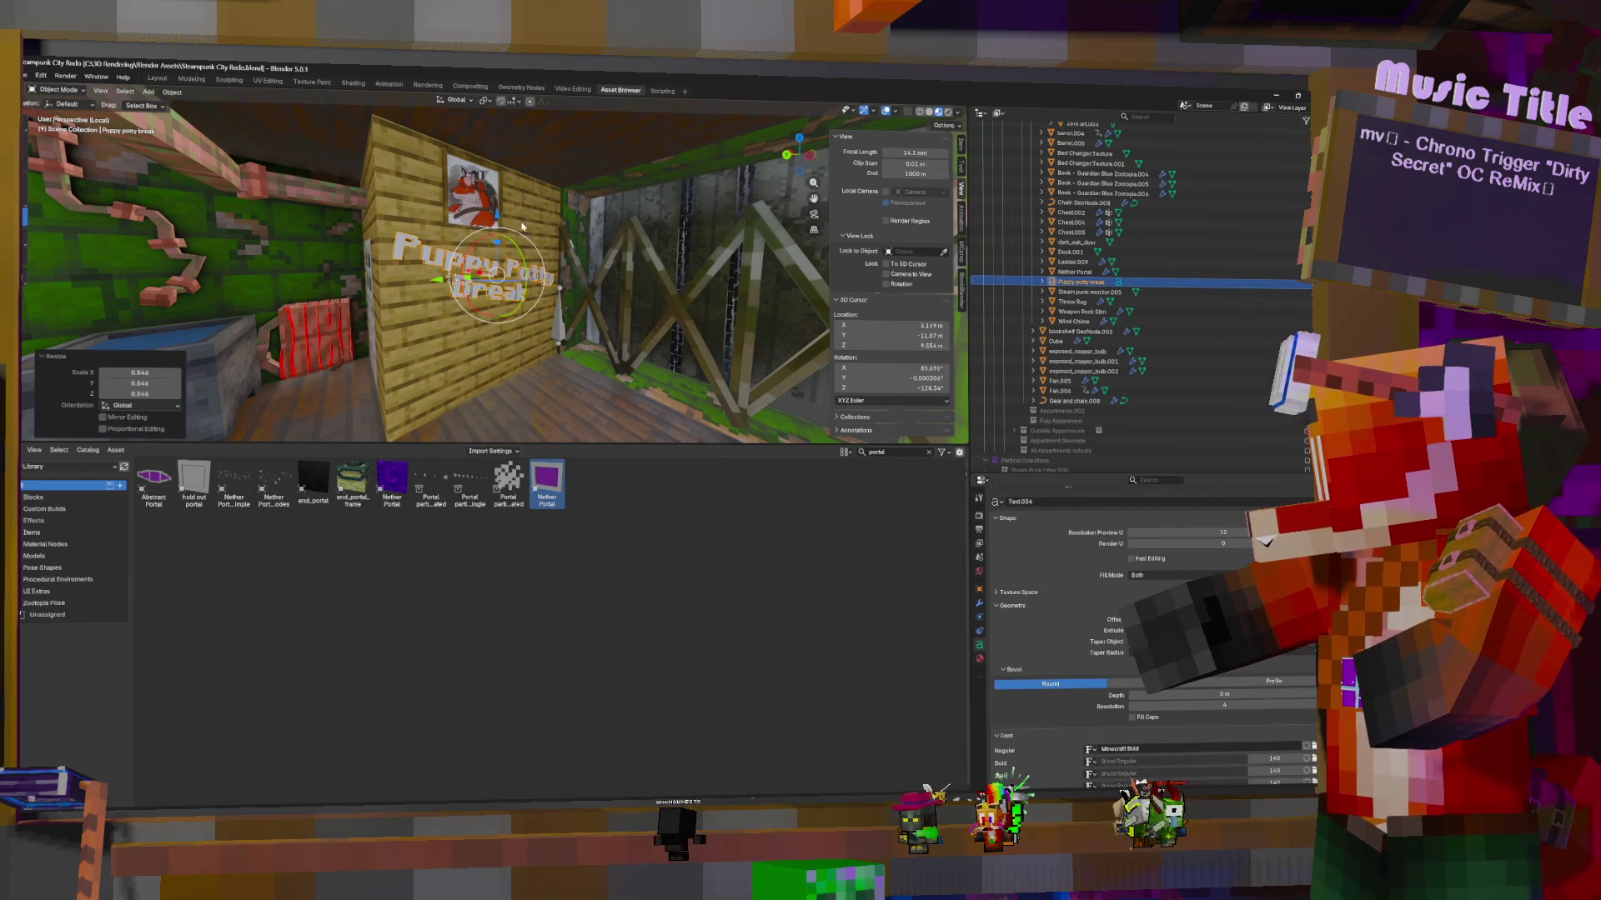
key("g")
key("z")
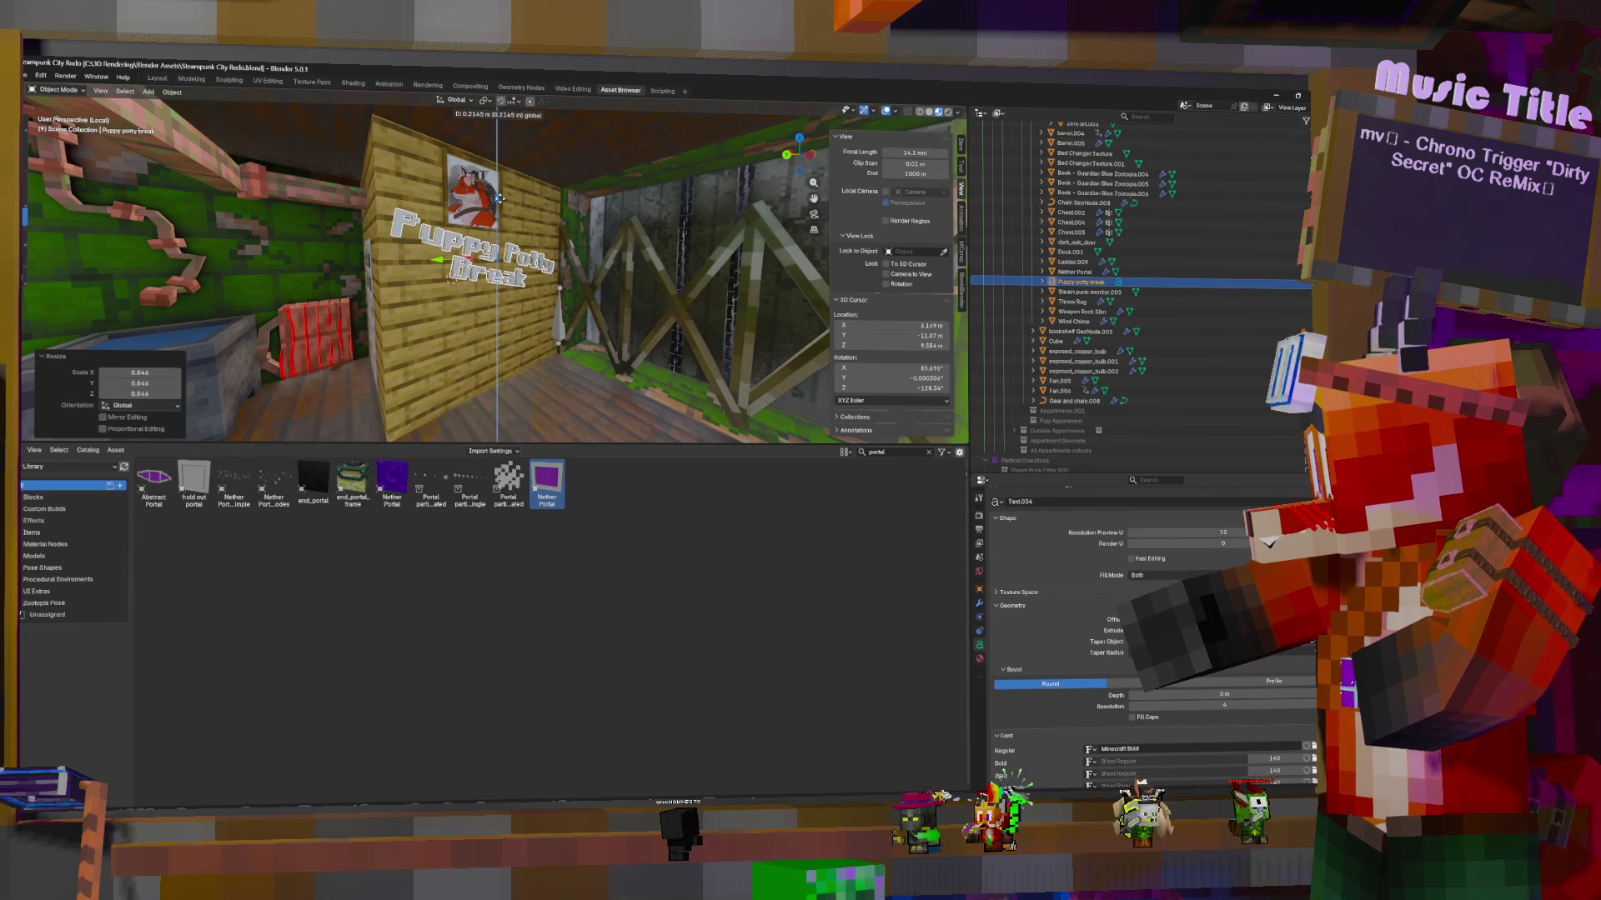
left_click(508, 202)
left_click(510, 205)
middle_click_drag(510, 204, 609, 208)
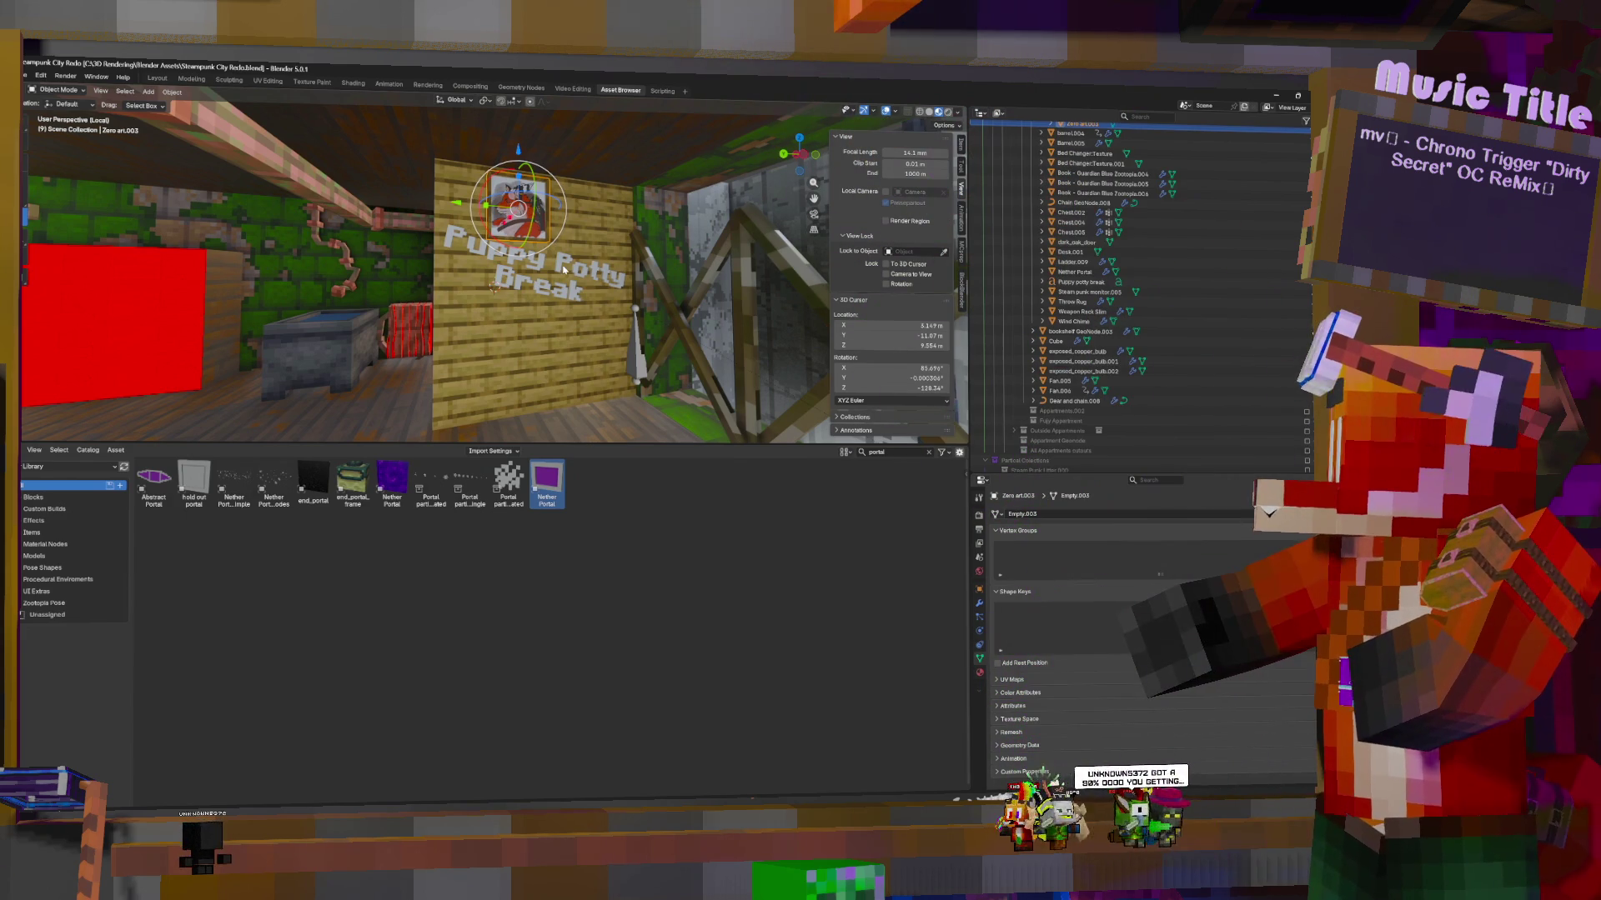
Give the sign text a new material with green #00FF10 base colour and emission colour
left_click(564, 270)
left_click(980, 659)
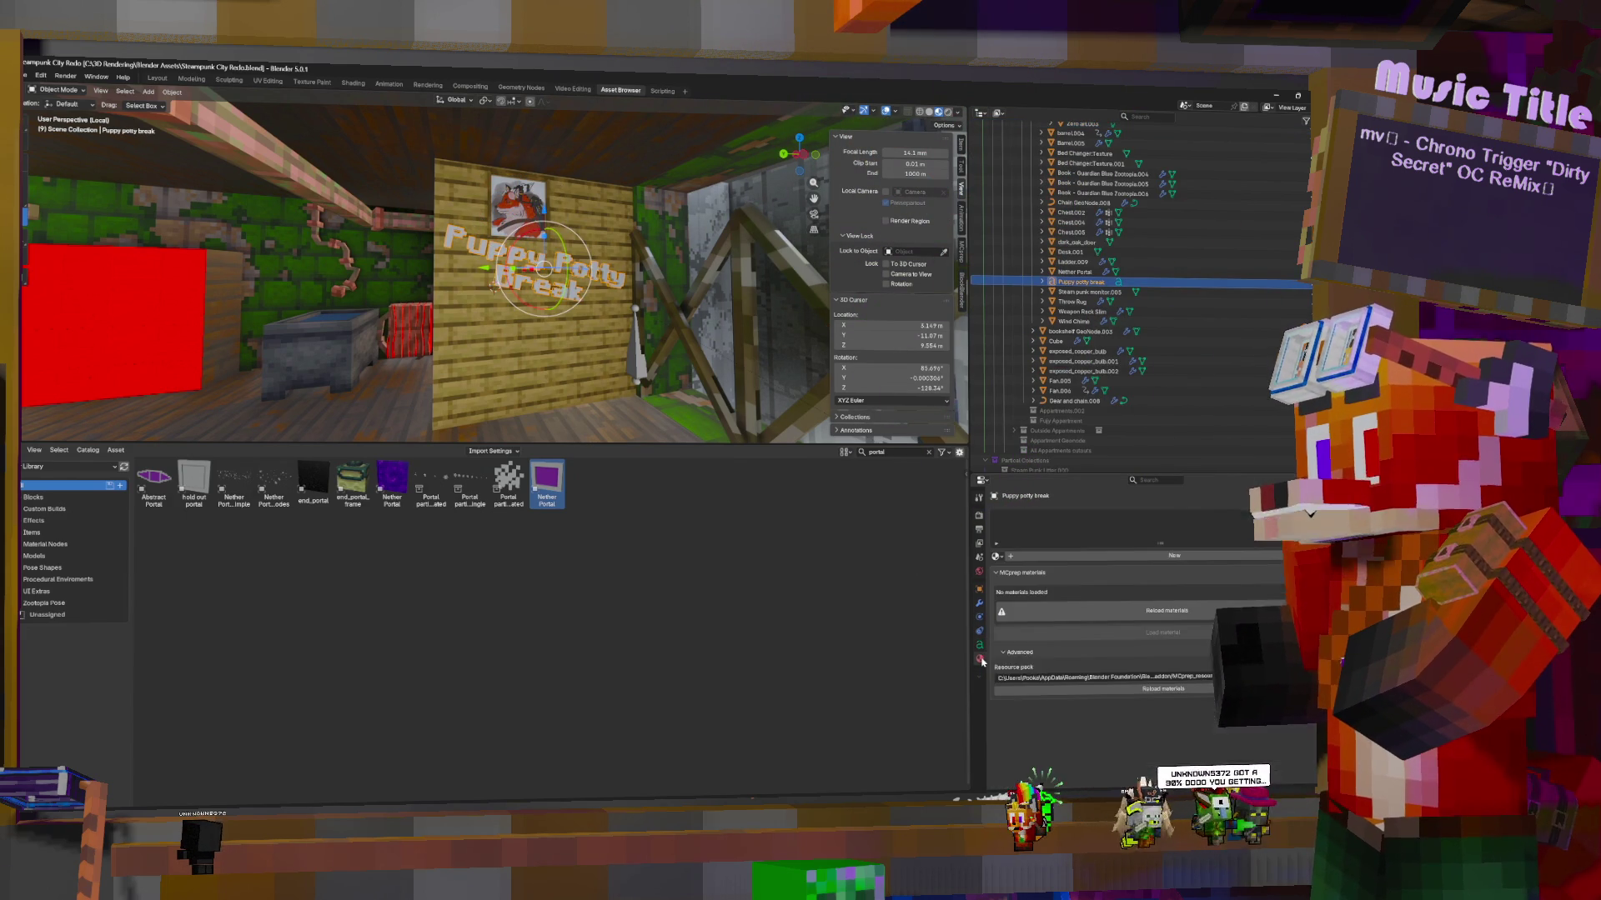
left_click(1131, 558)
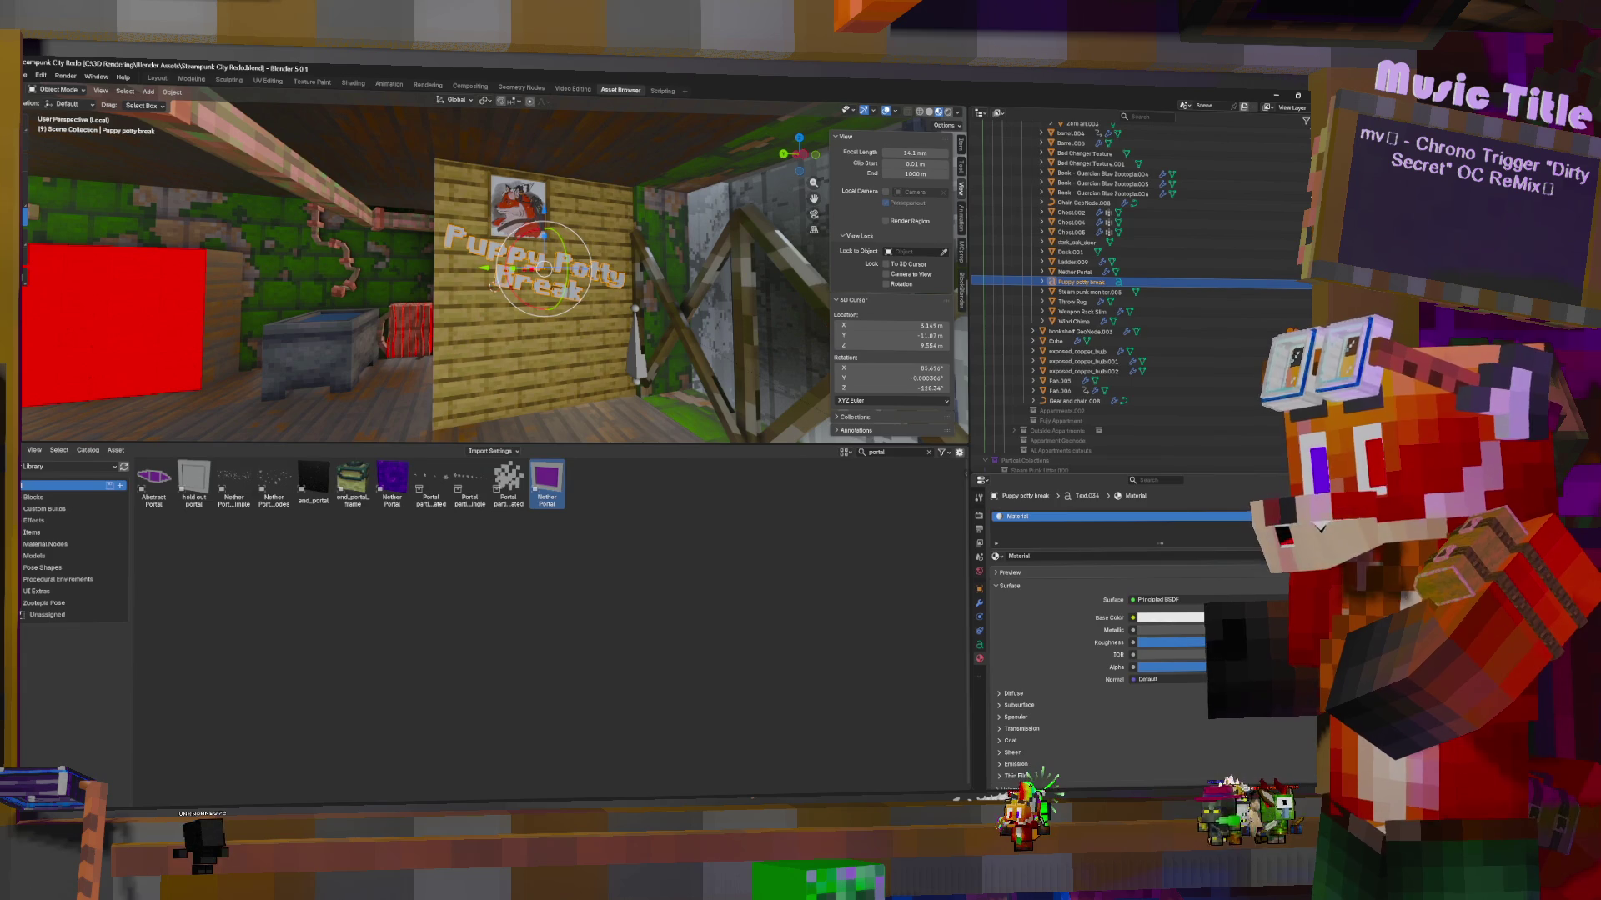
left_click(1232, 475)
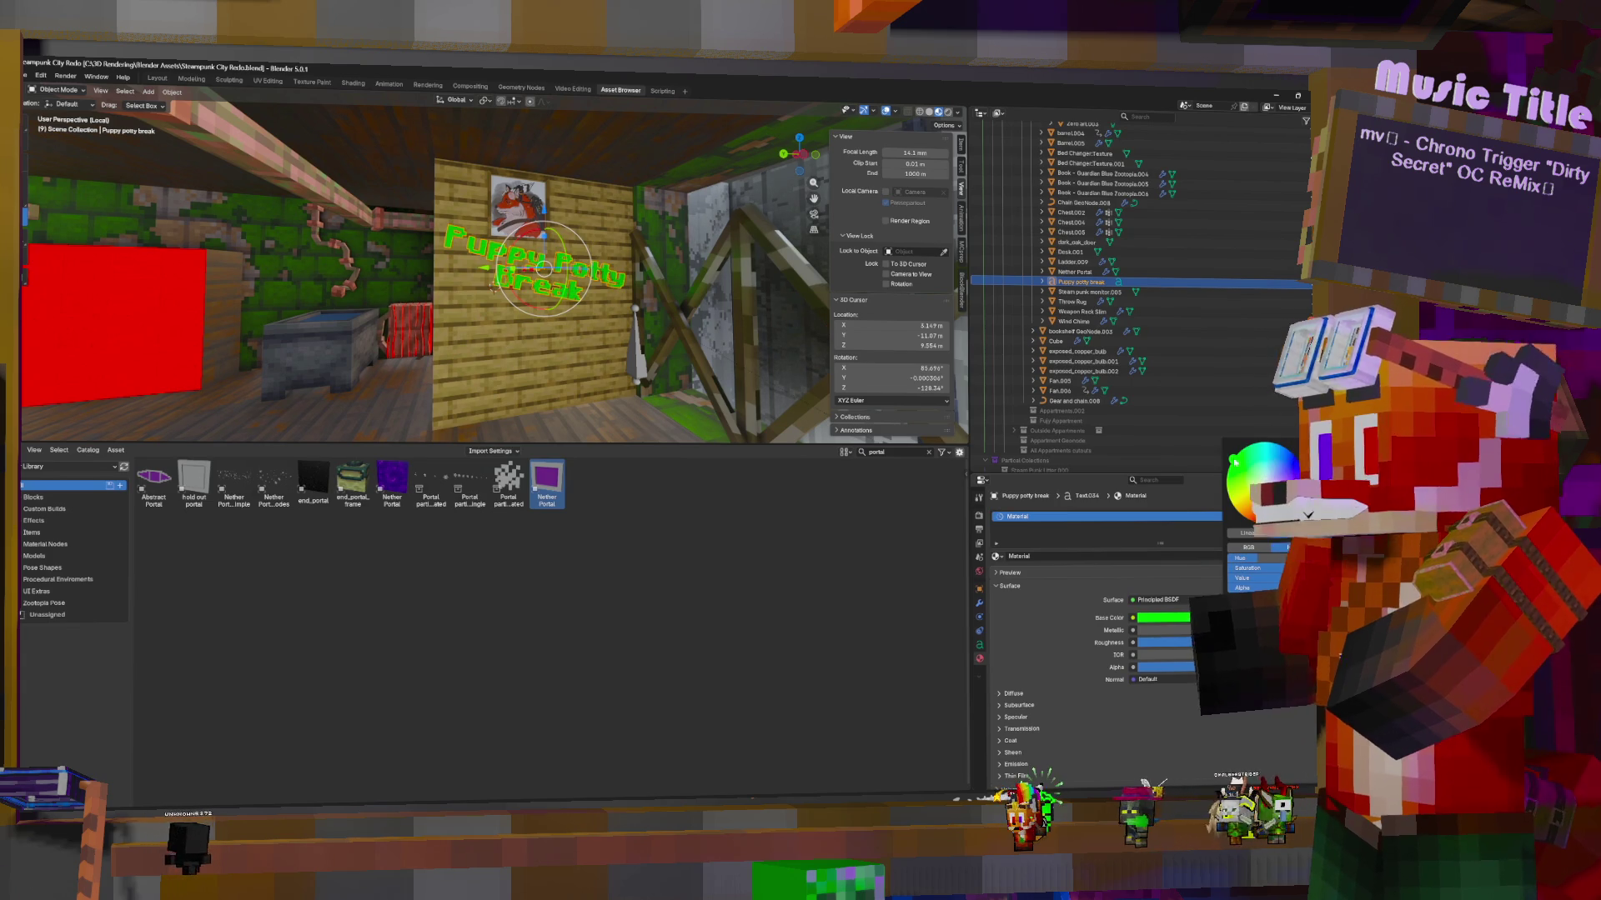
left_click(1014, 764)
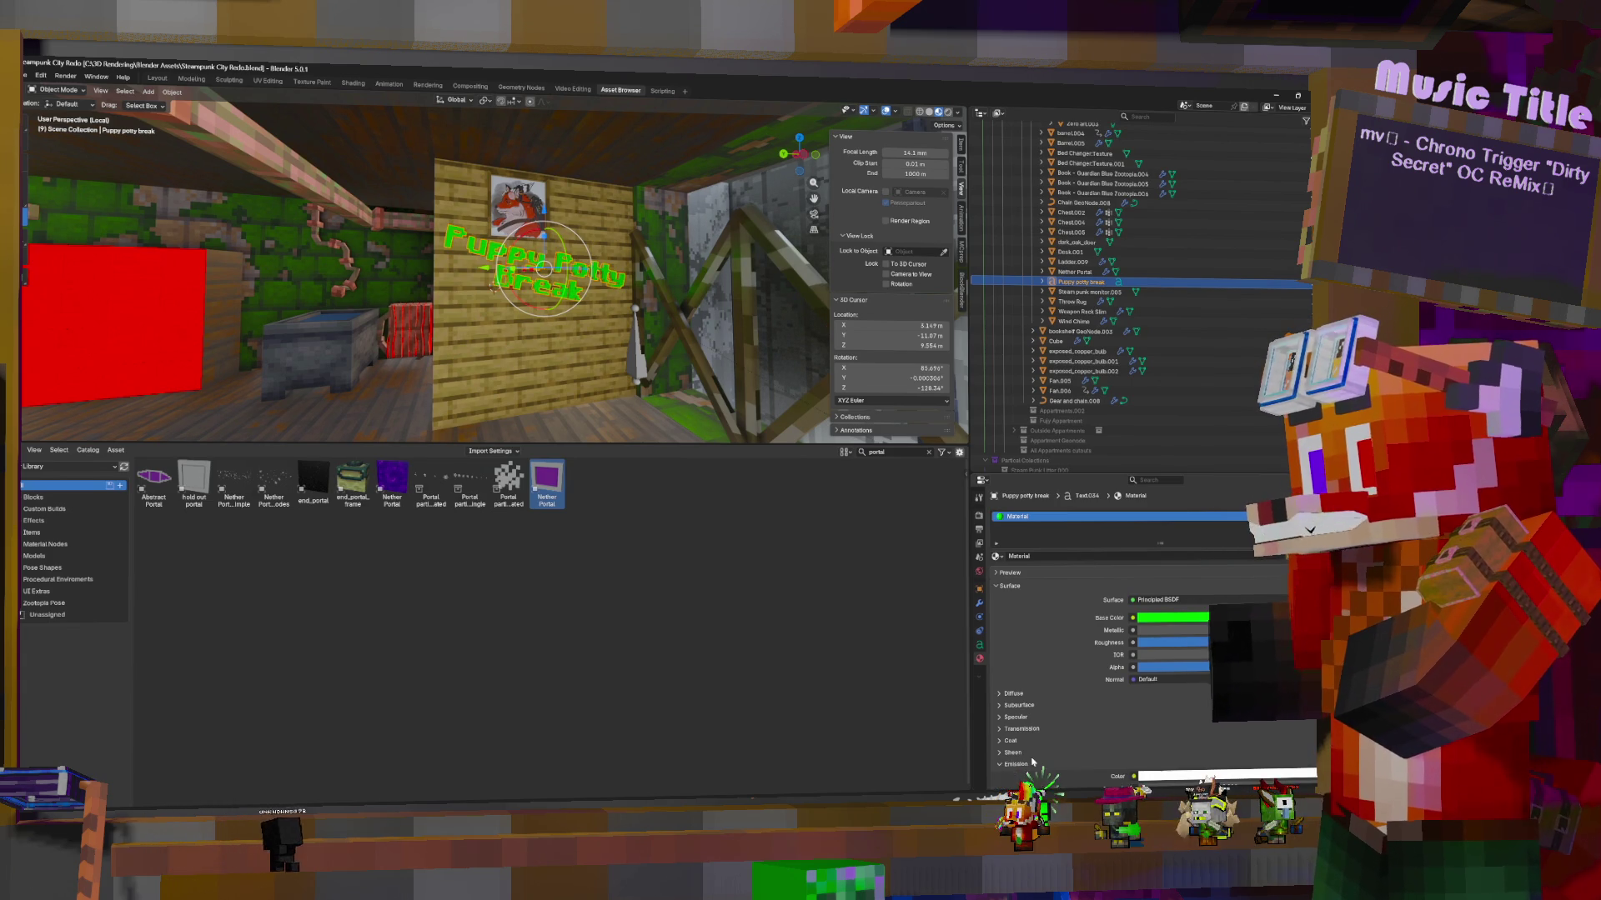
left_click(1184, 776)
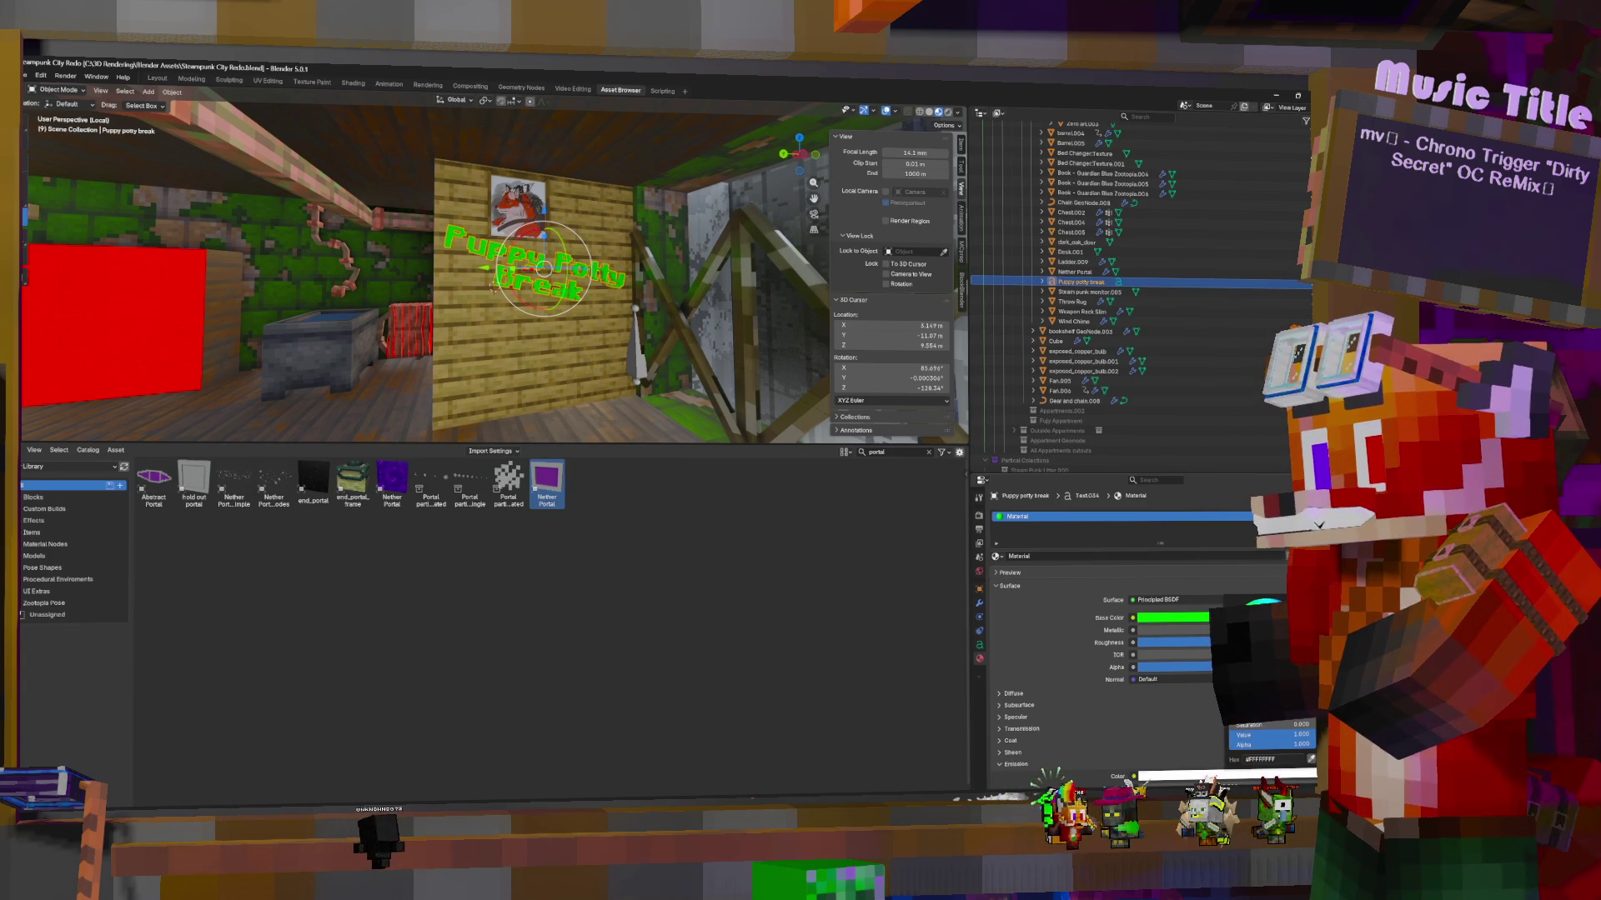
key("ctrl+v")
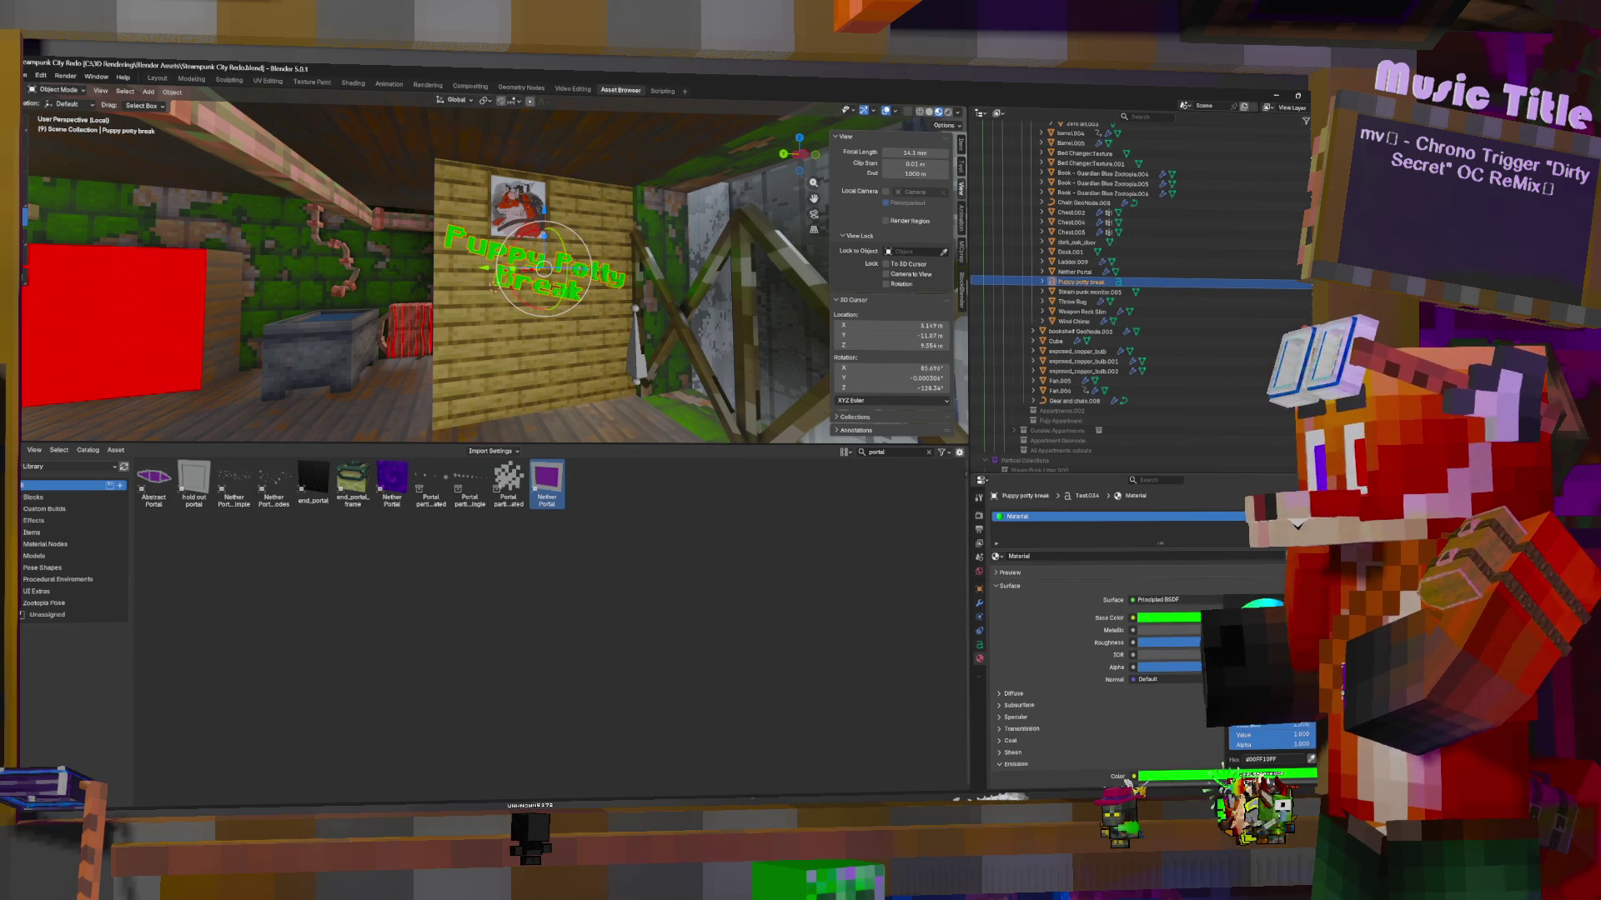
scroll(1203, 777, "down", 2)
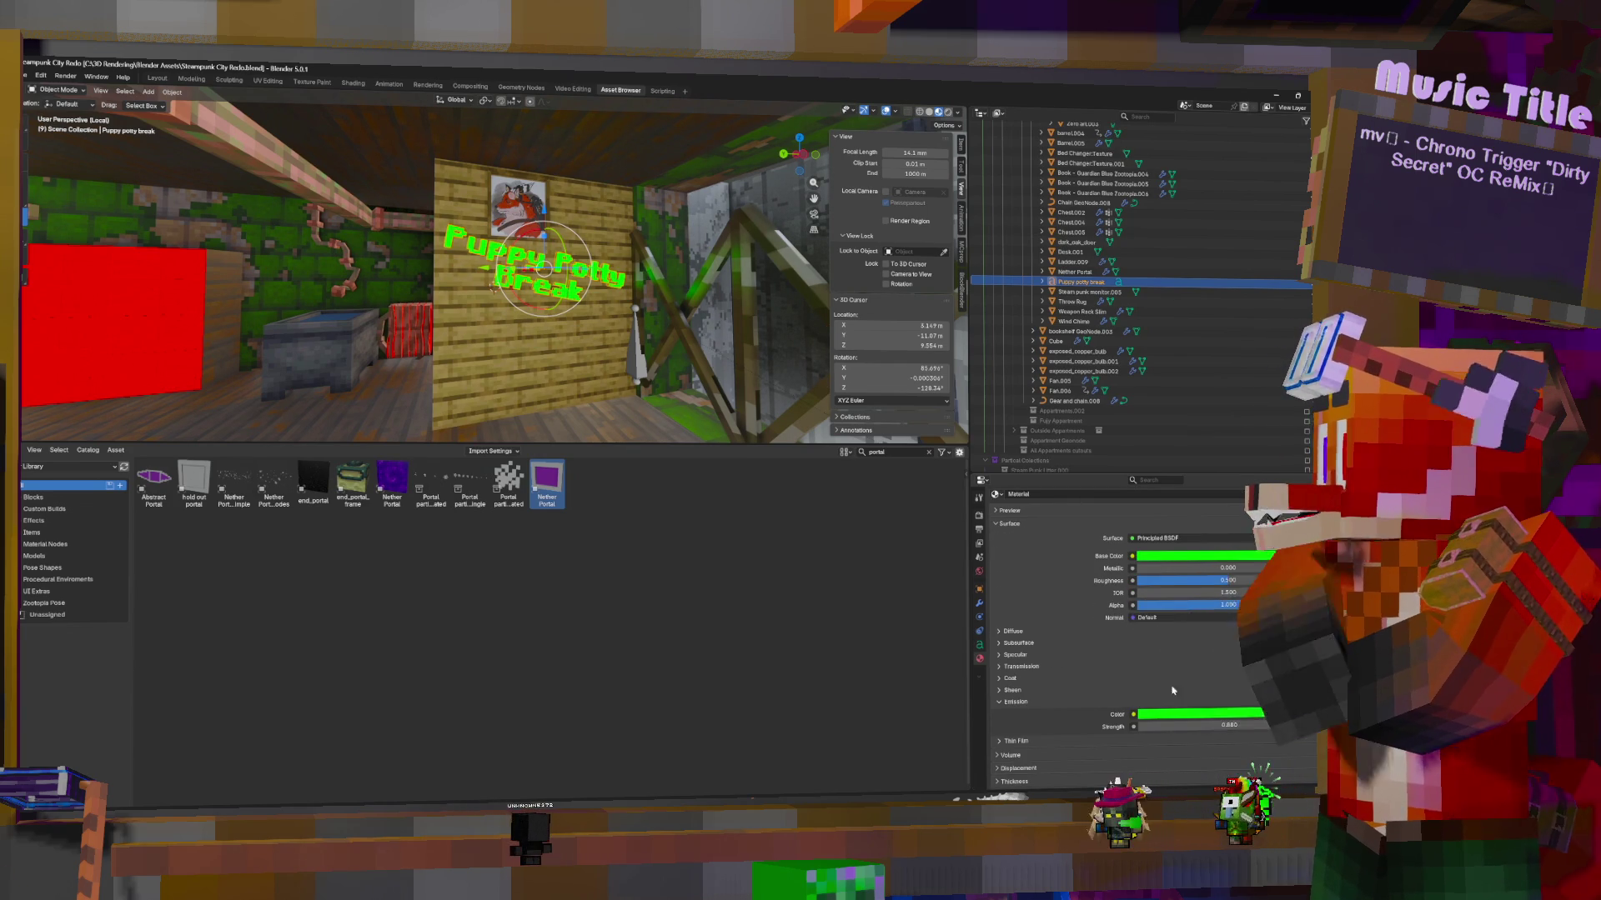
Duplicate the framed painting on the wall, leaving the copy in place
middle_click_drag(589, 289, 487, 187)
left_click(488, 187)
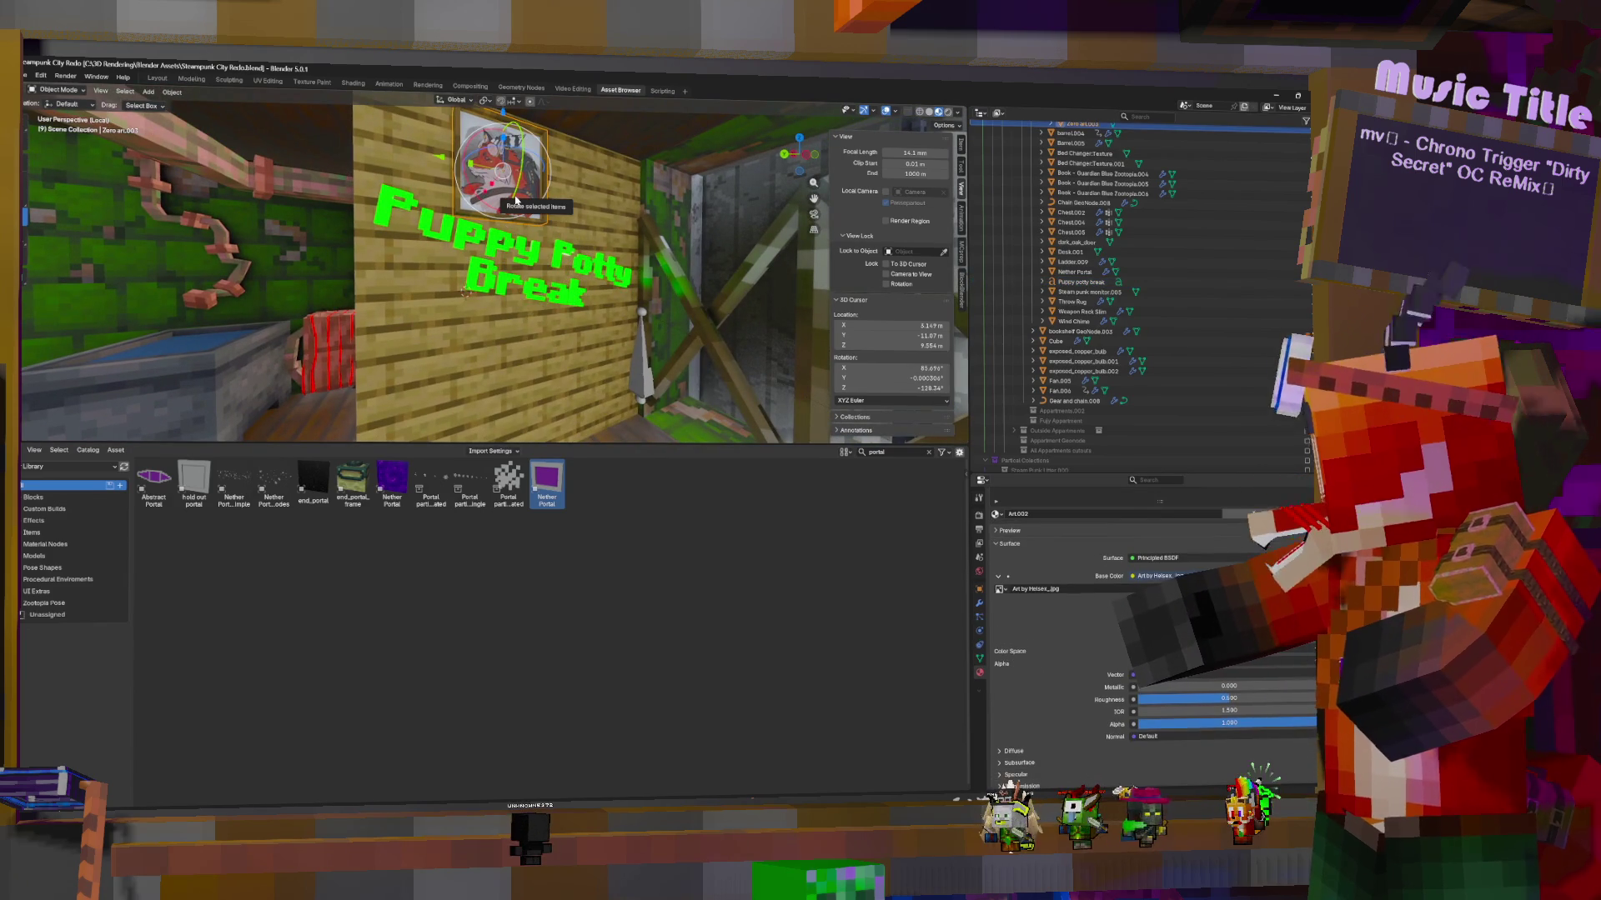
key("shift+d")
key("Escape")
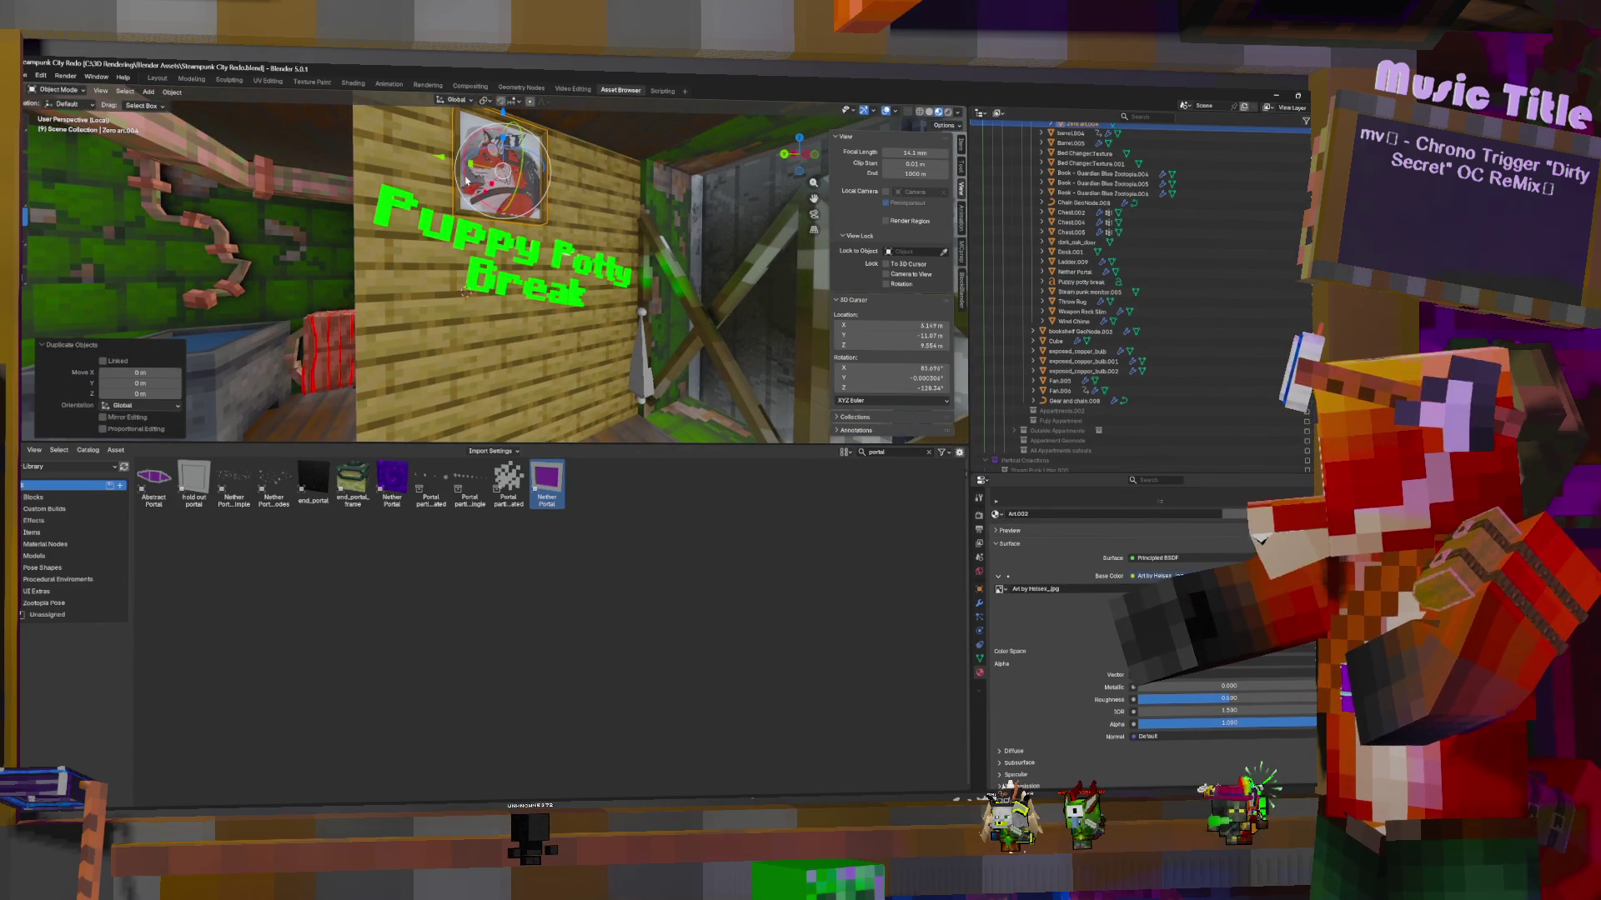
Move the copied painting about -0.89 m along Y beside the original and lower it slightly
key("g")
key("y")
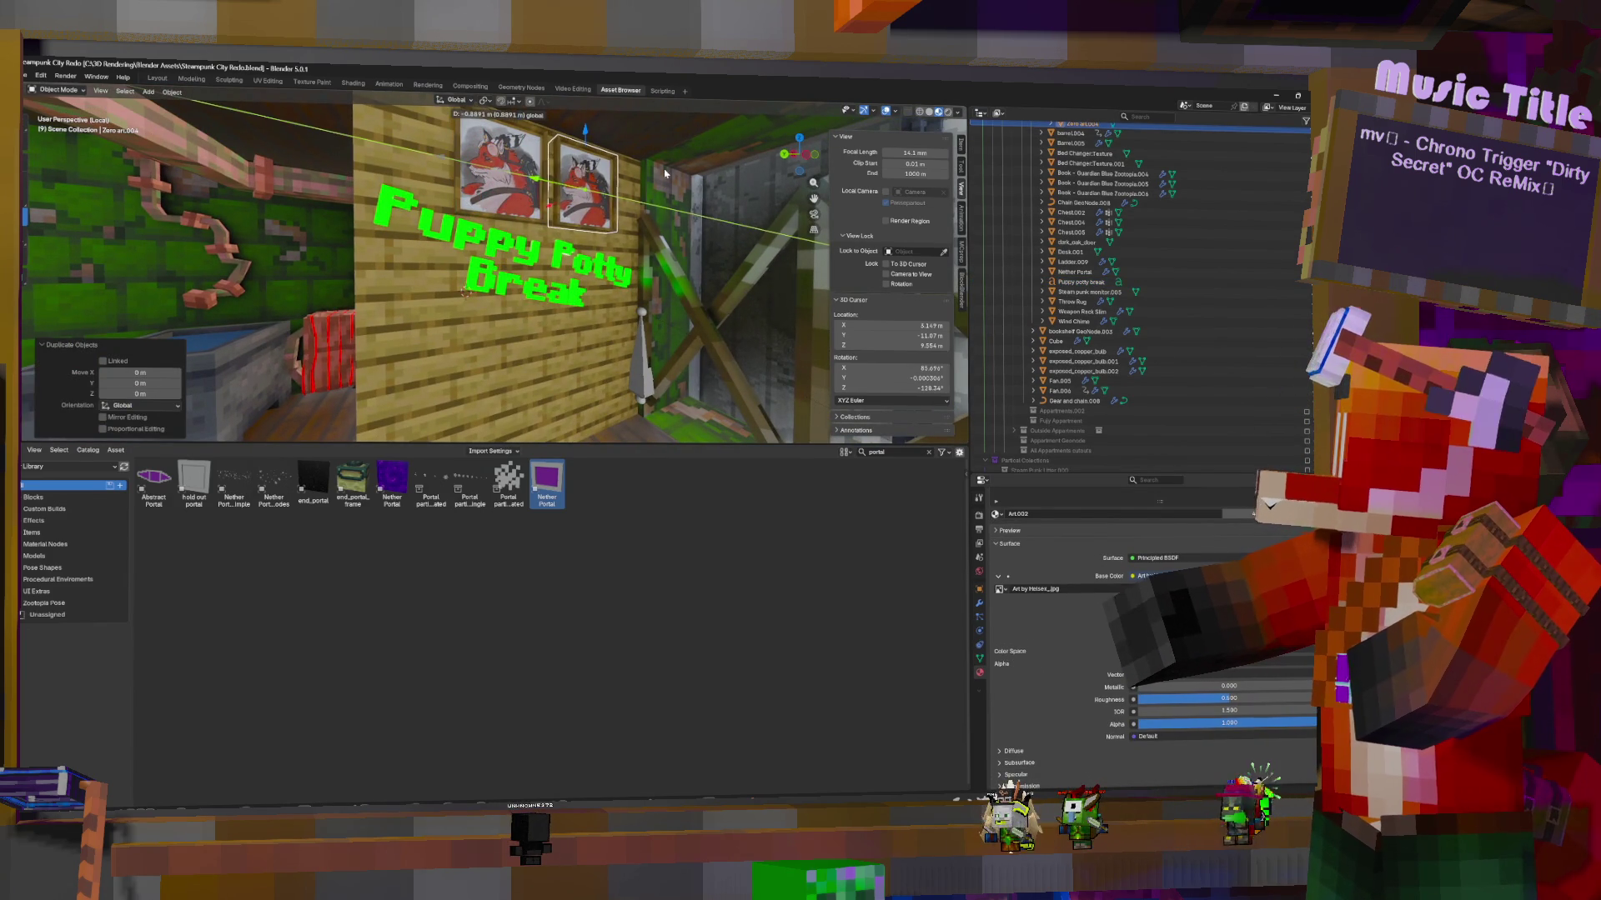
left_click(664, 172)
key("g")
key("z")
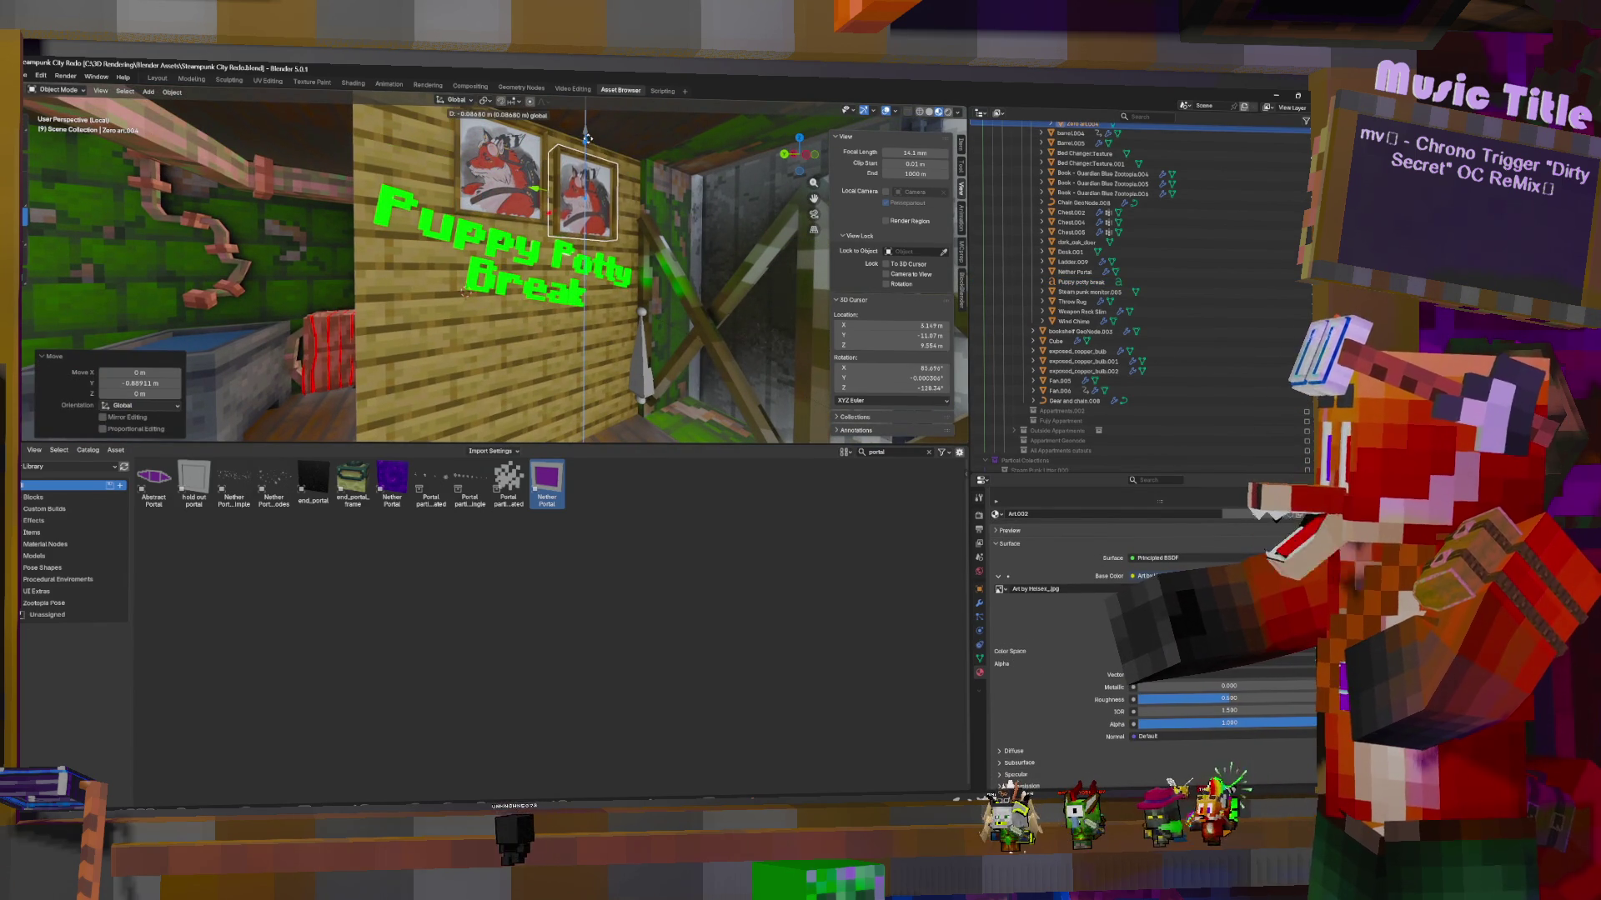
left_click(587, 138)
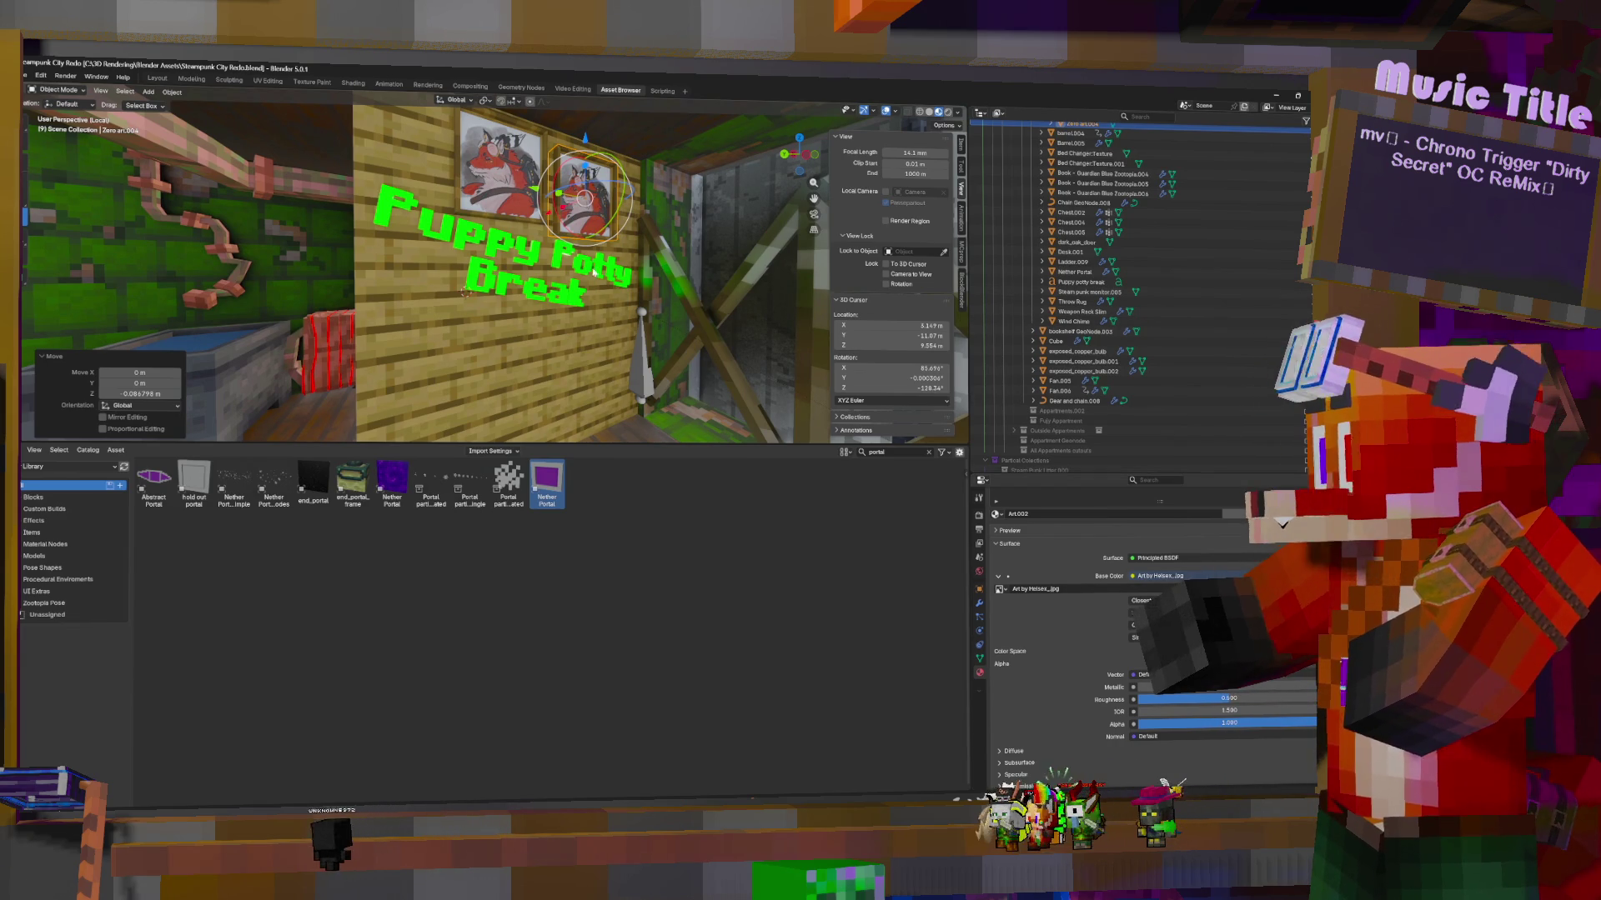
mouse_move(465, 291)
middle_mouse_down()
mouse_move(668, 283)
mouse_move(575, 320)
mouse_move(497, 434)
mouse_move(426, 392)
mouse_move(584, 275)
middle_mouse_up()
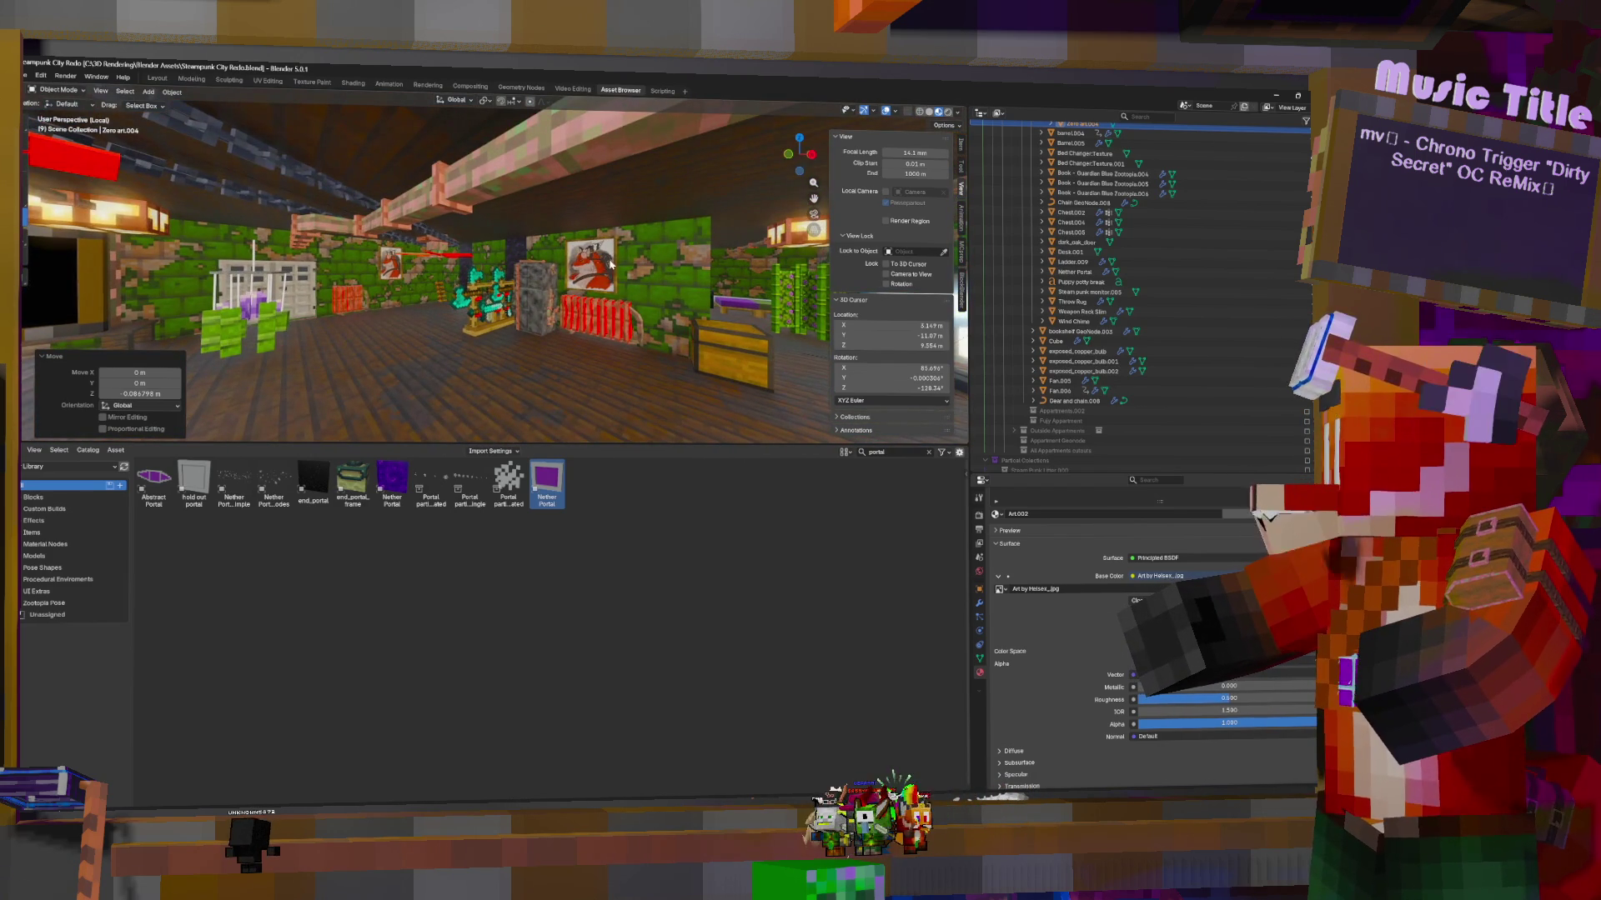
Make the small left painting's material single-user and load a different fan-art image onto it
left_click(596, 266)
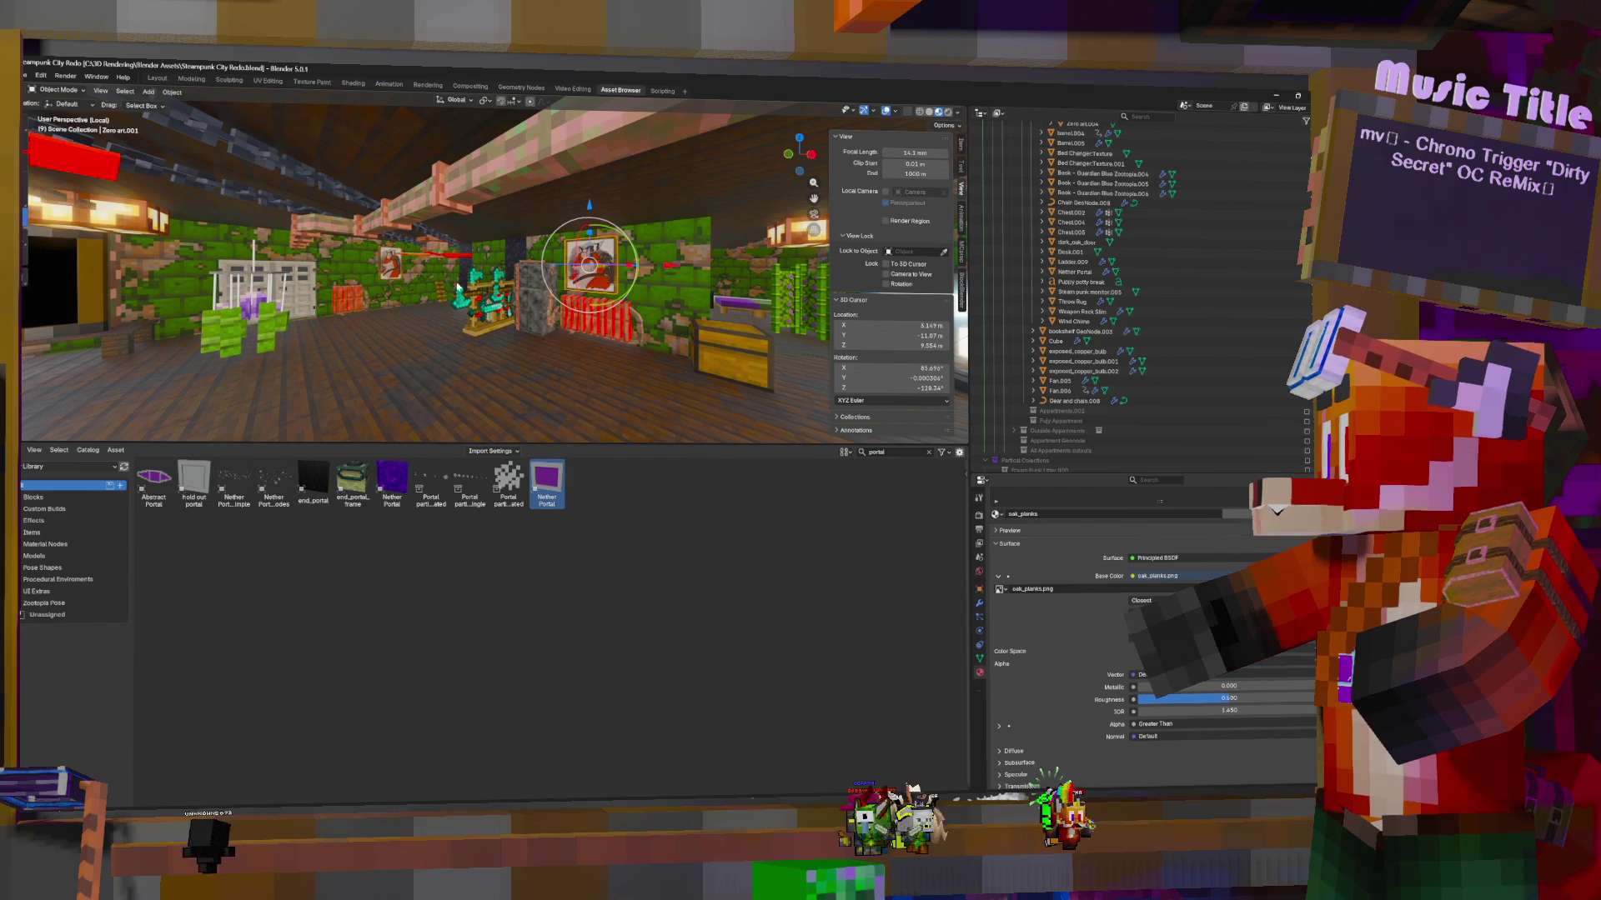
left_click(396, 270)
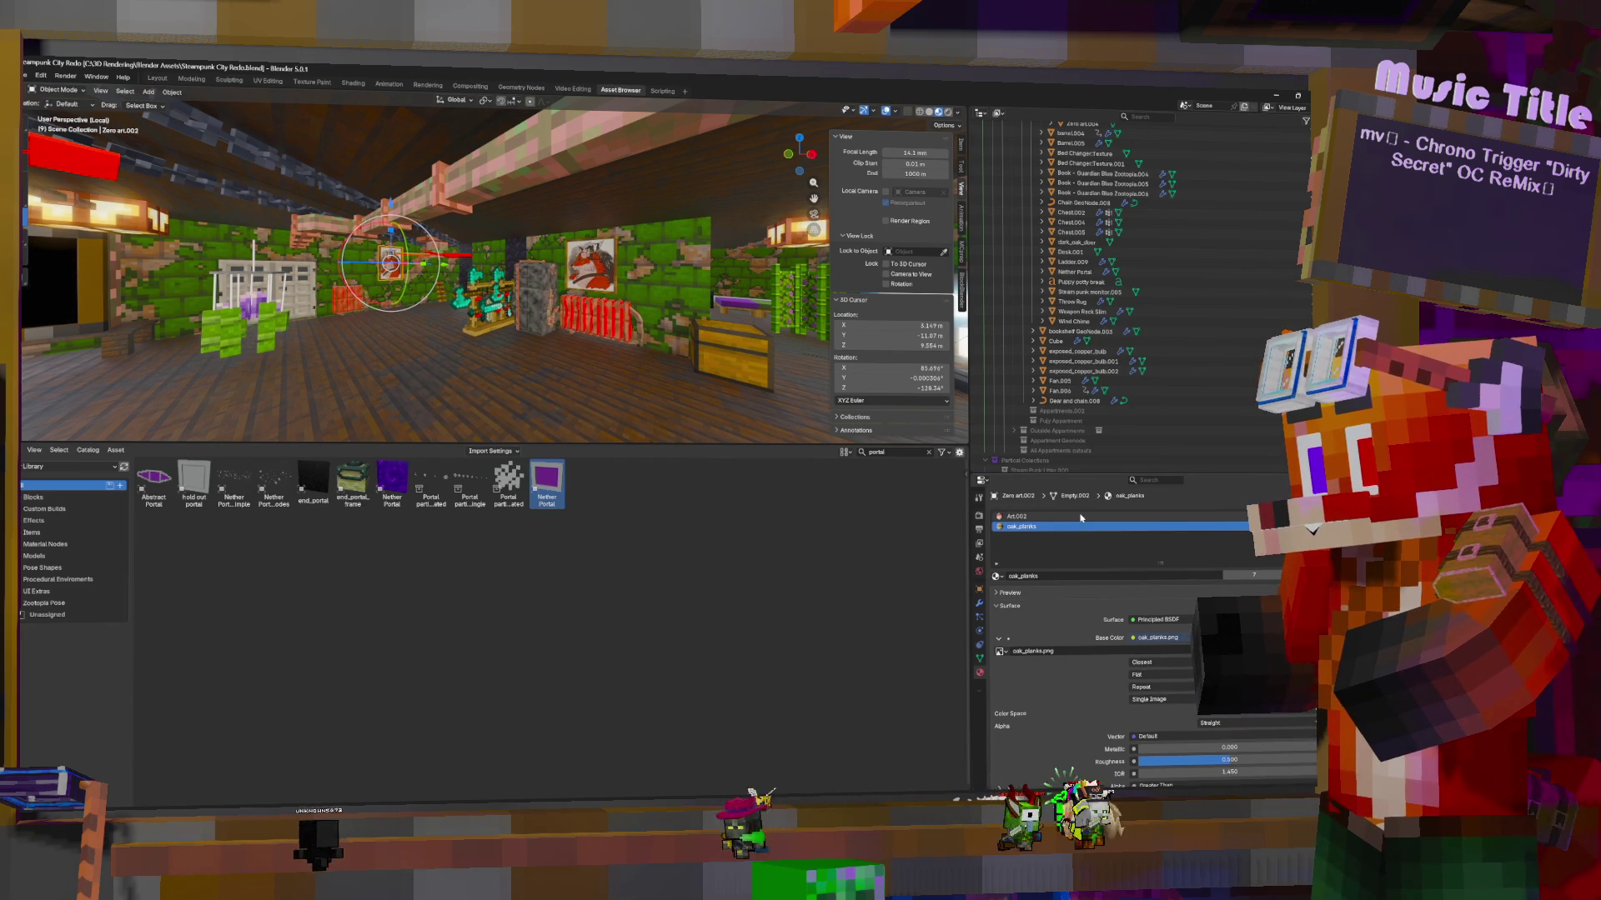
left_click(1253, 575)
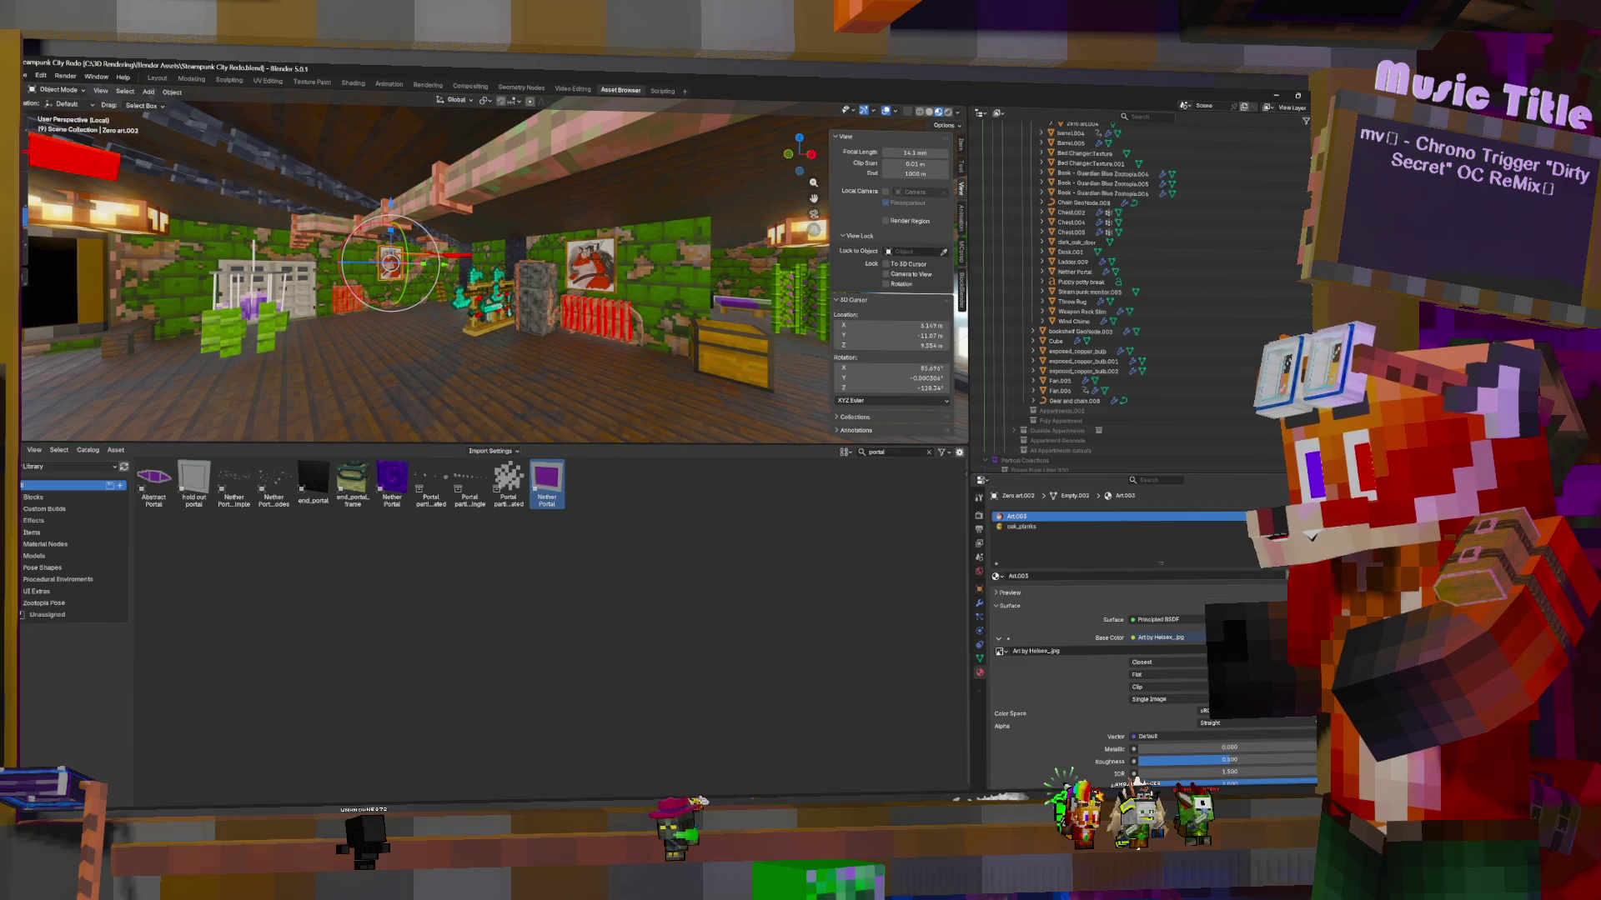
left_click(1296, 651)
double_click(791, 260)
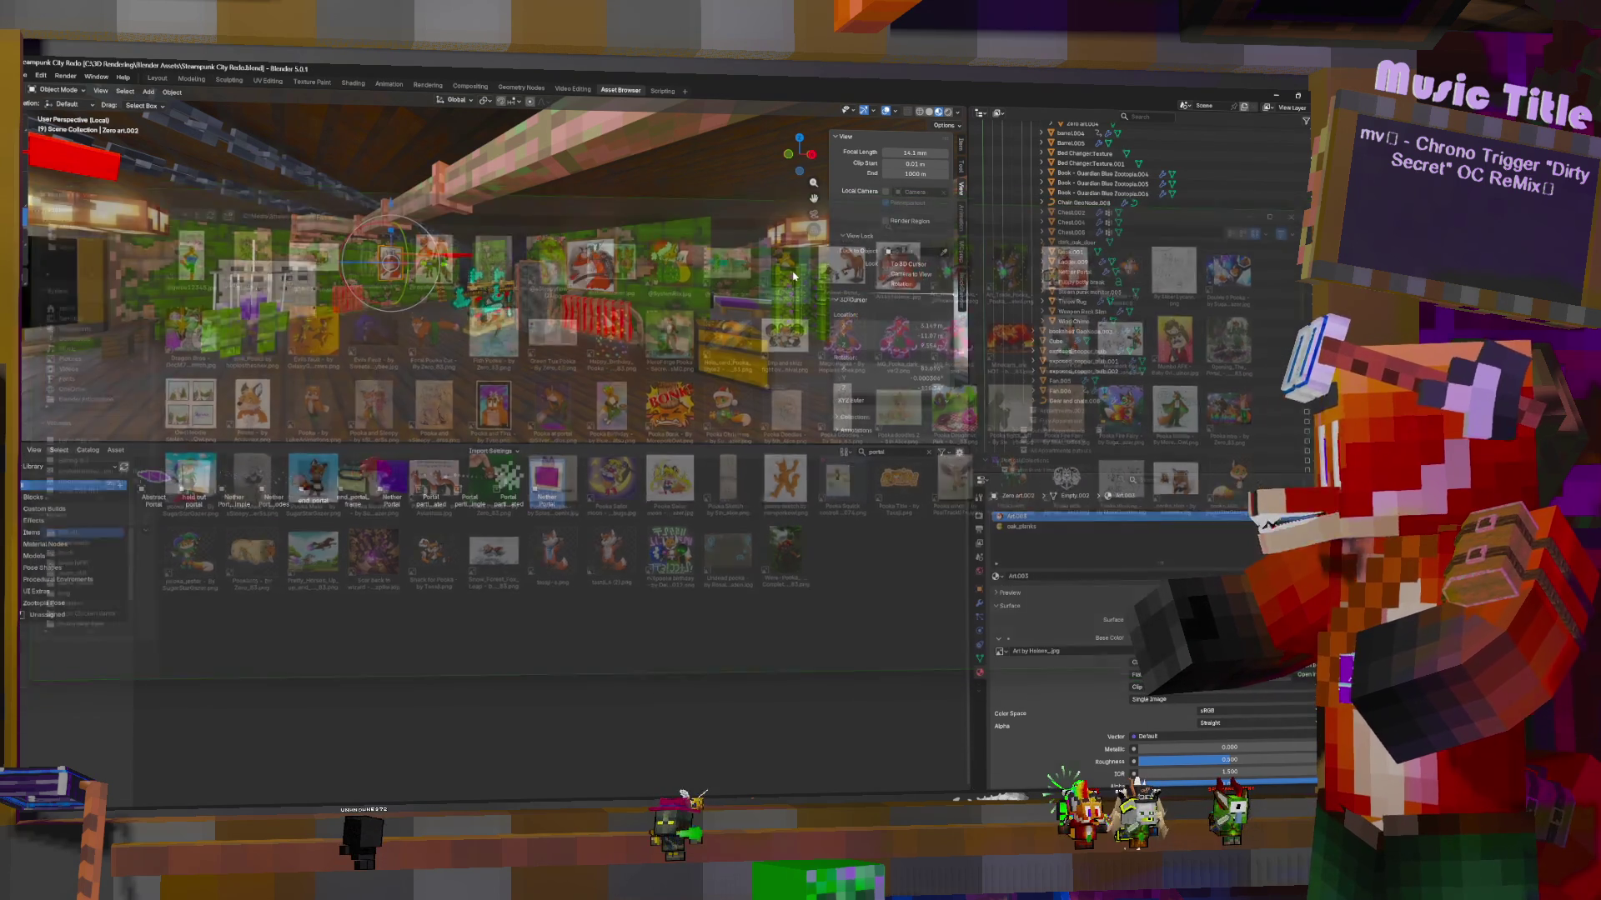
Browse the fan art images for the larger painting's artwork material
left_click(580, 265)
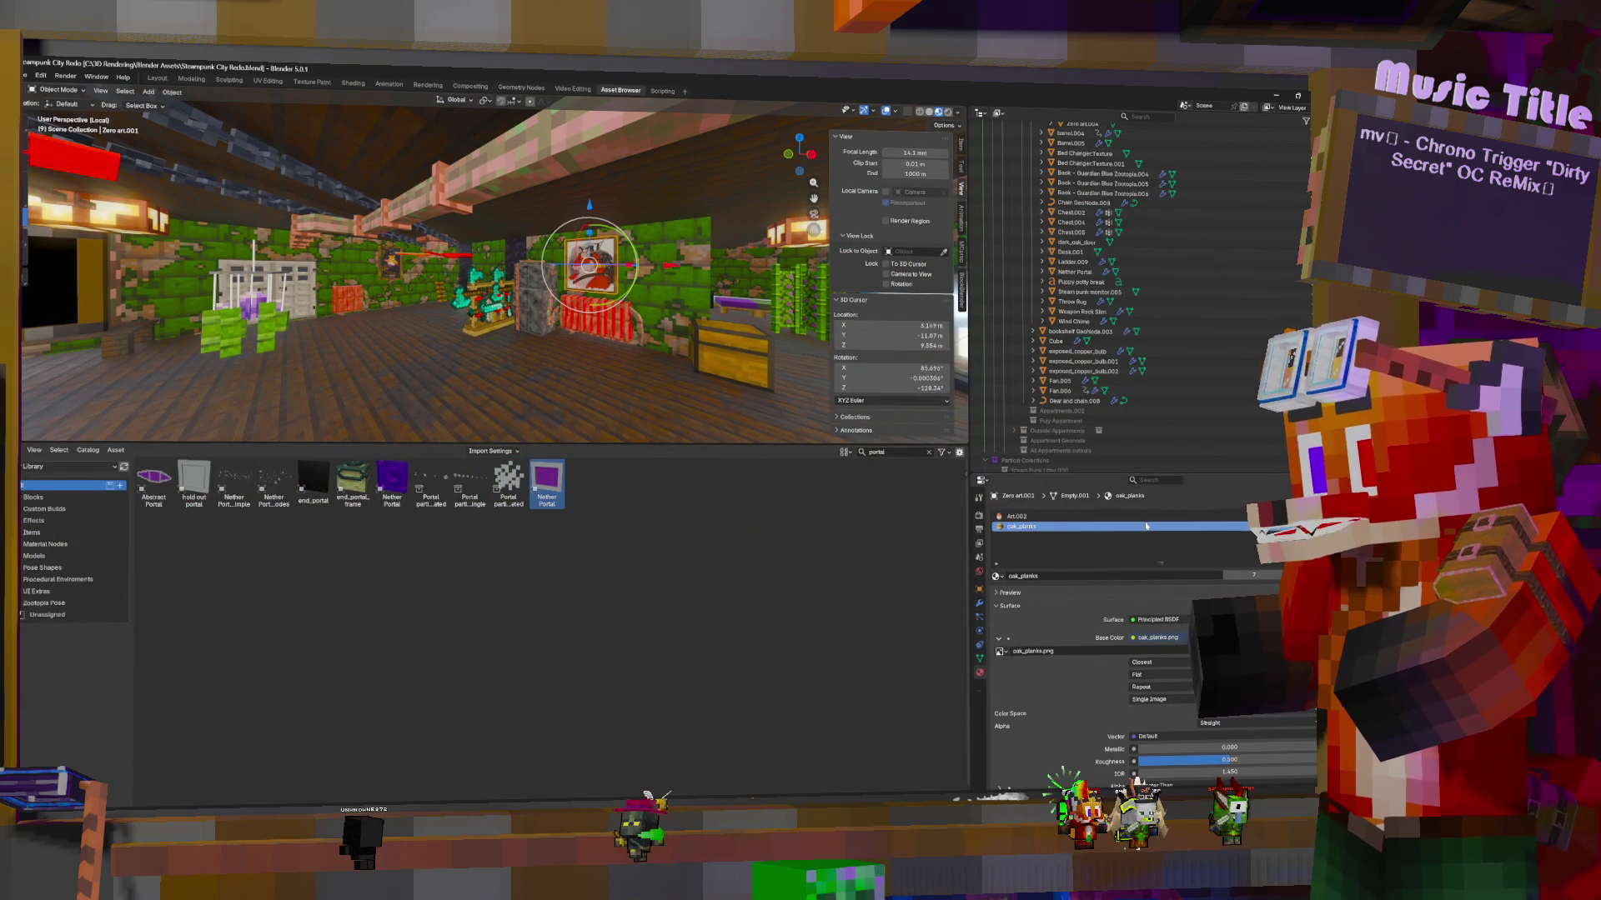
left_click(1017, 516)
left_click(1296, 651)
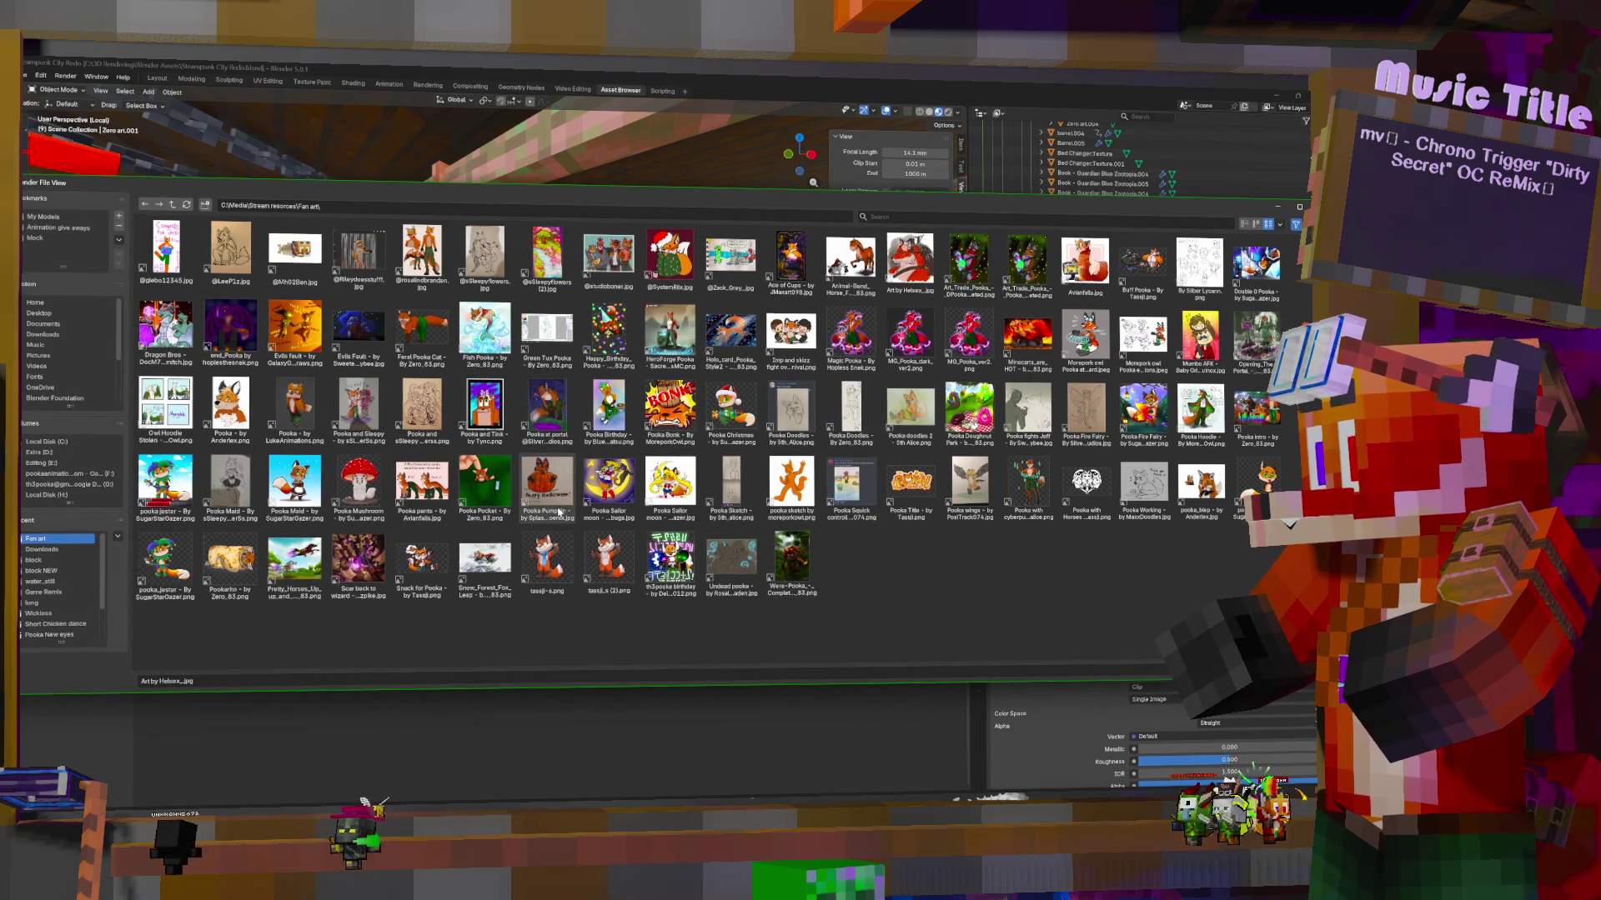
Close the fan art browser, then reopen it for the left painting and cancel without choosing
key("Escape")
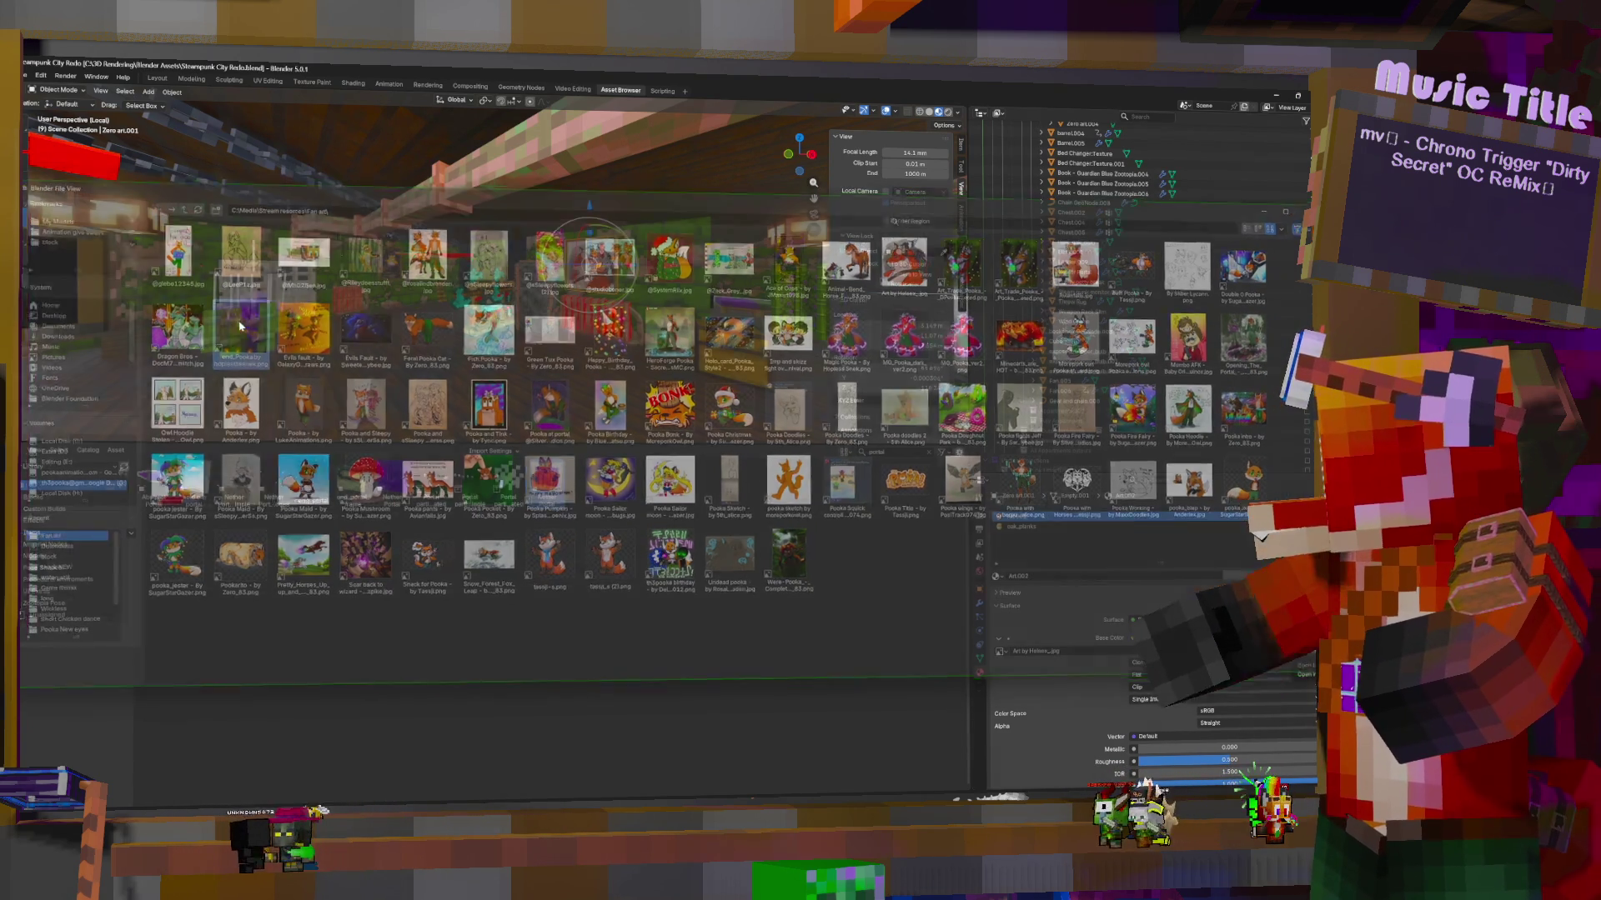
mouse_move(724, 294)
middle_mouse_down()
mouse_move(500, 392)
mouse_move(715, 271)
middle_mouse_up()
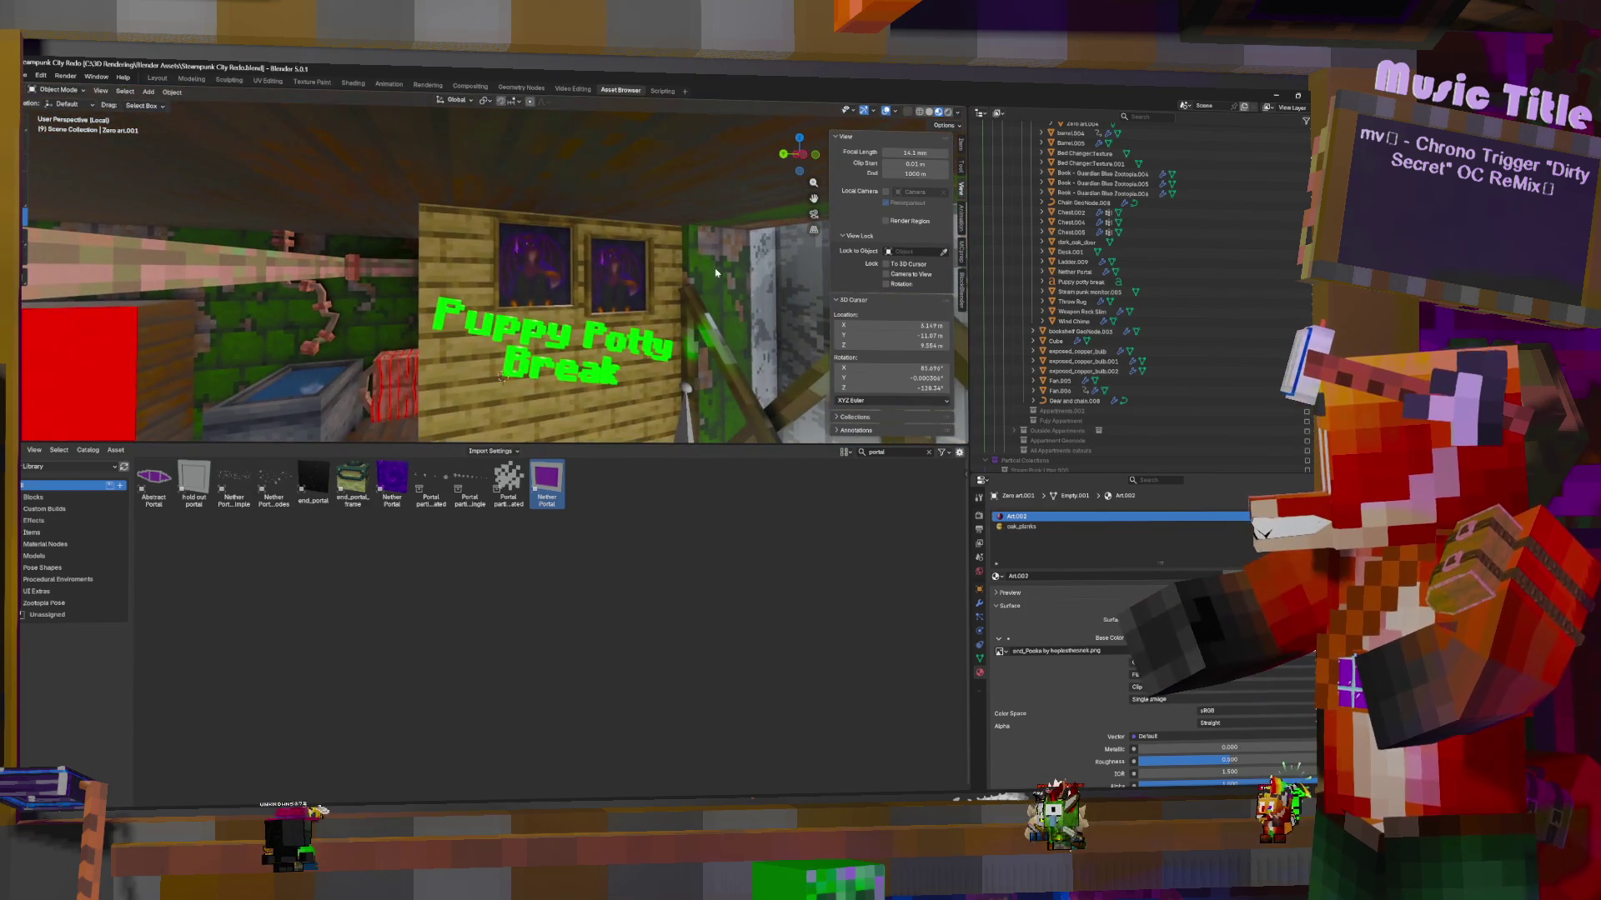
left_click(566, 287)
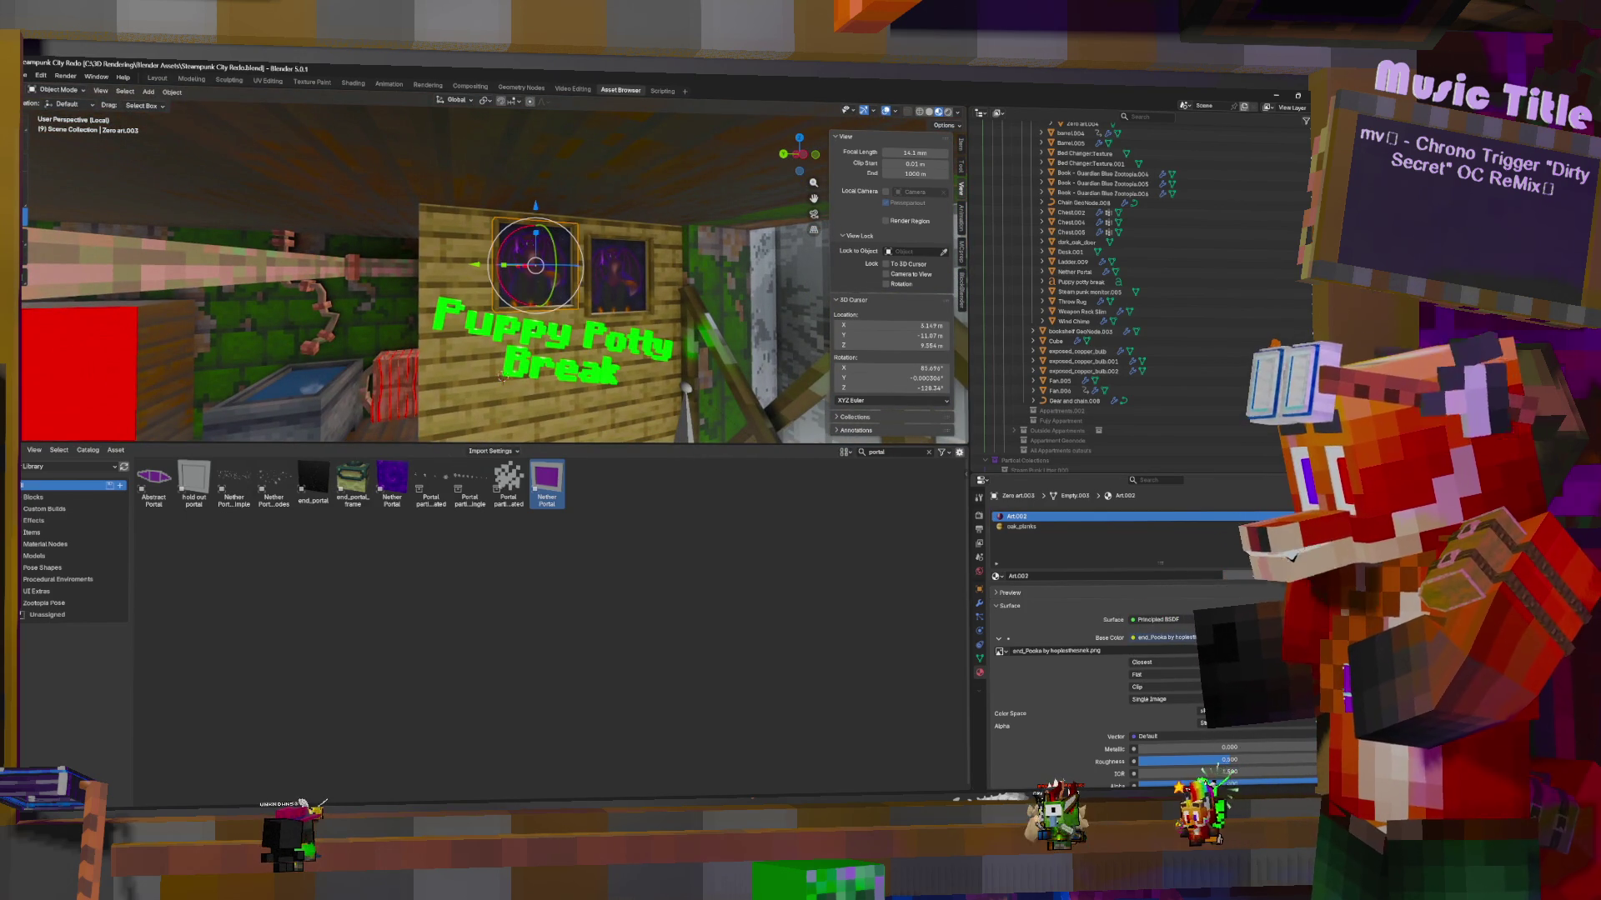
left_click(1272, 651)
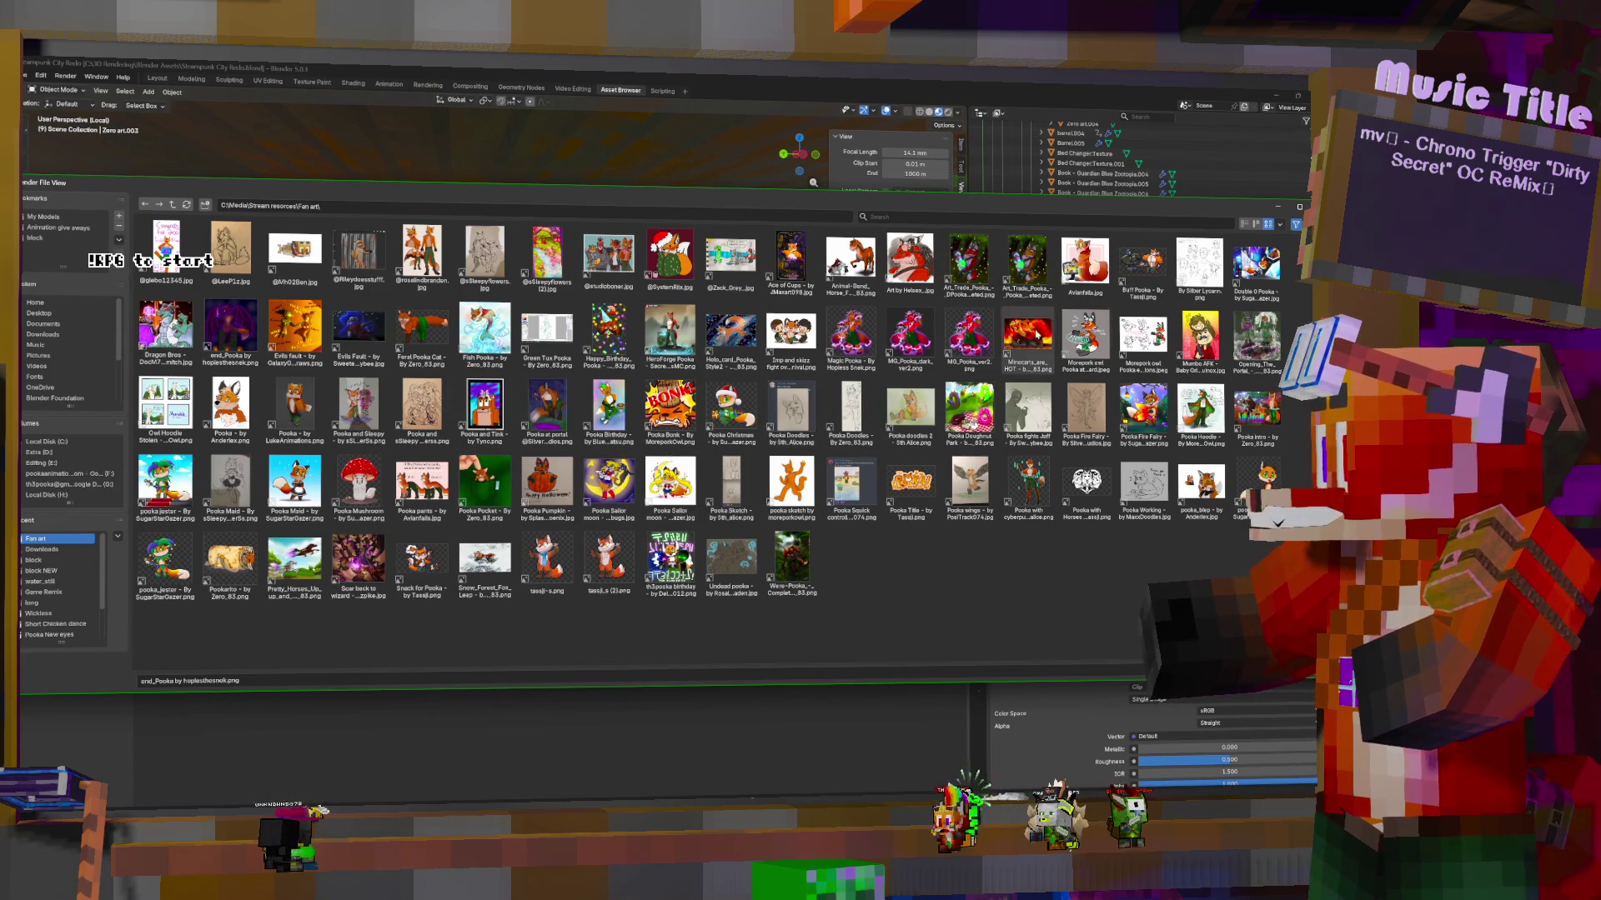
left_click(1181, 218)
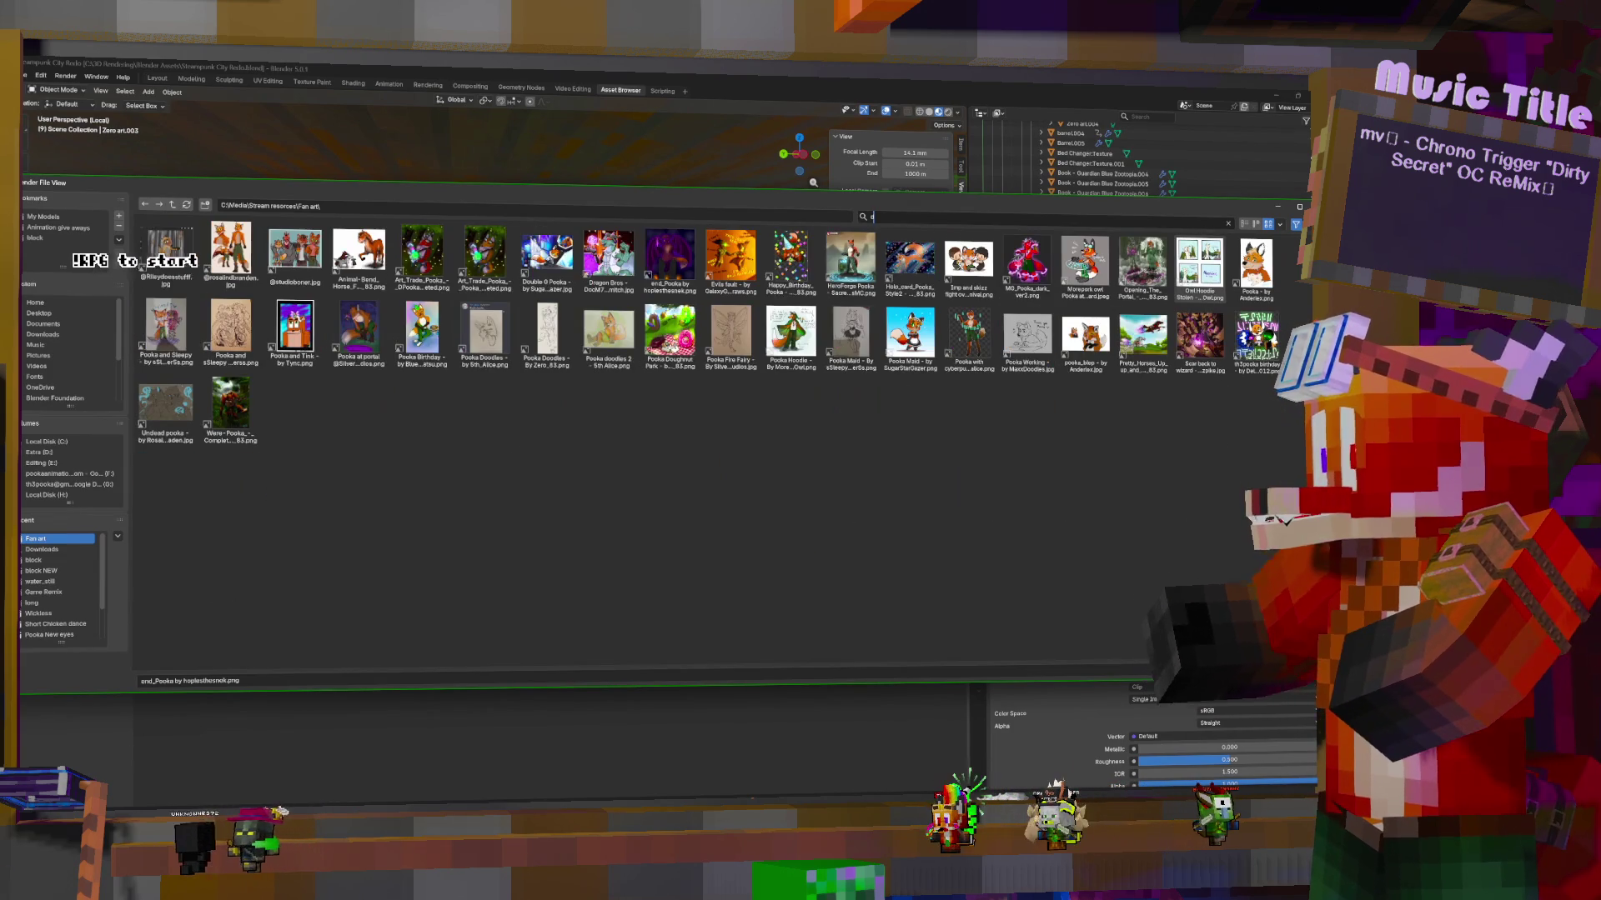
type("d")
key("BackSpace")
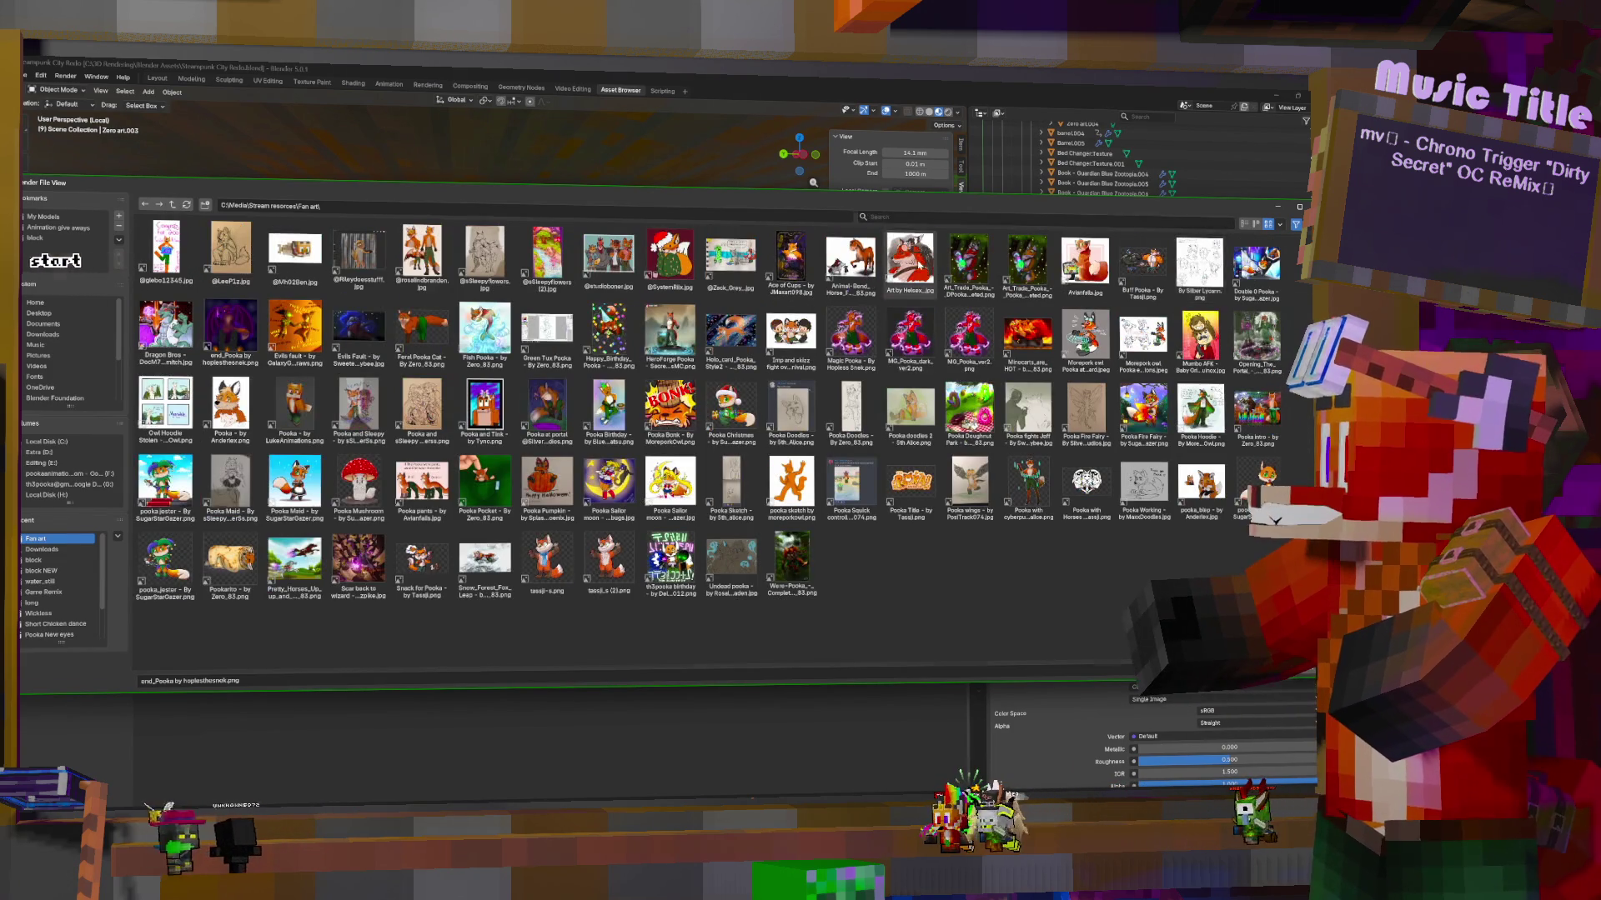
key("Escape")
Select the painting beside the sign and frame it in the view with numpad period
left_click(631, 275)
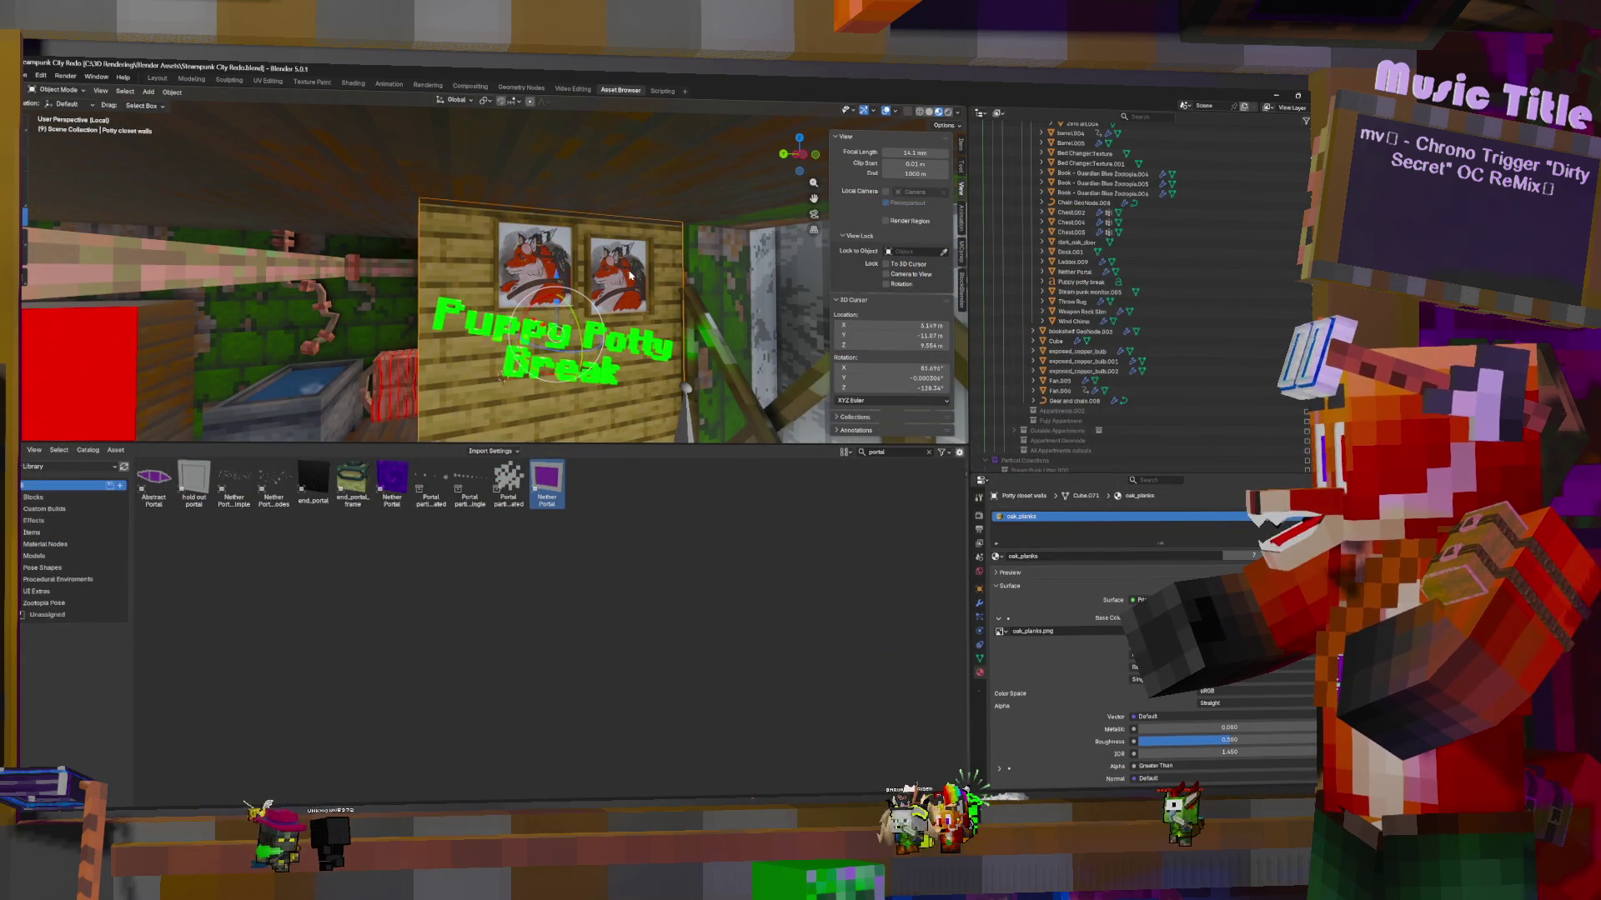
middle_click_drag(501, 377, 426, 305)
left_click(667, 301)
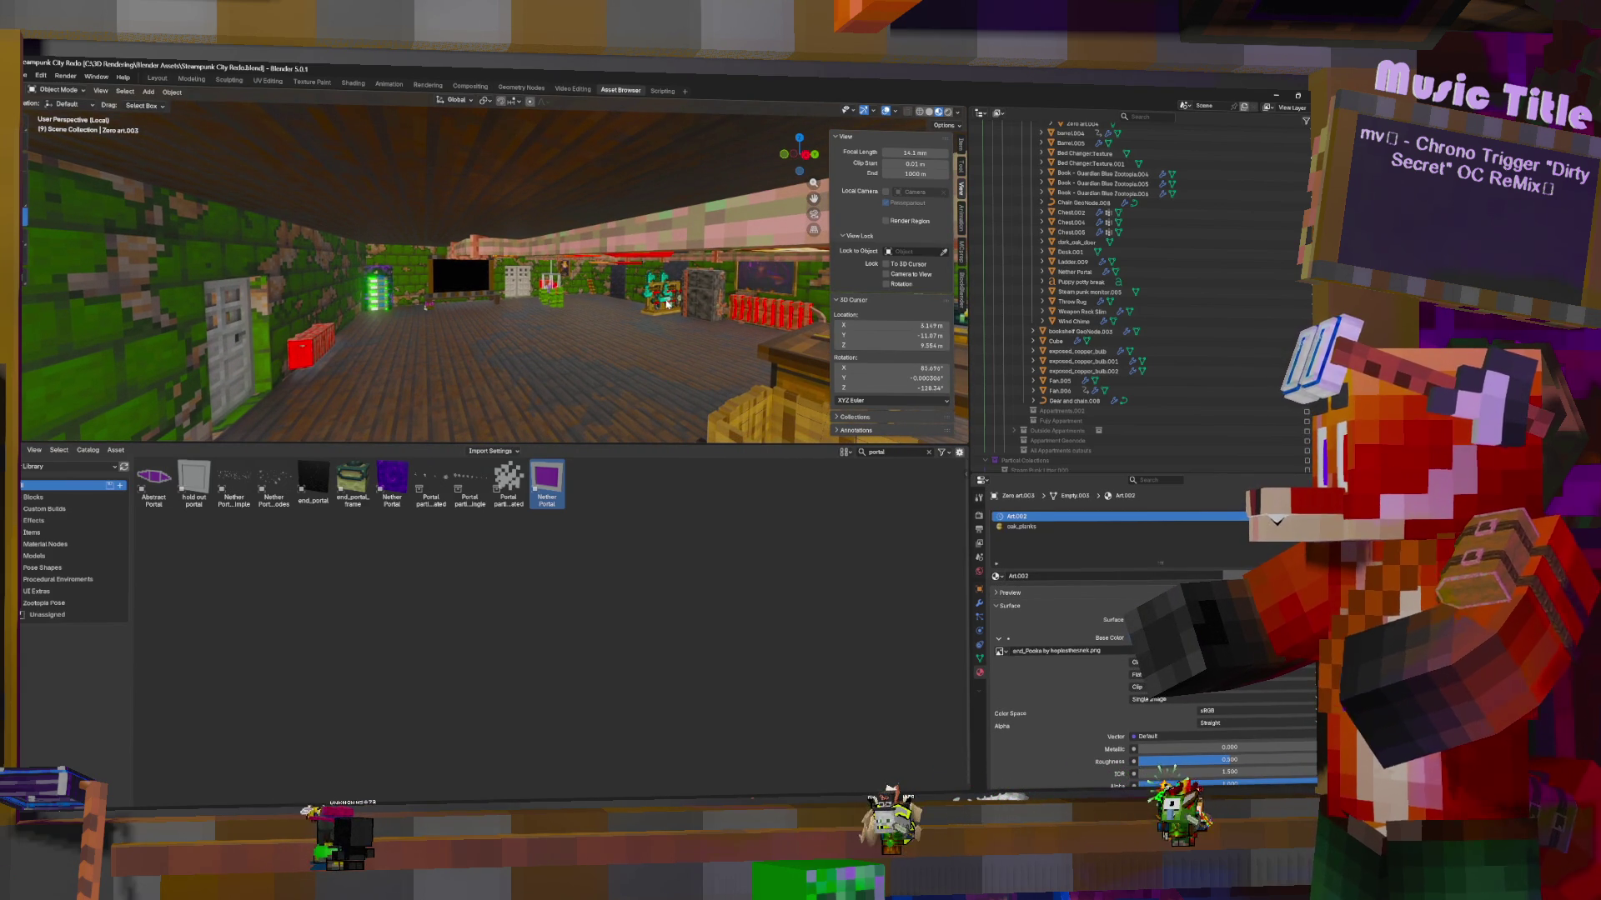
key("KP_Decimal")
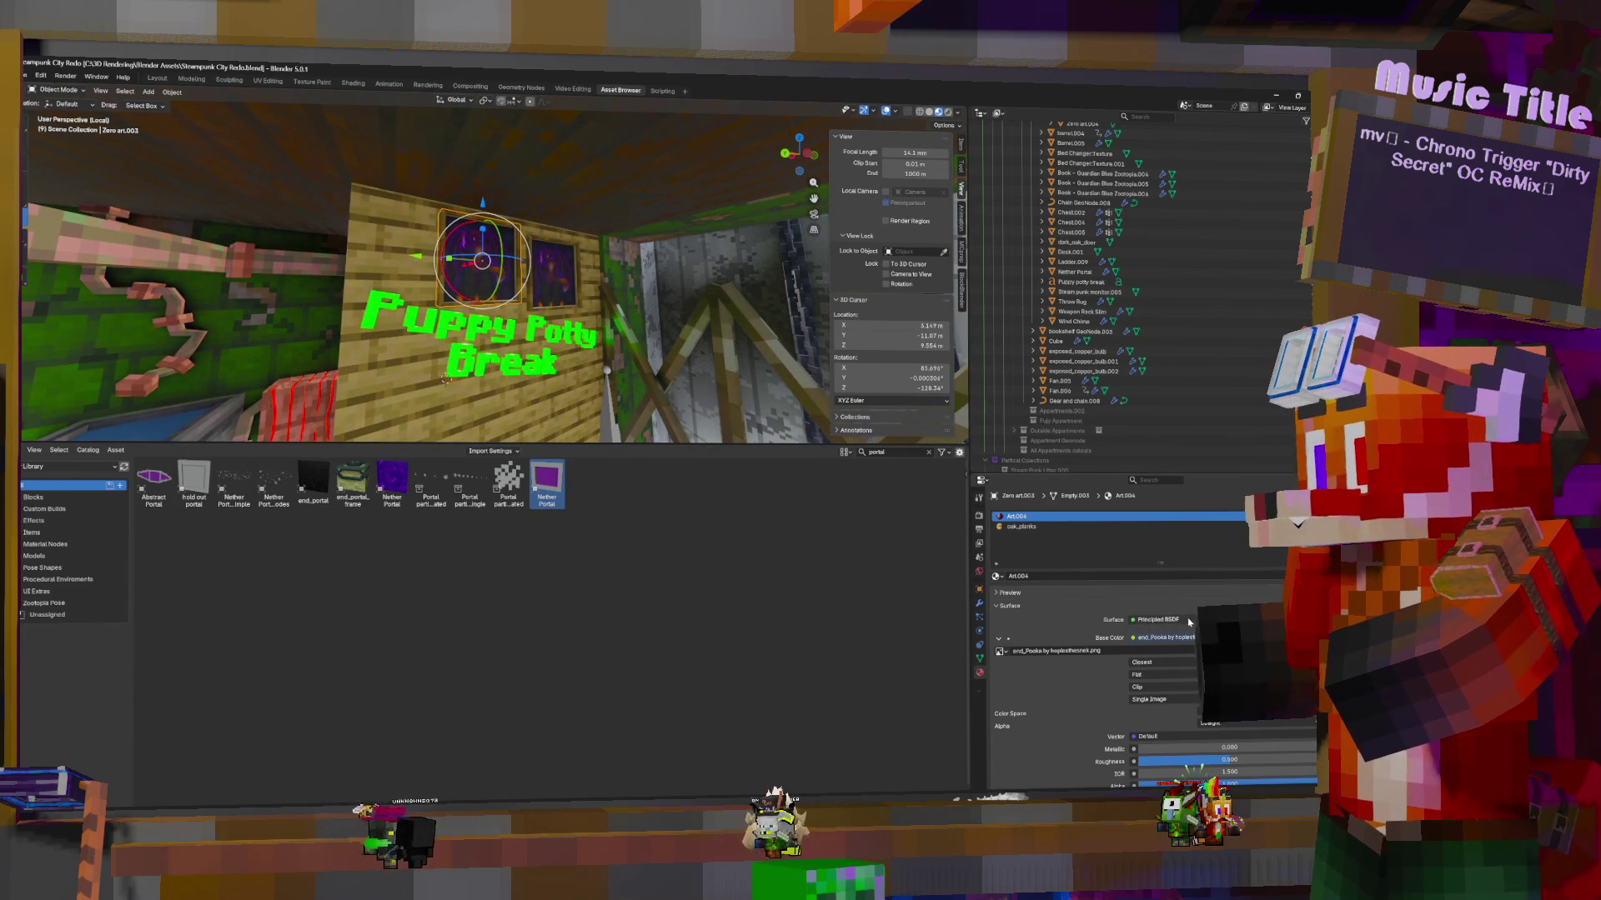
left_click(1209, 637)
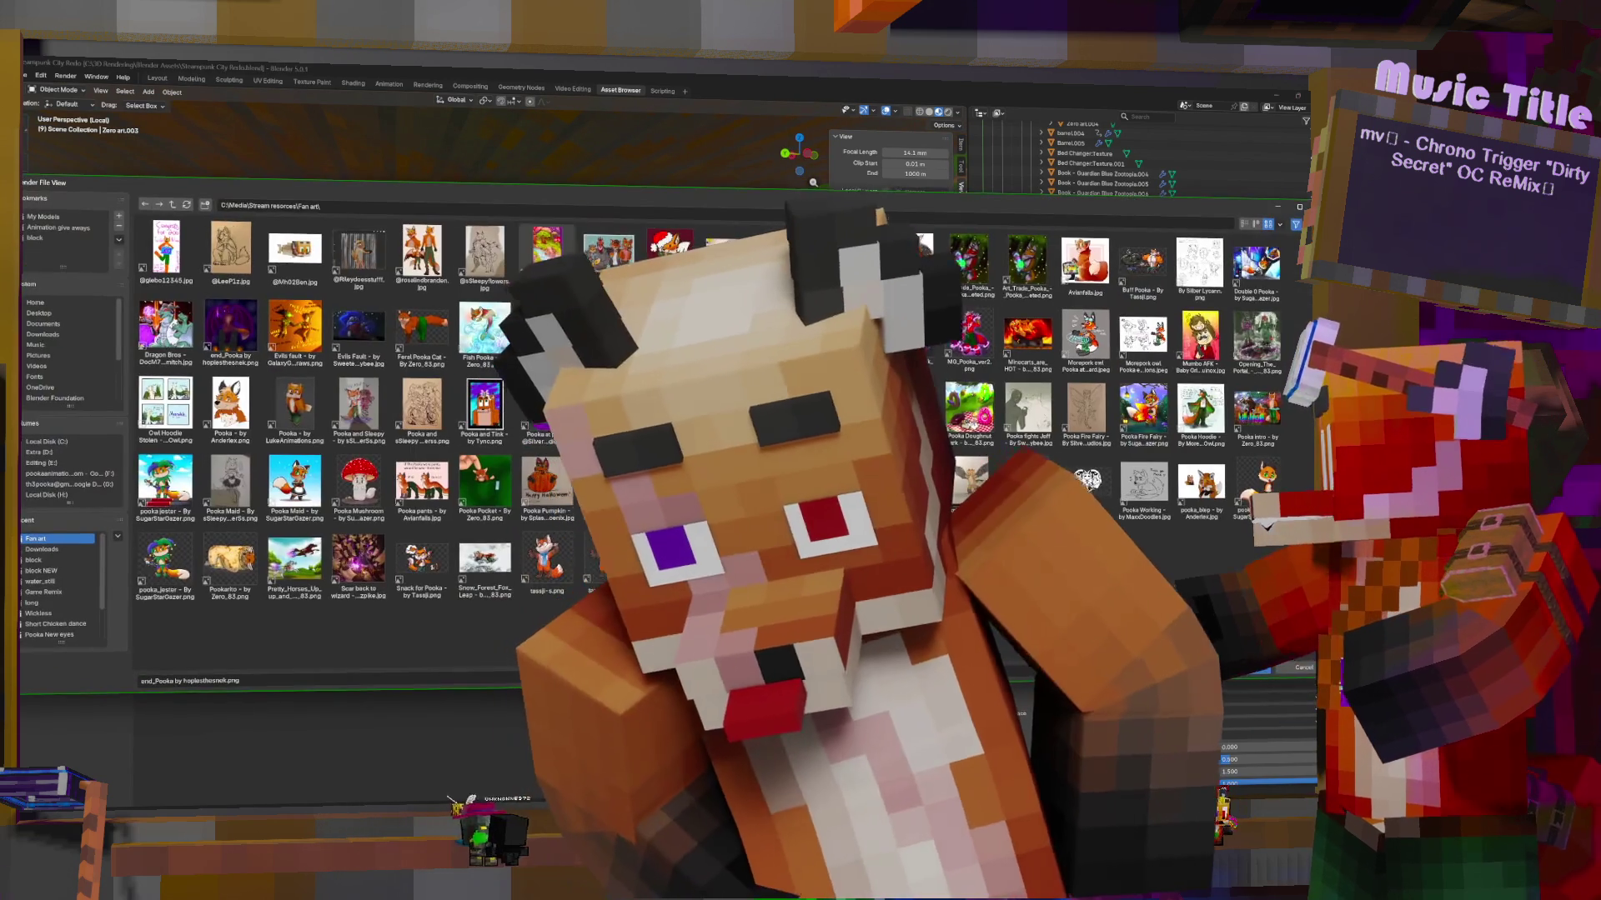
Load the pooka jester image from the Fan art folder onto the frame
key("Return")
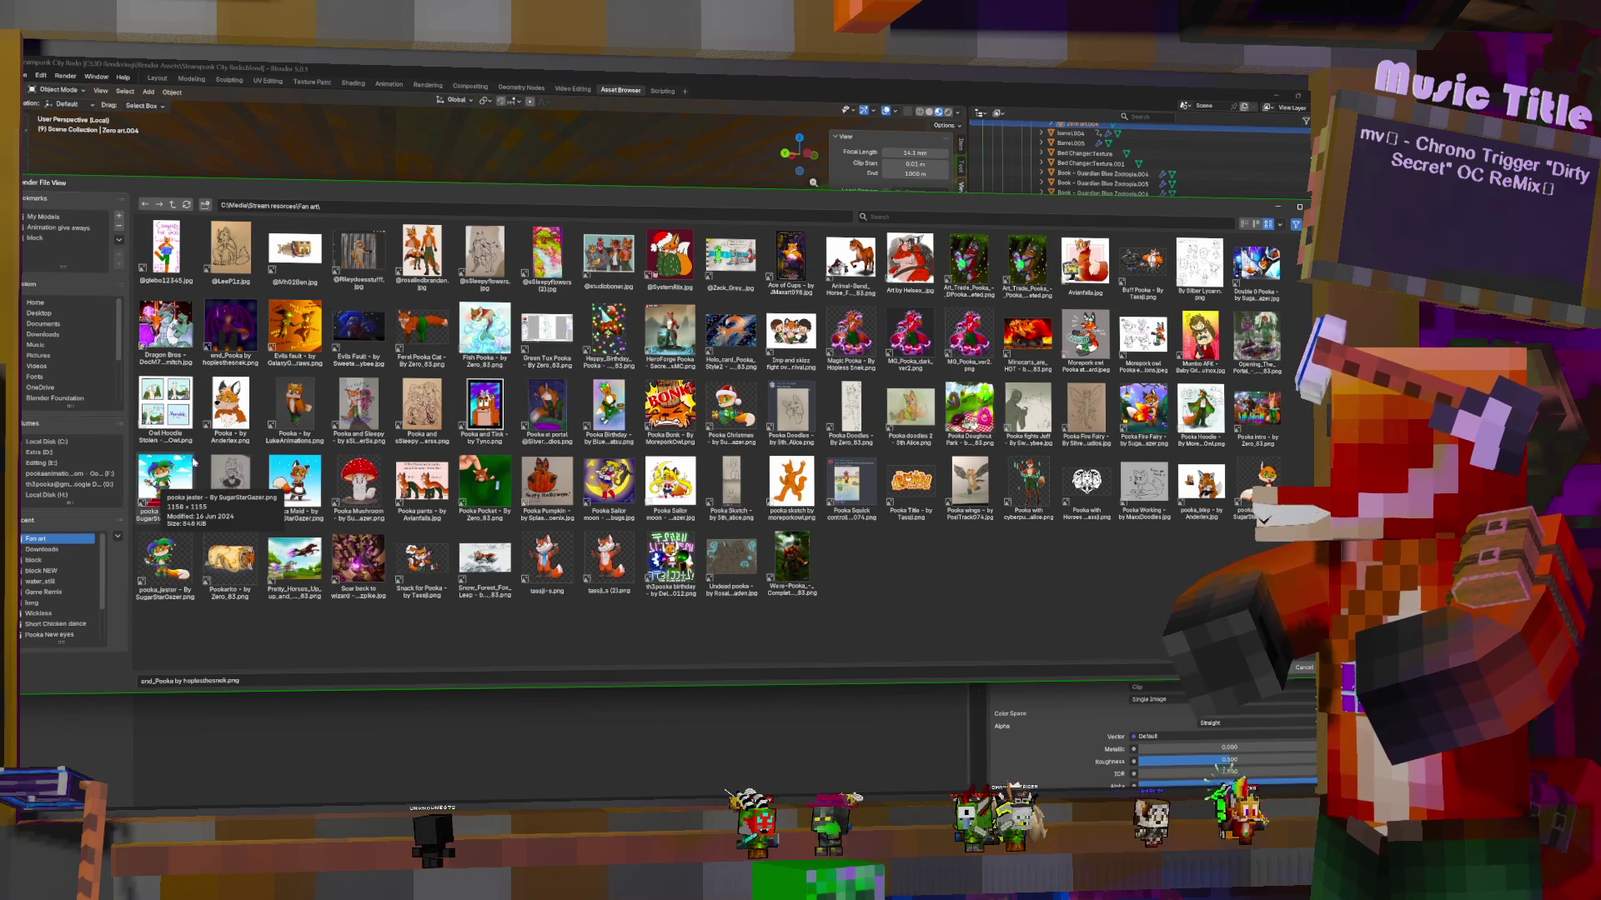
double_click(165, 485)
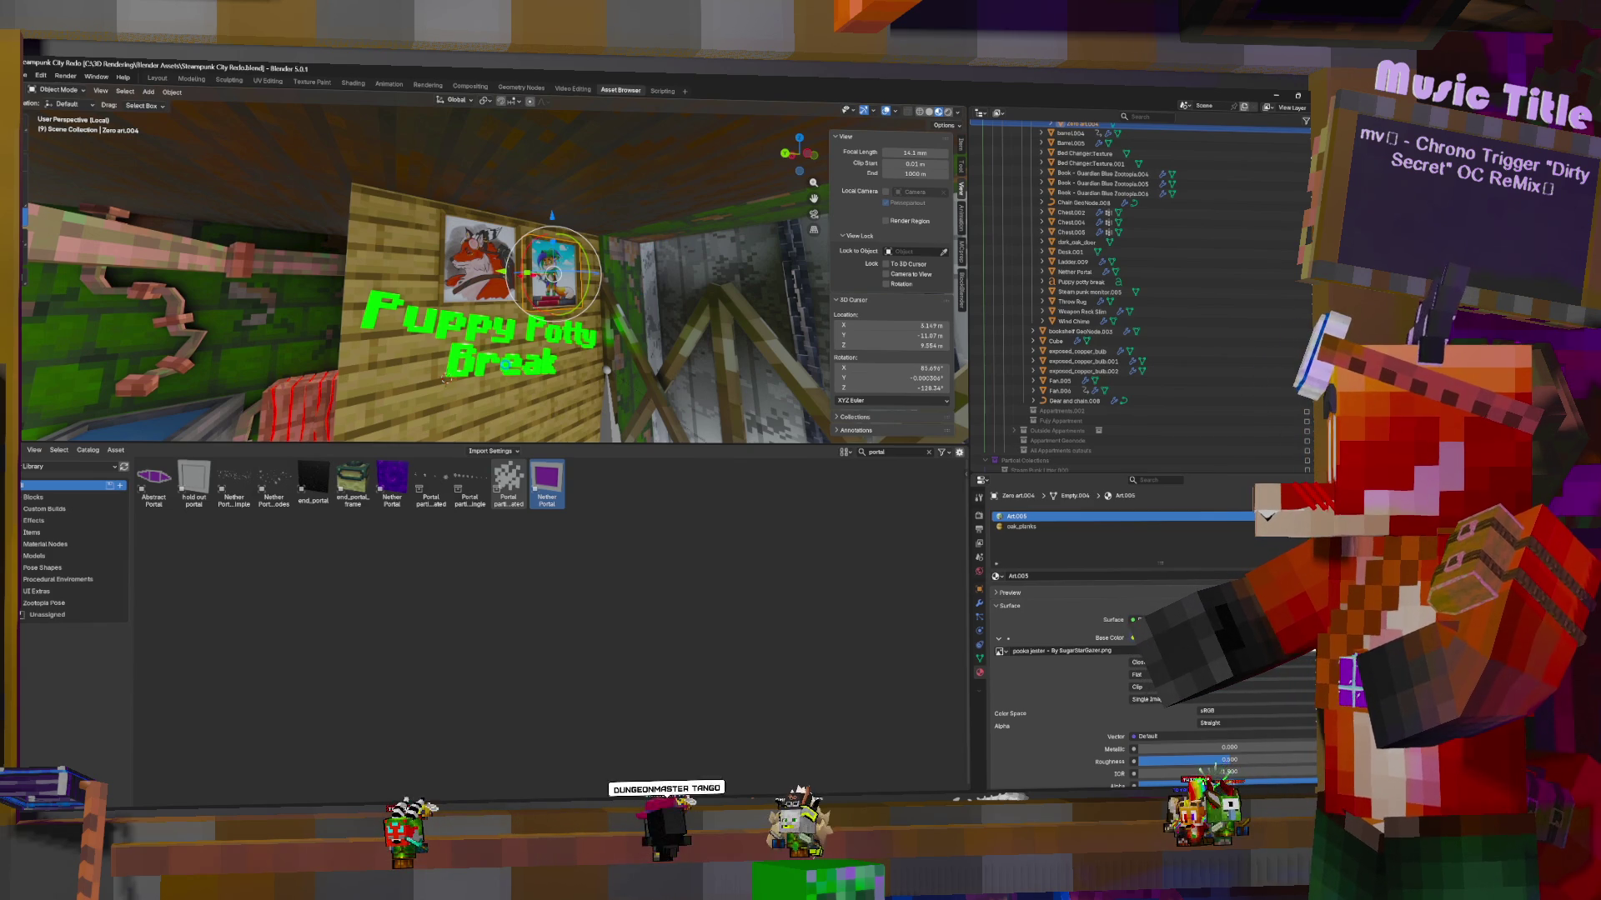
Duplicate the framed picture, slide the copy along the wall on Y, and shrink it to match
key("shift+d")
left_click(607, 299)
middle_click_drag(606, 298, 551, 274)
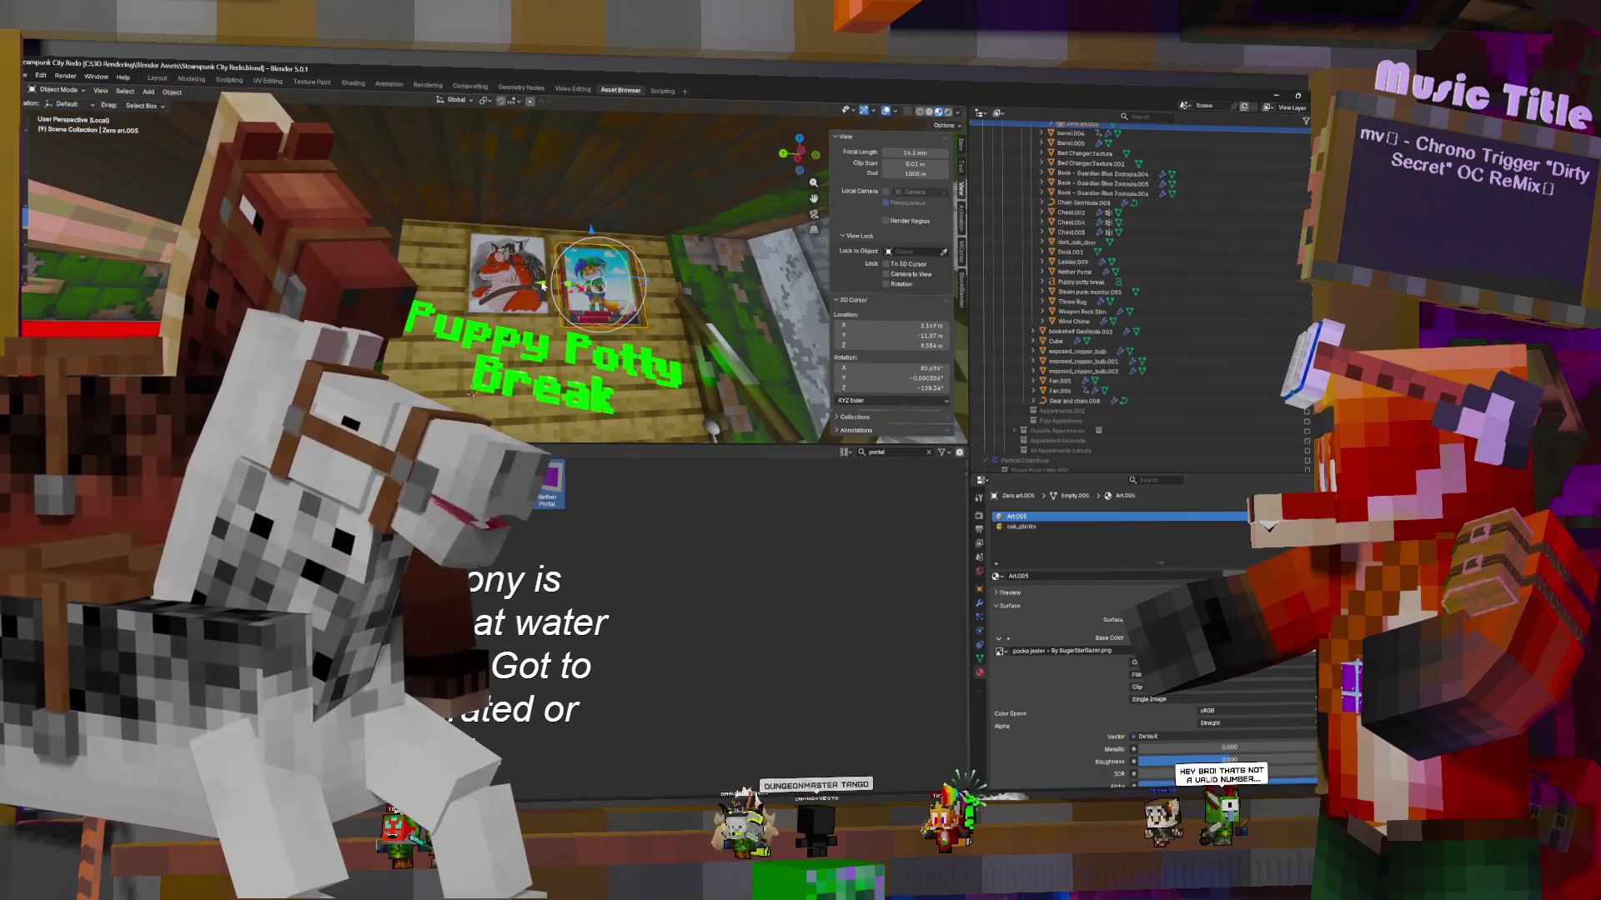
key("g")
key("y")
left_click(546, 257)
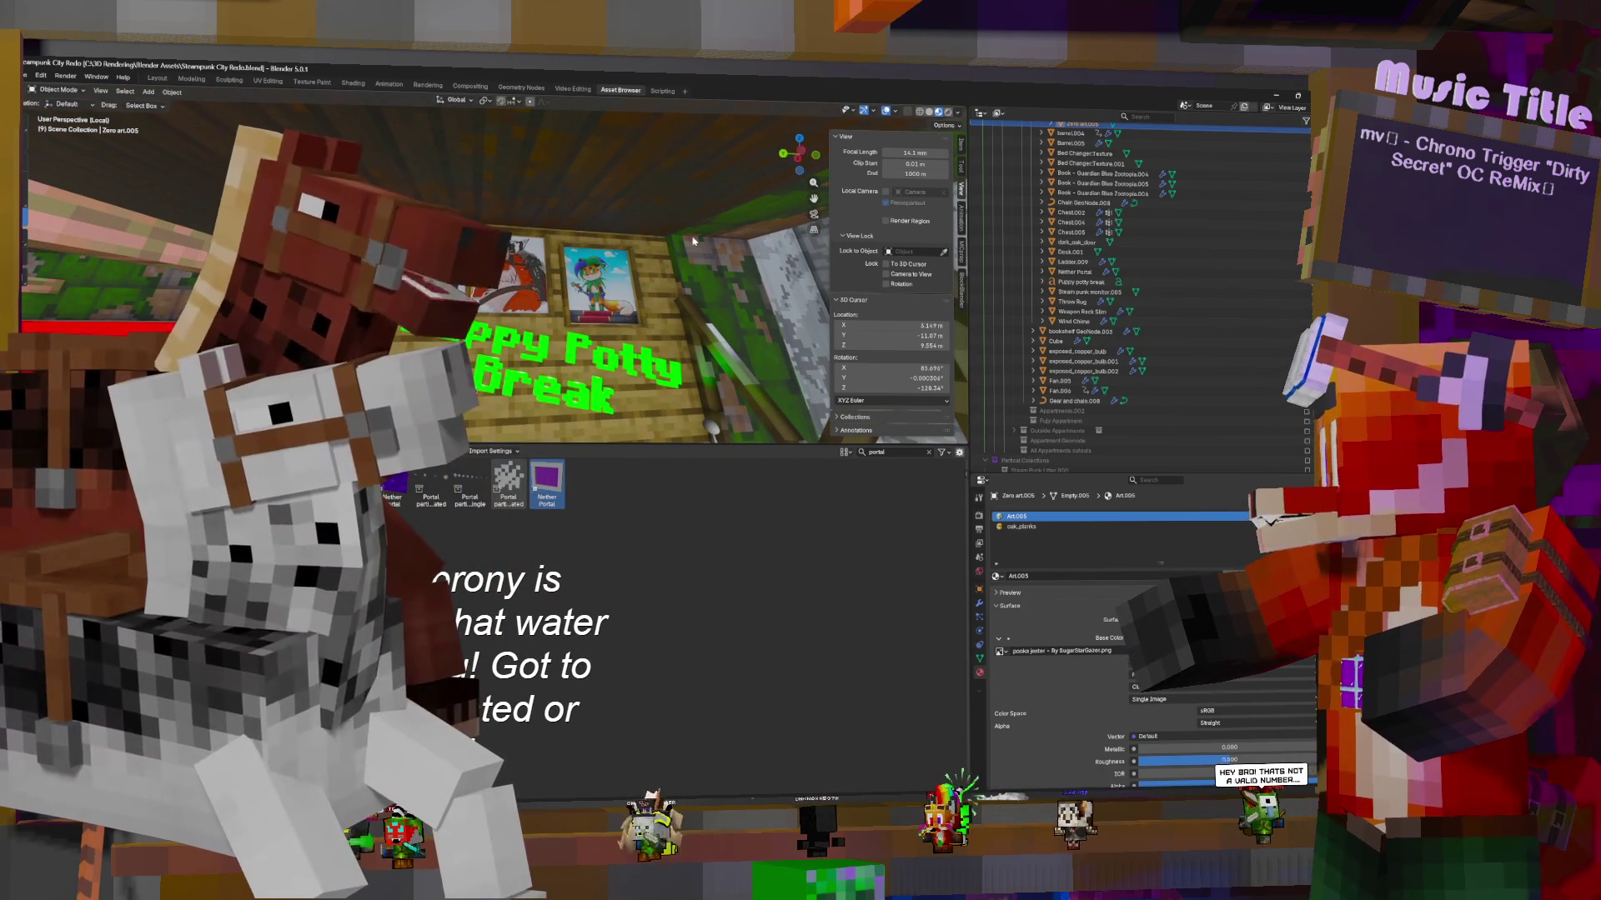
middle_click_drag(684, 302, 709, 342)
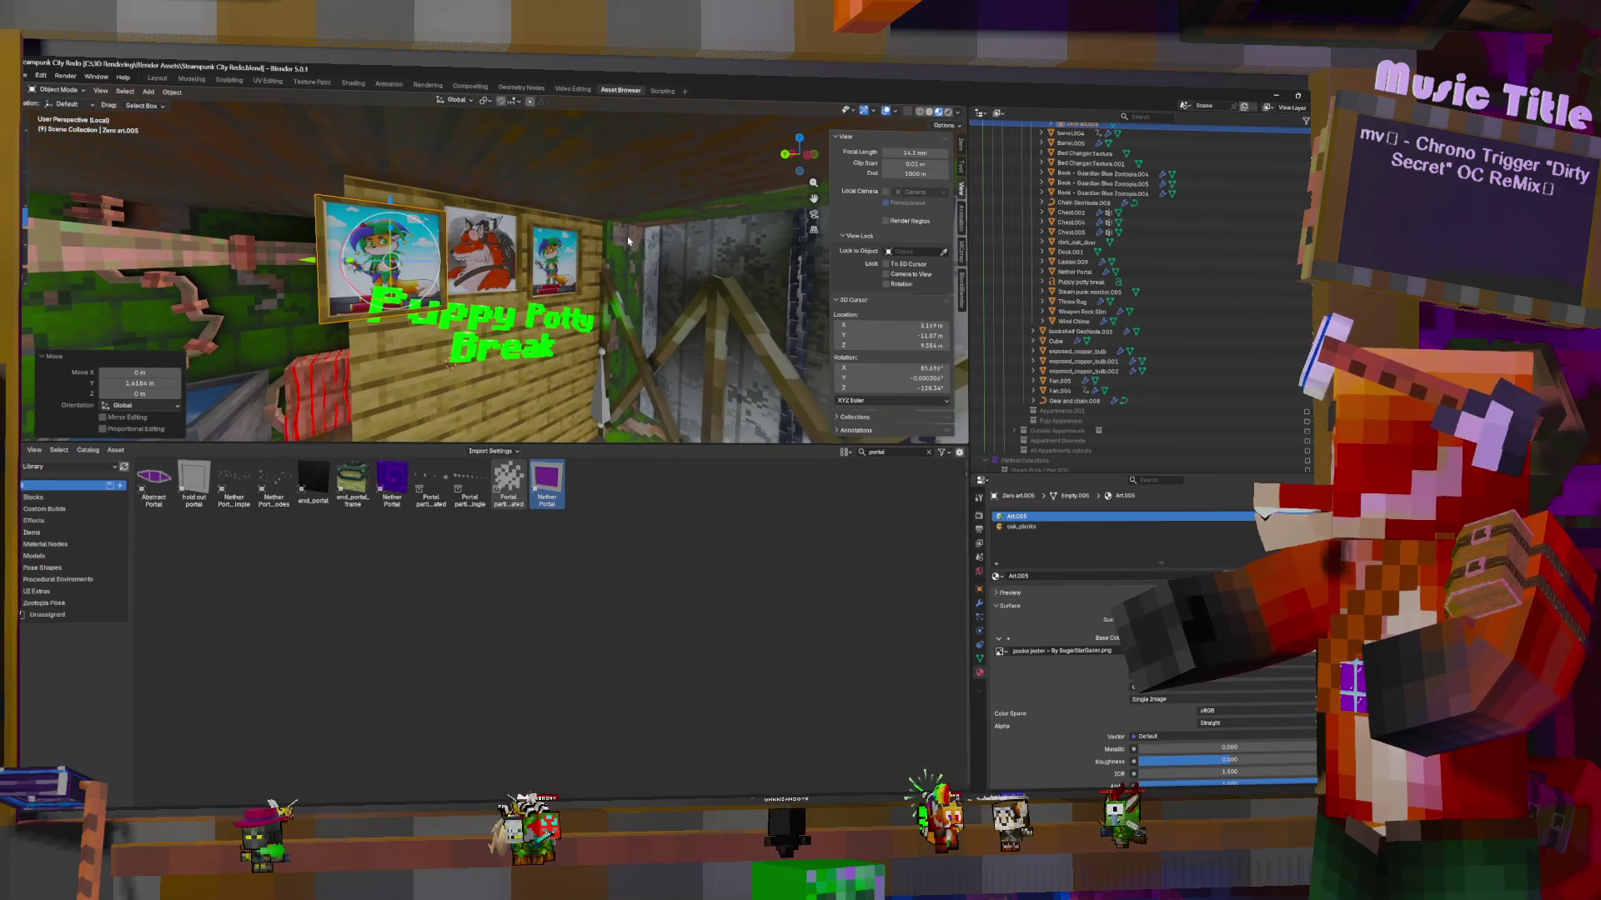
left_click(510, 228)
key("g")
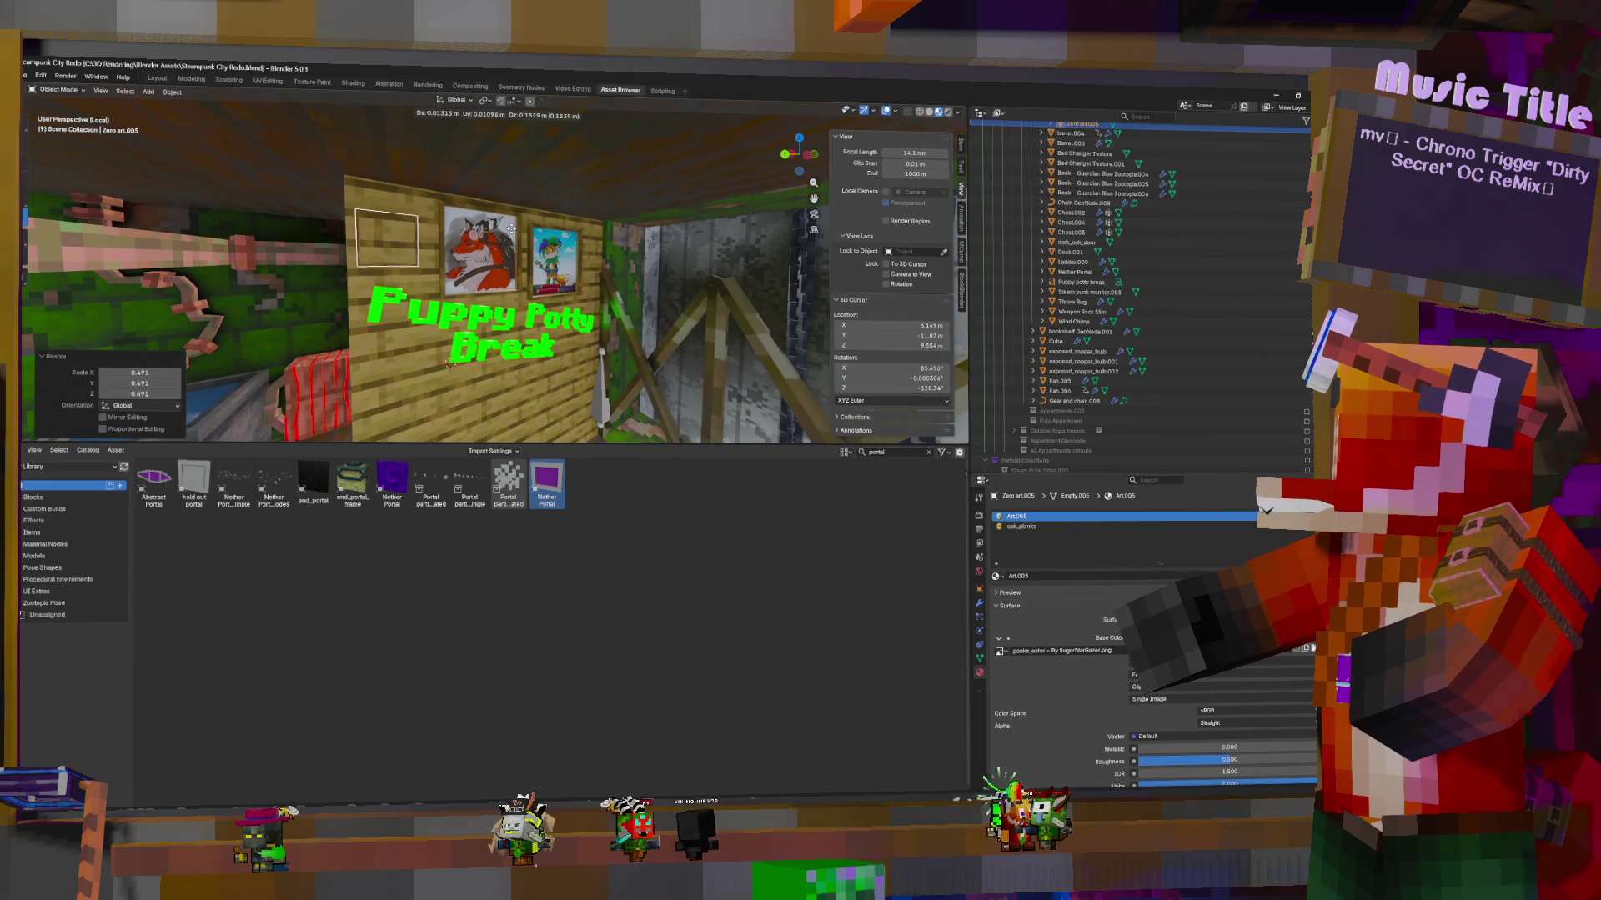
left_click(521, 229)
left_click(526, 218)
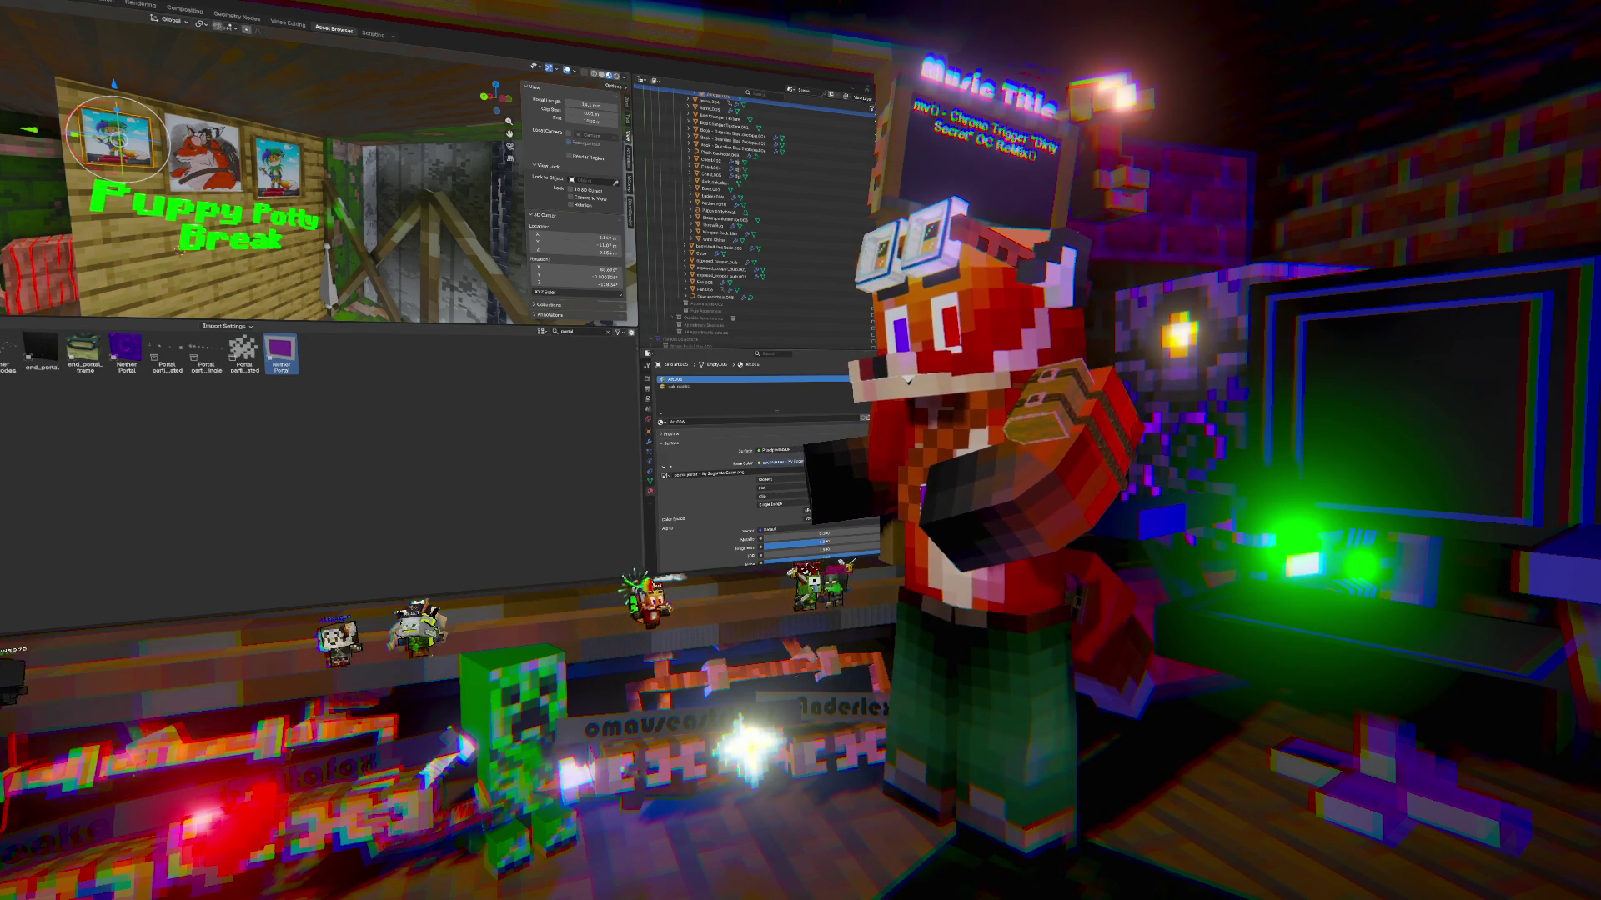
Open the Fan art folder in the image browser for the new frame
key("alt+Tab")
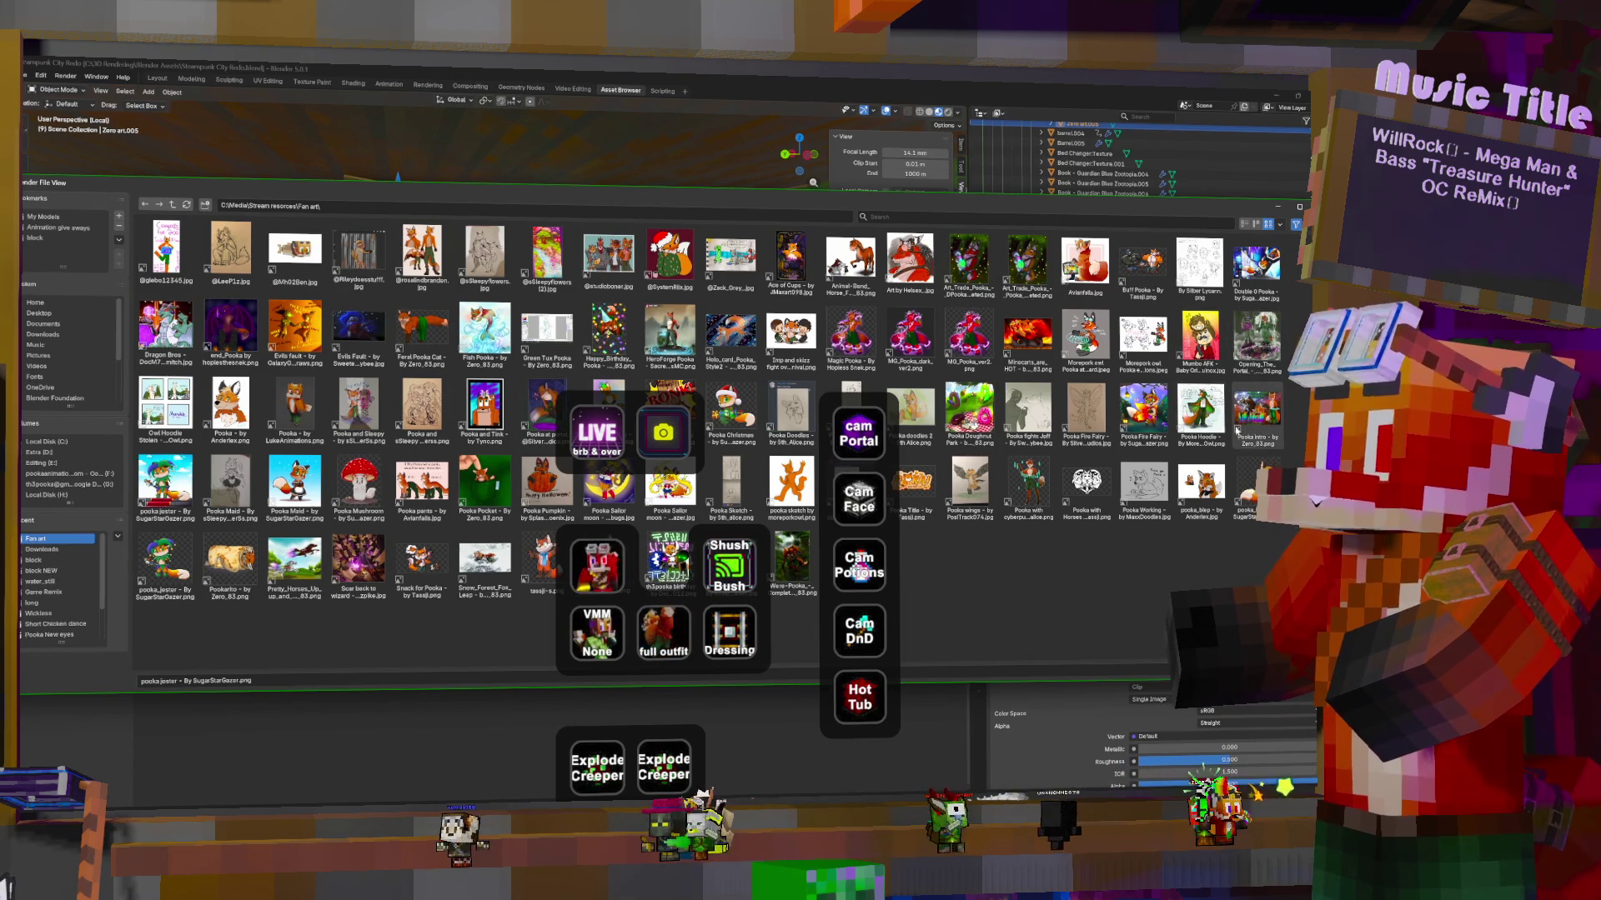
Load the Pooka Hoodie image onto the new frame, scale it to about 1.72 and slide it along Y
double_click(1200, 409)
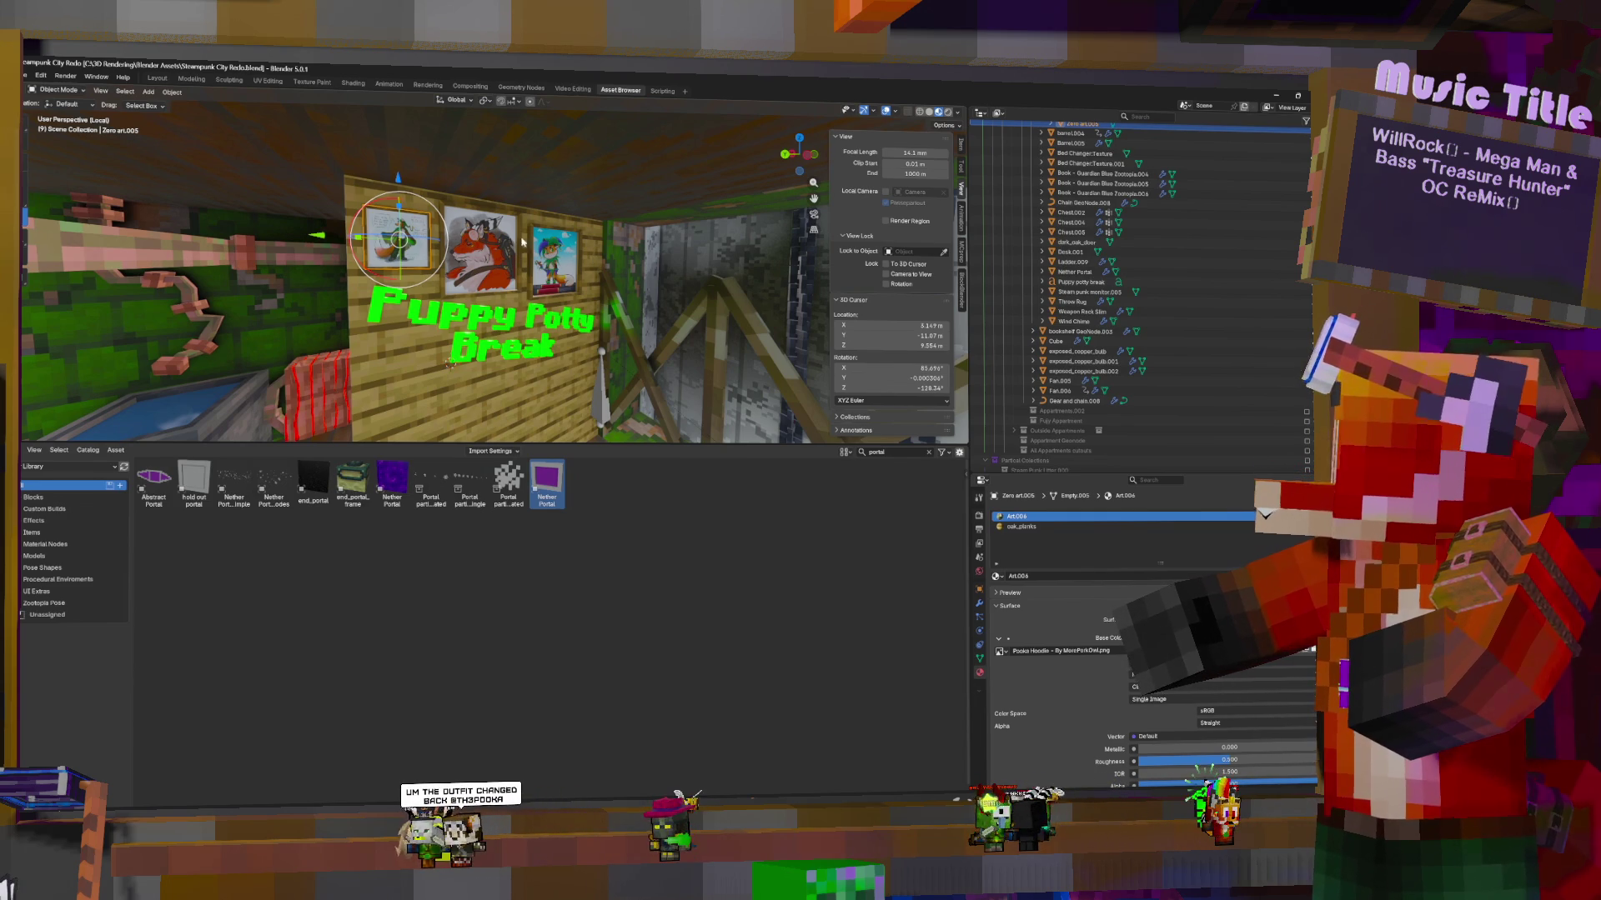
key("s")
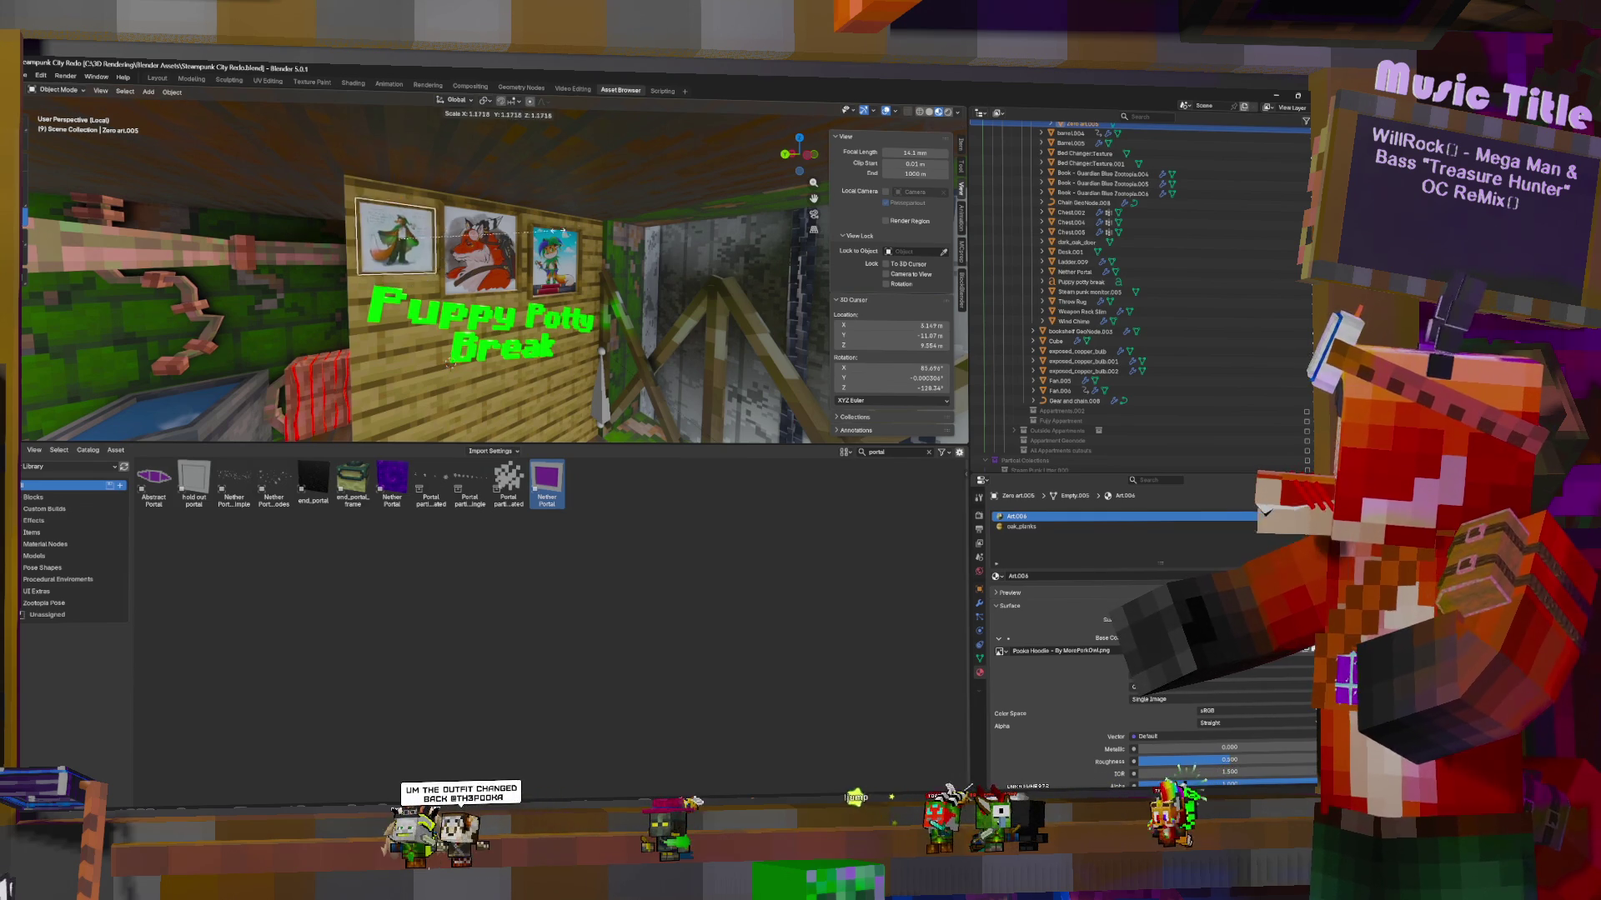
left_click(624, 226)
key("g")
key("y")
left_click(495, 193)
Lower the Pooka Hoodie frame along Z to adjust its height on the wall
key("g")
key("z")
left_click(496, 204)
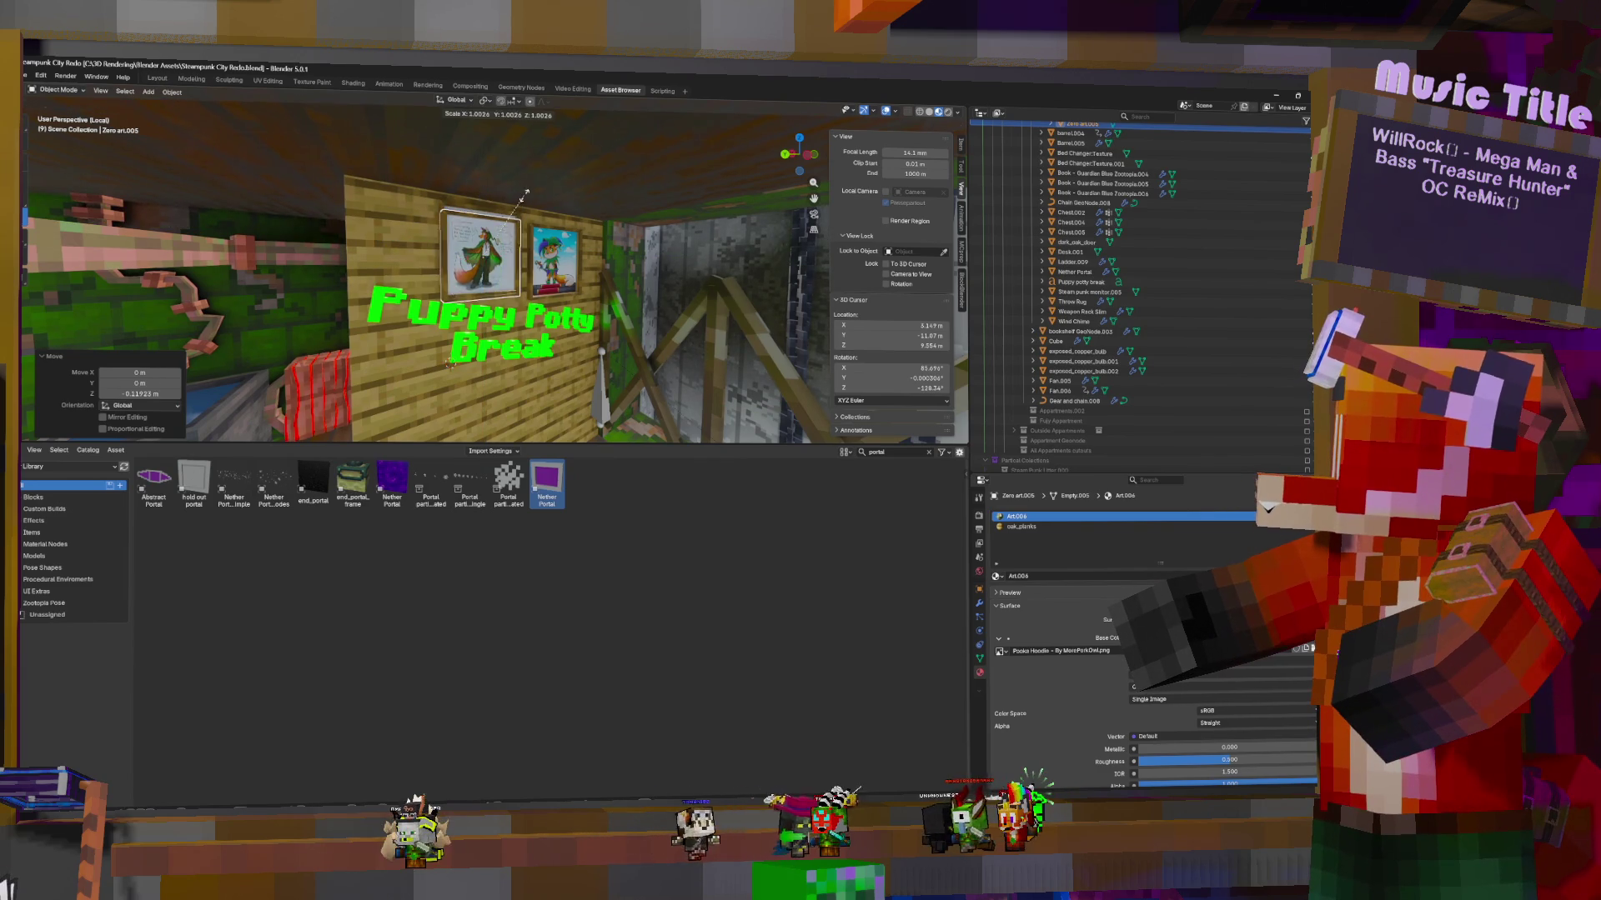
key("s")
key("Escape")
key("g")
key("z")
left_click(492, 220)
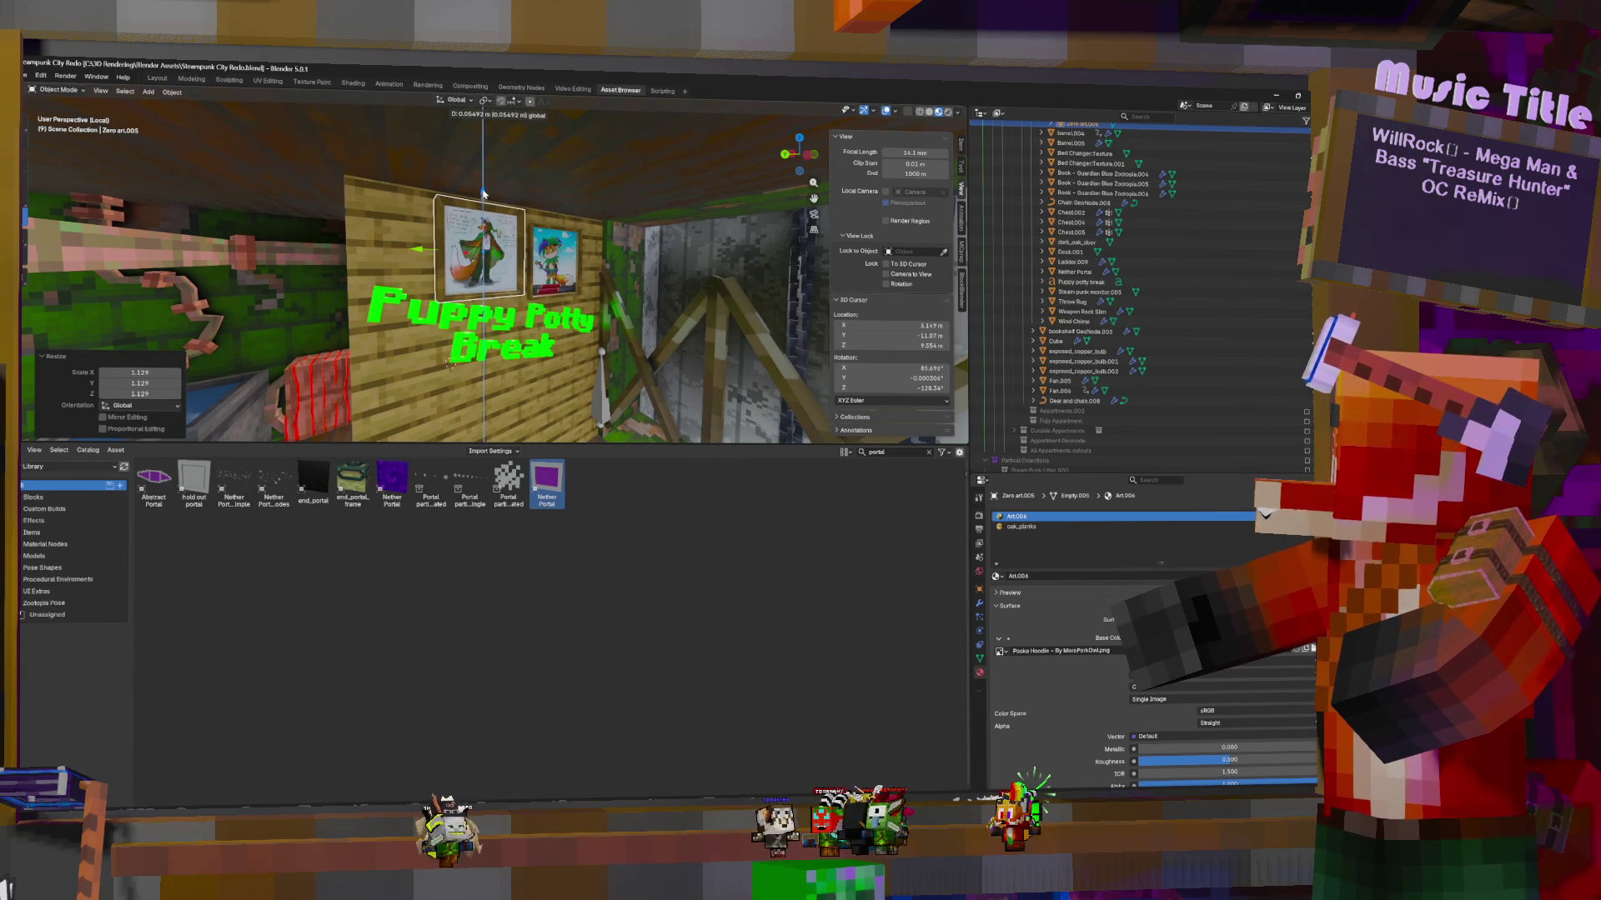
Slide the red fox frame along the wall, shrink it, and nudge it vertically
left_click(492, 219)
key("g")
key("y")
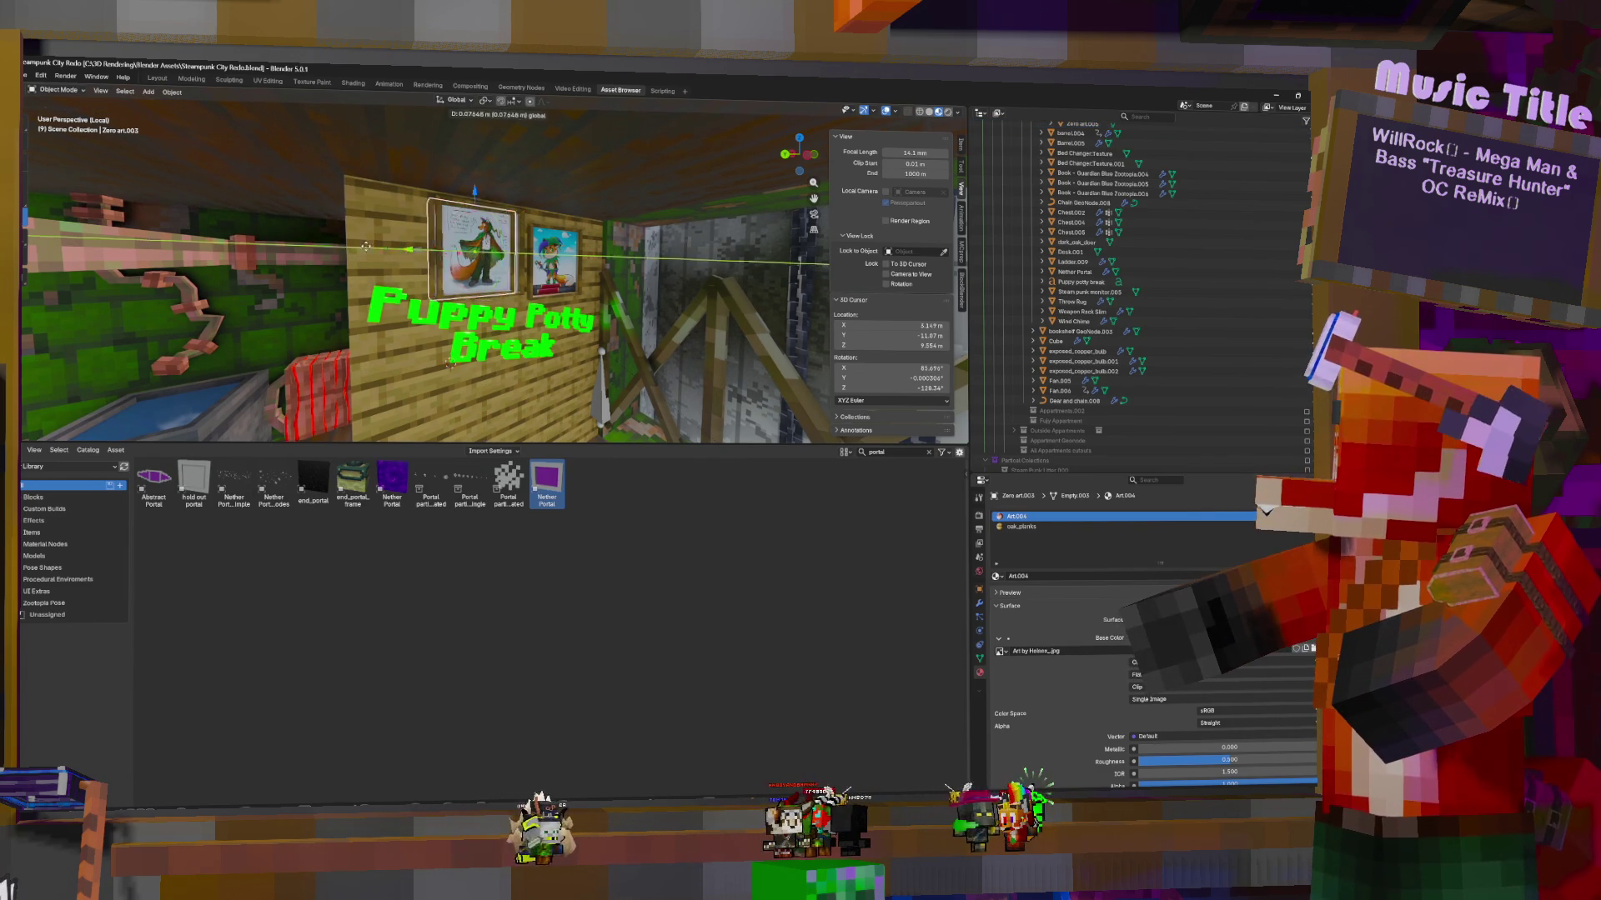
left_click(327, 245)
key("s")
left_click(338, 218)
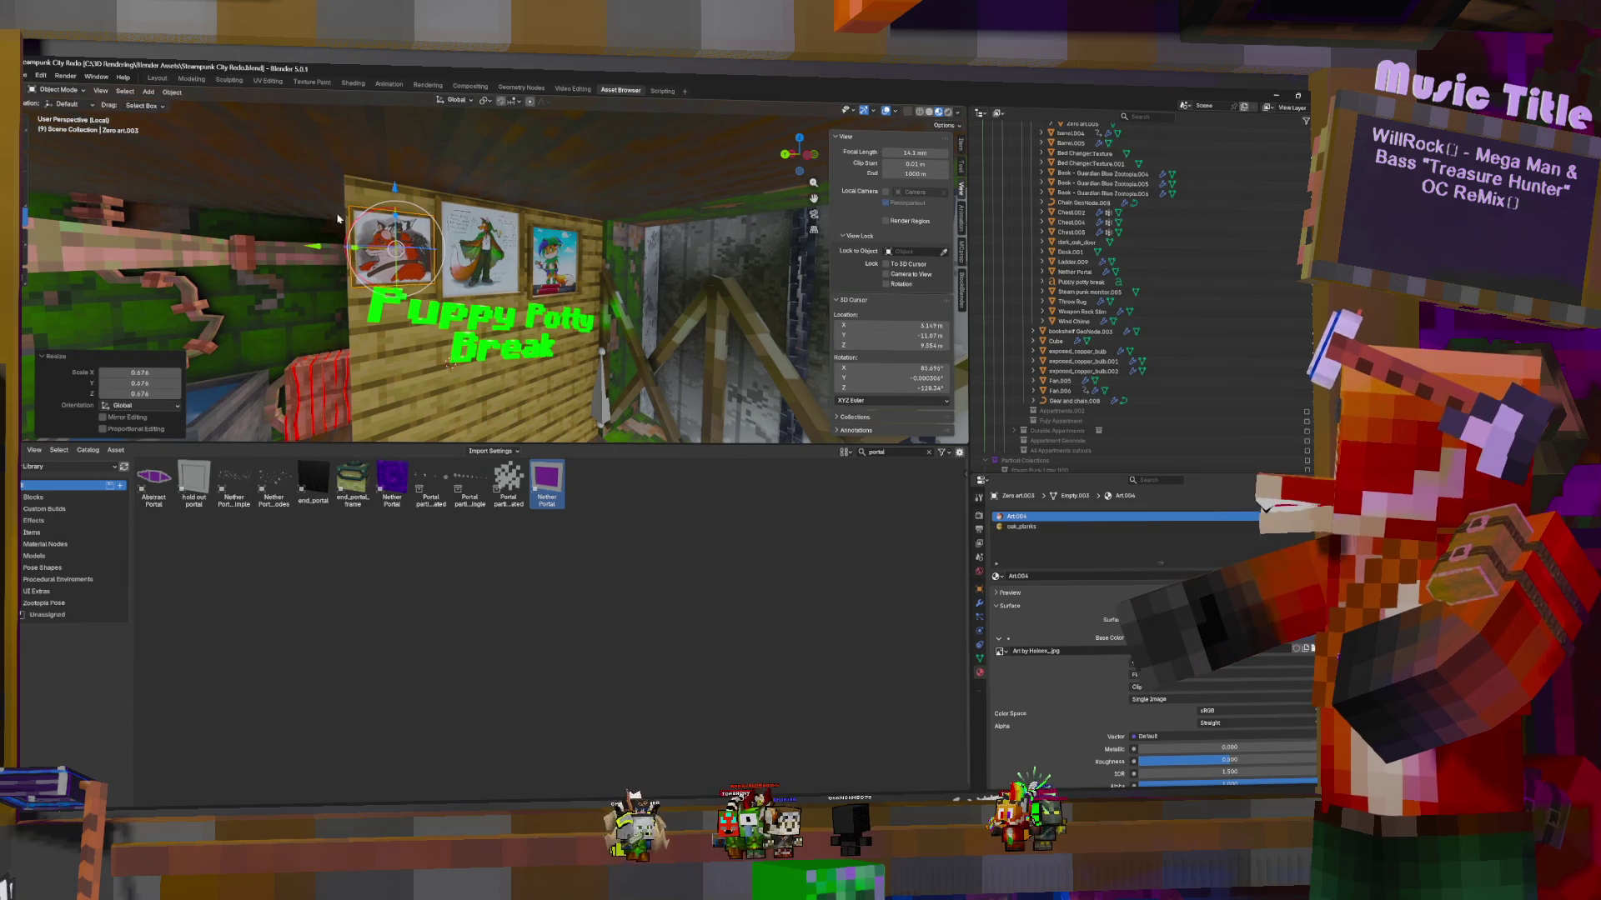
key("g")
key("z")
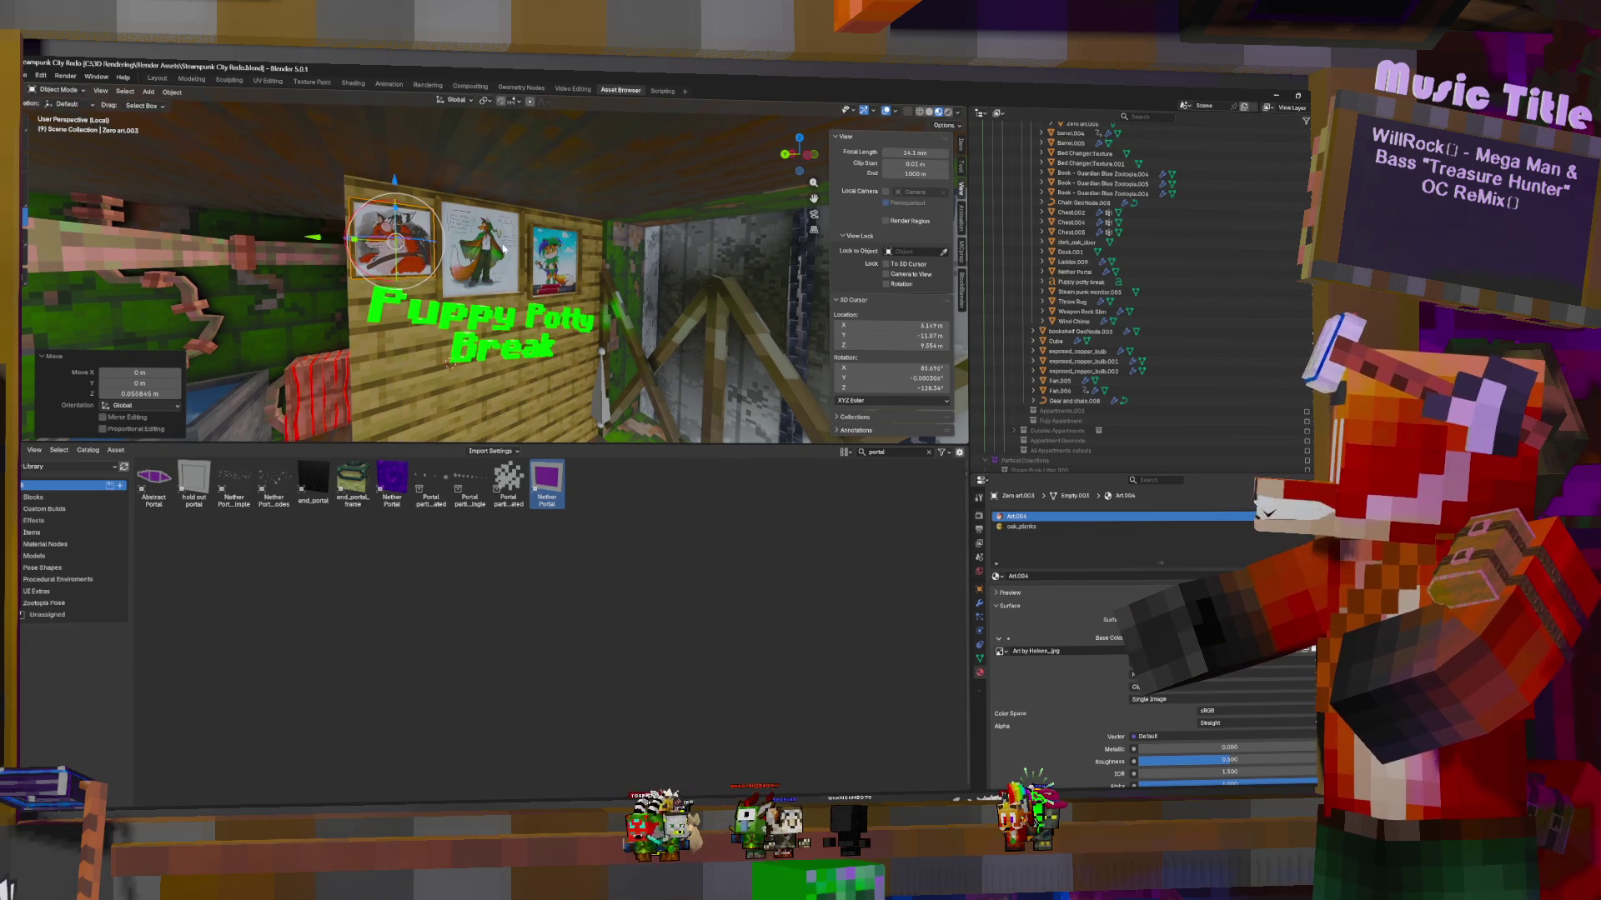
Nudge the middle Pooka Hoodie frame along Y to even out the row
left_click(531, 278)
key("g")
key("y")
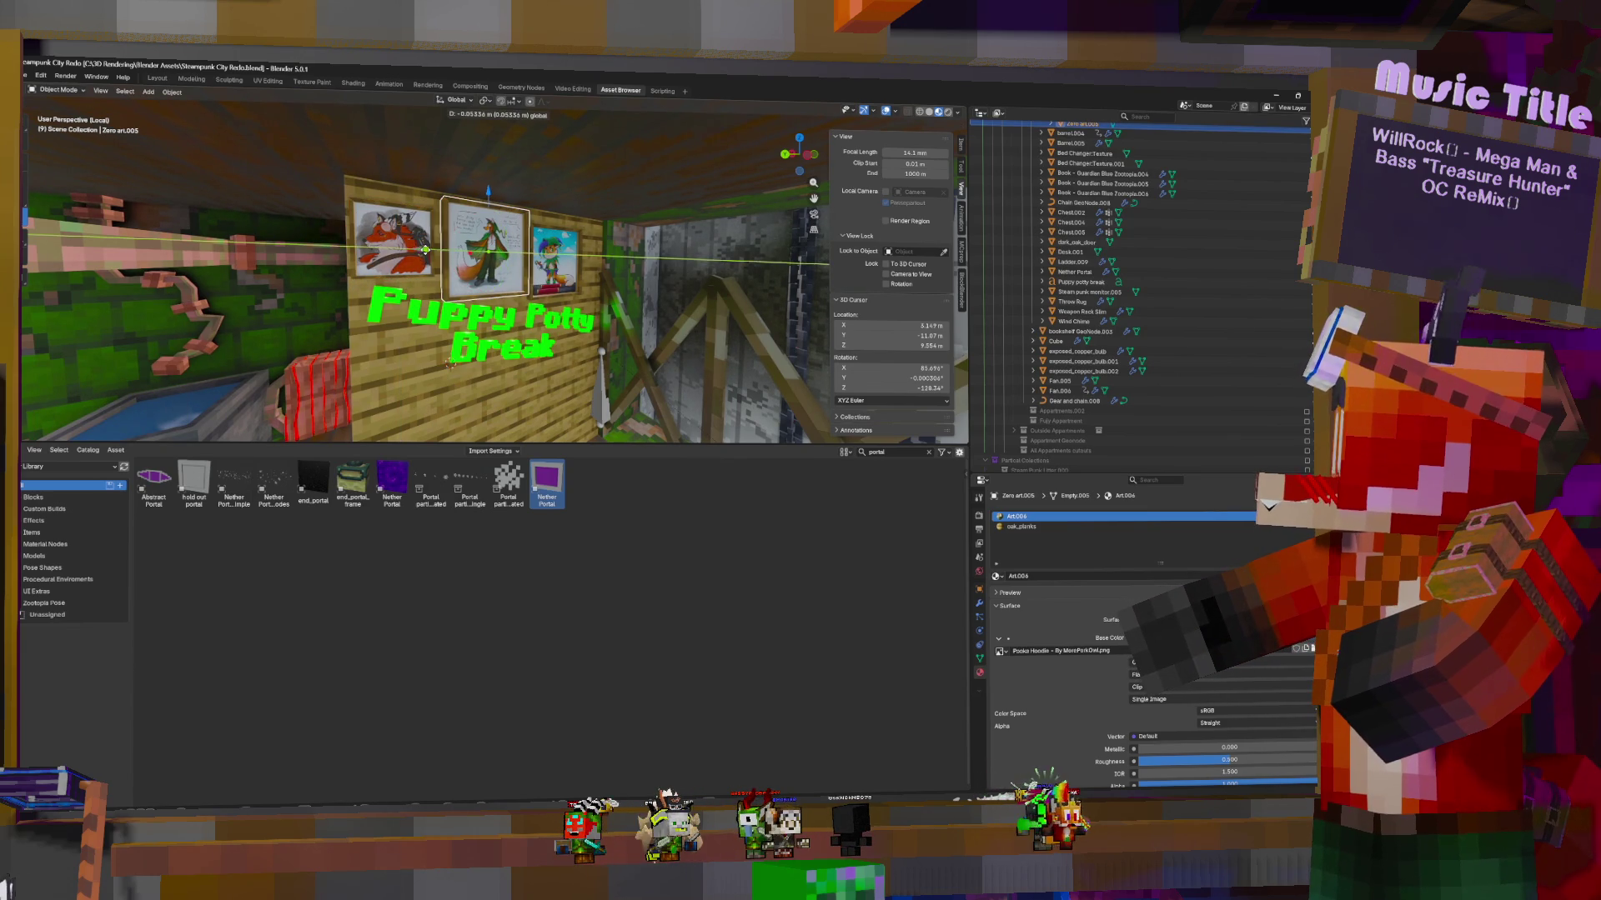
left_click(425, 255)
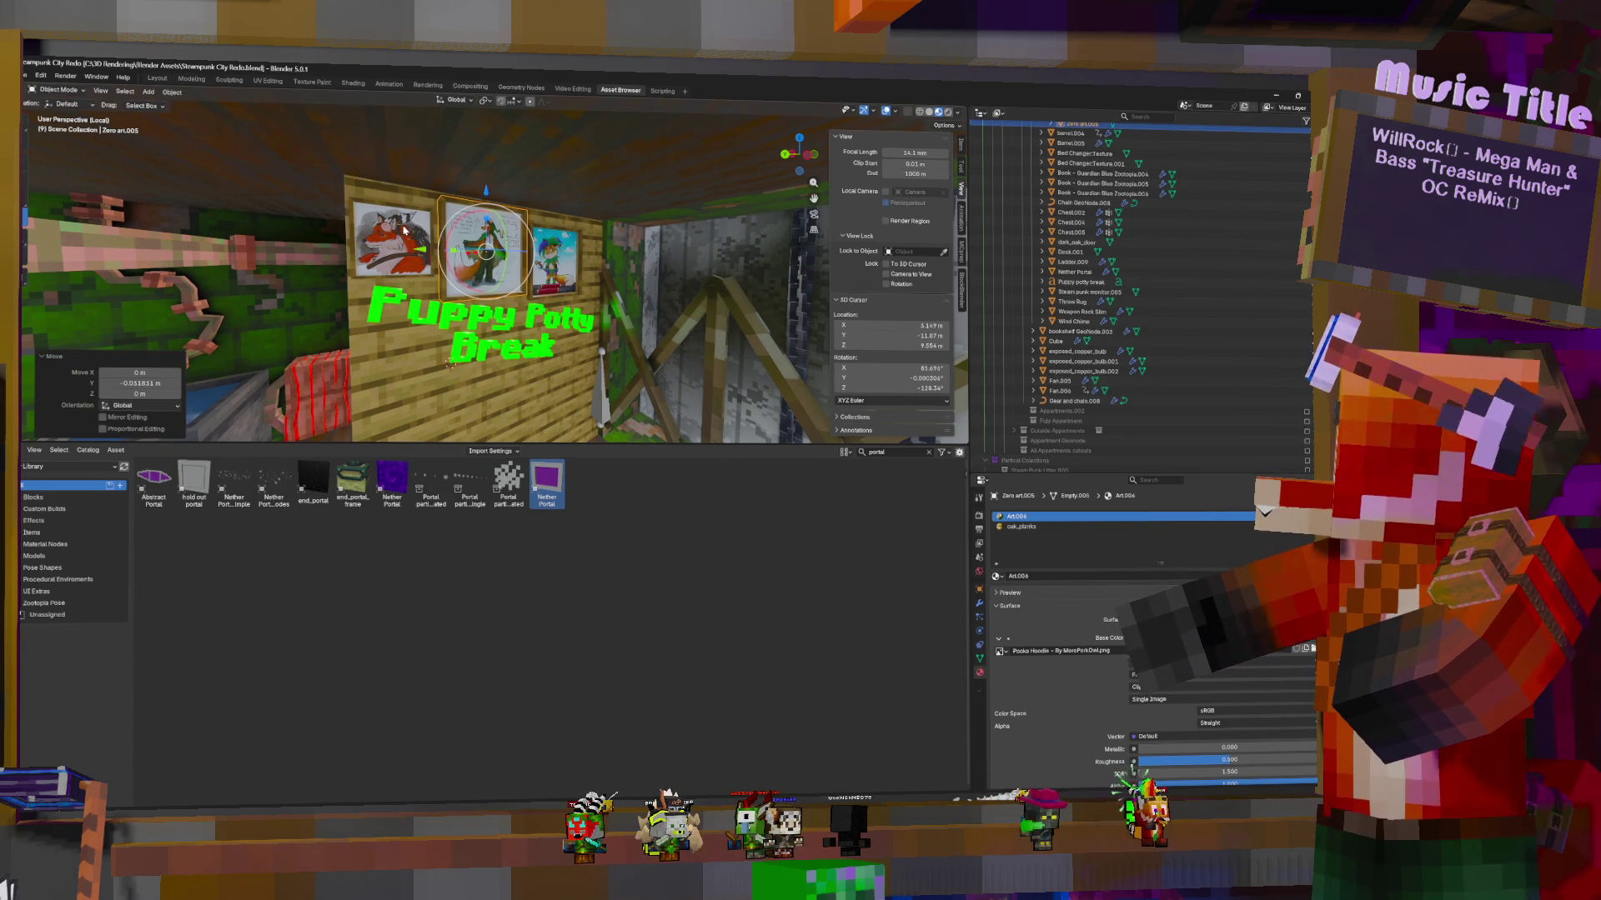
left_click(584, 384)
mouse_move(620, 390)
middle_mouse_down()
mouse_move(567, 292)
mouse_move(484, 406)
mouse_move(411, 436)
mouse_move(501, 320)
middle_mouse_up()
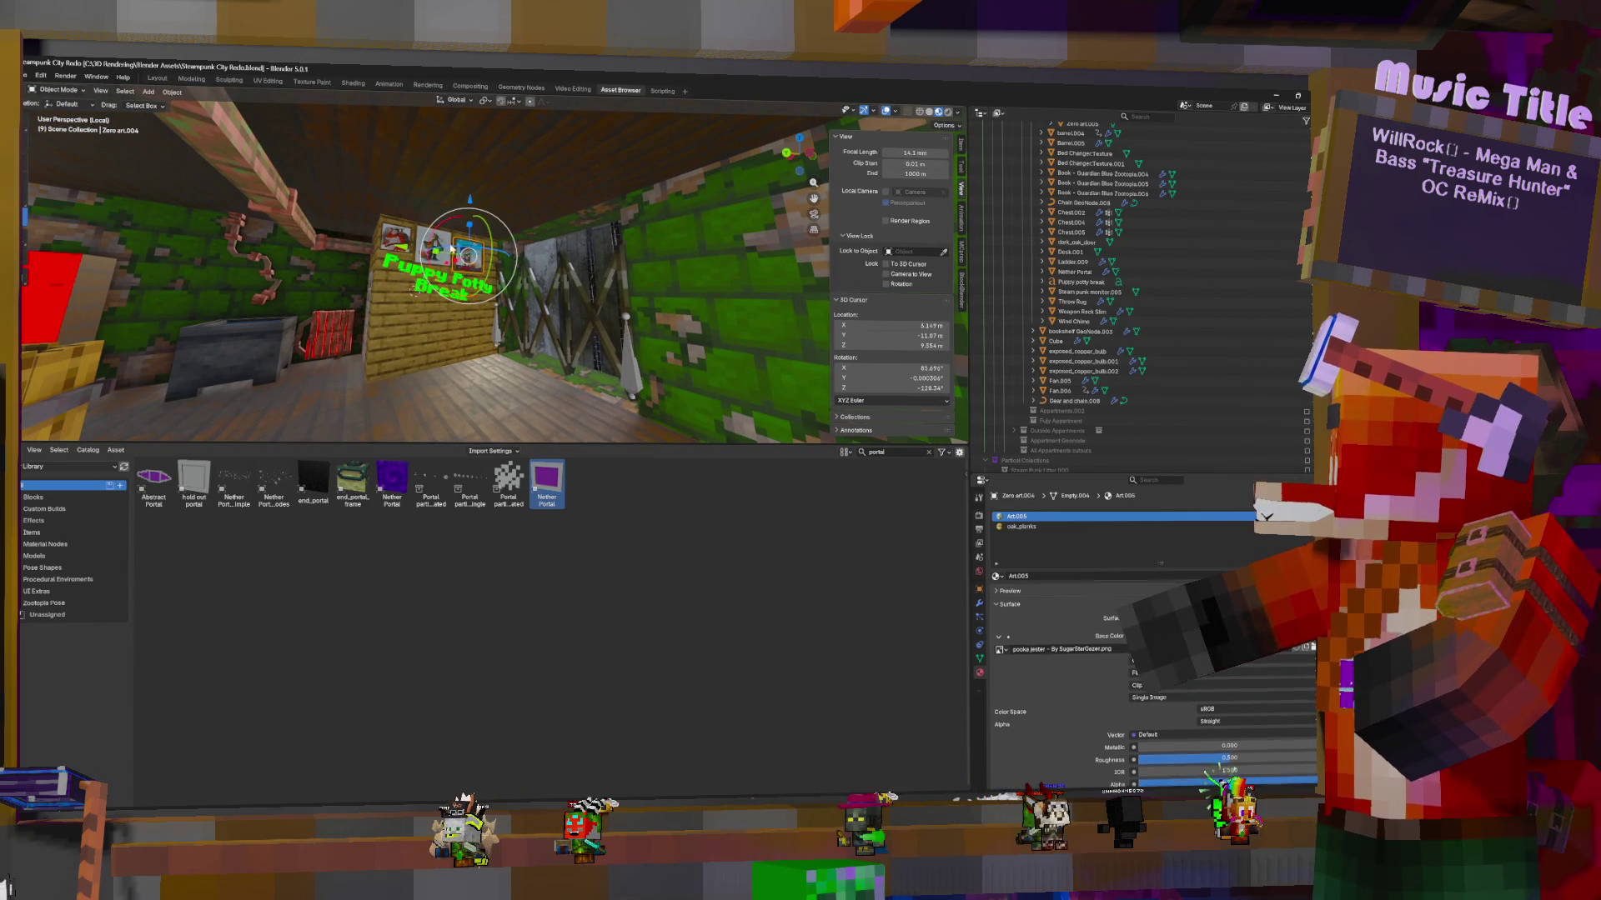
left_click(390, 237)
left_click(405, 244)
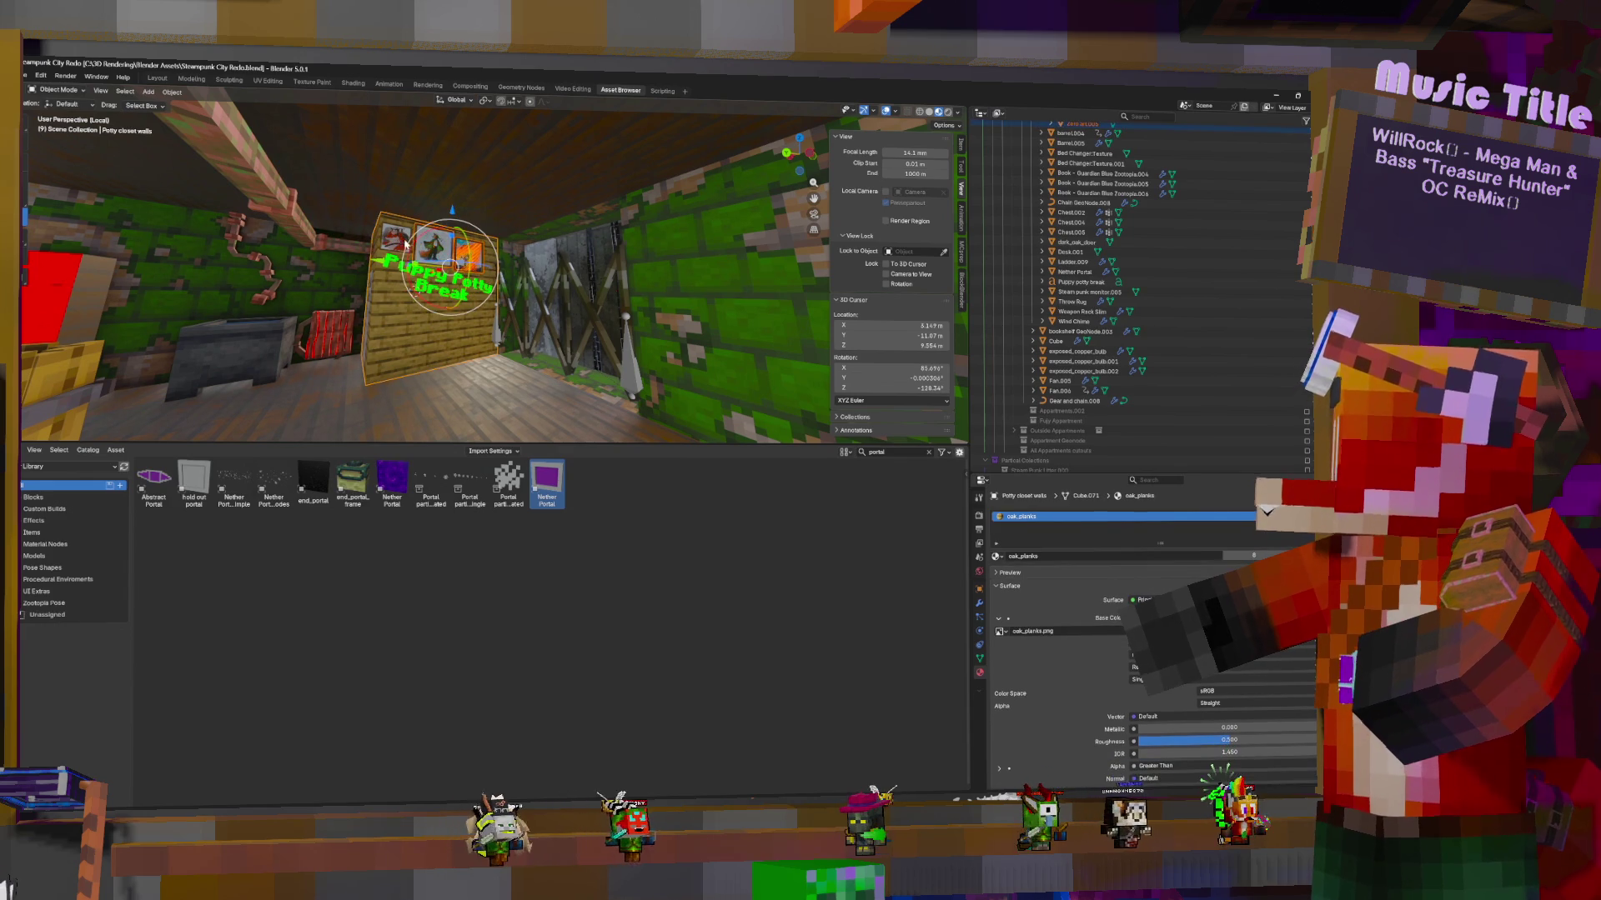
left_click(398, 238)
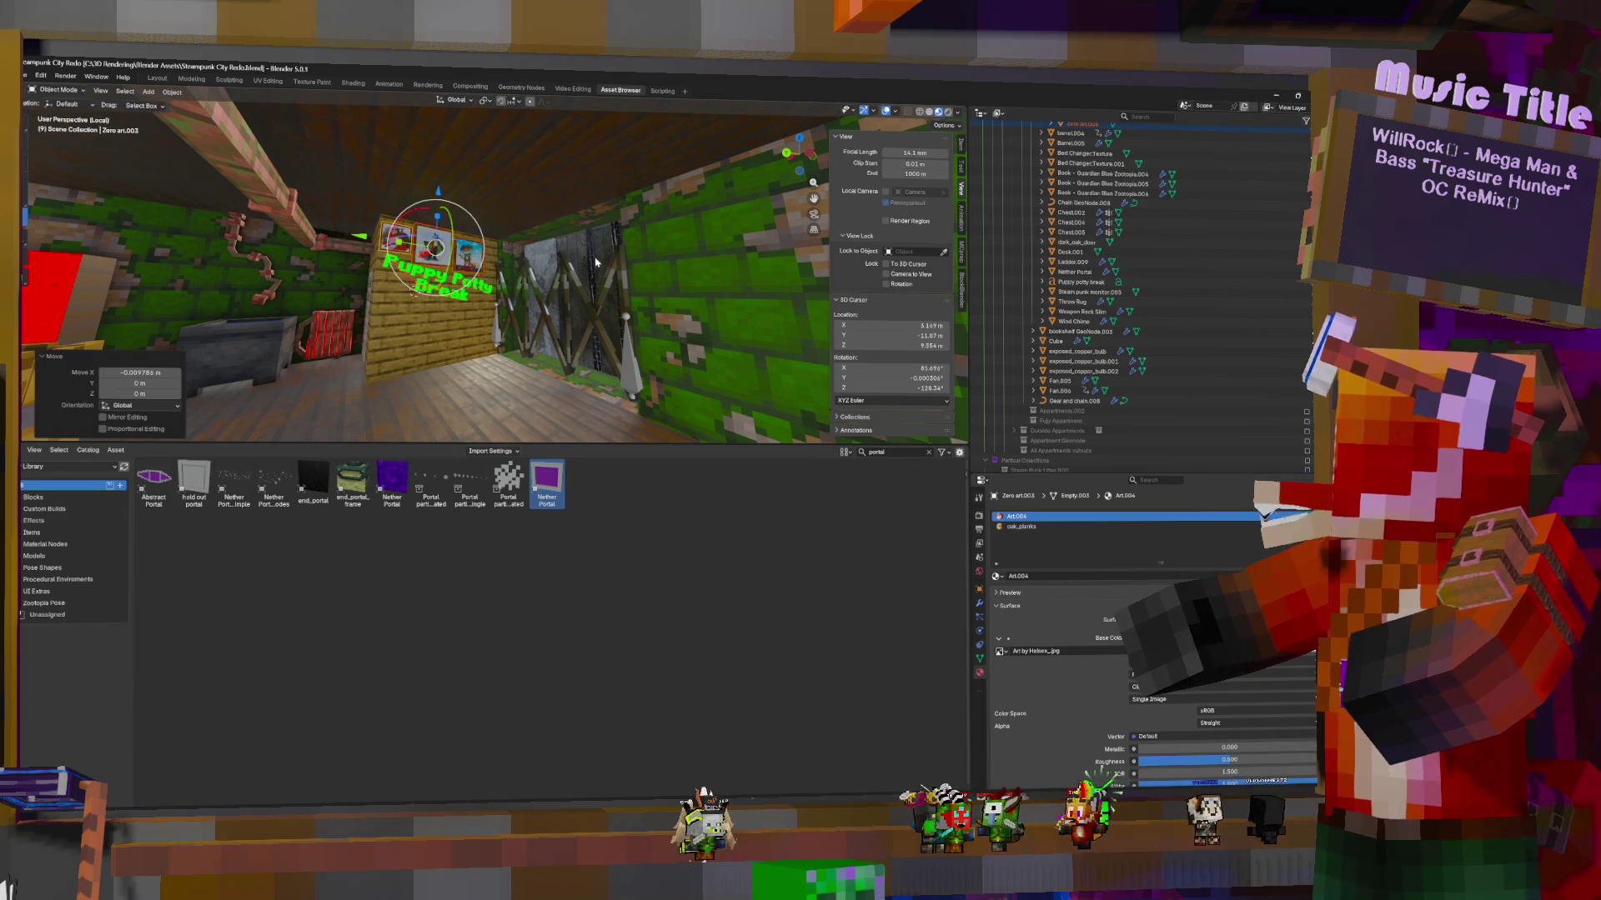
mouse_move(595, 262)
middle_mouse_down()
mouse_move(500, 242)
mouse_move(450, 275)
mouse_move(434, 233)
mouse_move(462, 408)
mouse_move(722, 332)
mouse_move(760, 264)
mouse_move(521, 438)
mouse_move(412, 346)
mouse_move(363, 383)
middle_mouse_up()
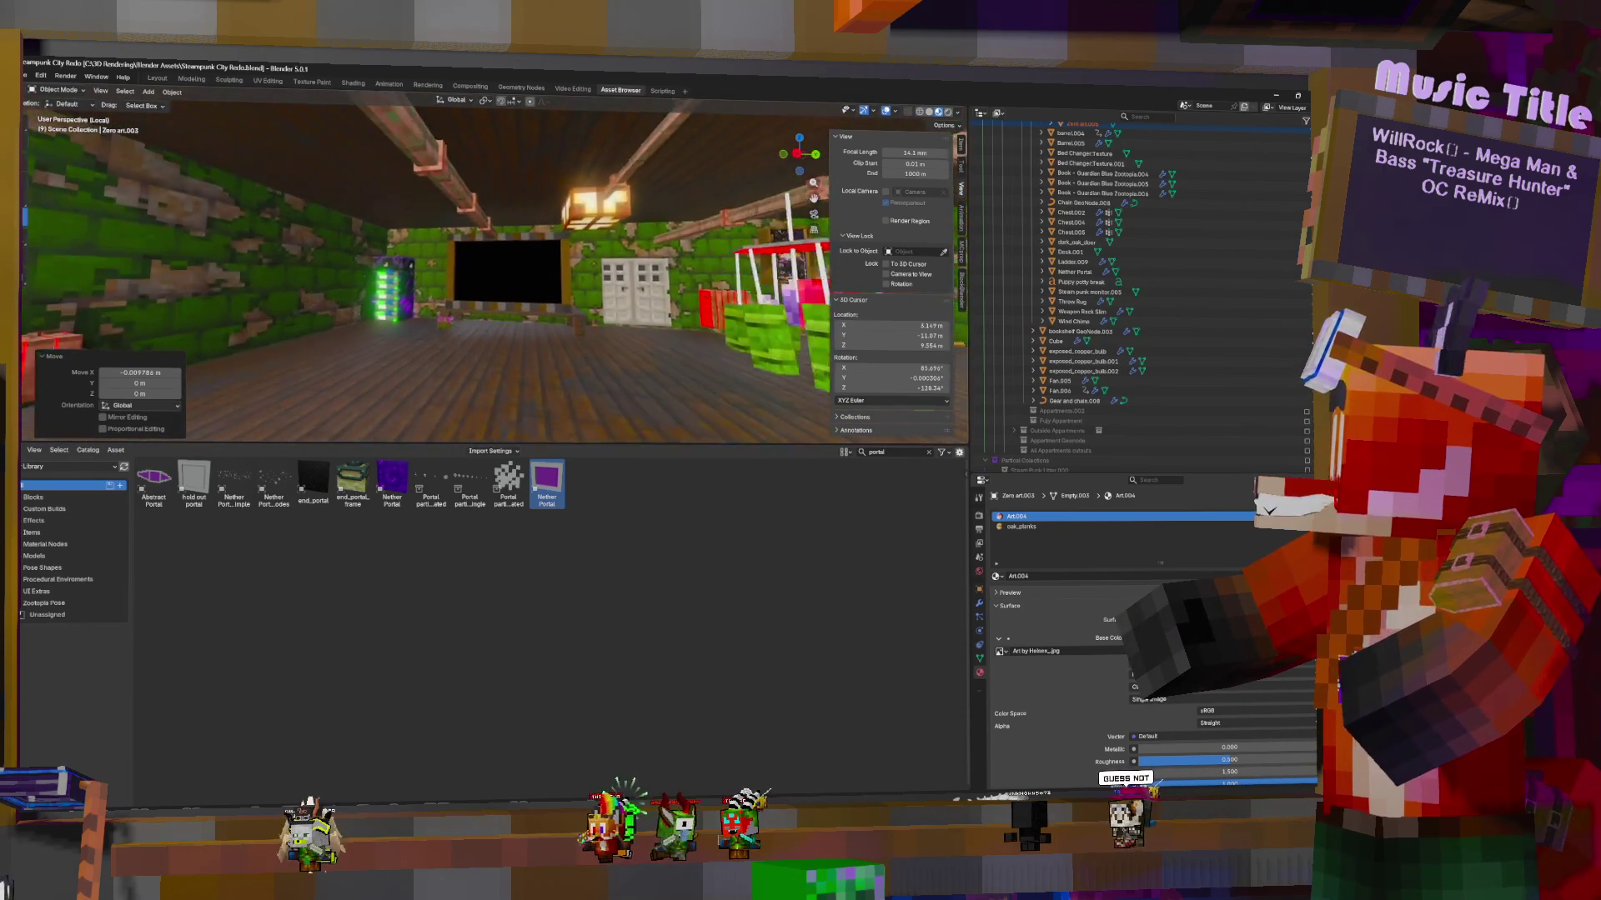
middle_click_drag(363, 383, 400, 367)
key("w")
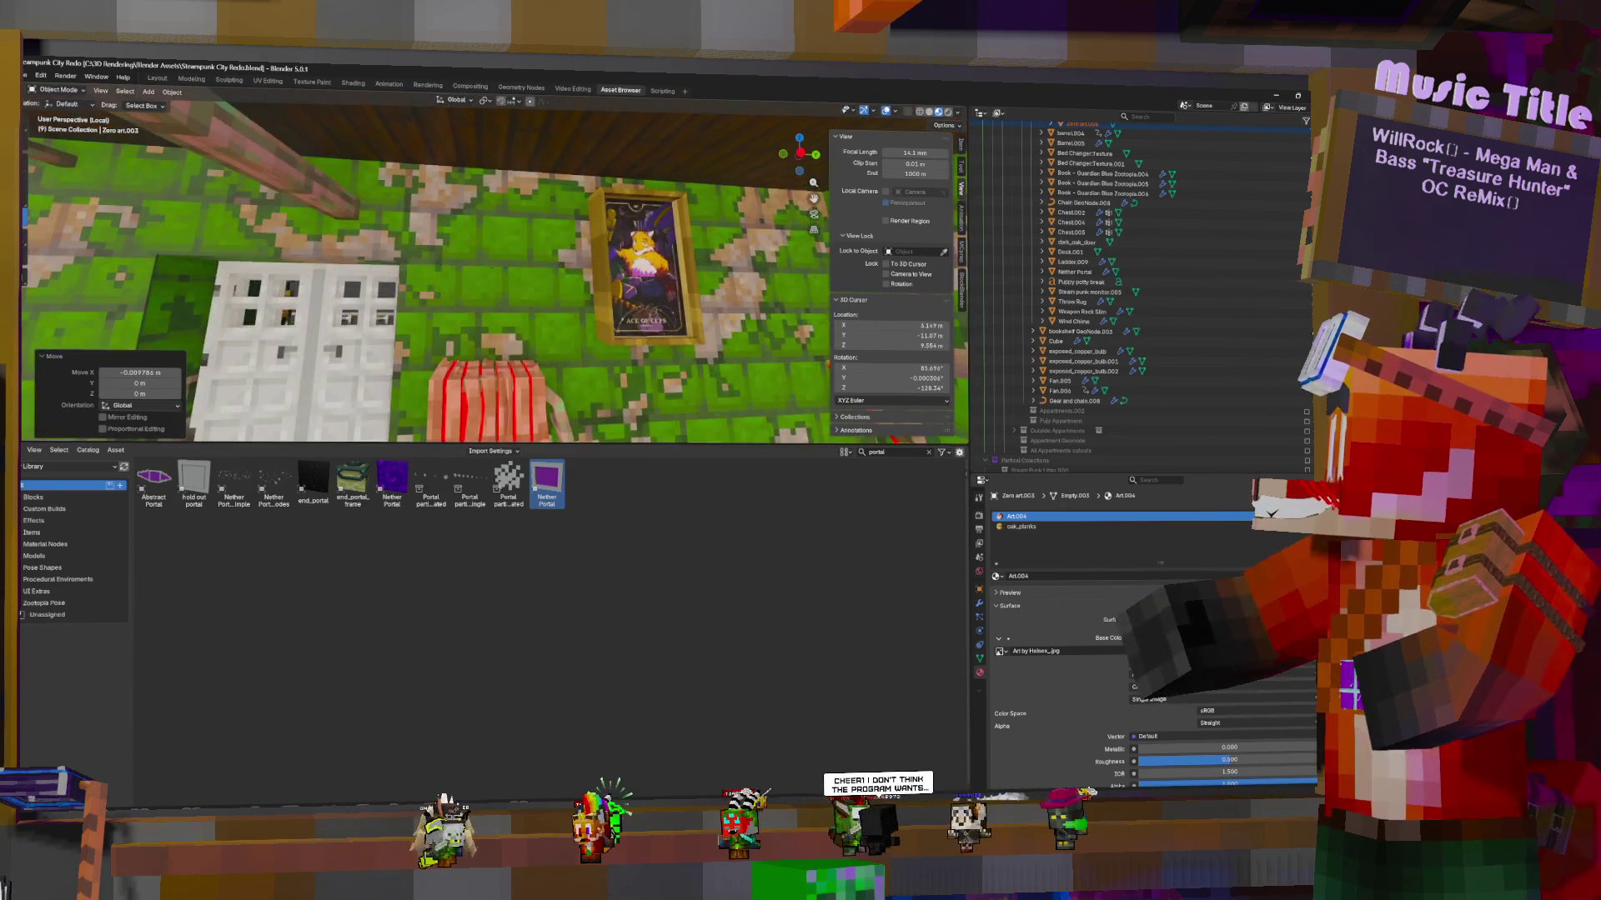
key("Escape")
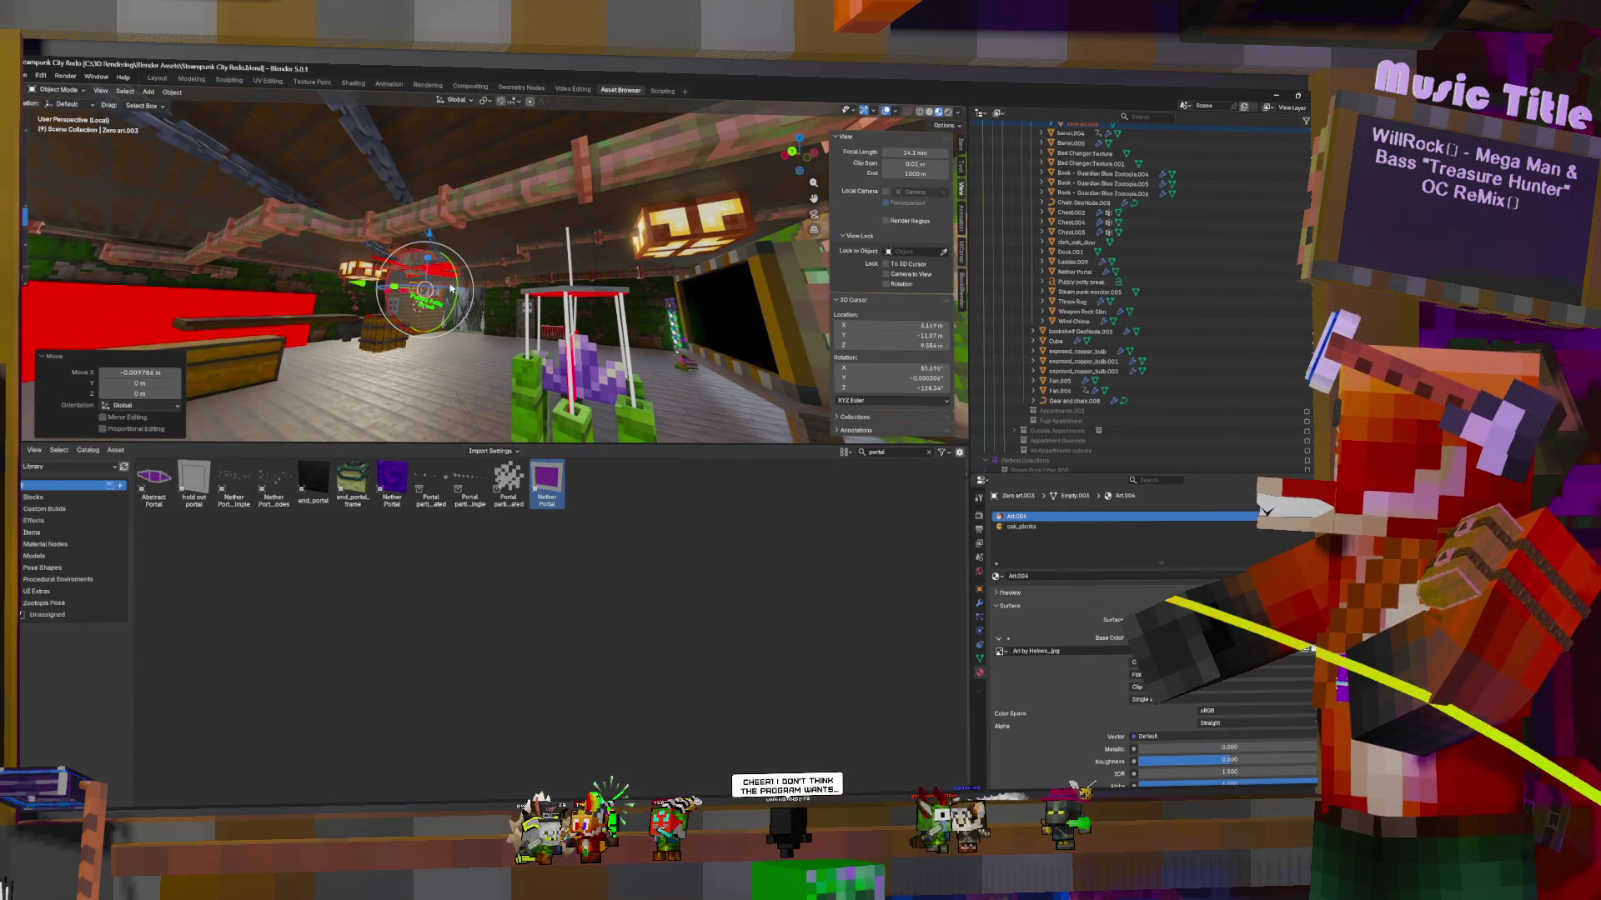